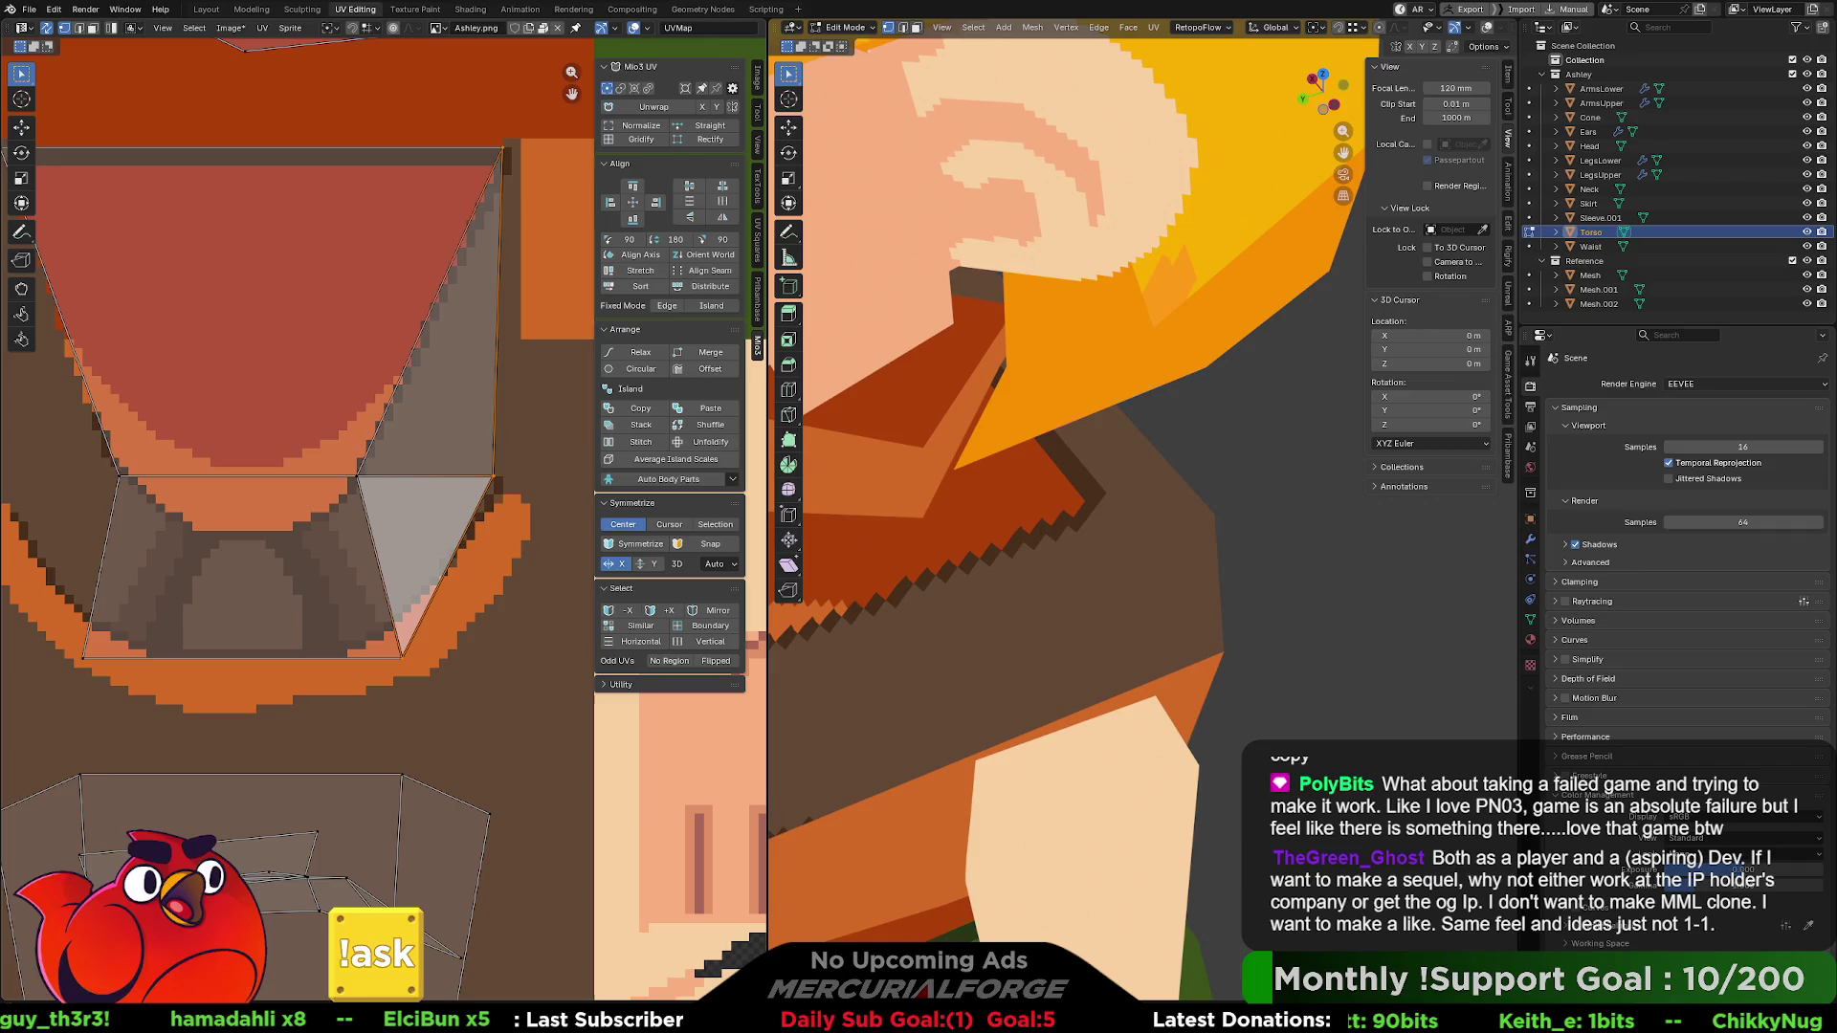
- Undo the torso face selection change, frame both characters, and bring the lower UV islands into view
{"action": "mouse_move", "coordinate": [1123, 496]}
{"action": "middle_mouse_down"}
{"action": "mouse_move", "coordinate": [1043, 483]}
{"action": "mouse_move", "coordinate": [1122, 496]}
{"action": "mouse_move", "coordinate": [1136, 473]}
{"action": "middle_mouse_up"}
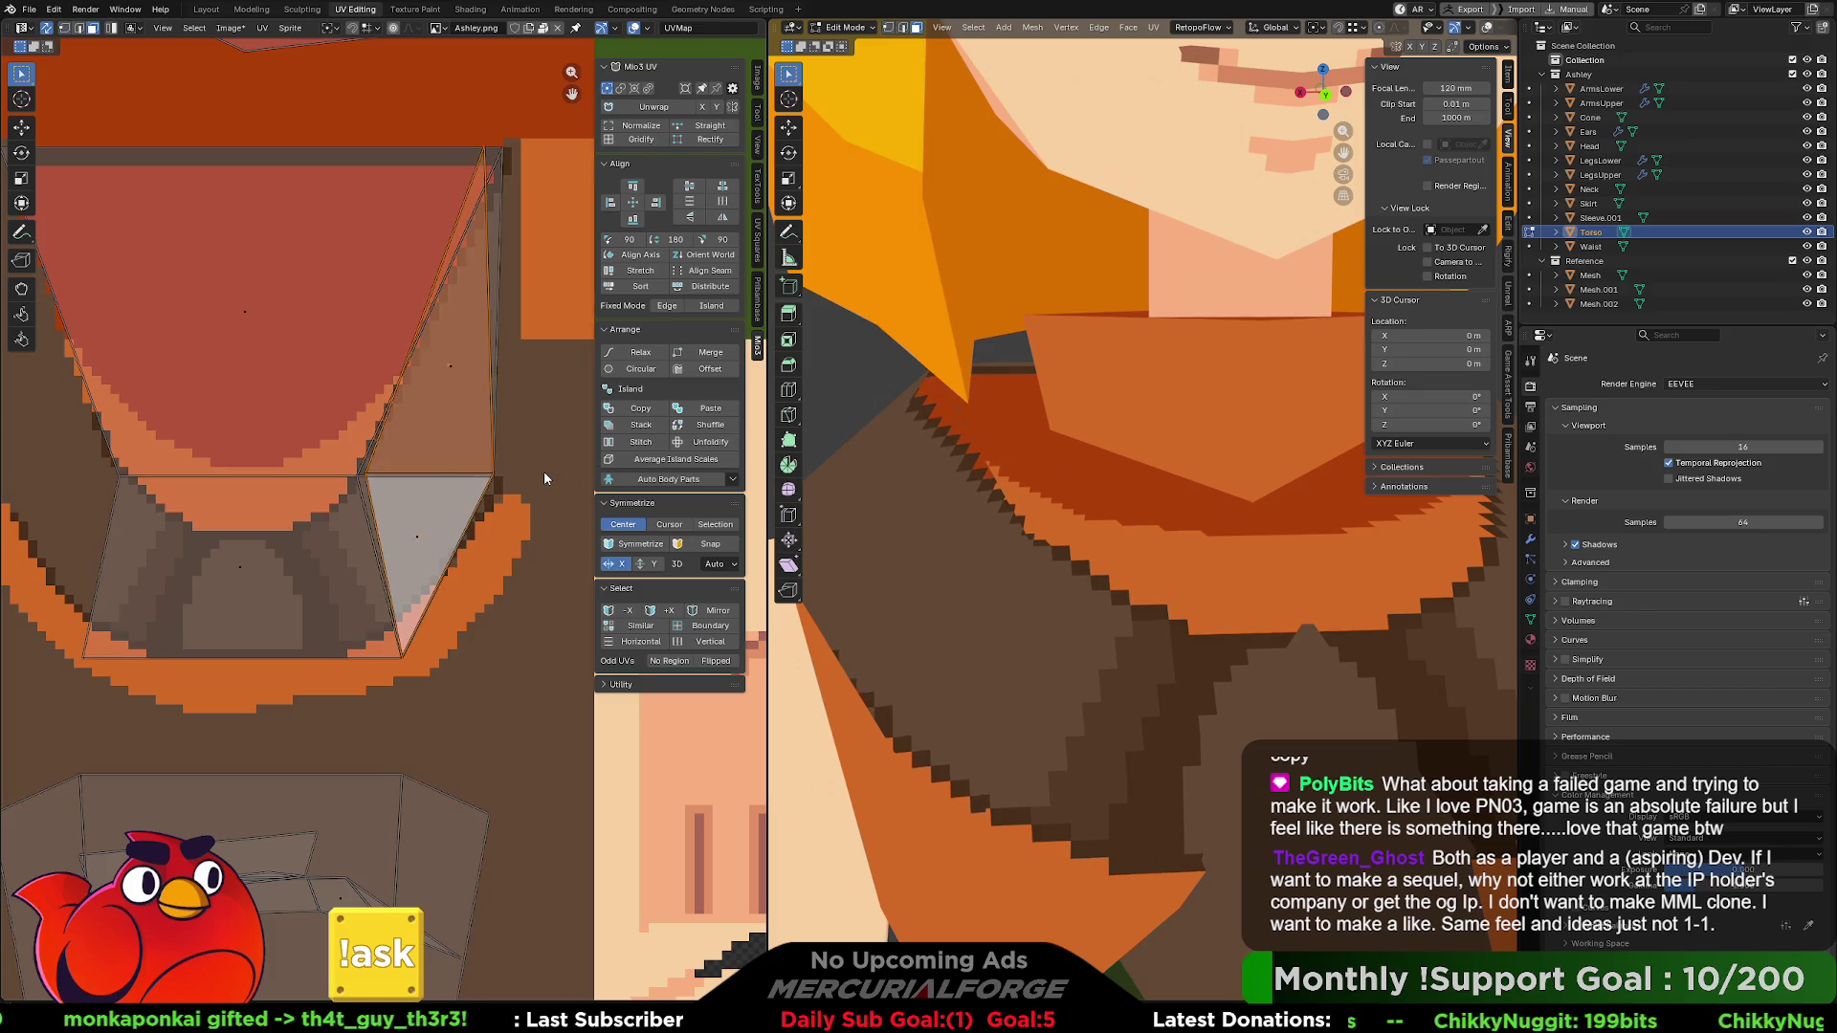
{"action": "key", "text": "ctrl+z"}
{"action": "key", "text": "ctrl+z"}
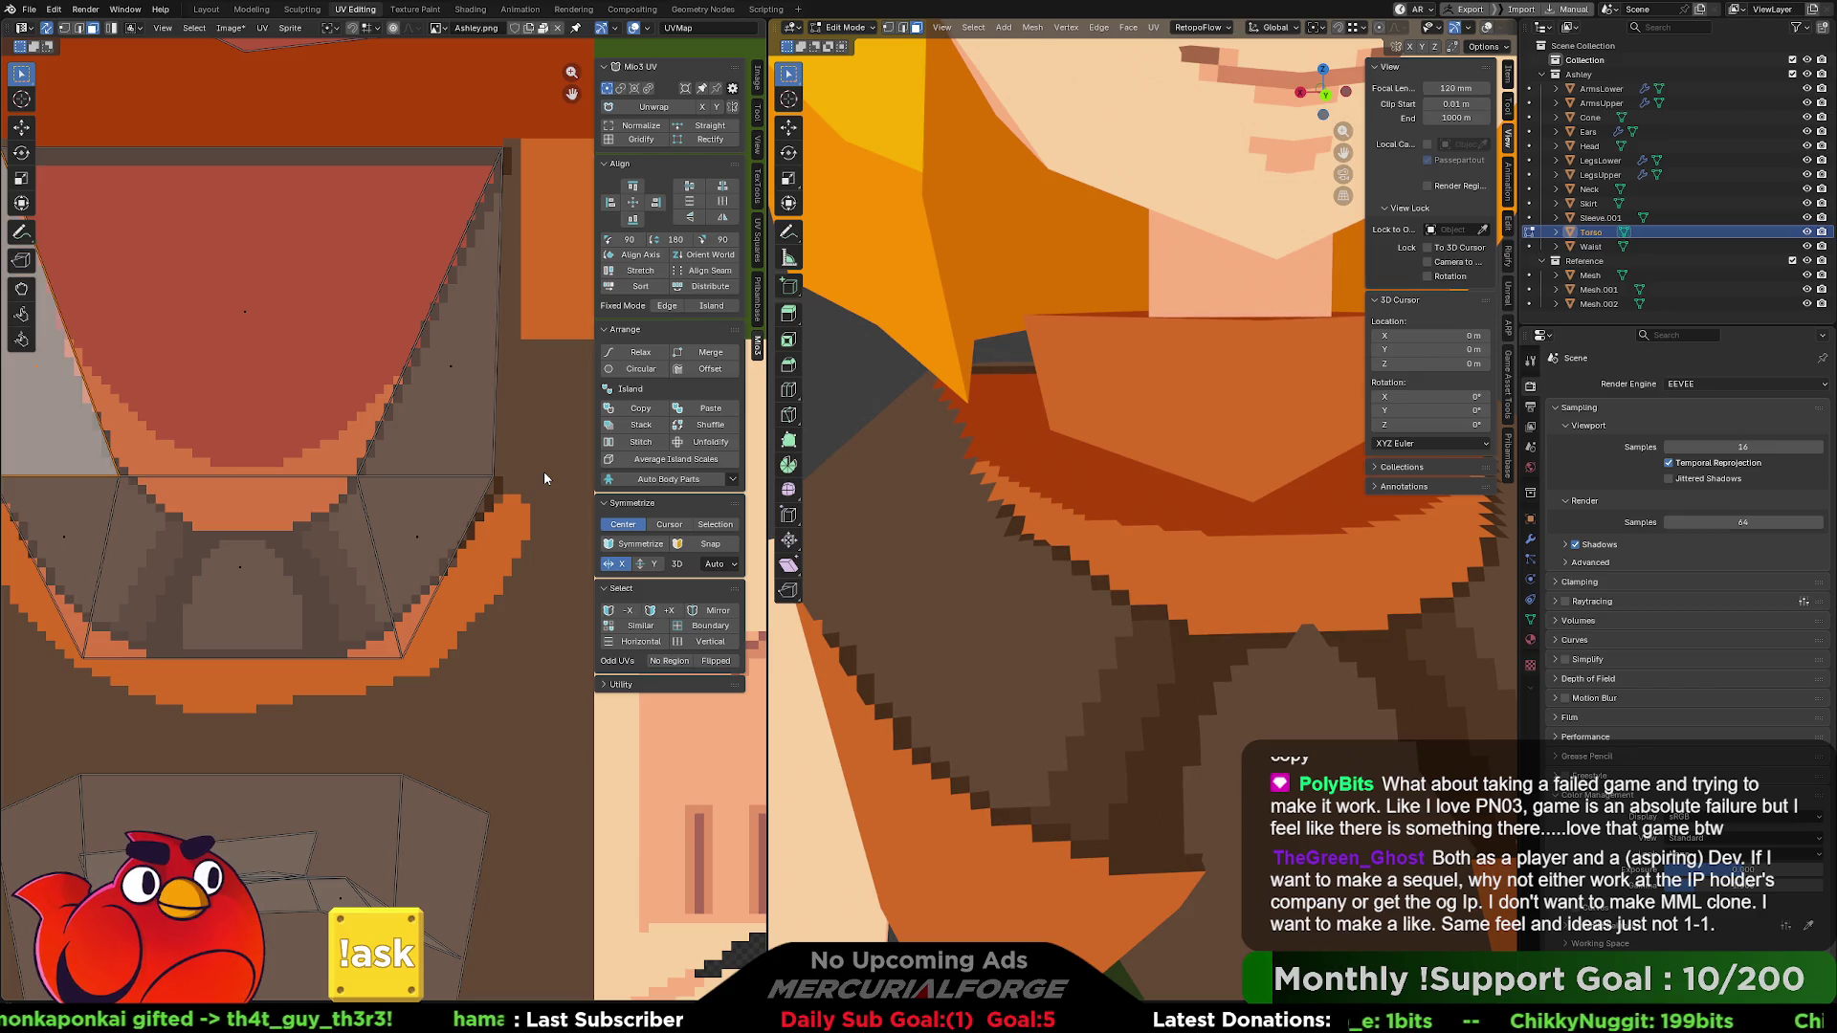
{"action": "scroll", "coordinate": [1144, 507], "scroll_direction": "down", "scroll_amount": 5}
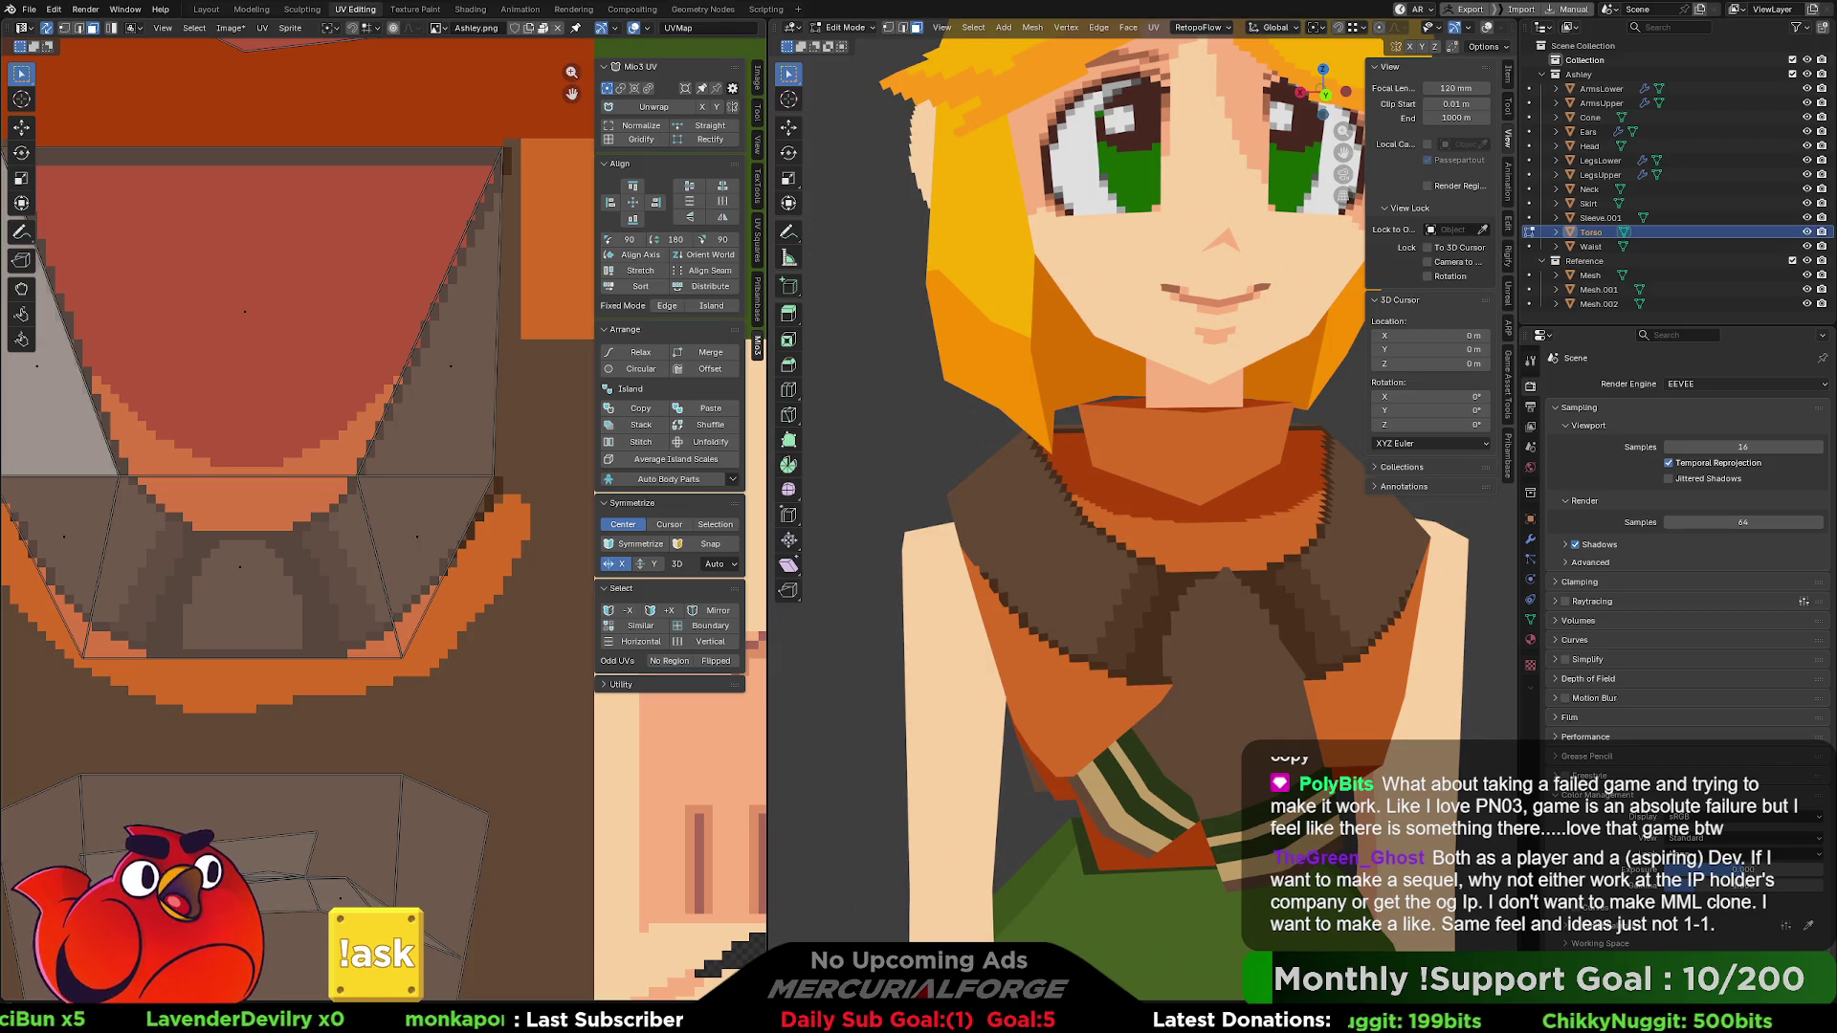
{"action": "scroll", "coordinate": [1229, 547], "scroll_direction": "down", "scroll_amount": 6}
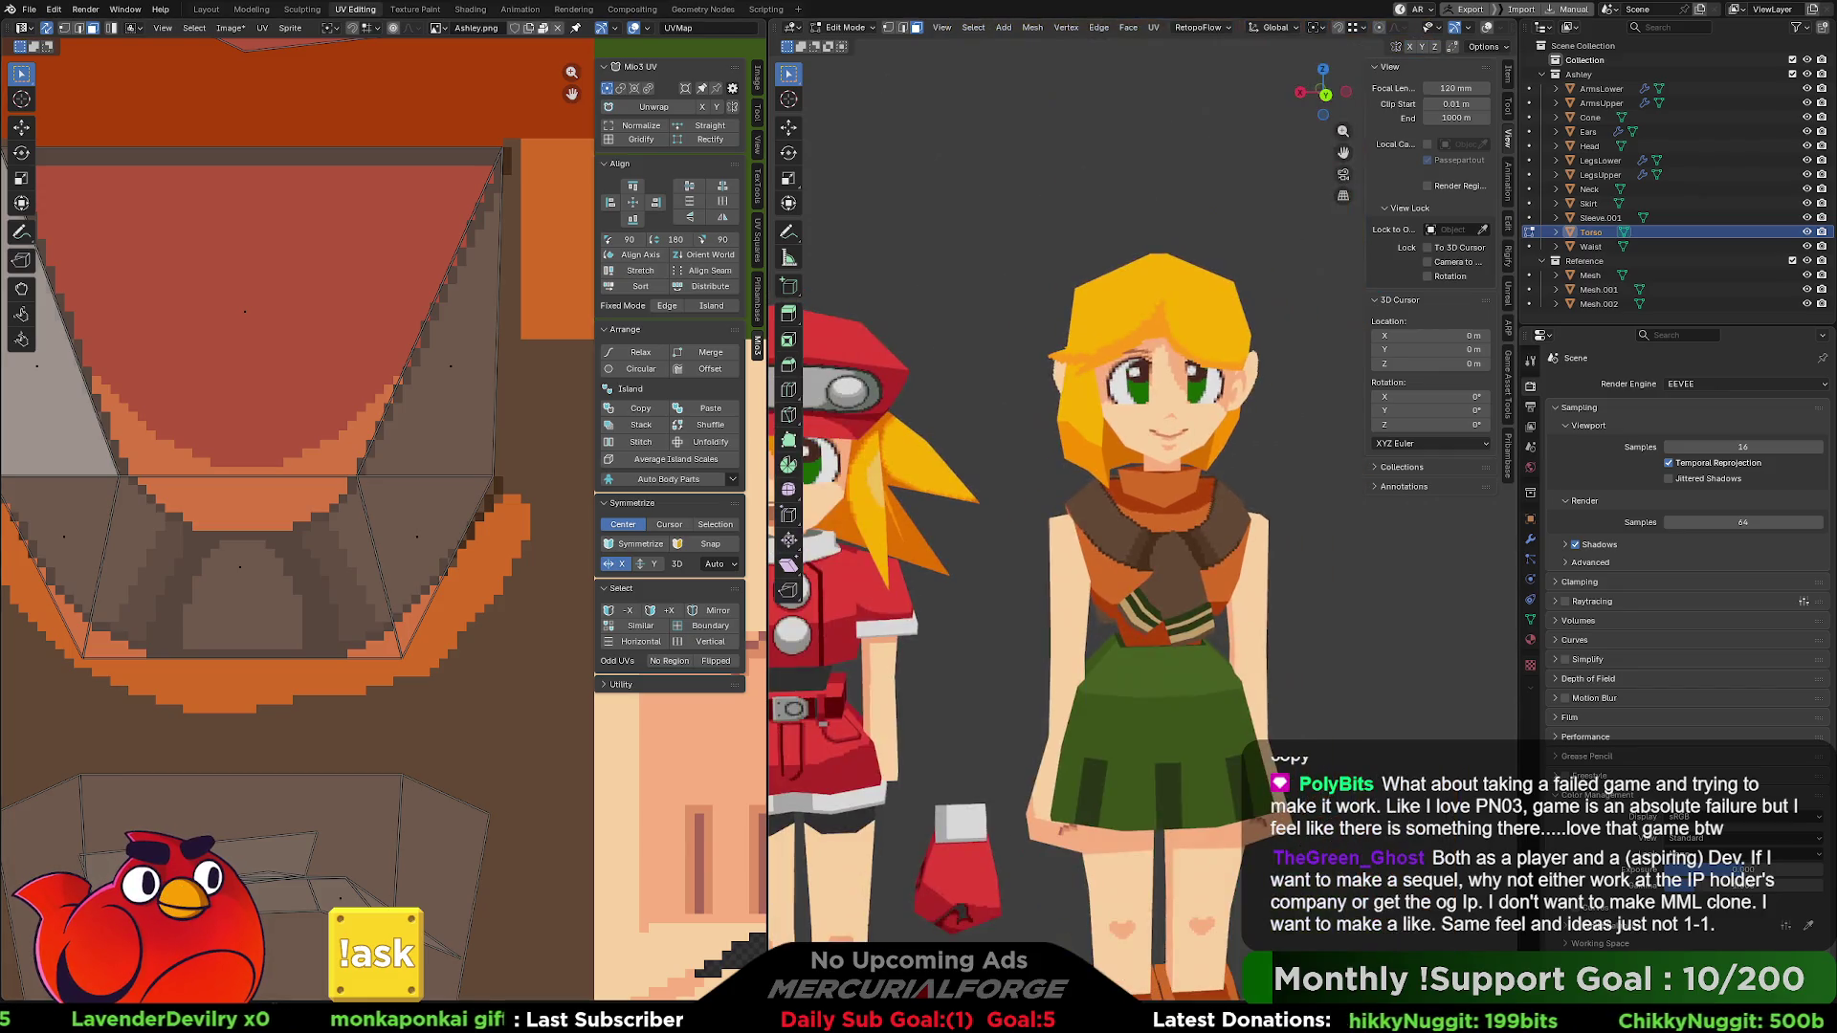
{"action": "scroll", "coordinate": [1229, 546], "scroll_direction": "down", "scroll_amount": 2}
{"action": "middle_click_drag", "start_coordinate": [1225, 551], "coordinate": [1193, 537], "text": "shift"}
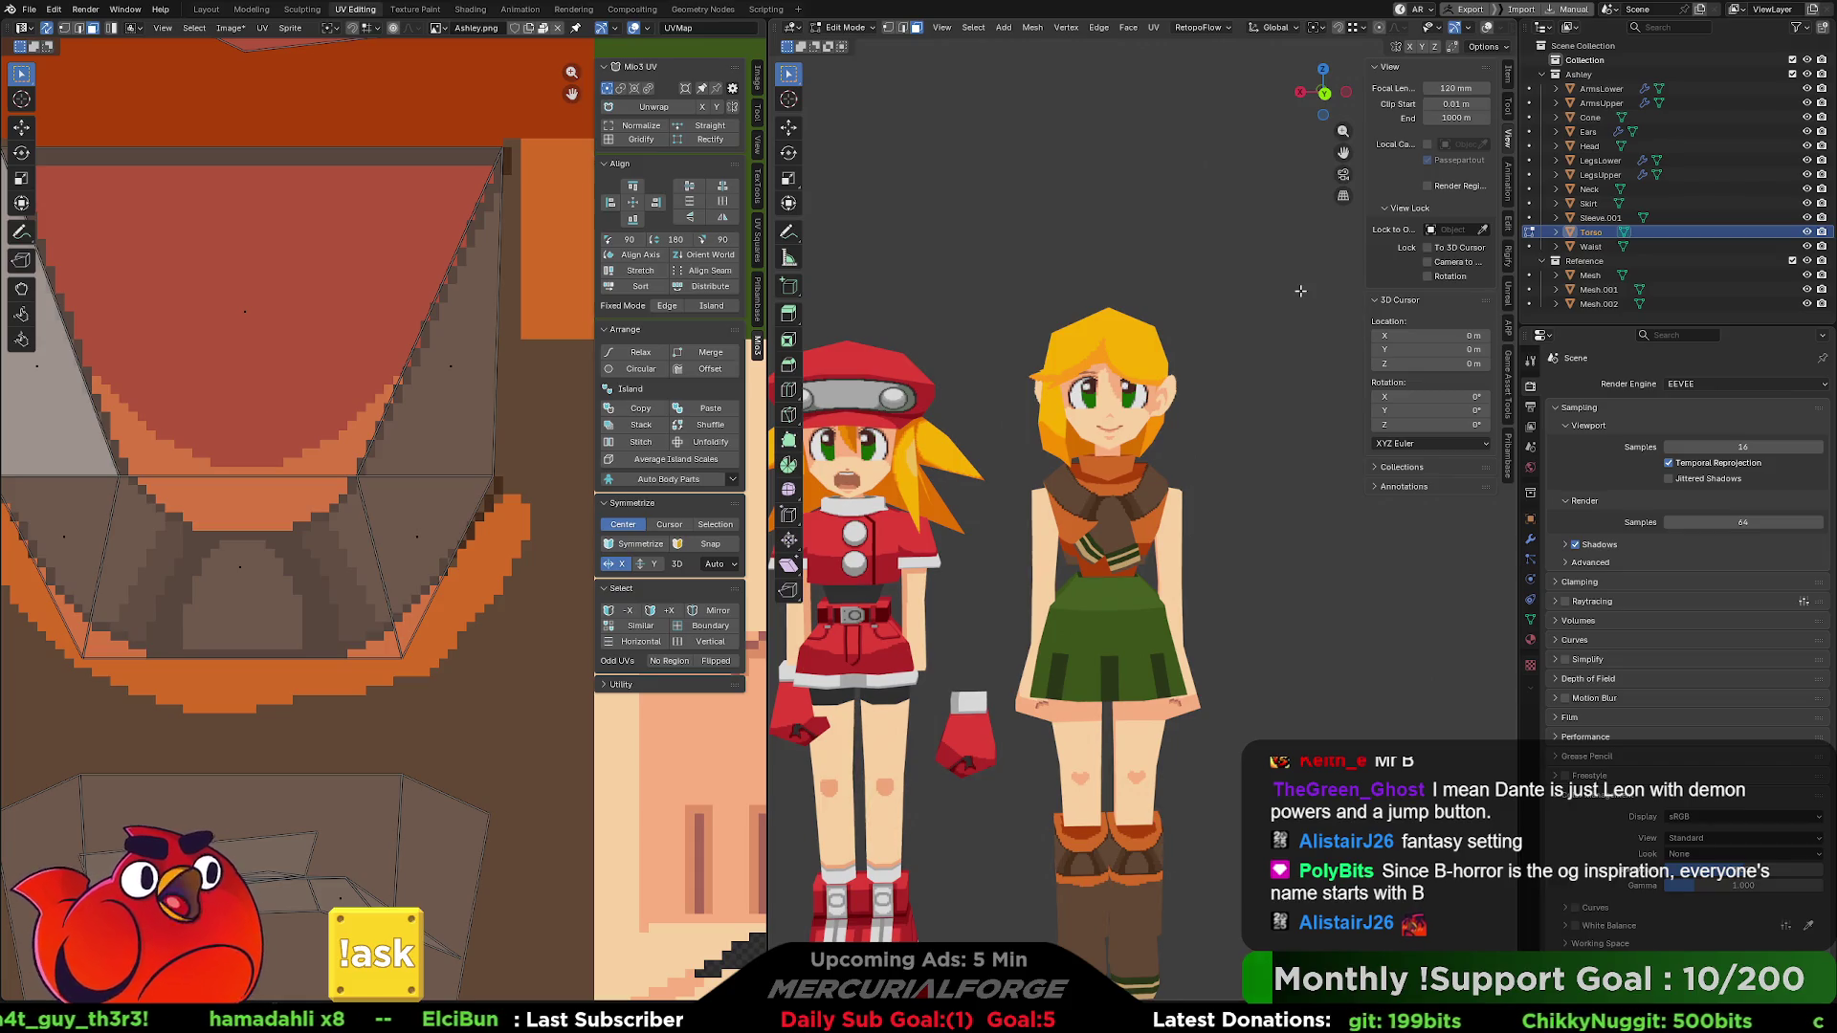
{"action": "scroll", "coordinate": [1250, 400], "scroll_direction": "down", "scroll_amount": 4}
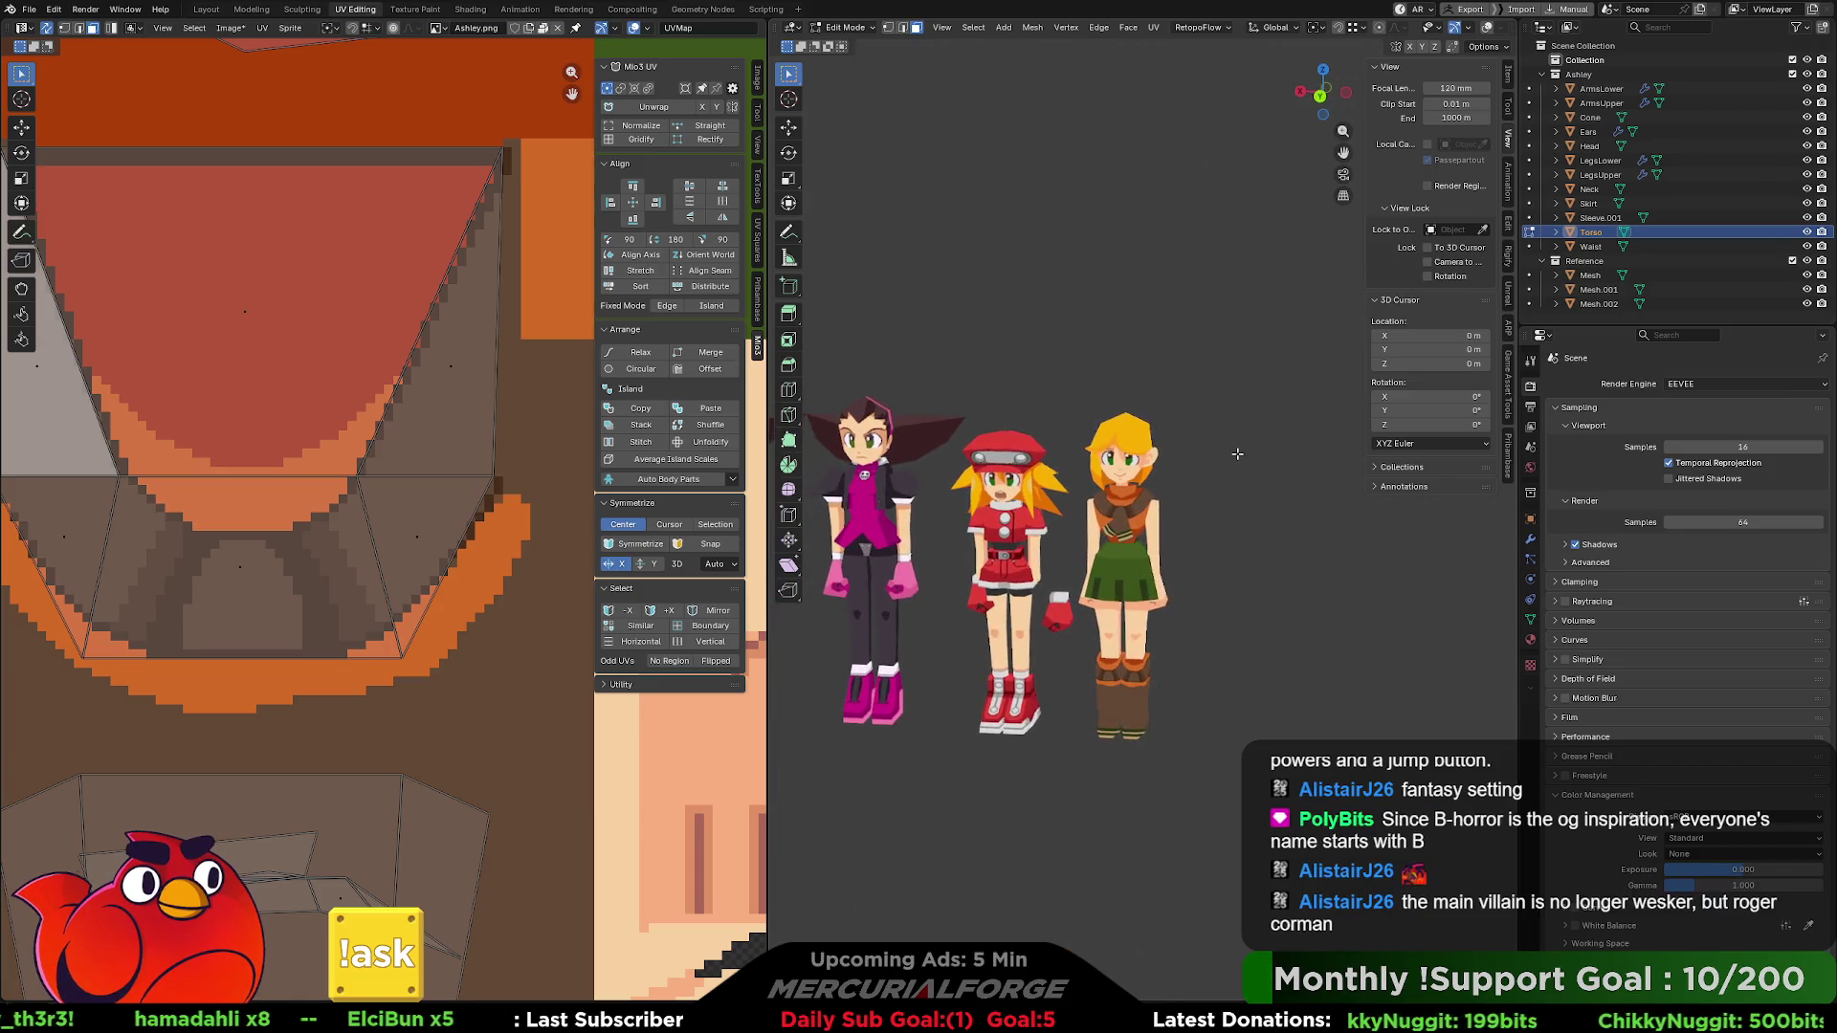
{"action": "key", "text": "ctrl+KP_7"}
{"action": "mouse_move", "coordinate": [1242, 441]}
{"action": "middle_mouse_down"}
{"action": "mouse_move", "coordinate": [1337, 544]}
{"action": "mouse_move", "coordinate": [1148, 469]}
{"action": "mouse_move", "coordinate": [1100, 477]}
{"action": "mouse_move", "coordinate": [1169, 498]}
{"action": "mouse_move", "coordinate": [1234, 479]}
{"action": "mouse_move", "coordinate": [1155, 475]}
{"action": "mouse_move", "coordinate": [1139, 450]}
{"action": "mouse_move", "coordinate": [1129, 492]}
{"action": "mouse_move", "coordinate": [1177, 477]}
{"action": "mouse_move", "coordinate": [981, 493]}
{"action": "mouse_move", "coordinate": [1060, 477]}
{"action": "middle_mouse_up"}
{"action": "scroll", "coordinate": [1142, 463], "scroll_direction": "up", "scroll_amount": 5}
{"action": "scroll", "coordinate": [1211, 472], "scroll_direction": "up", "scroll_amount": 3}
{"action": "scroll", "coordinate": [1155, 475], "scroll_direction": "down", "scroll_amount": 1}
{"action": "scroll", "coordinate": [1119, 492], "scroll_direction": "up", "scroll_amount": 2}
{"action": "scroll", "coordinate": [1180, 475], "scroll_direction": "up", "scroll_amount": 3}
{"action": "scroll", "coordinate": [1014, 488], "scroll_direction": "up", "scroll_amount": 3}
{"action": "key", "text": "Tab"}
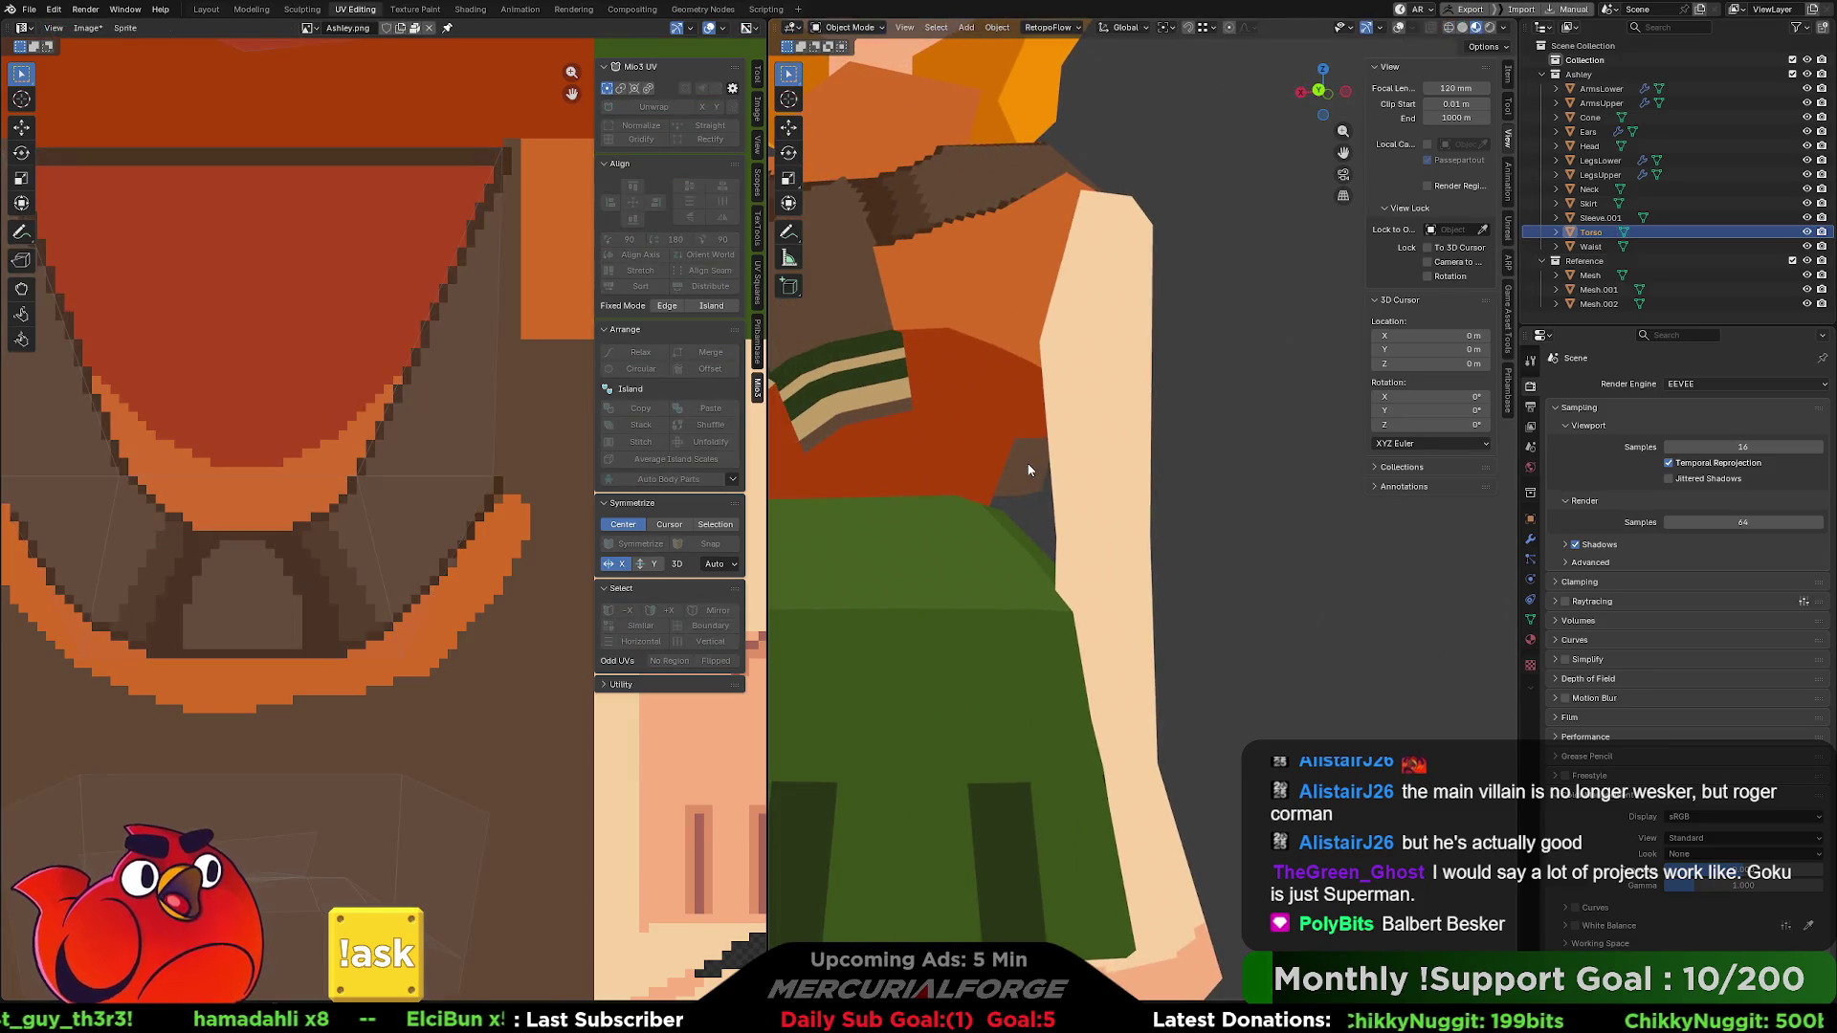
{"action": "mouse_move", "coordinate": [1029, 468]}
{"action": "middle_mouse_down"}
{"action": "mouse_move", "coordinate": [1104, 387]}
{"action": "mouse_move", "coordinate": [1073, 319]}
{"action": "mouse_move", "coordinate": [1100, 326]}
{"action": "mouse_move", "coordinate": [1100, 469]}
{"action": "mouse_move", "coordinate": [1148, 430]}
{"action": "middle_mouse_up"}
{"action": "key", "text": "Tab"}
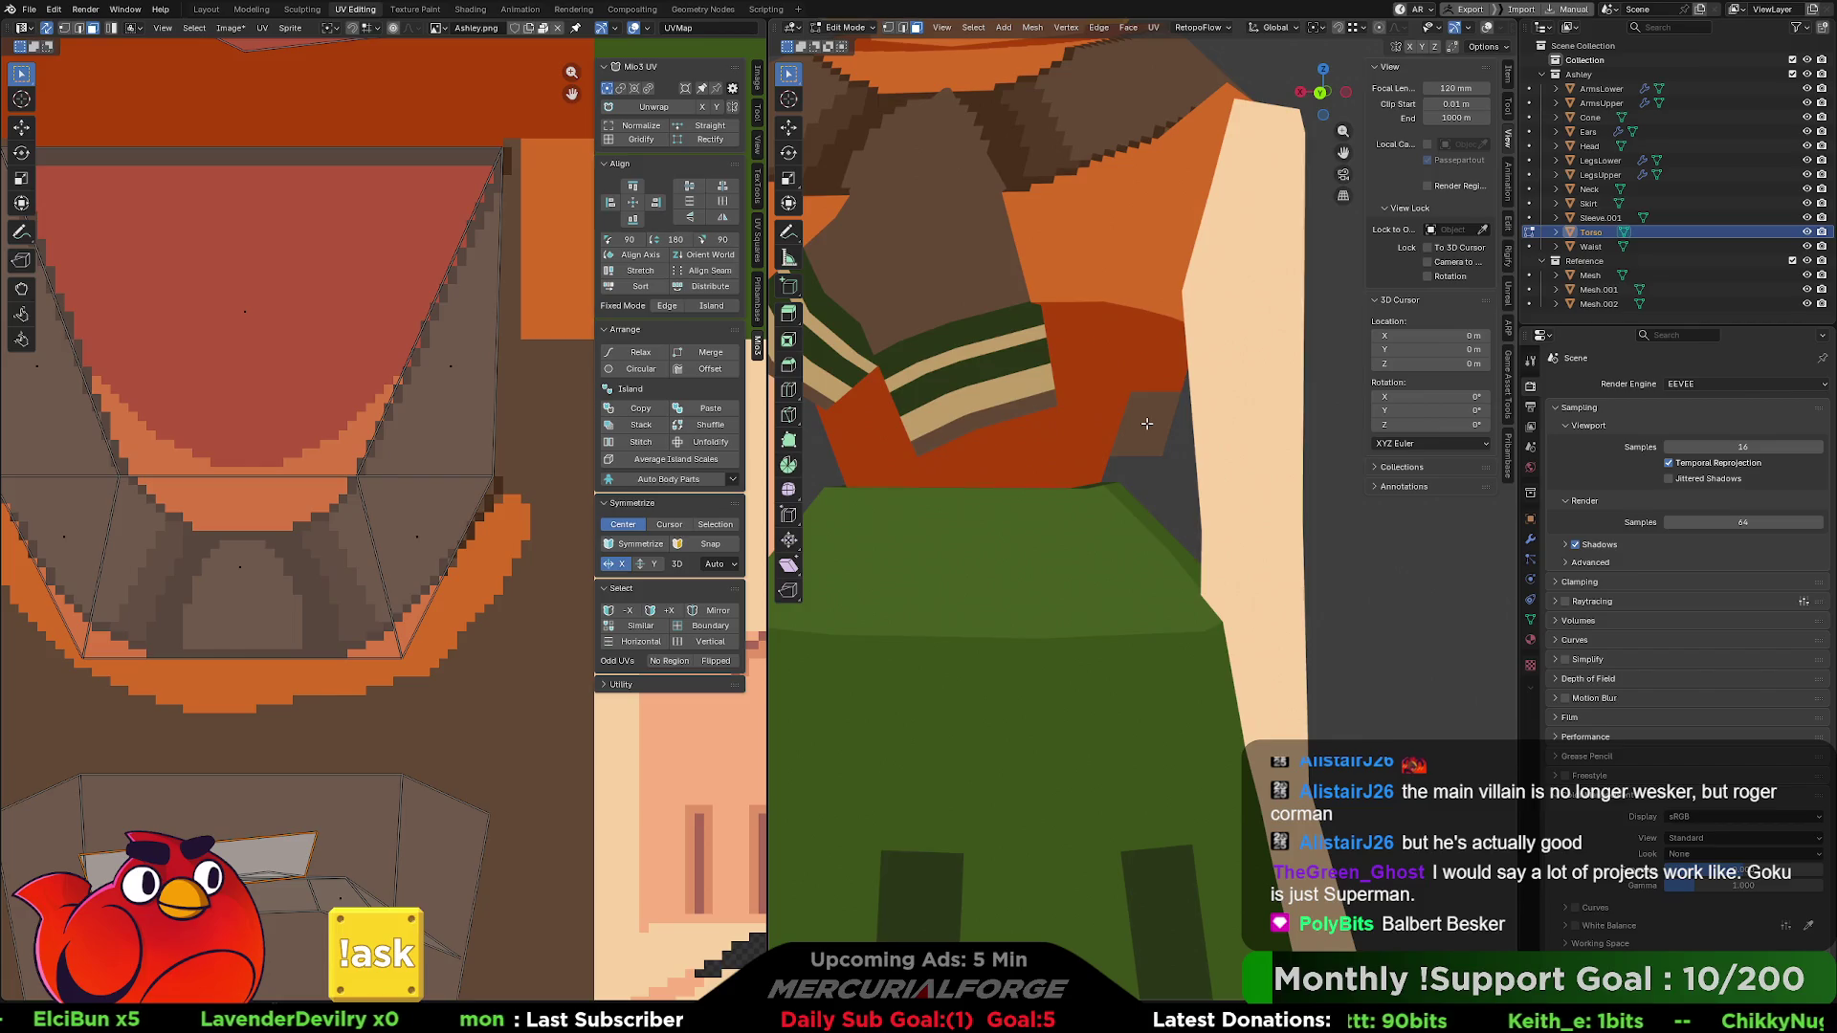
{"action": "scroll", "coordinate": [402, 517], "scroll_direction": "down", "scroll_amount": 2}
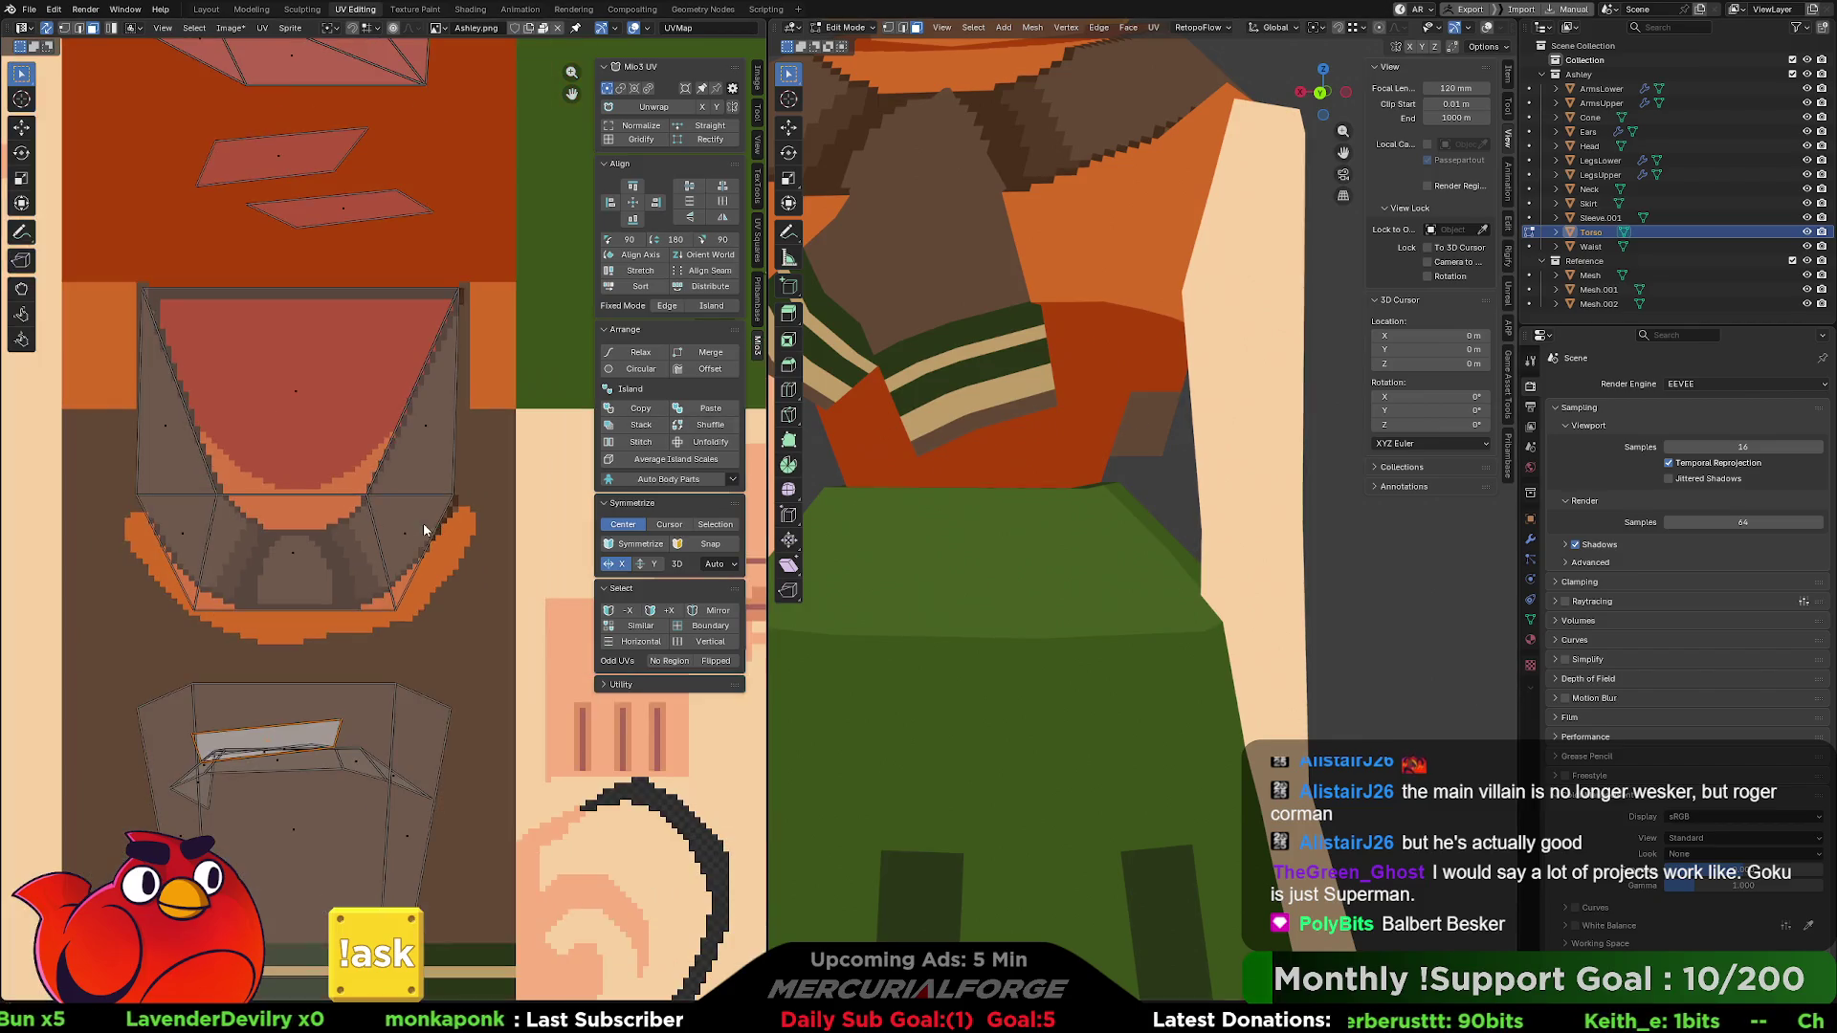
{"action": "middle_click_drag", "start_coordinate": [447, 673], "coordinate": [455, 471]}
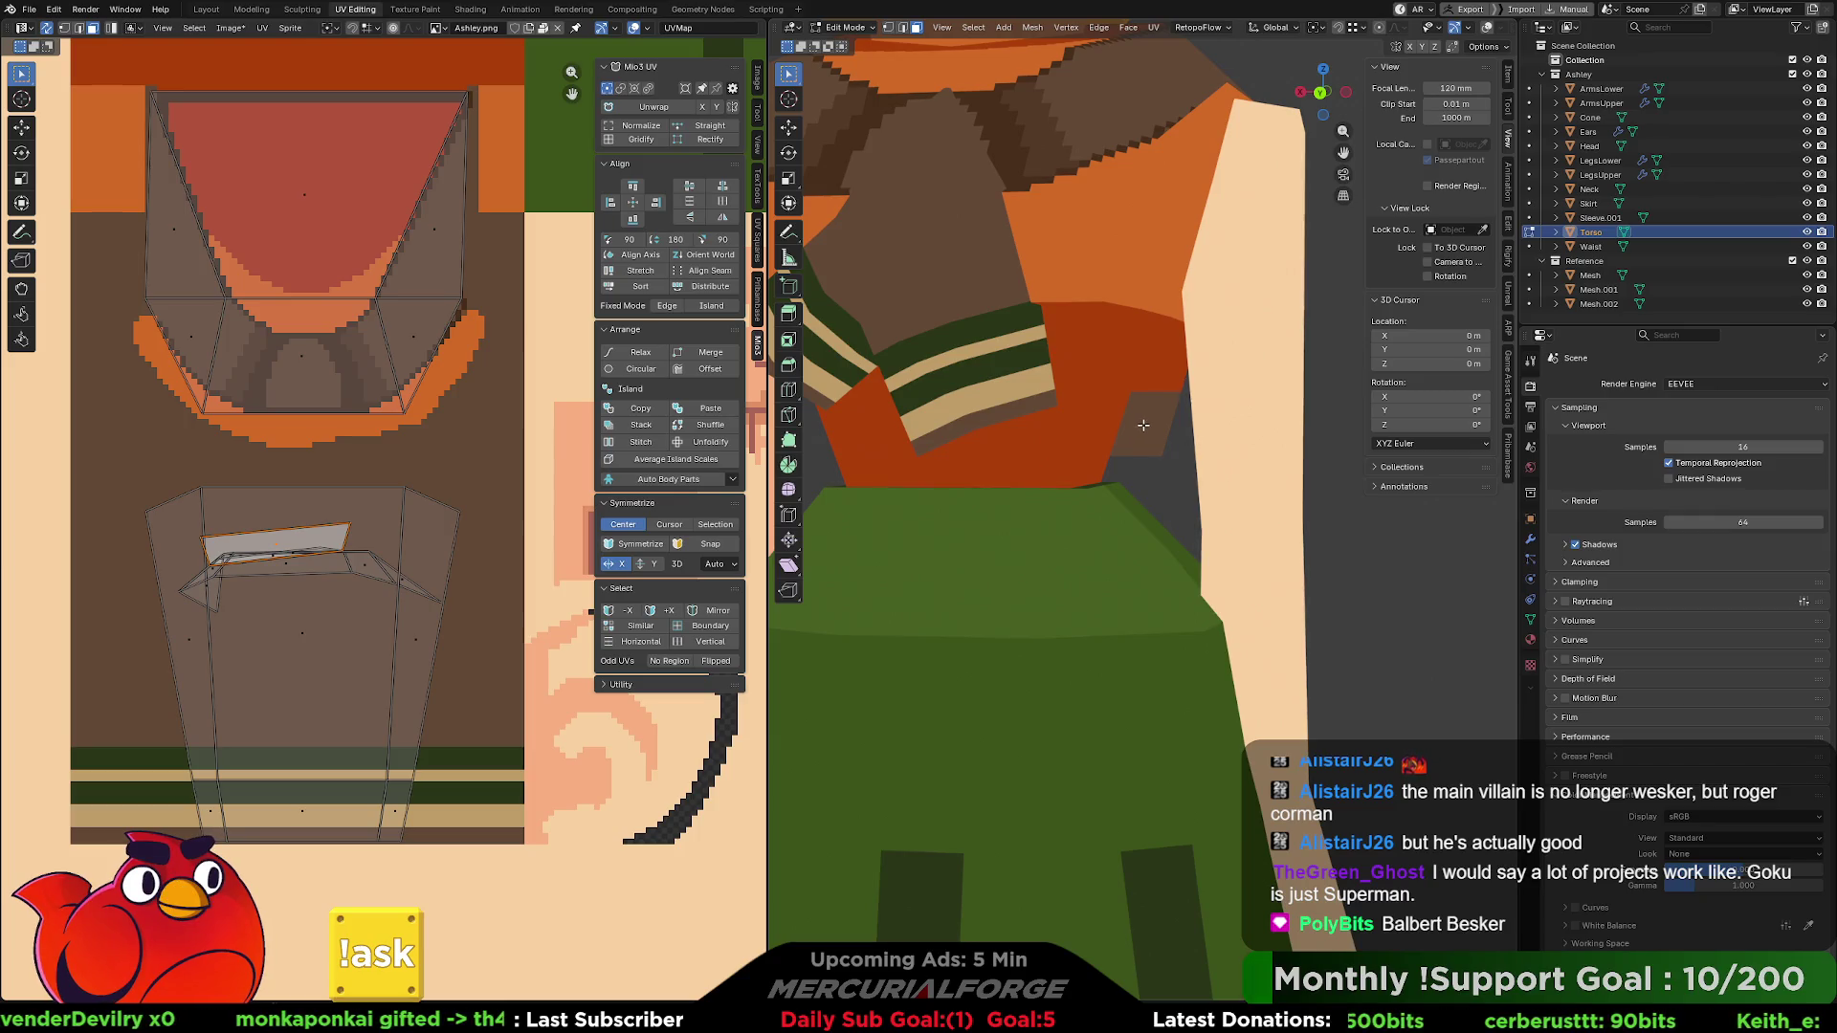
- Move the small torso UV face further down the texture
{"action": "key", "text": "g"}
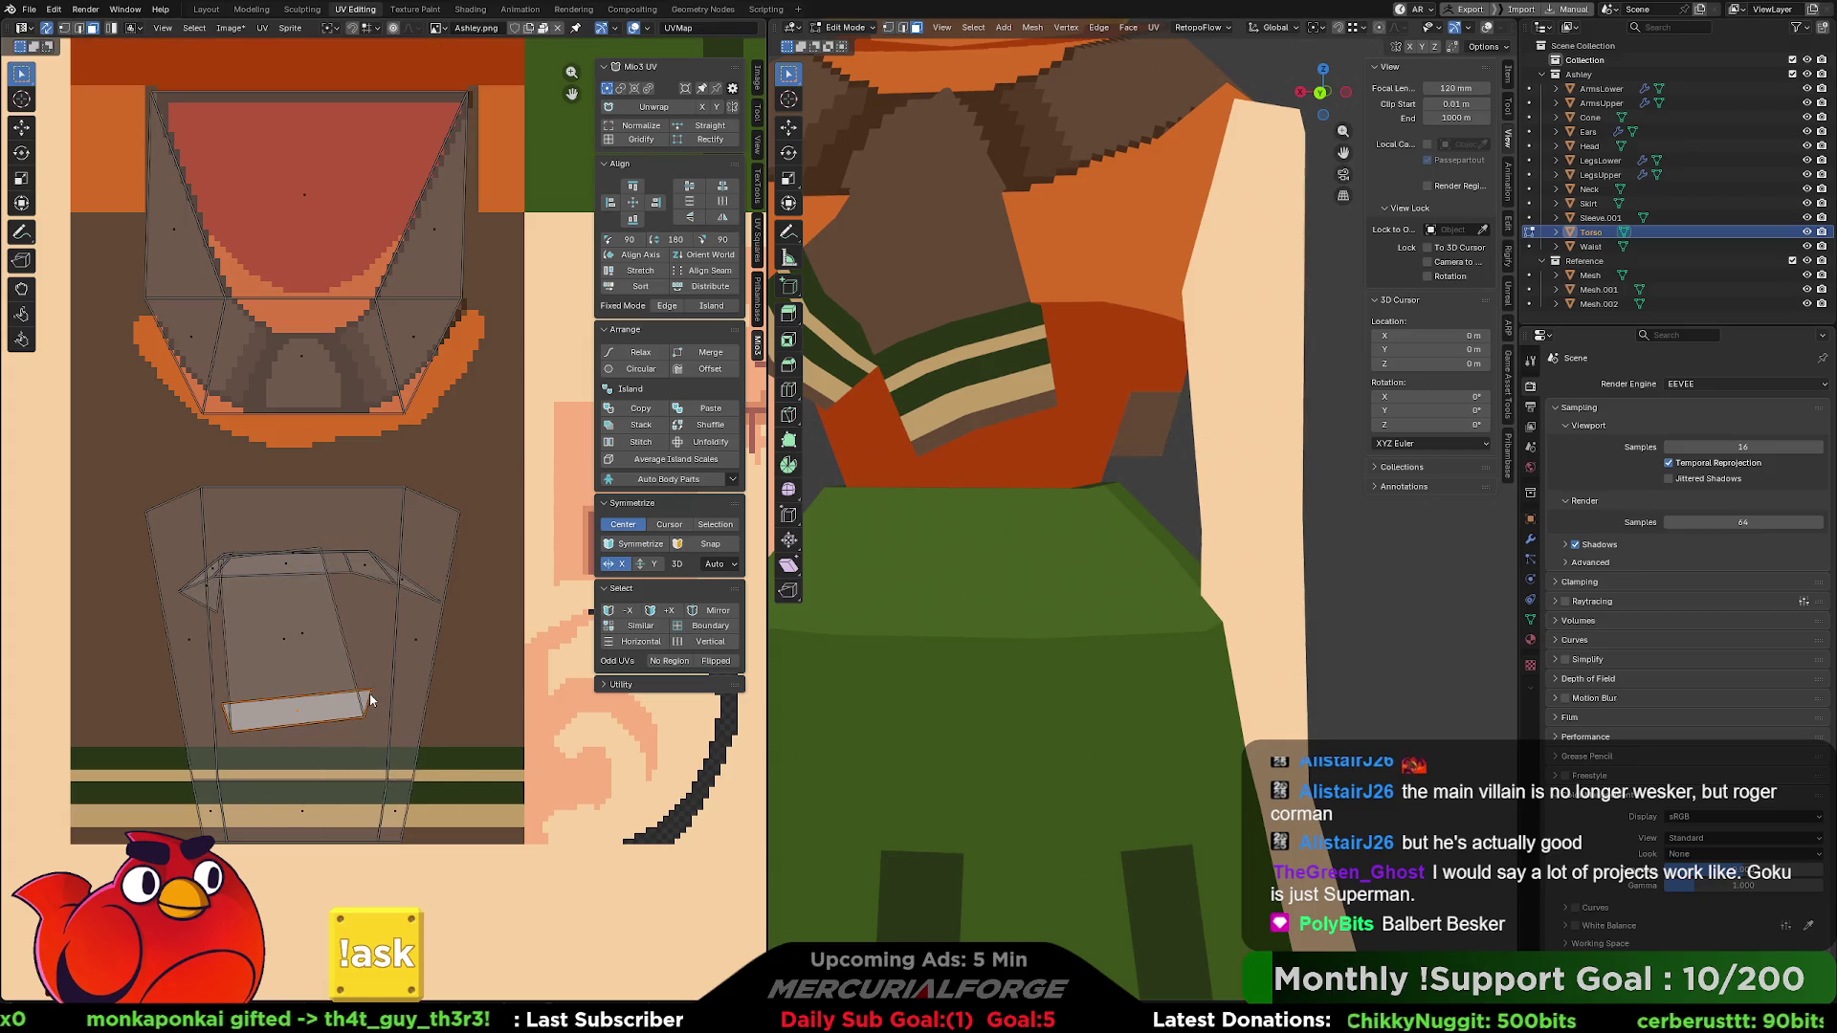
{"action": "right_click", "coordinate": [364, 675]}
{"action": "middle_click_drag", "start_coordinate": [1144, 429], "coordinate": [953, 447]}
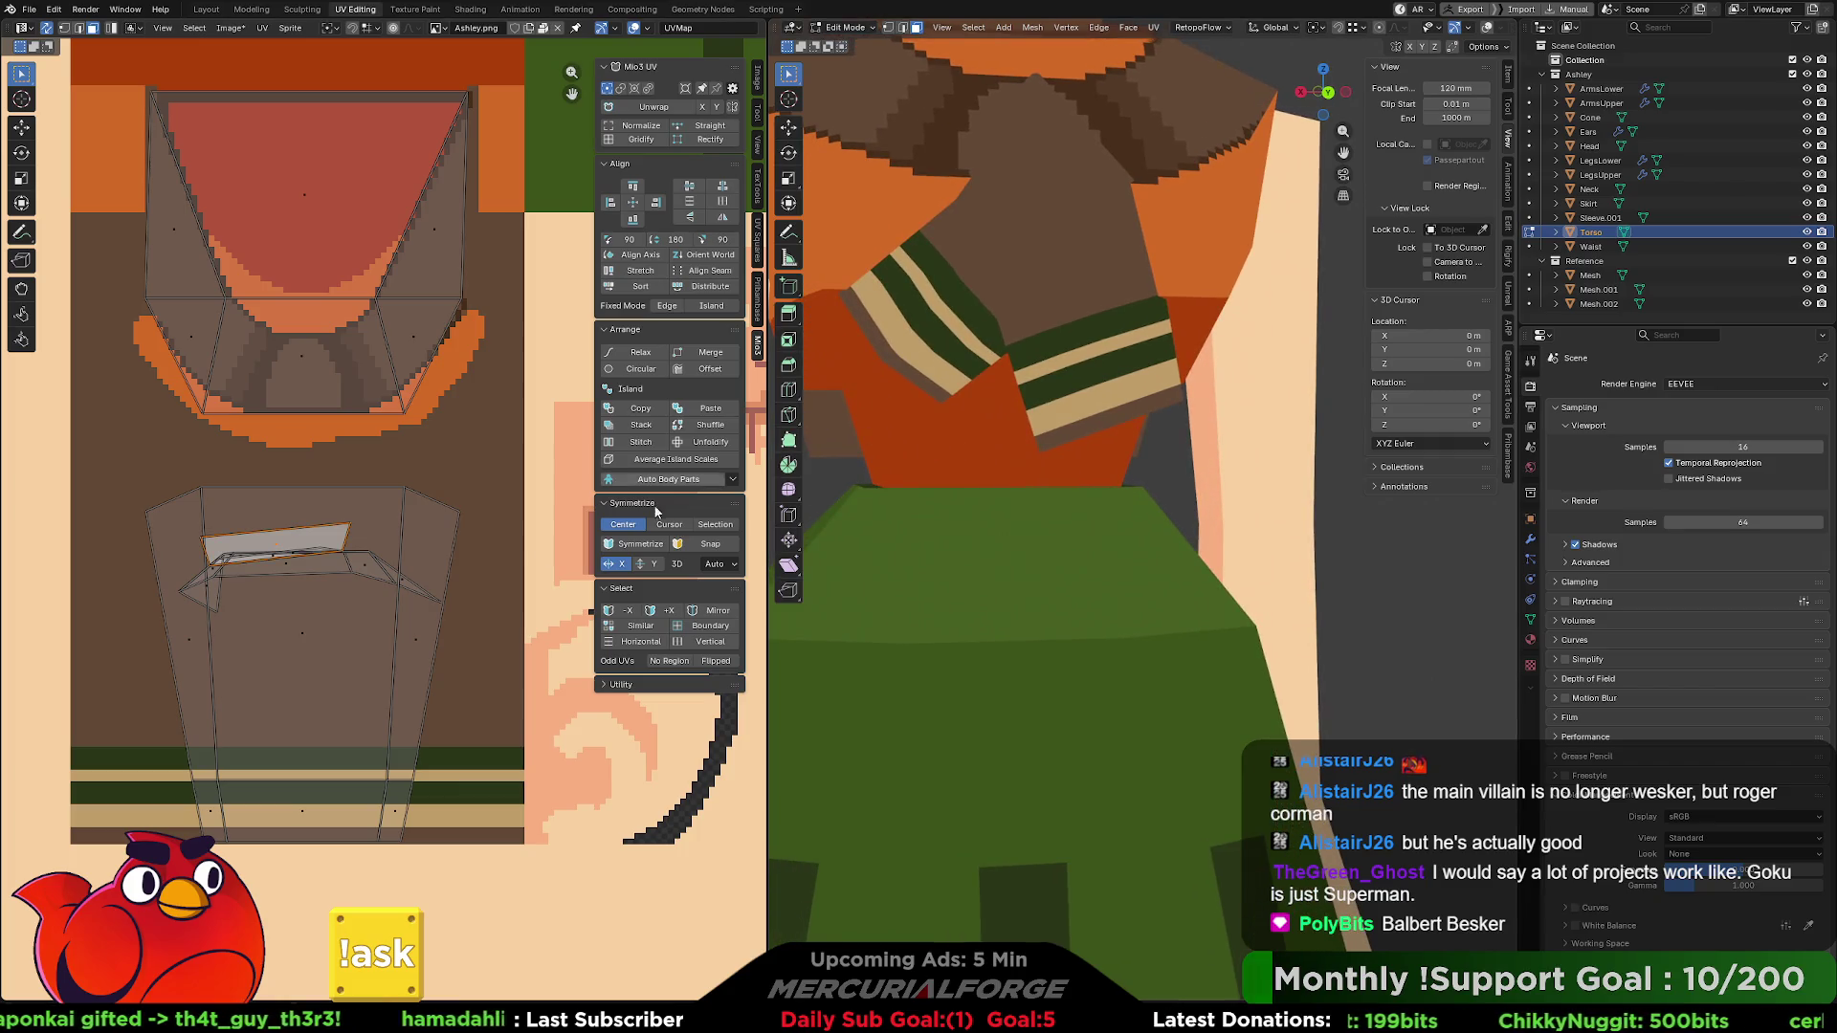
{"action": "key", "text": "g"}
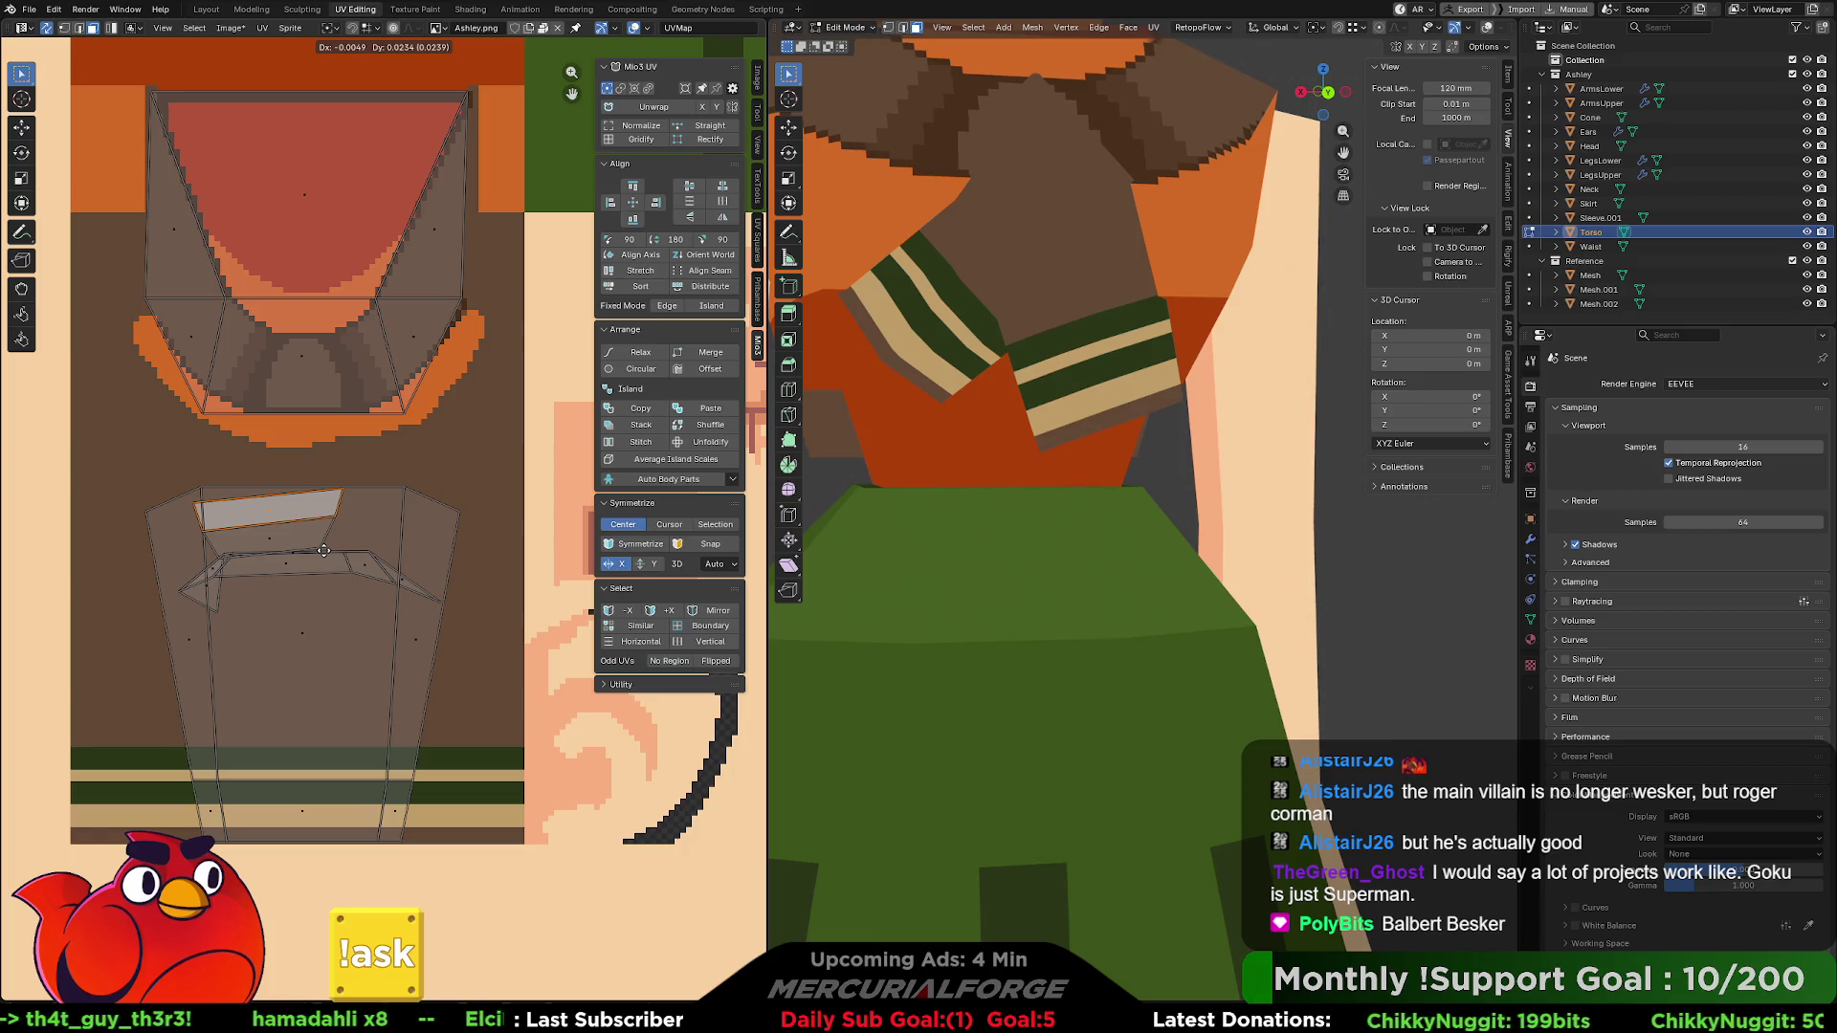
{"action": "right_click", "coordinate": [324, 550]}
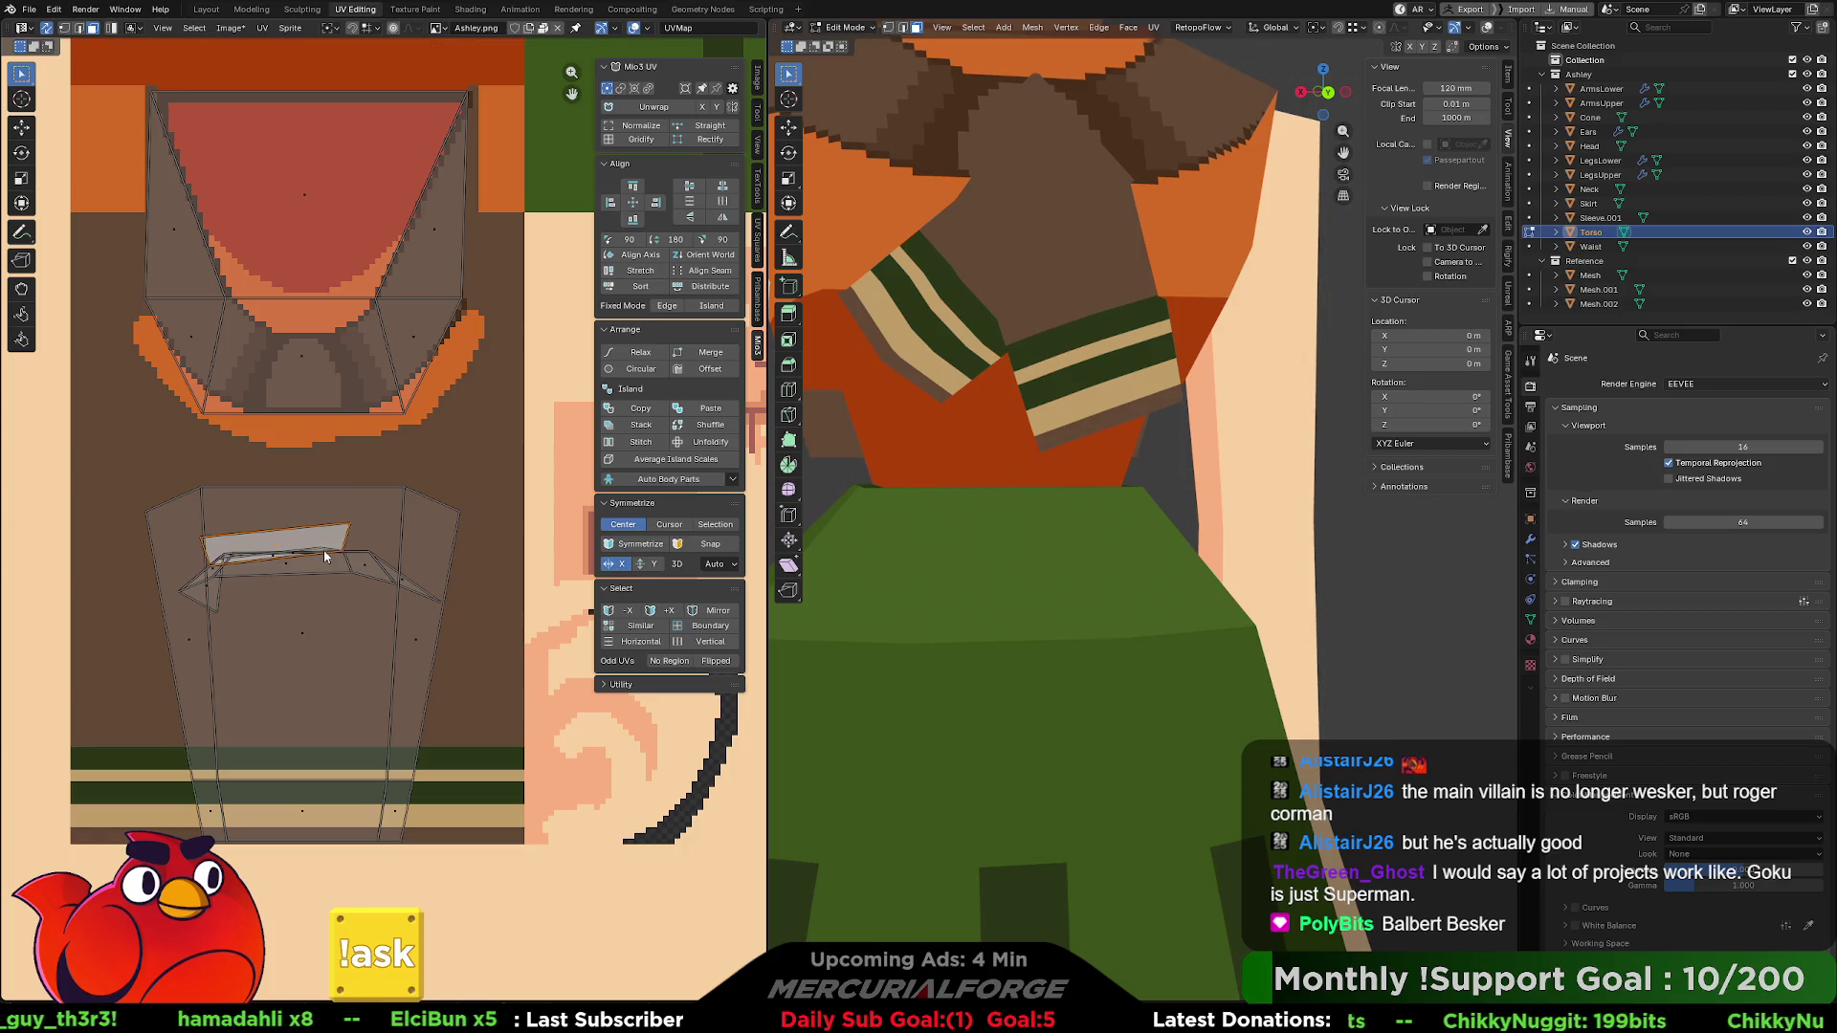
{"action": "key", "text": "g"}
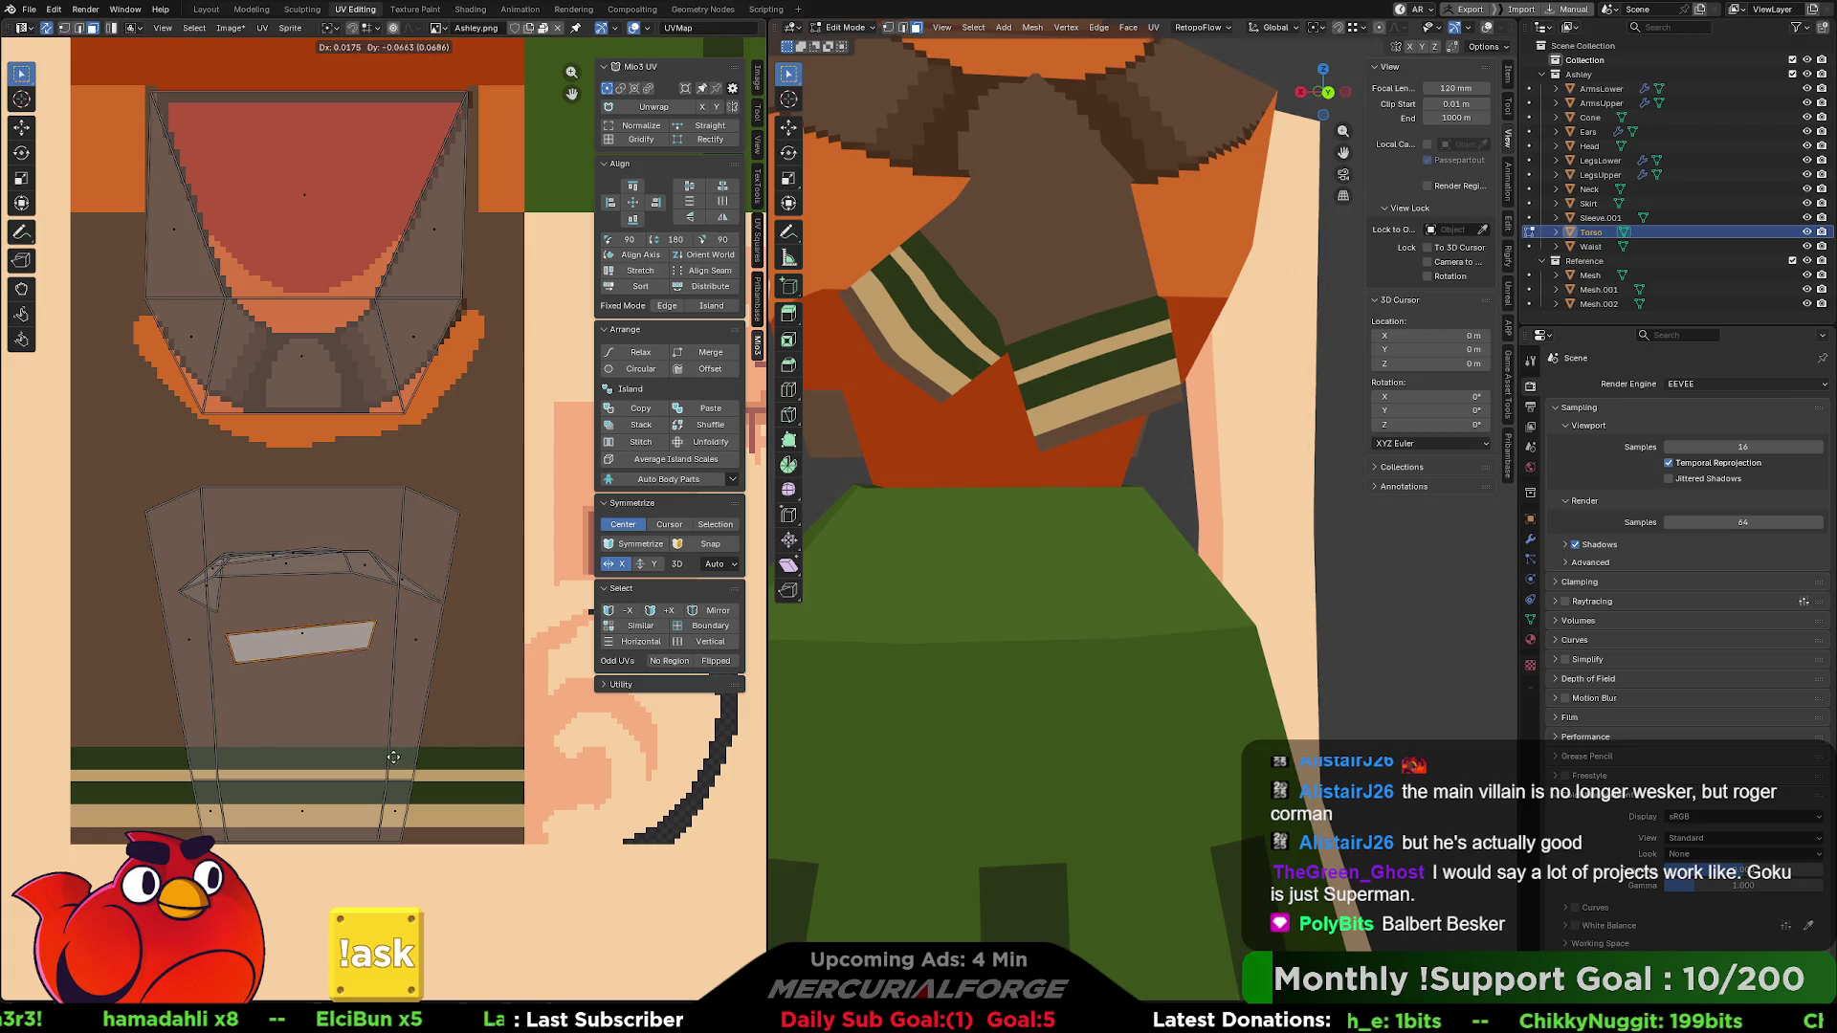
{"action": "left_click", "coordinate": [388, 831]}
- Rectify the small island, rotate it slightly, scale it by 1.51 and drop it on the stripe band
{"action": "mouse_move", "coordinate": [1101, 498]}
{"action": "middle_mouse_down"}
{"action": "mouse_move", "coordinate": [1091, 469]}
{"action": "mouse_move", "coordinate": [1055, 466]}
{"action": "mouse_move", "coordinate": [1145, 500]}
{"action": "mouse_move", "coordinate": [1304, 472]}
{"action": "mouse_move", "coordinate": [1273, 478]}
{"action": "middle_mouse_up"}
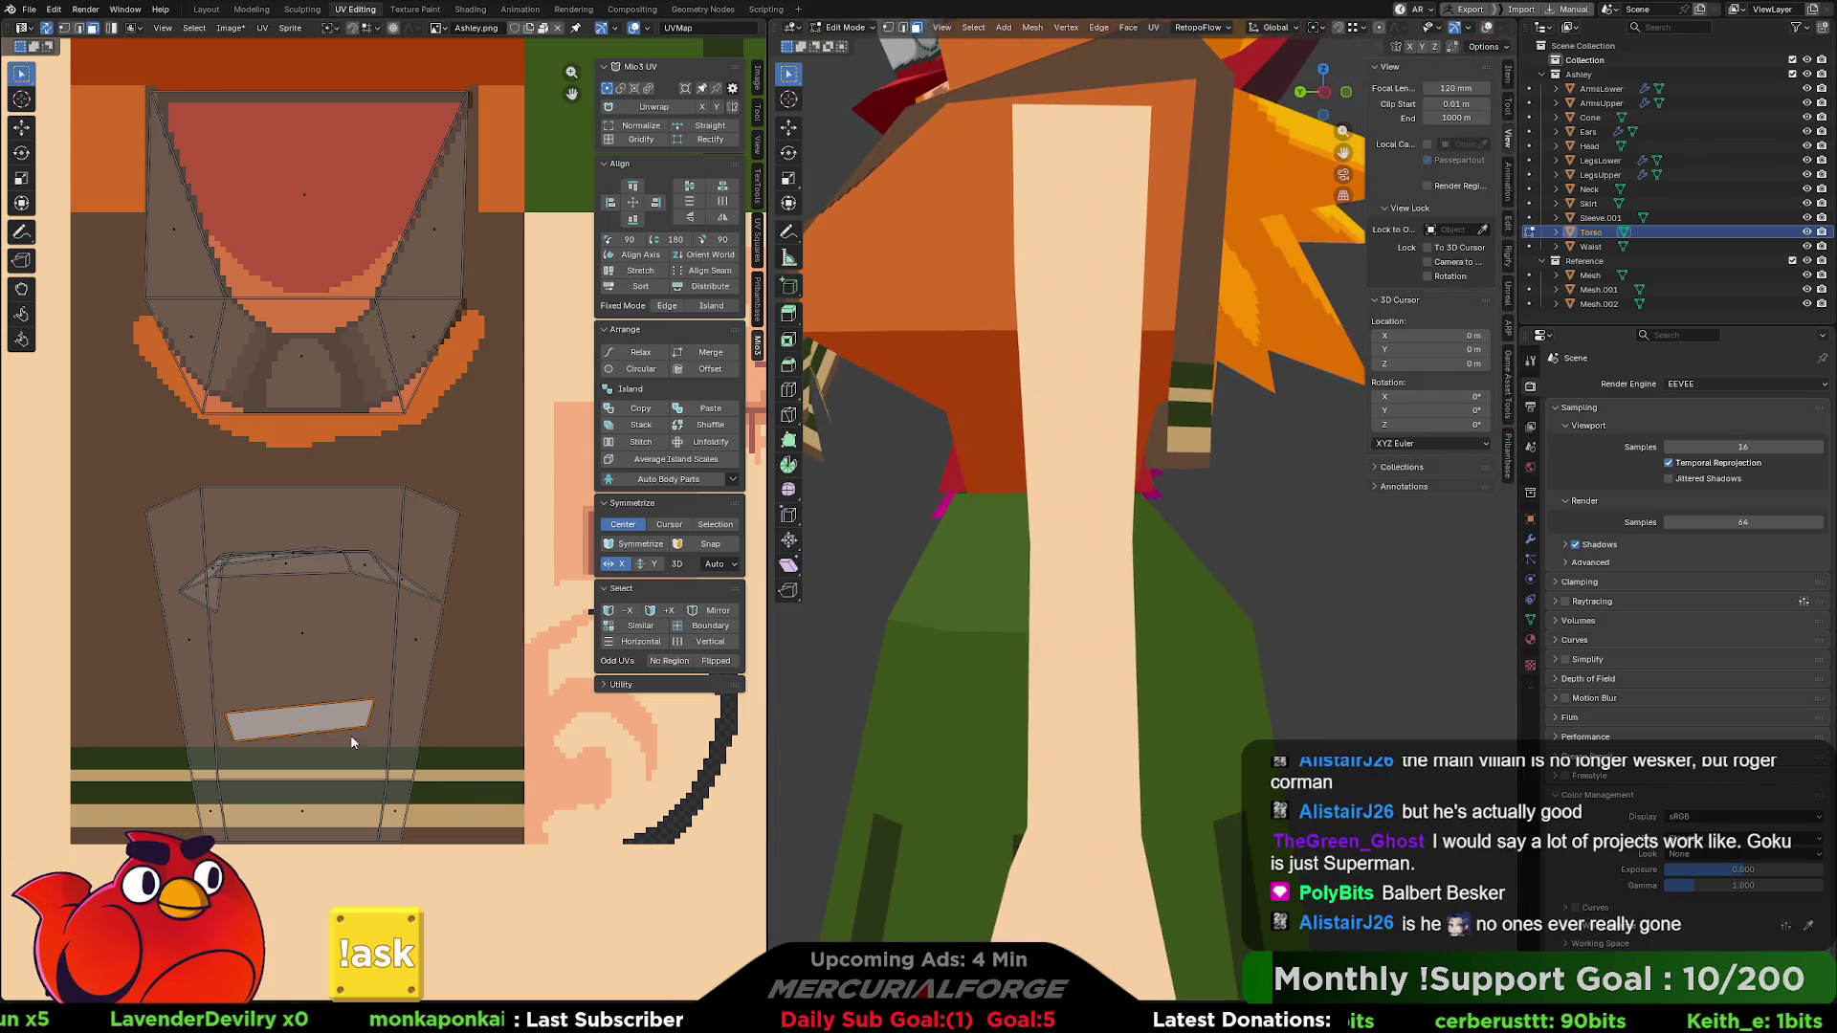
{"action": "middle_click_drag", "start_coordinate": [354, 738], "coordinate": [389, 683]}
{"action": "left_click", "coordinate": [653, 106]}
{"action": "key", "text": "r"}
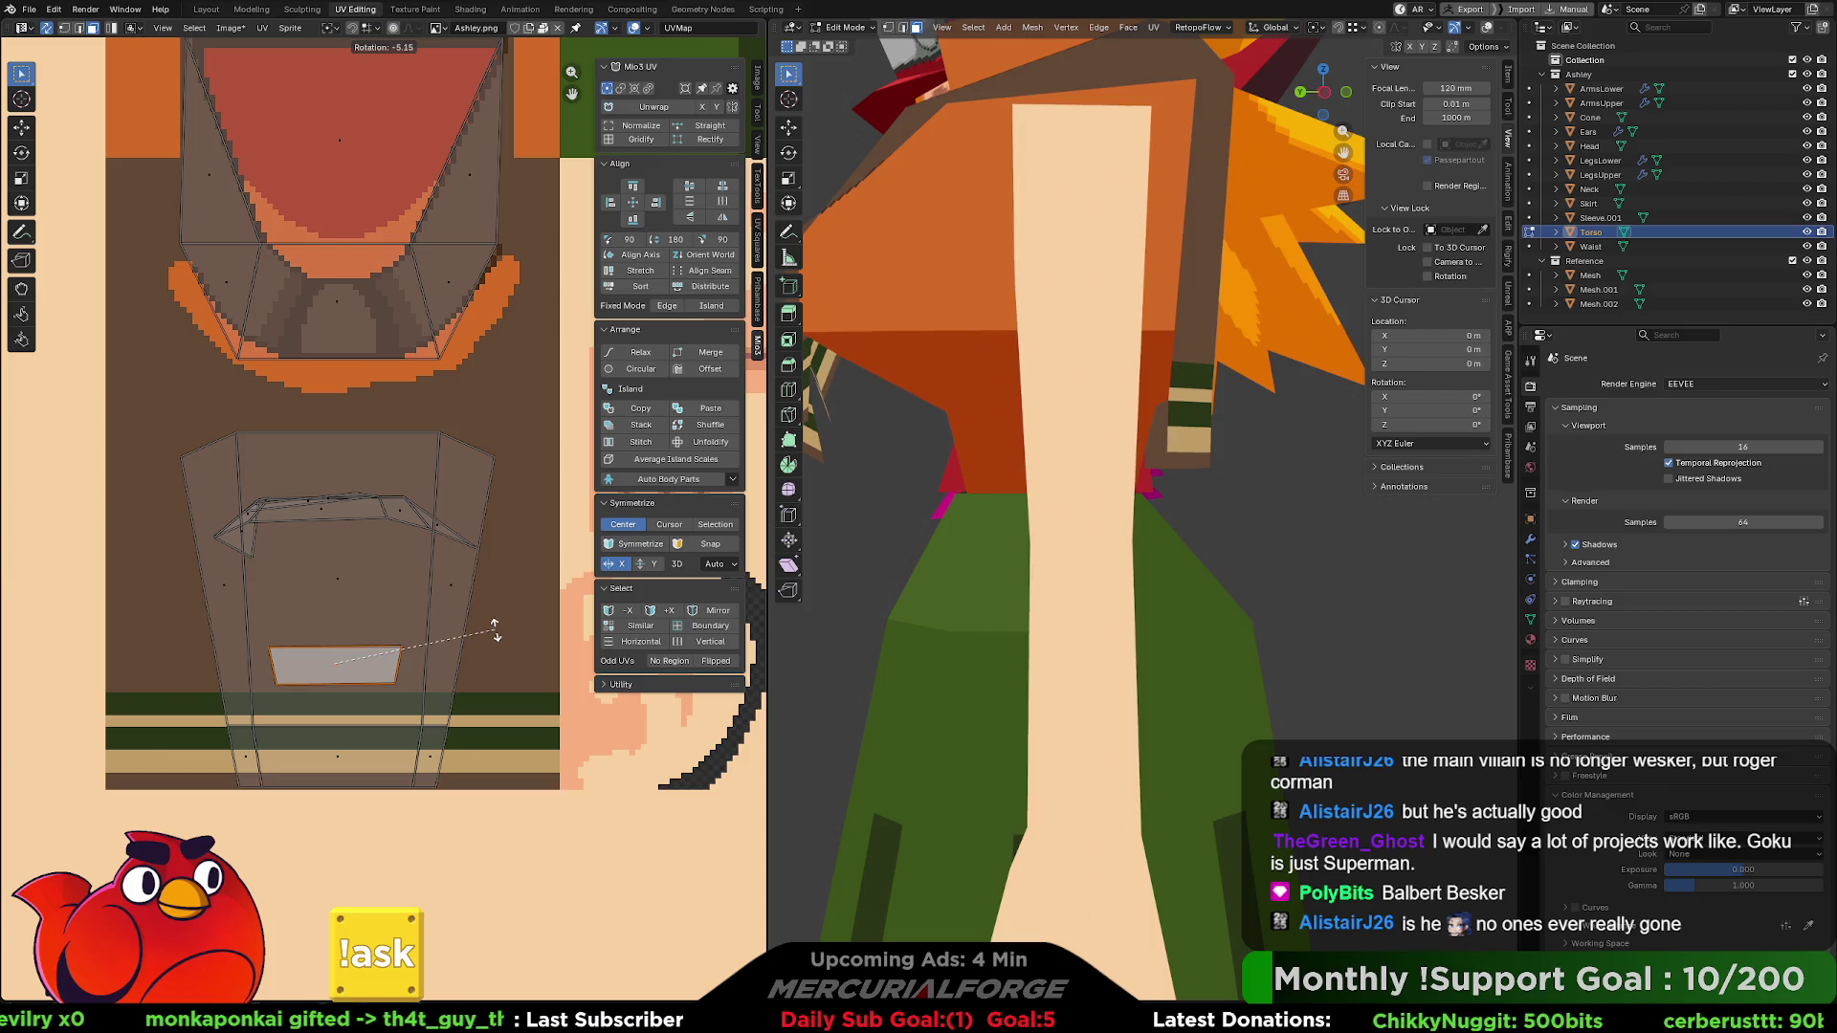
{"action": "left_click", "coordinate": [490, 642]}
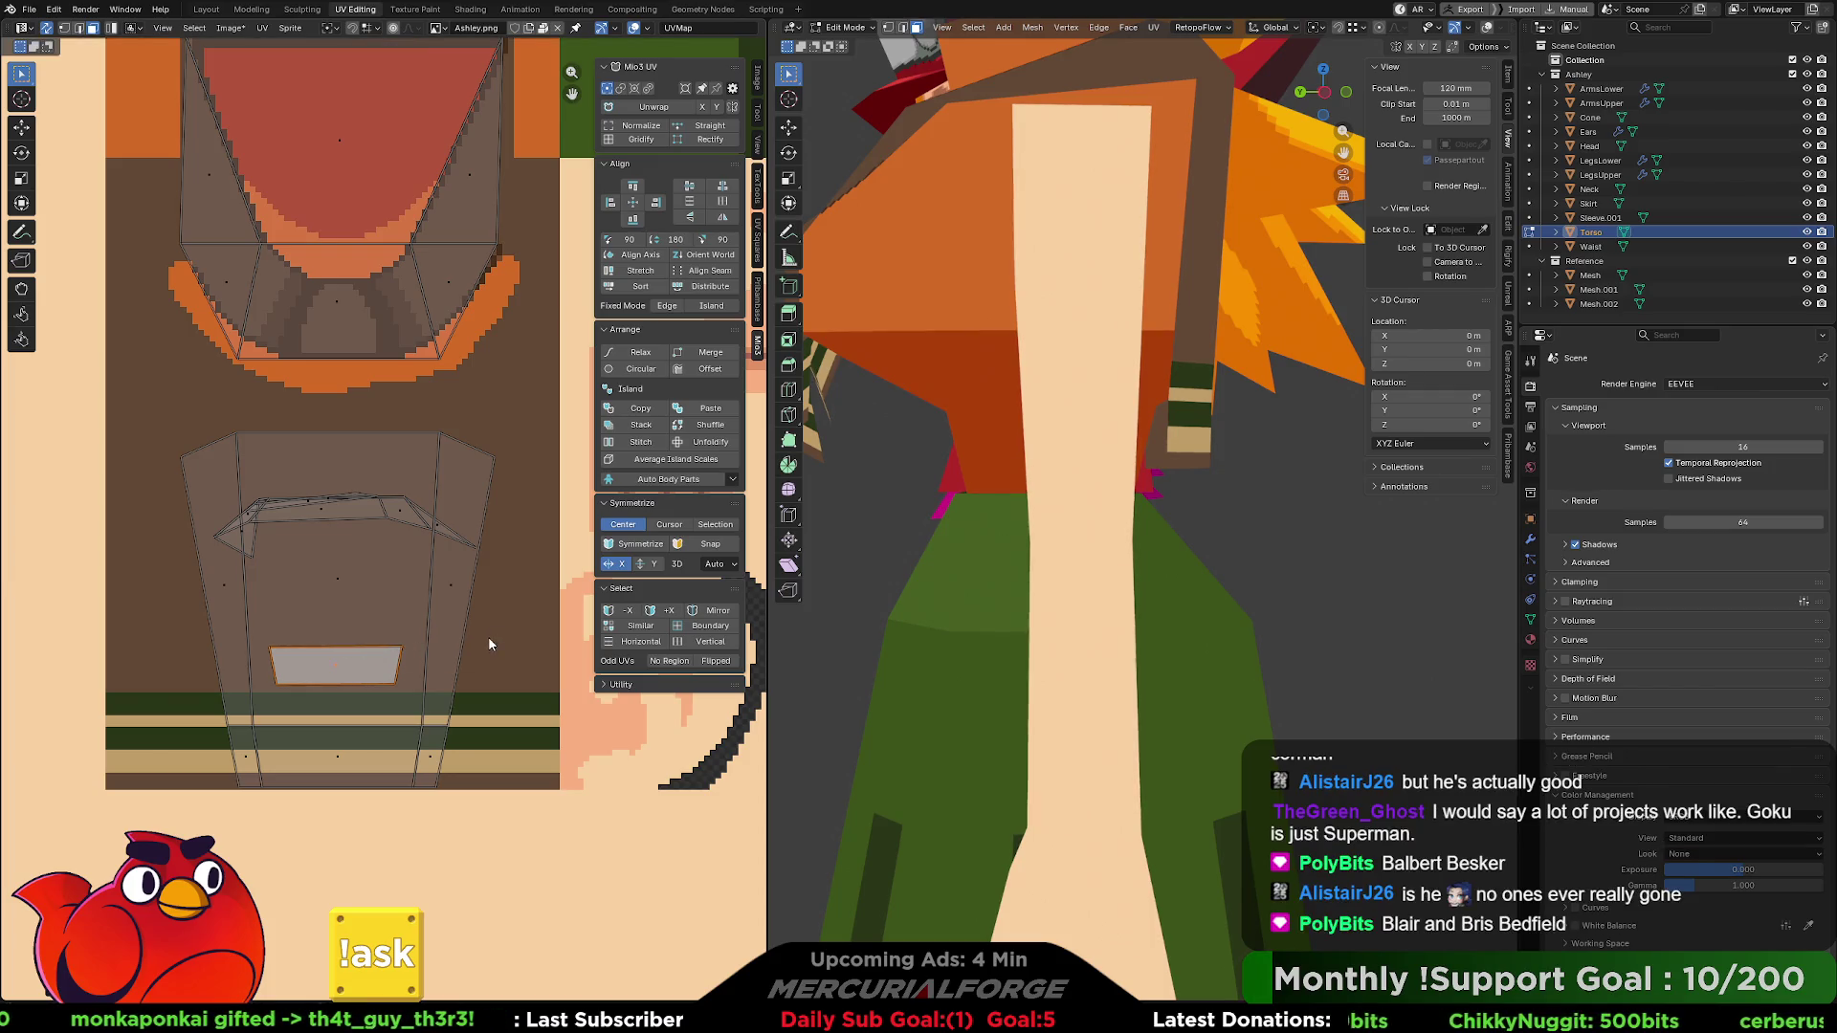
{"action": "scroll", "coordinate": [486, 677], "scroll_direction": "up", "scroll_amount": 1}
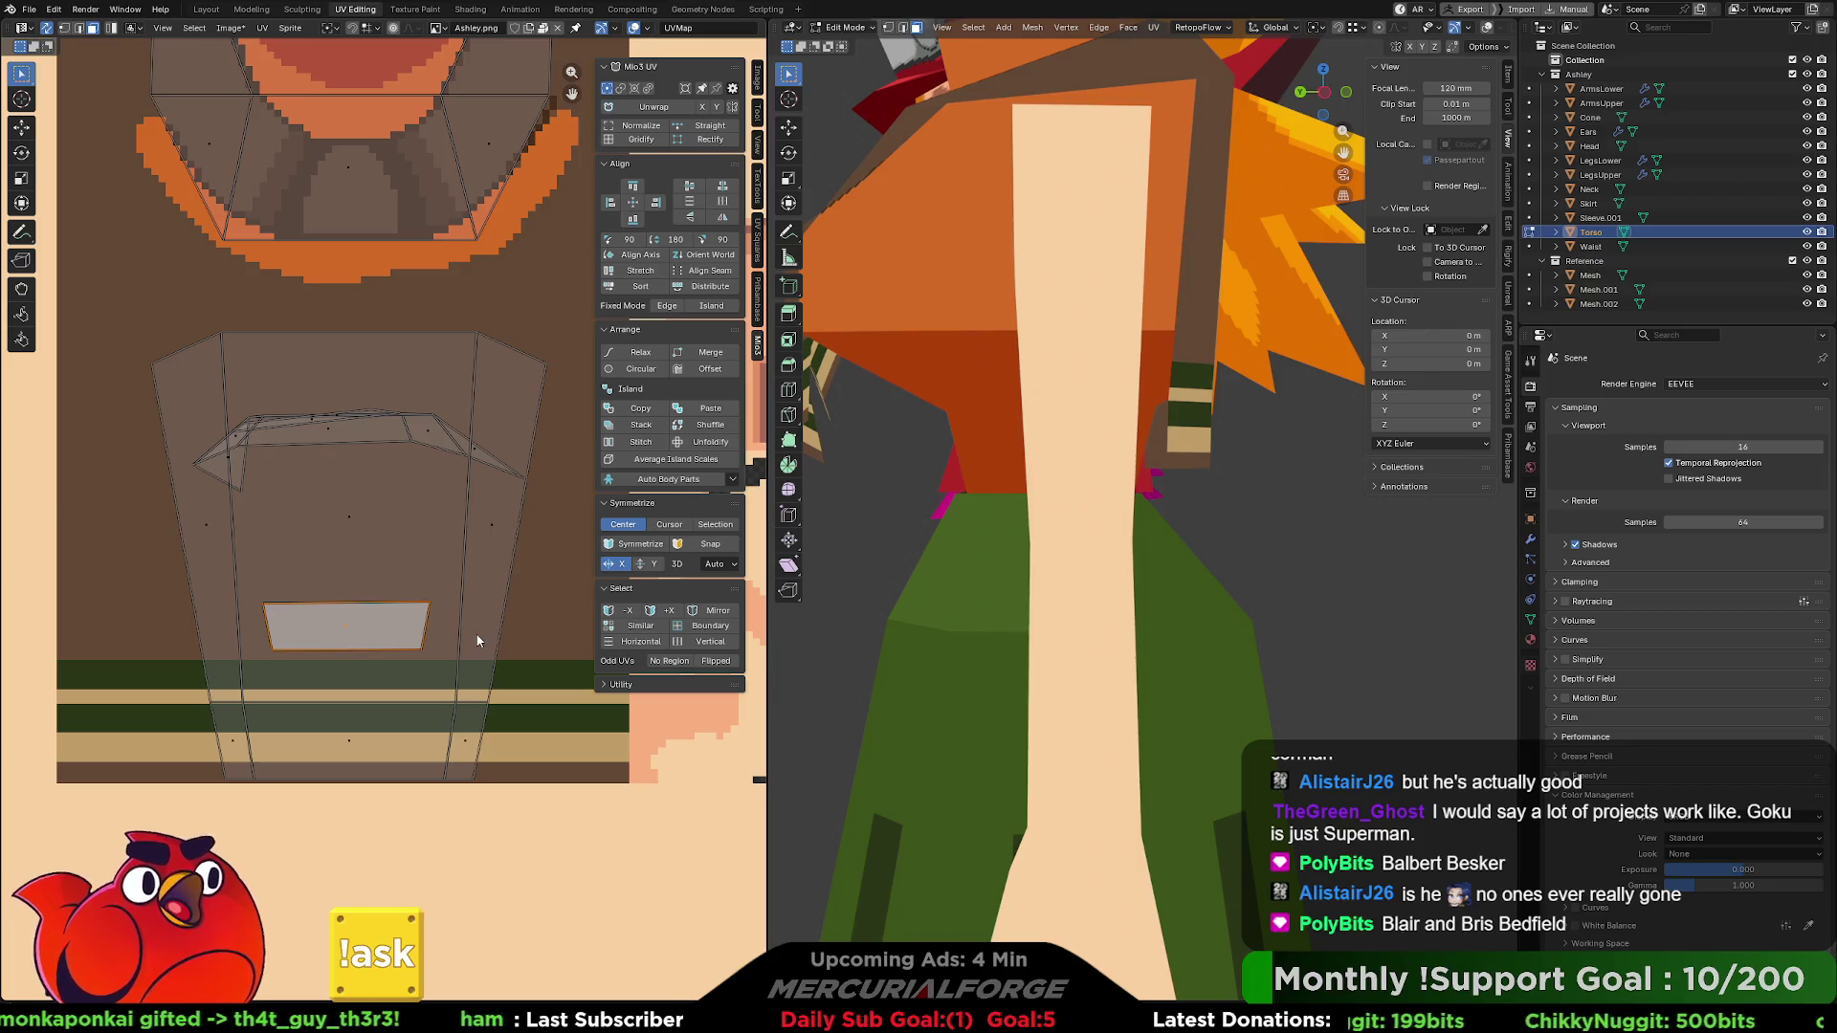
{"action": "key", "text": "s"}
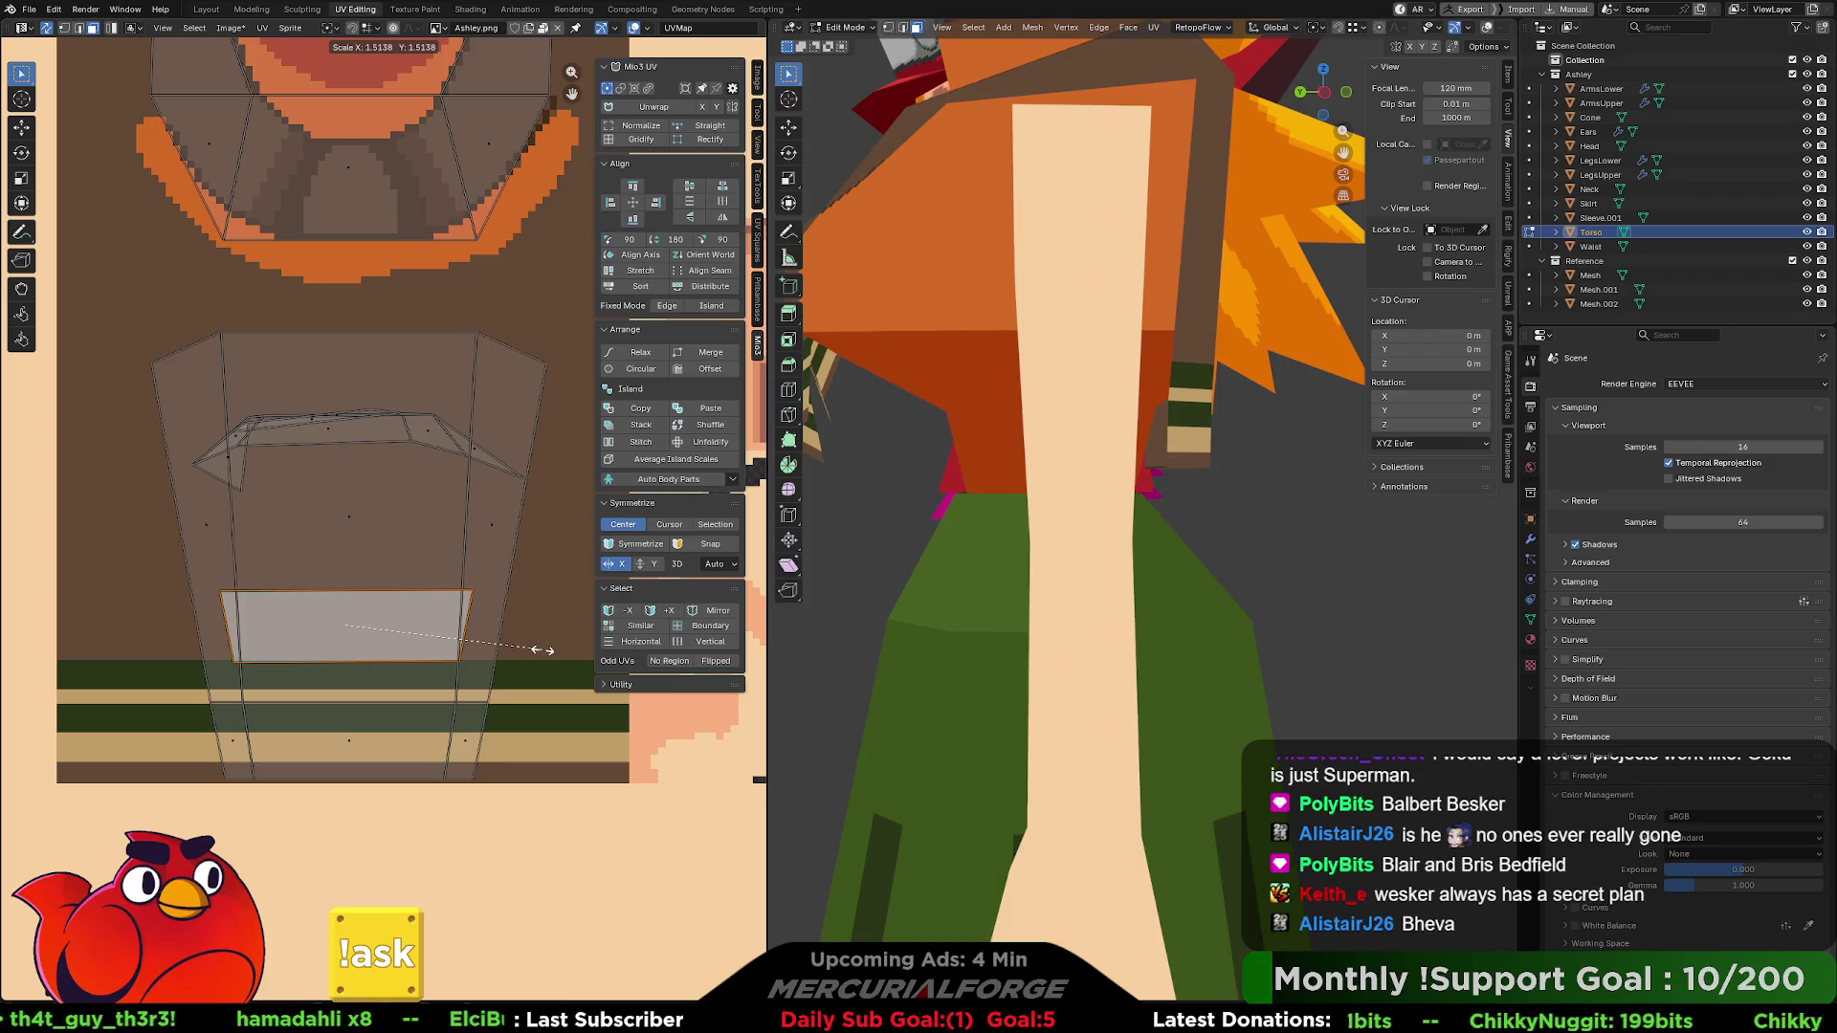
{"action": "left_click", "coordinate": [536, 650]}
{"action": "key", "text": "g"}
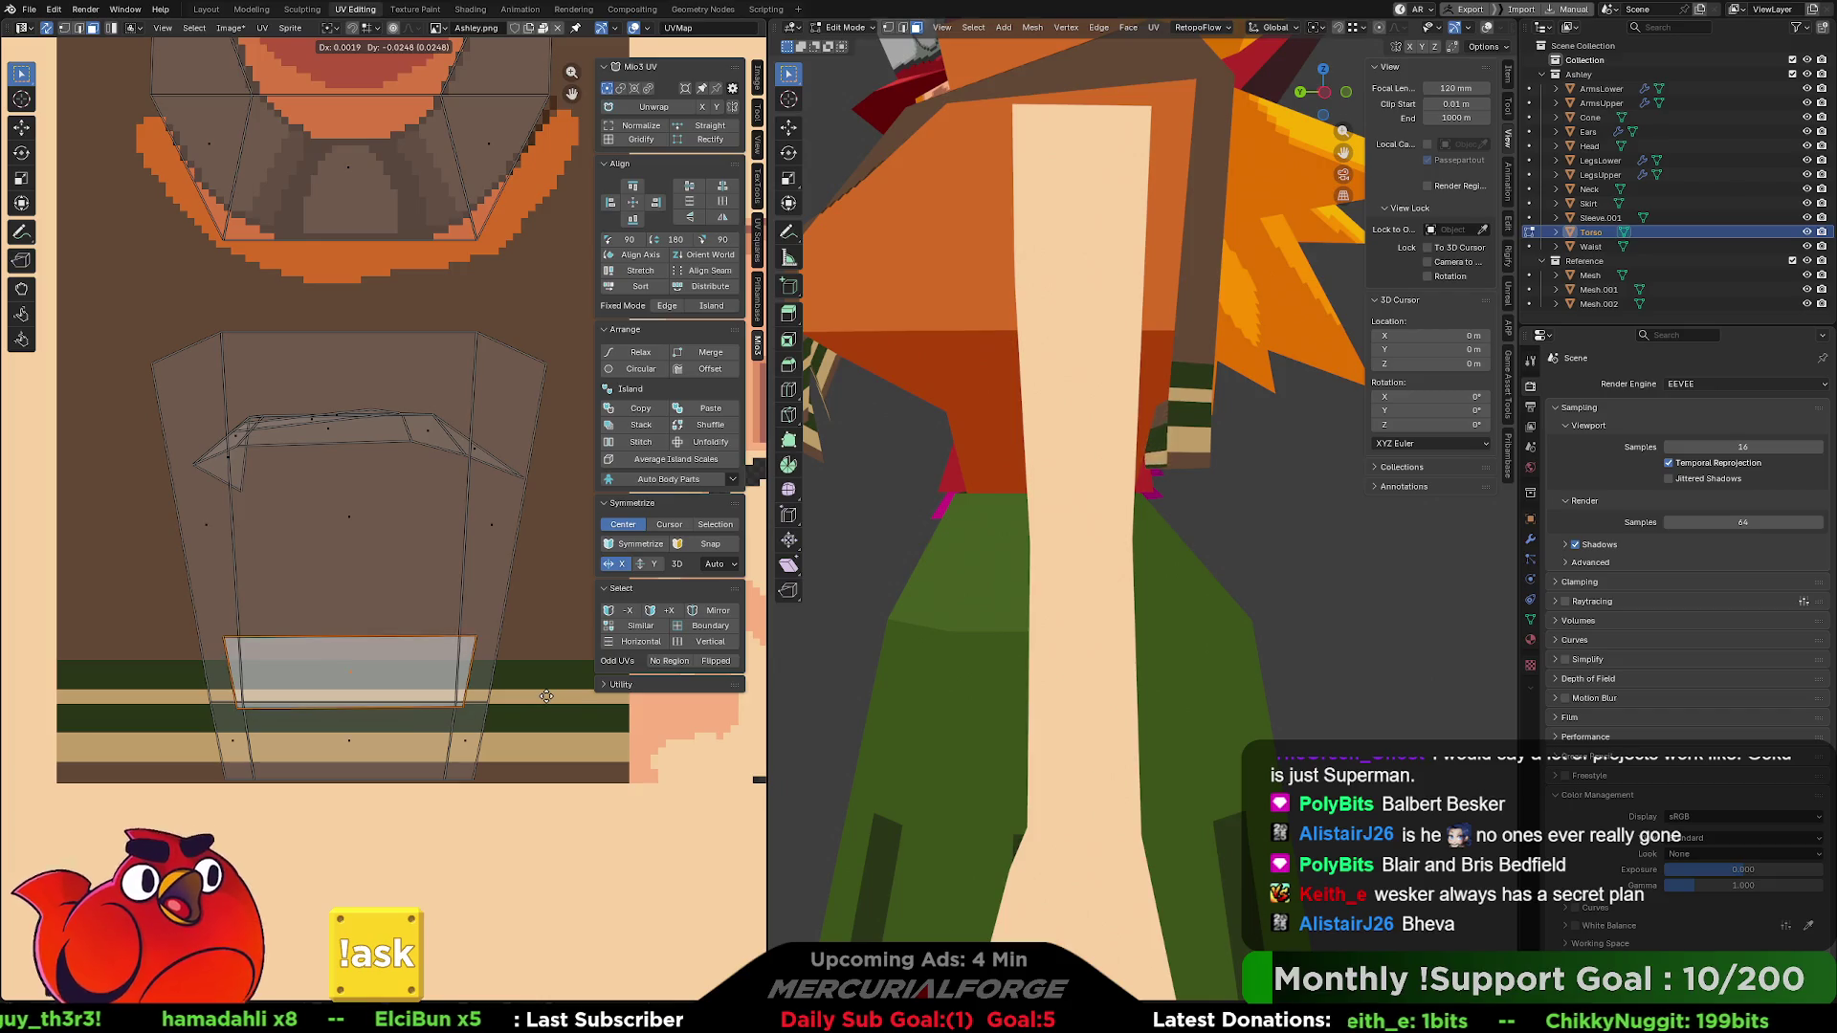
{"action": "left_click", "coordinate": [547, 773]}
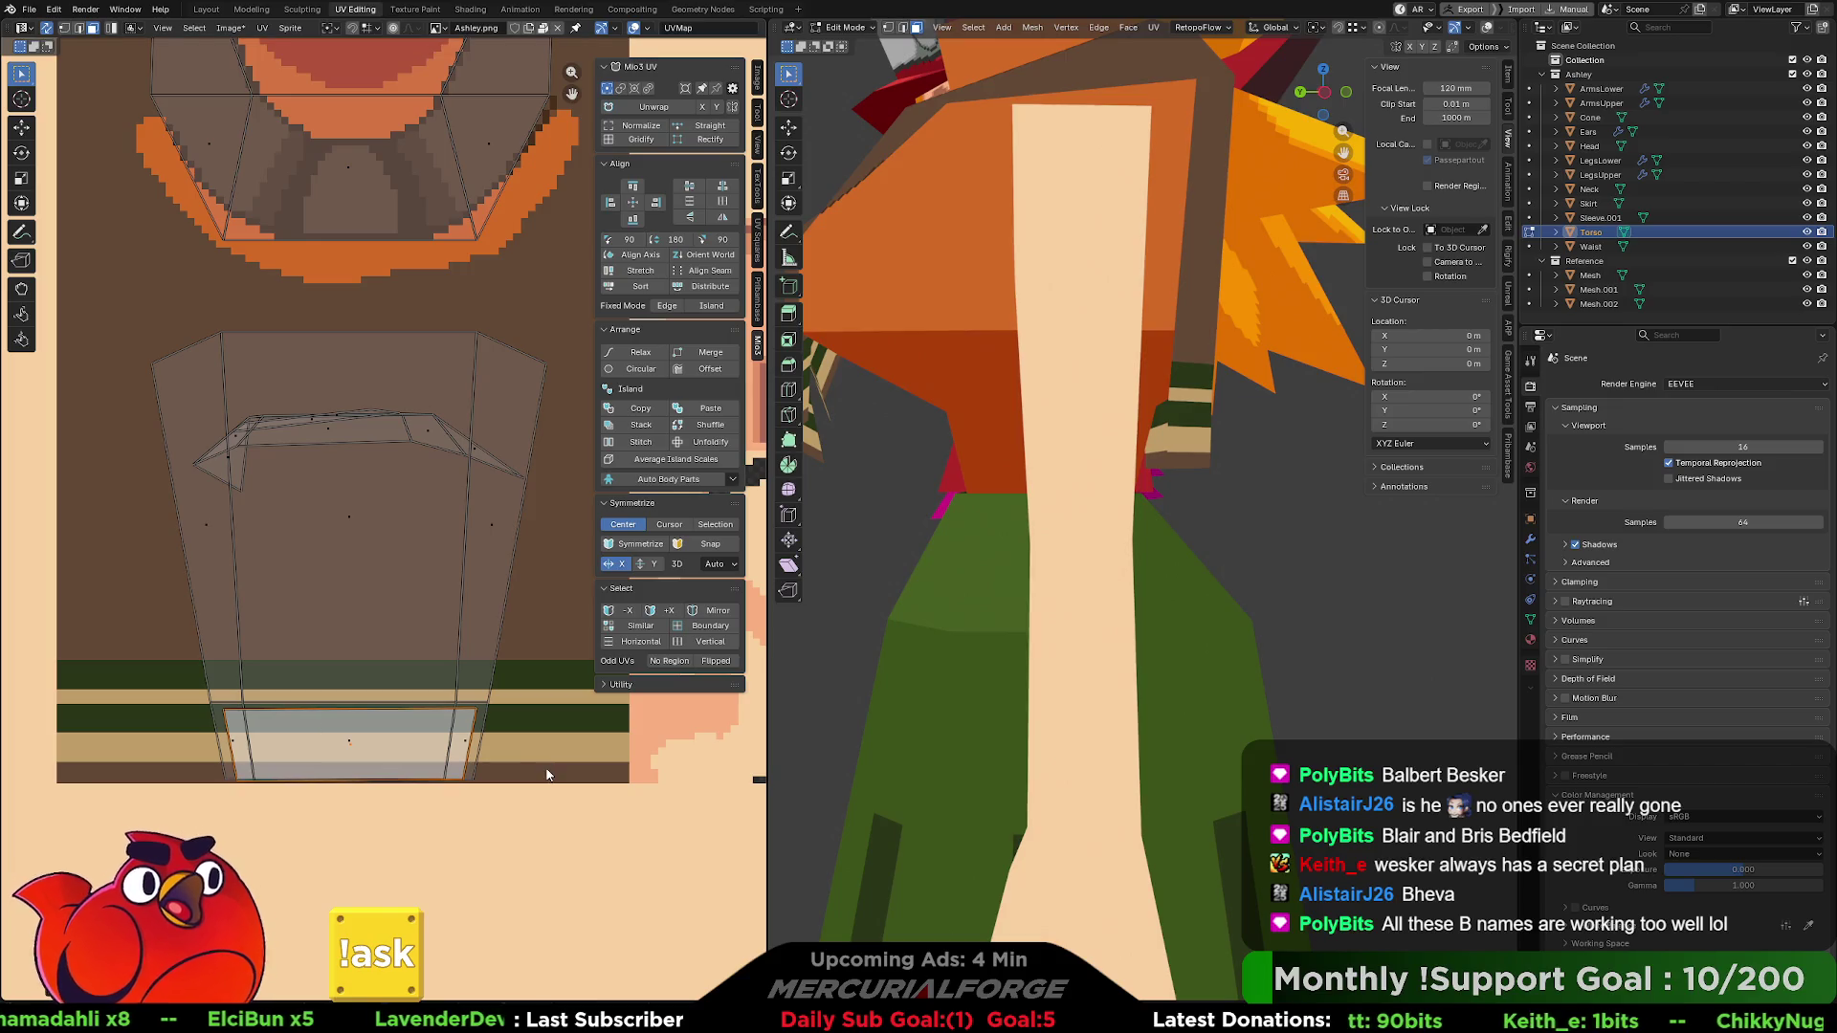
- Select the inner quad's top edge and move it vertically along Y to a new height
{"action": "left_click", "coordinate": [379, 716]}
{"action": "key", "text": "2"}
{"action": "left_click", "coordinate": [359, 710]}
{"action": "key", "text": "g"}
{"action": "key", "text": "x"}
{"action": "key", "text": "y"}
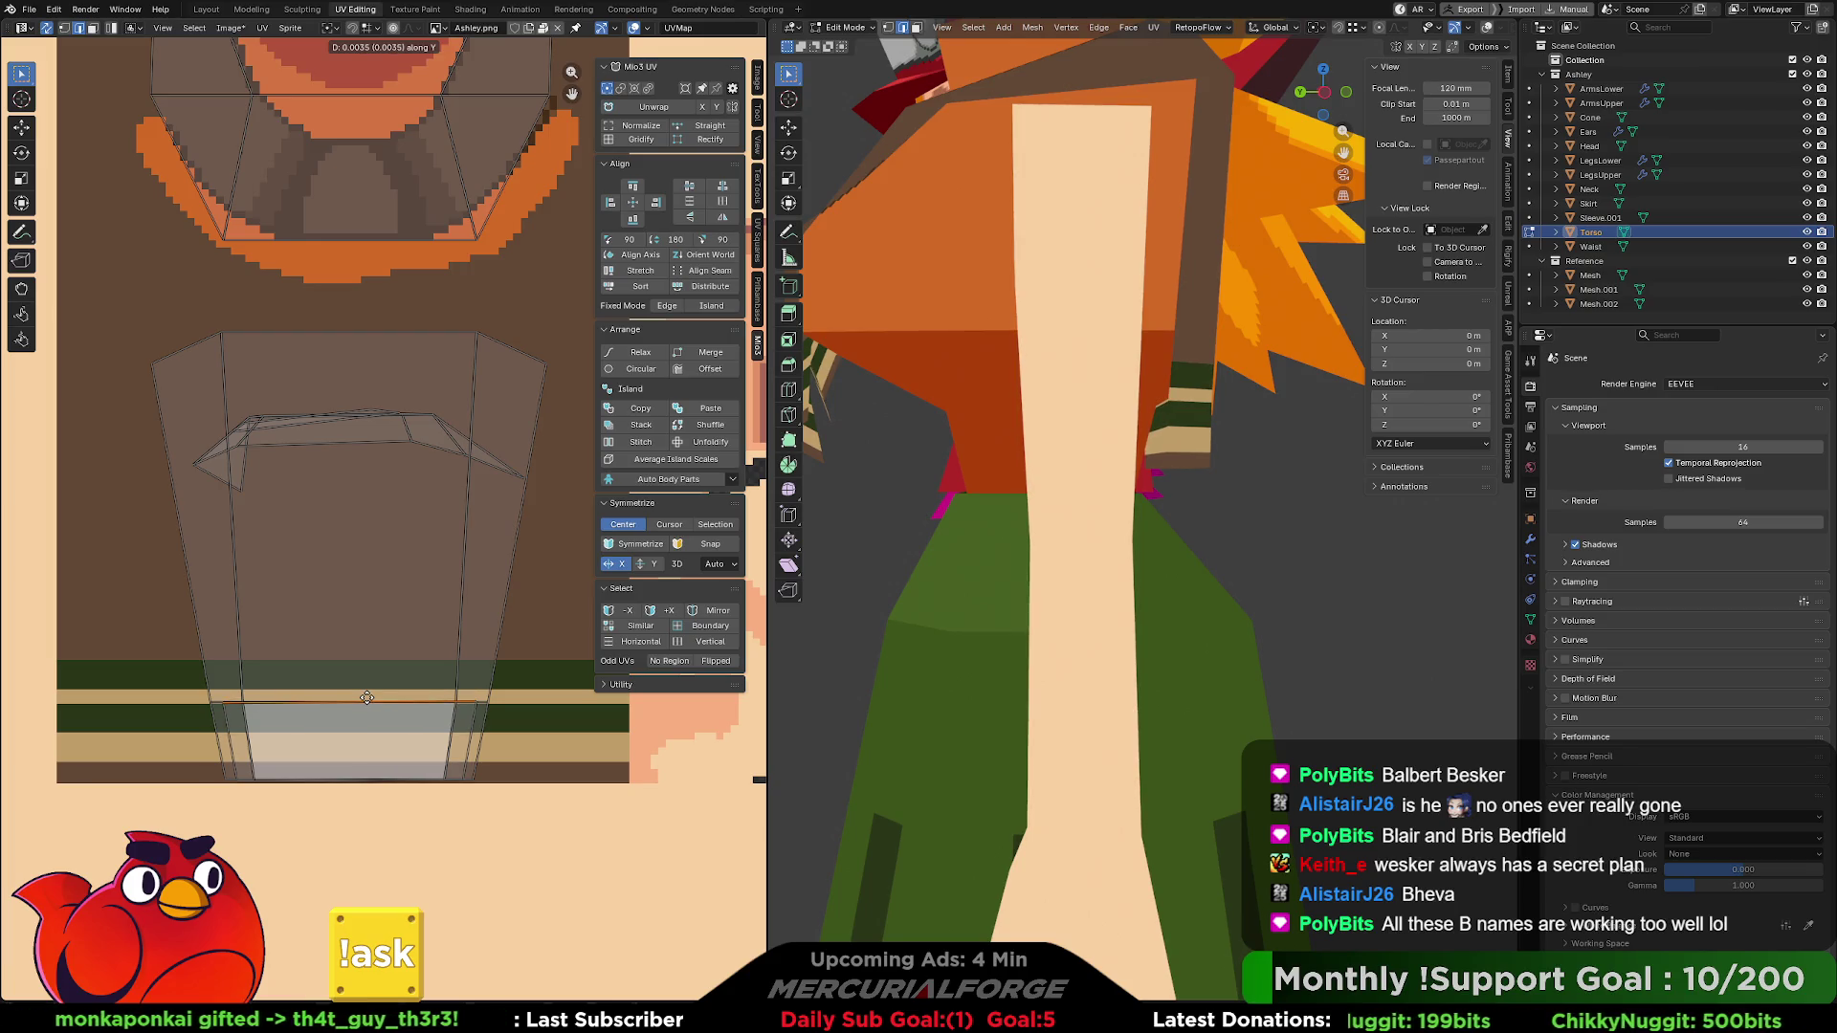
{"action": "left_click", "coordinate": [367, 698]}
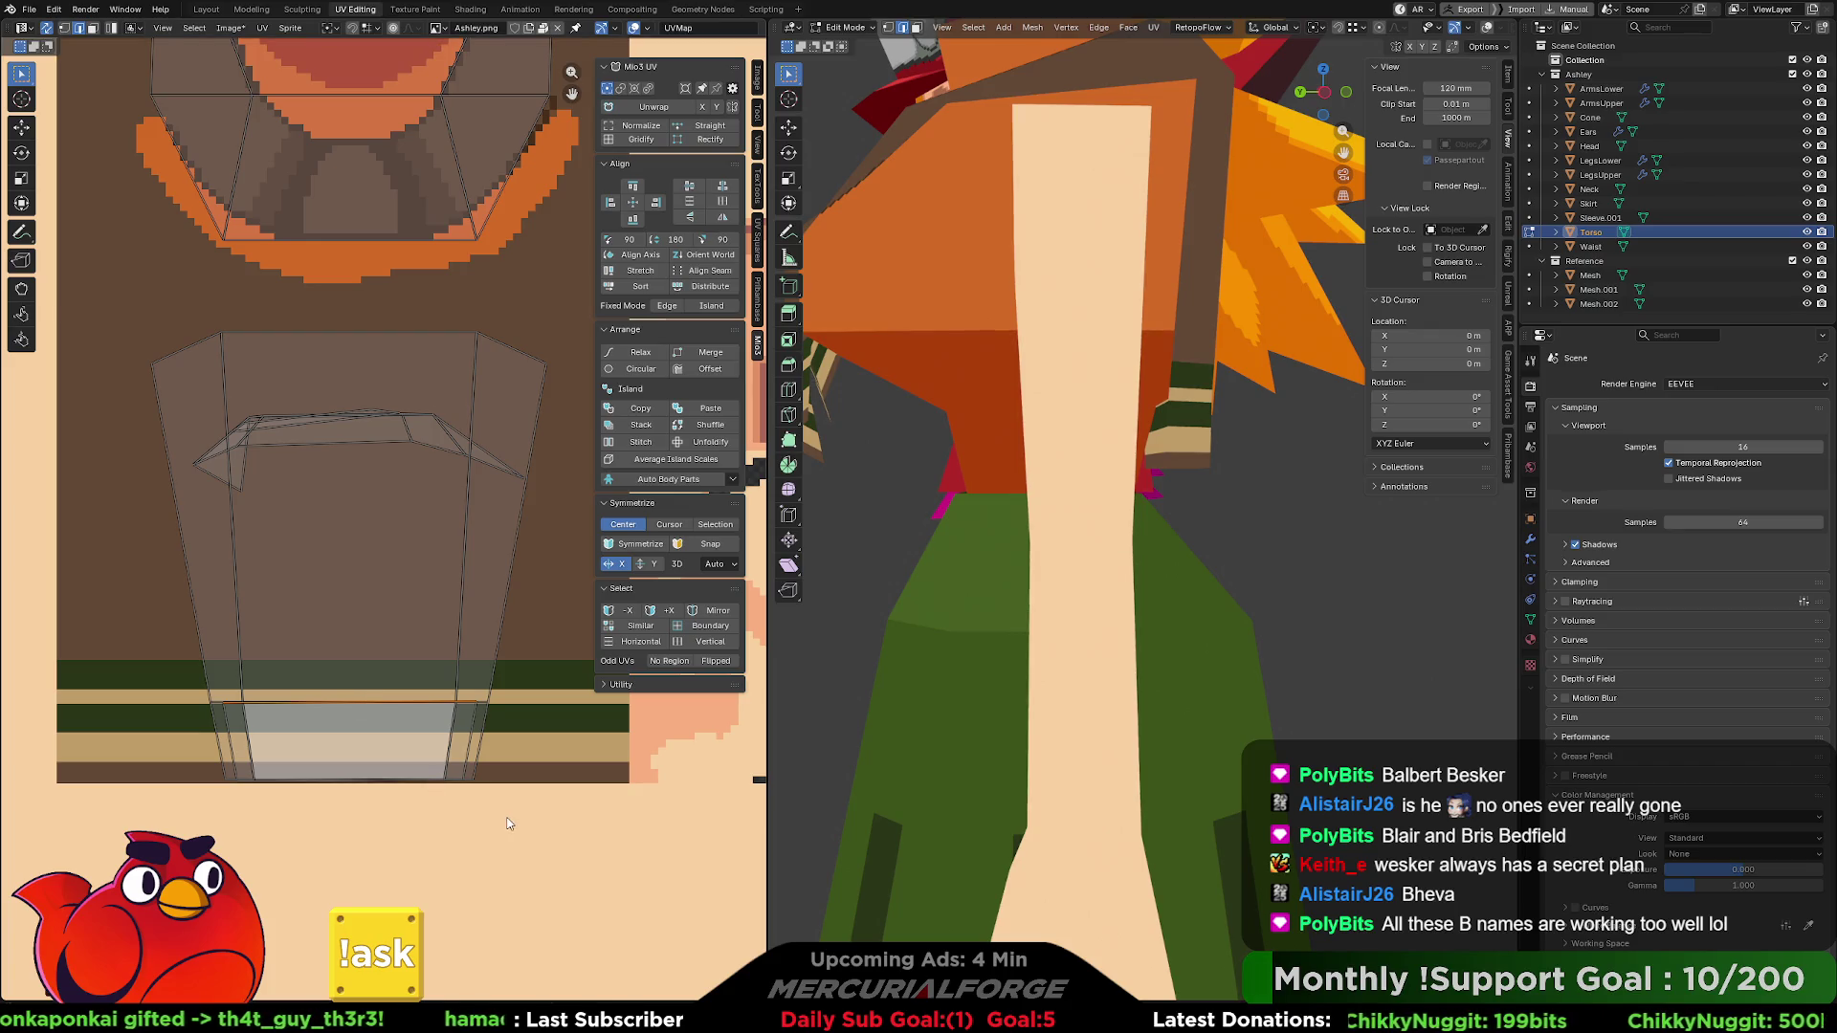
{"action": "middle_click_drag", "start_coordinate": [1164, 565], "coordinate": [1366, 499]}
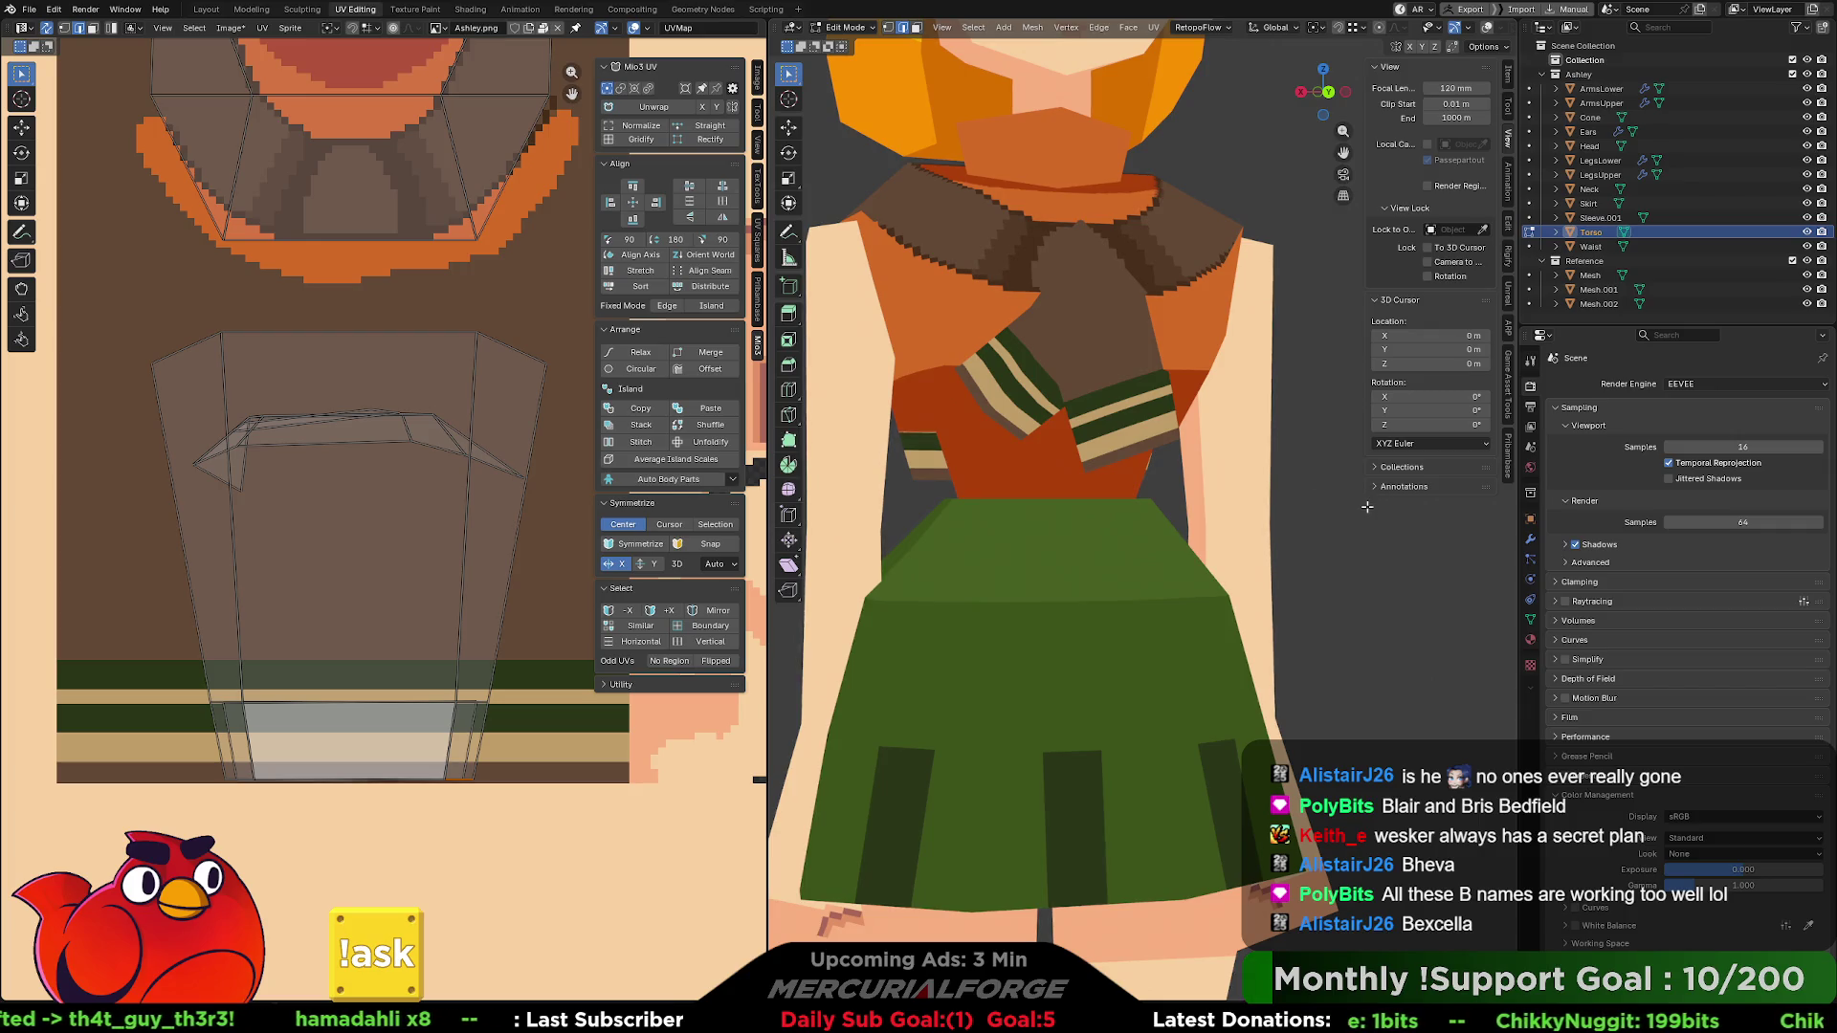
- Inspect the textured torso, zoom the UV view out, return to Object Mode and select Sleeve.001
{"action": "mouse_move", "coordinate": [1289, 498]}
{"action": "middle_mouse_down"}
{"action": "mouse_move", "coordinate": [1392, 495]}
{"action": "mouse_move", "coordinate": [1117, 526]}
{"action": "mouse_move", "coordinate": [1256, 533]}
{"action": "middle_mouse_up"}
{"action": "scroll", "coordinate": [1255, 533], "scroll_direction": "down", "scroll_amount": 6}
{"action": "scroll", "coordinate": [1123, 487], "scroll_direction": "up", "scroll_amount": 6}
{"action": "scroll", "coordinate": [1123, 486], "scroll_direction": "up", "scroll_amount": 2}
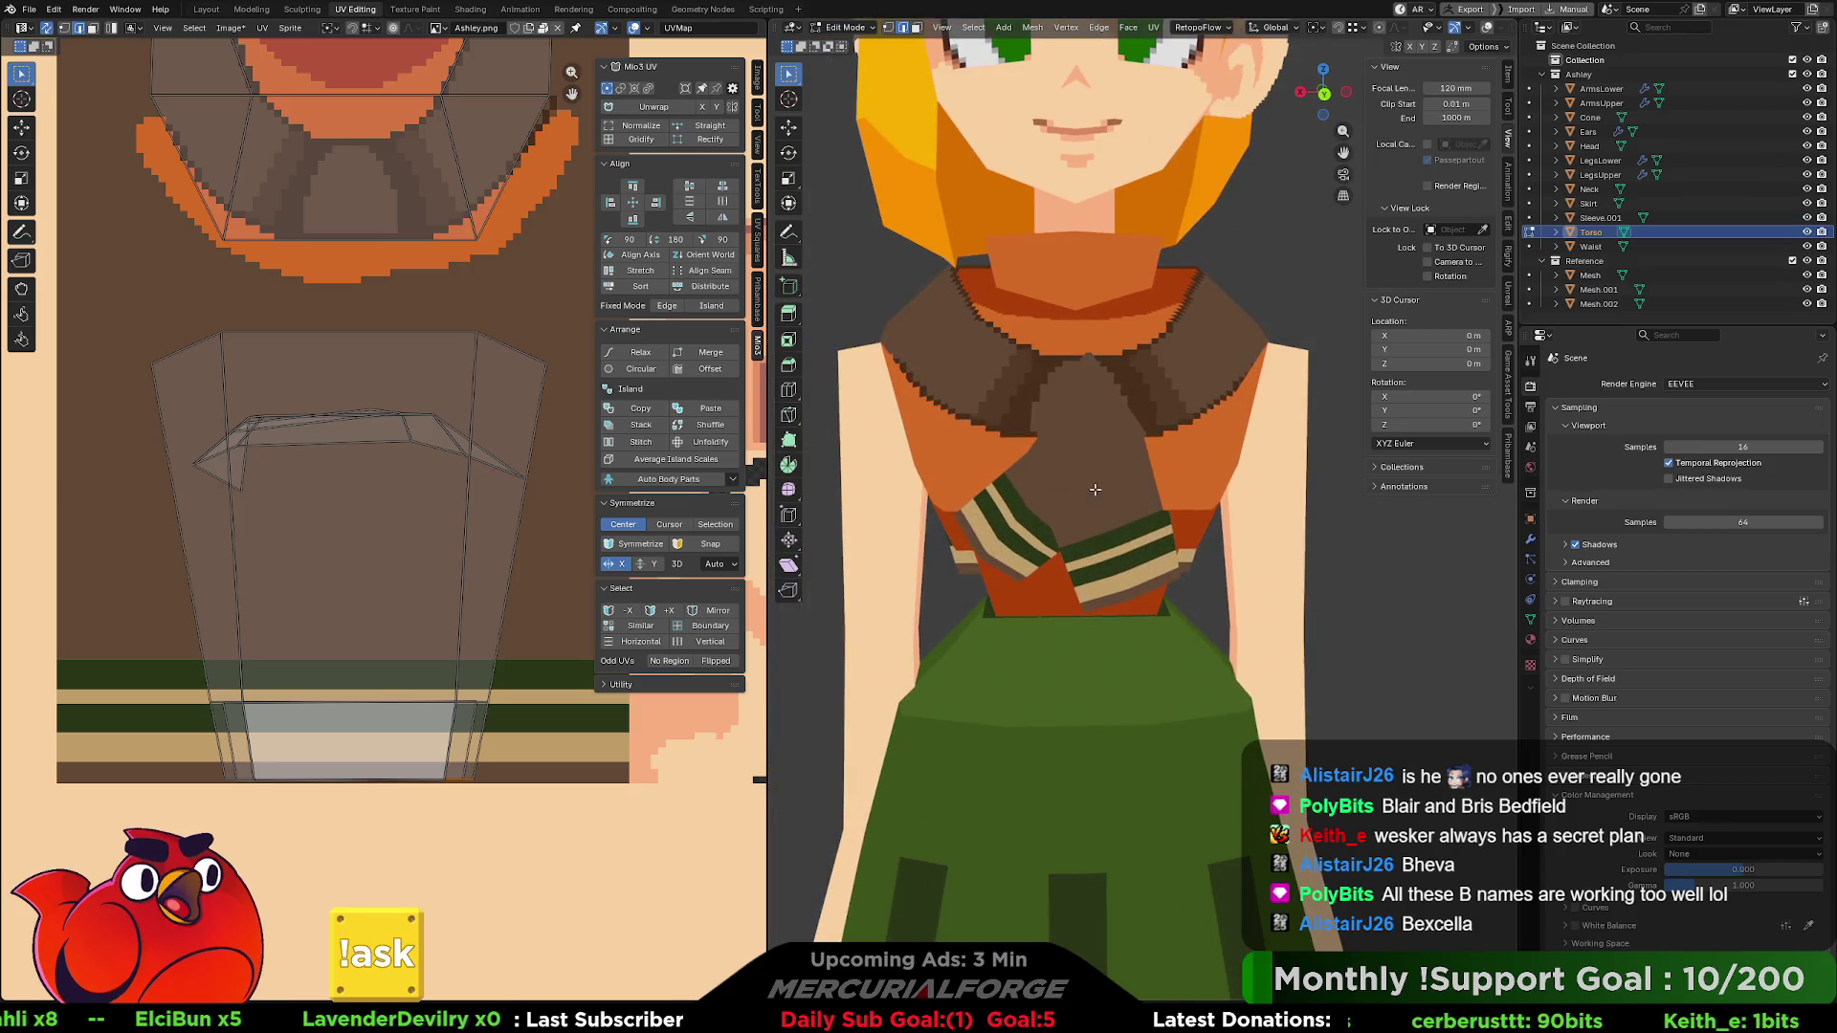
{"action": "scroll", "coordinate": [1149, 512], "scroll_direction": "up", "scroll_amount": 2}
{"action": "scroll", "coordinate": [432, 449], "scroll_direction": "down", "scroll_amount": 6}
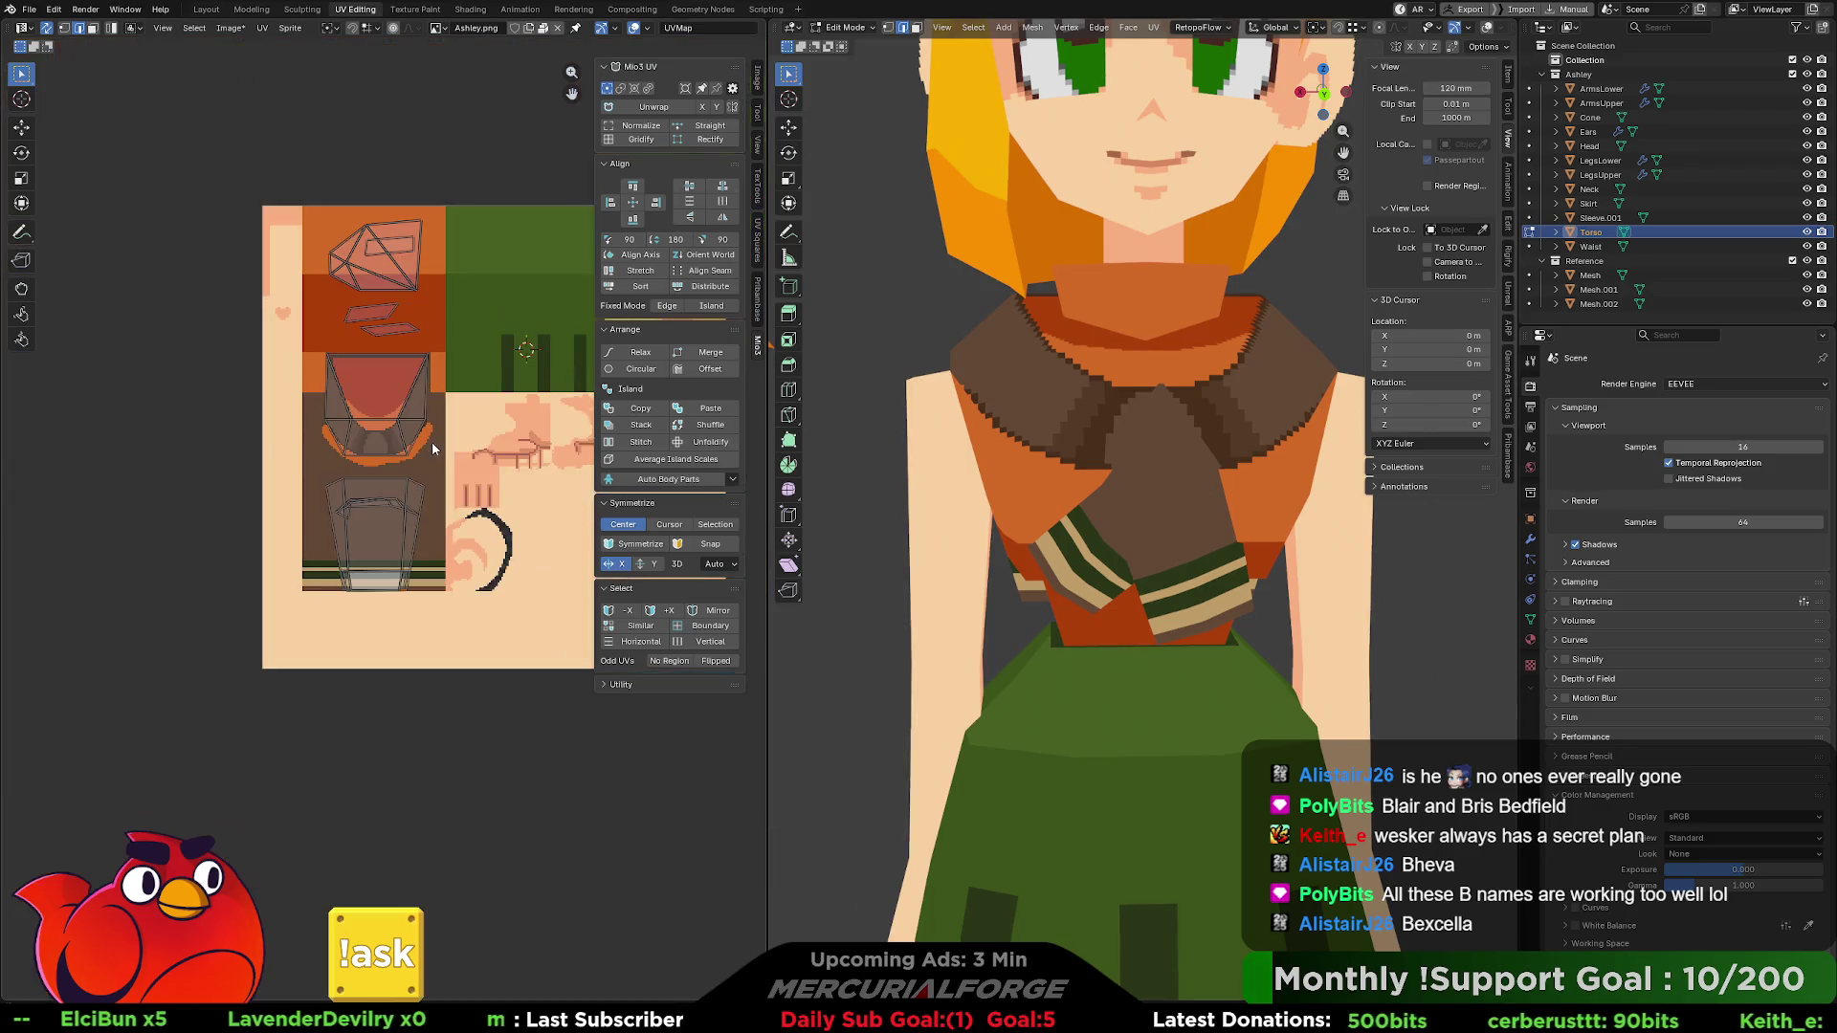
{"action": "middle_click_drag", "start_coordinate": [456, 449], "coordinate": [421, 463]}
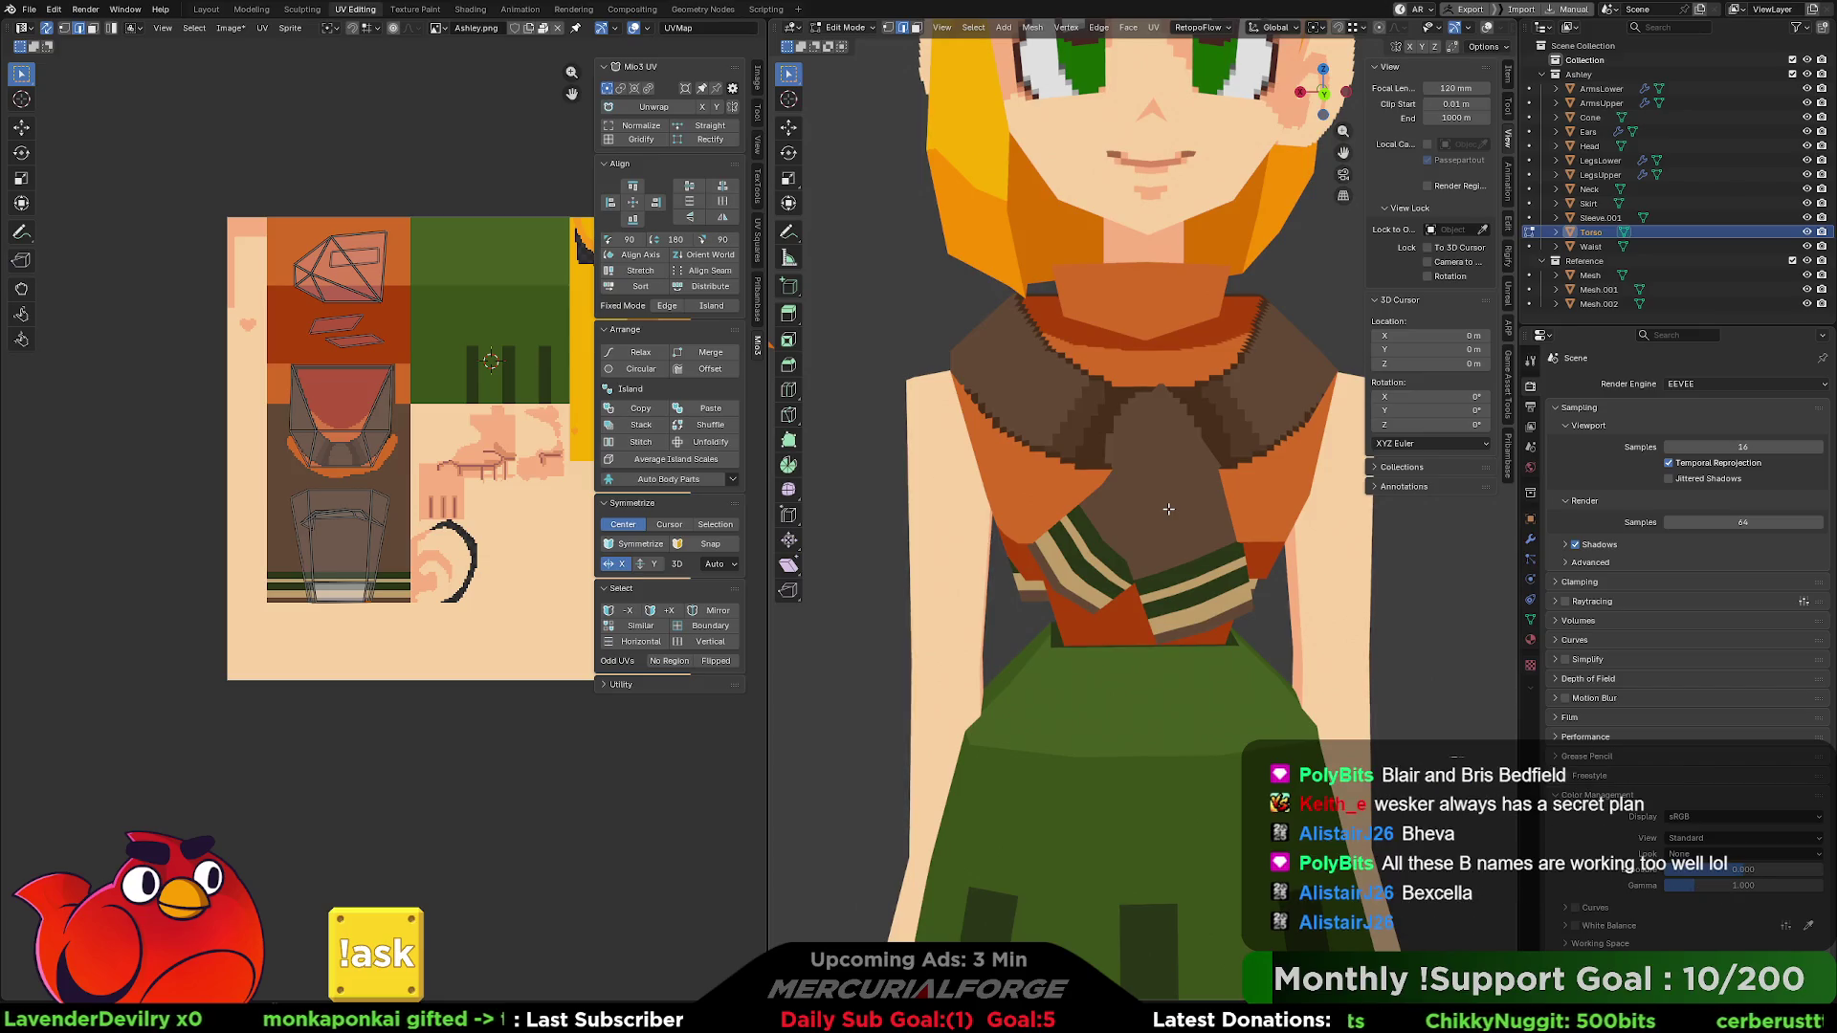
{"action": "key", "text": "Tab"}
{"action": "left_click", "coordinate": [1170, 515]}
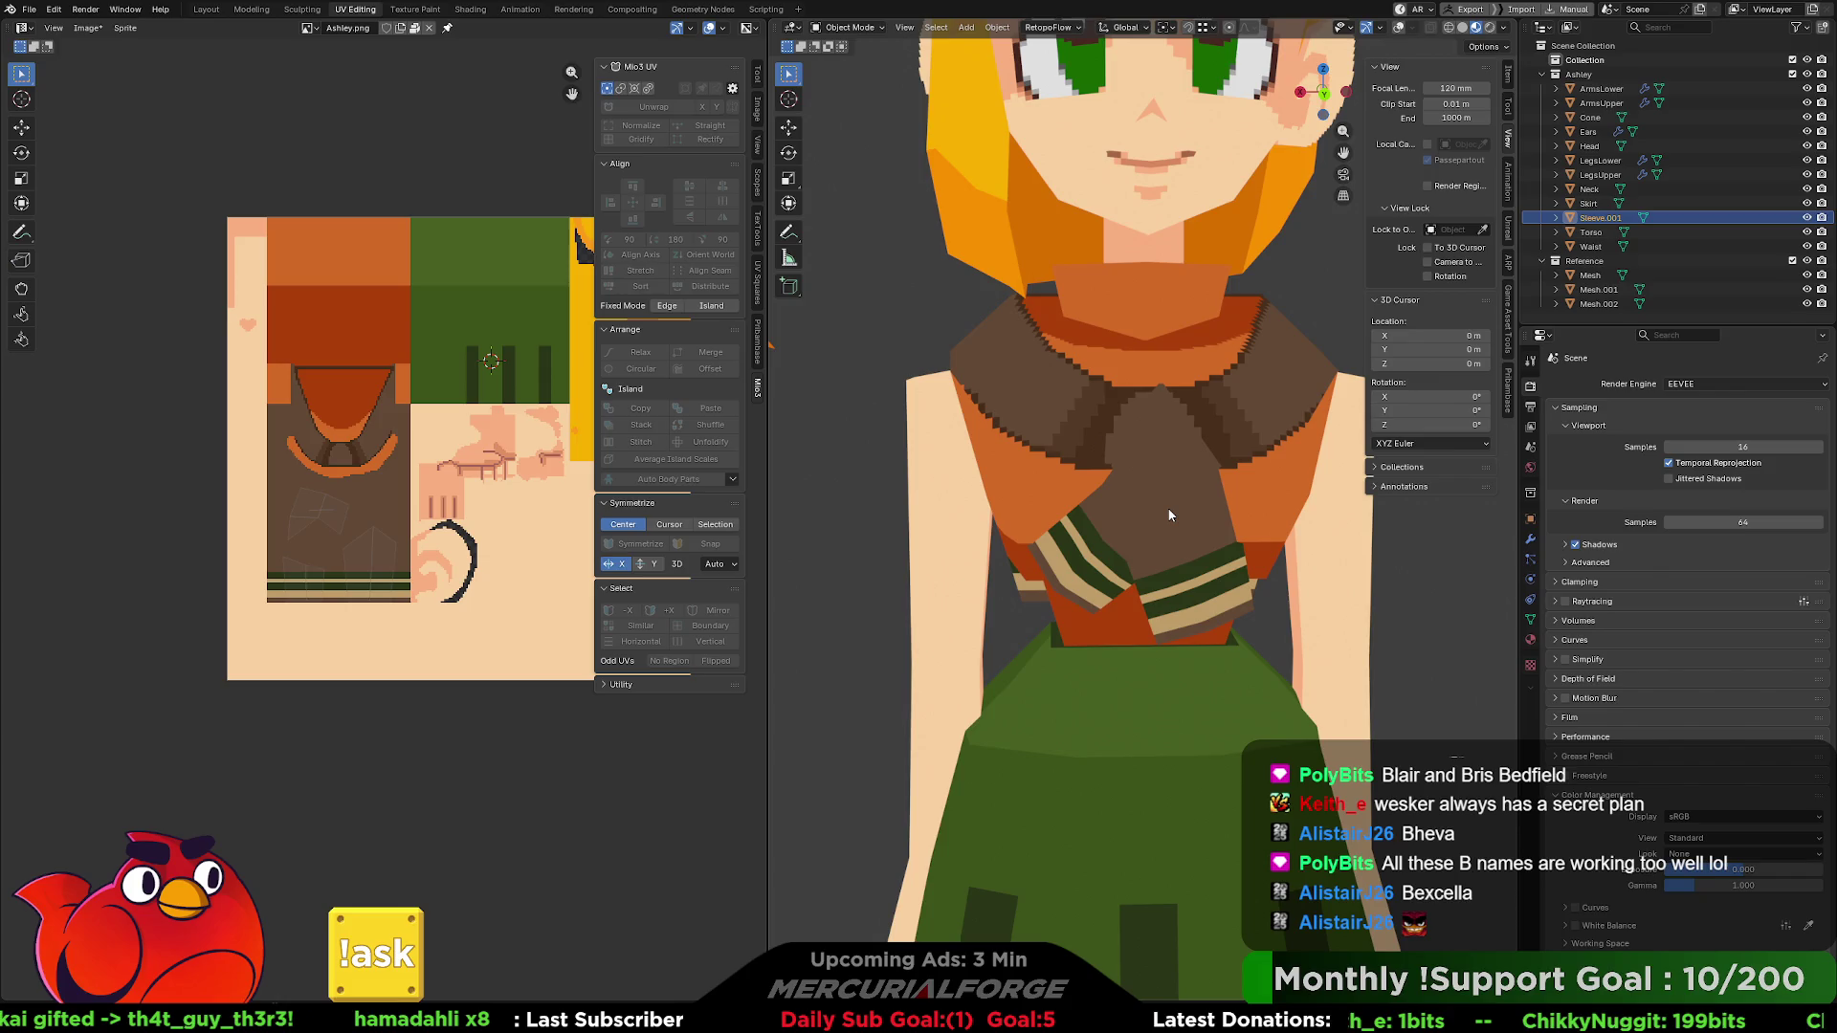
- In Sleeve.001's Edit Mode, slide the lower UV island left along X, then return to Object Mode
{"action": "left_click", "coordinate": [1169, 509]}
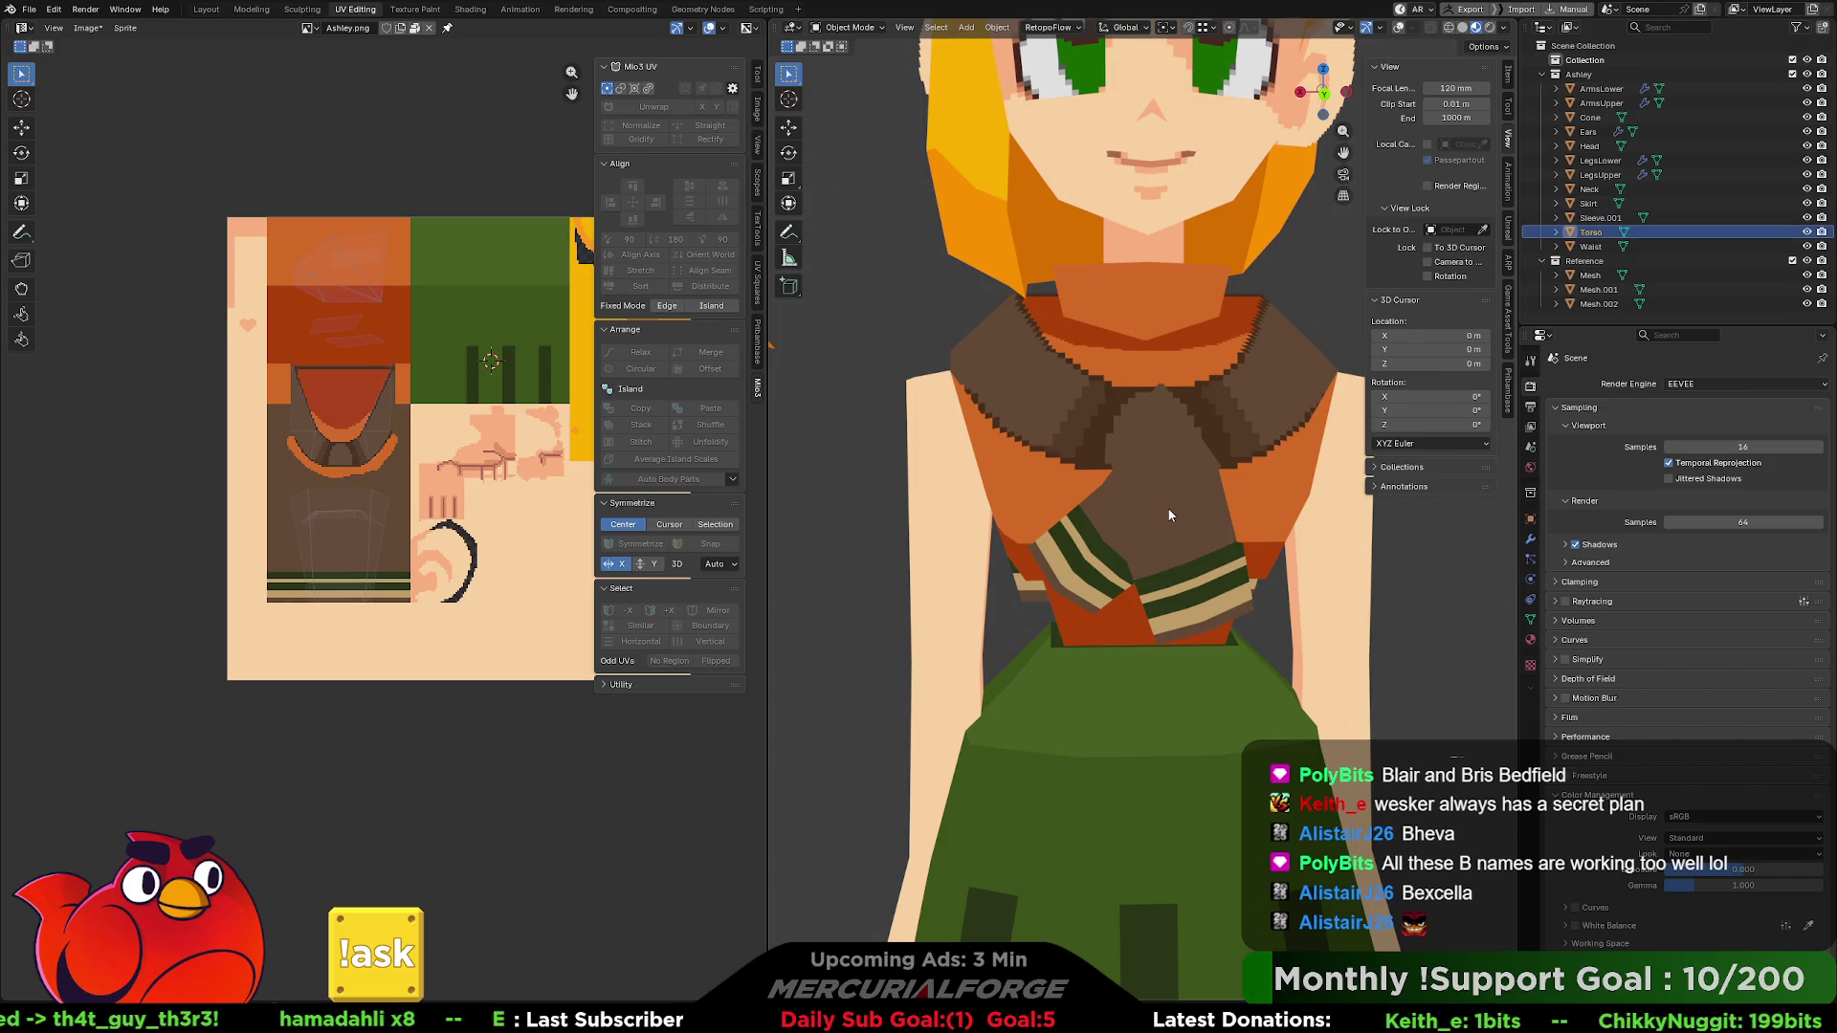
{"action": "left_click", "coordinate": [1123, 541]}
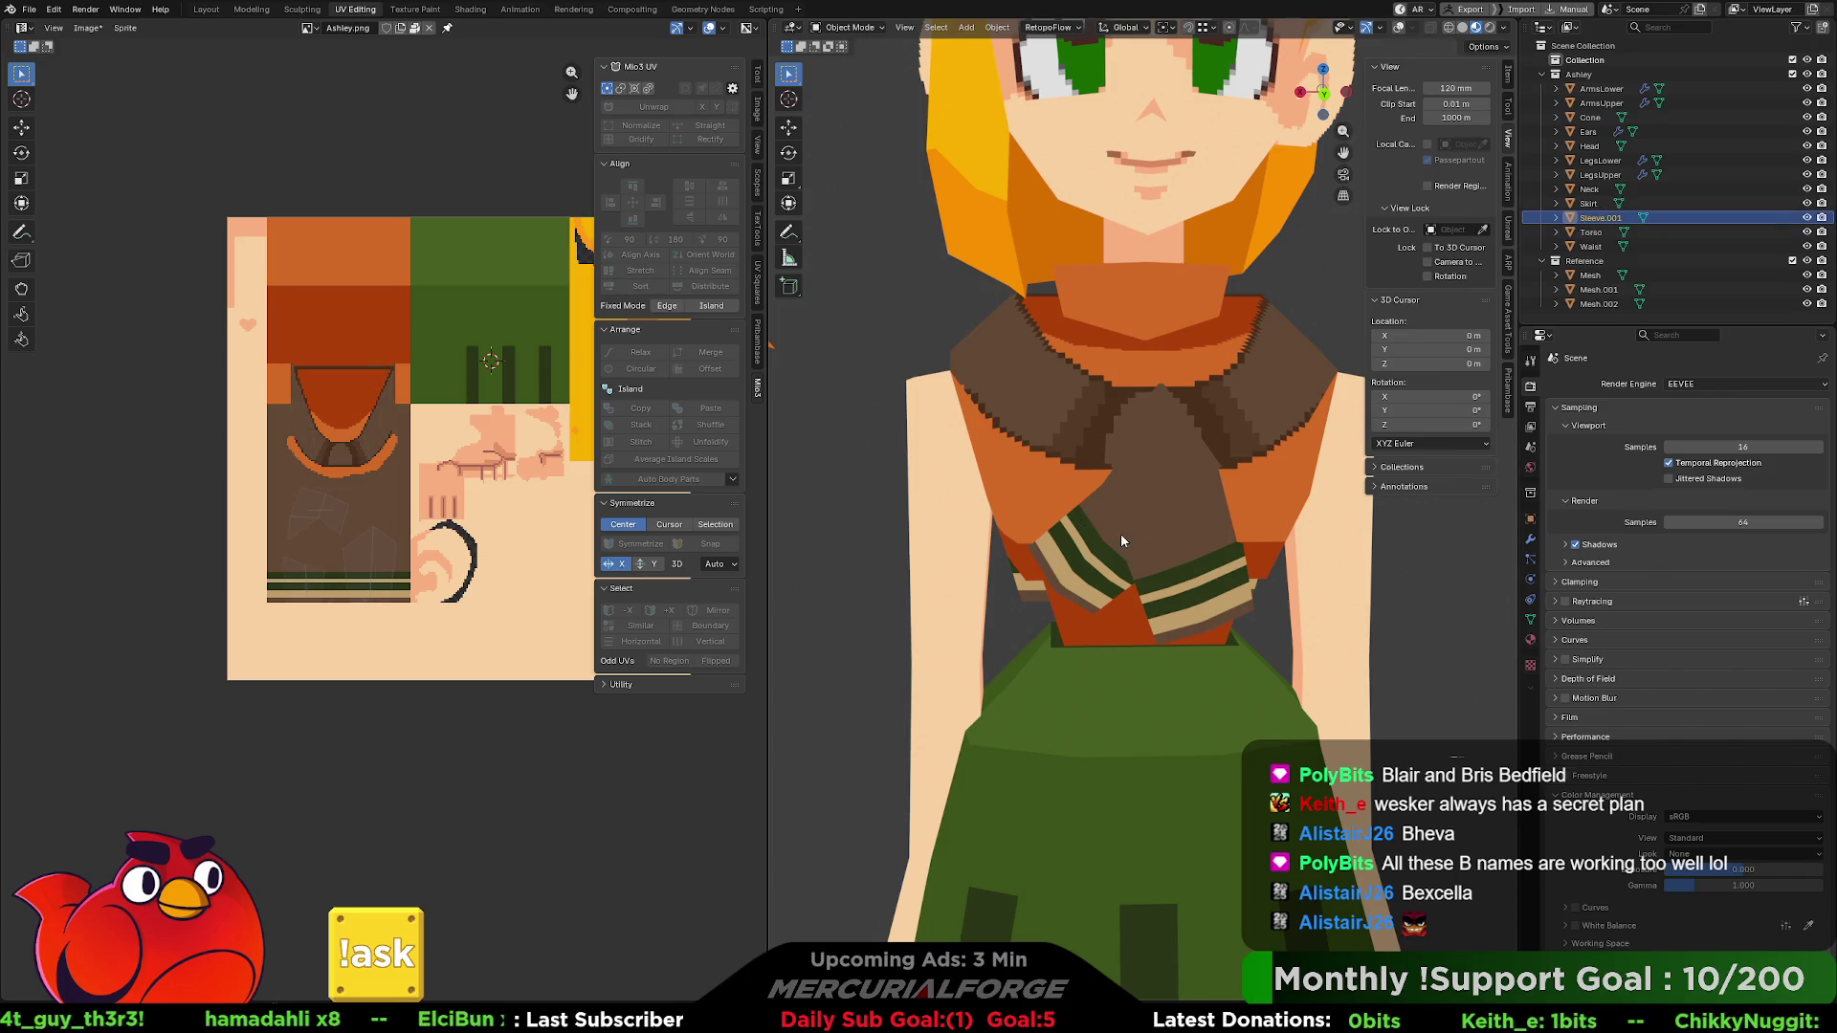
{"action": "scroll", "coordinate": [352, 585], "scroll_direction": "up", "scroll_amount": 5}
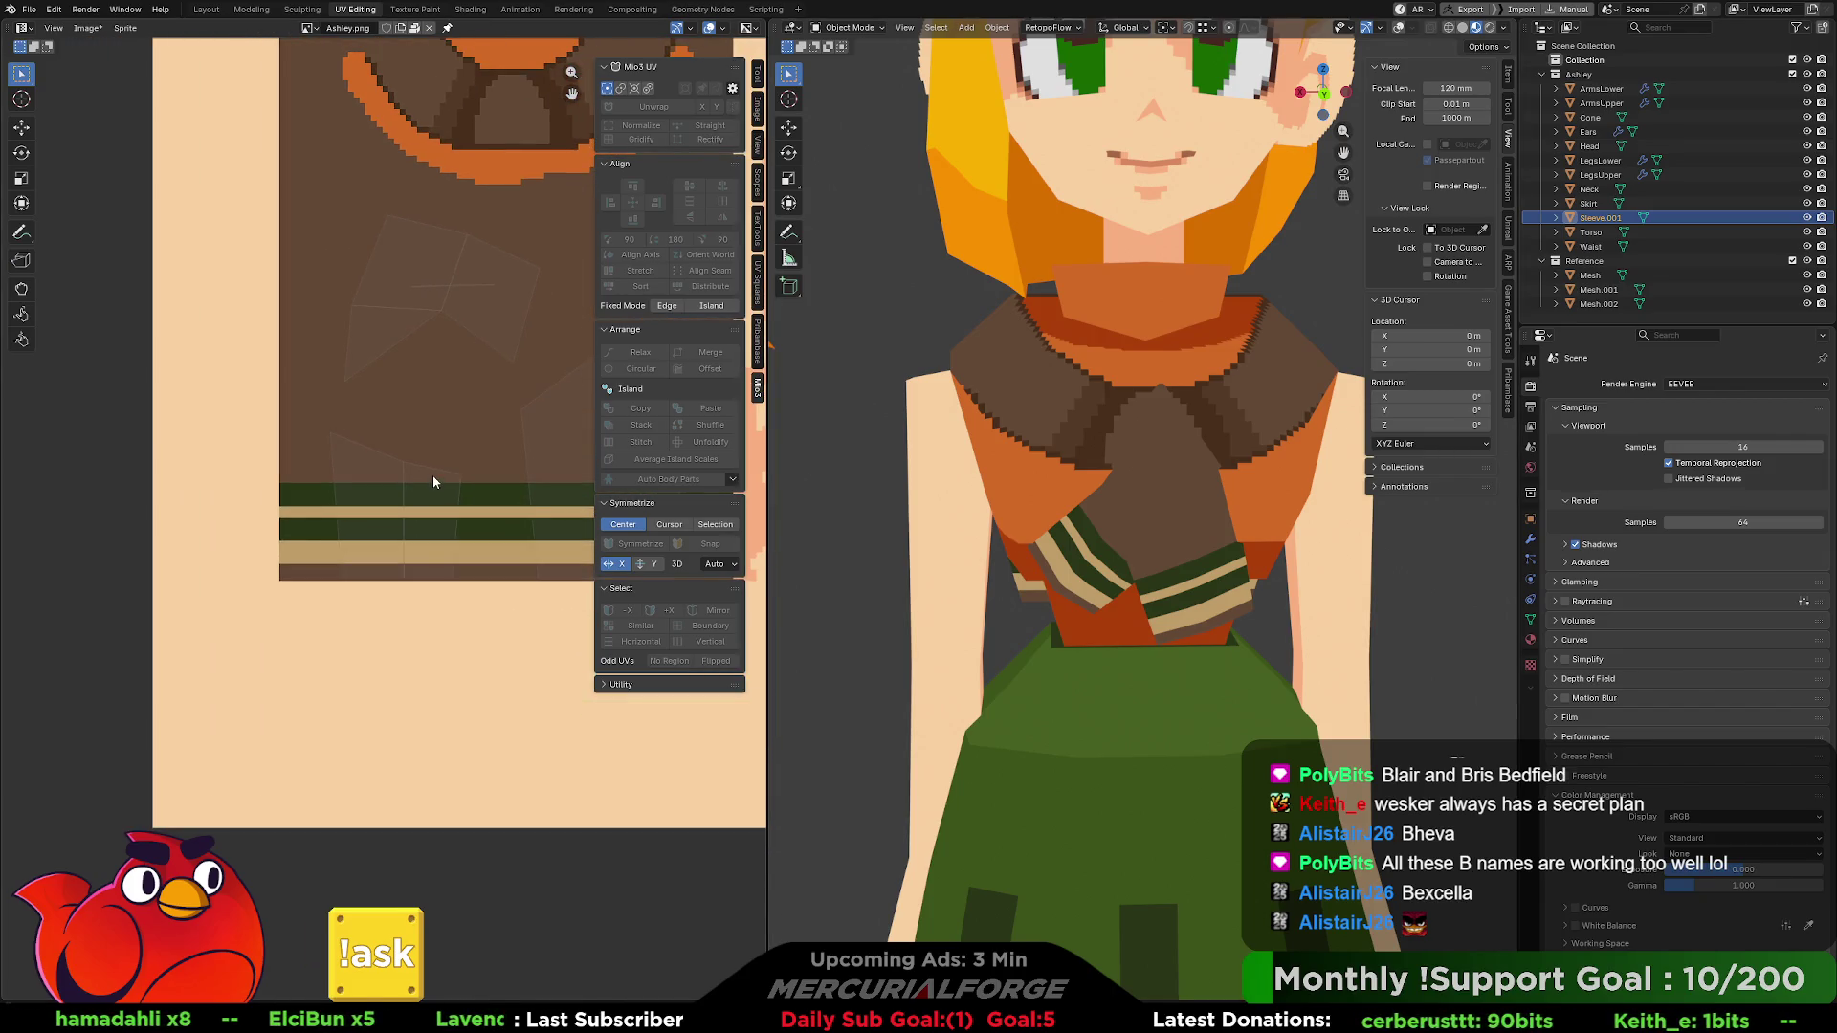
{"action": "key", "text": "Tab"}
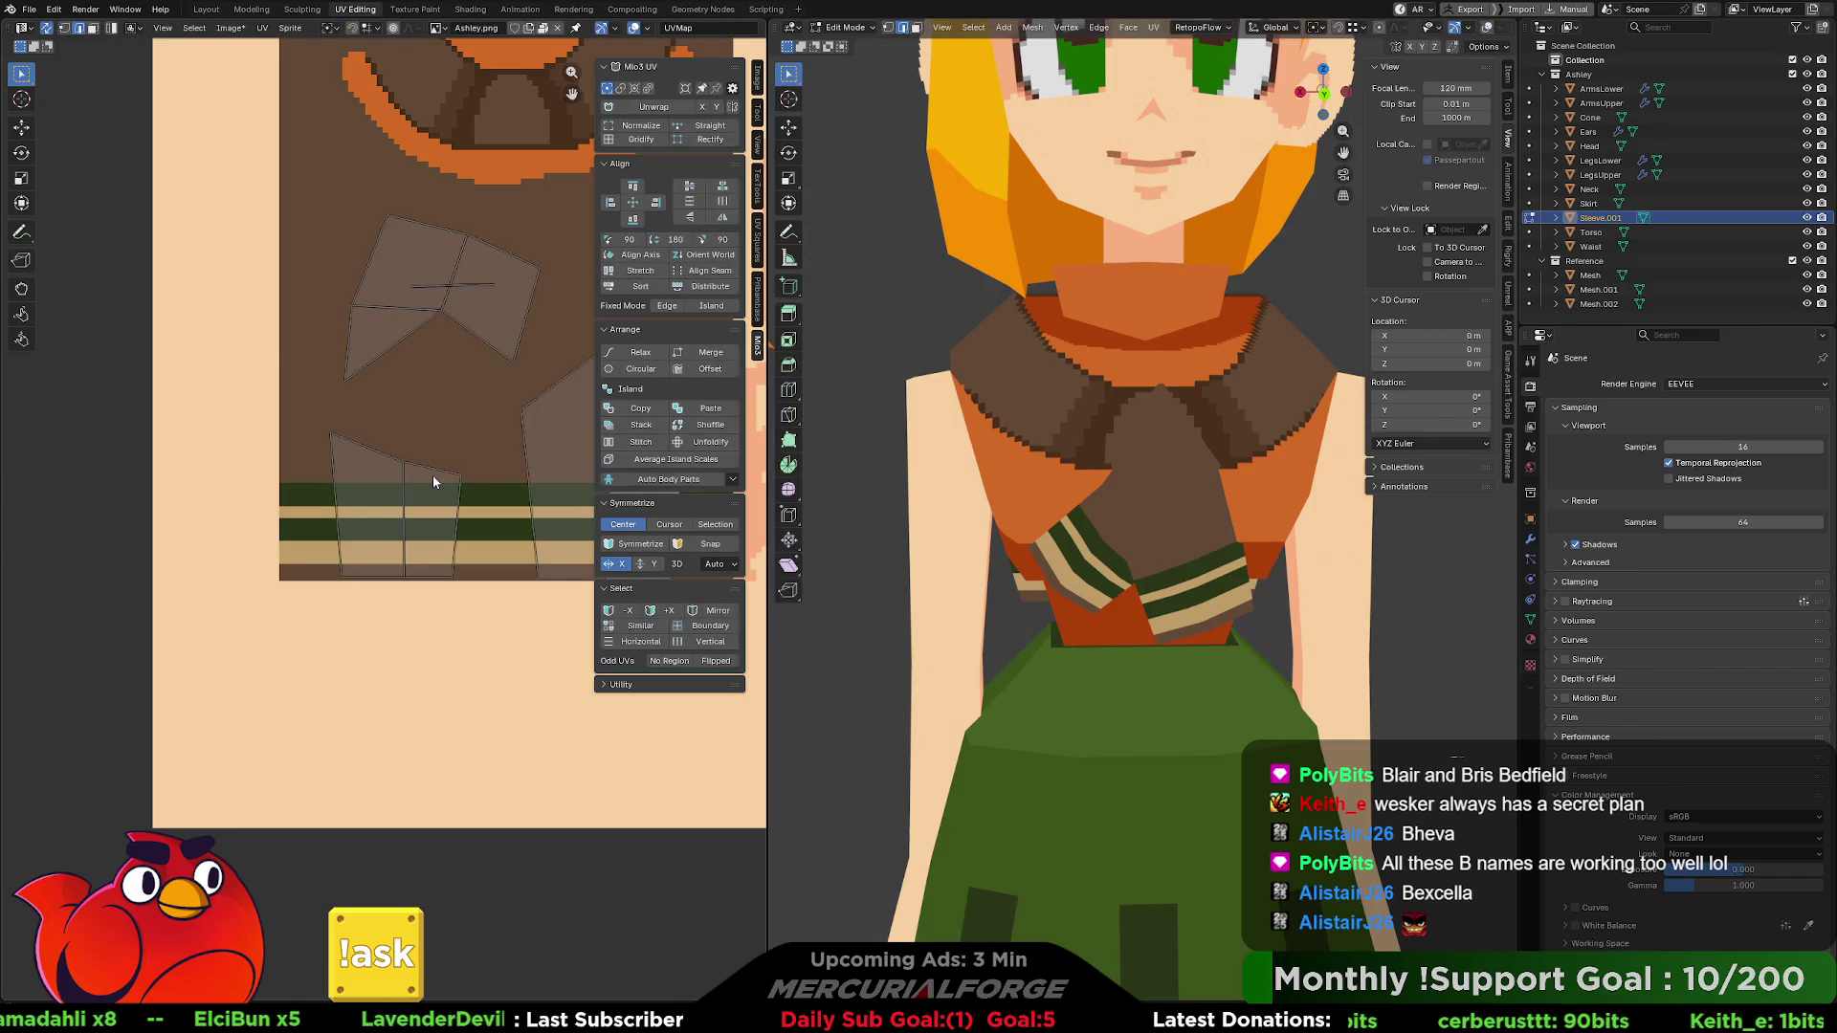
{"action": "left_click", "coordinate": [443, 481]}
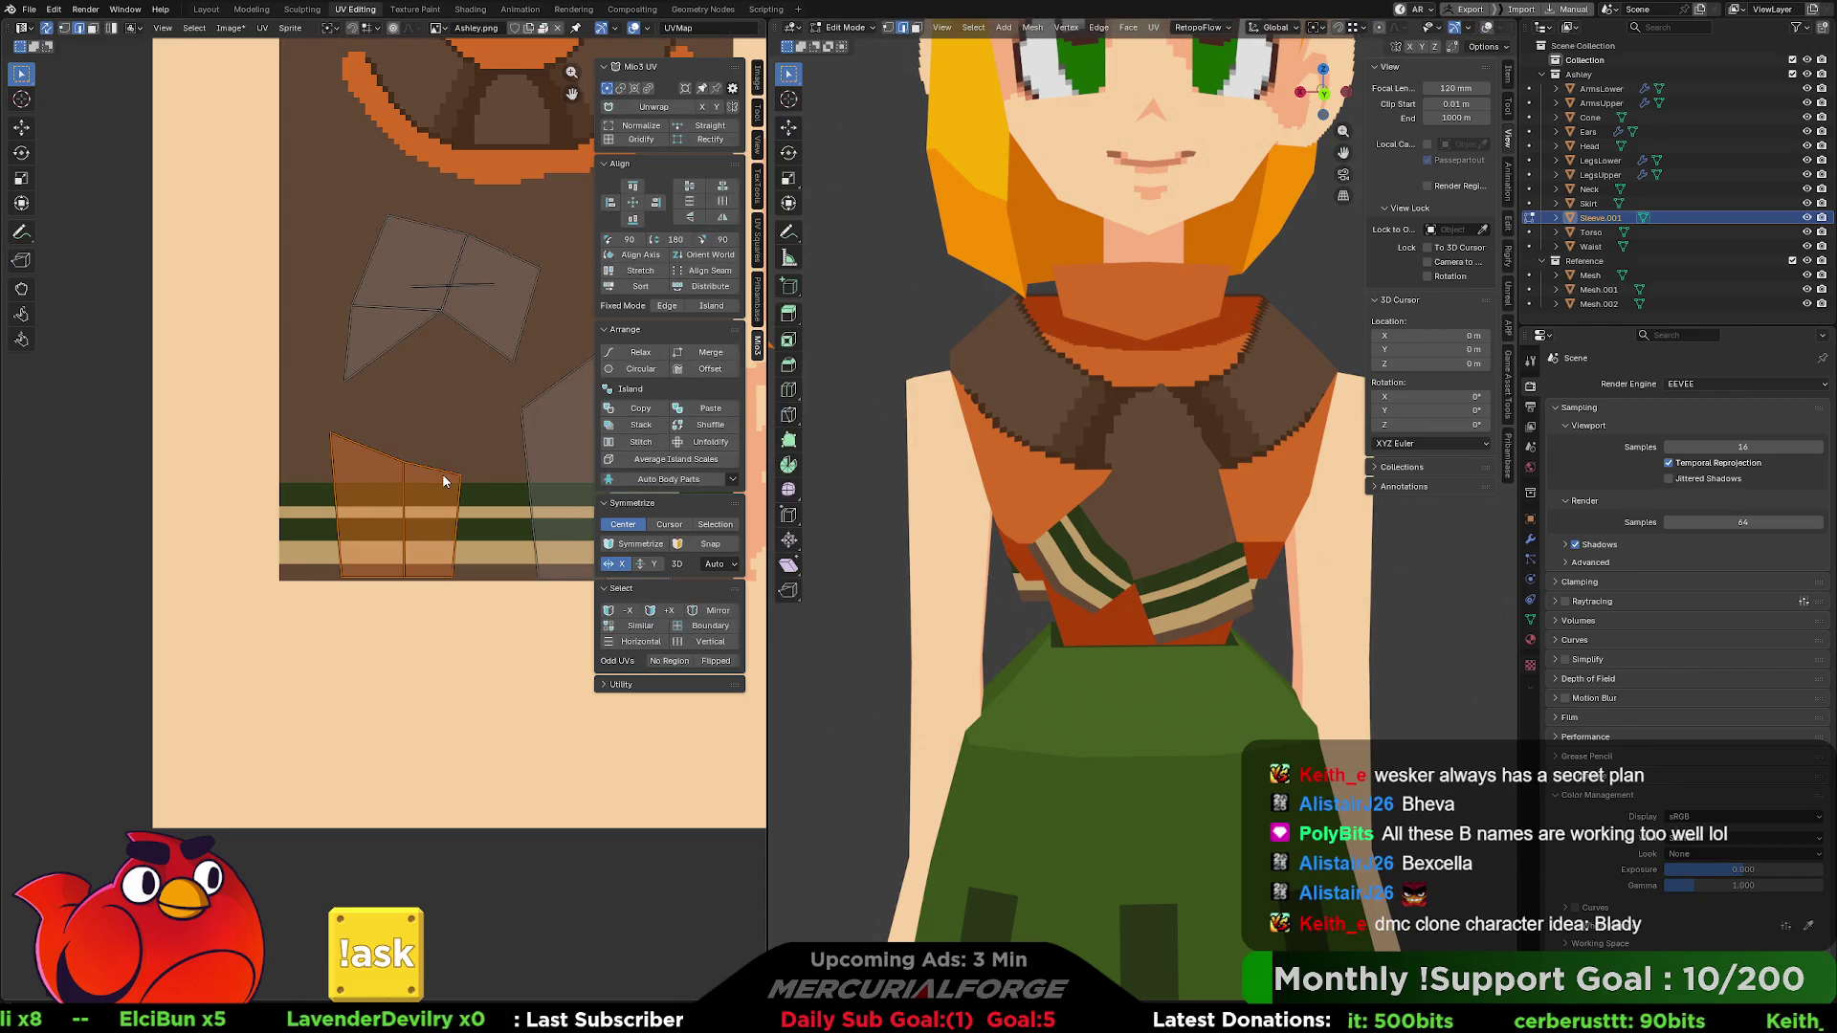
{"action": "key", "text": "g"}
{"action": "key", "text": "x"}
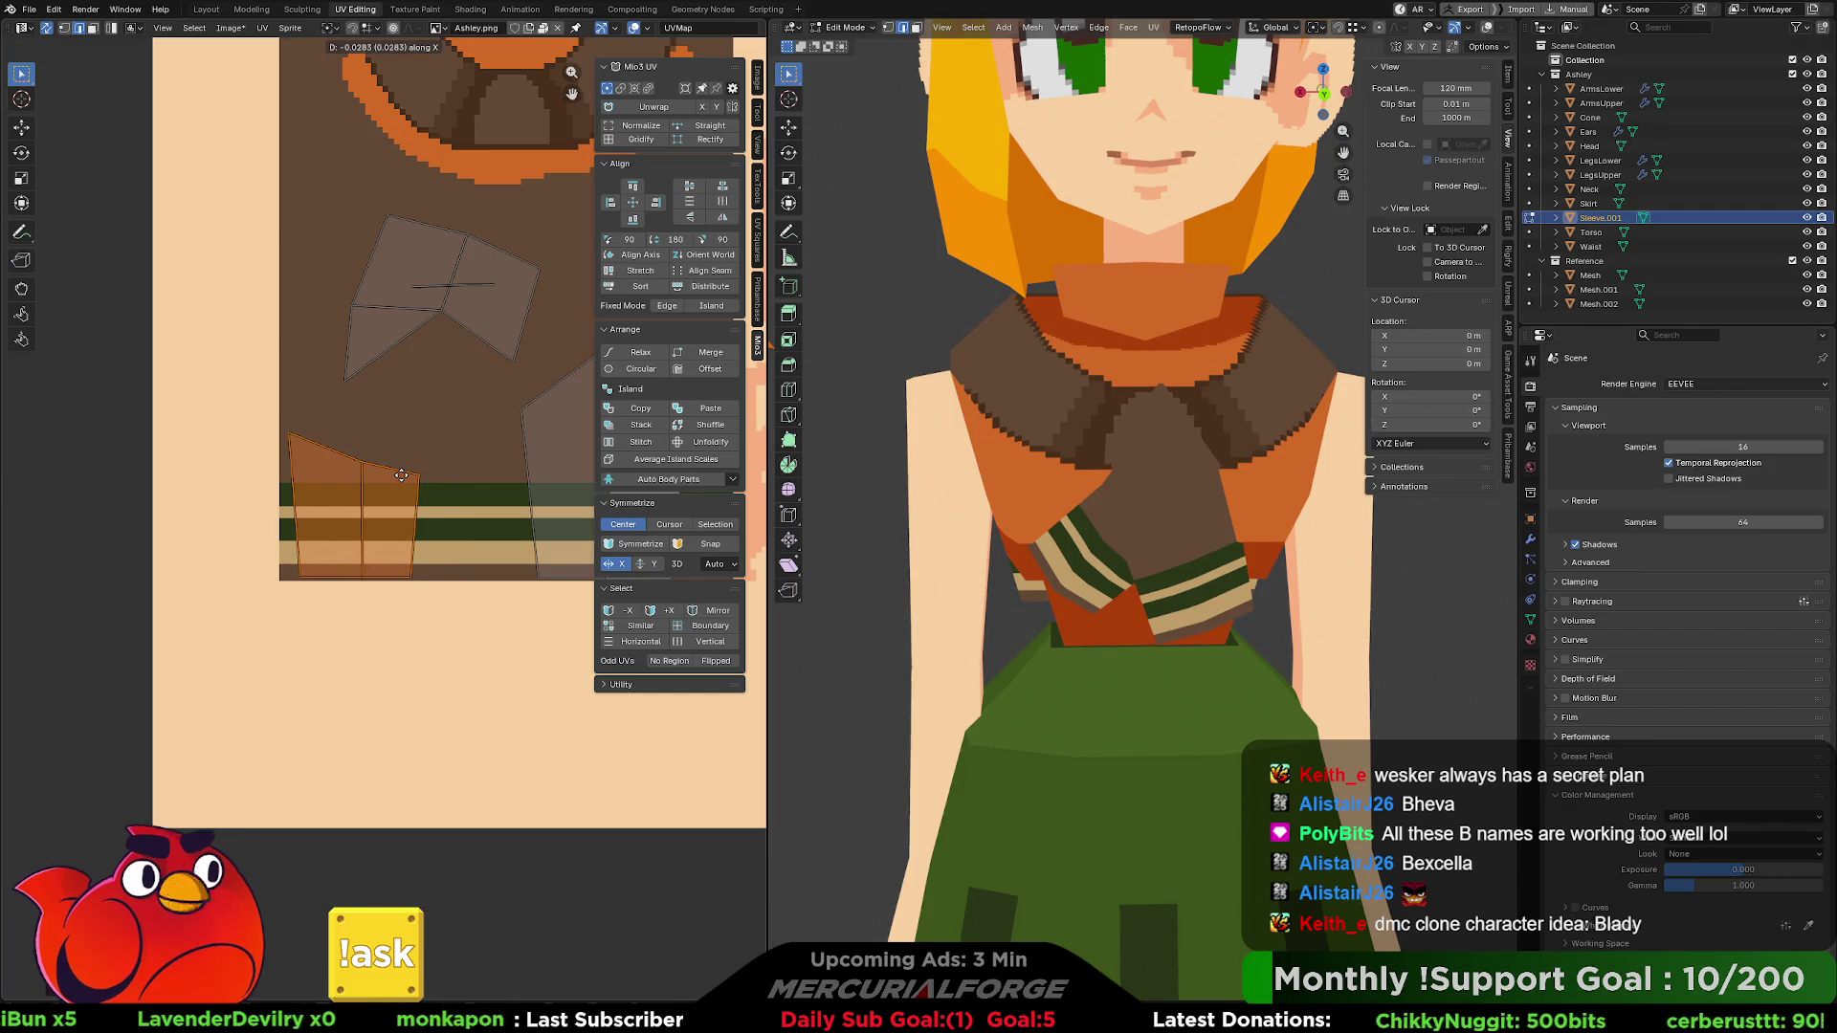
{"action": "left_click", "coordinate": [397, 476]}
{"action": "left_click", "coordinate": [428, 435]}
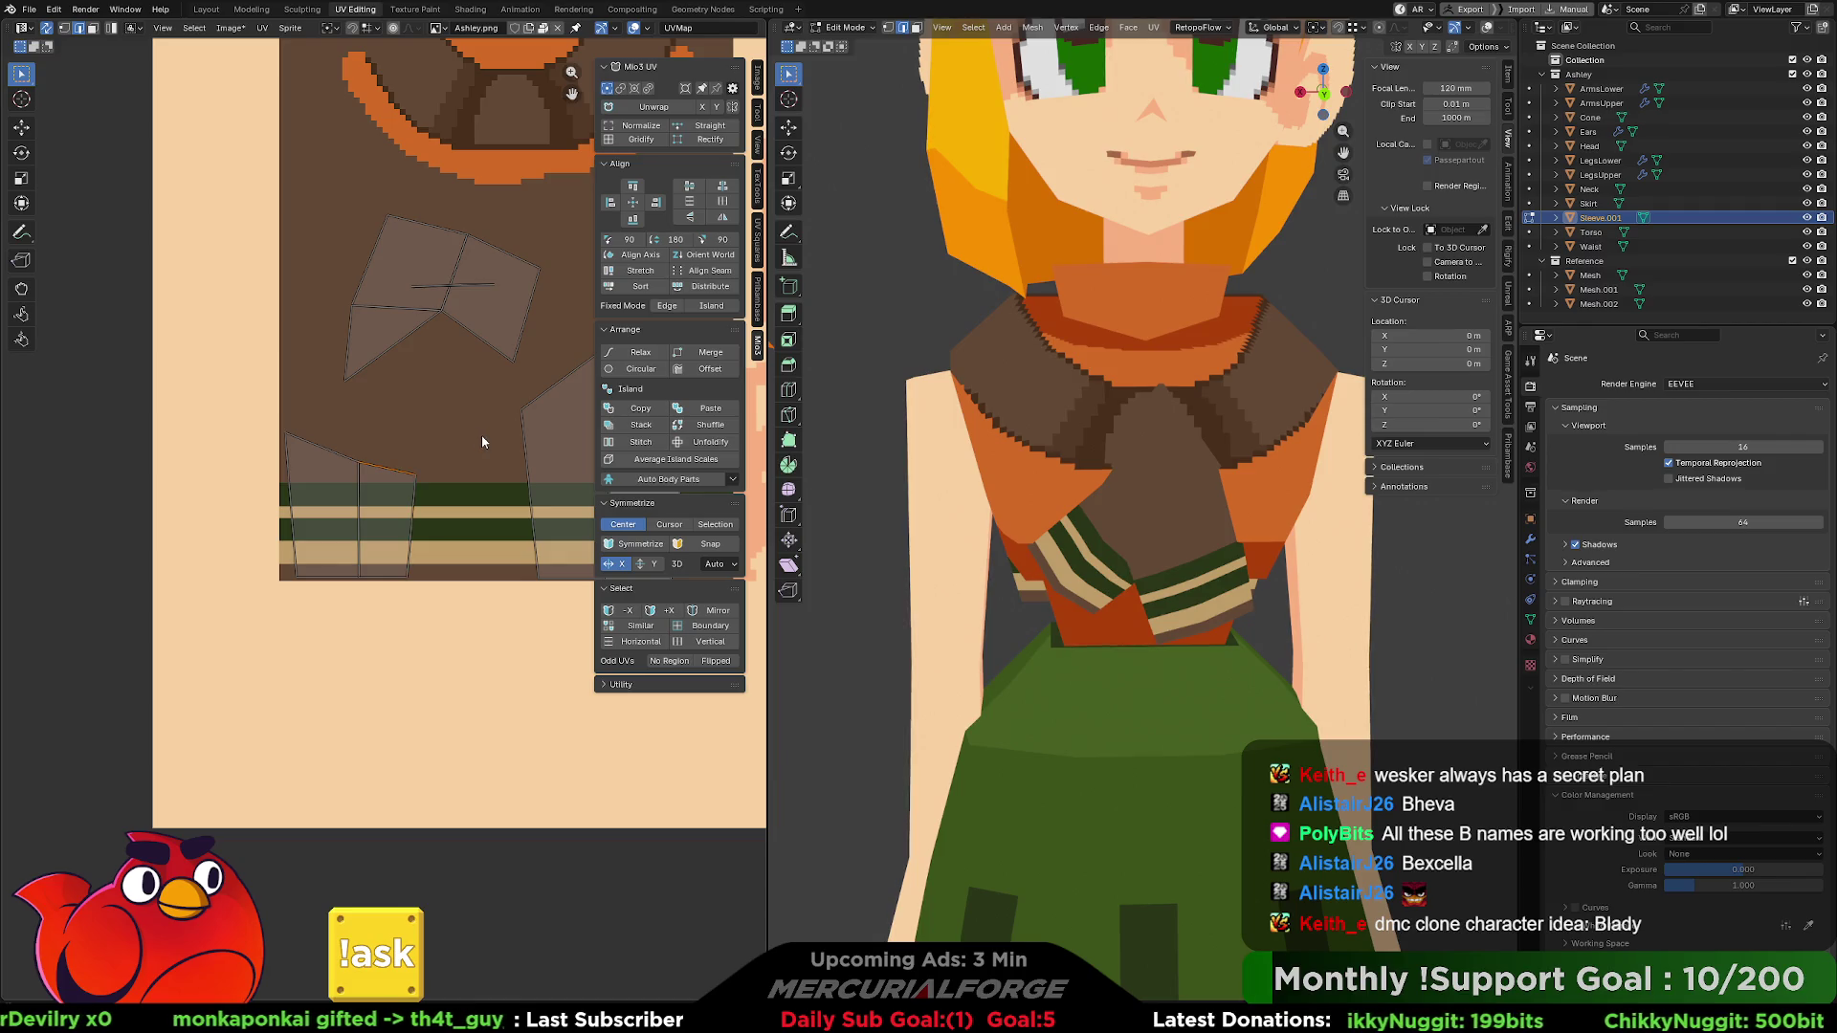
{"action": "key", "text": "Tab"}
{"action": "left_click", "coordinate": [1080, 446], "text": "shift"}
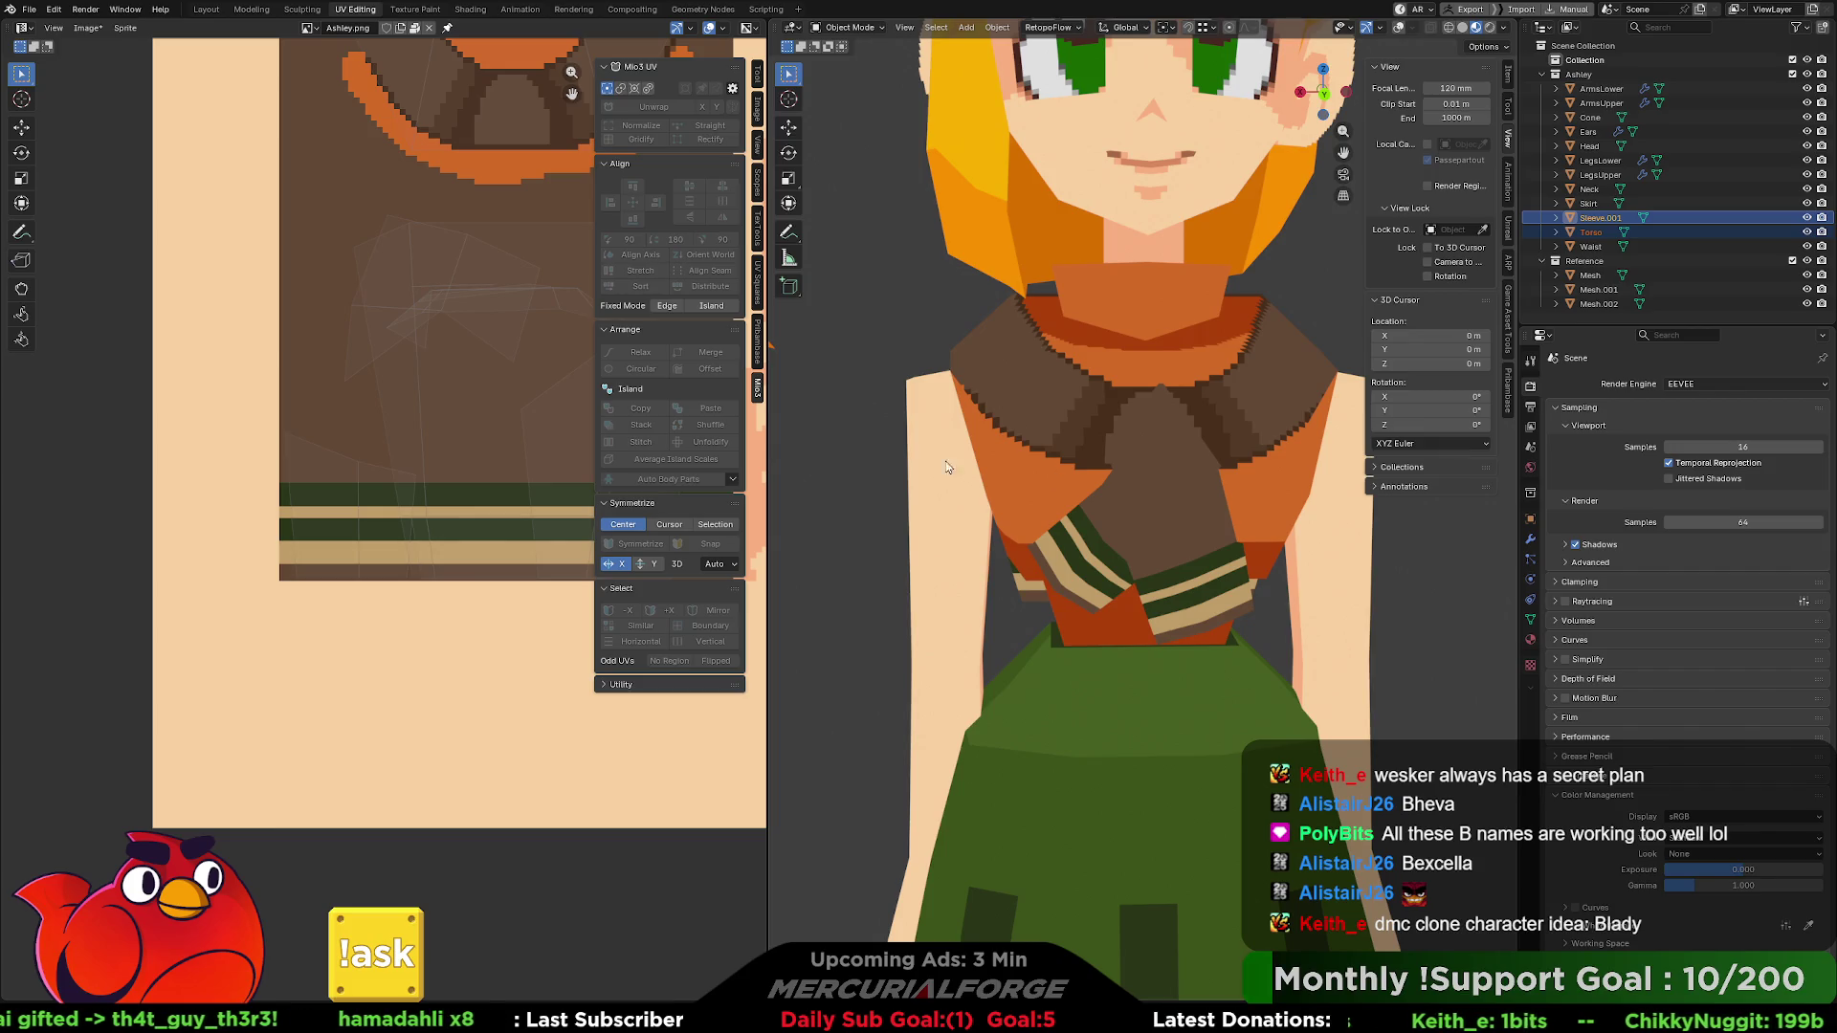
- Select the Torso and scale its whole UV island narrower along X
{"action": "scroll", "coordinate": [543, 438], "scroll_direction": "up", "scroll_amount": 2}
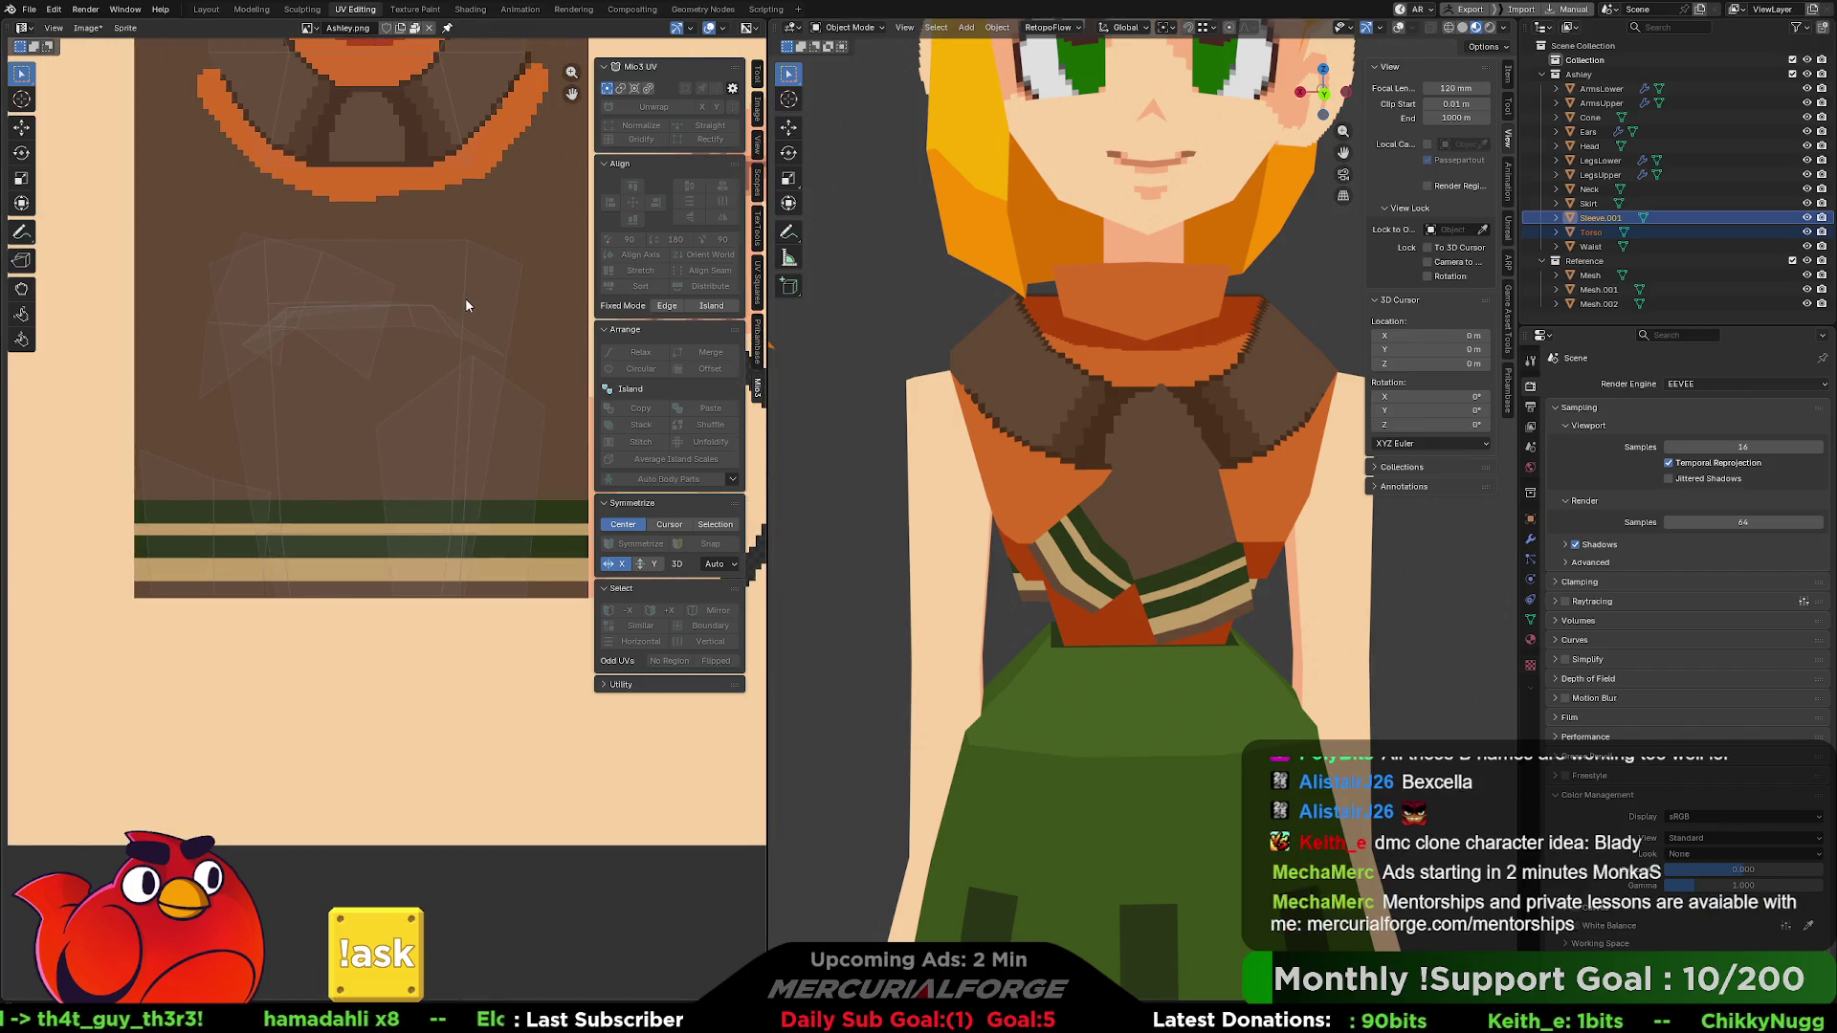
{"action": "left_click", "coordinate": [1081, 389]}
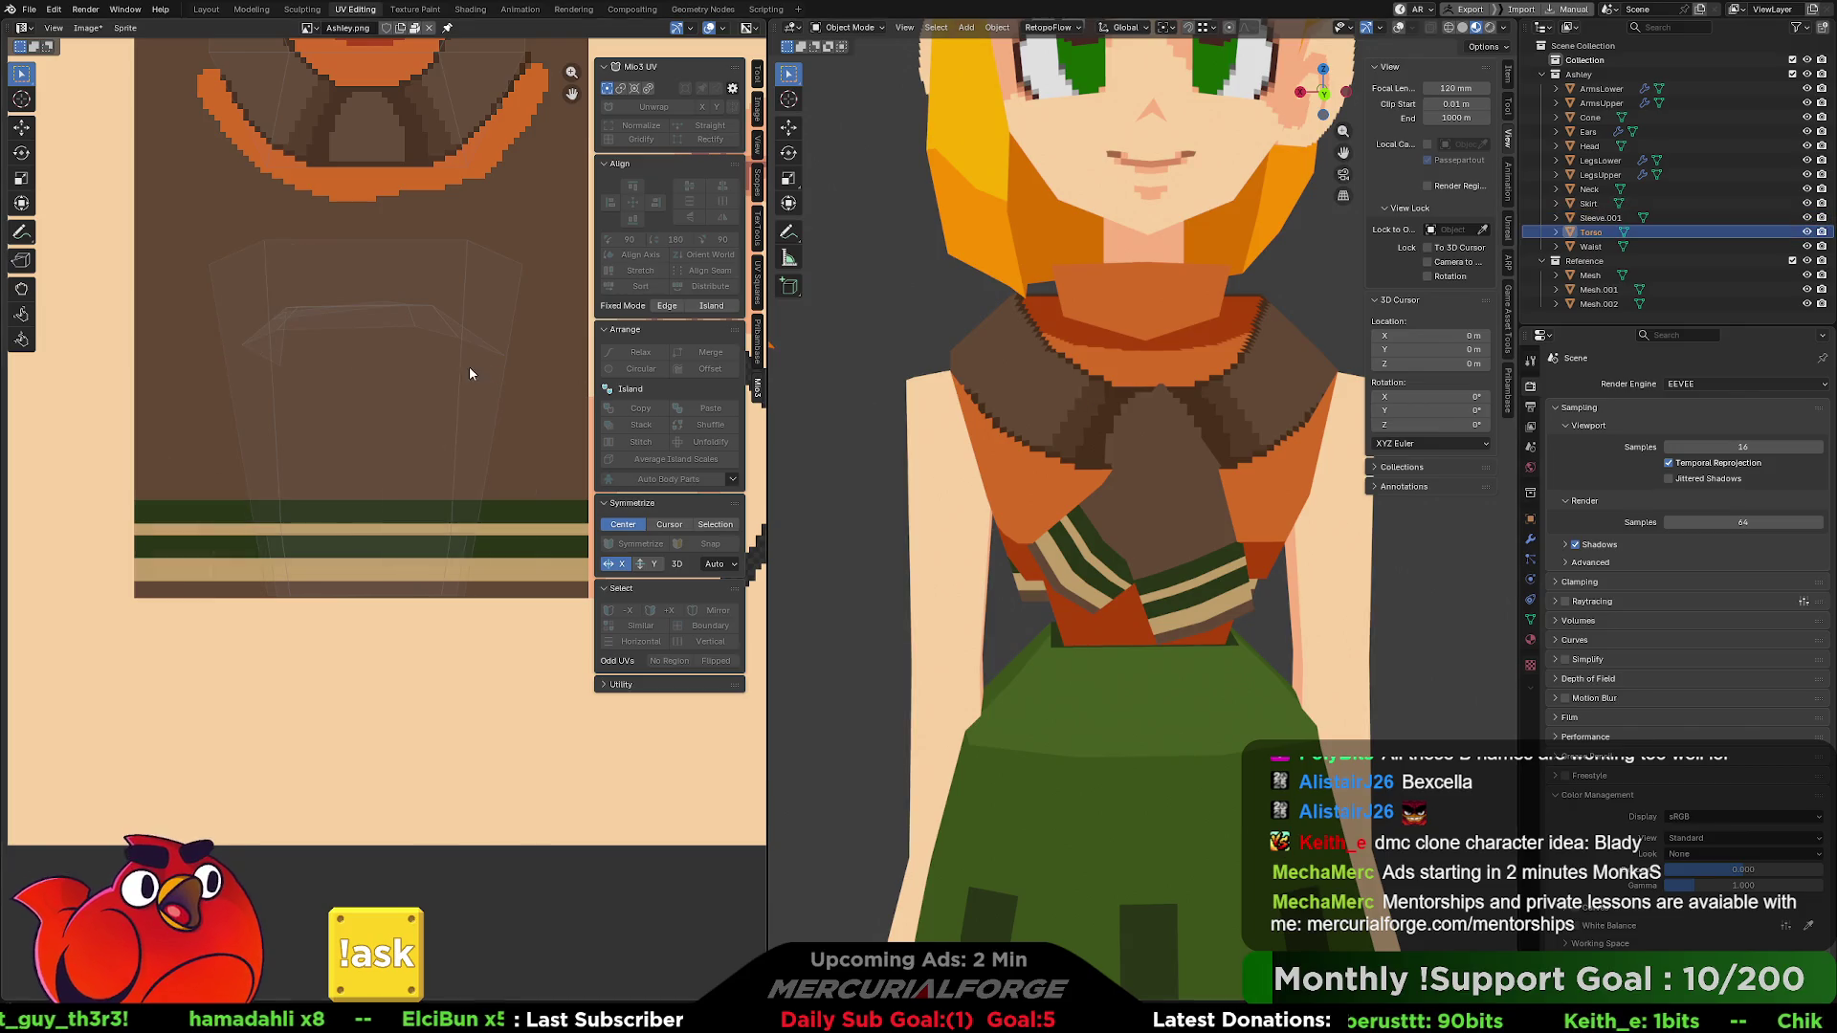
{"action": "key", "text": "Tab"}
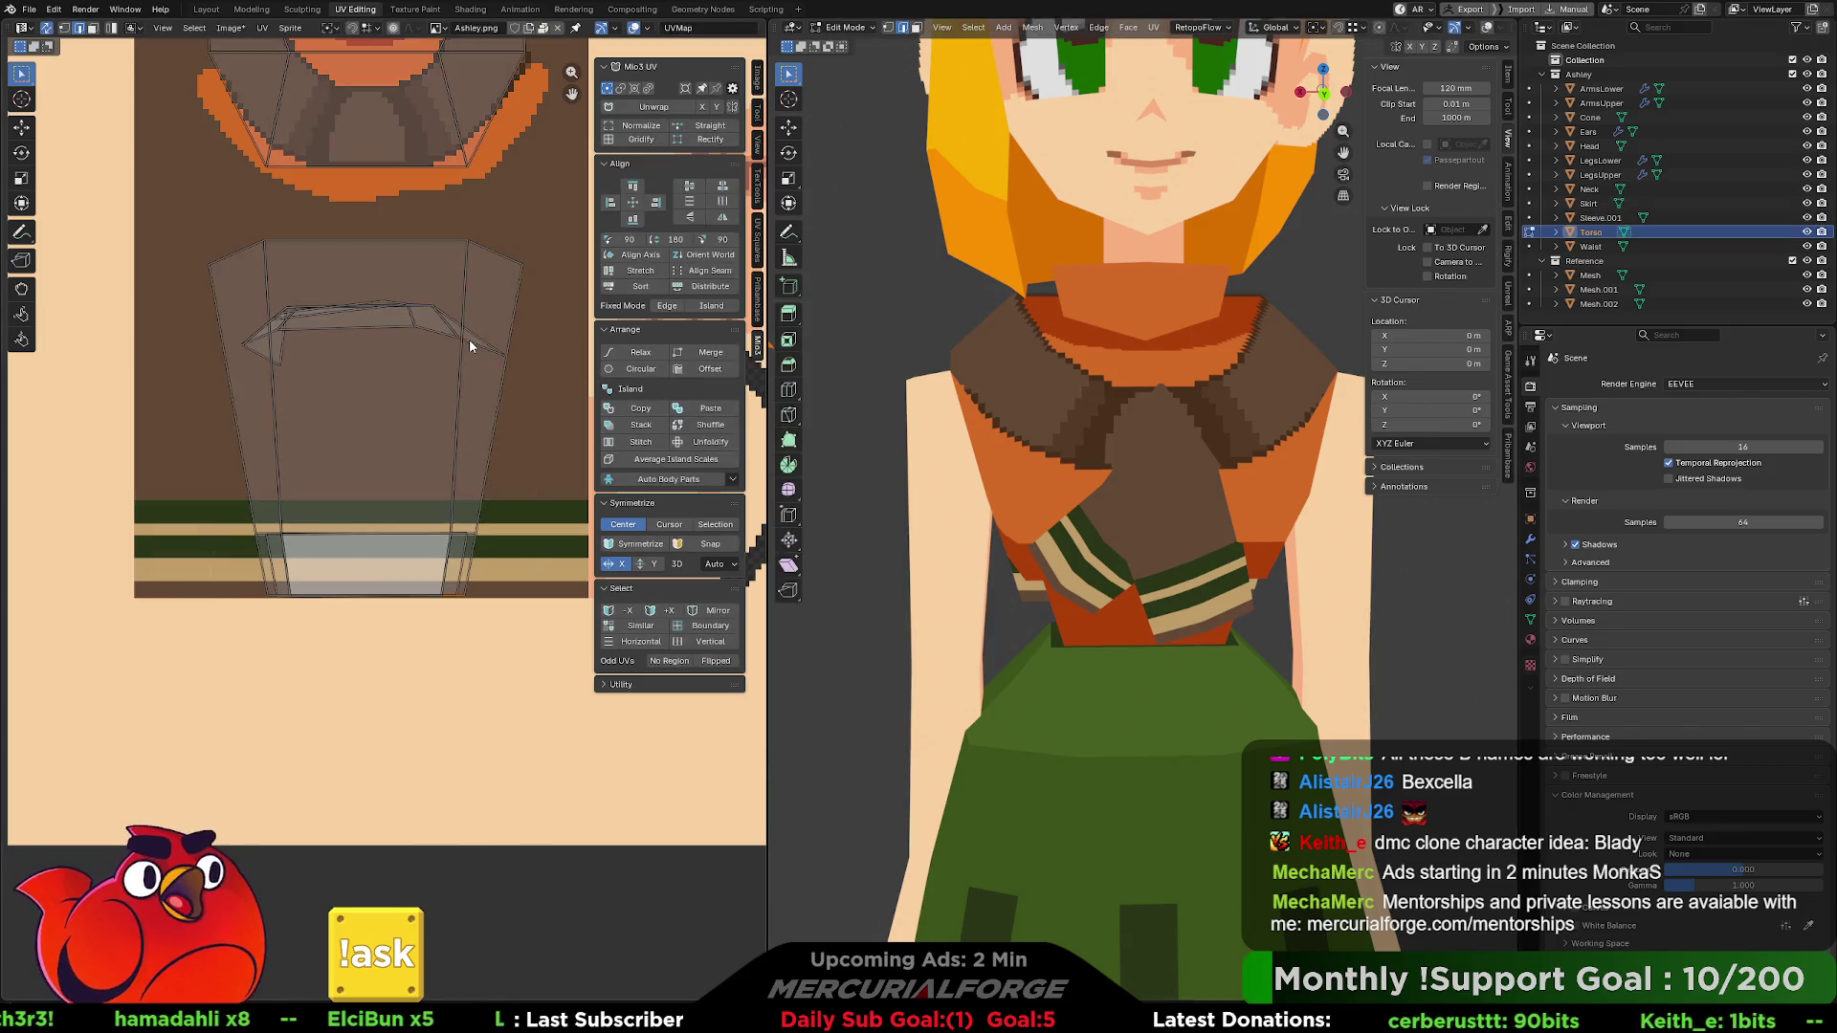
{"action": "key", "text": "l"}
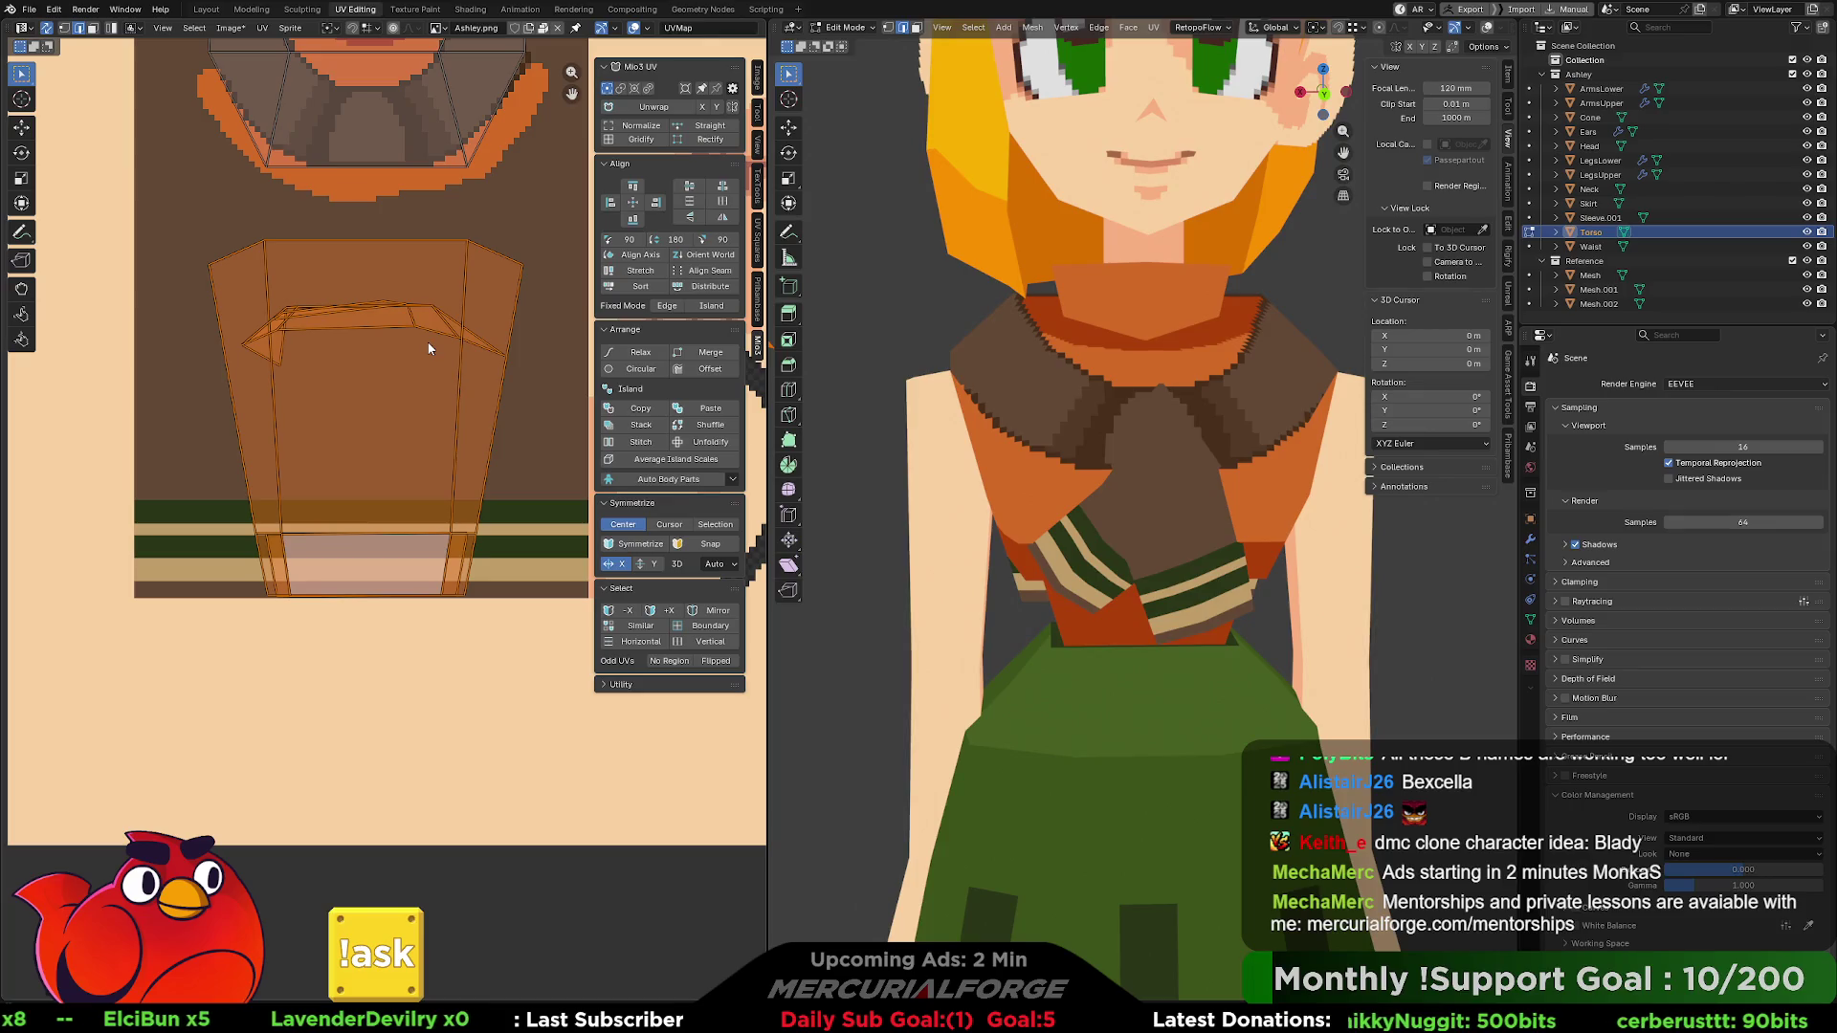
{"action": "key", "text": "g"}
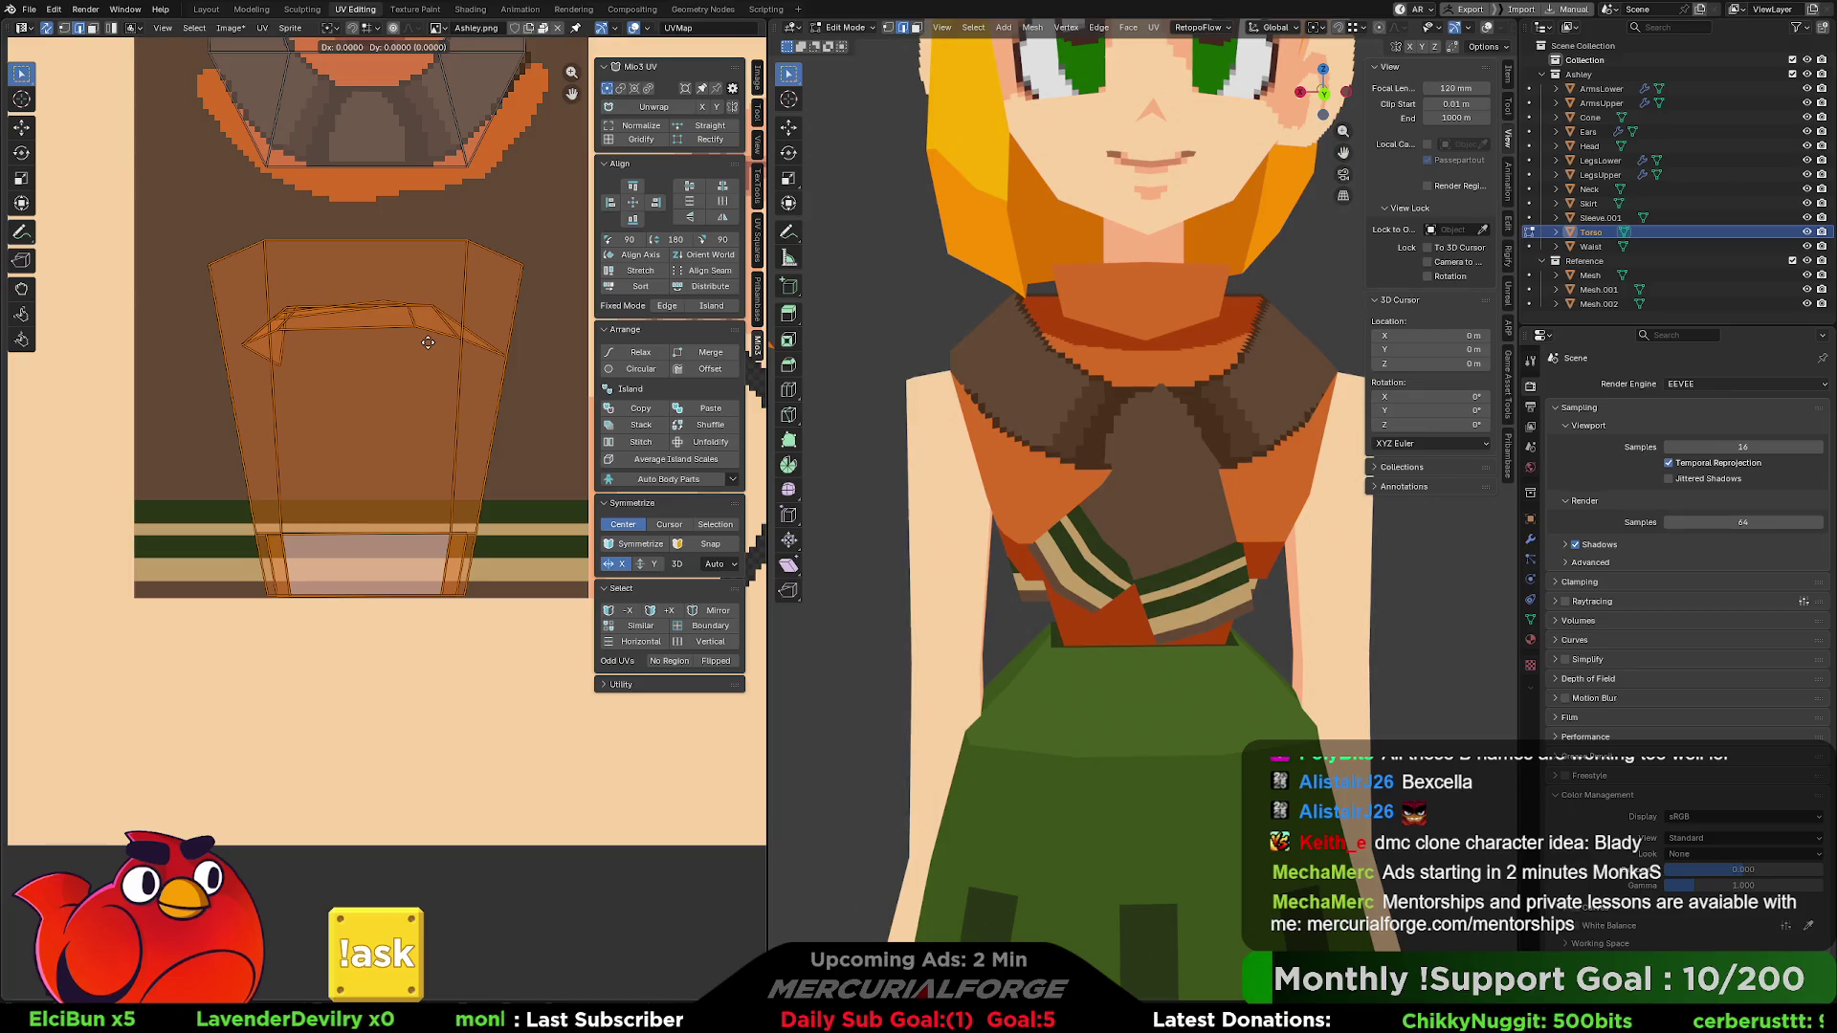
{"action": "key", "text": "s"}
{"action": "key", "text": "x"}
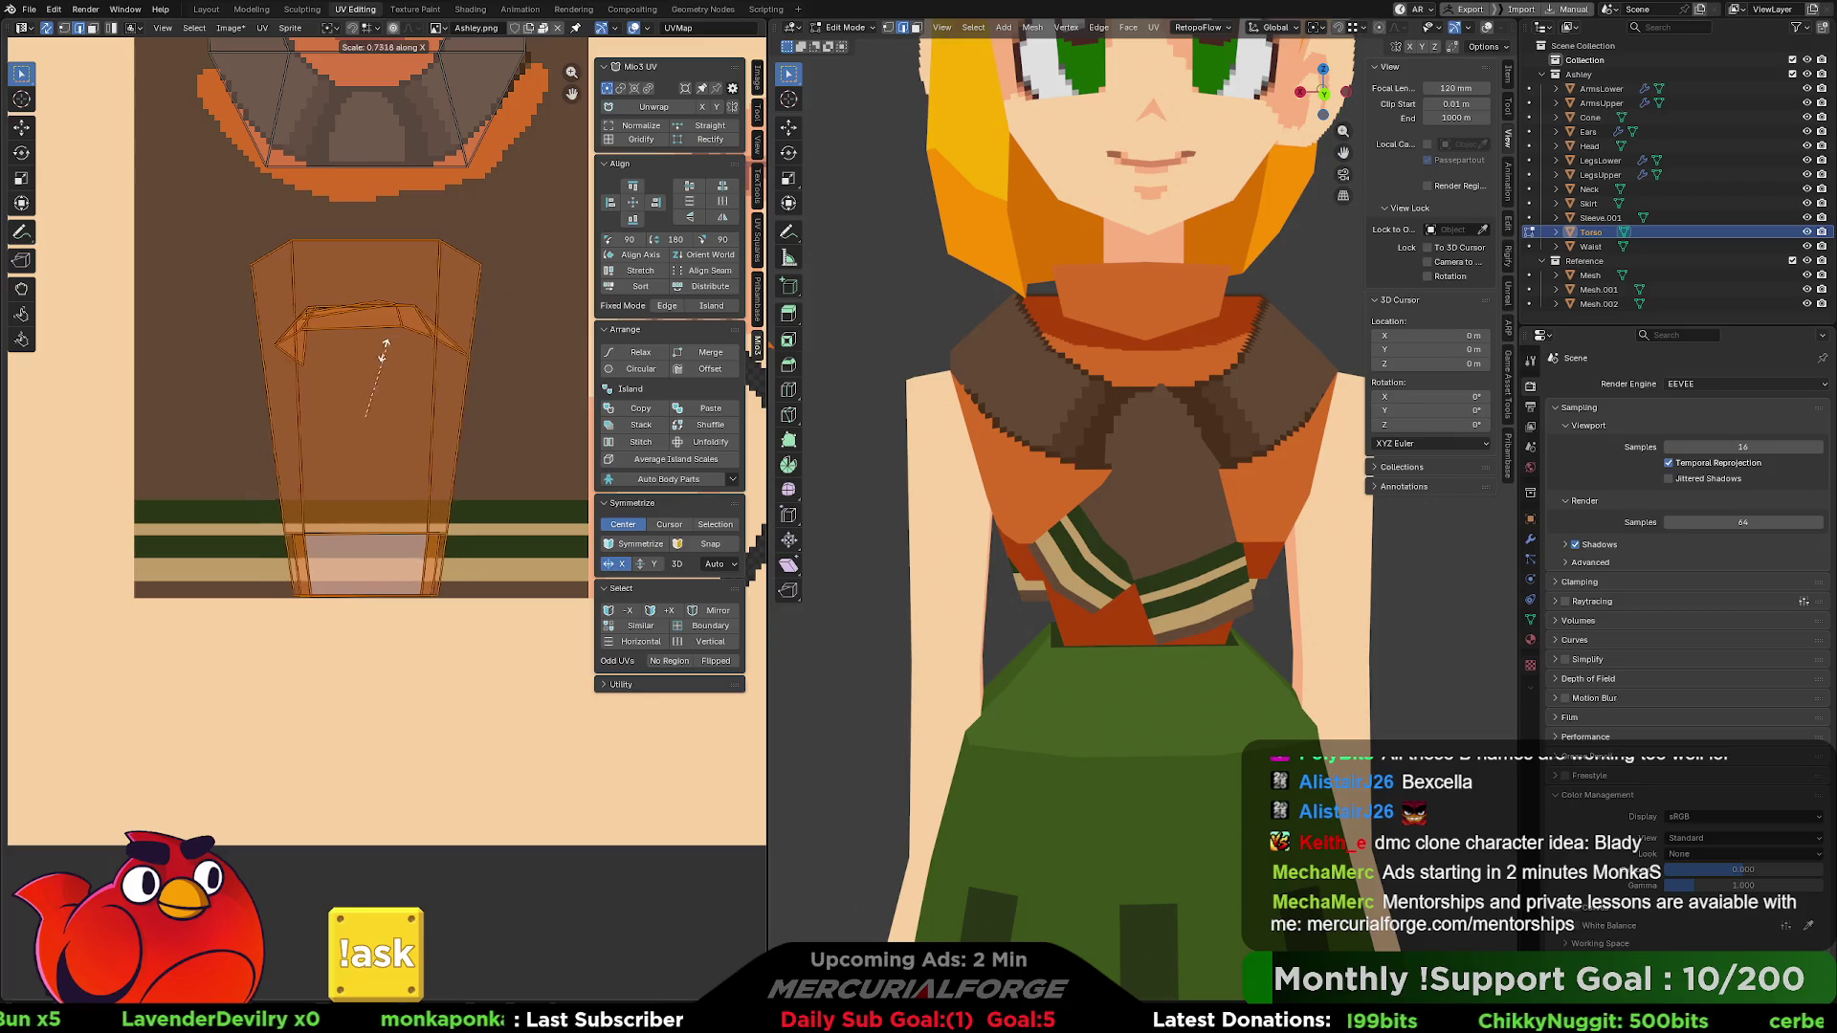
{"action": "left_click", "coordinate": [363, 400]}
- Slide the narrowed island along X to the texture's left edge and return to Object Mode
{"action": "key", "text": "g"}
{"action": "key", "text": "x"}
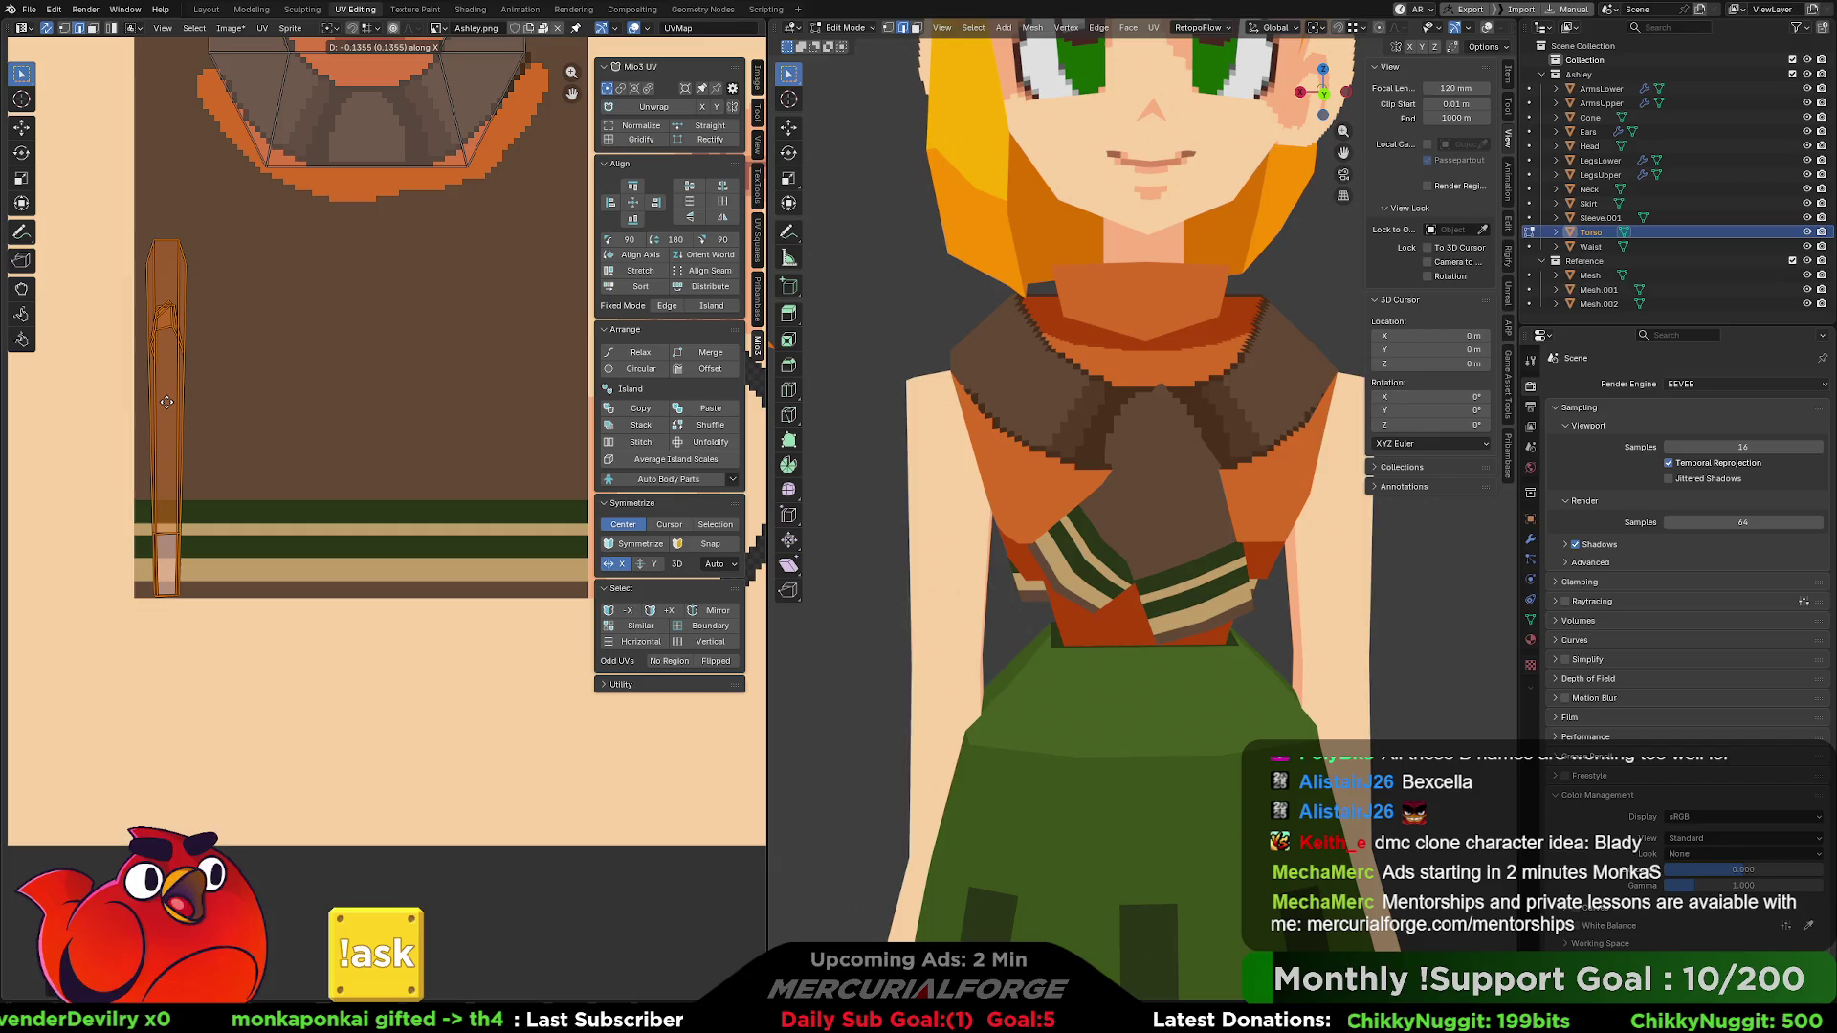
{"action": "left_click", "coordinate": [168, 409]}
{"action": "mouse_move", "coordinate": [1110, 459]}
{"action": "middle_mouse_down"}
{"action": "mouse_move", "coordinate": [1244, 460]}
{"action": "mouse_move", "coordinate": [1148, 430]}
{"action": "mouse_move", "coordinate": [1116, 465]}
{"action": "mouse_move", "coordinate": [1176, 515]}
{"action": "middle_mouse_up"}
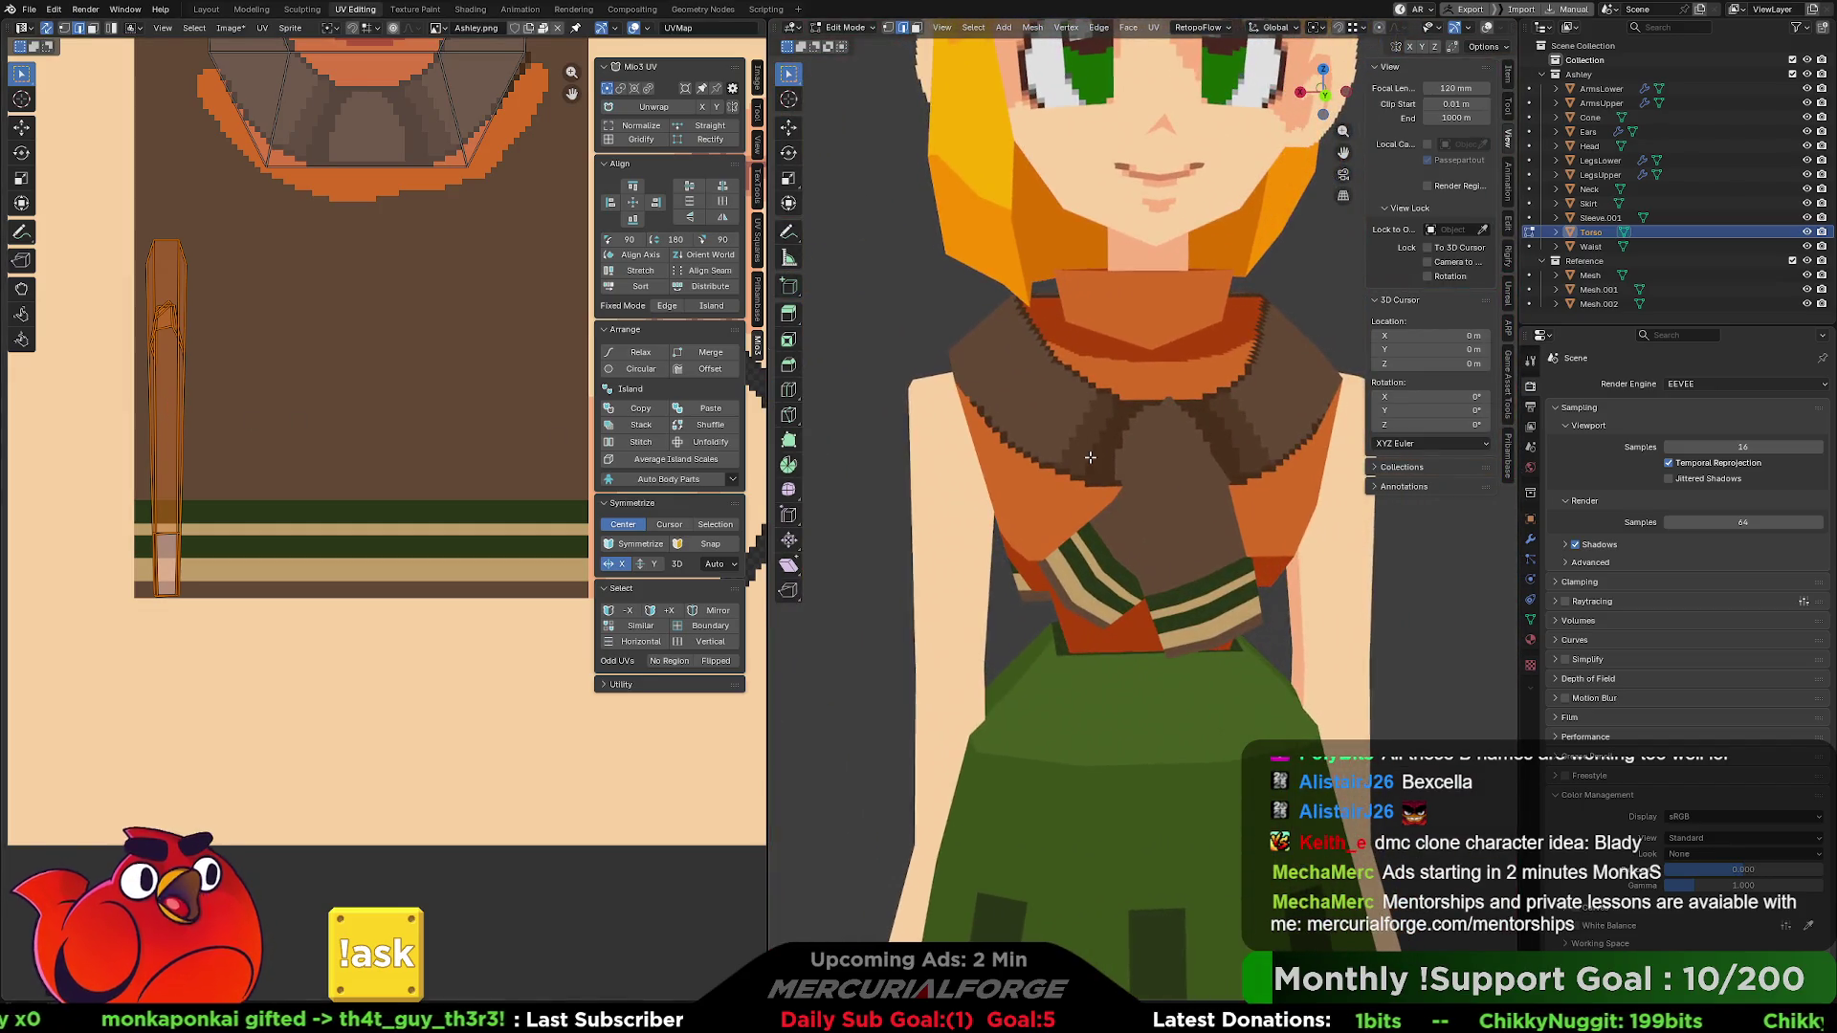
{"action": "key", "text": "Tab"}
{"action": "left_click", "coordinate": [1175, 514]}
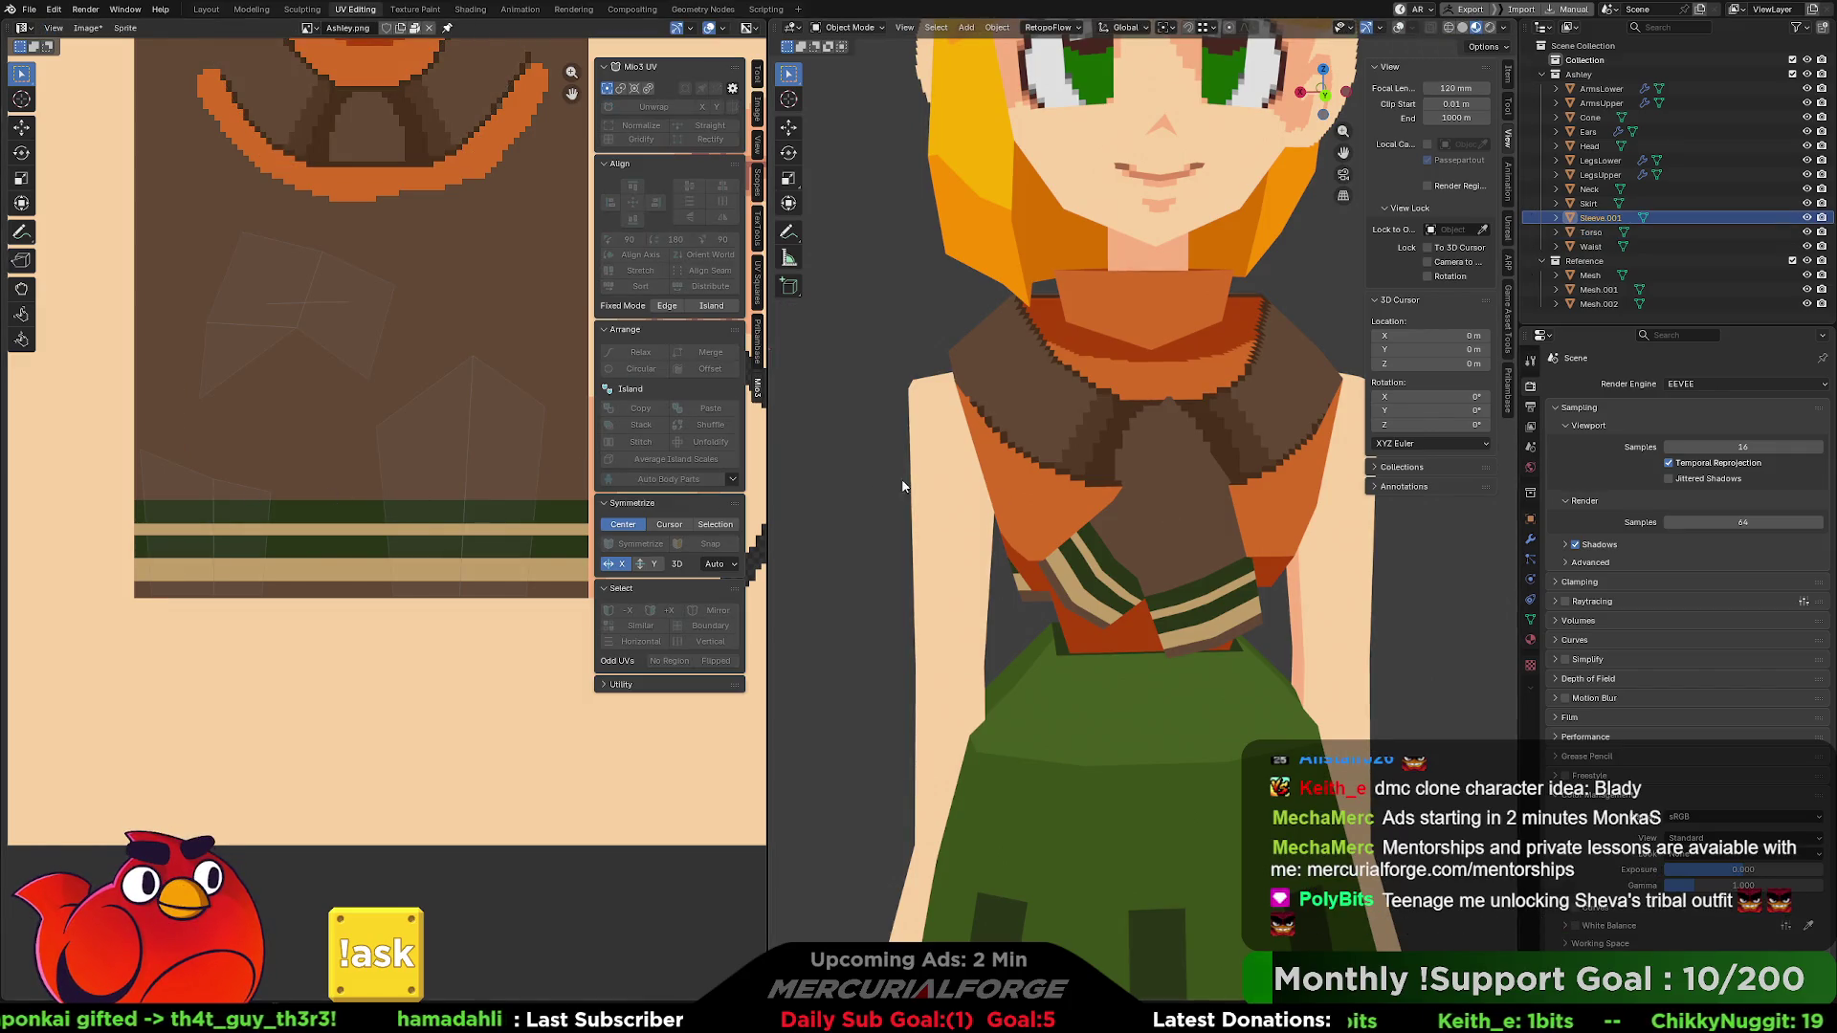
- Edit all objects' UVs and slide the sleeve's lower-left island right along X
{"action": "key", "text": "a"}
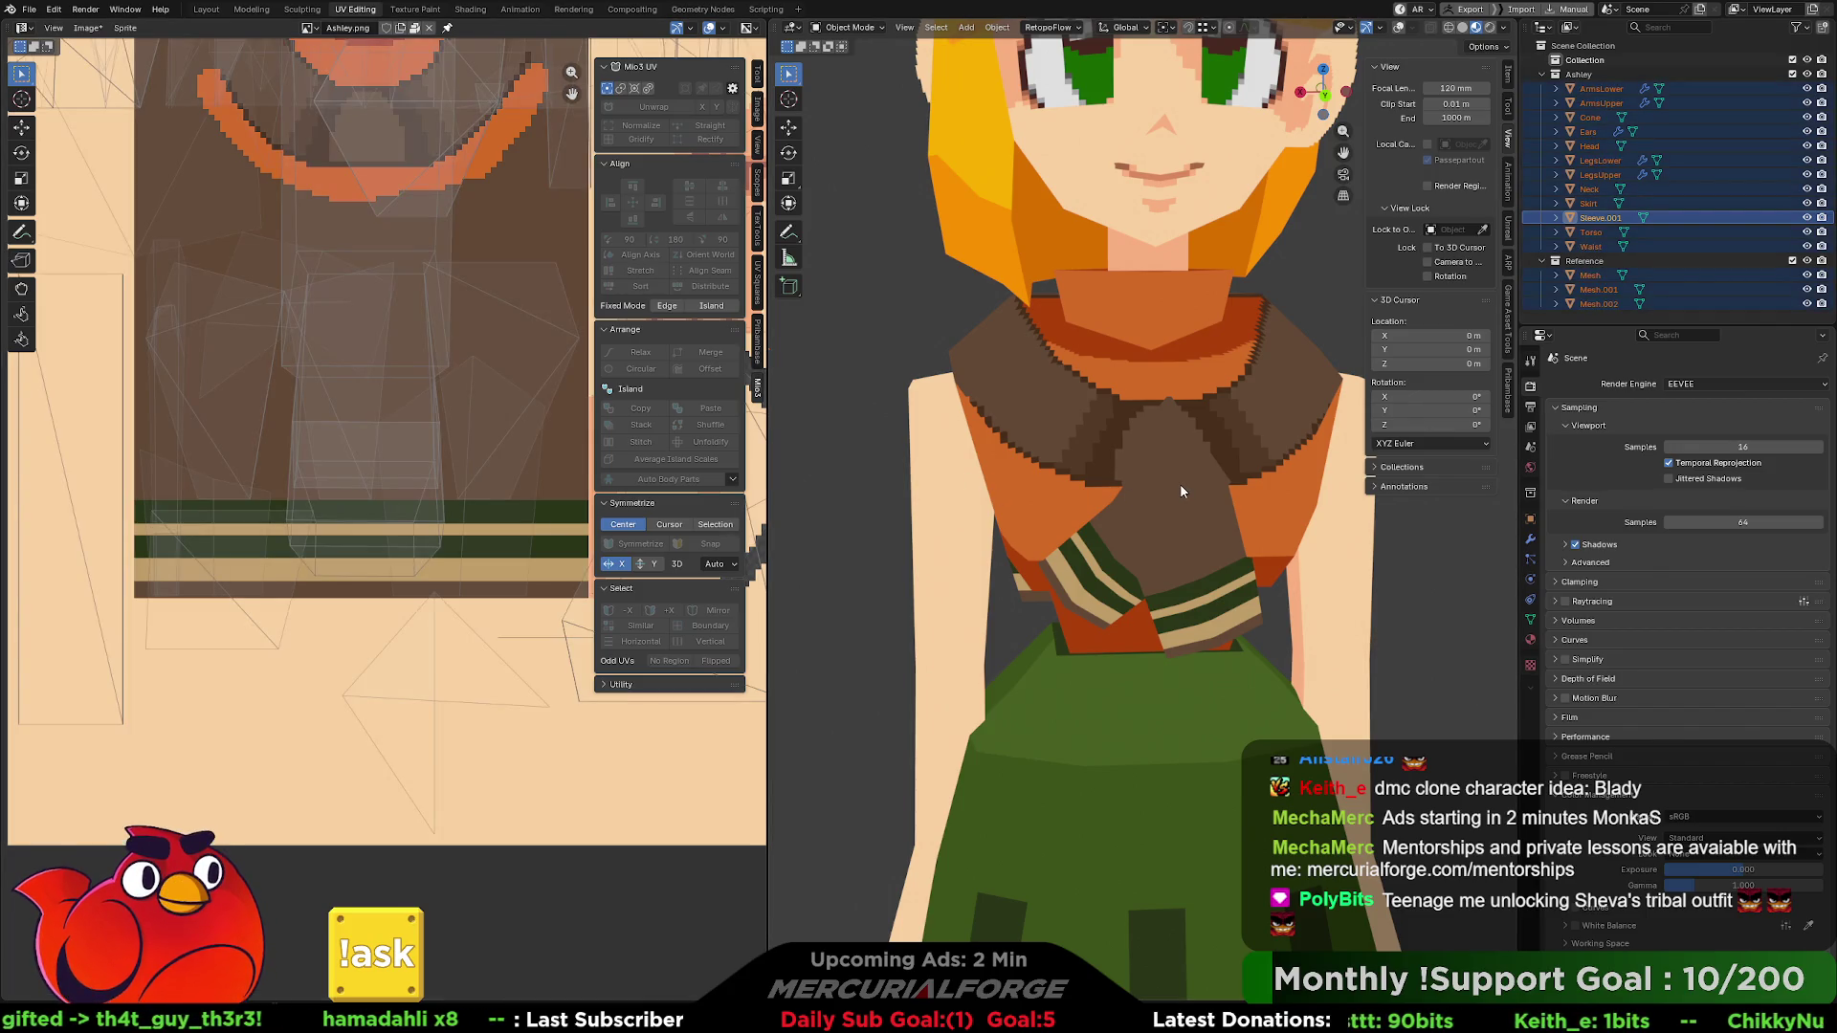
{"action": "key", "text": "Tab"}
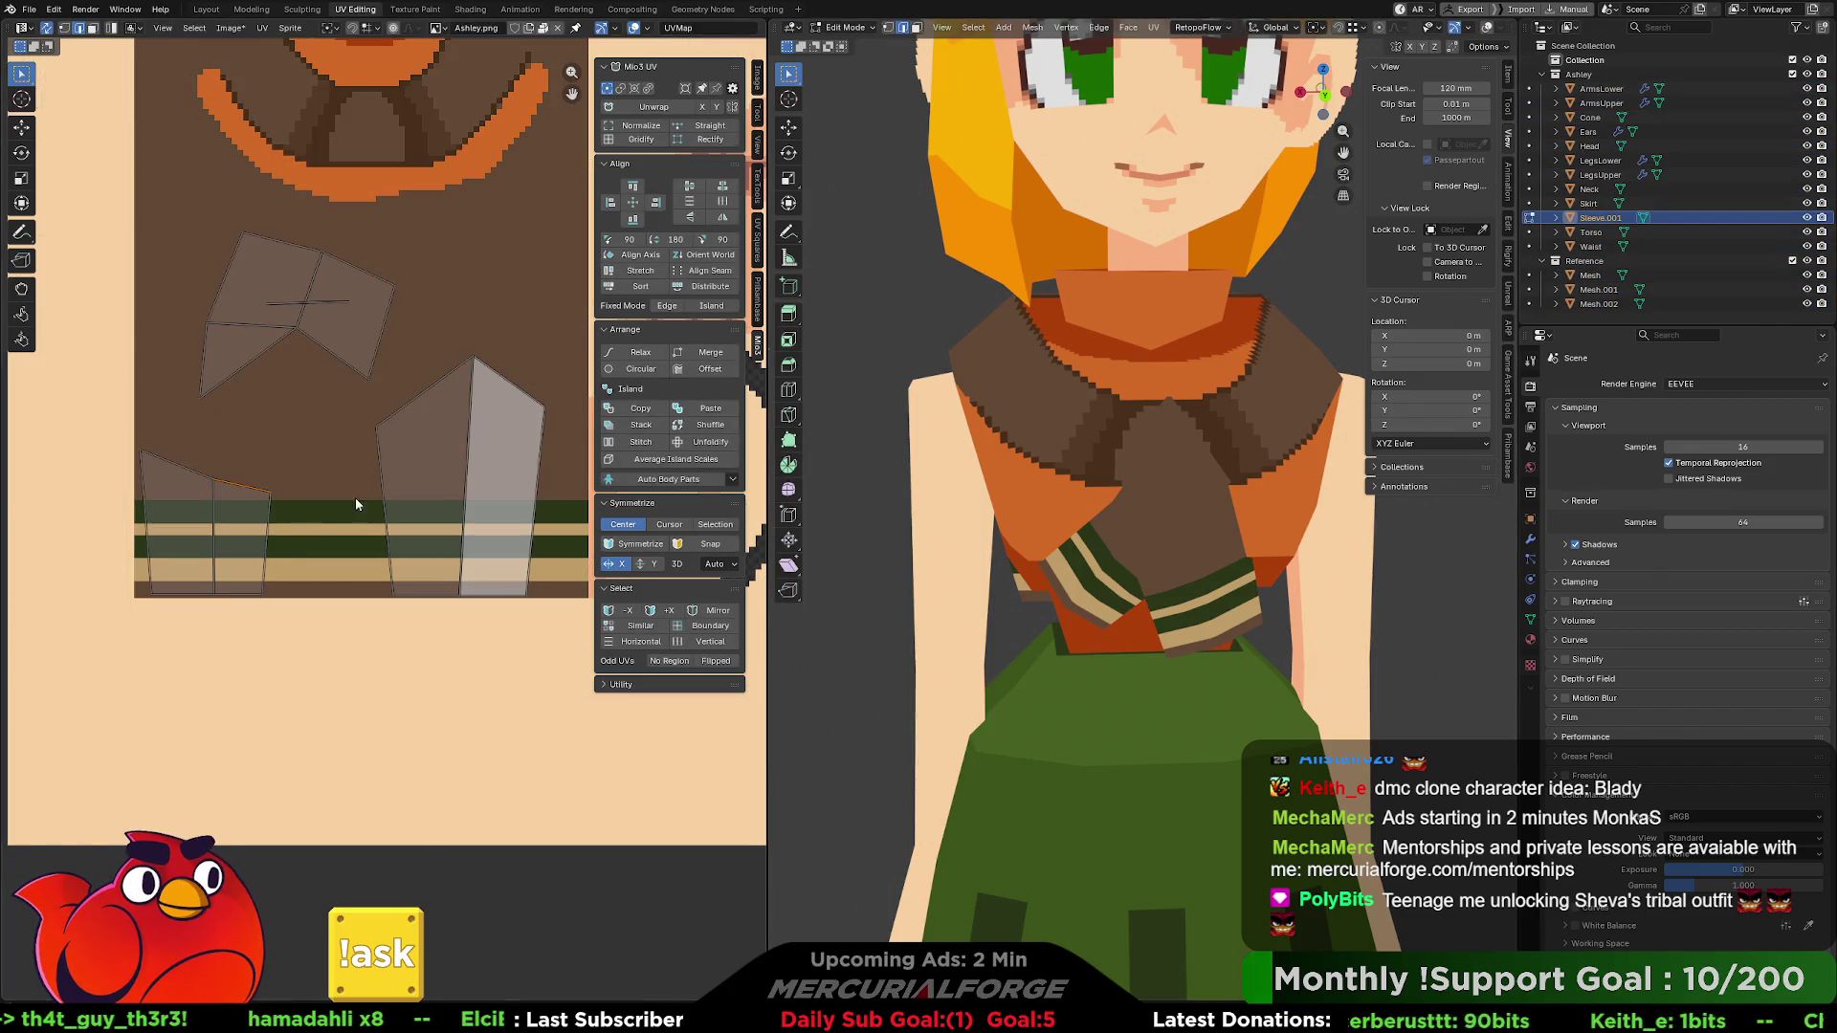
{"action": "left_click", "coordinate": [235, 521]}
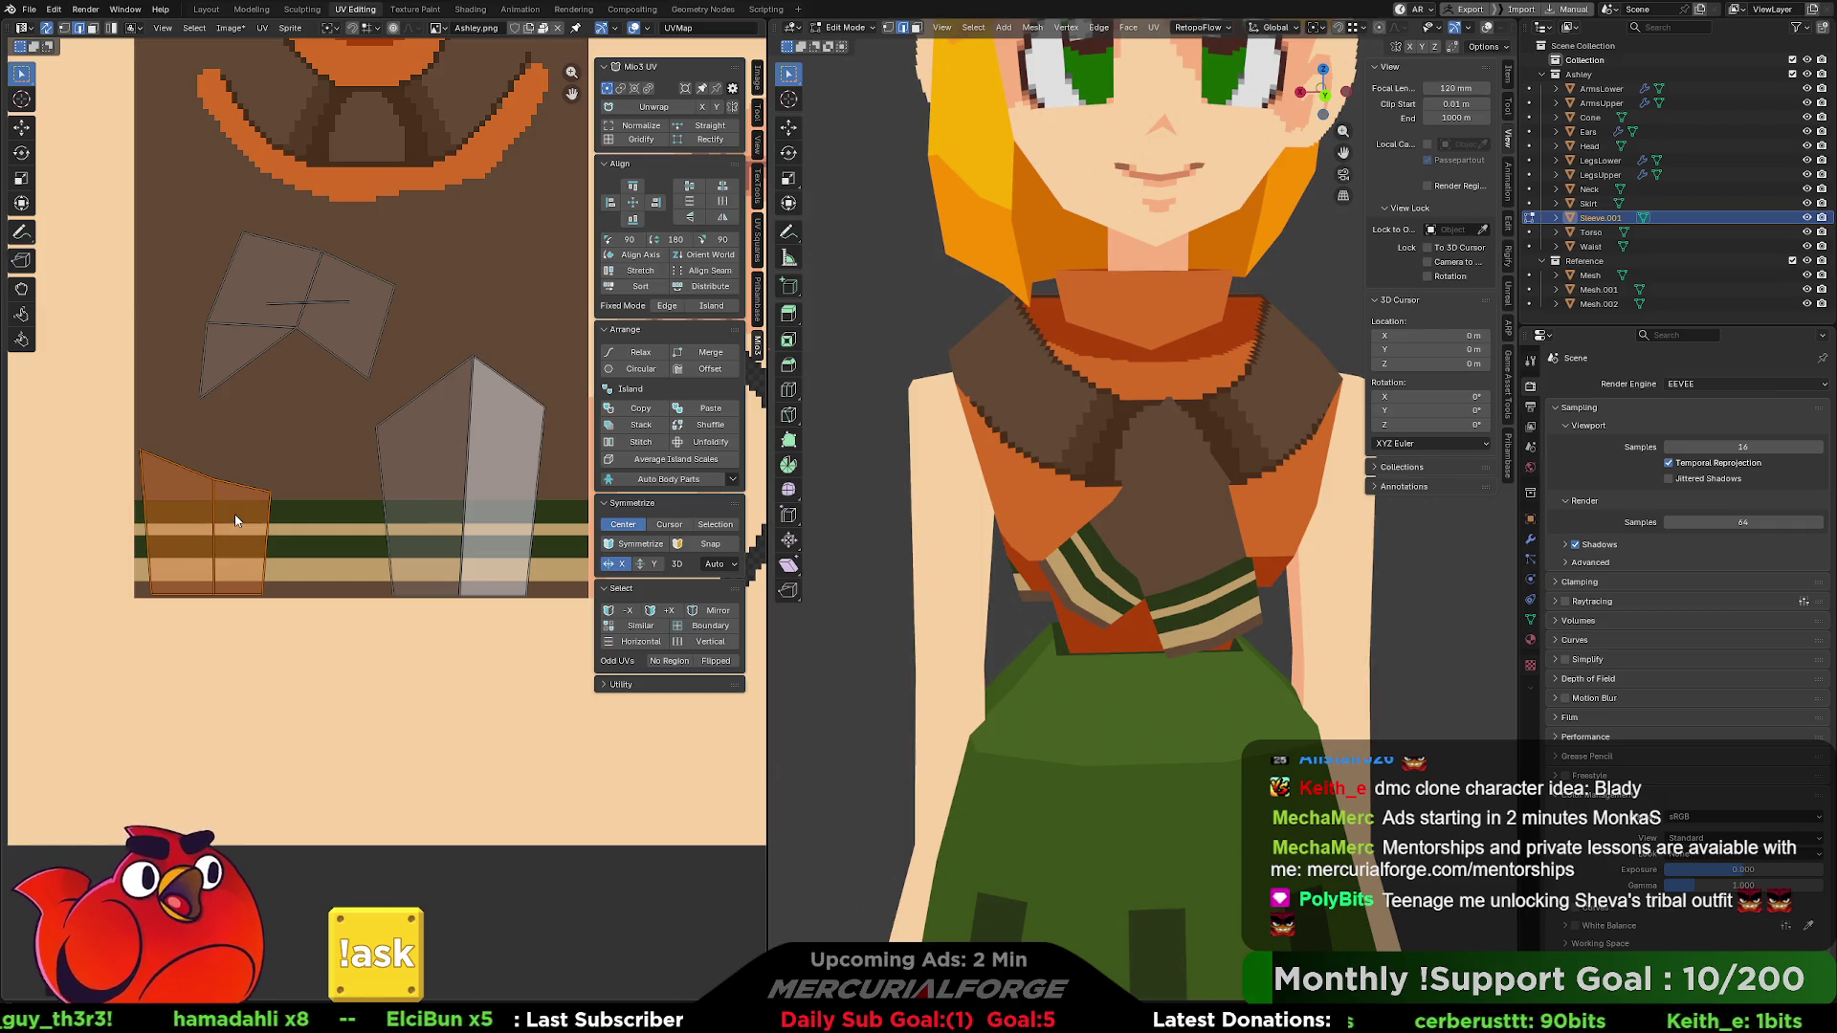
{"action": "key", "text": "g"}
{"action": "key", "text": "x"}
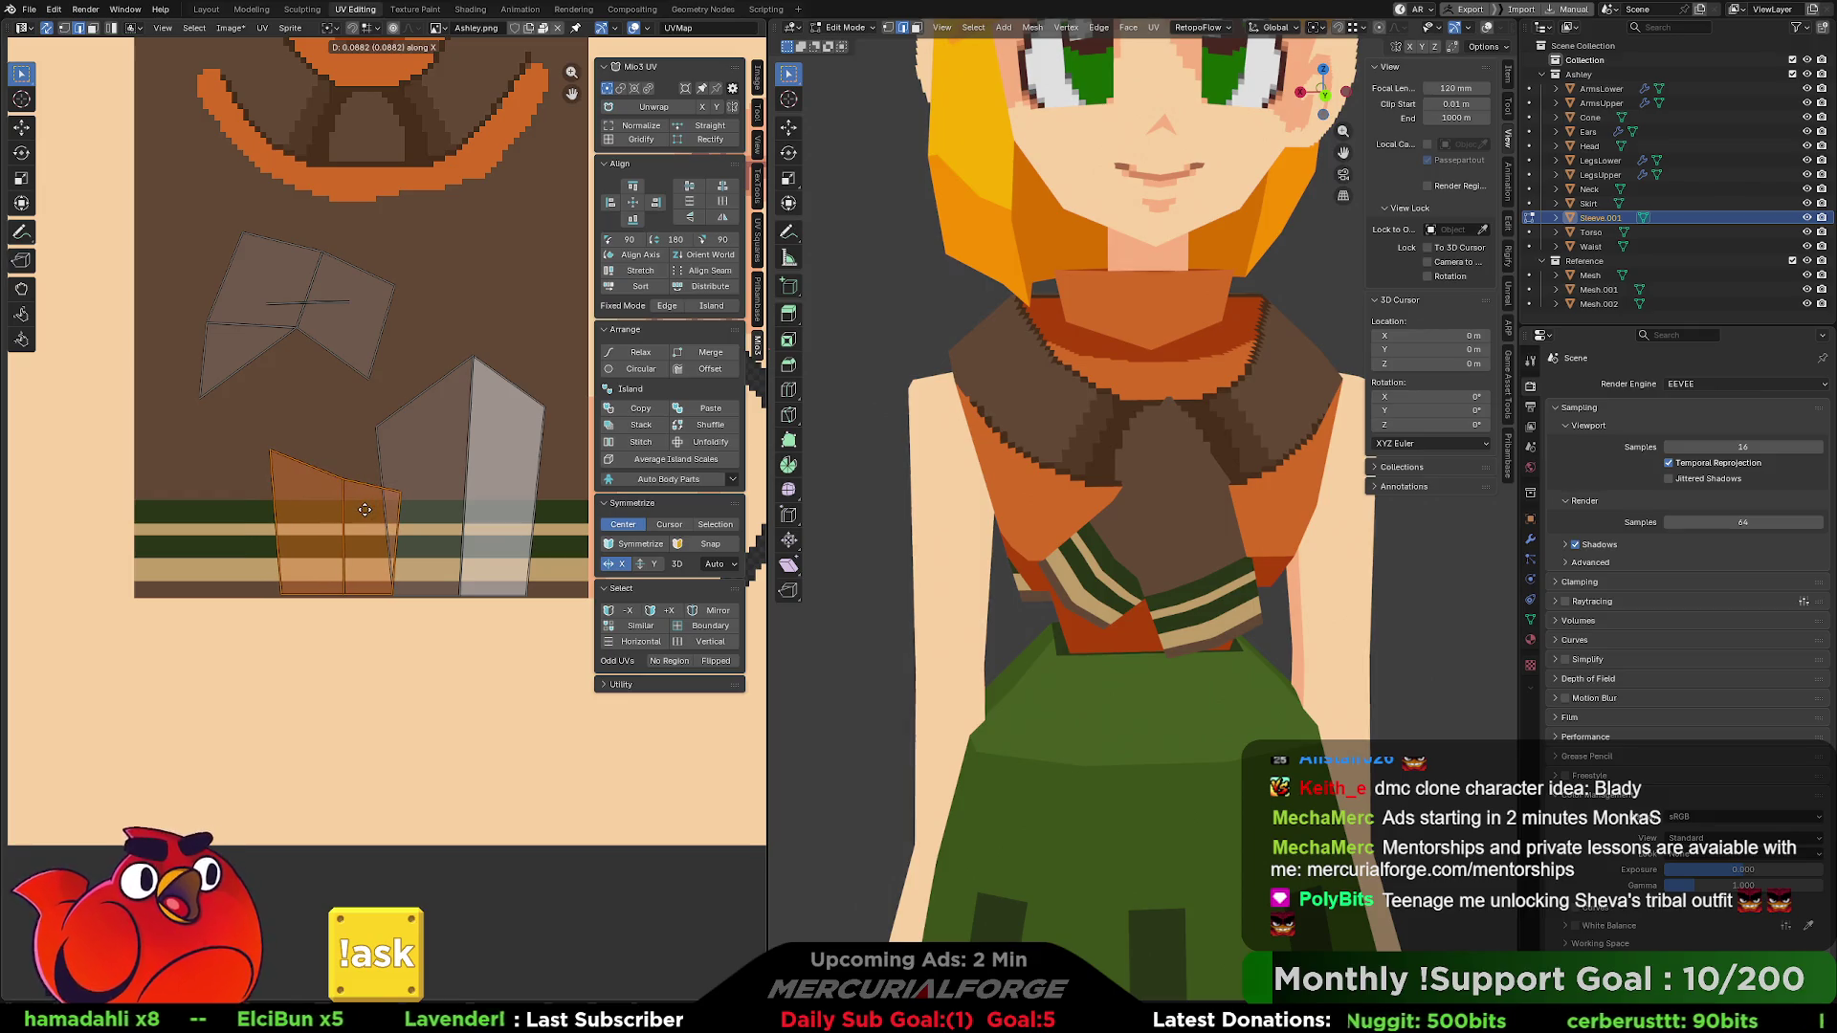
{"action": "left_click", "coordinate": [365, 510]}
- Select the tall and middle UV islands and slide them horizontally along X into place
{"action": "left_click", "coordinate": [515, 435], "text": "shift"}
{"action": "left_click", "coordinate": [515, 434]}
{"action": "key", "text": "l"}
{"action": "key", "text": "g"}
{"action": "key", "text": "x"}
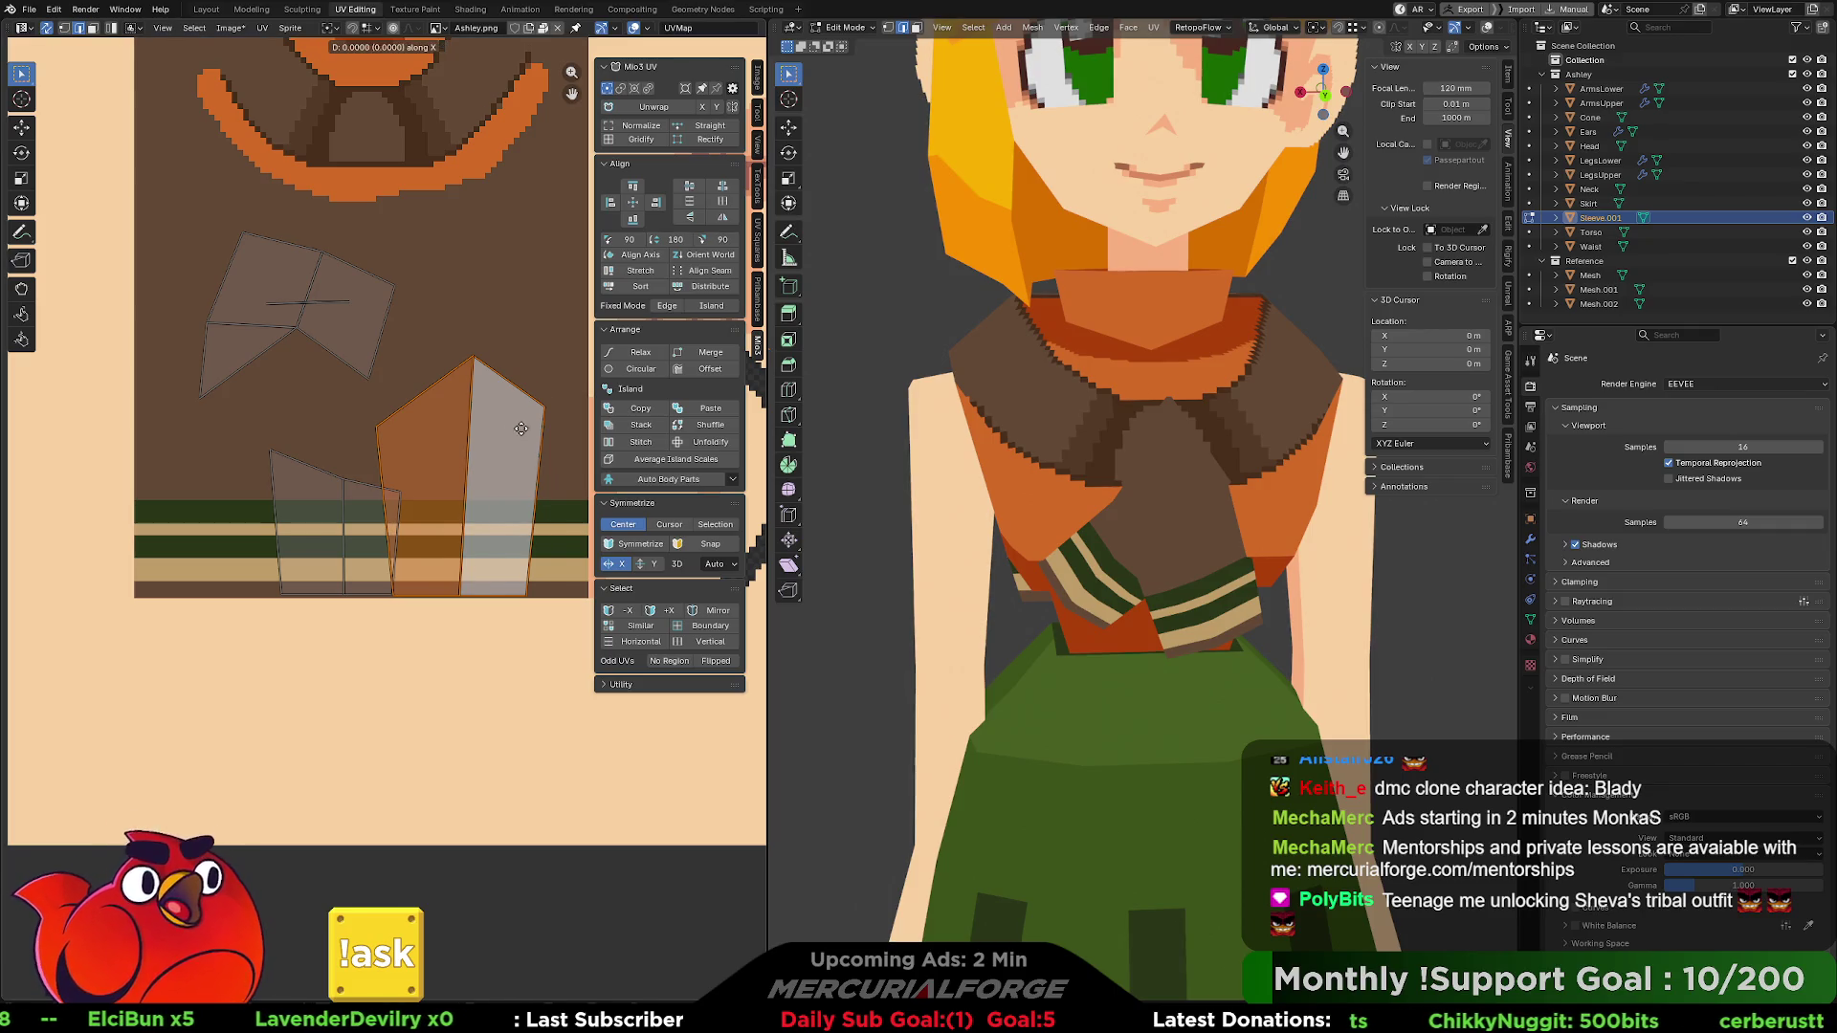
{"action": "left_click", "coordinate": [573, 426]}
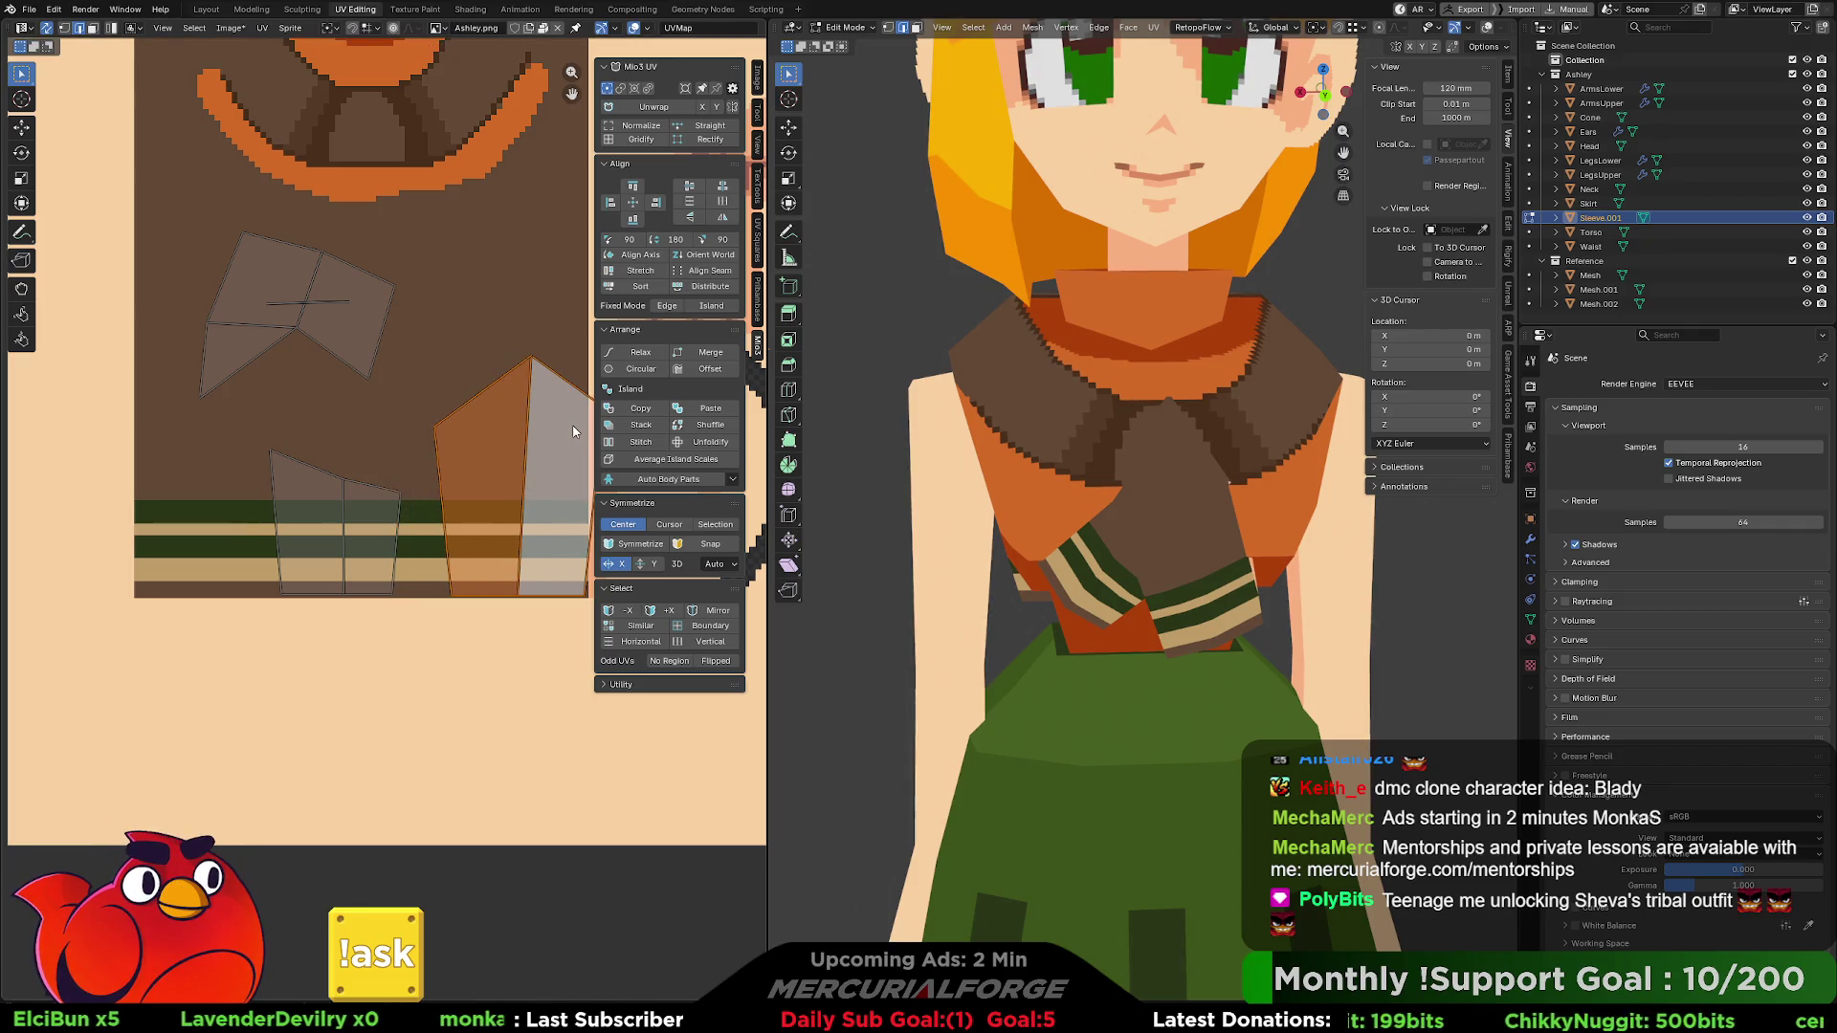
{"action": "middle_click_drag", "start_coordinate": [531, 405], "coordinate": [456, 398]}
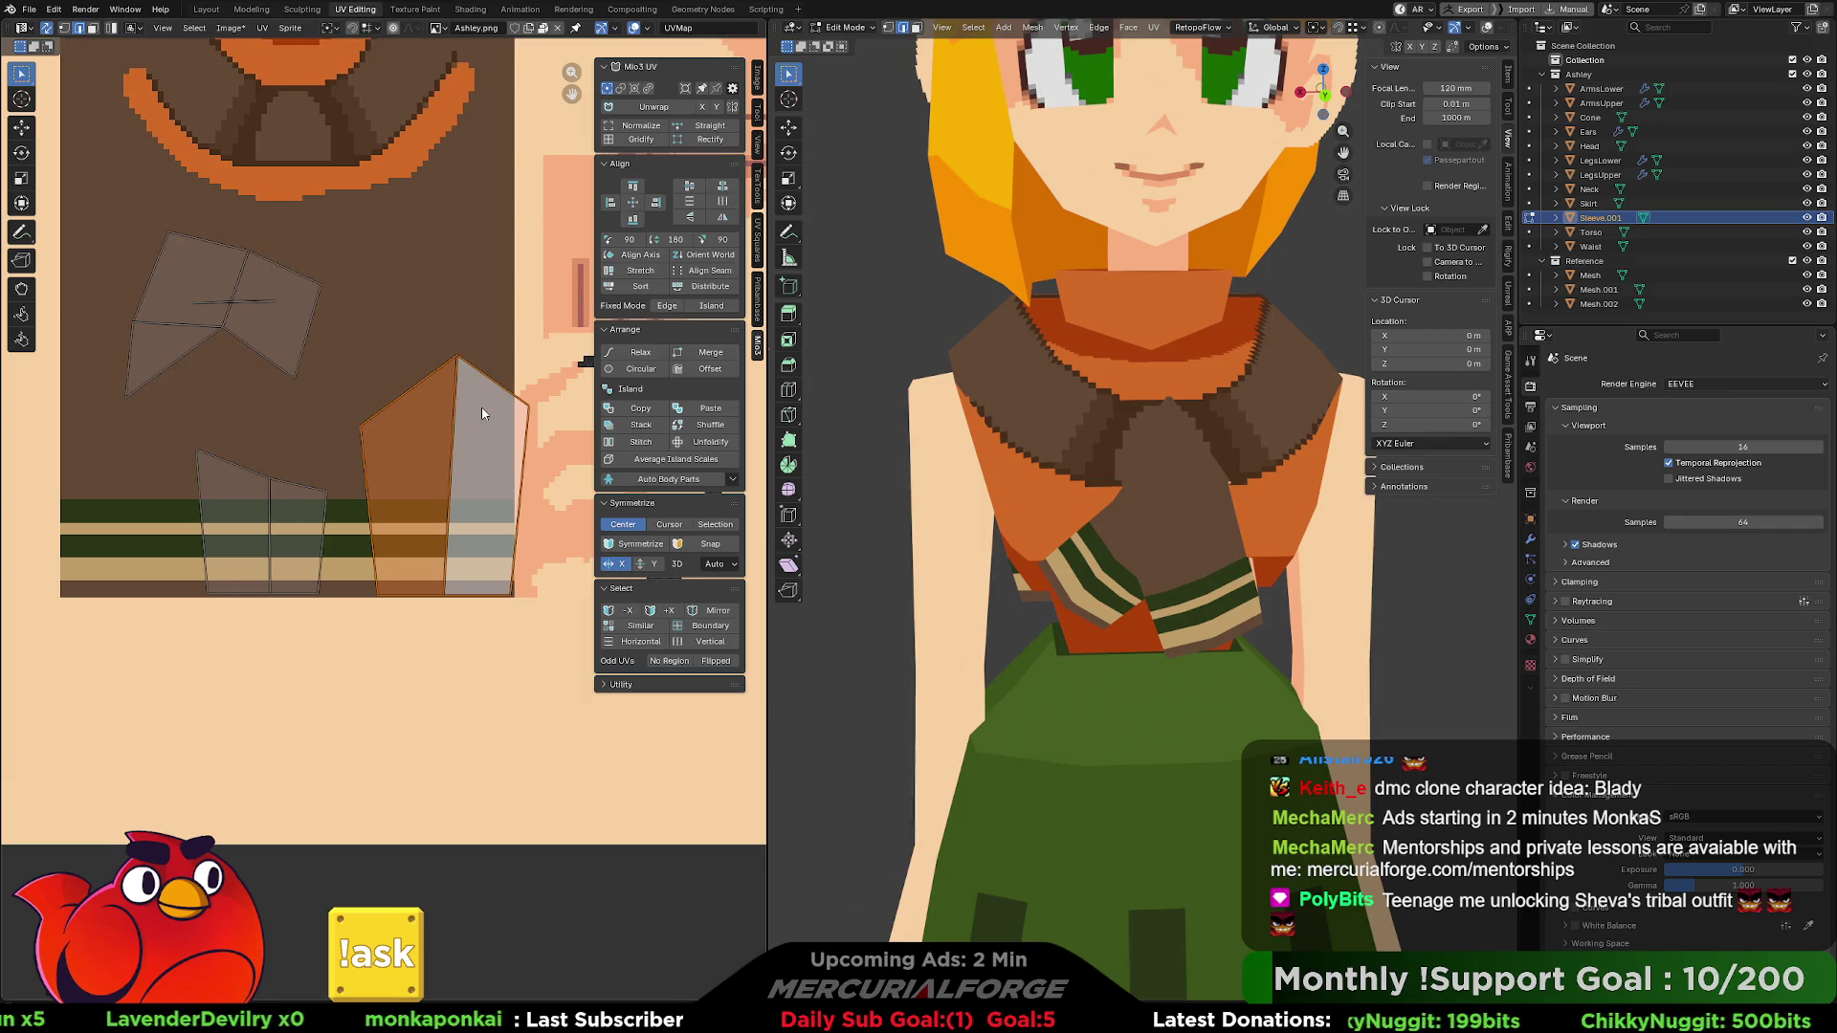
{"action": "key", "text": "g"}
{"action": "key", "text": "x"}
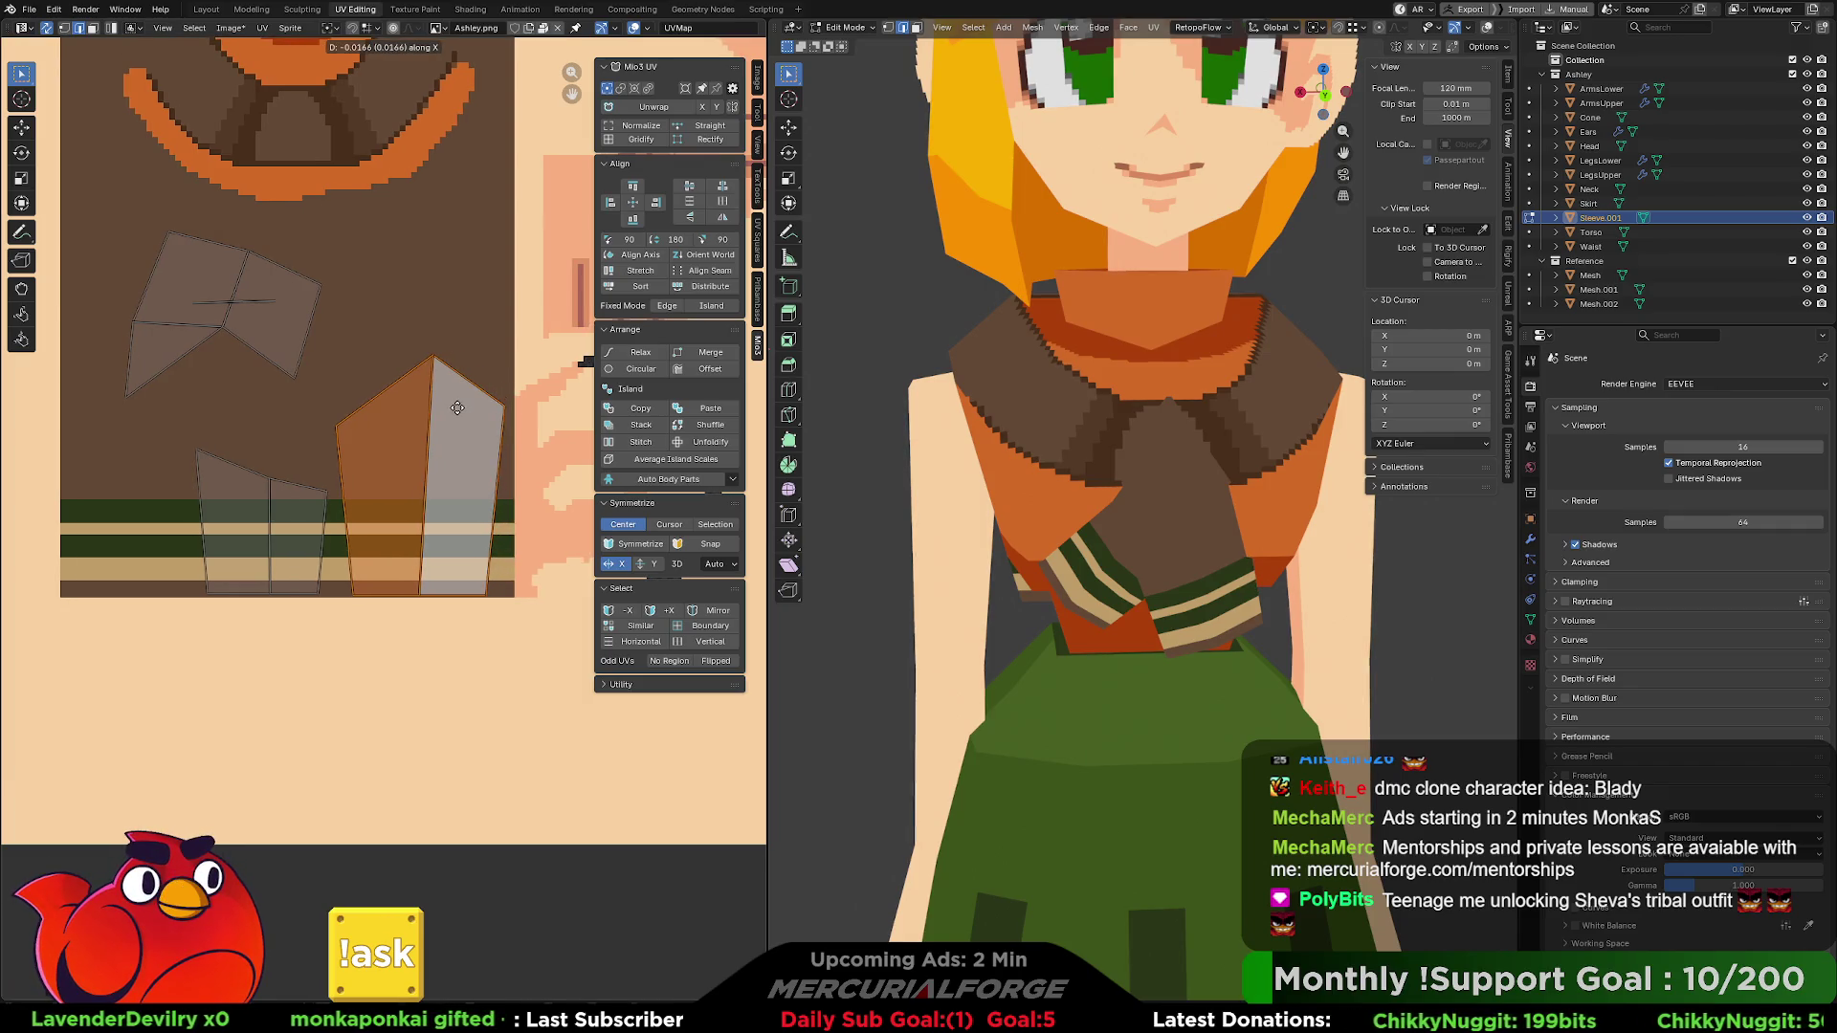
{"action": "left_click", "coordinate": [458, 408]}
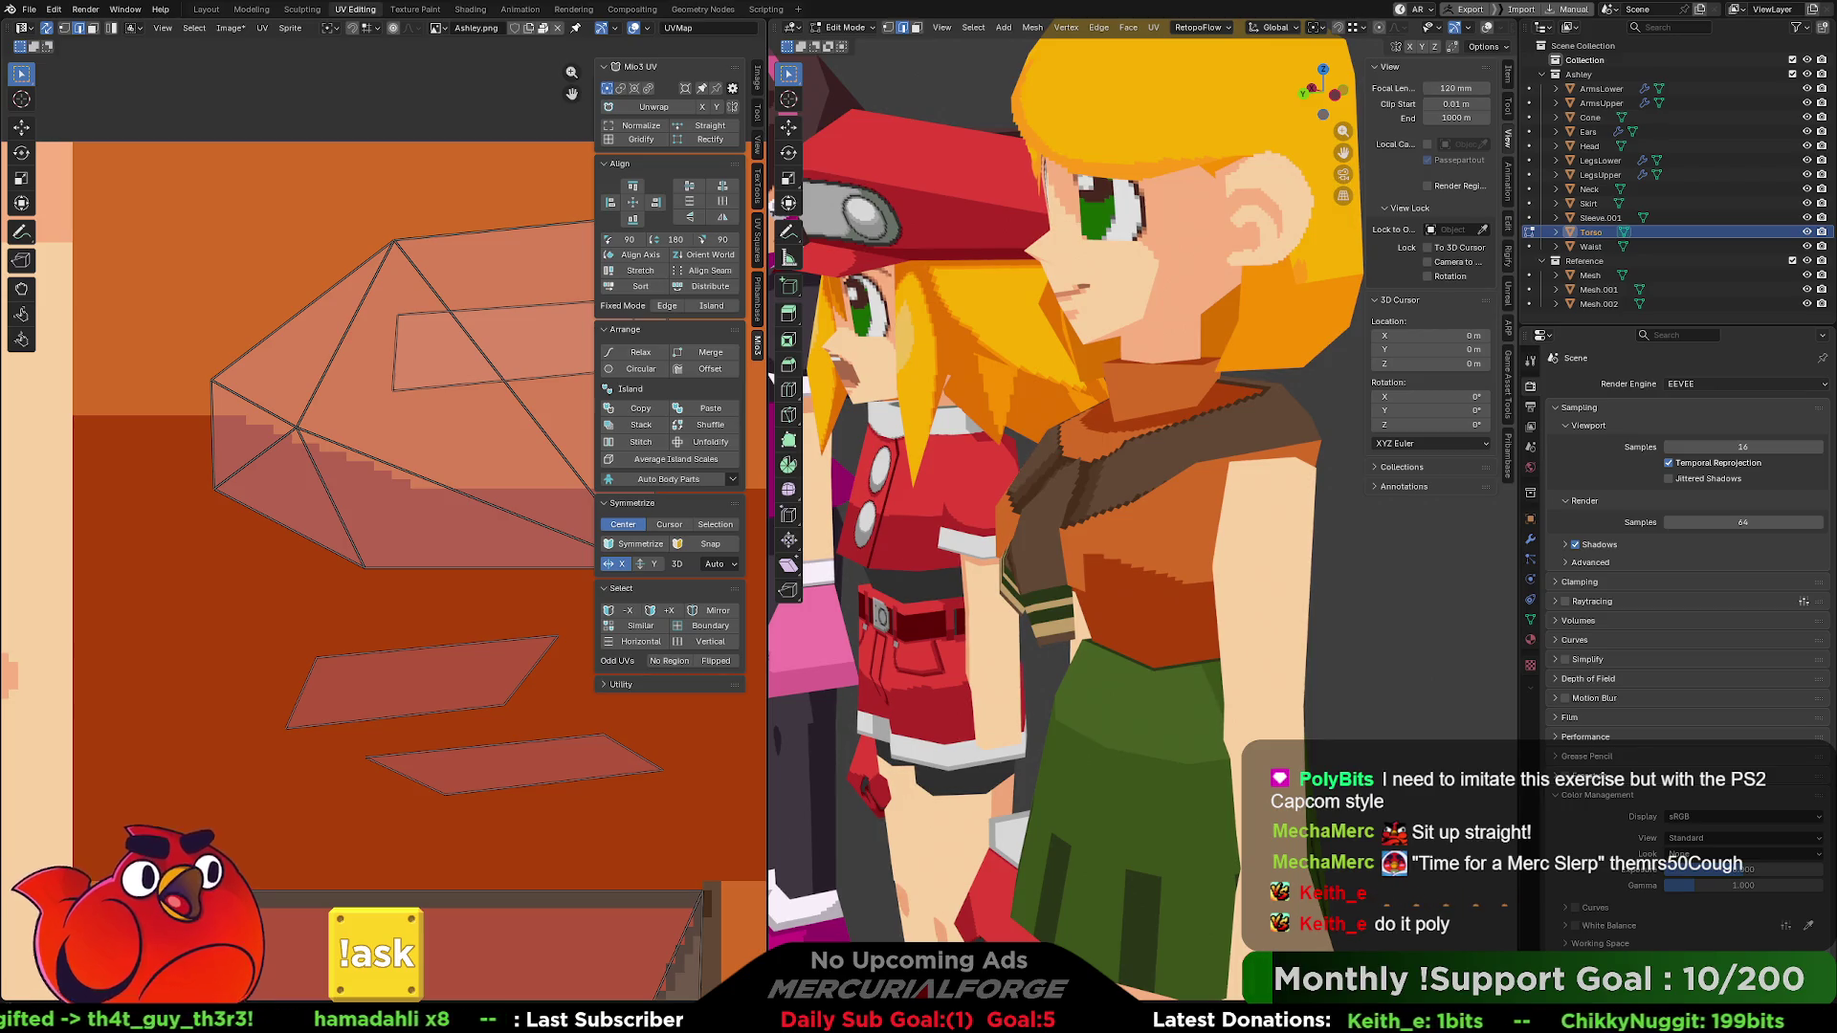
- Re-unwrap the small rectangular island, pull it out of the large island, and rotate it slightly
{"action": "key", "text": "KP_1"}
{"action": "mouse_move", "coordinate": [1244, 538]}
{"action": "middle_mouse_down"}
{"action": "mouse_move", "coordinate": [1133, 543]}
{"action": "mouse_move", "coordinate": [1157, 528]}
{"action": "mouse_move", "coordinate": [986, 513]}
{"action": "middle_mouse_up"}
{"action": "scroll", "coordinate": [394, 393], "scroll_direction": "down", "scroll_amount": 2}
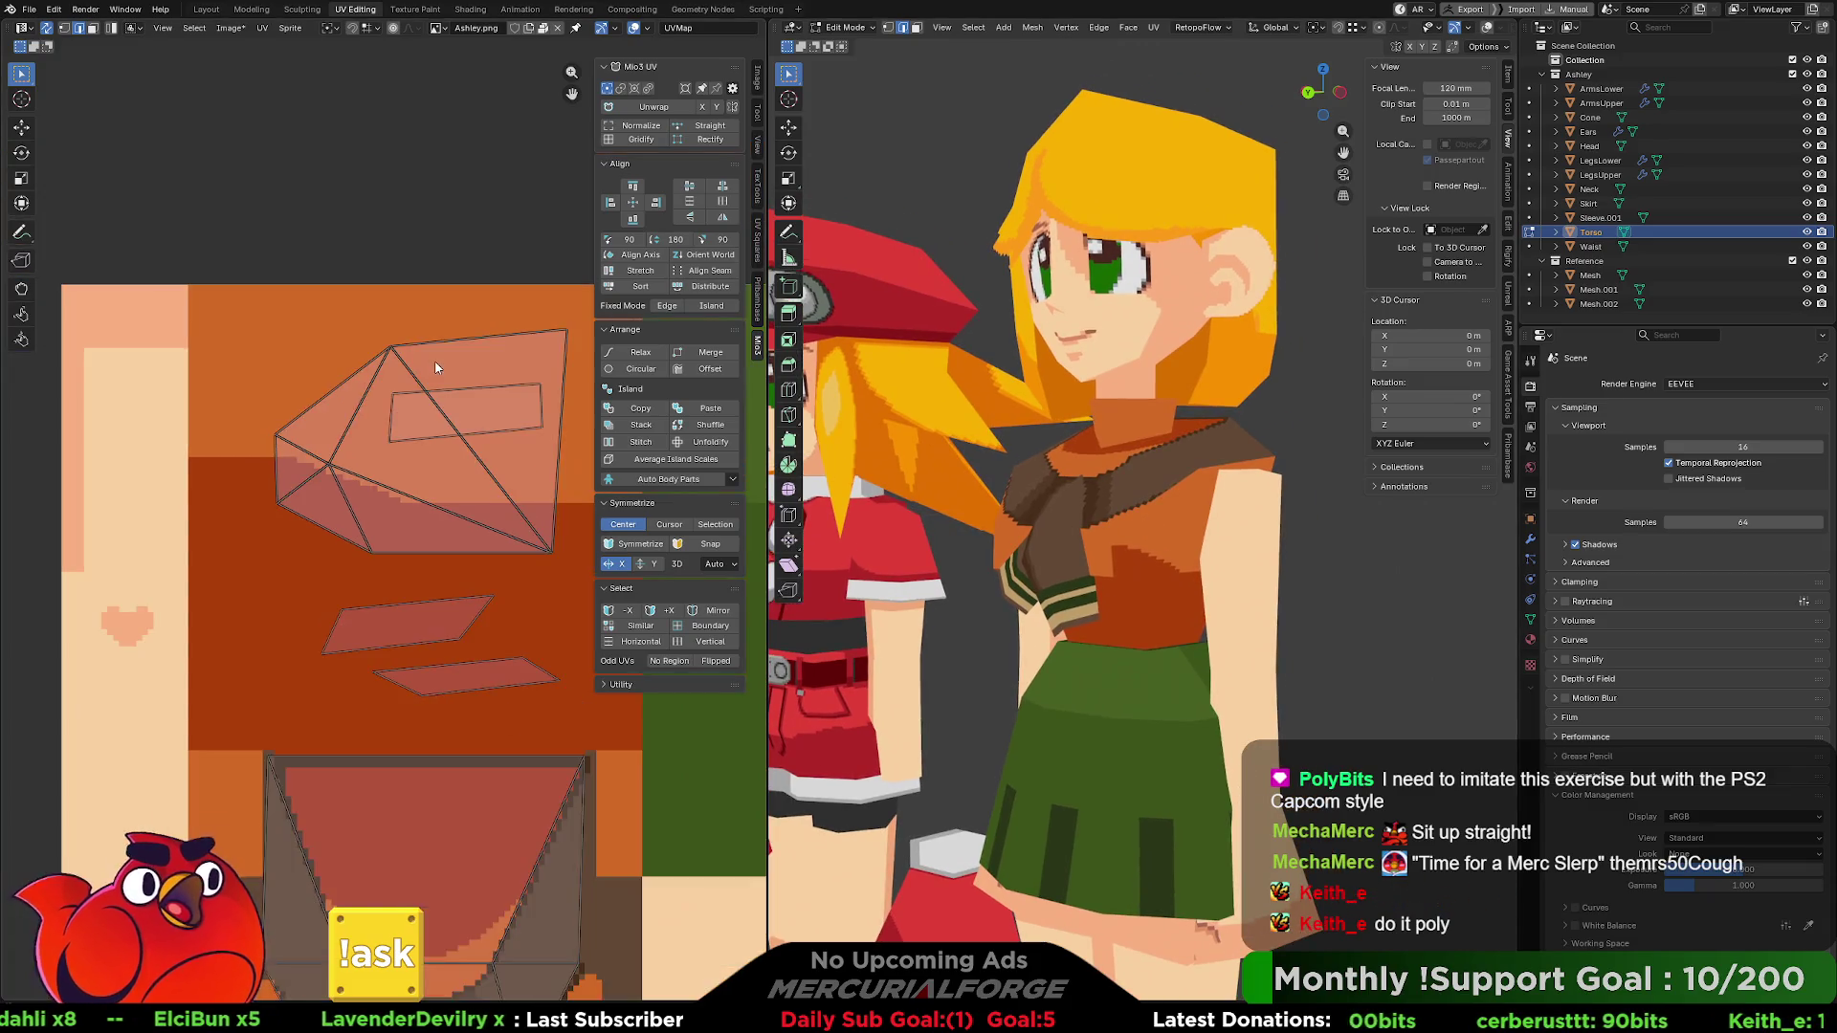
{"action": "scroll", "coordinate": [481, 429], "scroll_direction": "up", "scroll_amount": 1}
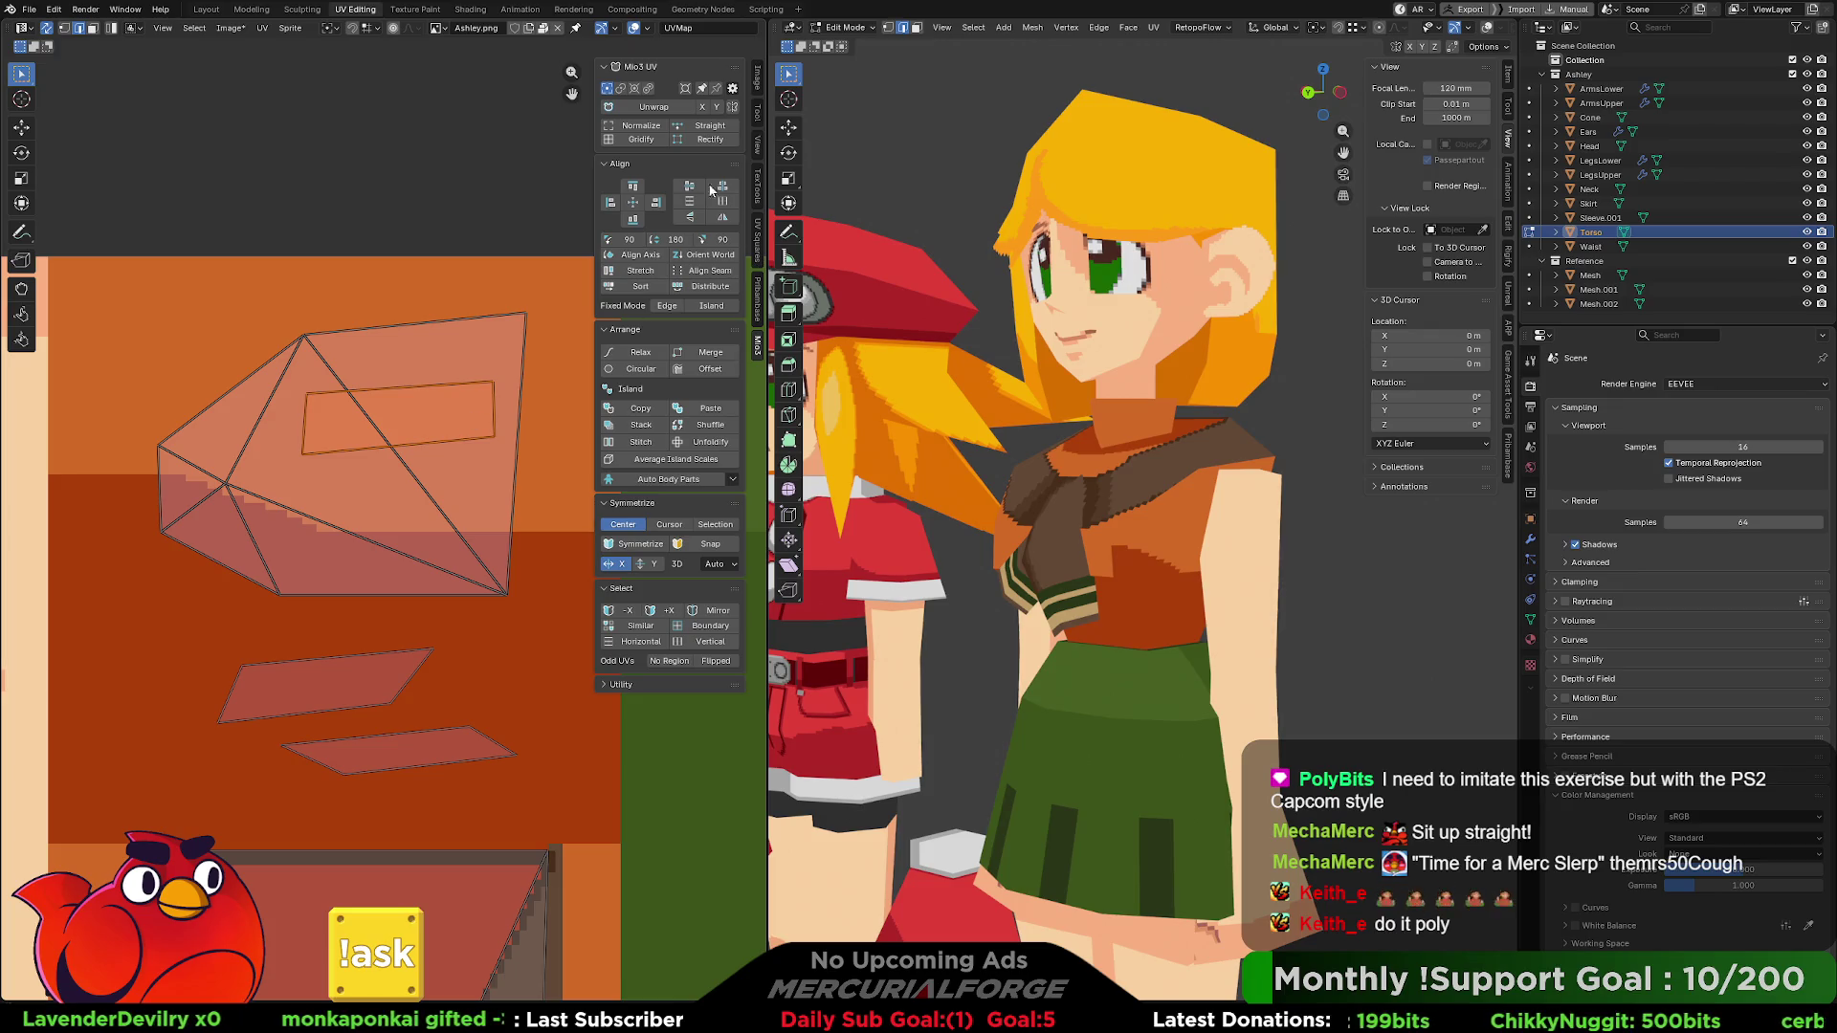
{"action": "left_click", "coordinate": [666, 107]}
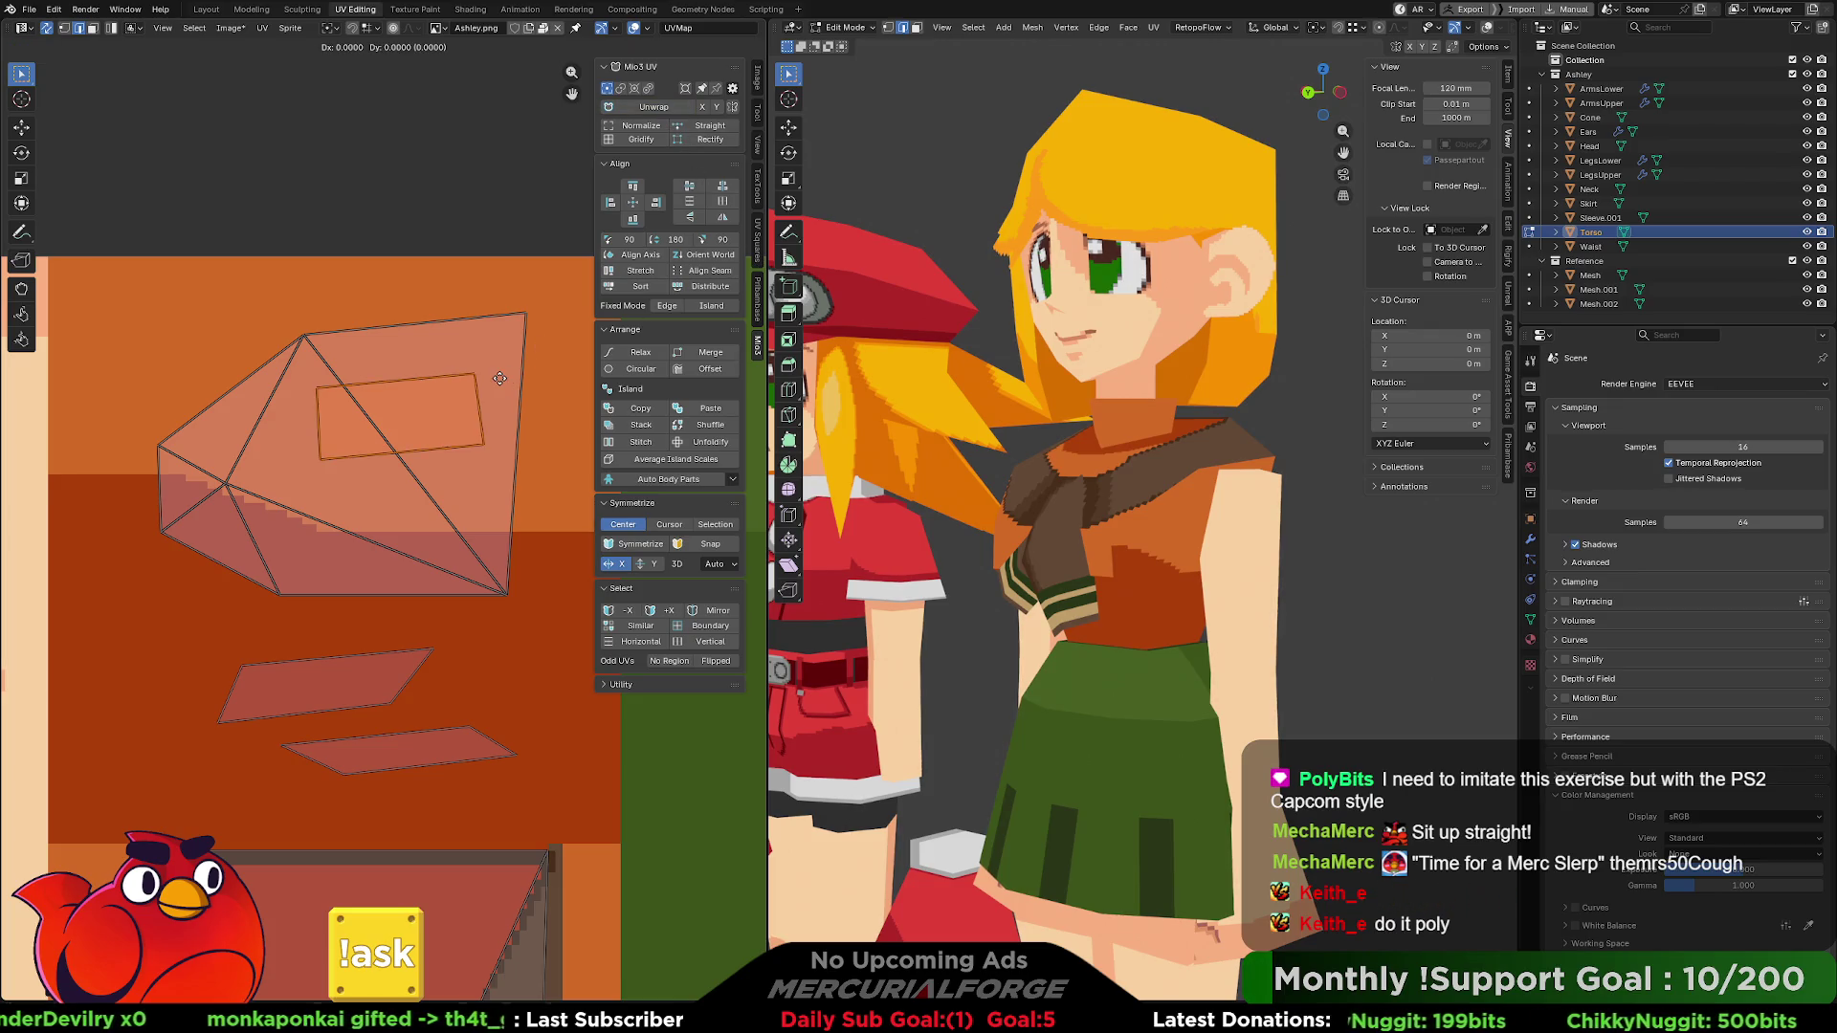
{"action": "mouse_move", "coordinate": [488, 378]}
{"action": "left_mouse_down"}
{"action": "mouse_move", "coordinate": [316, 287]}
{"action": "mouse_move", "coordinate": [260, 284]}
{"action": "left_mouse_up"}
{"action": "key", "text": "r"}
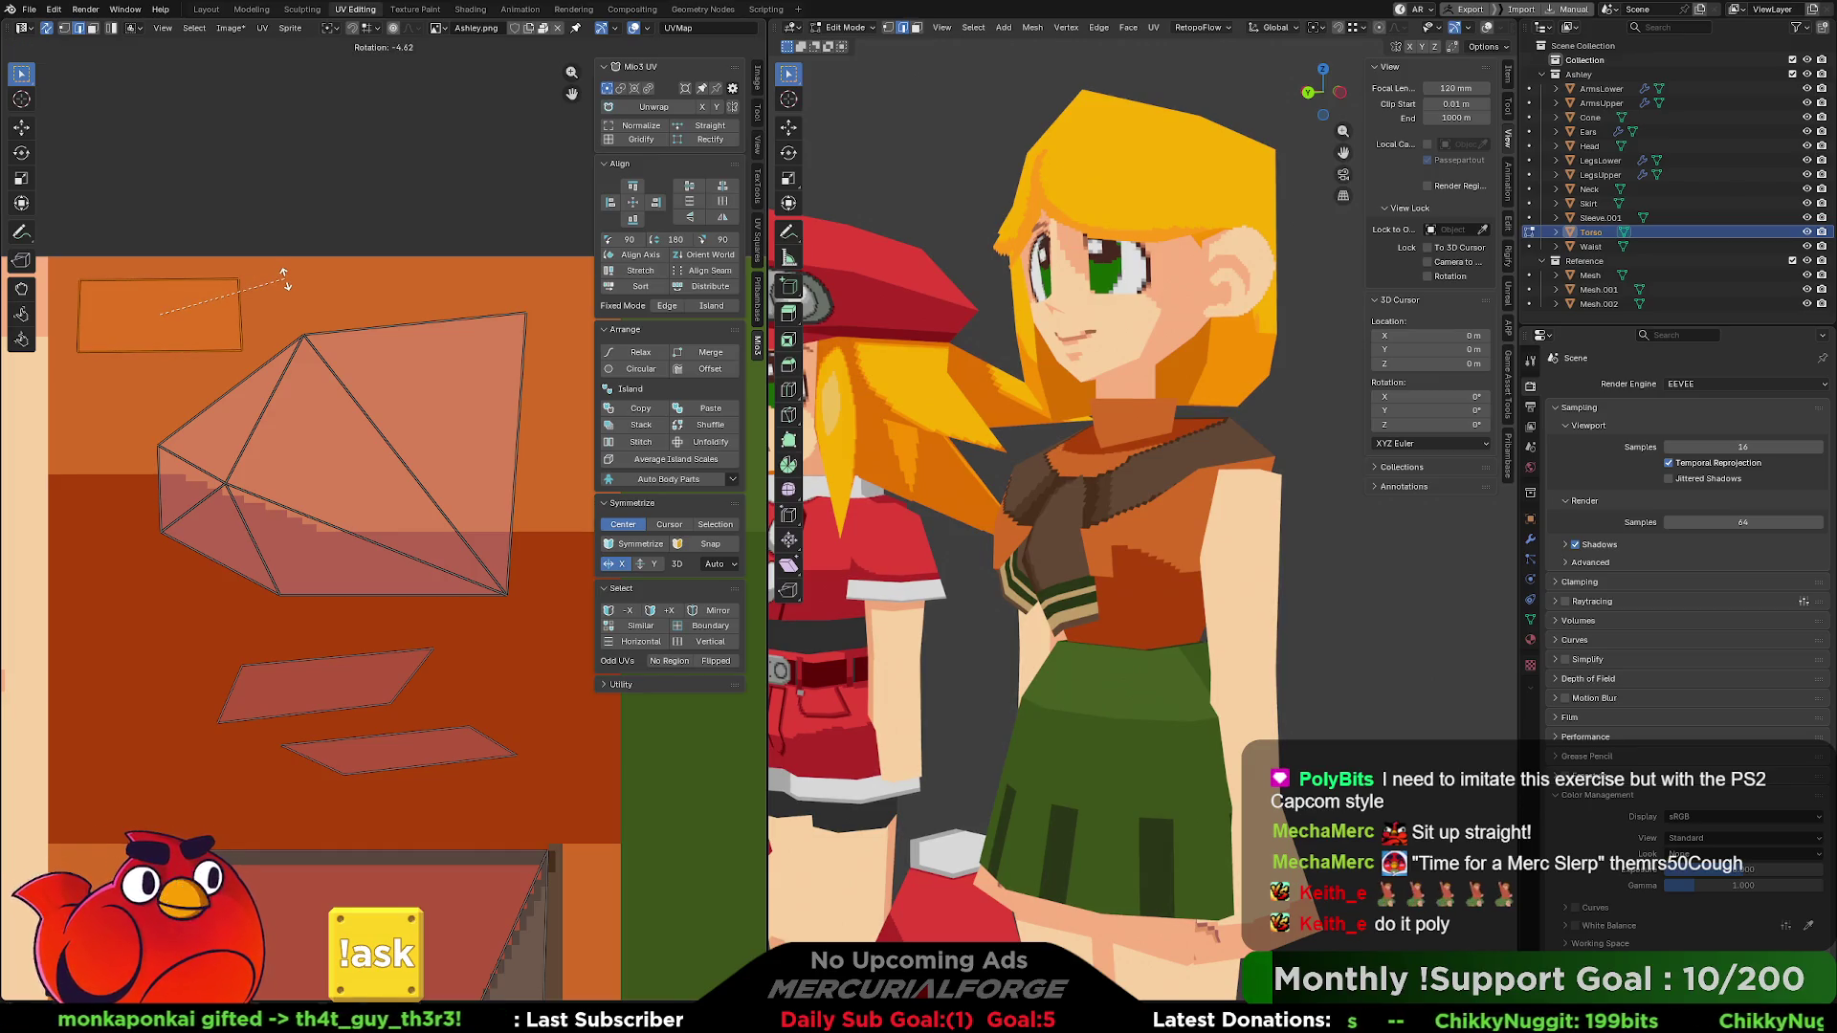
{"action": "key", "text": "g"}
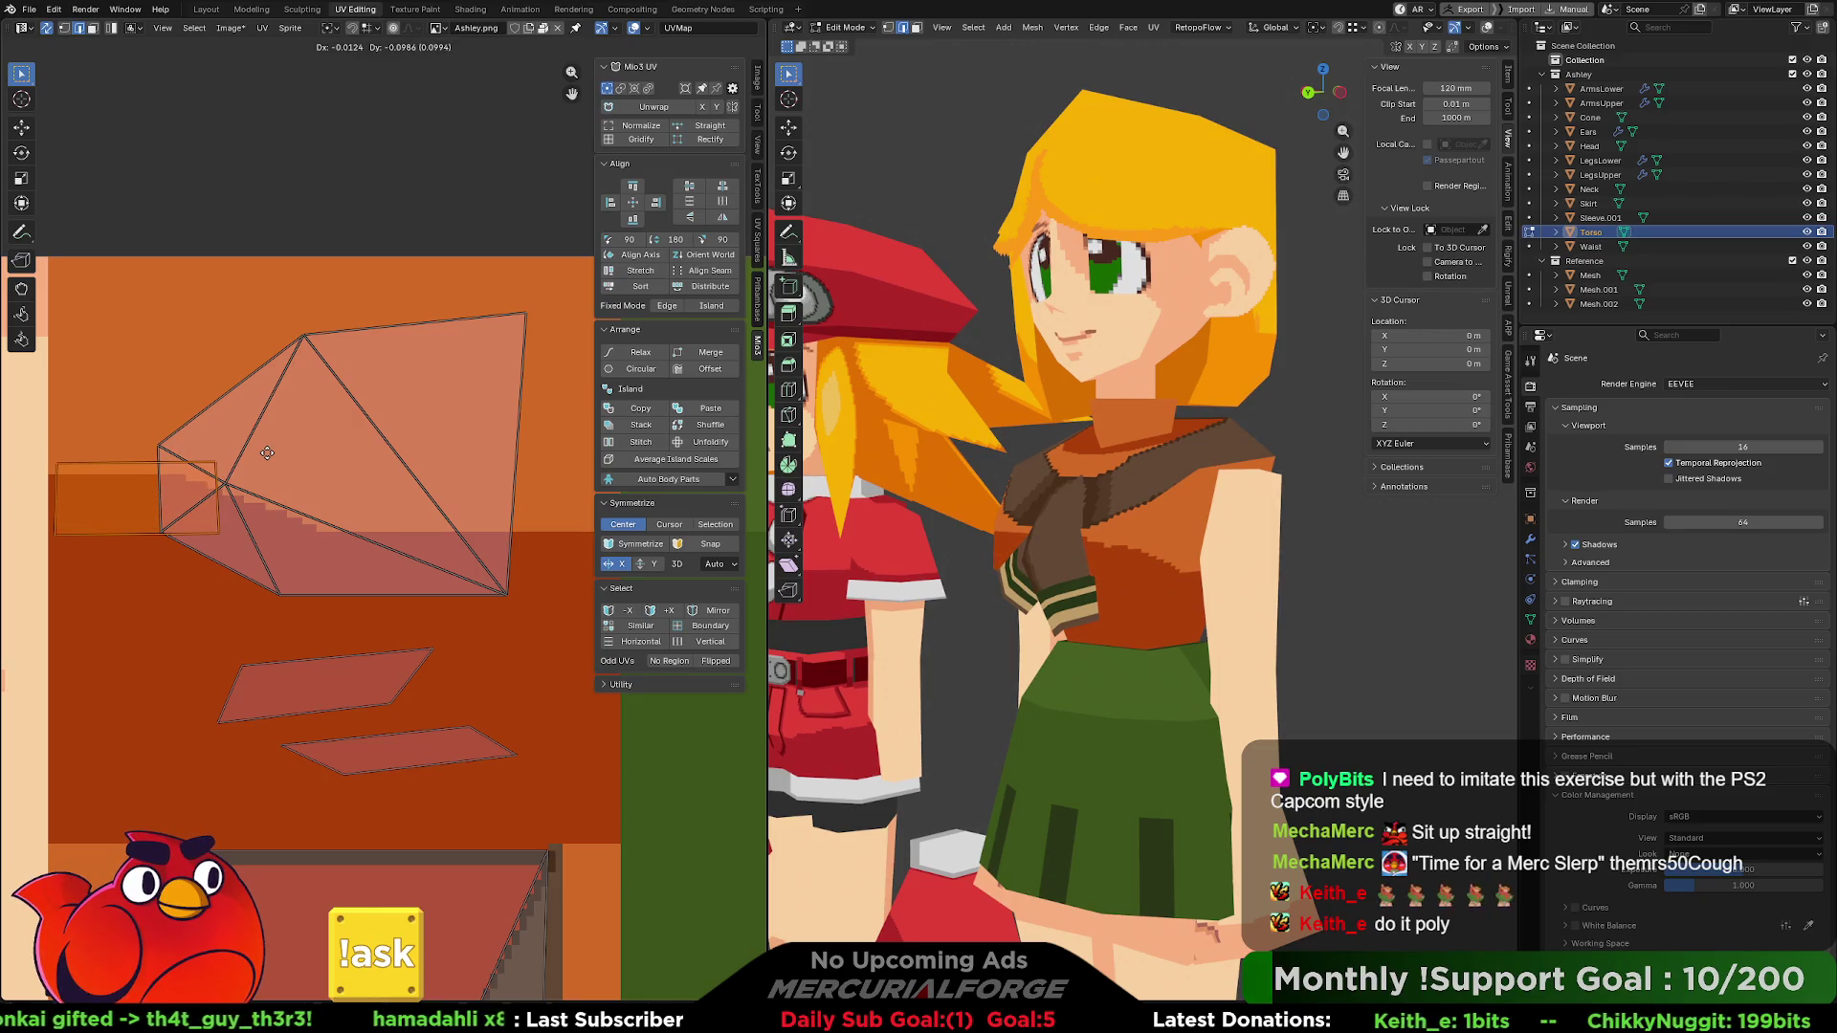
{"action": "left_click", "coordinate": [535, 377]}
- Move the small UV rectangle up onto the lighter orange area at the top-left
{"action": "mouse_move", "coordinate": [398, 345]}
{"action": "middle_mouse_down"}
{"action": "mouse_move", "coordinate": [378, 330]}
{"action": "mouse_move", "coordinate": [384, 283]}
{"action": "mouse_move", "coordinate": [401, 312]}
{"action": "middle_mouse_up"}
{"action": "key", "text": "g"}
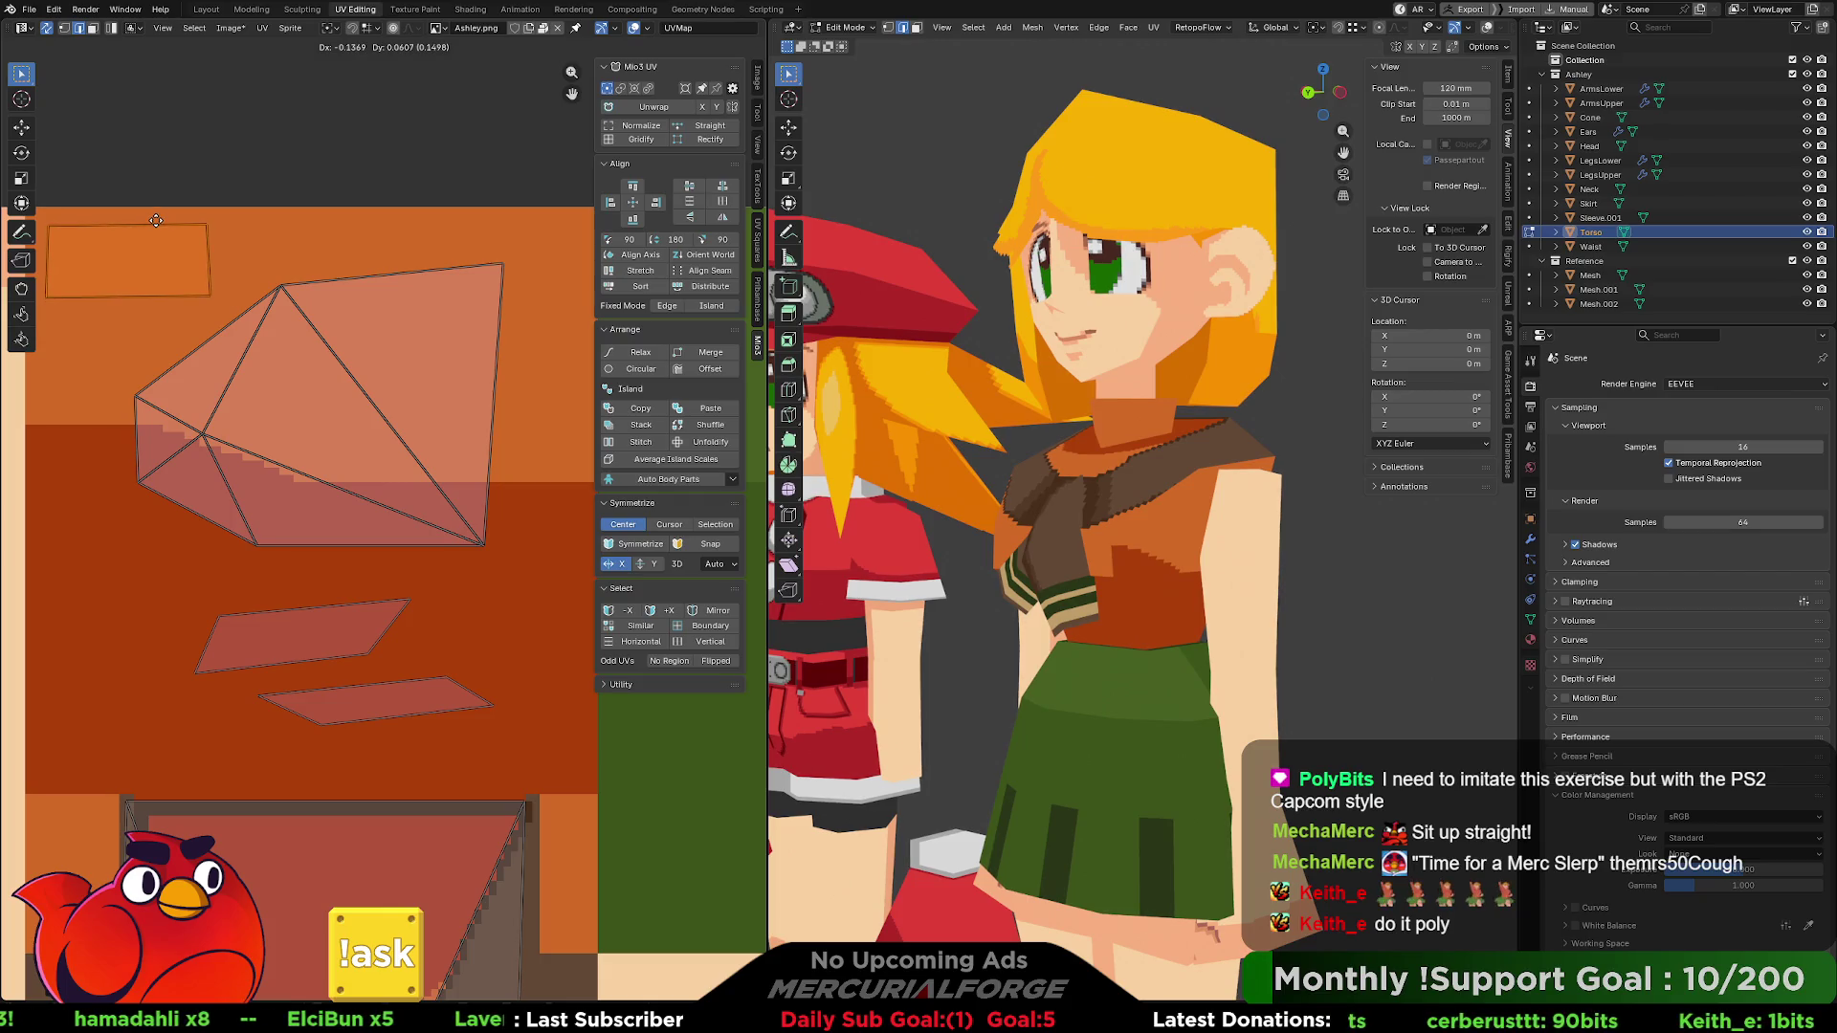
{"action": "left_click", "coordinate": [158, 228]}
{"action": "mouse_move", "coordinate": [1002, 427]}
{"action": "middle_mouse_down"}
{"action": "mouse_move", "coordinate": [1196, 427]}
{"action": "mouse_move", "coordinate": [890, 423]}
{"action": "mouse_move", "coordinate": [1050, 422]}
{"action": "middle_mouse_up"}
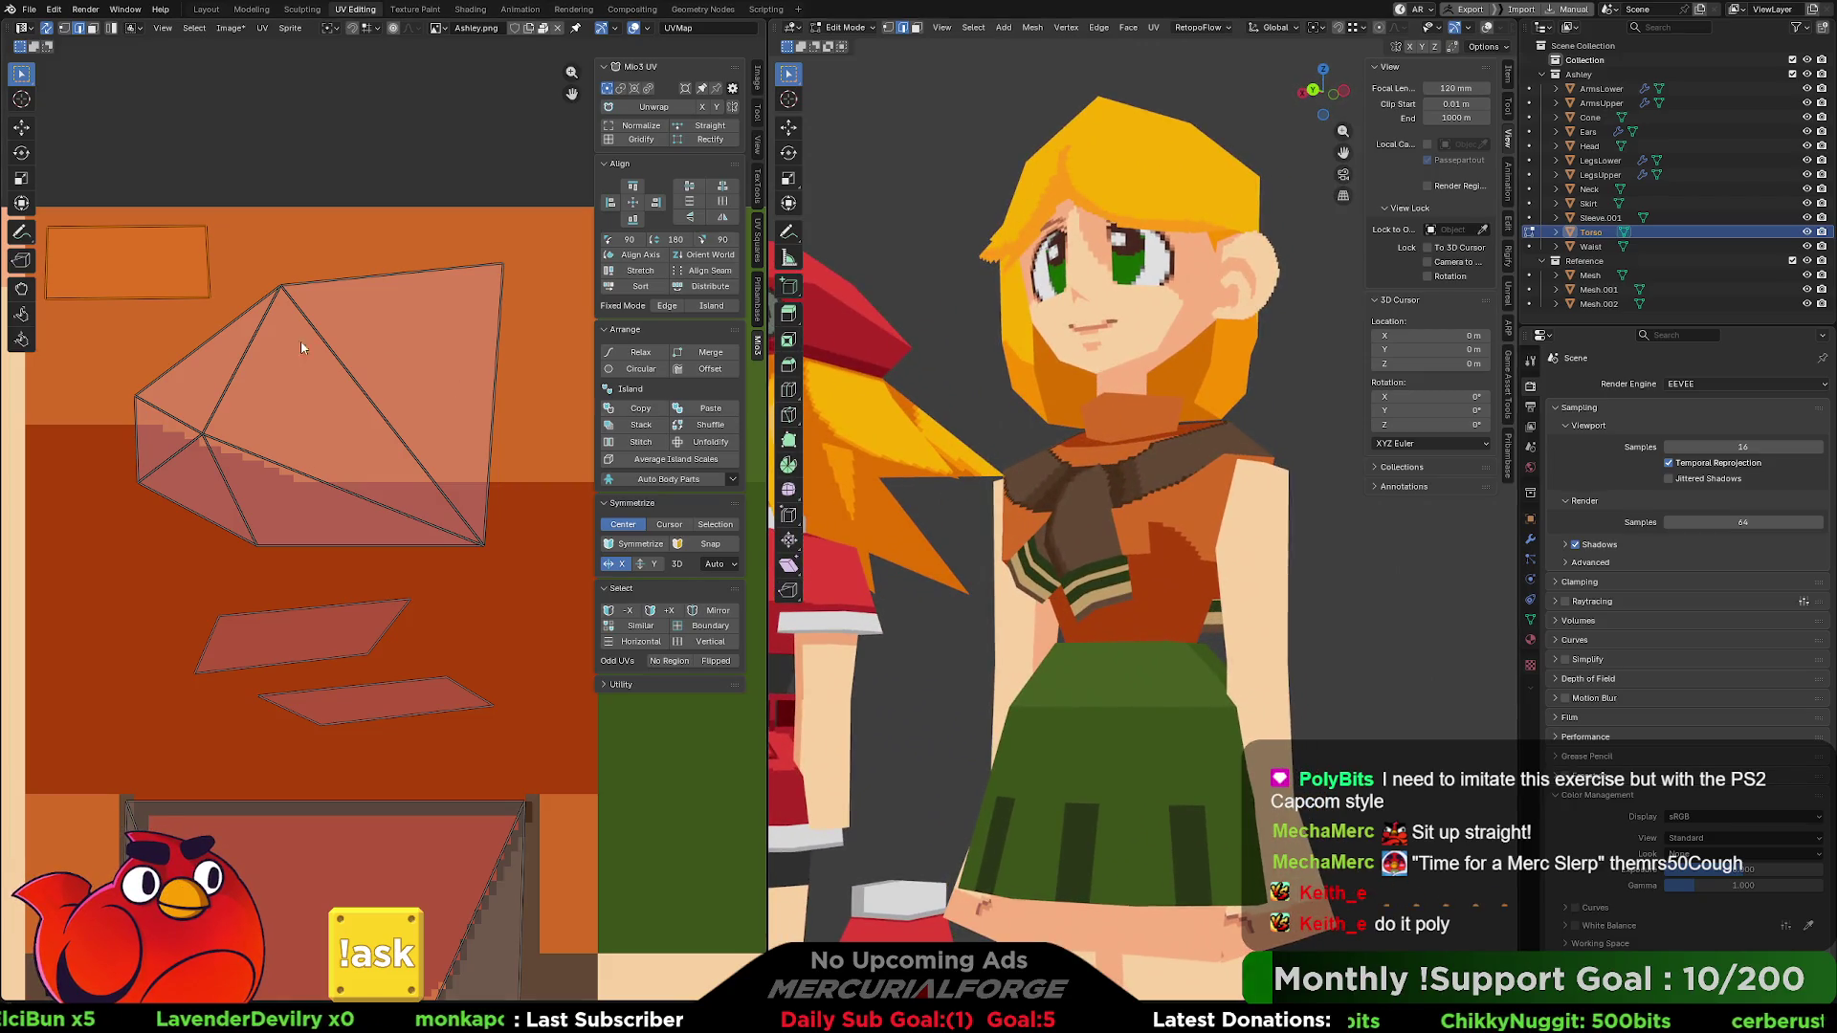
- Nudge the rectangle's bottom-left corner so its left edge is vertical
{"action": "scroll", "coordinate": [330, 358], "scroll_direction": "down", "scroll_amount": 2}
{"action": "scroll", "coordinate": [379, 481], "scroll_direction": "up", "scroll_amount": 5}
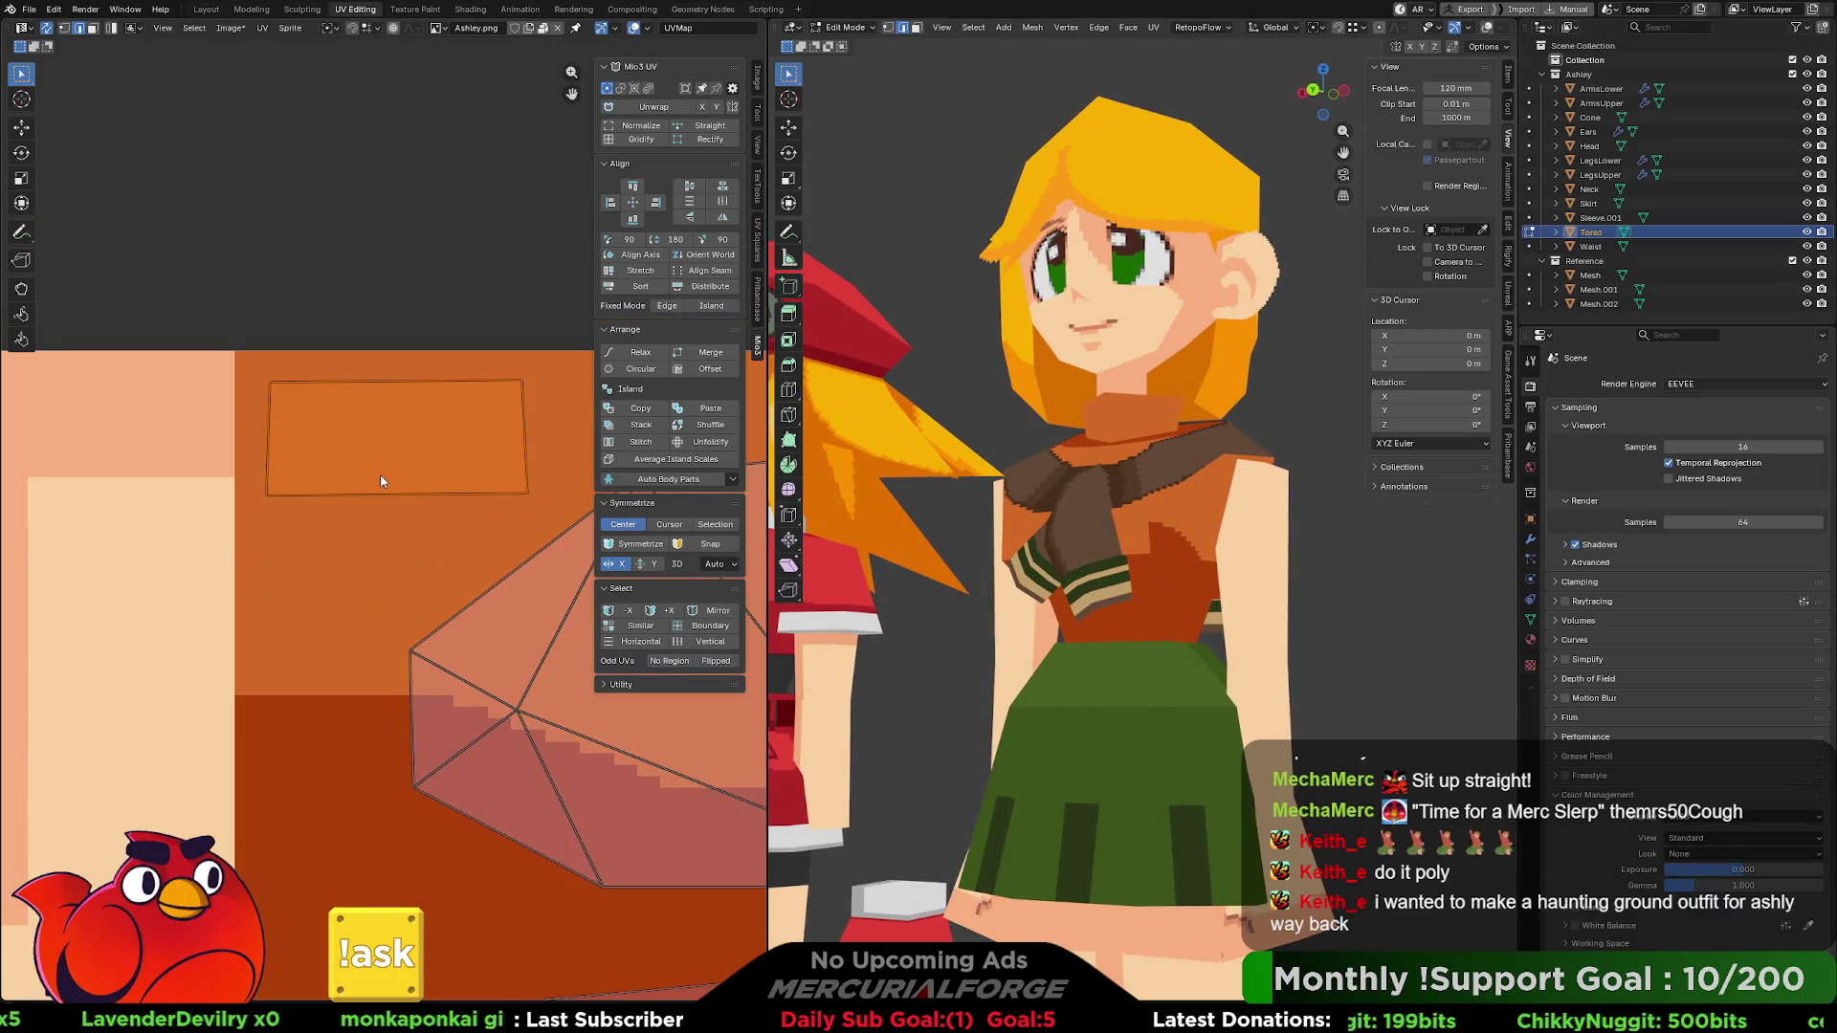
{"action": "scroll", "coordinate": [364, 474], "scroll_direction": "down", "scroll_amount": 1}
{"action": "mouse_move", "coordinate": [371, 478]}
{"action": "middle_mouse_down"}
{"action": "mouse_move", "coordinate": [304, 452]}
{"action": "mouse_move", "coordinate": [331, 452]}
{"action": "middle_mouse_up"}
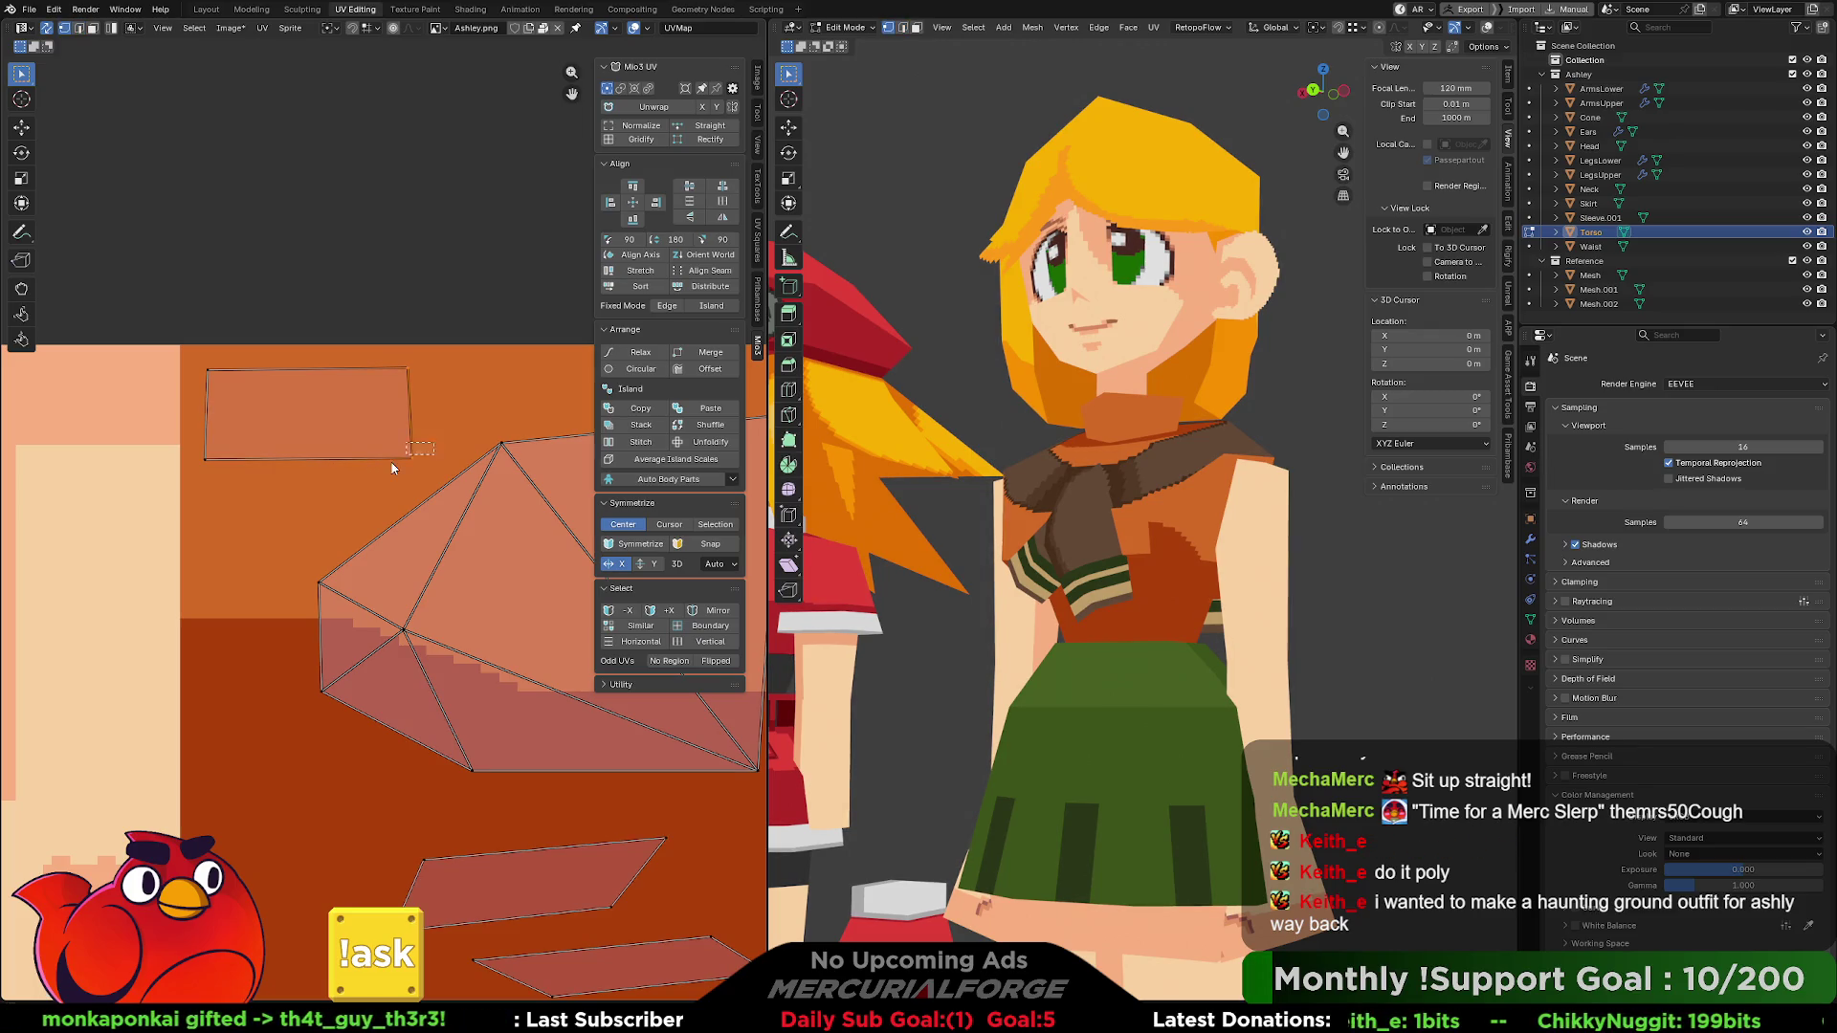
{"action": "key", "text": "g"}
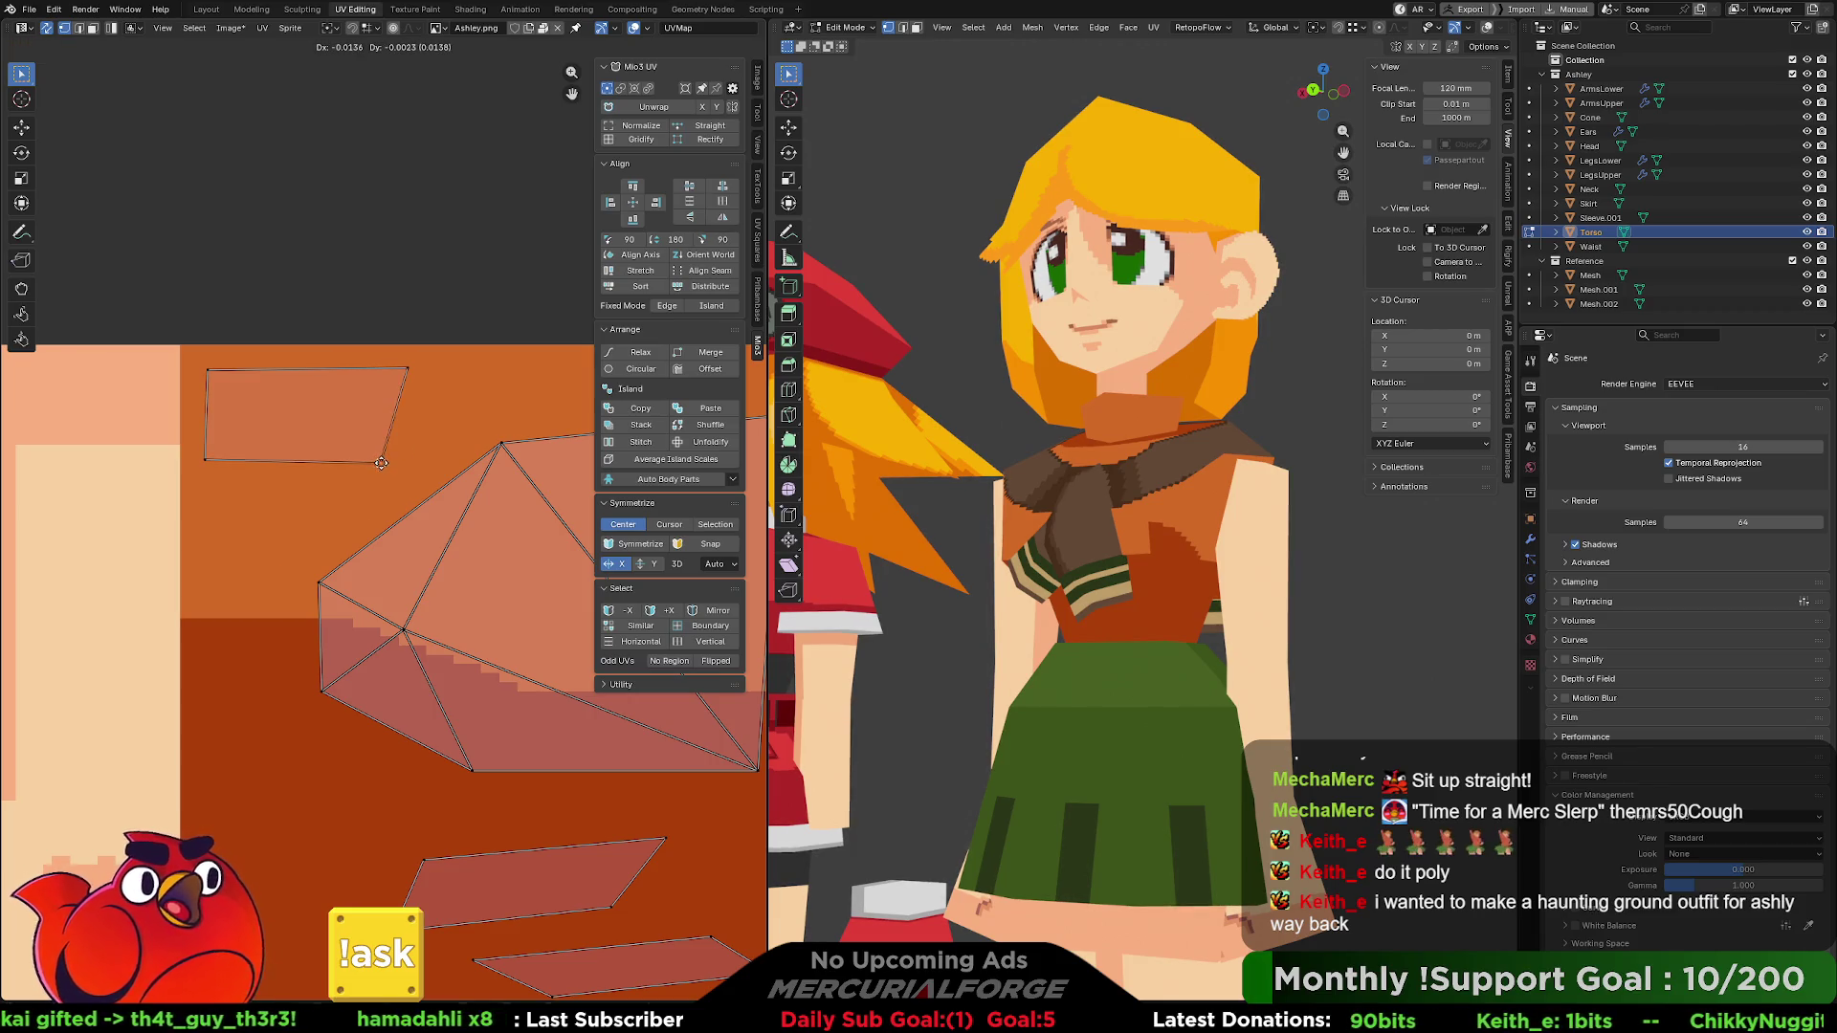
{"action": "left_click", "coordinate": [406, 463]}
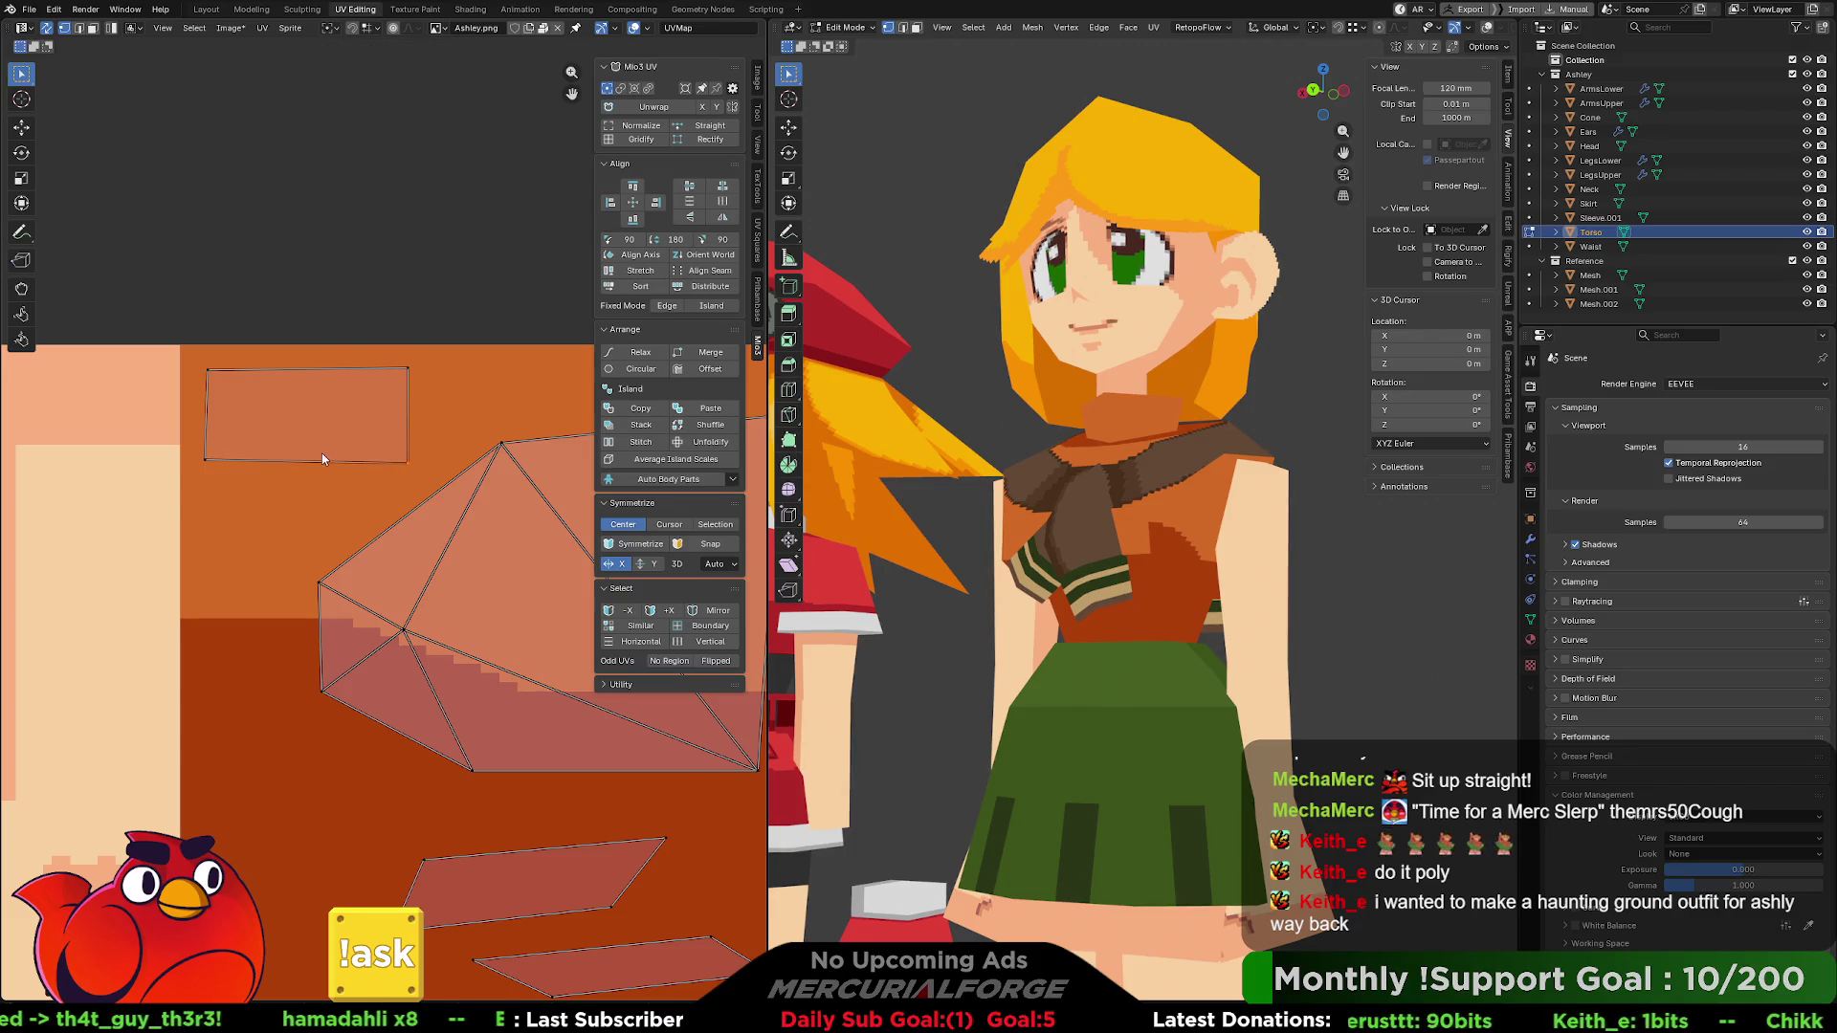
{"action": "left_click", "coordinate": [205, 459]}
{"action": "key", "text": "g"}
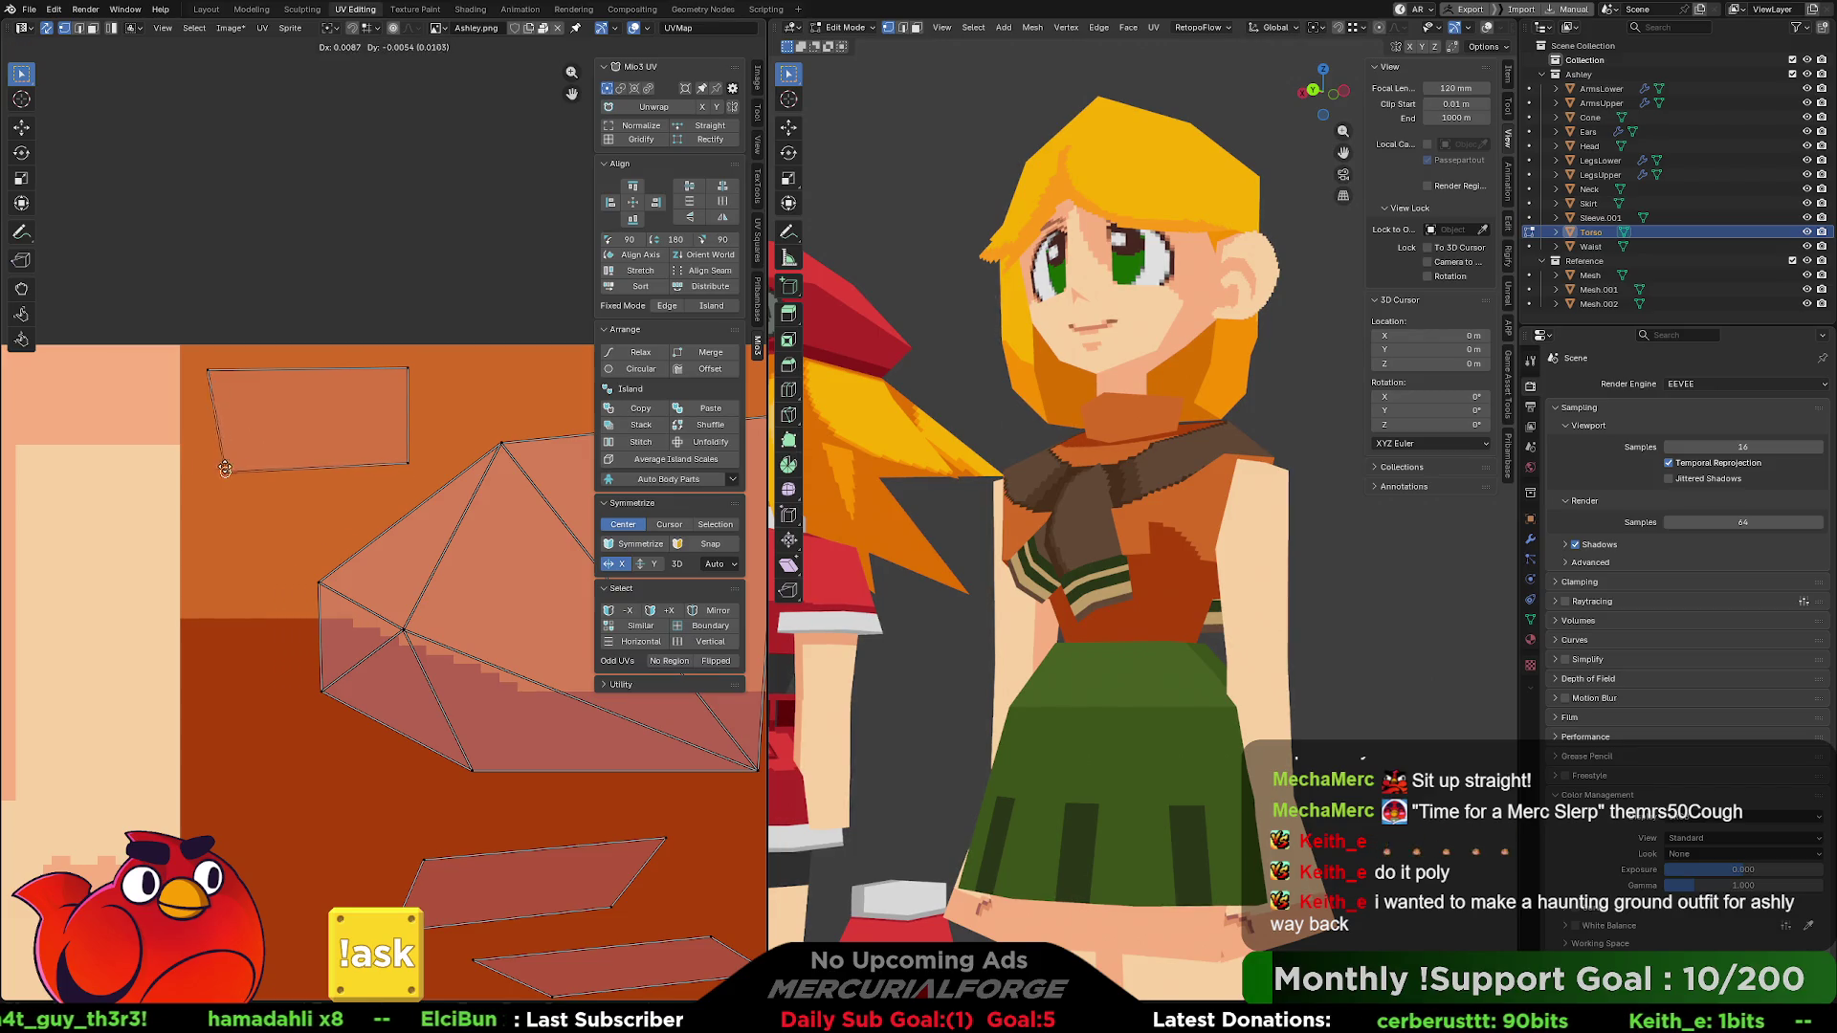
{"action": "left_click", "coordinate": [203, 462]}
- Raise the top-left and top-right corners so the rectangle's top edge is level
{"action": "left_click", "coordinate": [207, 369]}
{"action": "key", "text": "g"}
{"action": "left_click", "coordinate": [208, 364]}
{"action": "left_click_drag", "start_coordinate": [368, 382], "coordinate": [371, 381]}
{"action": "key", "text": "g"}
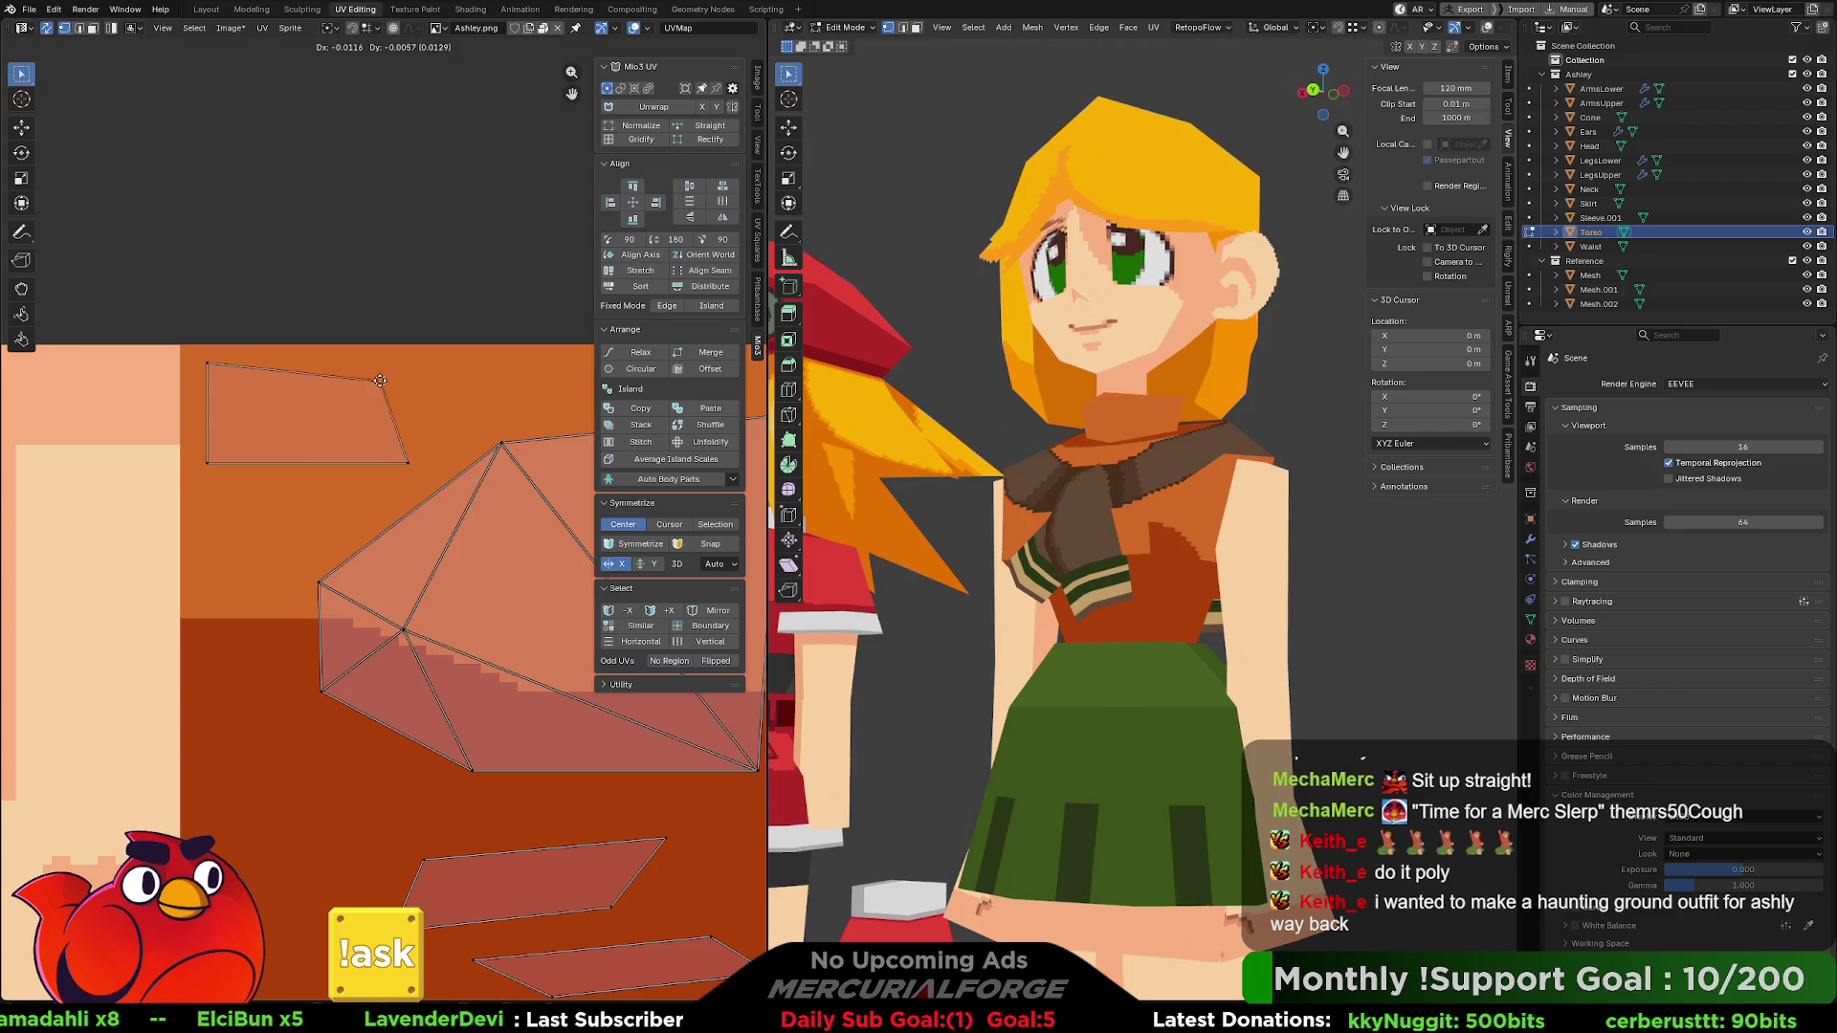
{"action": "left_click", "coordinate": [409, 365]}
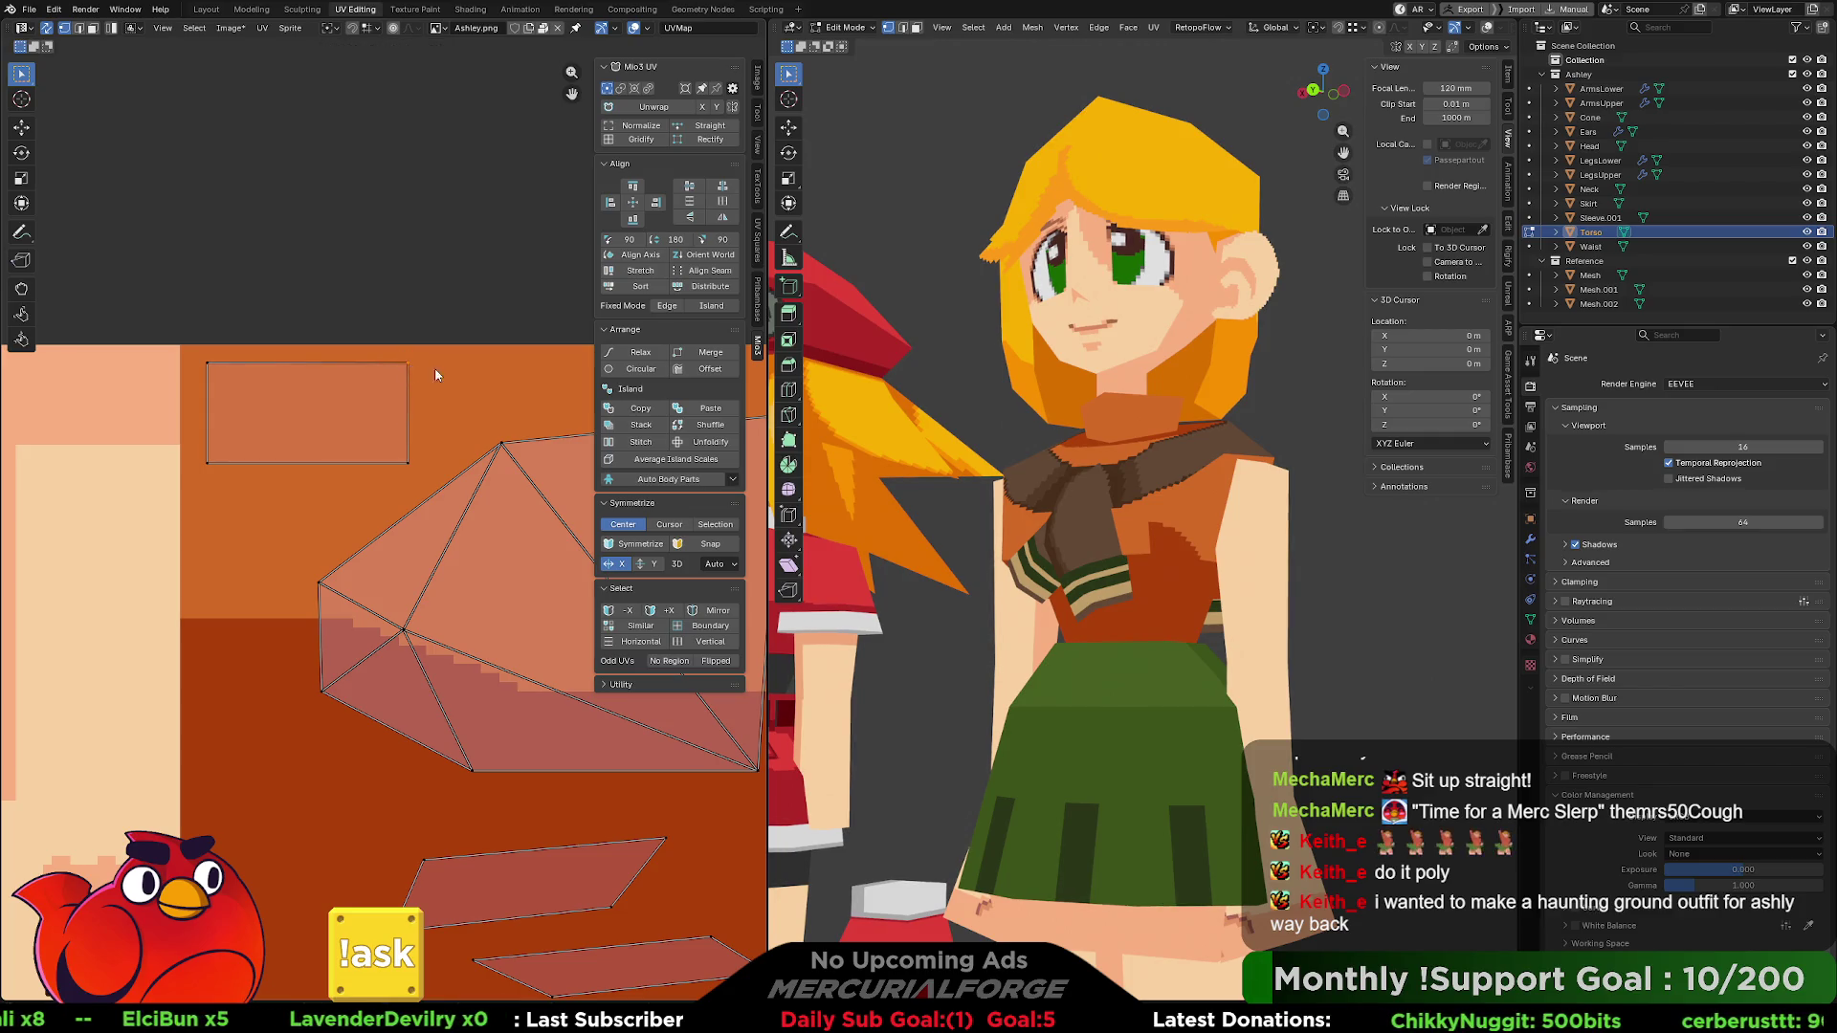
{"action": "scroll", "coordinate": [434, 421], "scroll_direction": "down", "scroll_amount": 3}
{"action": "scroll", "coordinate": [434, 421], "scroll_direction": "up", "scroll_amount": 2}
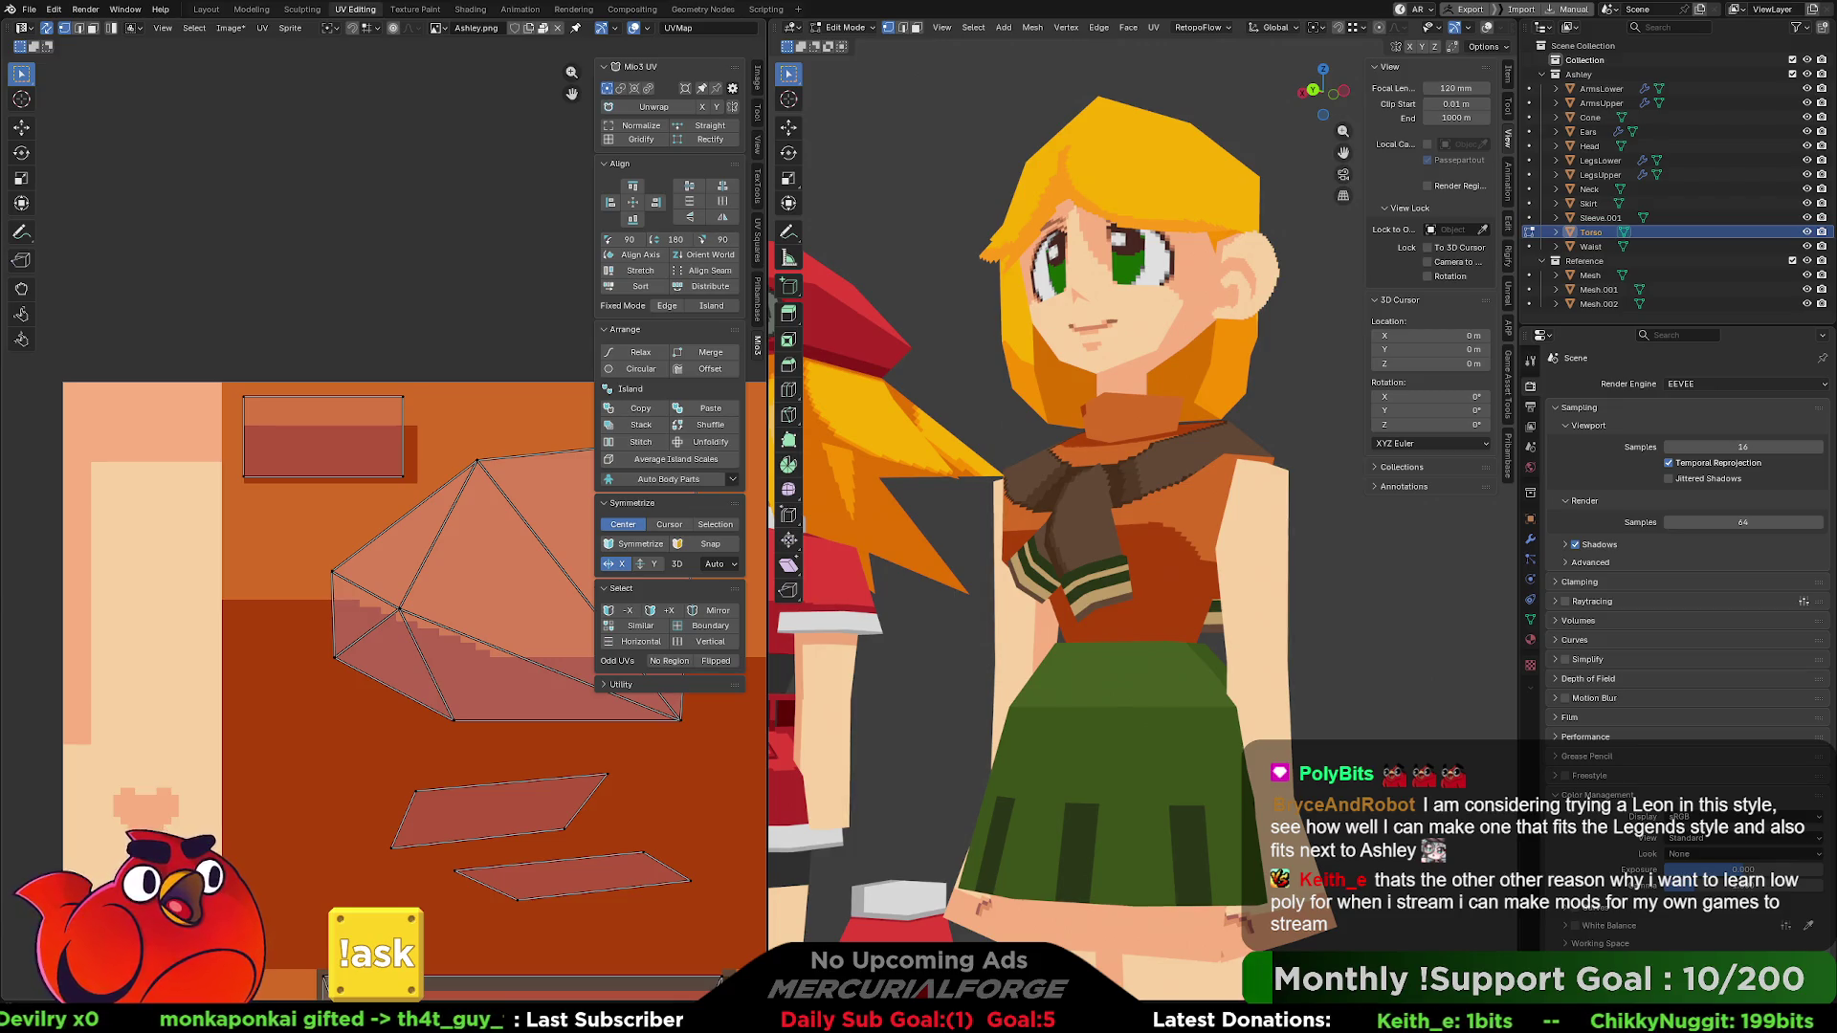
{"action": "mouse_move", "coordinate": [966, 397]}
{"action": "middle_mouse_down"}
{"action": "mouse_move", "coordinate": [1474, 434]}
{"action": "mouse_move", "coordinate": [909, 436]}
{"action": "mouse_move", "coordinate": [1451, 445]}
{"action": "middle_mouse_up"}
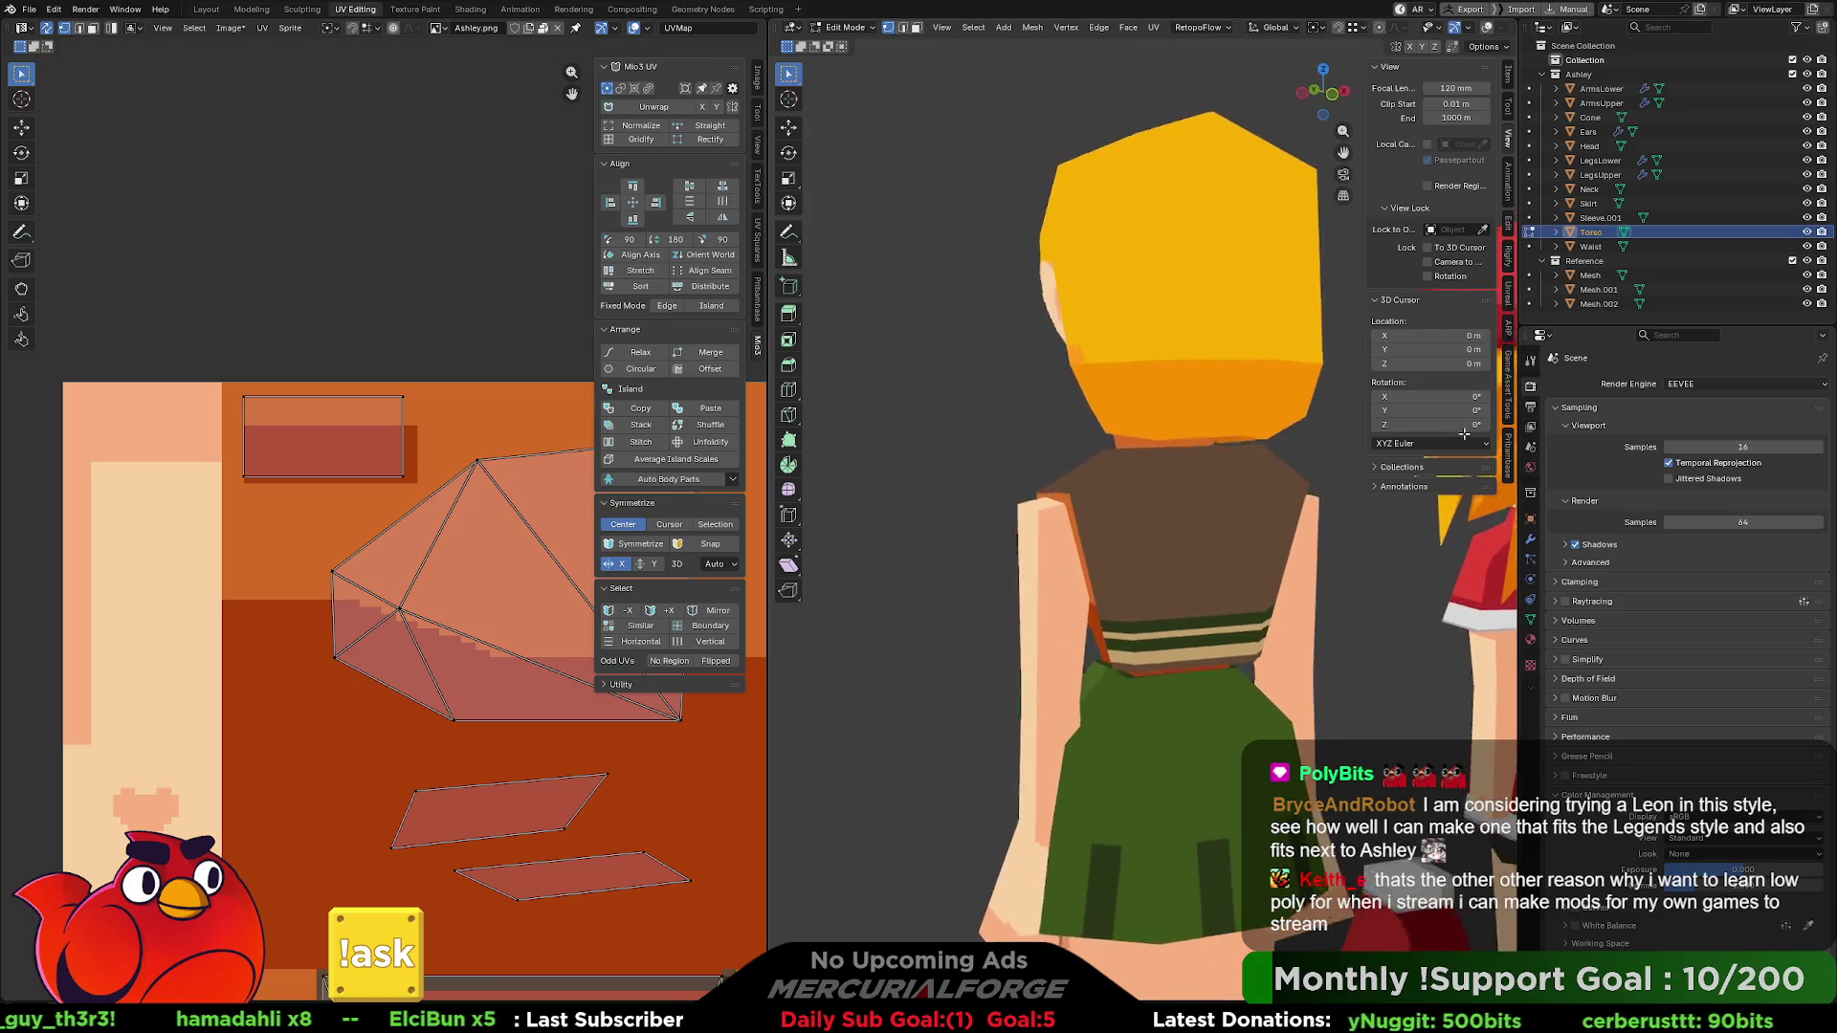
{"action": "scroll", "coordinate": [1199, 479], "scroll_direction": "down", "scroll_amount": 5}
{"action": "middle_click_drag", "start_coordinate": [1199, 478], "coordinate": [1332, 543]}
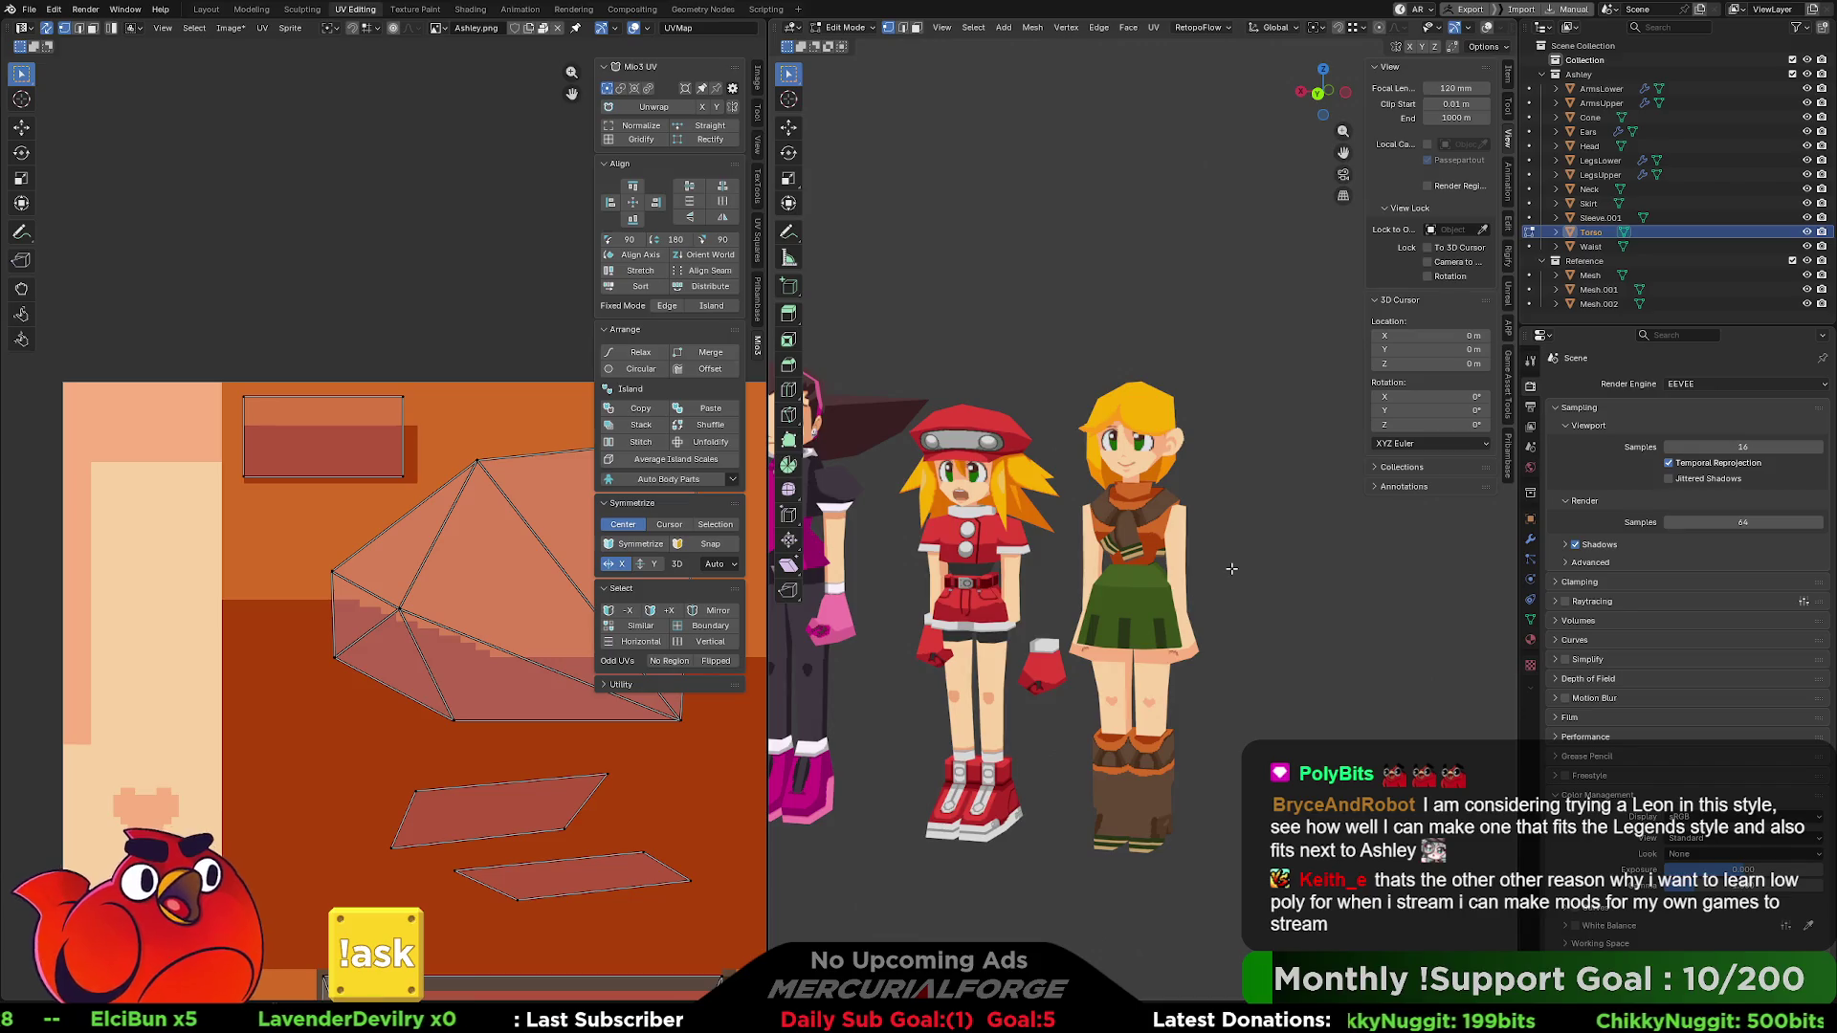
{"action": "scroll", "coordinate": [1244, 581], "scroll_direction": "up", "scroll_amount": 2}
{"action": "middle_click_drag", "start_coordinate": [1250, 605], "coordinate": [1251, 540], "text": "shift"}
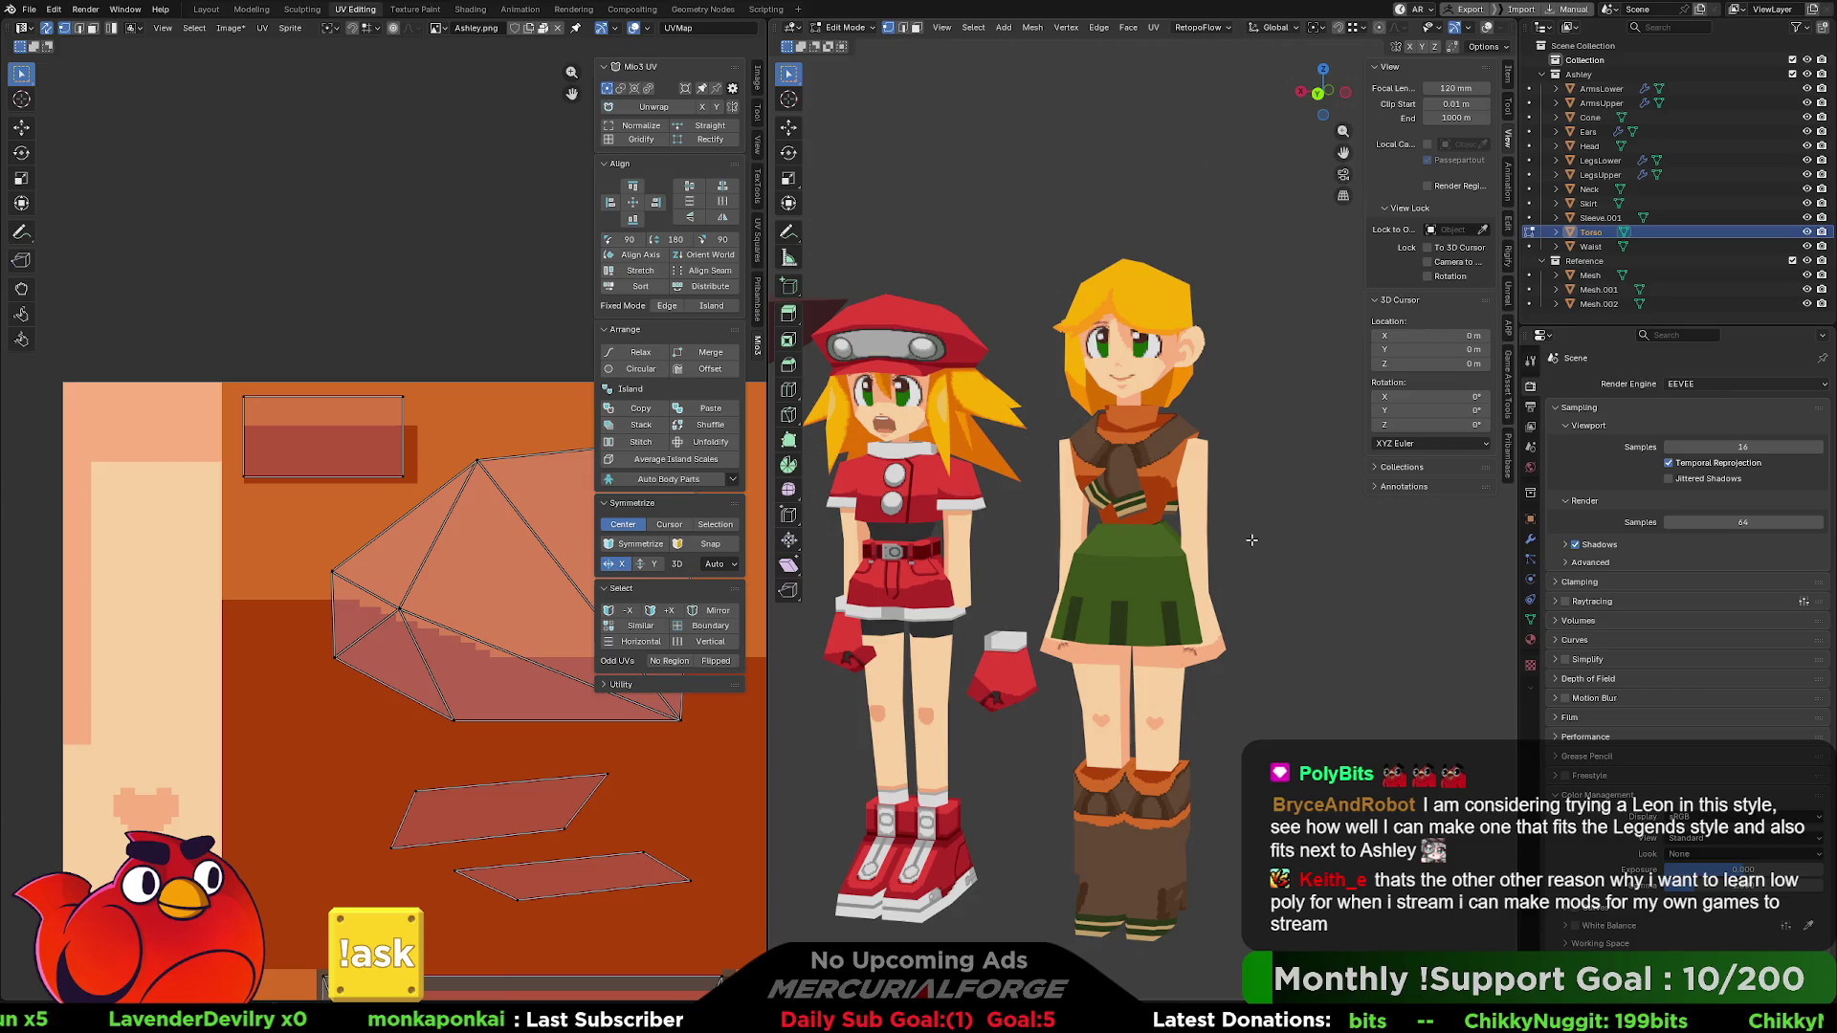
{"action": "mouse_move", "coordinate": [1252, 540]}
{"action": "middle_mouse_down"}
{"action": "mouse_move", "coordinate": [1124, 531]}
{"action": "mouse_move", "coordinate": [1195, 535]}
{"action": "middle_mouse_up"}
{"action": "scroll", "coordinate": [1195, 535], "scroll_direction": "up", "scroll_amount": 8}
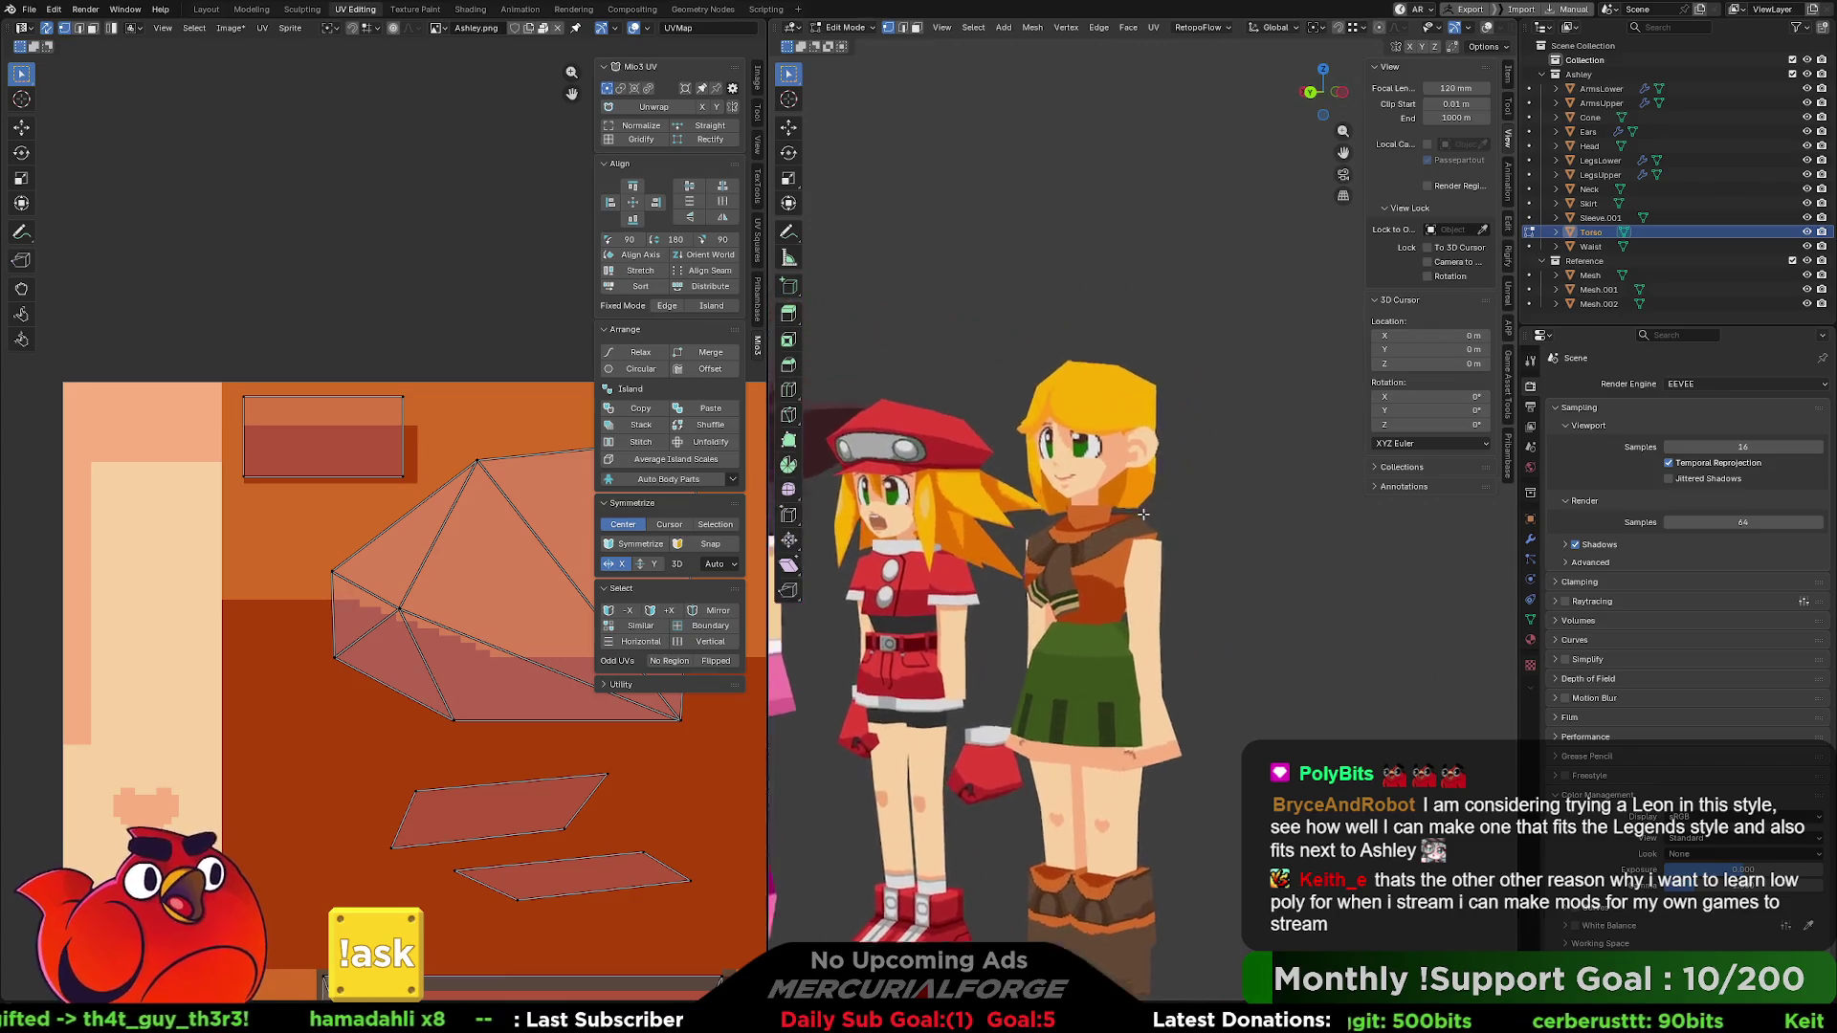
{"action": "scroll", "coordinate": [1213, 540], "scroll_direction": "up", "scroll_amount": 5}
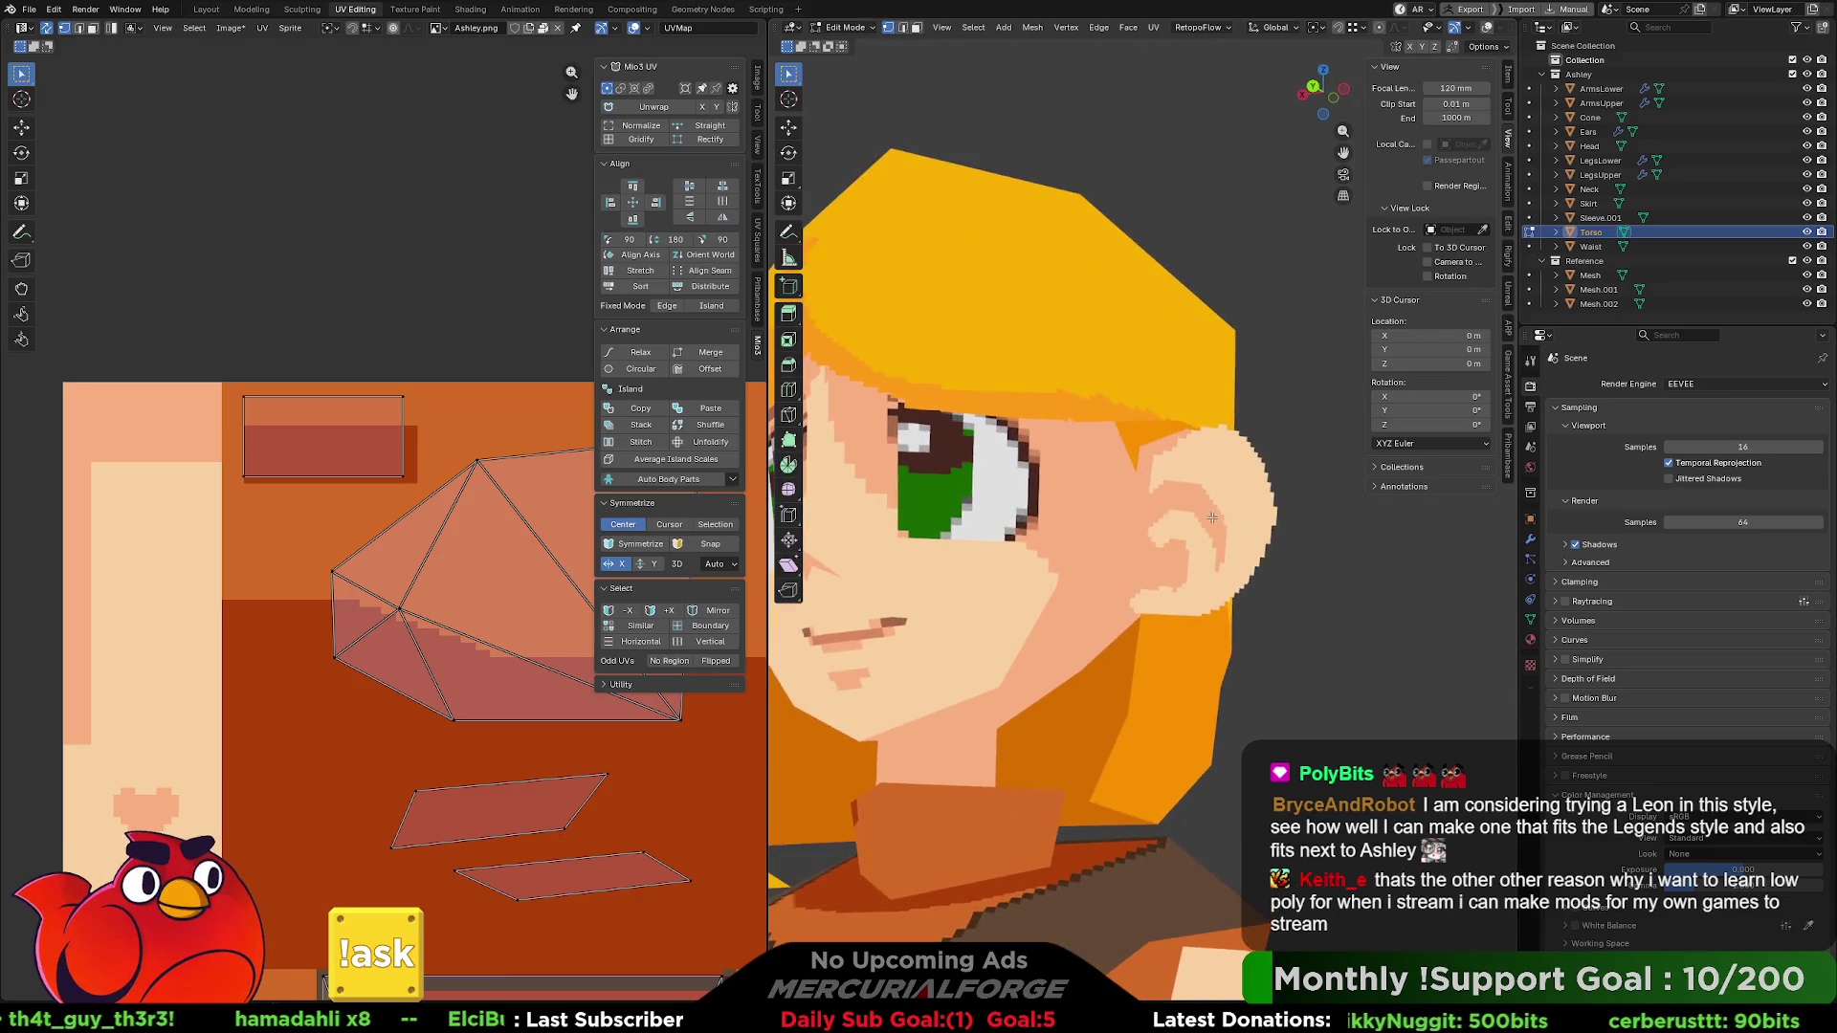
{"action": "mouse_move", "coordinate": [1214, 536]}
{"action": "middle_mouse_down"}
{"action": "mouse_move", "coordinate": [1193, 418]}
{"action": "mouse_move", "coordinate": [1204, 545]}
{"action": "middle_mouse_up"}
{"action": "scroll", "coordinate": [513, 735], "scroll_direction": "down", "scroll_amount": 2}
{"action": "scroll", "coordinate": [515, 724], "scroll_direction": "down", "scroll_amount": 2}
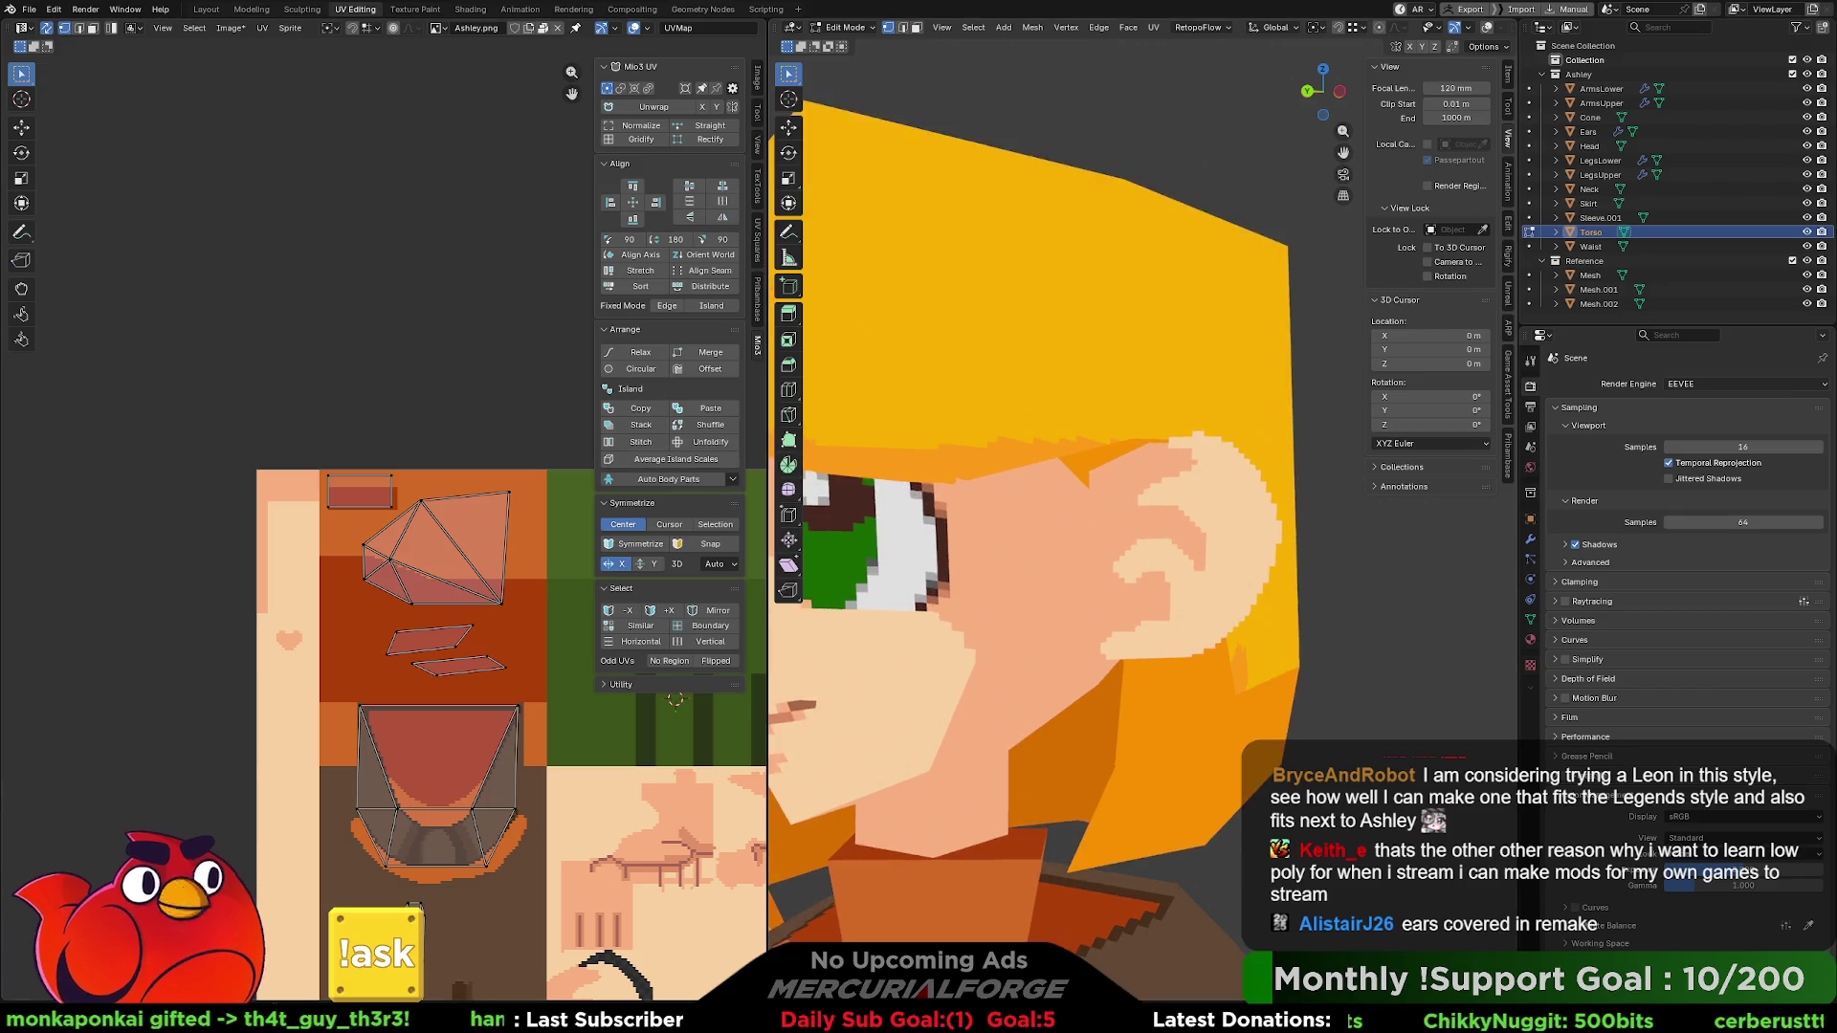
{"action": "scroll", "coordinate": [1052, 574], "scroll_direction": "down", "scroll_amount": 5}
{"action": "middle_click_drag", "start_coordinate": [1052, 575], "coordinate": [1119, 605]}
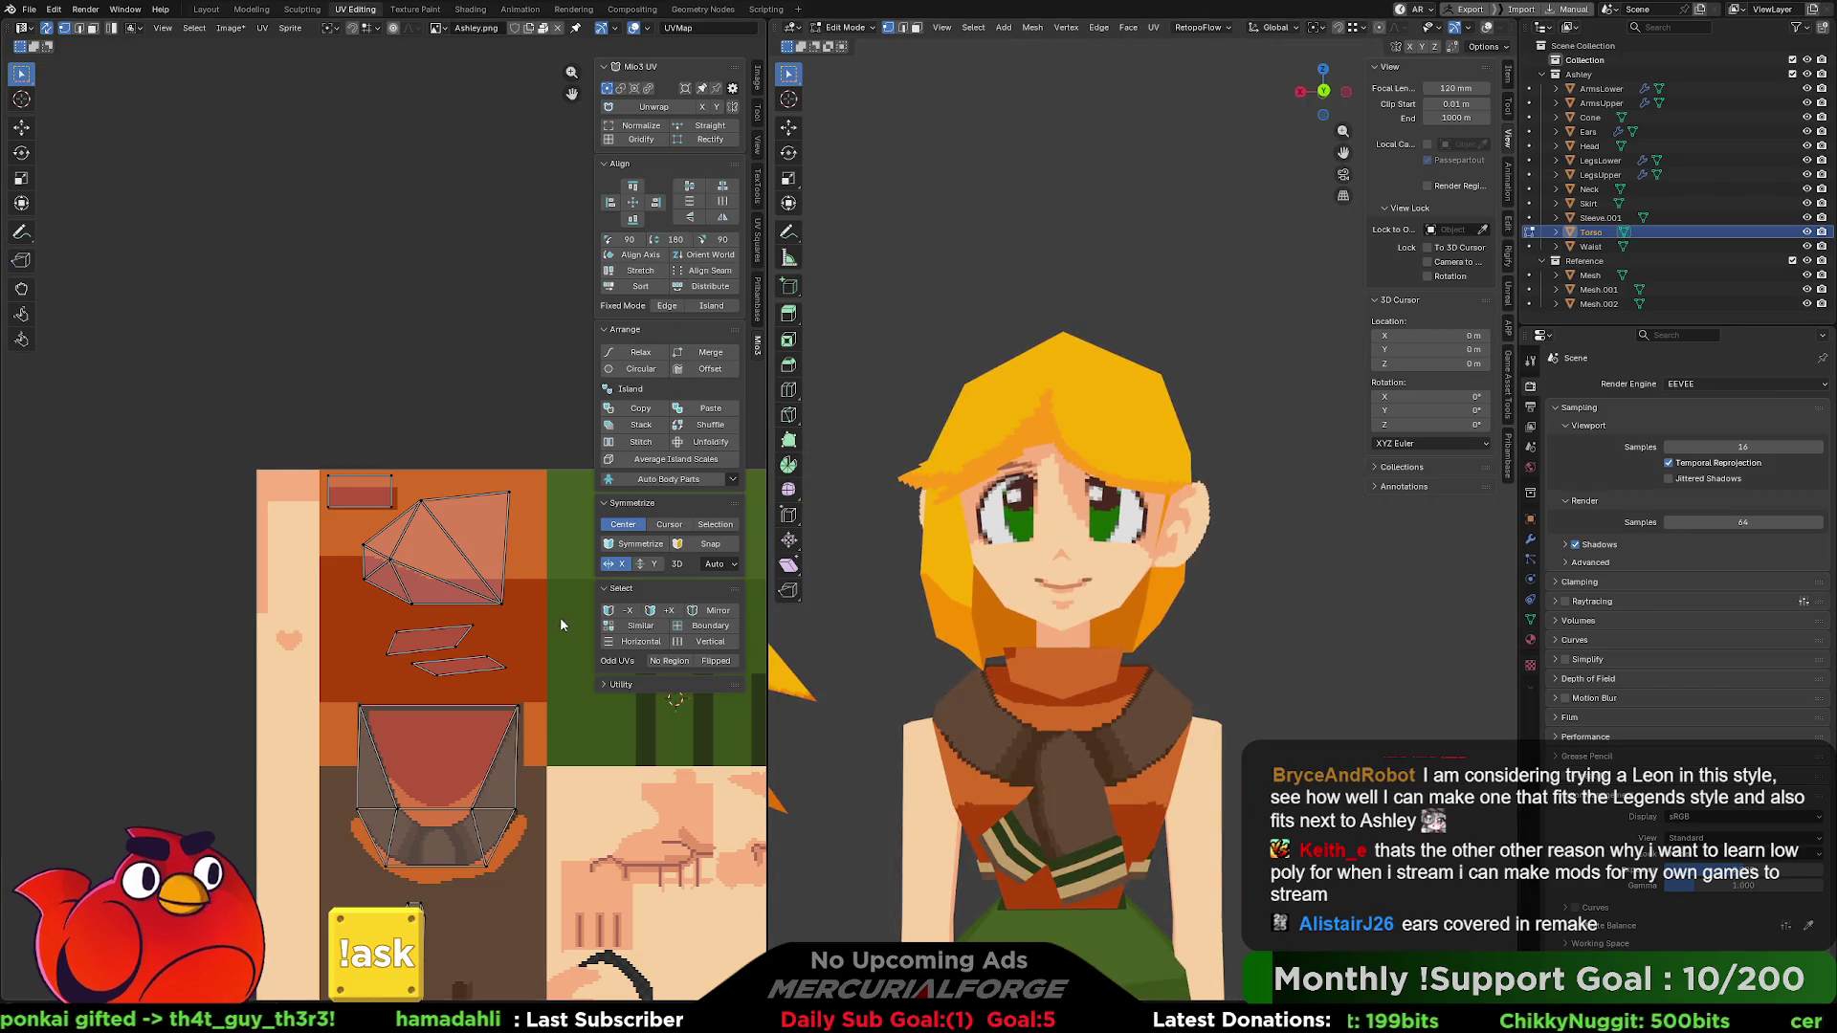
{"action": "scroll", "coordinate": [383, 526], "scroll_direction": "up", "scroll_amount": 1}
{"action": "middle_click_drag", "start_coordinate": [1205, 675], "coordinate": [1117, 660]}
{"action": "right_click", "coordinate": [431, 521]}
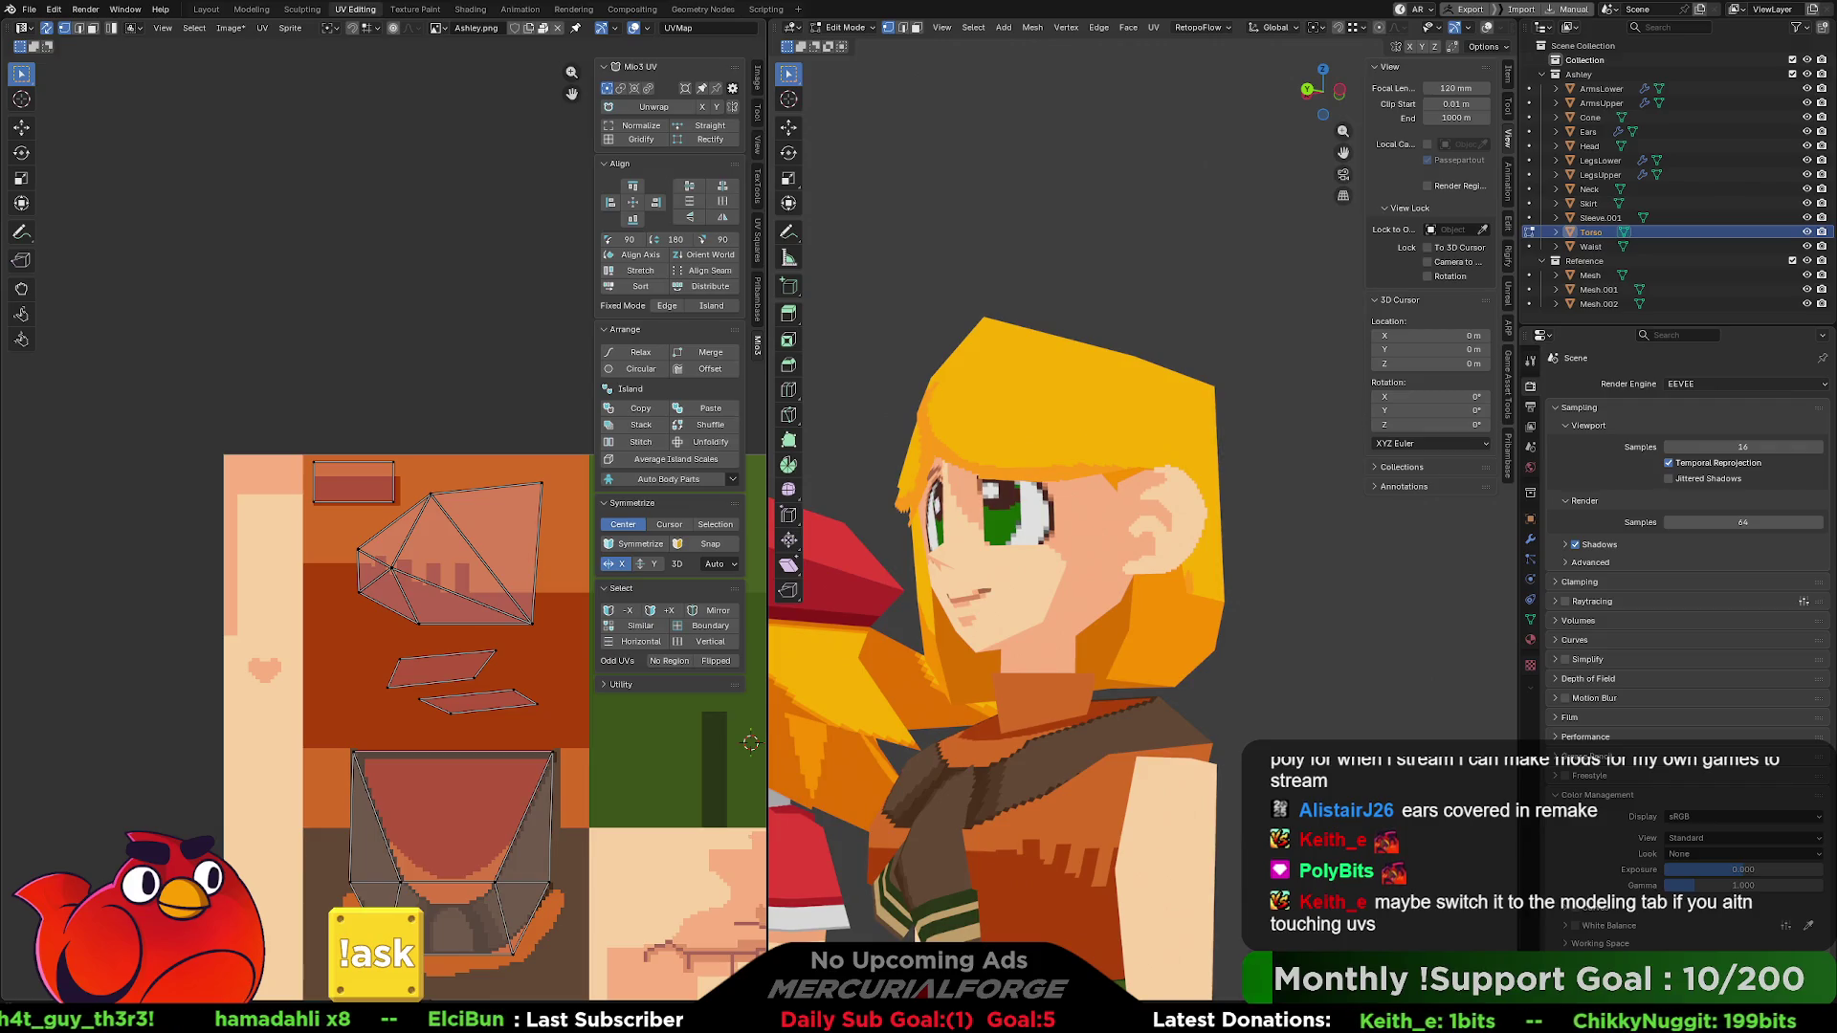
{"action": "mouse_move", "coordinate": [1184, 710]}
{"action": "middle_mouse_down", "text": "shift"}
{"action": "mouse_move", "coordinate": [1184, 413]}
{"action": "mouse_move", "coordinate": [1138, 413]}
{"action": "mouse_move", "coordinate": [1196, 413]}
{"action": "middle_mouse_up", "text": "shift"}
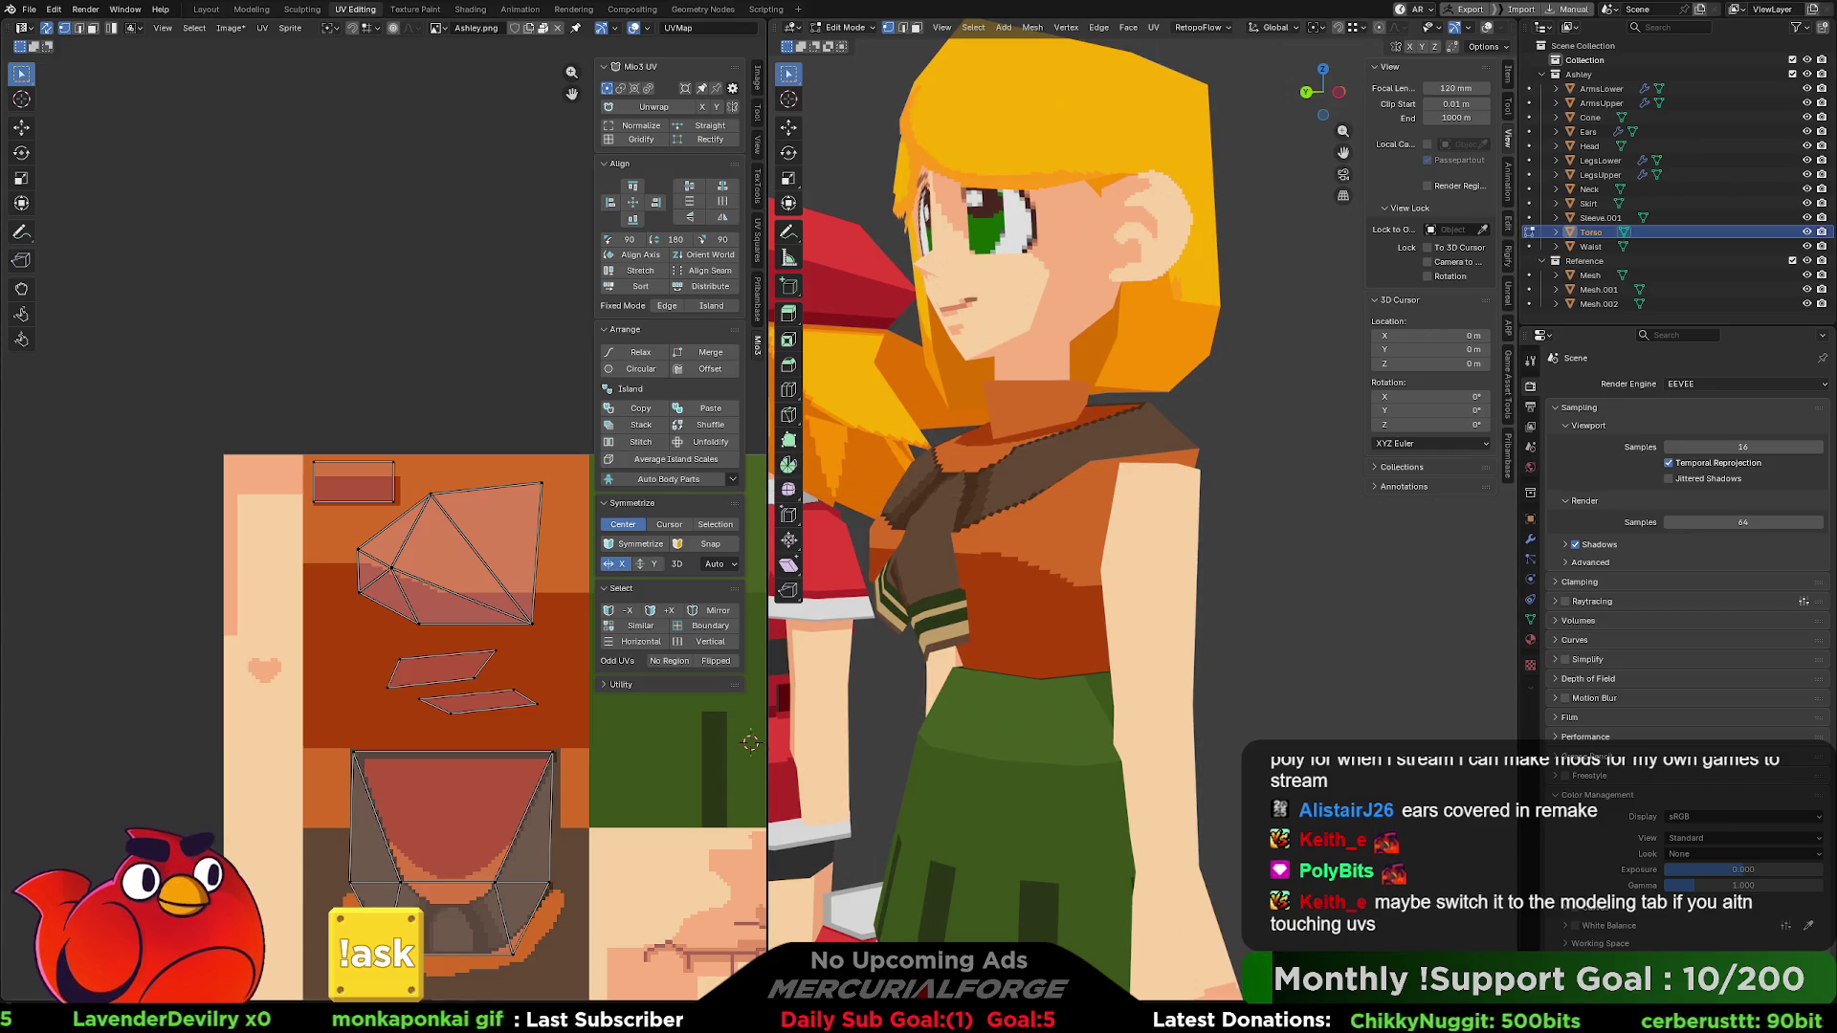
{"action": "scroll", "coordinate": [1000, 495], "scroll_direction": "down", "scroll_amount": 5}
{"action": "mouse_move", "coordinate": [1148, 495]}
{"action": "middle_mouse_down"}
{"action": "mouse_move", "coordinate": [1000, 495]}
{"action": "mouse_move", "coordinate": [1154, 475]}
{"action": "mouse_move", "coordinate": [986, 502]}
{"action": "middle_mouse_up"}
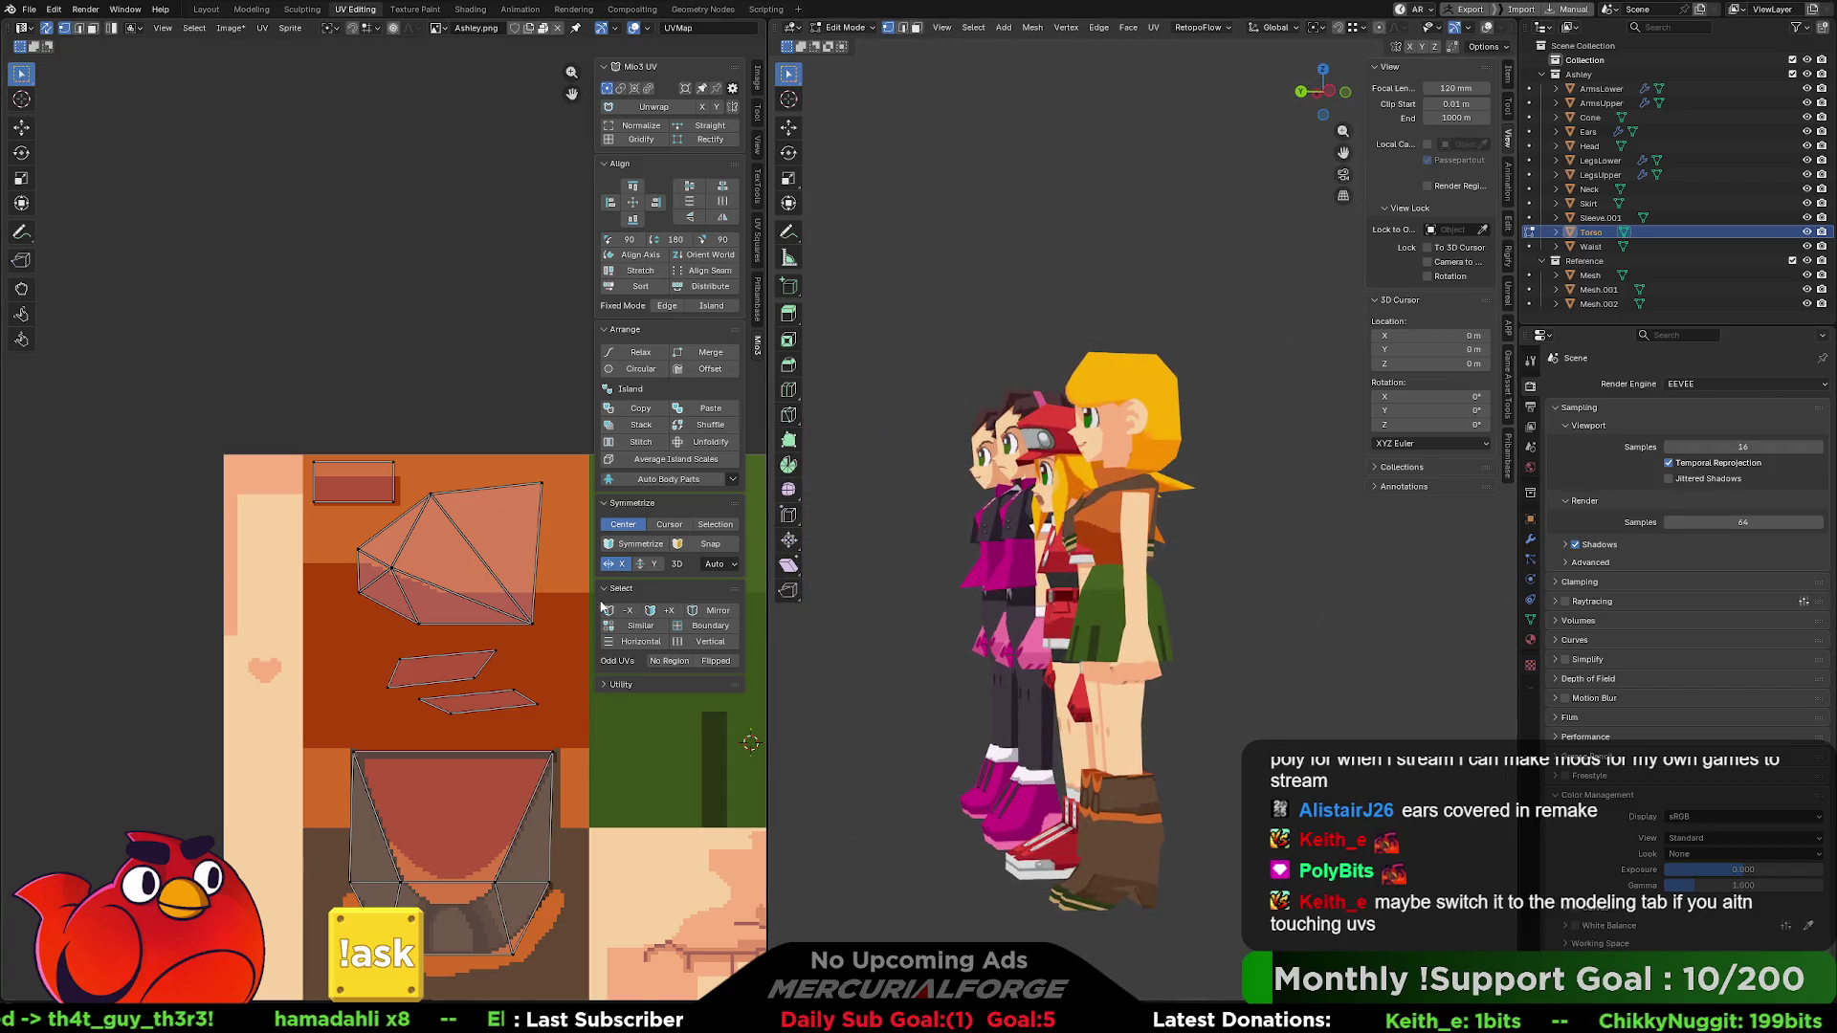
{"action": "scroll", "coordinate": [550, 600], "scroll_direction": "up", "scroll_amount": 1}
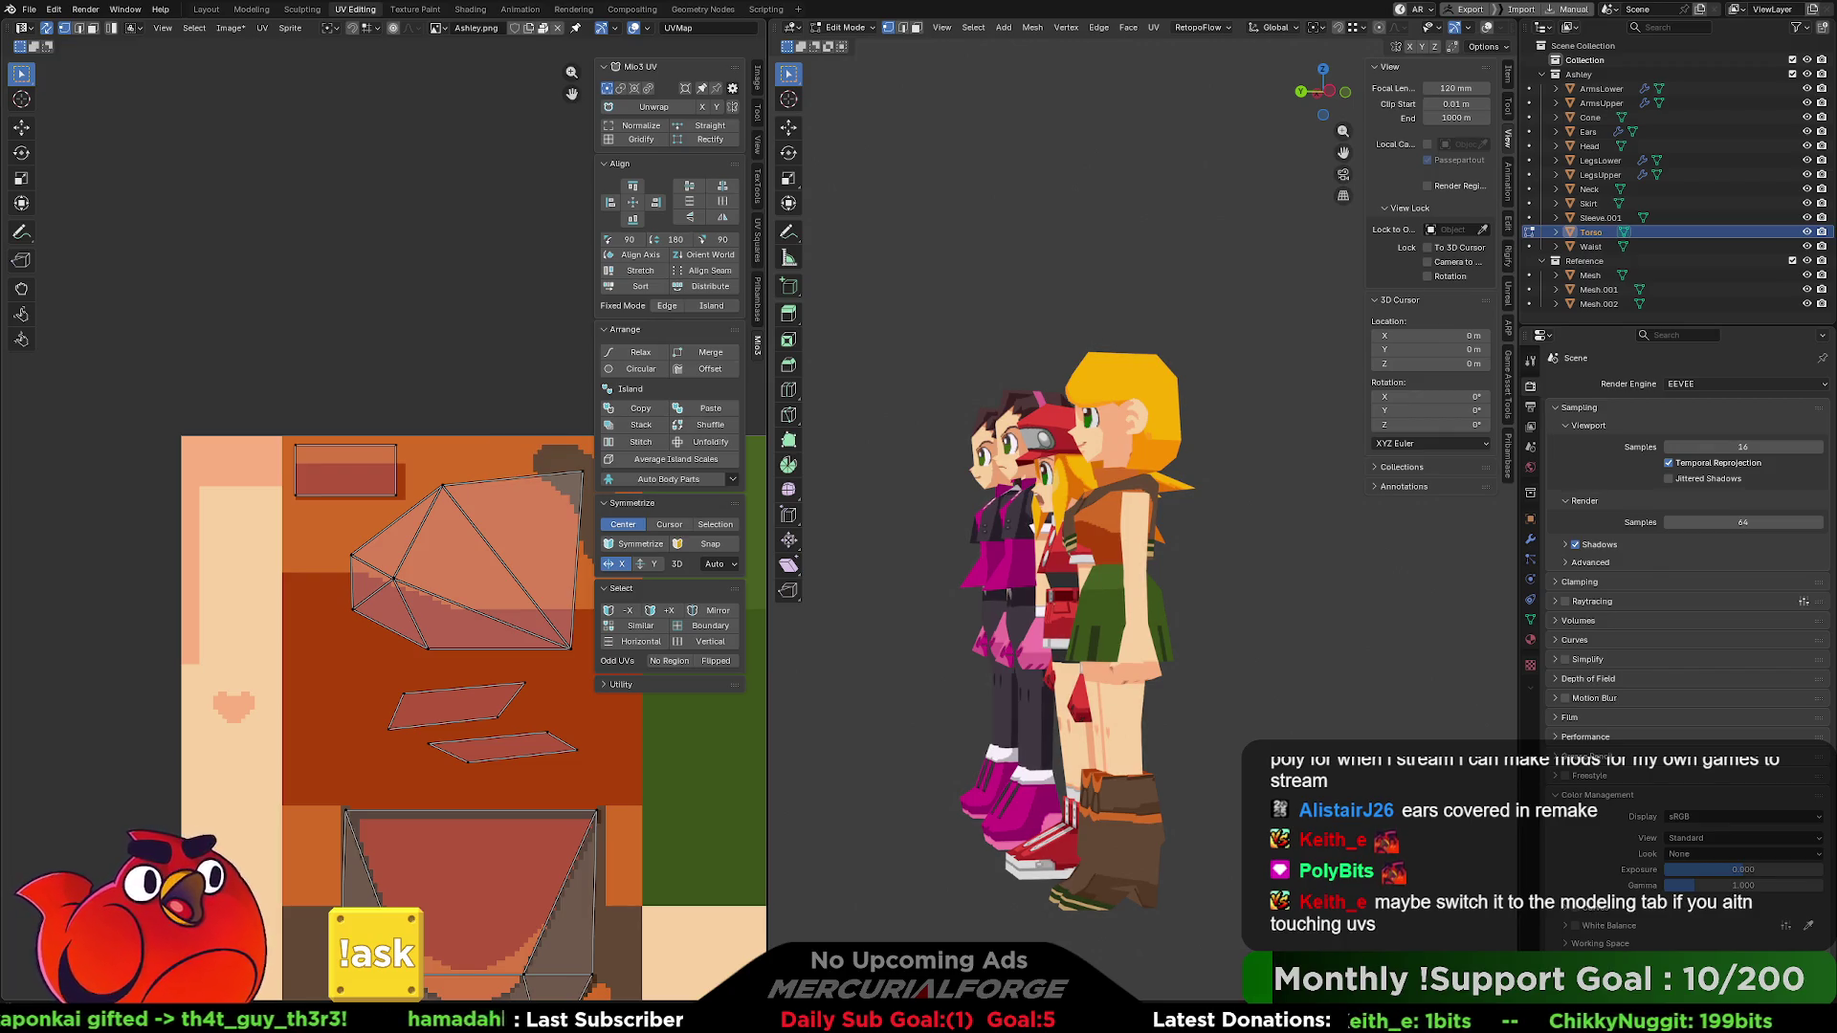
{"action": "middle_click_drag", "start_coordinate": [1100, 517], "coordinate": [1318, 517]}
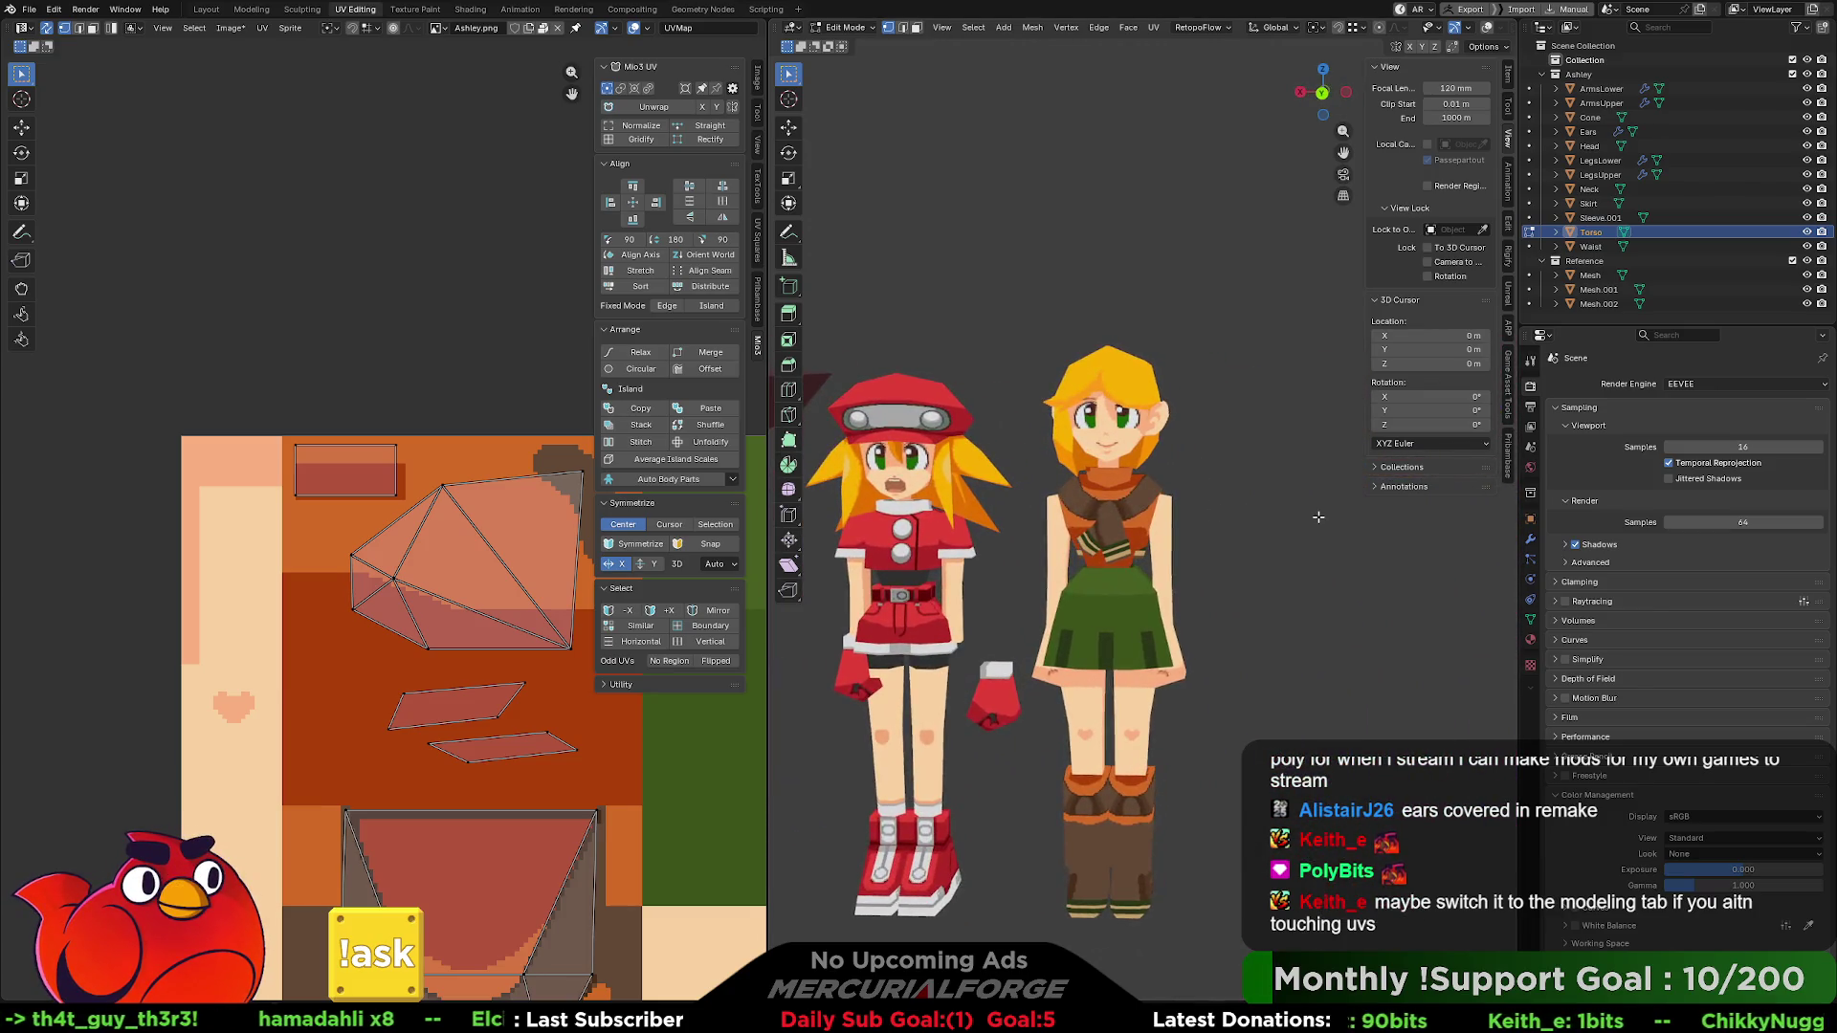
- Recentre the texture, check Ashley's head and neck, return to Object Mode and select Neck
{"action": "scroll", "coordinate": [478, 574], "scroll_direction": "down", "scroll_amount": 5}
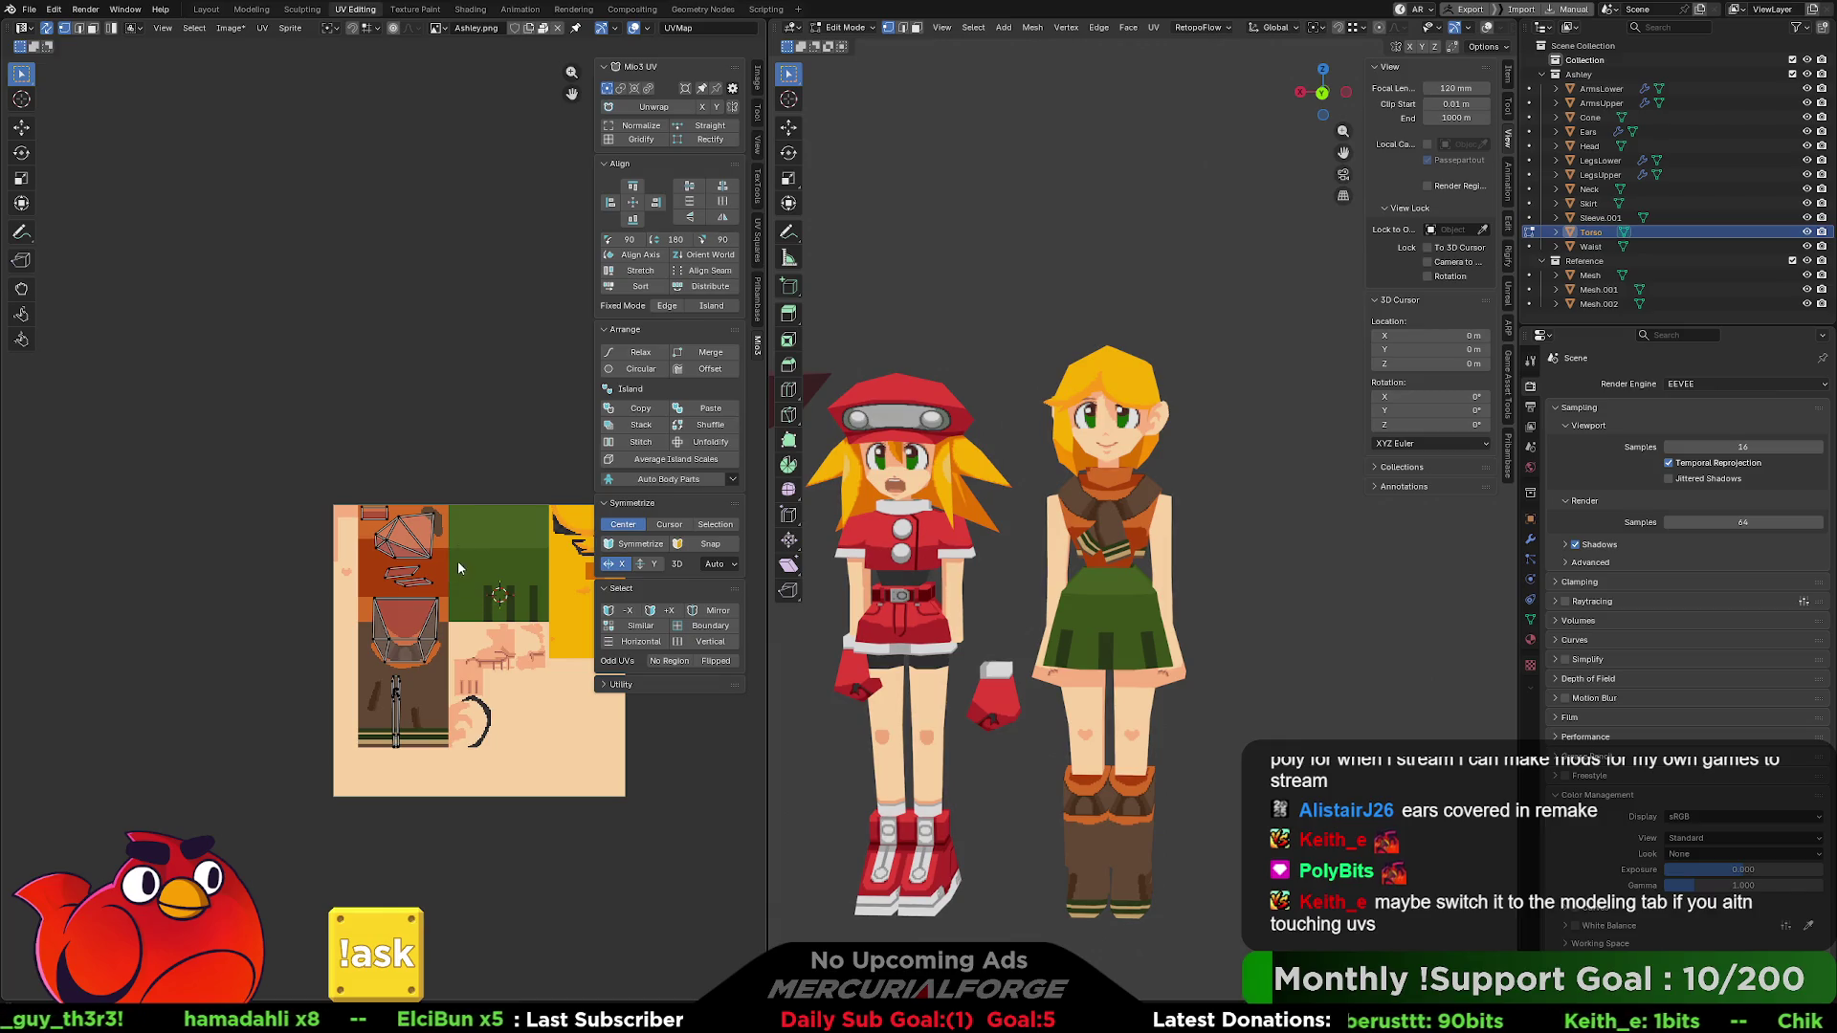
{"action": "mouse_move", "coordinate": [500, 591]}
{"action": "middle_mouse_down"}
{"action": "mouse_move", "coordinate": [424, 524]}
{"action": "mouse_move", "coordinate": [470, 553]}
{"action": "middle_mouse_up"}
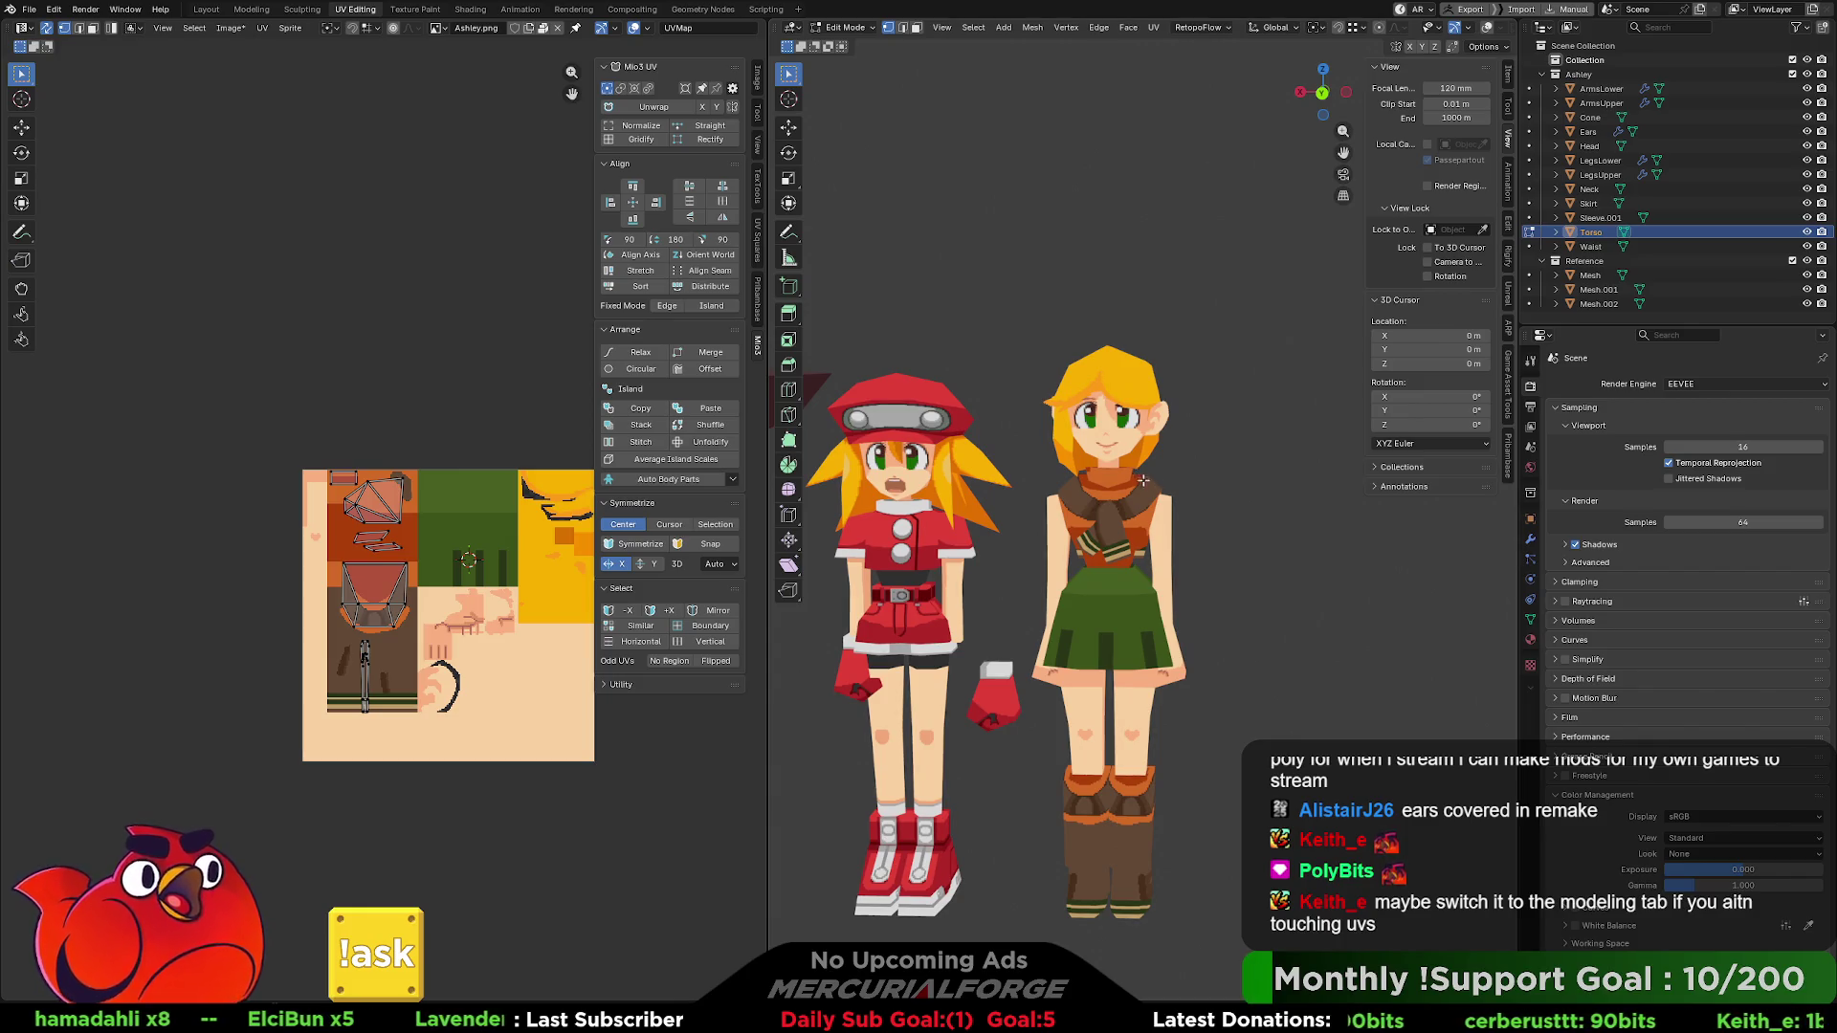
{"action": "scroll", "coordinate": [1148, 497], "scroll_direction": "up", "scroll_amount": 4}
{"action": "mouse_move", "coordinate": [1160, 488]}
{"action": "middle_mouse_down"}
{"action": "mouse_move", "coordinate": [919, 479]}
{"action": "mouse_move", "coordinate": [1185, 488]}
{"action": "middle_mouse_up"}
{"action": "scroll", "coordinate": [1185, 487], "scroll_direction": "up", "scroll_amount": 10}
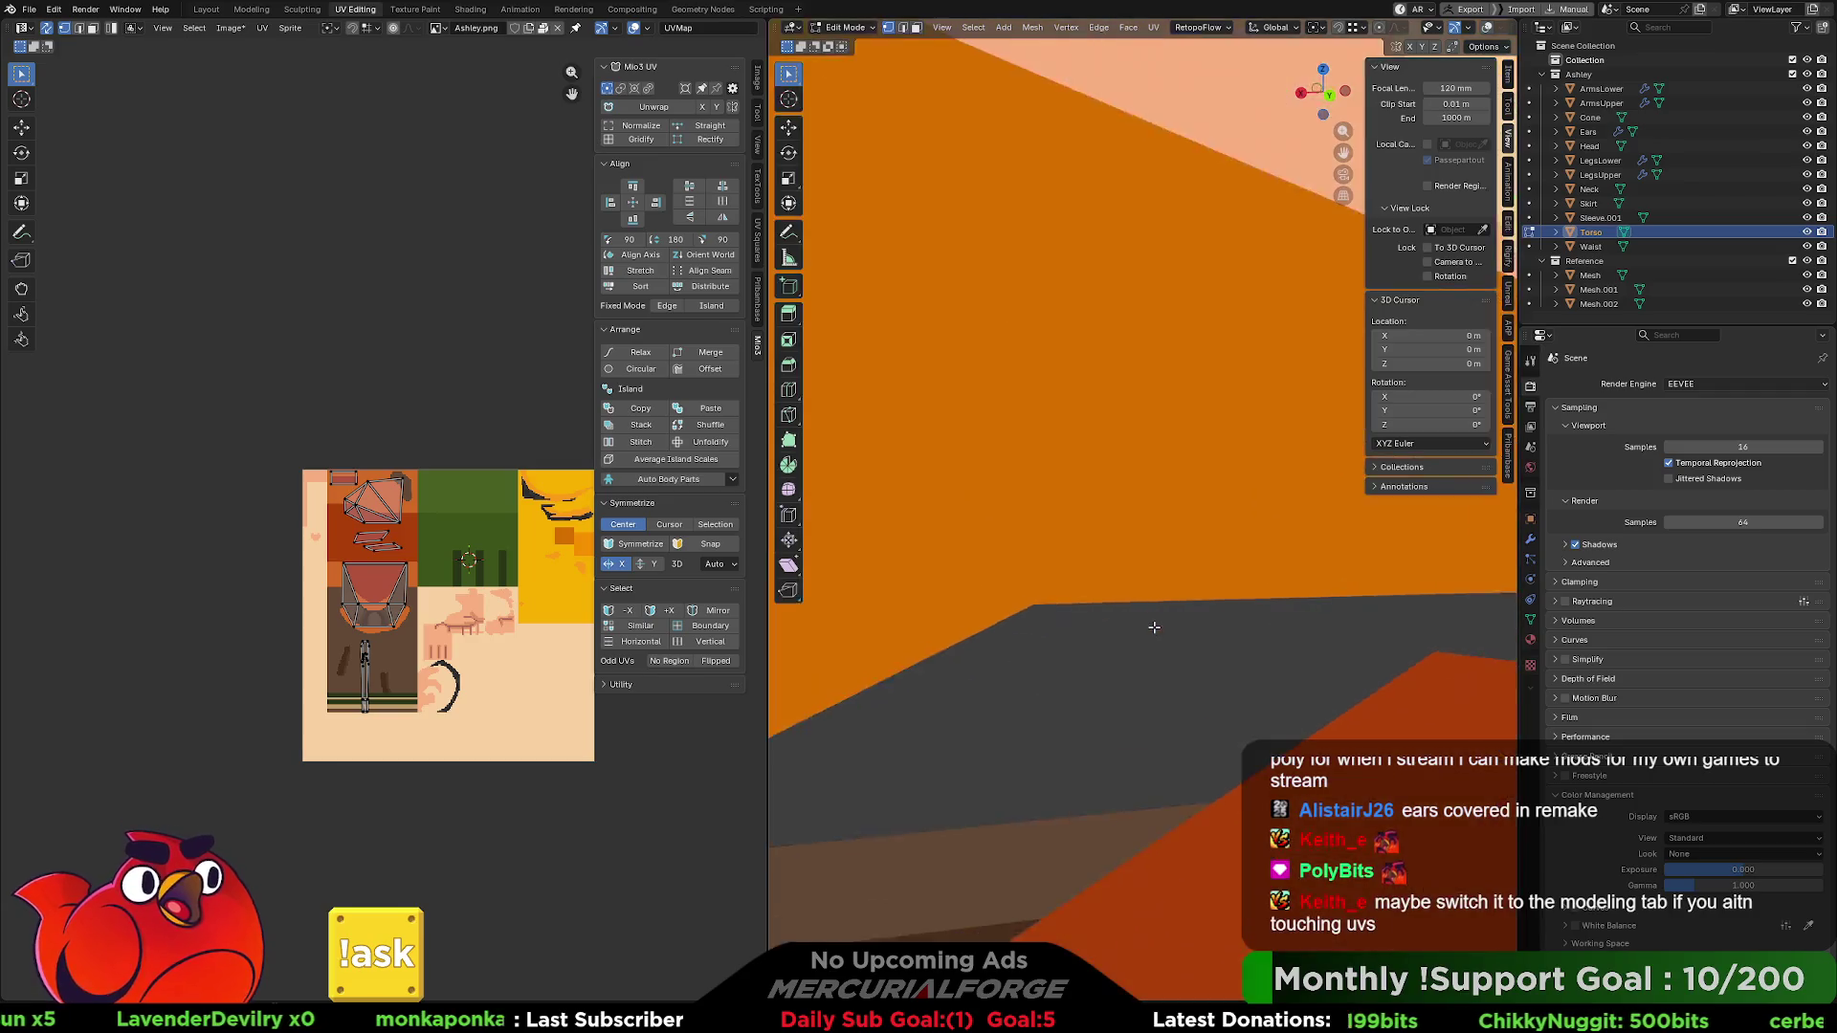
{"action": "scroll", "coordinate": [1154, 624], "scroll_direction": "down", "scroll_amount": 8}
{"action": "scroll", "coordinate": [1201, 493], "scroll_direction": "up", "scroll_amount": 9}
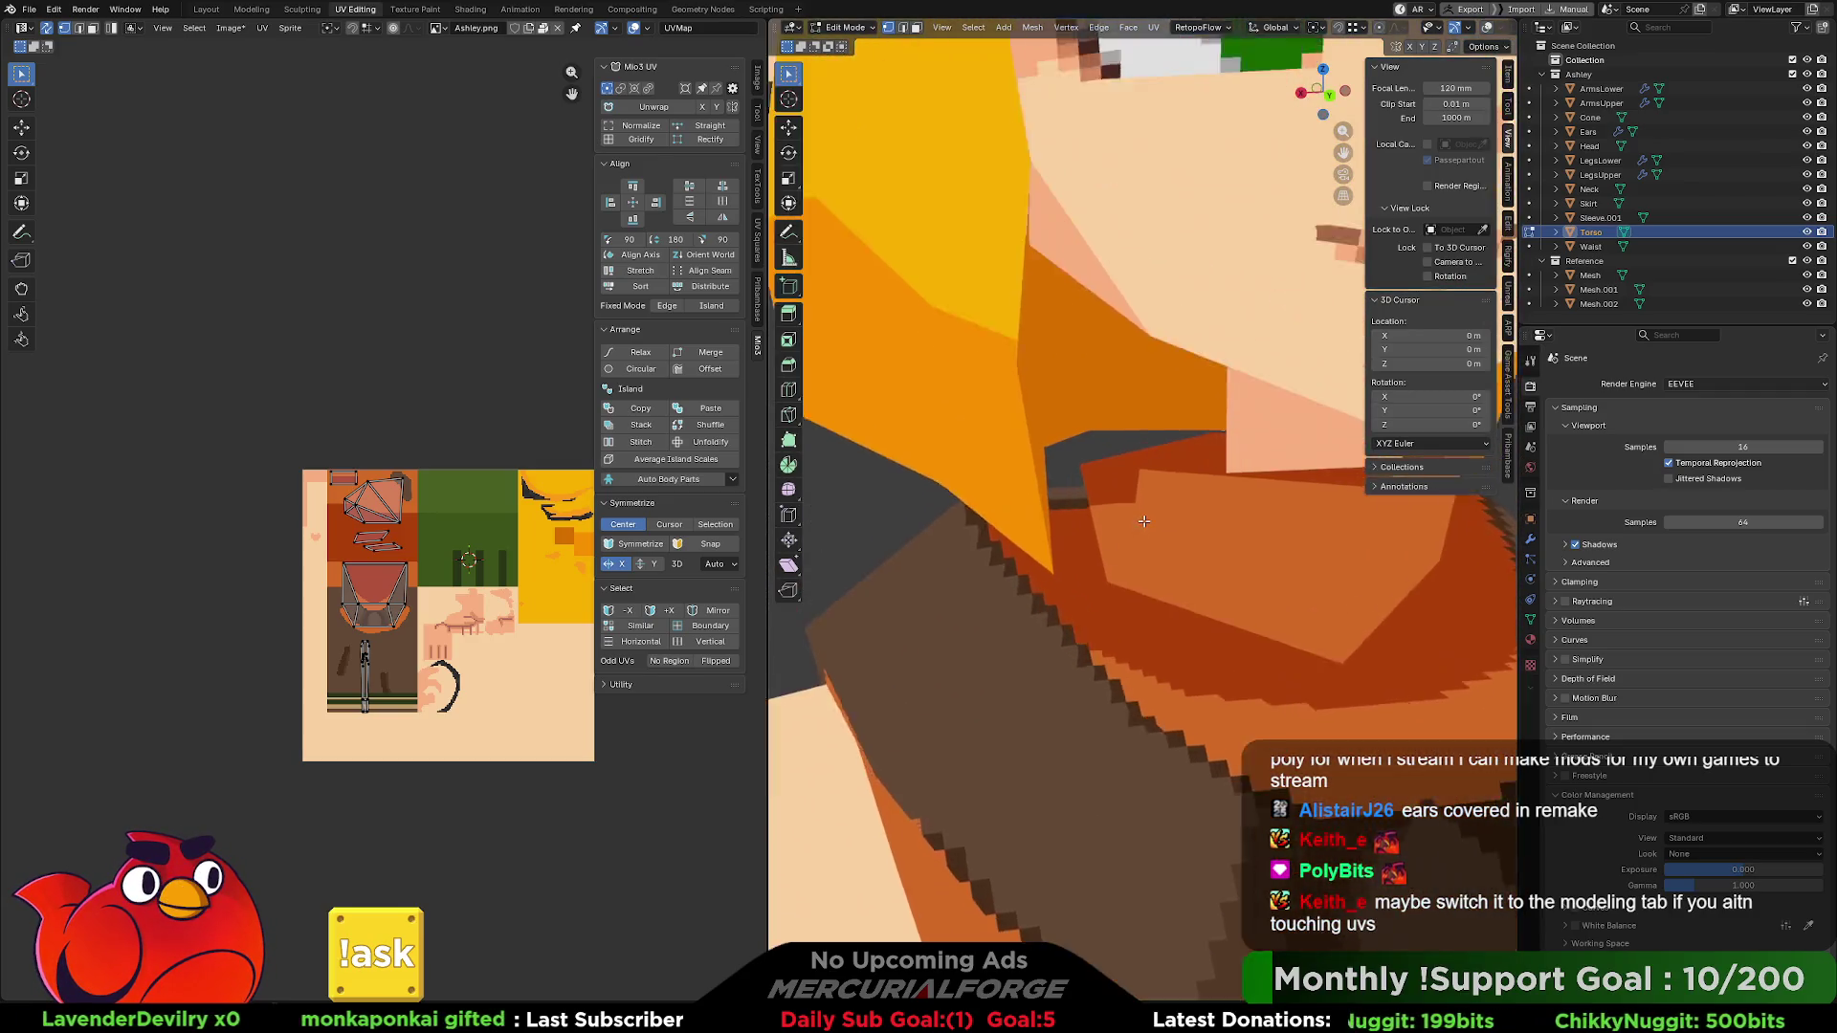
{"action": "middle_click_drag", "start_coordinate": [1201, 493], "coordinate": [1096, 524]}
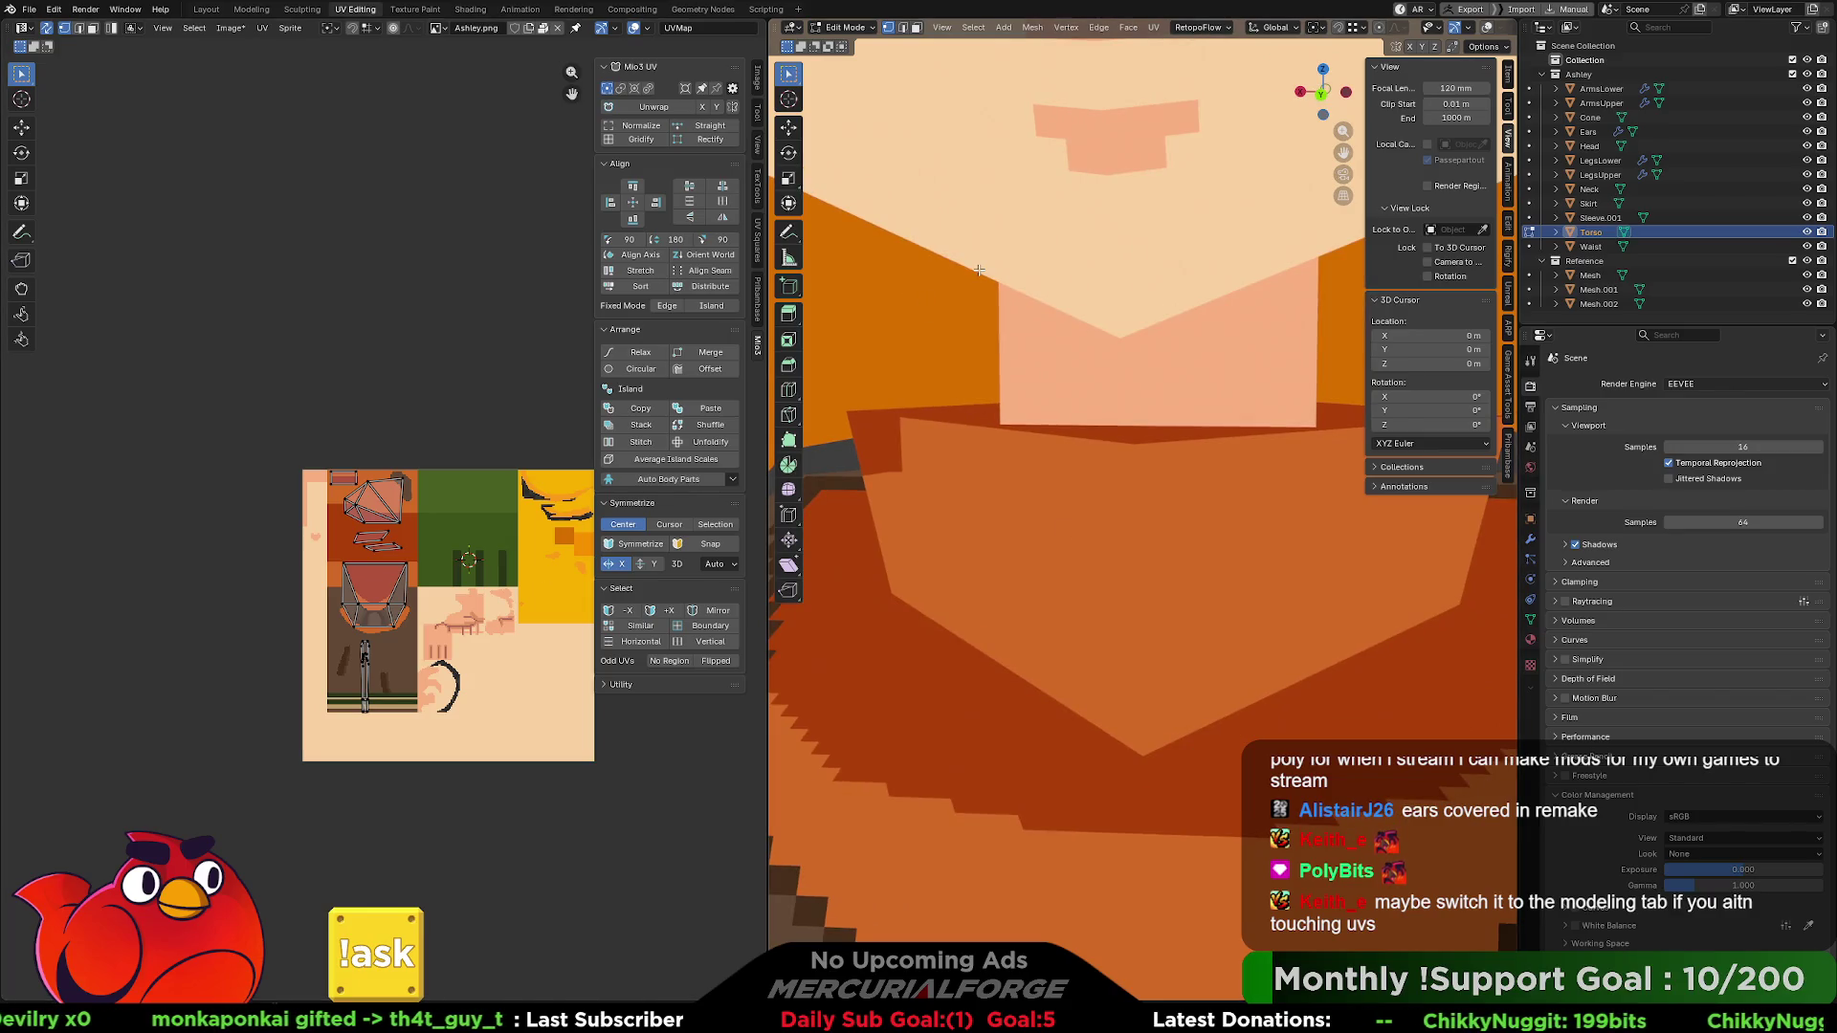
{"action": "key", "text": "Tab"}
{"action": "left_click", "coordinate": [1135, 518]}
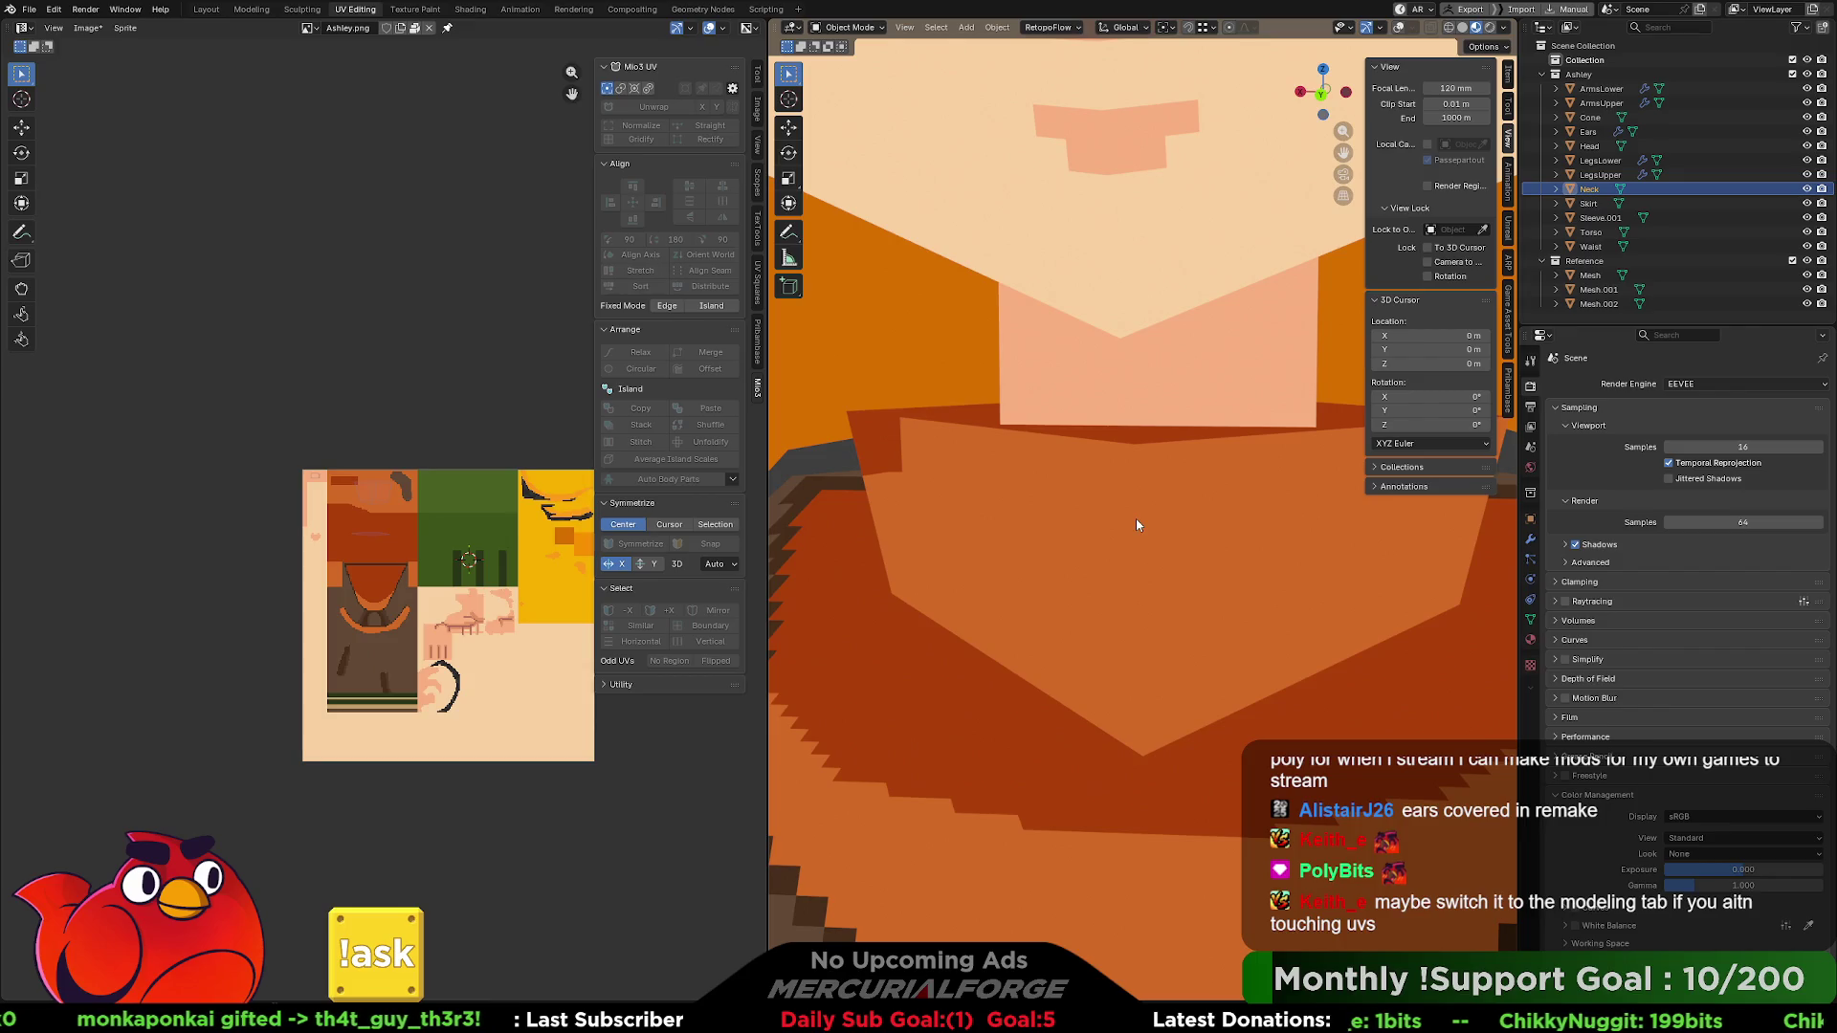
- Select the neck UV island, shrink it to about half size and move it down-right
{"action": "scroll", "coordinate": [376, 505], "scroll_direction": "up", "scroll_amount": 6}
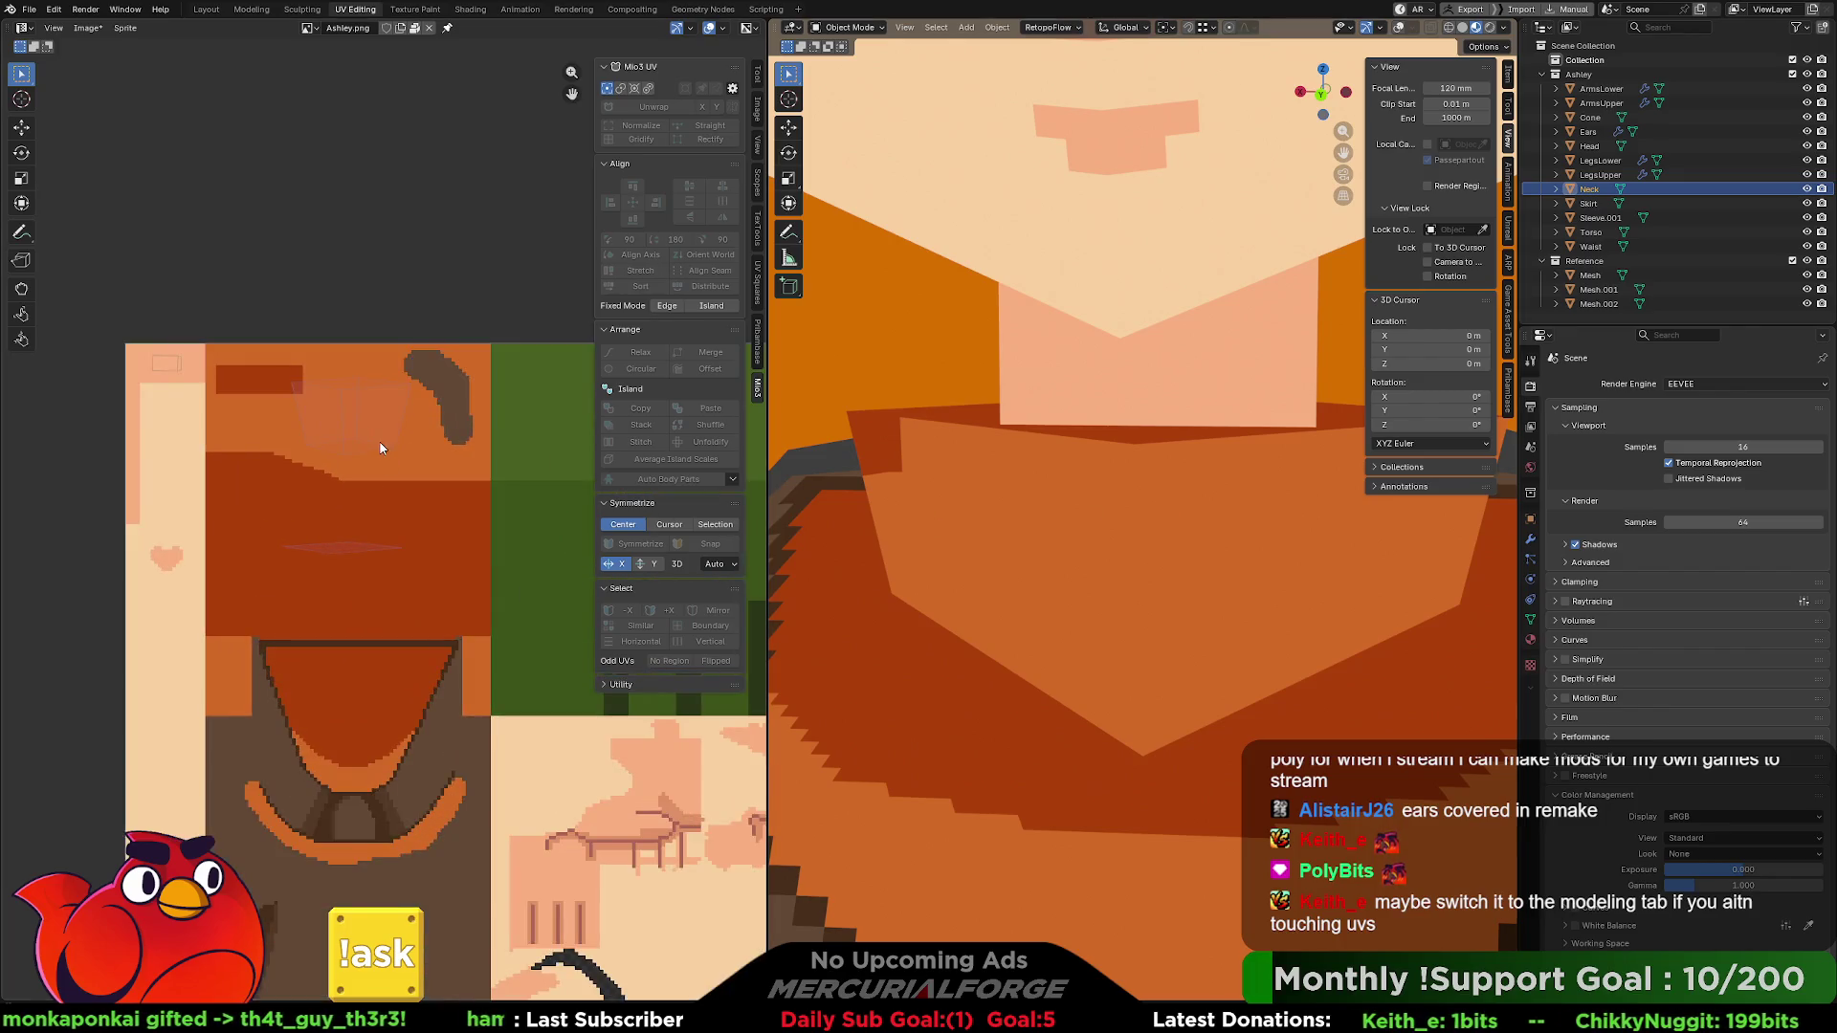
{"action": "key", "text": "Tab"}
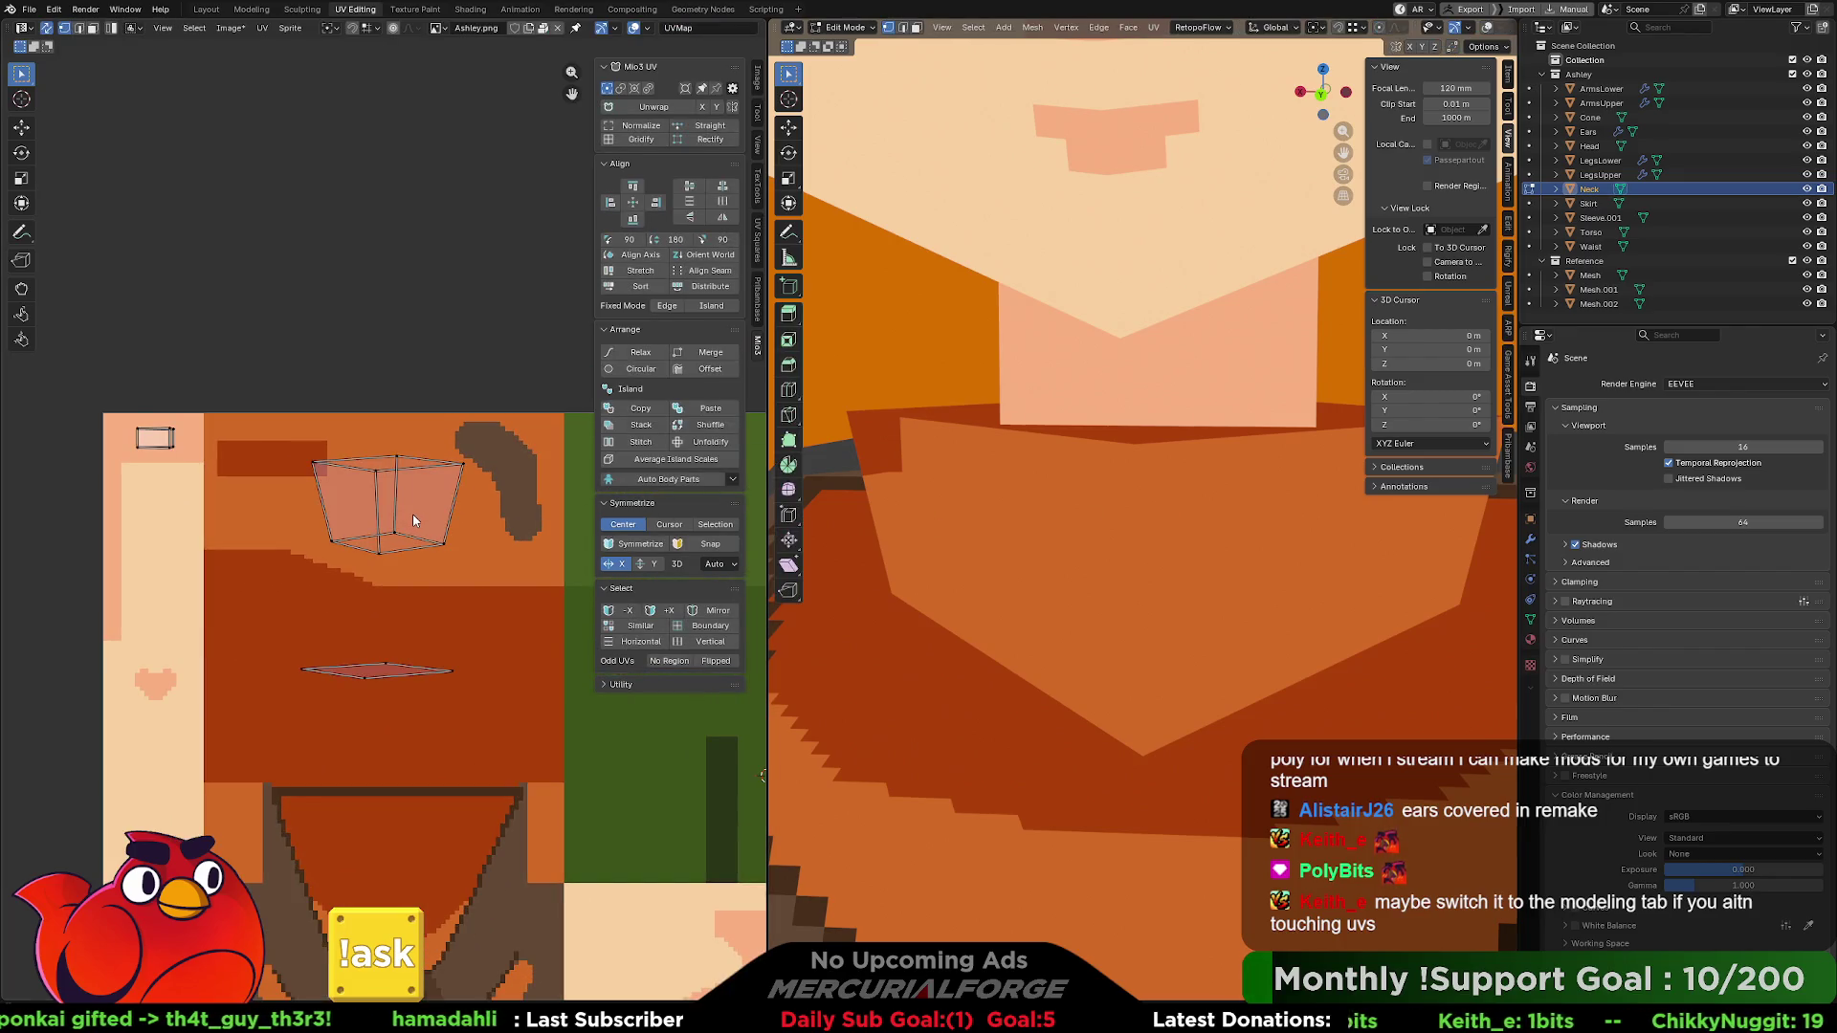
{"action": "left_click", "coordinate": [413, 515]}
{"action": "key", "text": "g"}
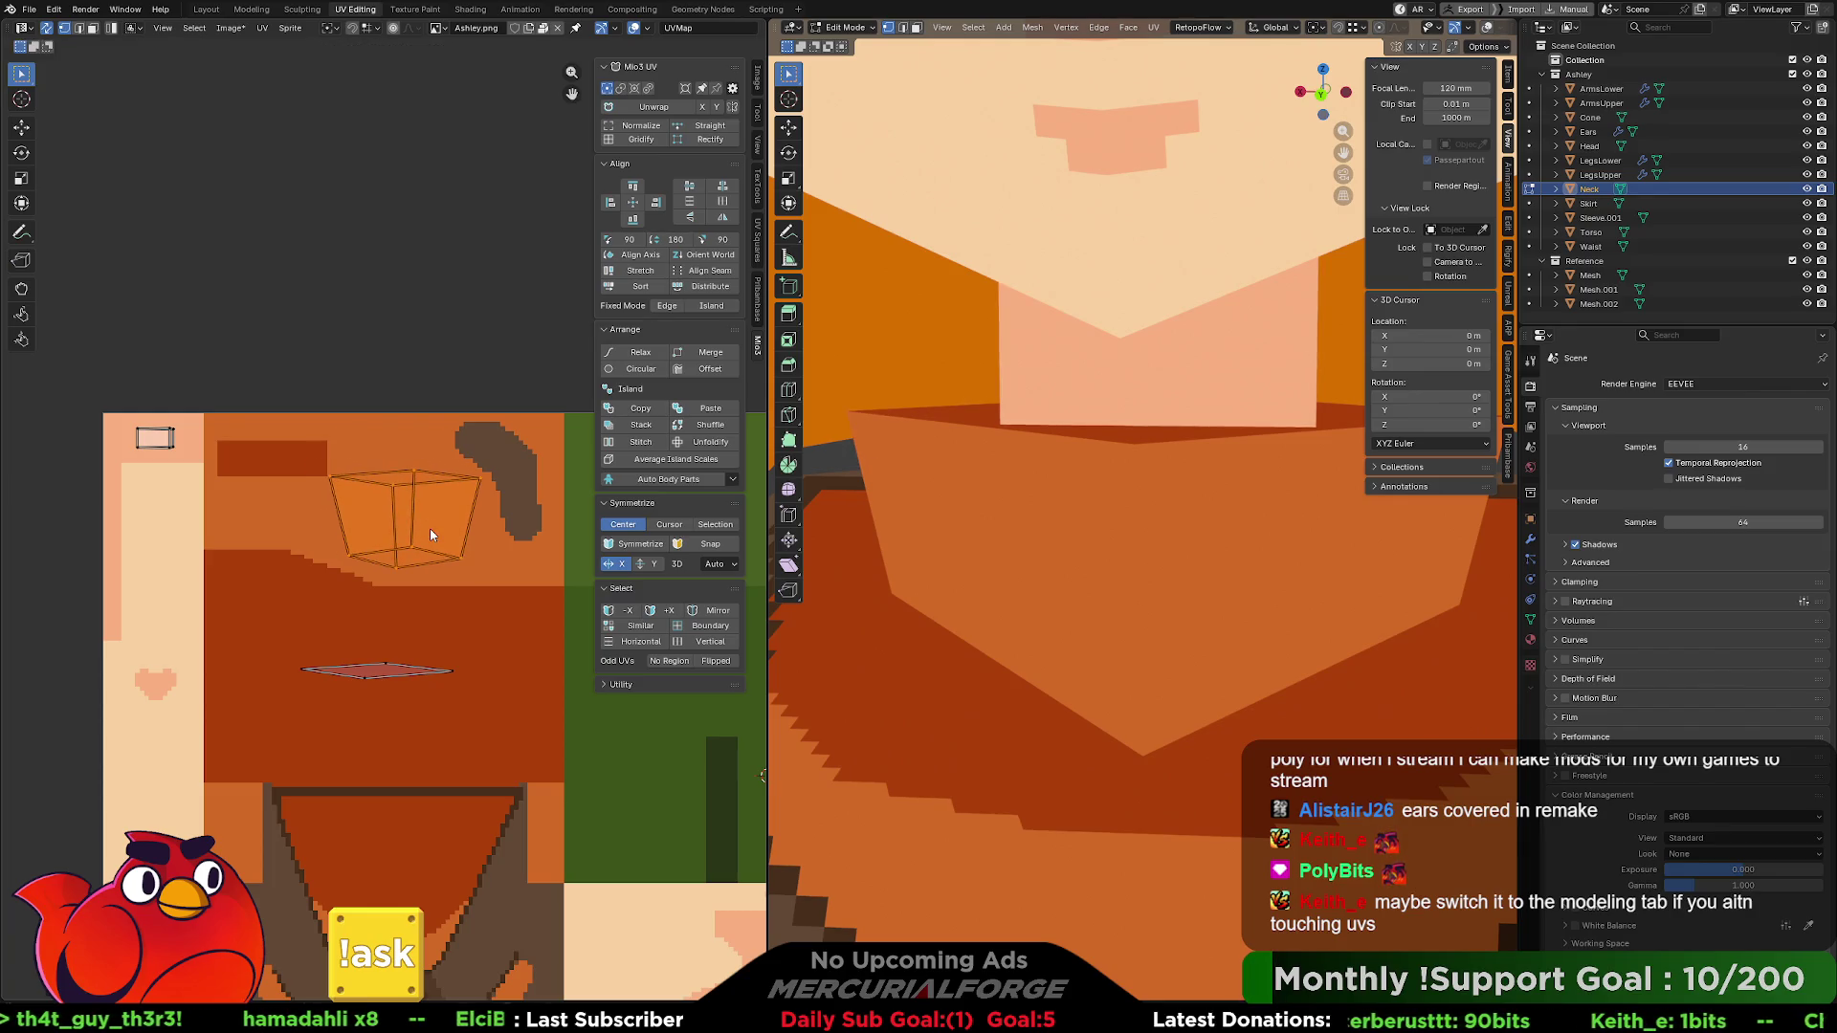
{"action": "key", "text": "s"}
{"action": "key", "text": "g"}
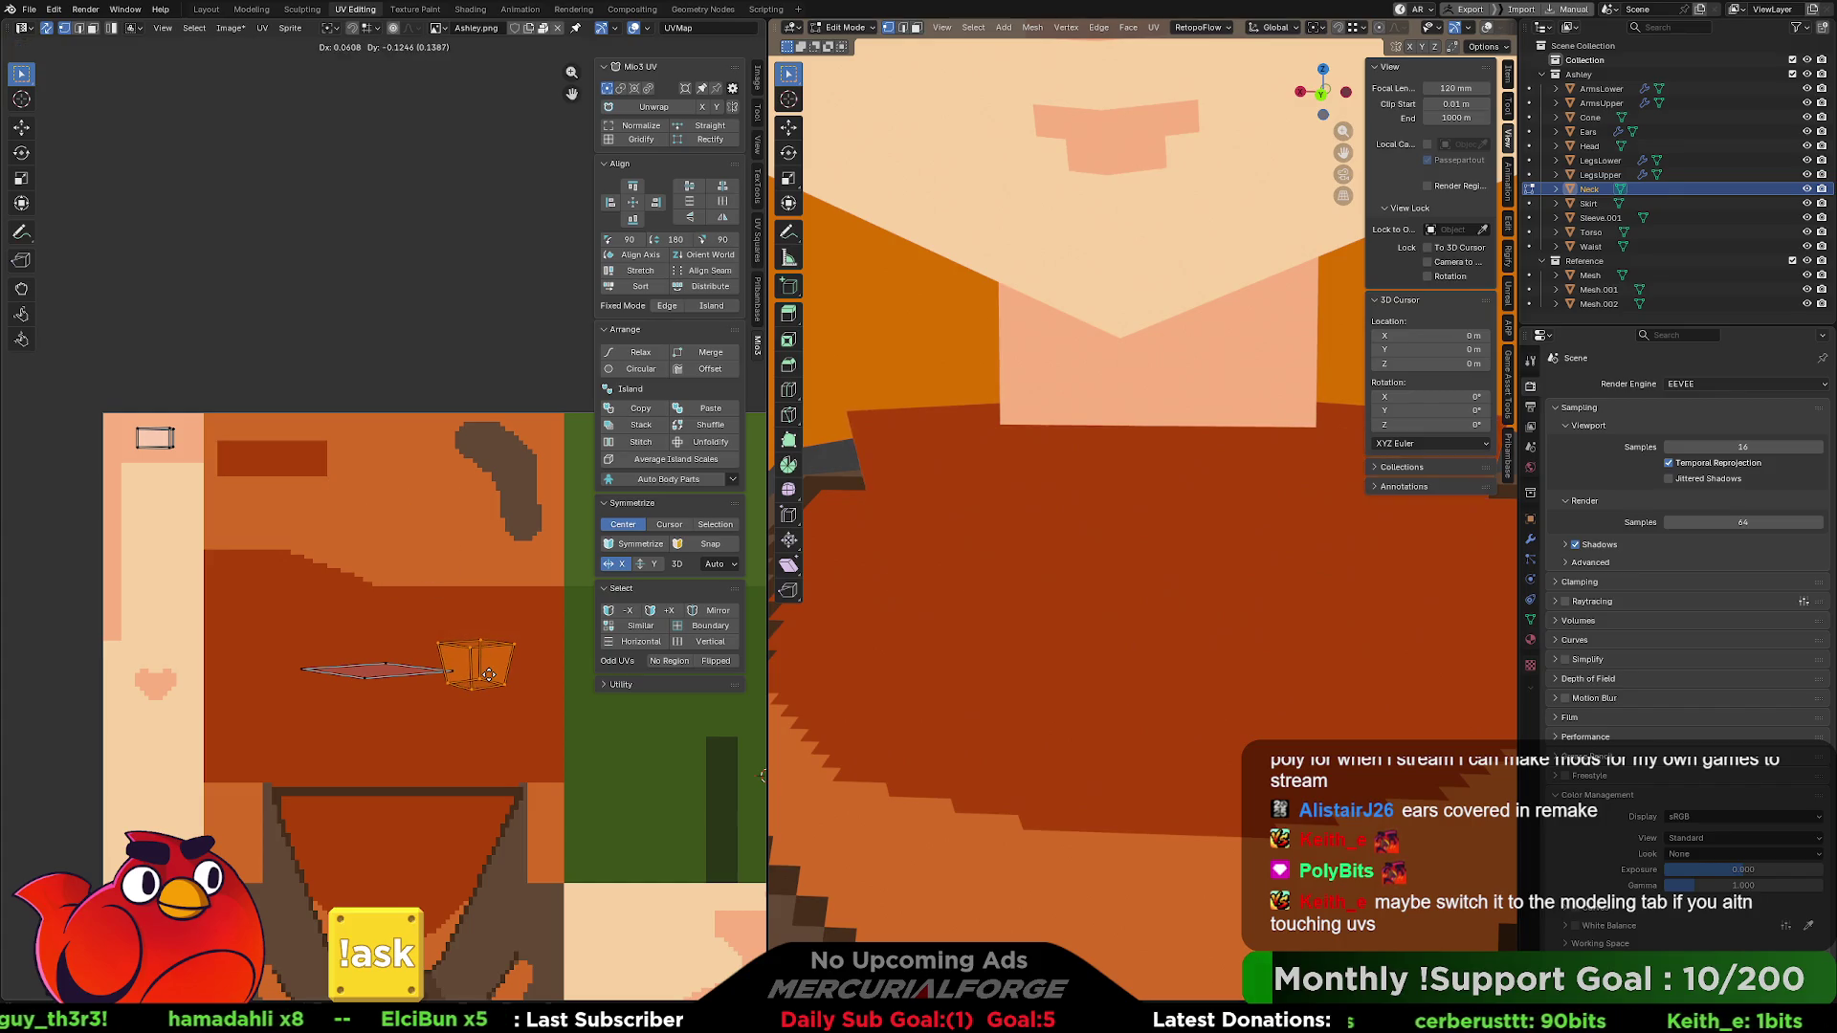
{"action": "left_click", "coordinate": [455, 632]}
- Reposition the neck island slightly higher on the orange collar area, checking back and front views
{"action": "scroll", "coordinate": [1134, 606], "scroll_direction": "down", "scroll_amount": 5}
{"action": "scroll", "coordinate": [1134, 606], "scroll_direction": "down", "scroll_amount": 6}
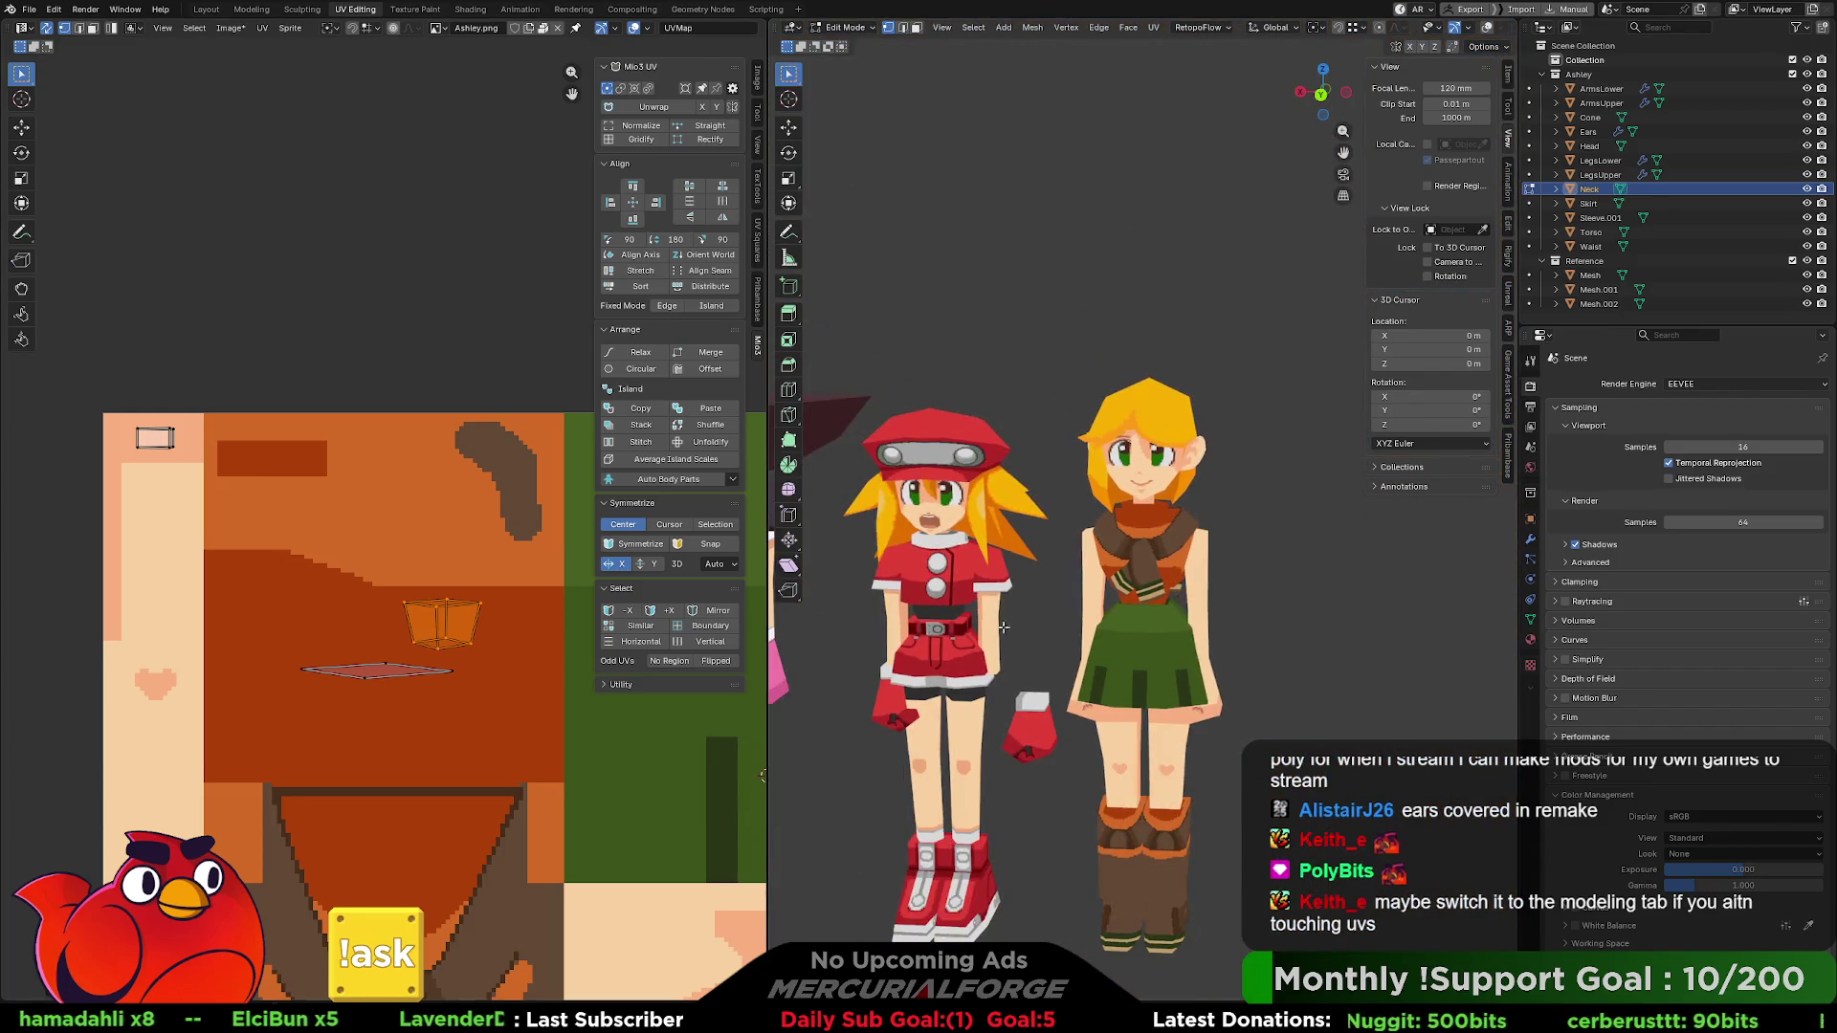
{"action": "key", "text": "g"}
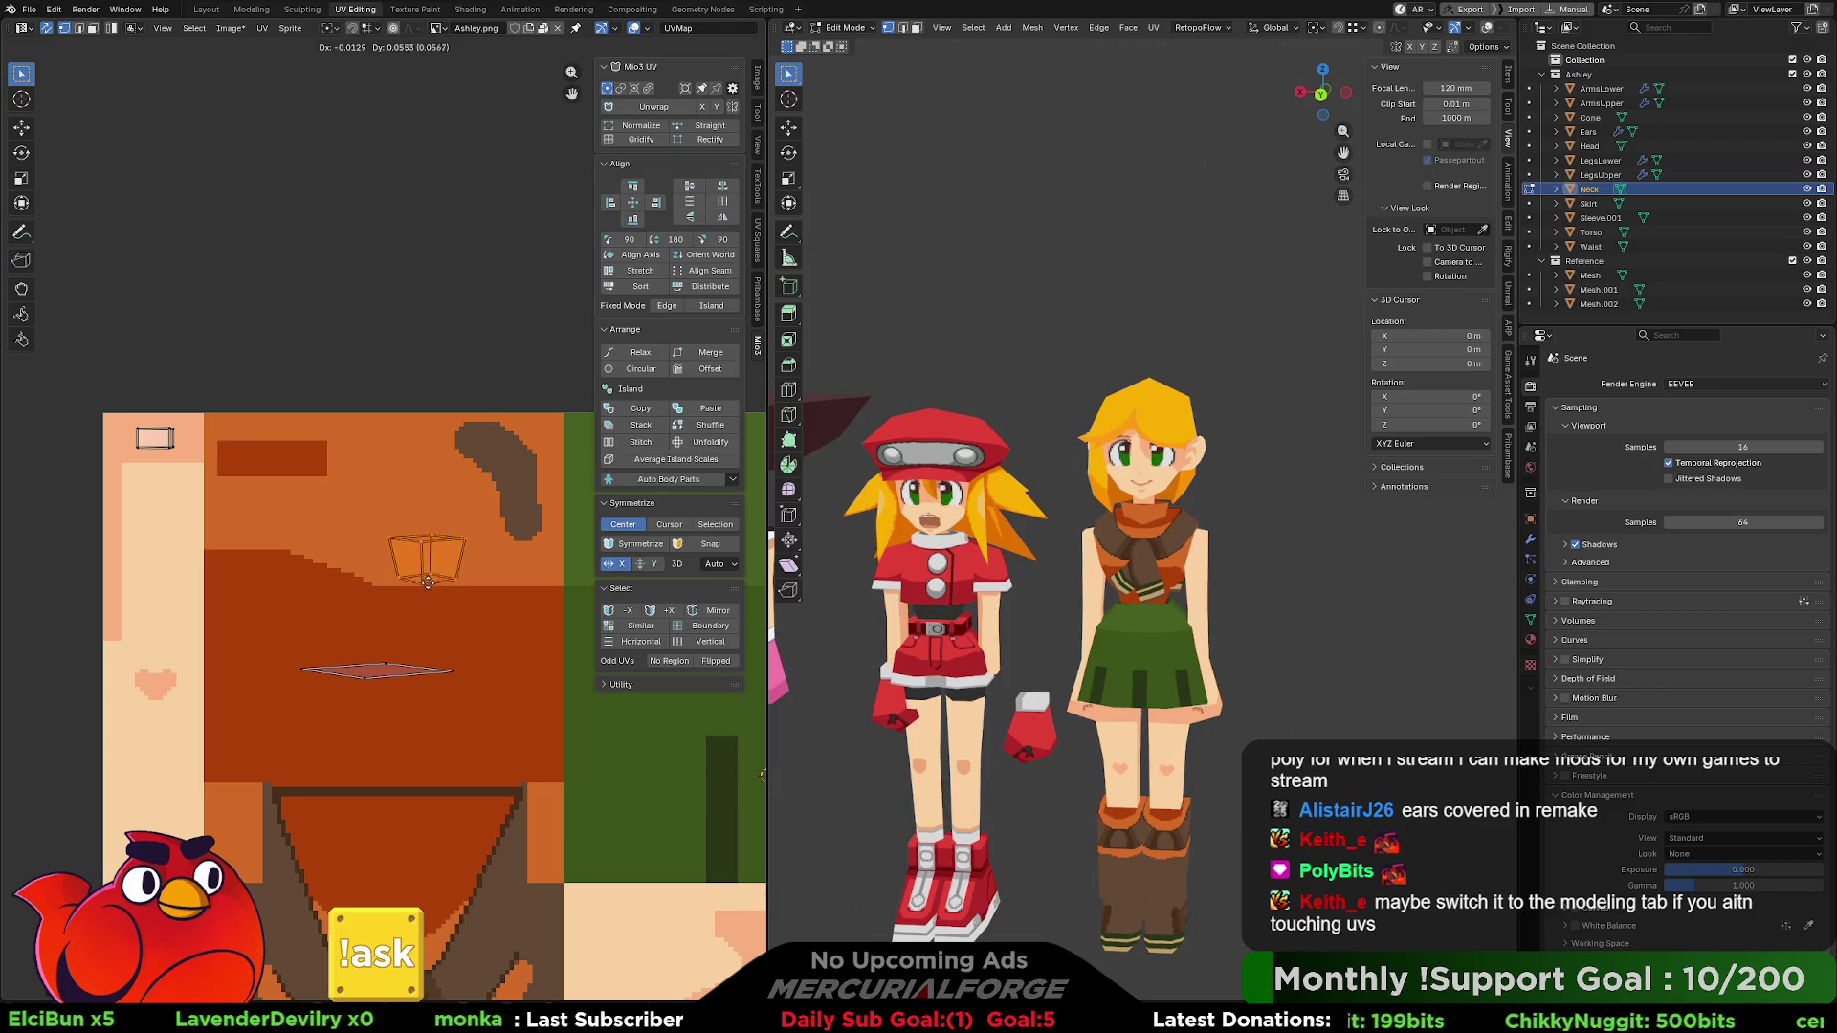
{"action": "left_click", "coordinate": [427, 566]}
{"action": "key", "text": "ctrl+KP_1"}
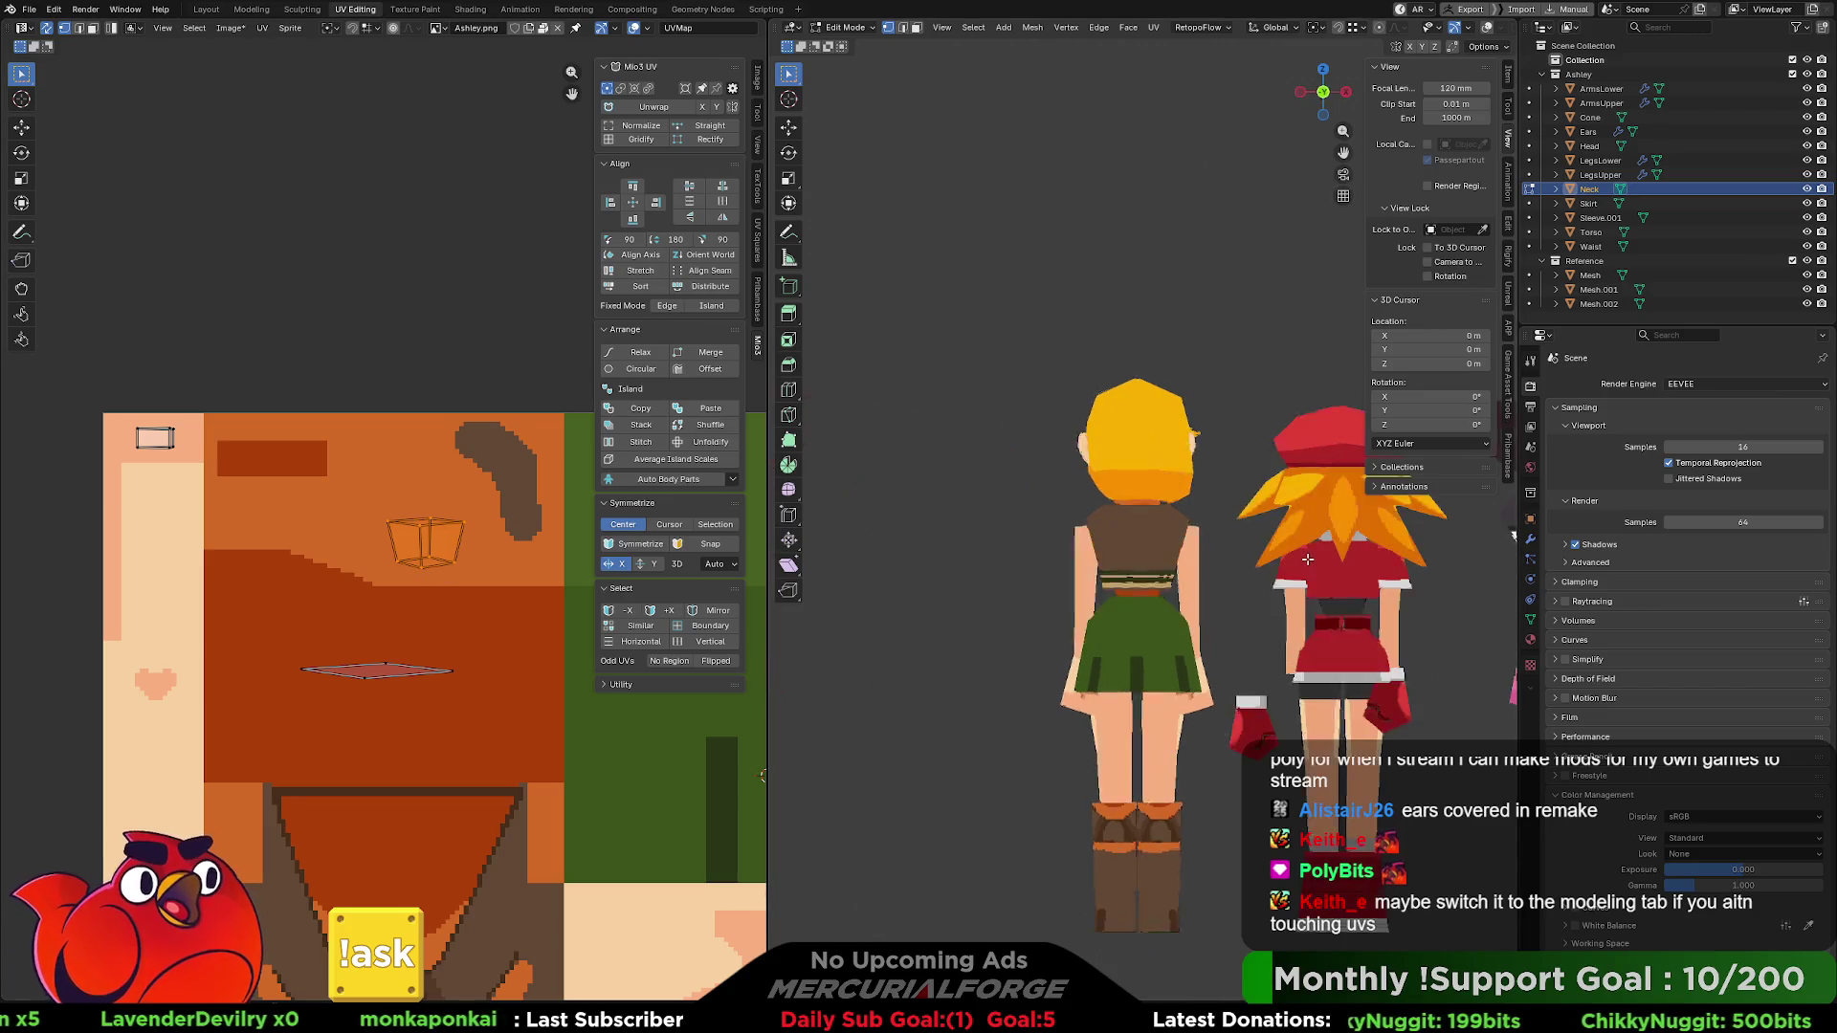
{"action": "key", "text": "KP_1"}
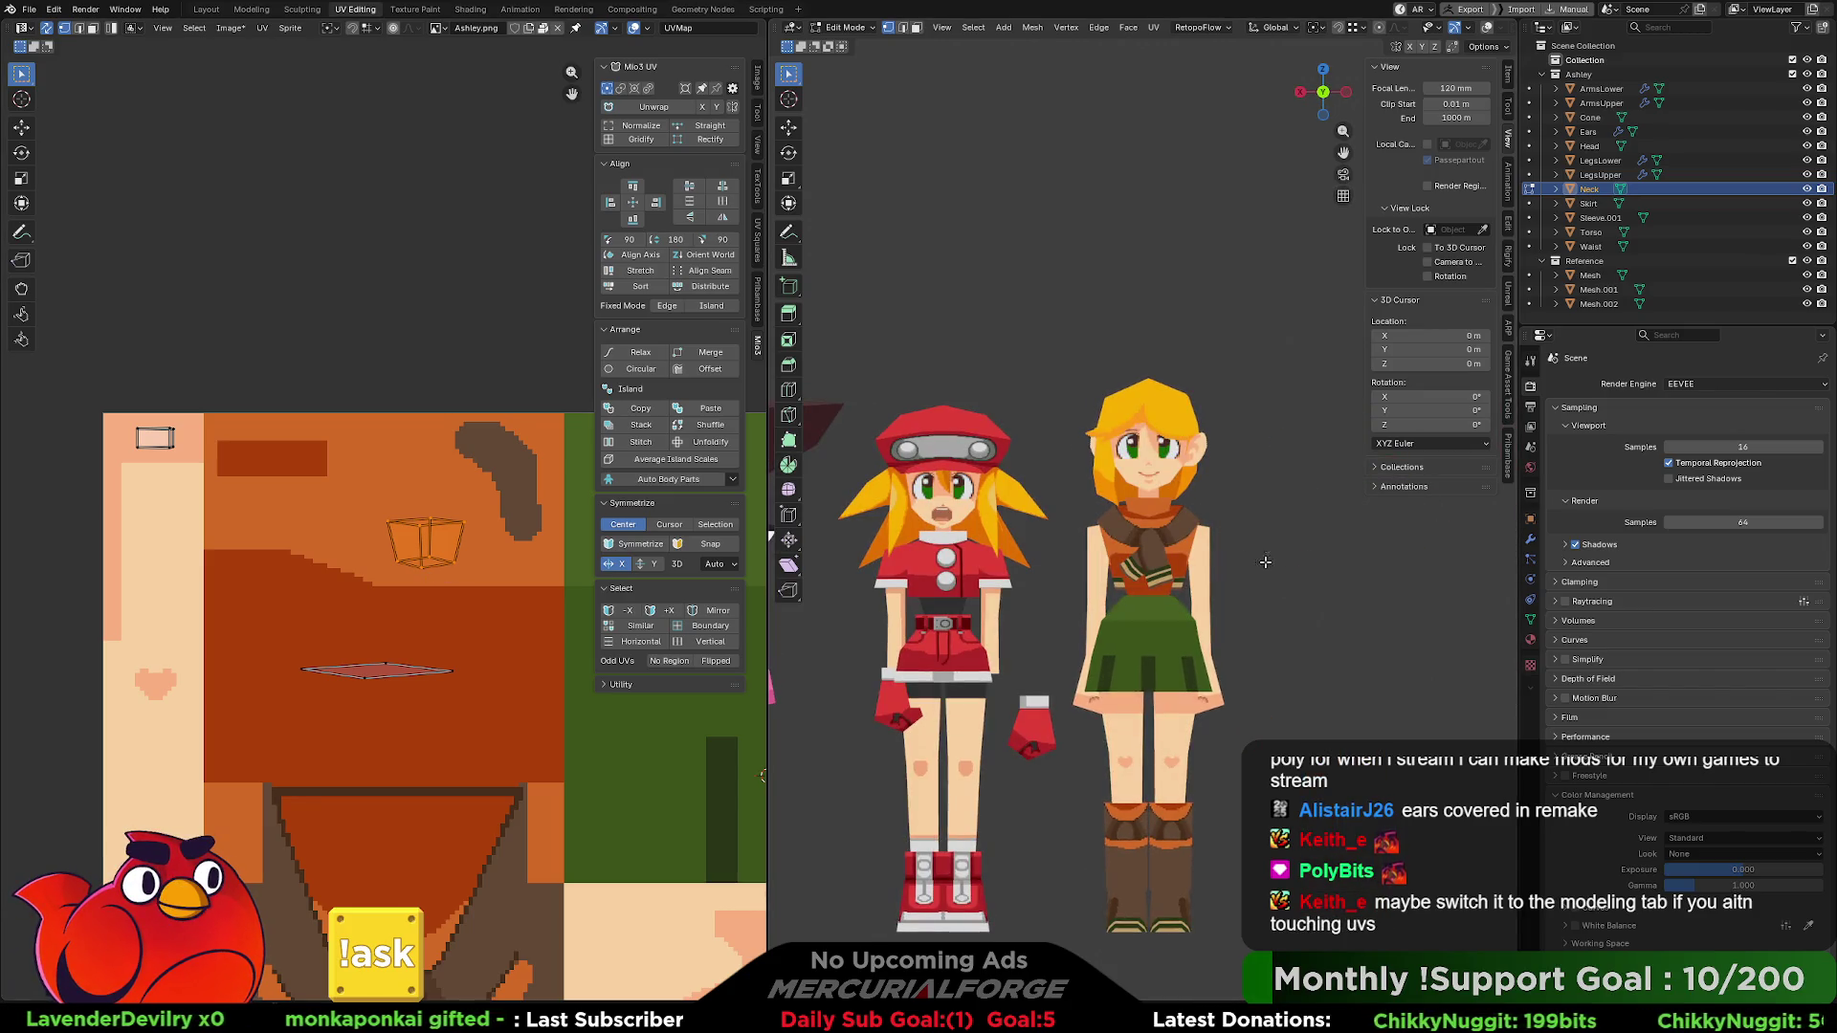
- Project the neck faces from view and place the island higher on the orange collar area
{"action": "key", "text": "u"}
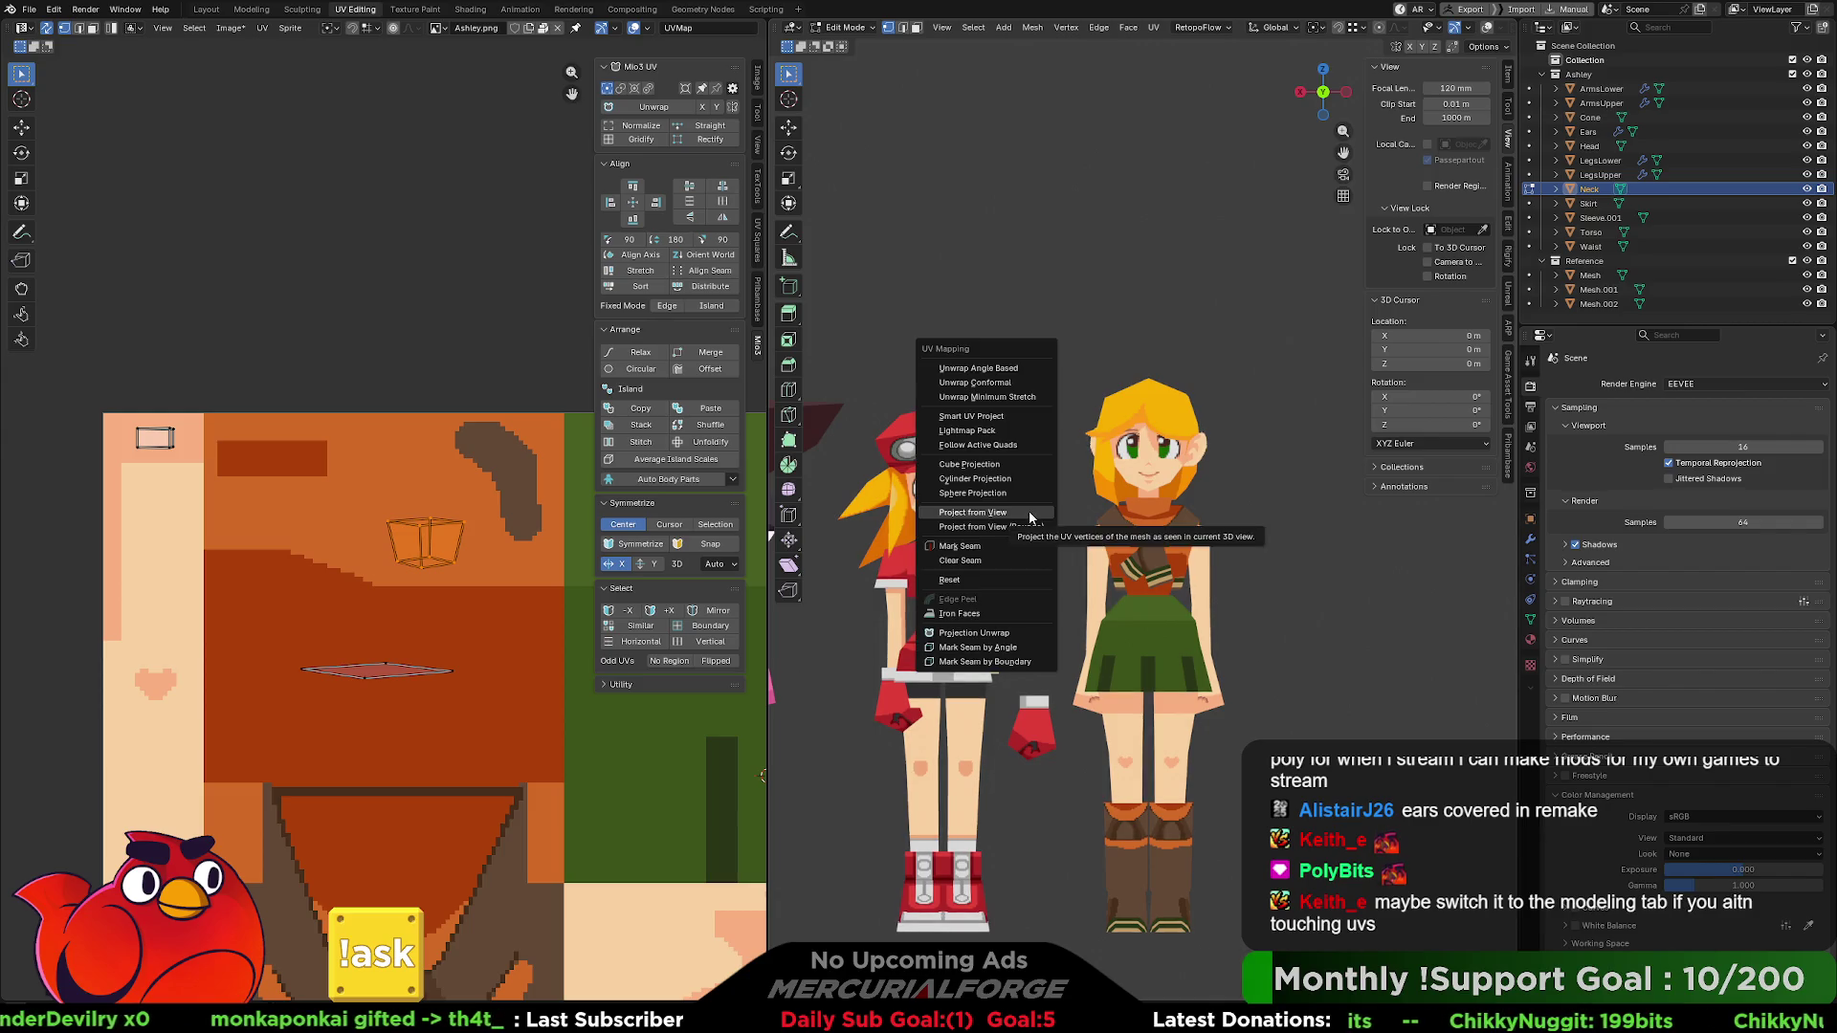
{"action": "left_click", "coordinate": [1030, 521]}
{"action": "scroll", "coordinate": [562, 548], "scroll_direction": "down", "scroll_amount": 4}
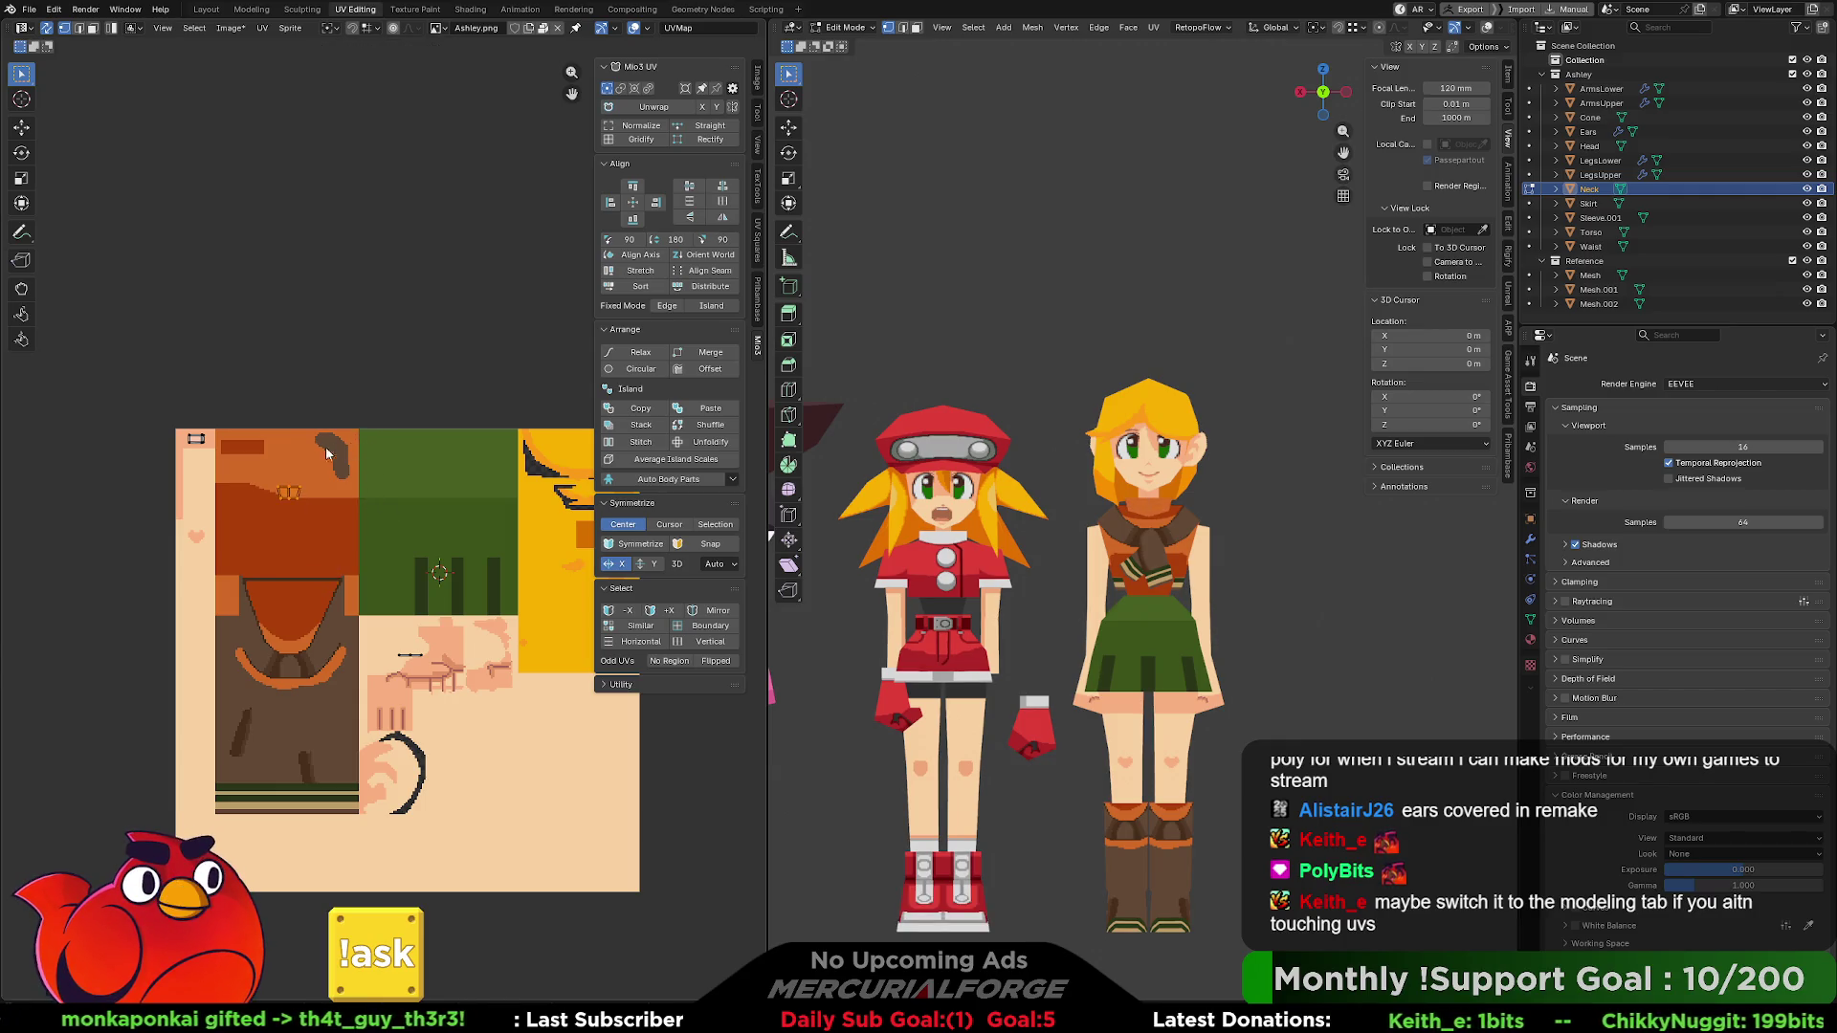
{"action": "scroll", "coordinate": [200, 434], "scroll_direction": "up", "scroll_amount": 5}
{"action": "key", "text": "KP_Decimal"}
{"action": "middle_click_drag", "start_coordinate": [536, 473], "coordinate": [401, 505]}
{"action": "key", "text": "g"}
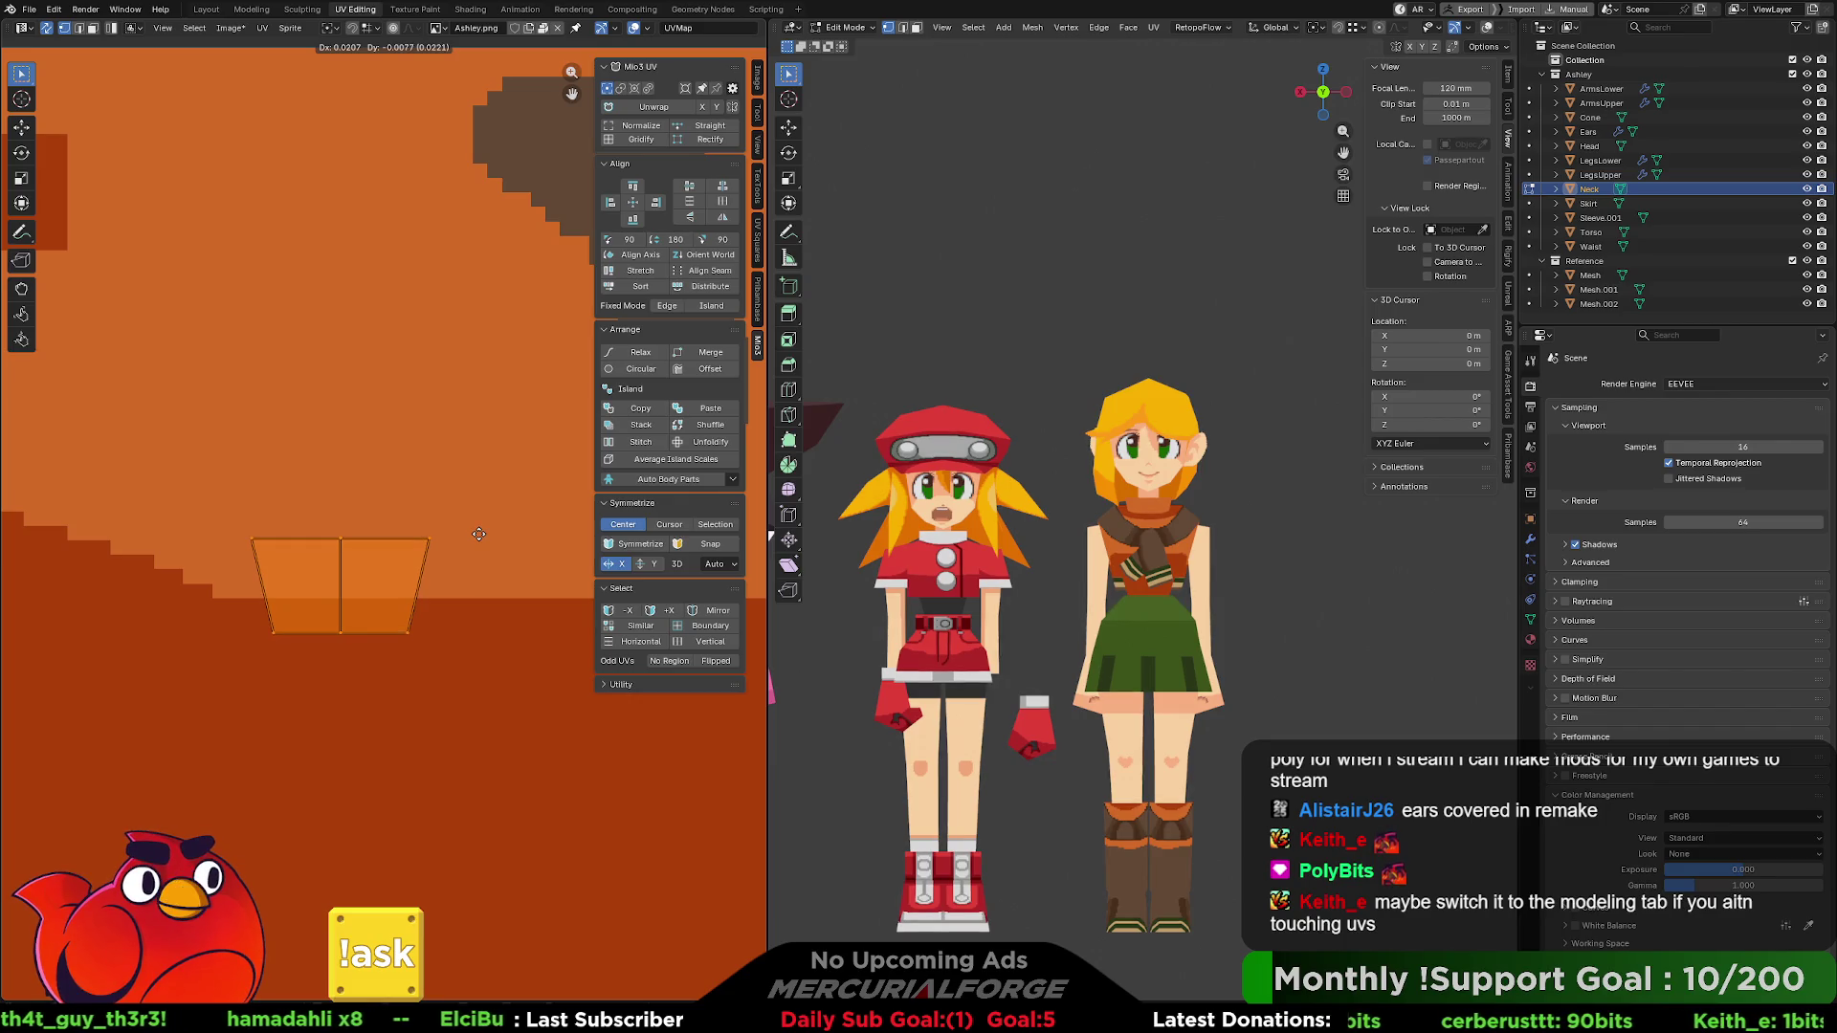
{"action": "left_click", "coordinate": [480, 543]}
- Switch to face select and pick the other neck face from a front view
{"action": "scroll", "coordinate": [1287, 496], "scroll_direction": "up", "scroll_amount": 5}
{"action": "mouse_move", "coordinate": [1323, 505]}
{"action": "middle_mouse_down"}
{"action": "mouse_move", "coordinate": [1164, 515]}
{"action": "mouse_move", "coordinate": [1414, 498]}
{"action": "mouse_move", "coordinate": [1004, 493]}
{"action": "middle_mouse_up"}
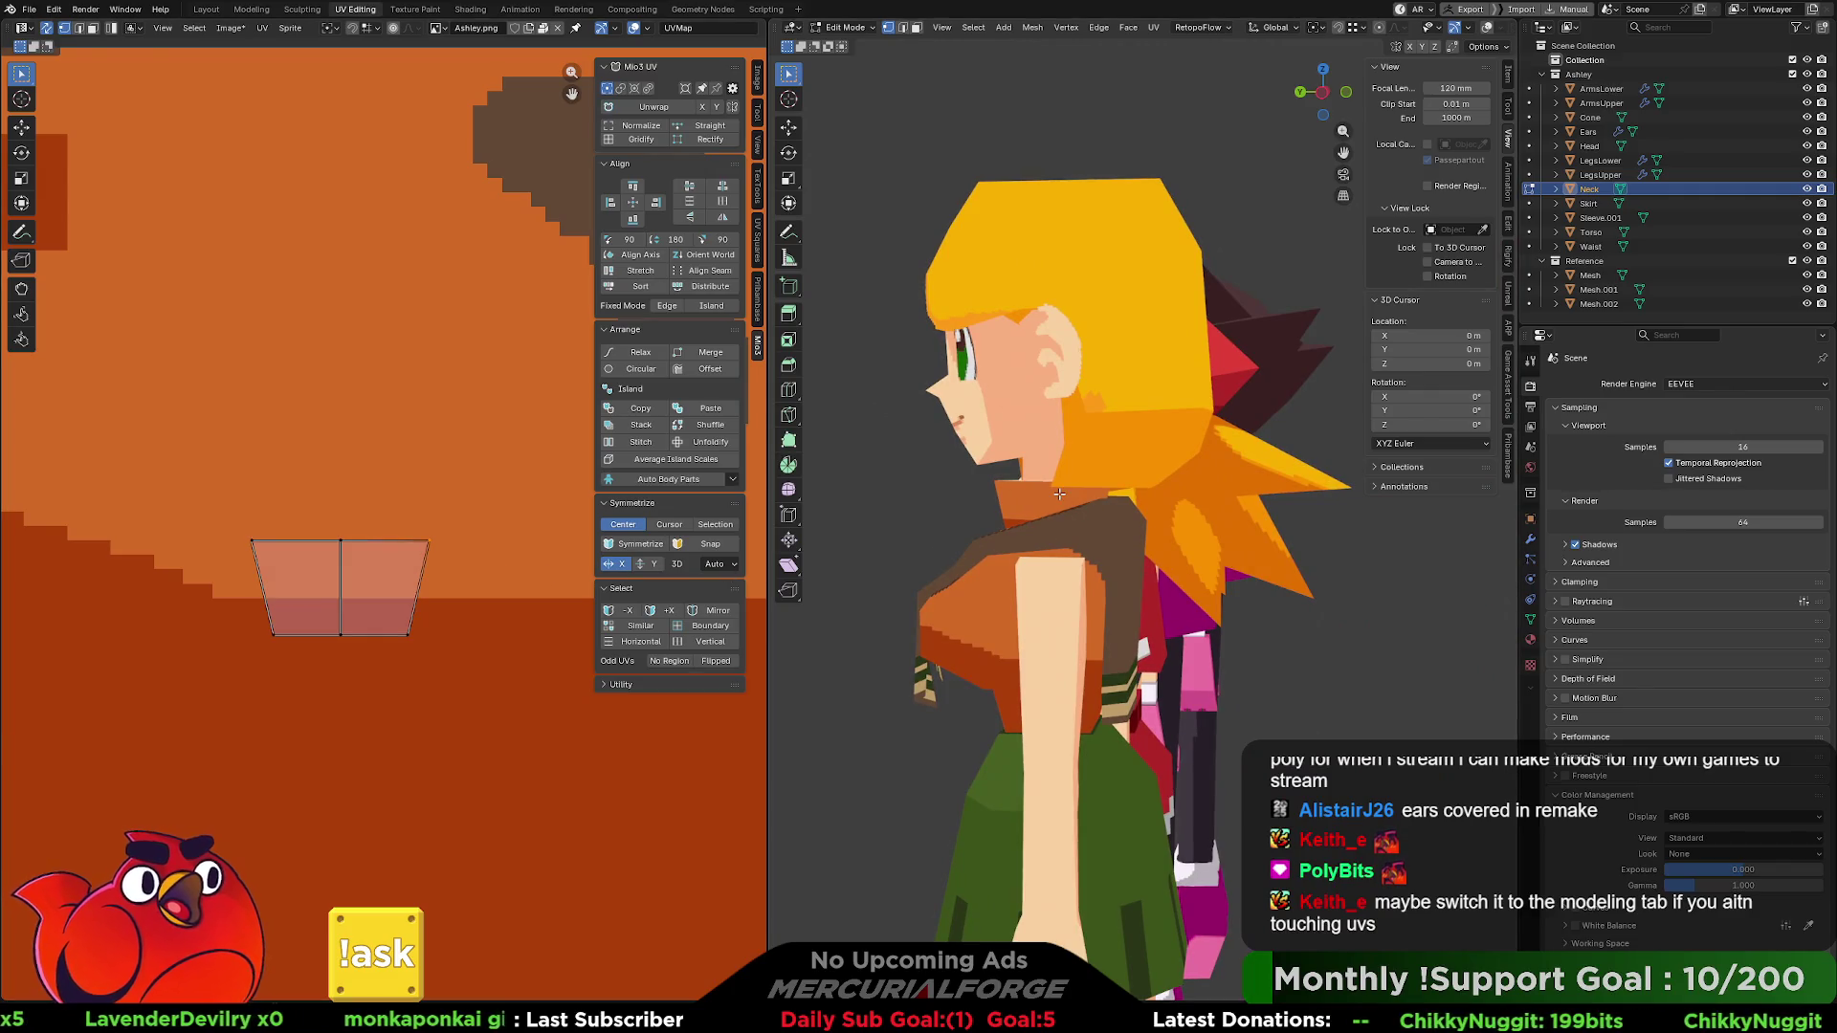
{"action": "key", "text": "3"}
{"action": "mouse_move", "coordinate": [1064, 496]}
{"action": "middle_mouse_down"}
{"action": "mouse_move", "coordinate": [1462, 512]}
{"action": "mouse_move", "coordinate": [1214, 515]}
{"action": "mouse_move", "coordinate": [1322, 484]}
{"action": "mouse_move", "coordinate": [1191, 505]}
{"action": "middle_mouse_up"}
{"action": "scroll", "coordinate": [1214, 515], "scroll_direction": "up", "scroll_amount": 5}
{"action": "scroll", "coordinate": [1322, 484], "scroll_direction": "down", "scroll_amount": 3}
{"action": "left_click", "coordinate": [1249, 499]}
{"action": "scroll", "coordinate": [1249, 499], "scroll_direction": "up", "scroll_amount": 3}
{"action": "left_click", "coordinate": [1191, 505]}
{"action": "scroll", "coordinate": [1192, 506], "scroll_direction": "down", "scroll_amount": 5}
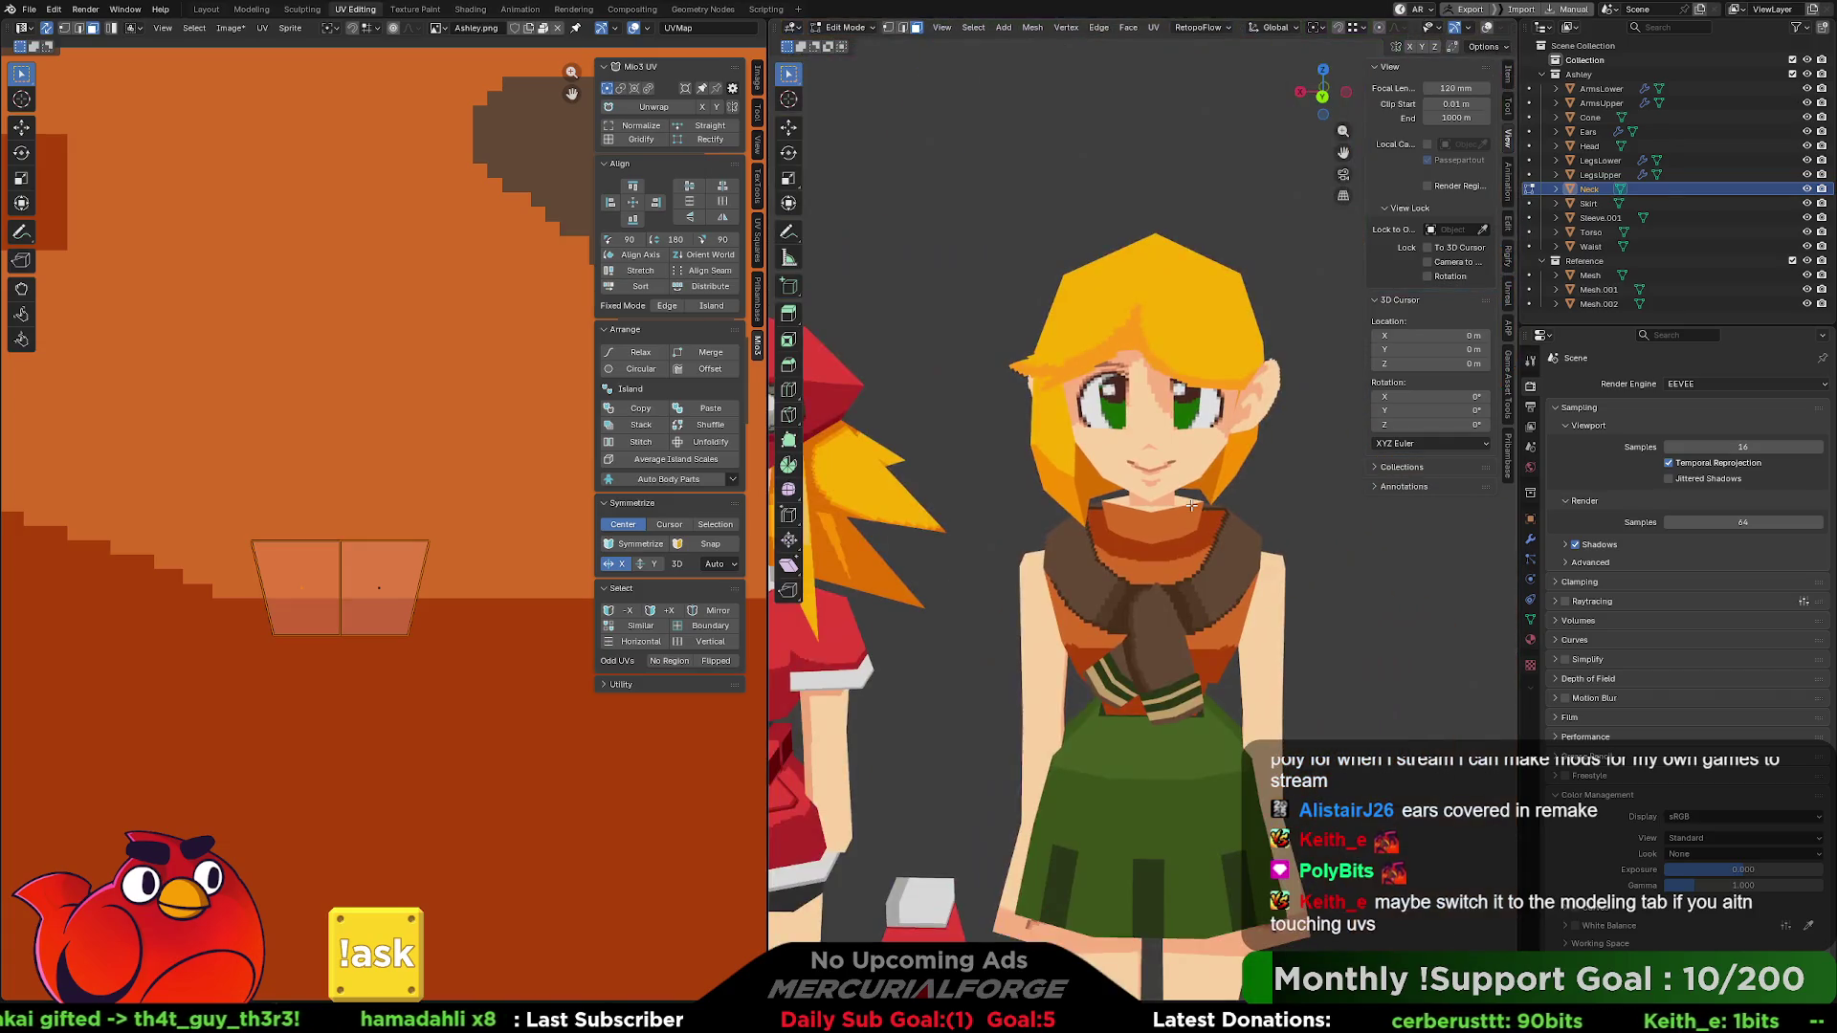
- Project that neck face from the front view and place its island on the collar part
{"action": "key", "text": "u"}
{"action": "left_click", "coordinate": [1193, 507]}
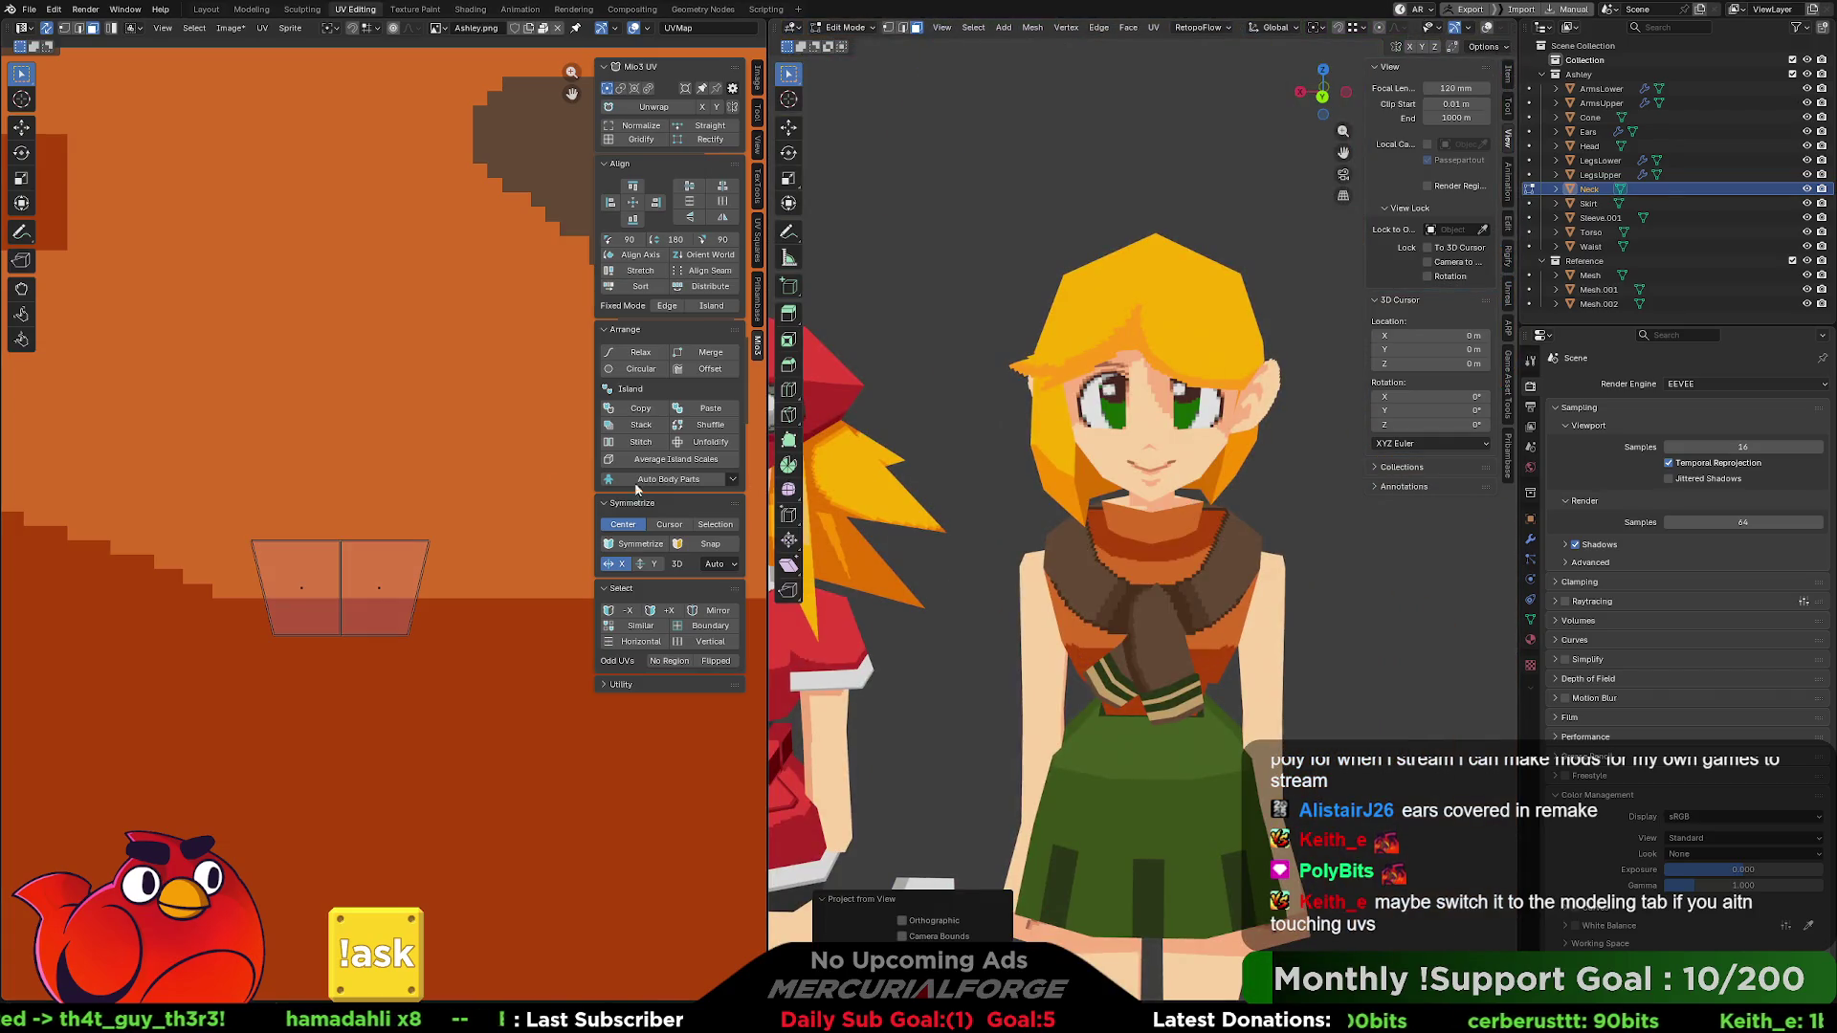
{"action": "scroll", "coordinate": [474, 513], "scroll_direction": "down", "scroll_amount": 5}
{"action": "key", "text": "g"}
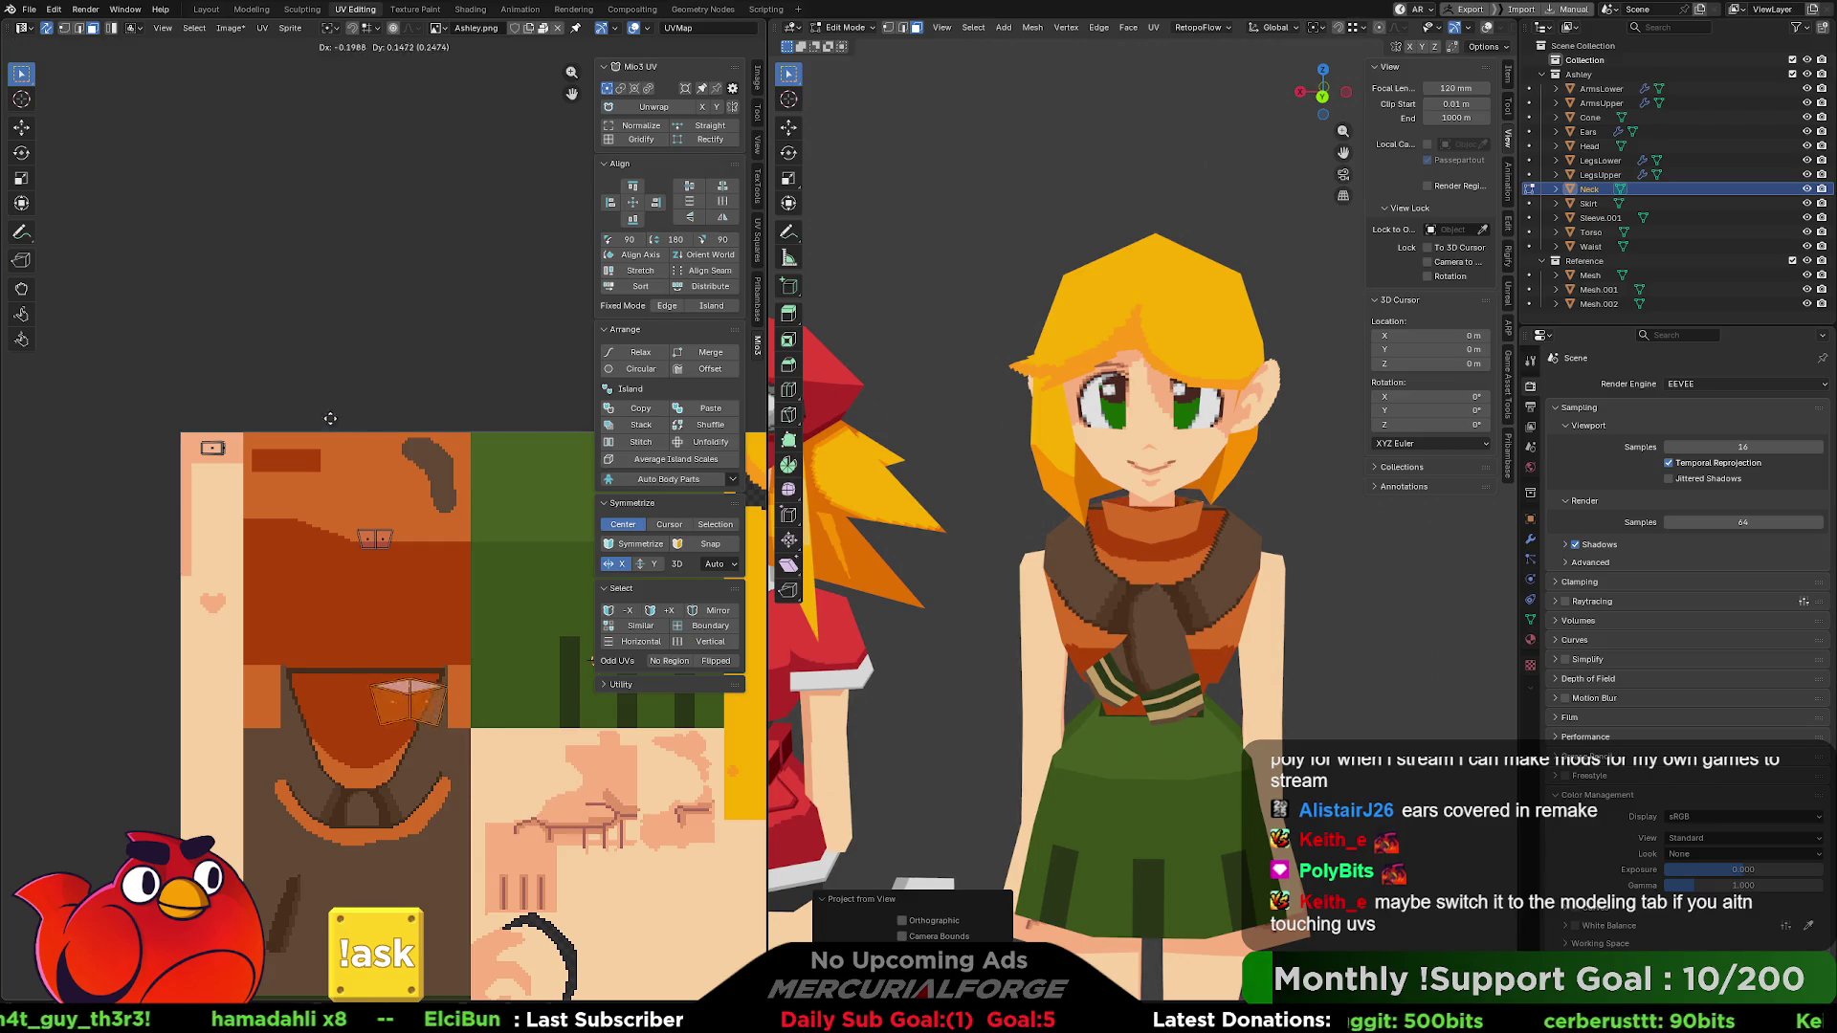
{"action": "left_click", "coordinate": [307, 341]}
{"action": "middle_click_drag", "start_coordinate": [1336, 528], "coordinate": [1238, 513]}
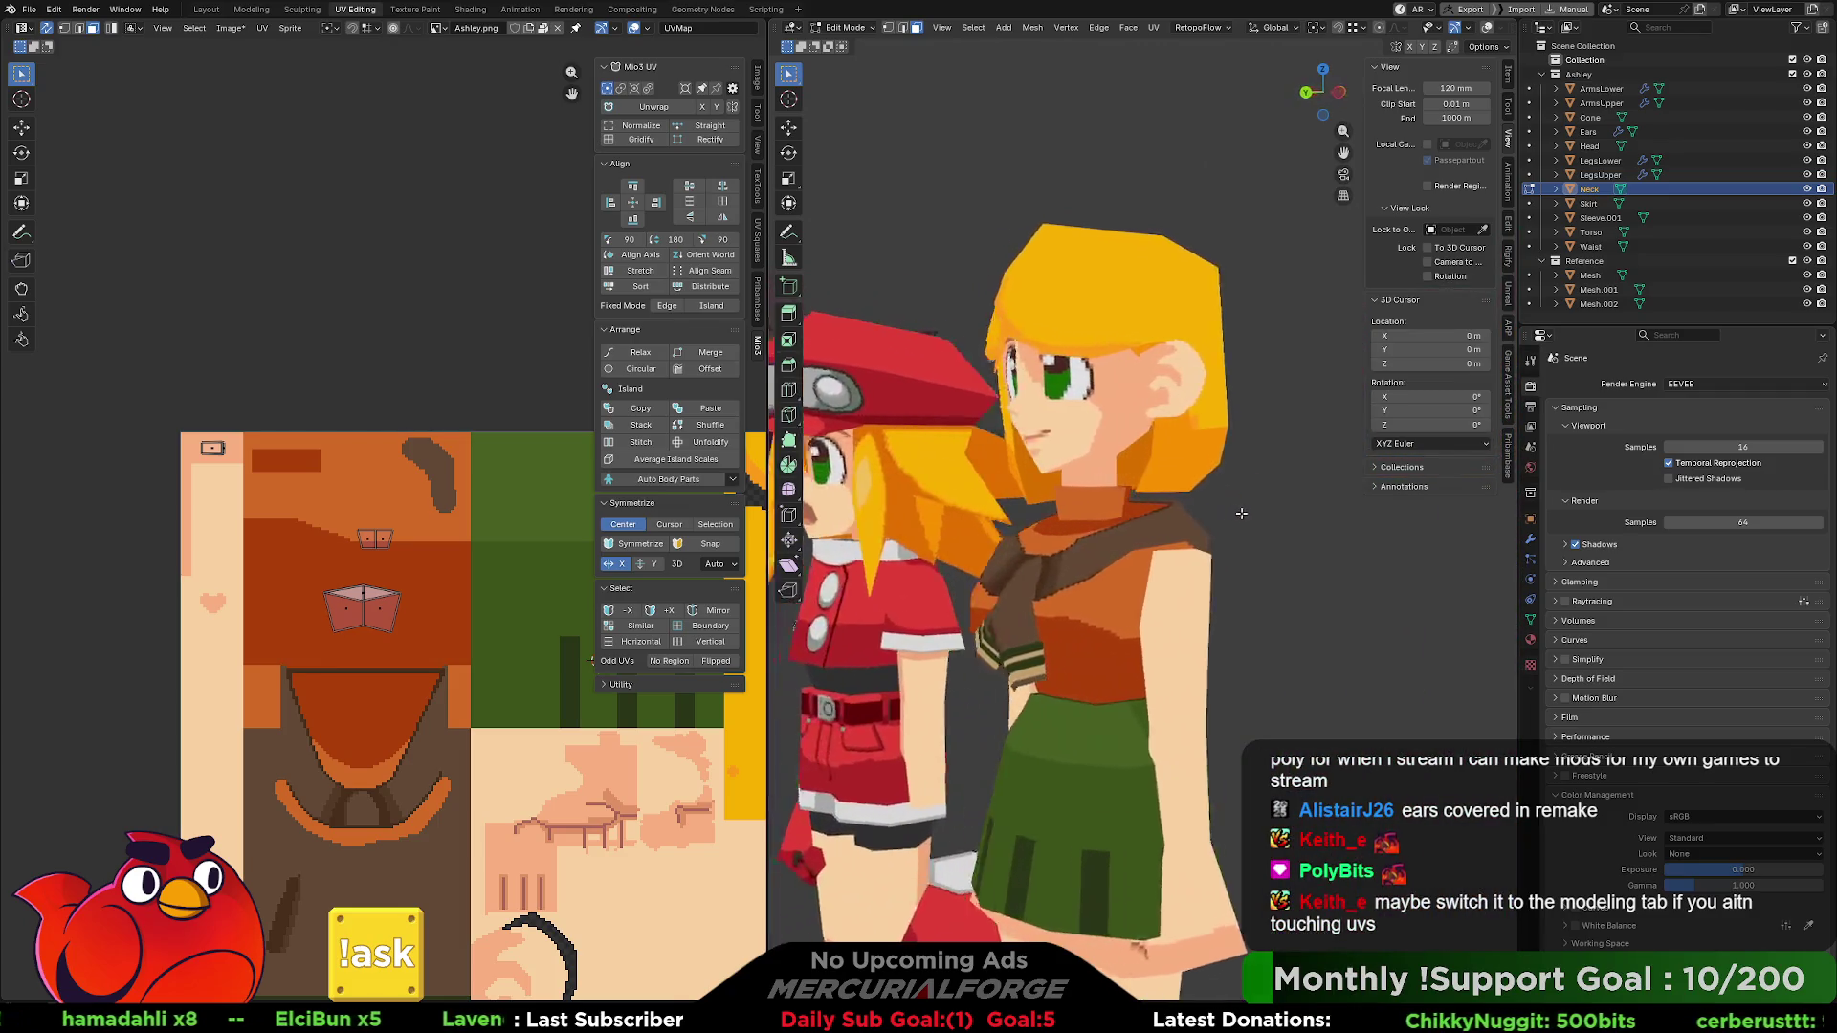
{"action": "key", "text": "KP_1"}
{"action": "scroll", "coordinate": [1201, 540], "scroll_direction": "down", "scroll_amount": 3}
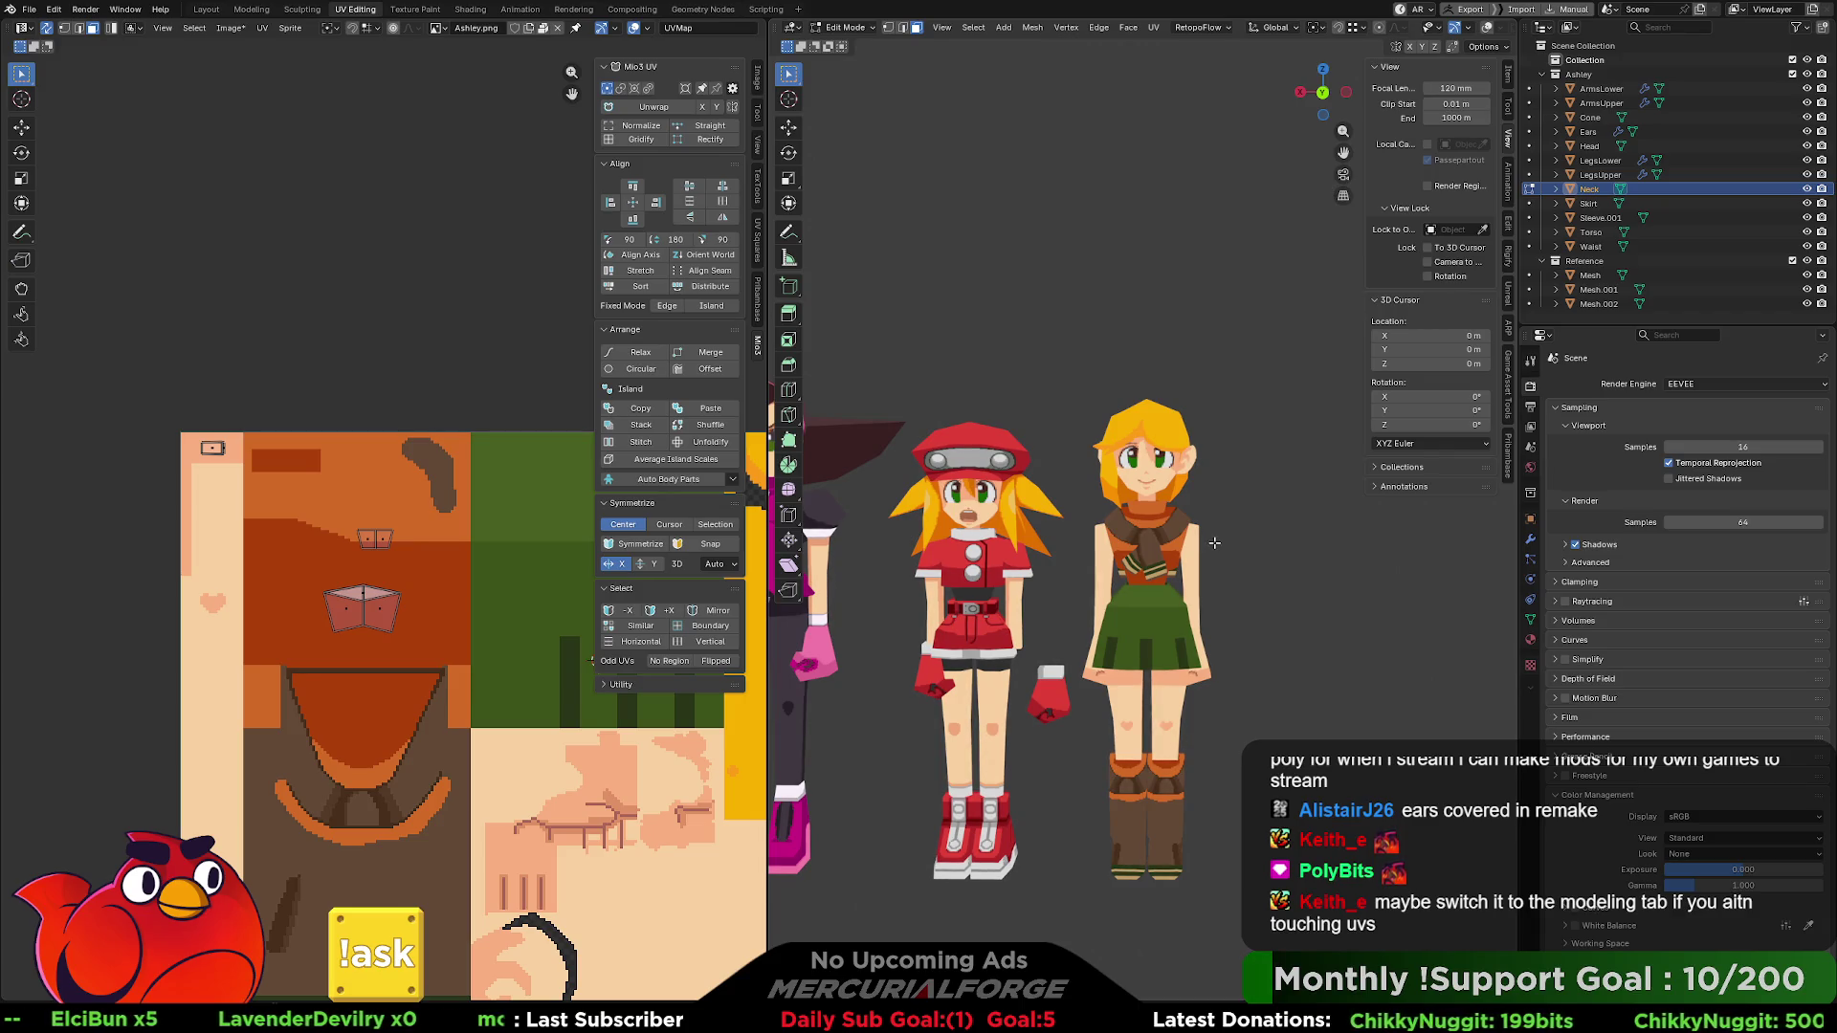
- Leave Edit Mode on the neck and select the LegsLower object in the Outliner
{"action": "mouse_move", "coordinate": [1257, 581]}
{"action": "middle_mouse_down"}
{"action": "mouse_move", "coordinate": [1148, 593]}
{"action": "mouse_move", "coordinate": [1245, 642]}
{"action": "mouse_move", "coordinate": [1266, 445]}
{"action": "mouse_move", "coordinate": [1225, 574]}
{"action": "mouse_move", "coordinate": [1256, 541]}
{"action": "middle_mouse_up"}
{"action": "scroll", "coordinate": [1221, 578], "scroll_direction": "up", "scroll_amount": 6}
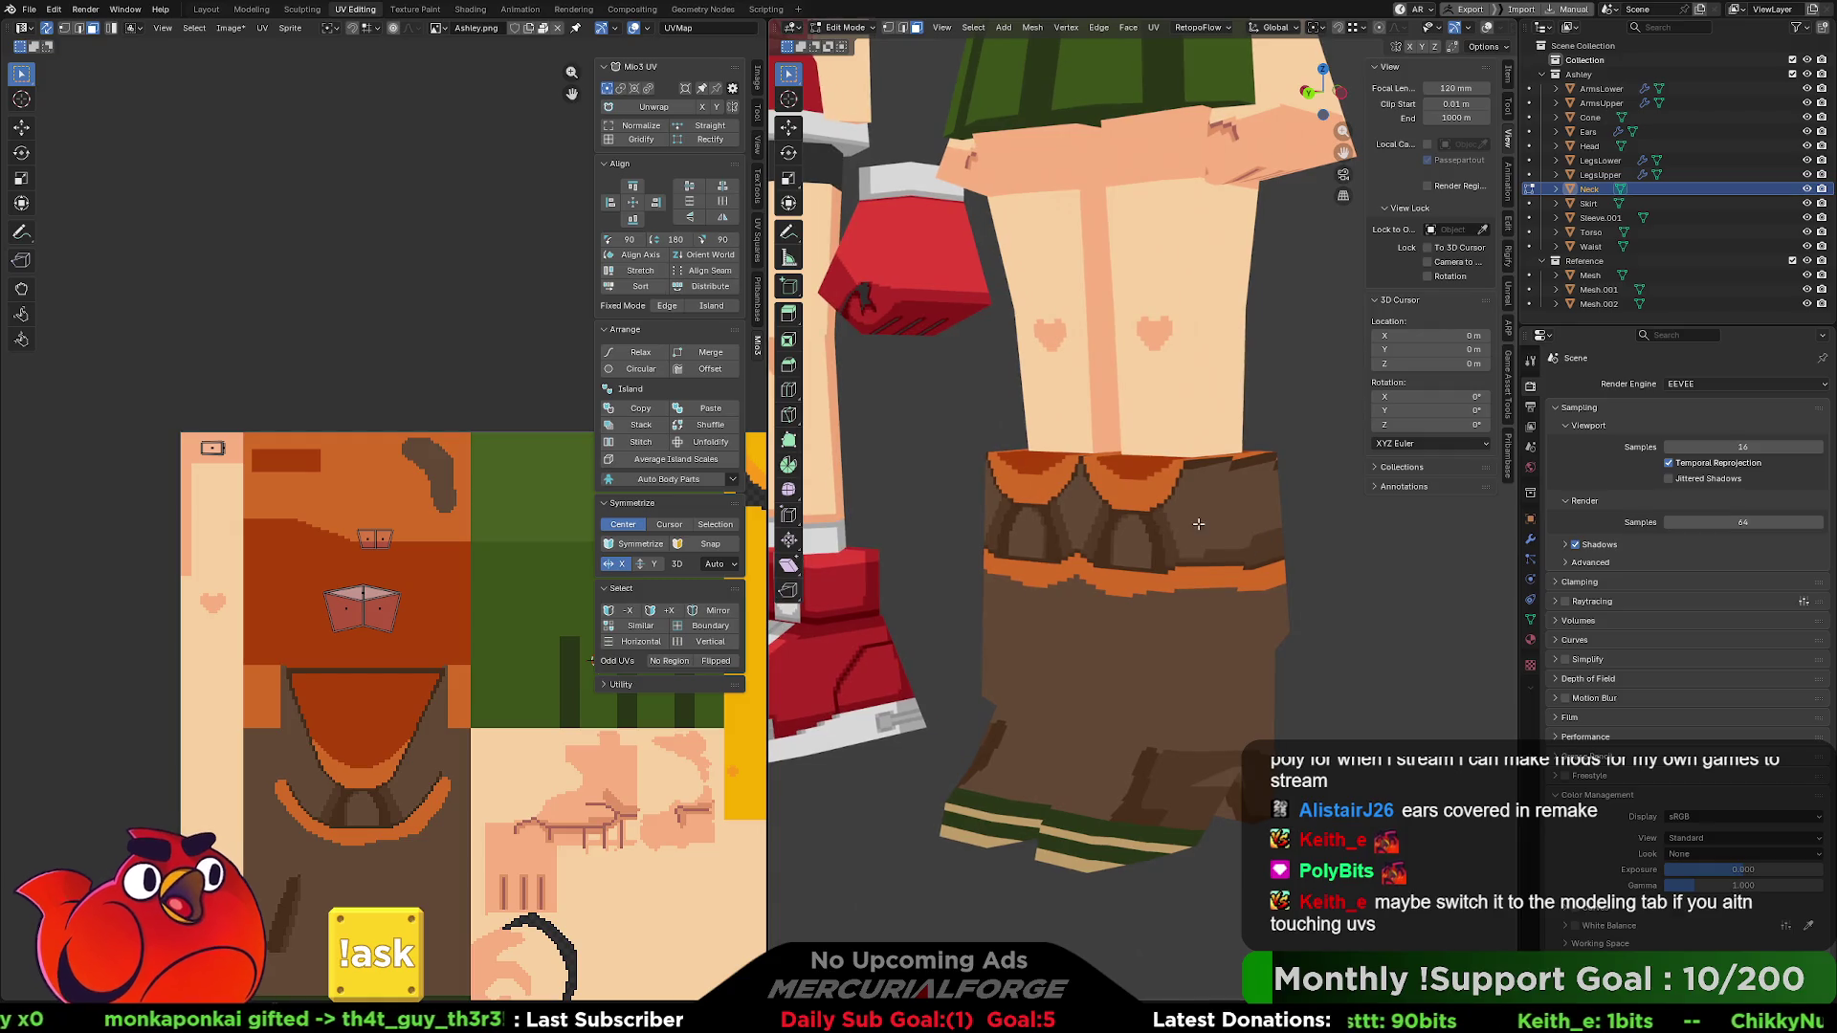
{"action": "middle_click_drag", "start_coordinate": [520, 656], "coordinate": [440, 428]}
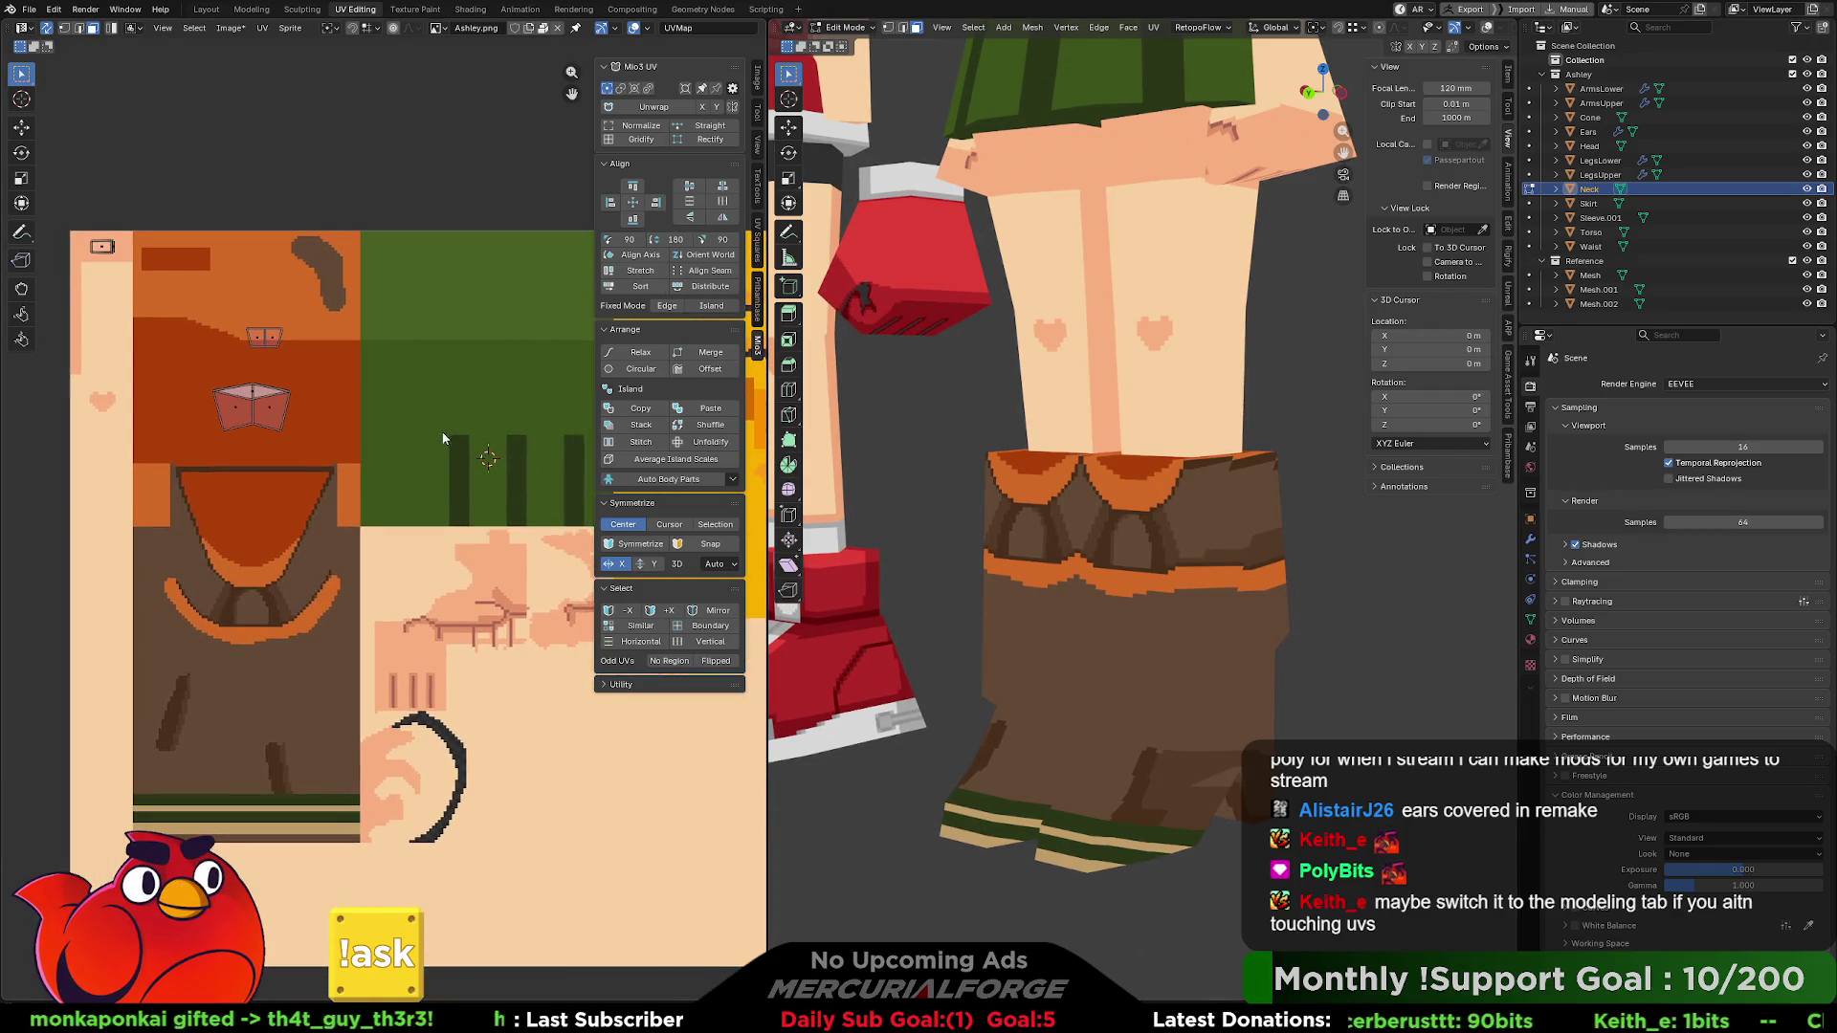
{"action": "scroll", "coordinate": [455, 505], "scroll_direction": "down", "scroll_amount": 2}
{"action": "middle_click_drag", "start_coordinate": [454, 505], "coordinate": [416, 491]}
{"action": "scroll", "coordinate": [549, 589], "scroll_direction": "up", "scroll_amount": 1}
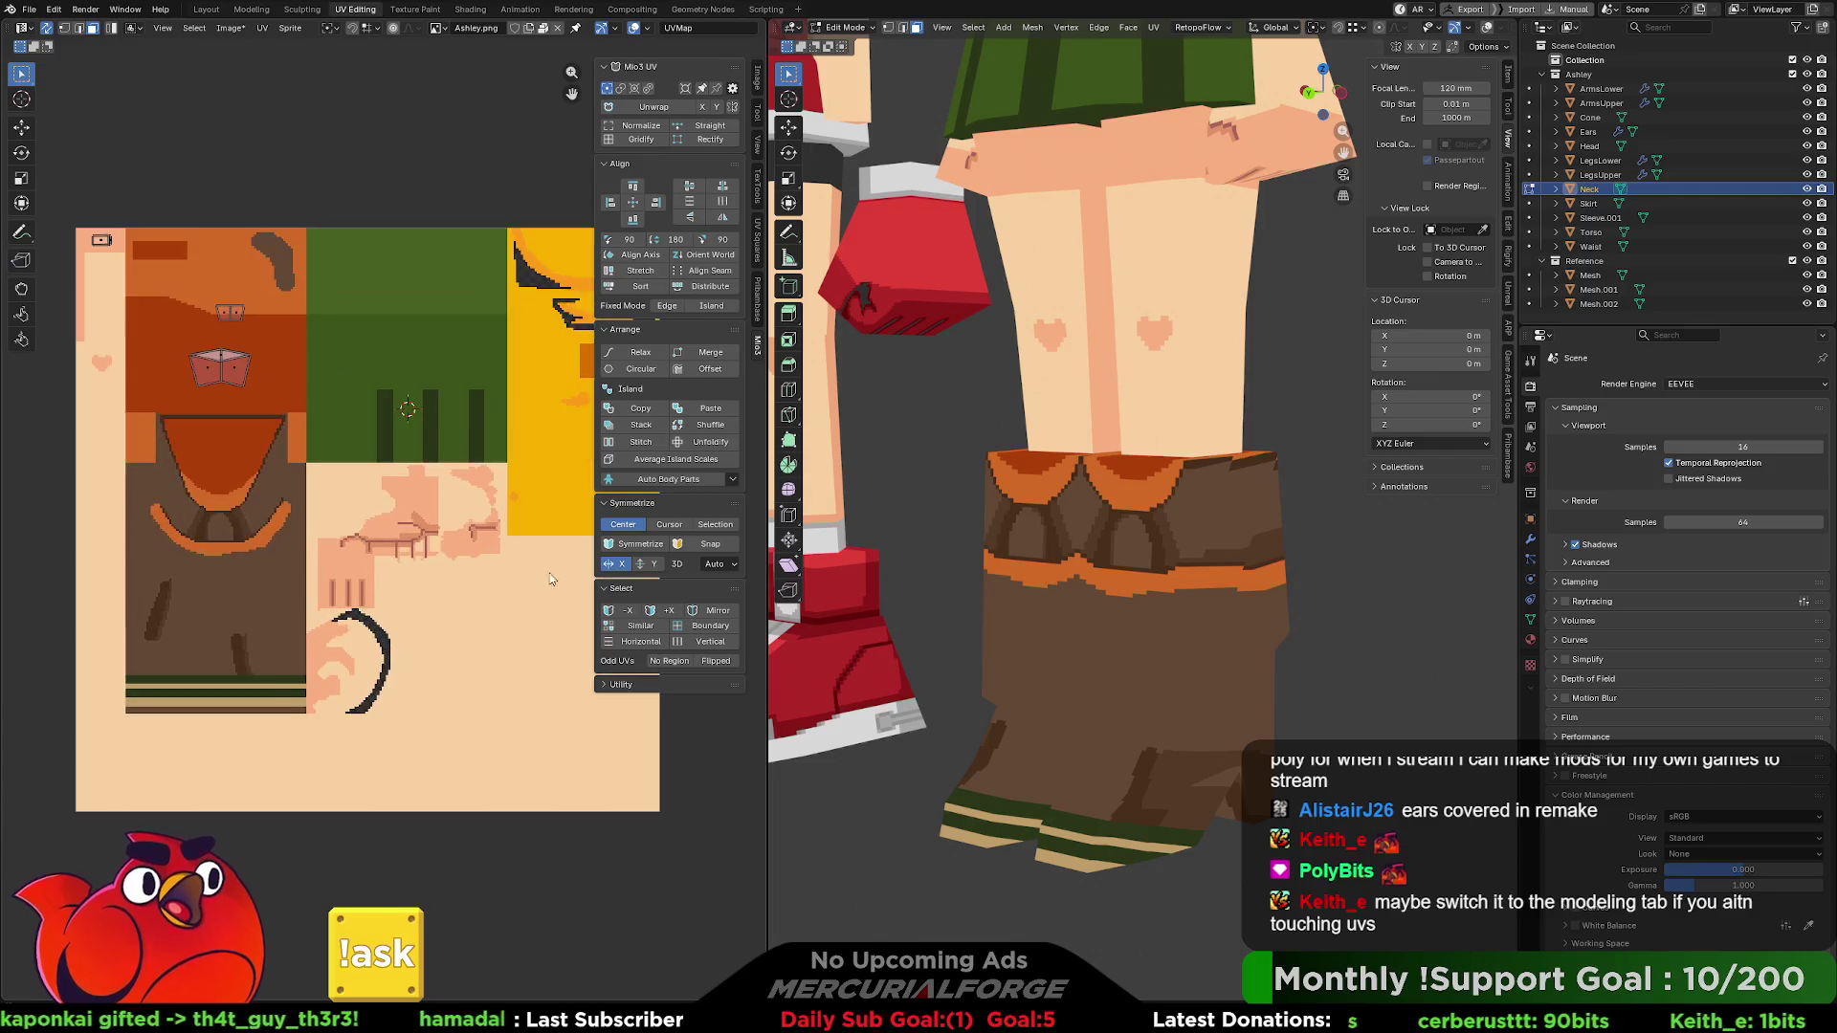
{"action": "middle_click_drag", "start_coordinate": [514, 694], "coordinate": [478, 706]}
{"action": "scroll", "coordinate": [1130, 611], "scroll_direction": "down", "scroll_amount": 1}
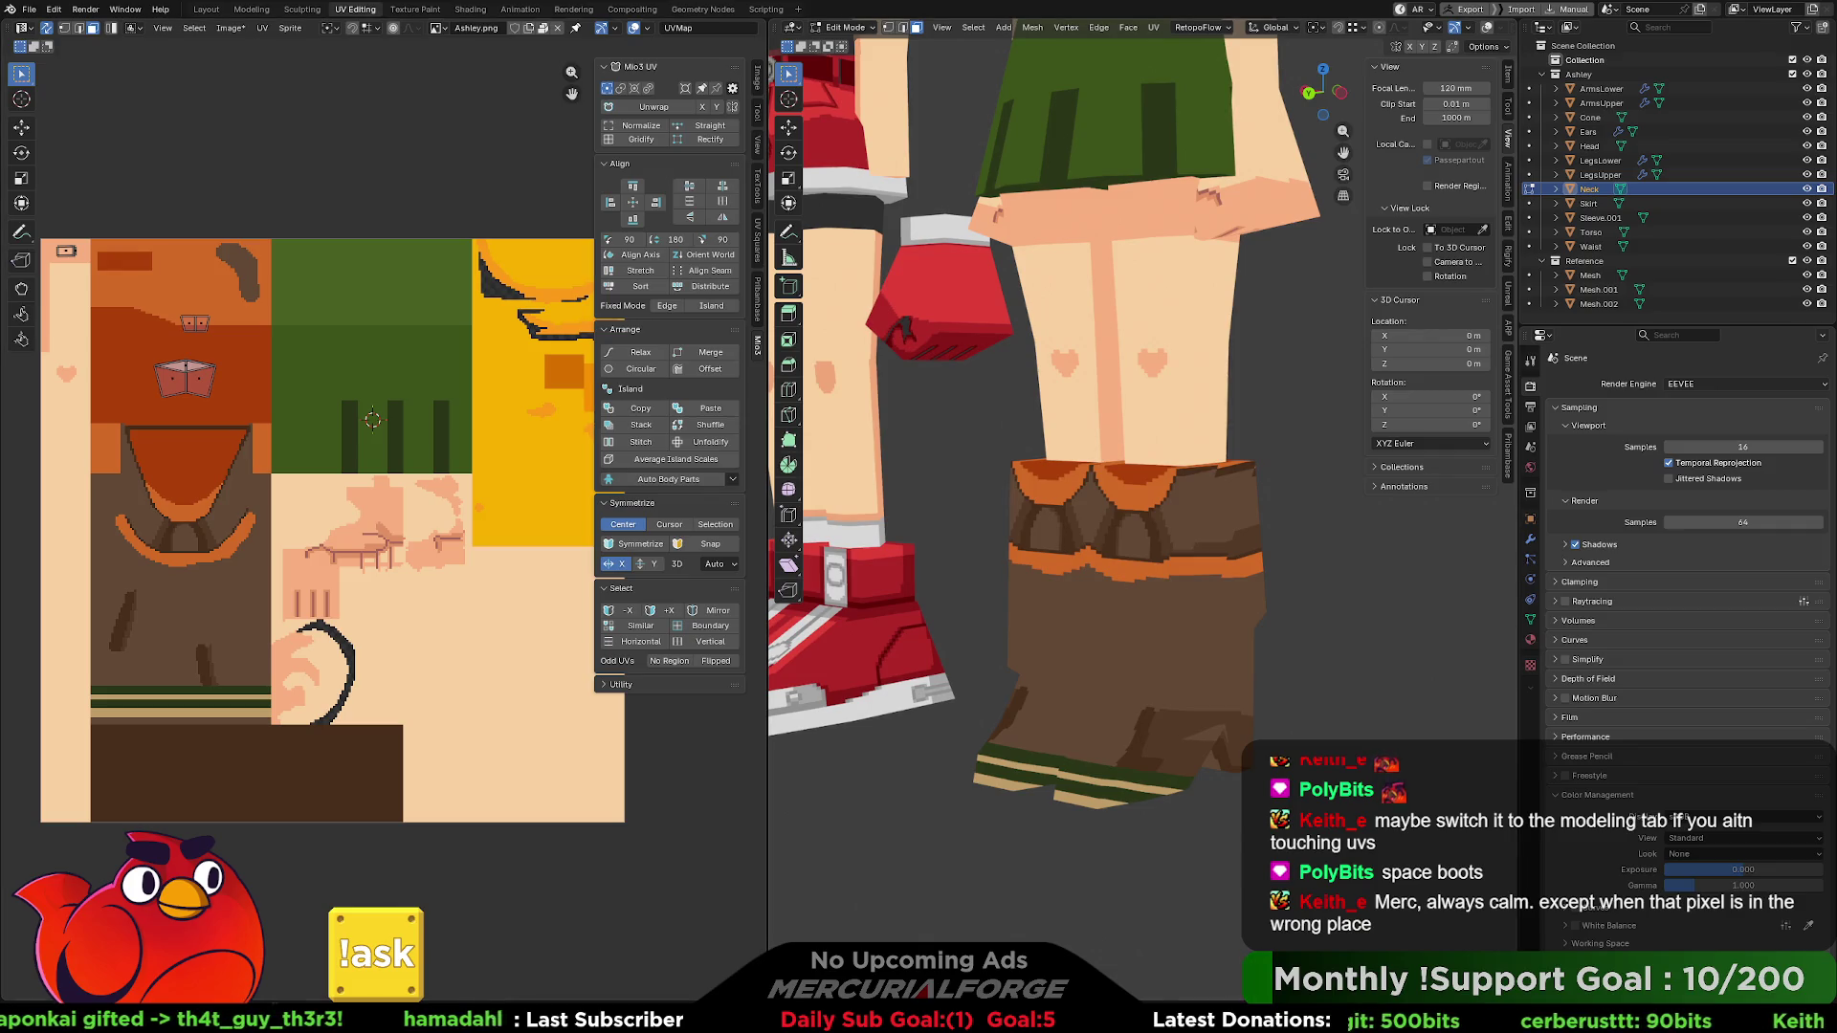
{"action": "key", "text": "Tab"}
{"action": "left_click", "coordinate": [1204, 607]}
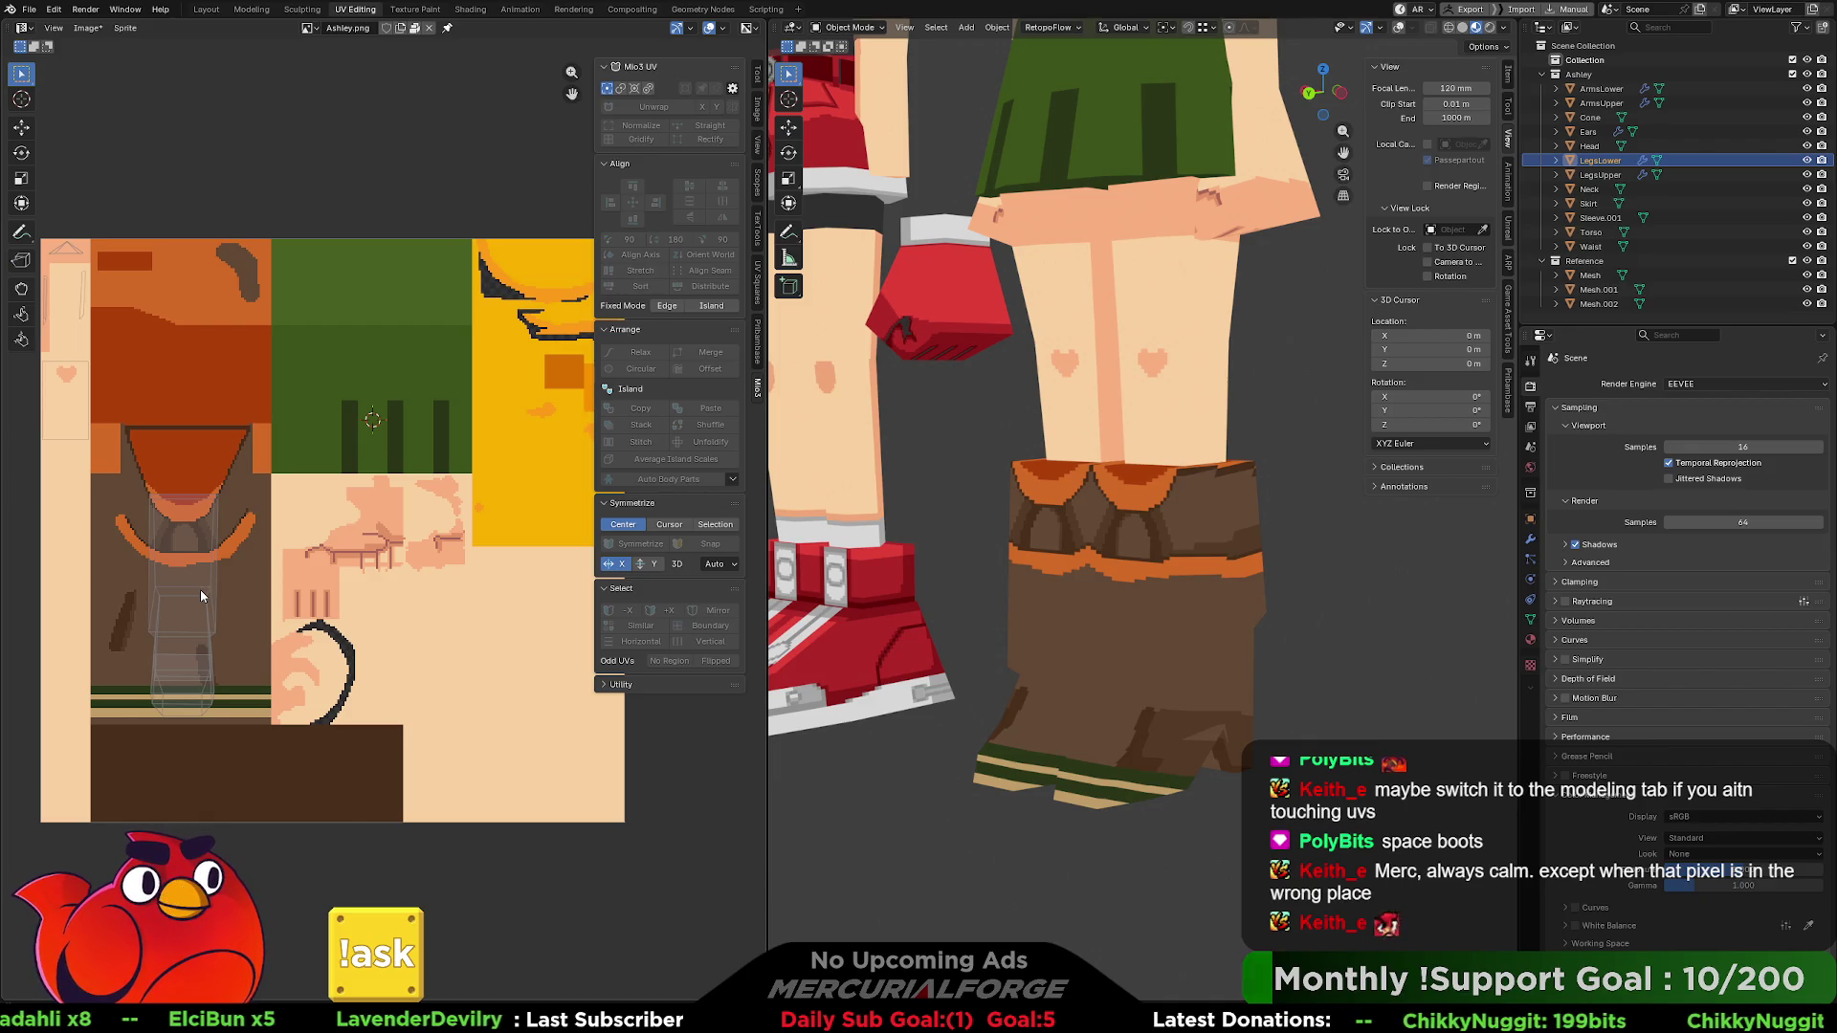
- Select all LegsLower UVs, drag the island onto the plain skin area, then return to Object Mode
{"action": "key", "text": "Tab"}
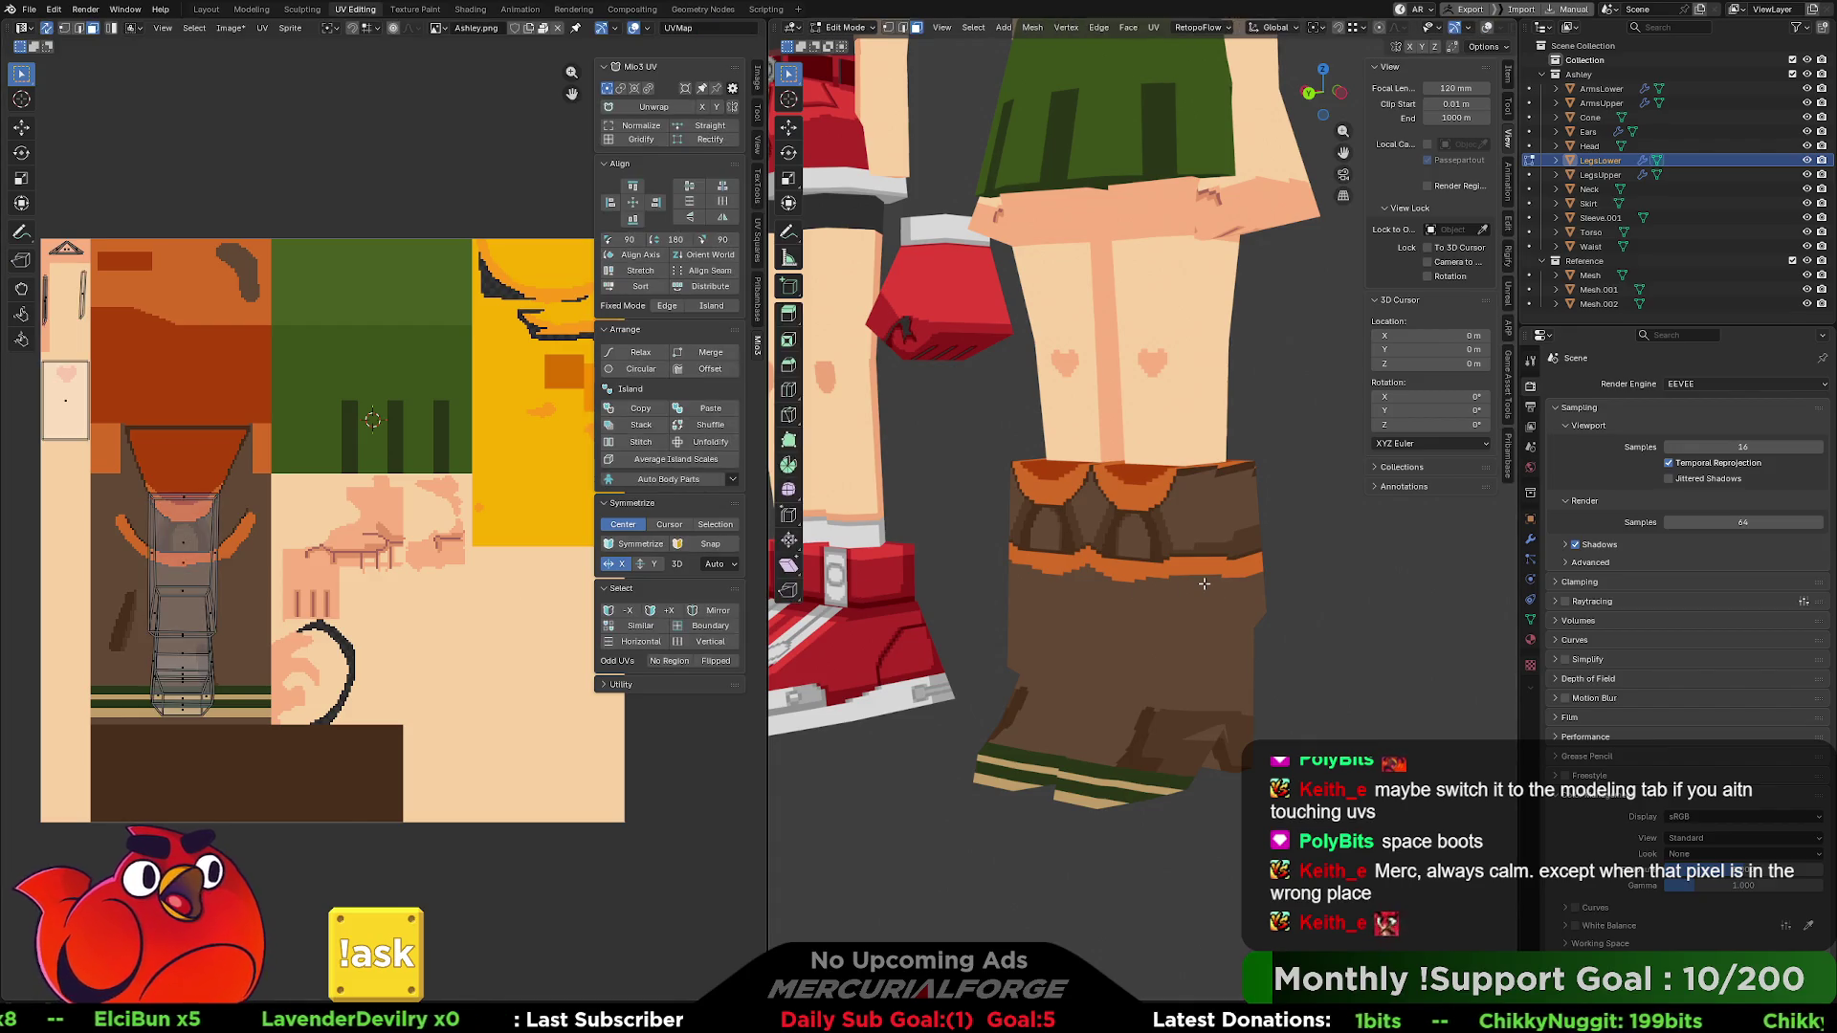
{"action": "key", "text": "a"}
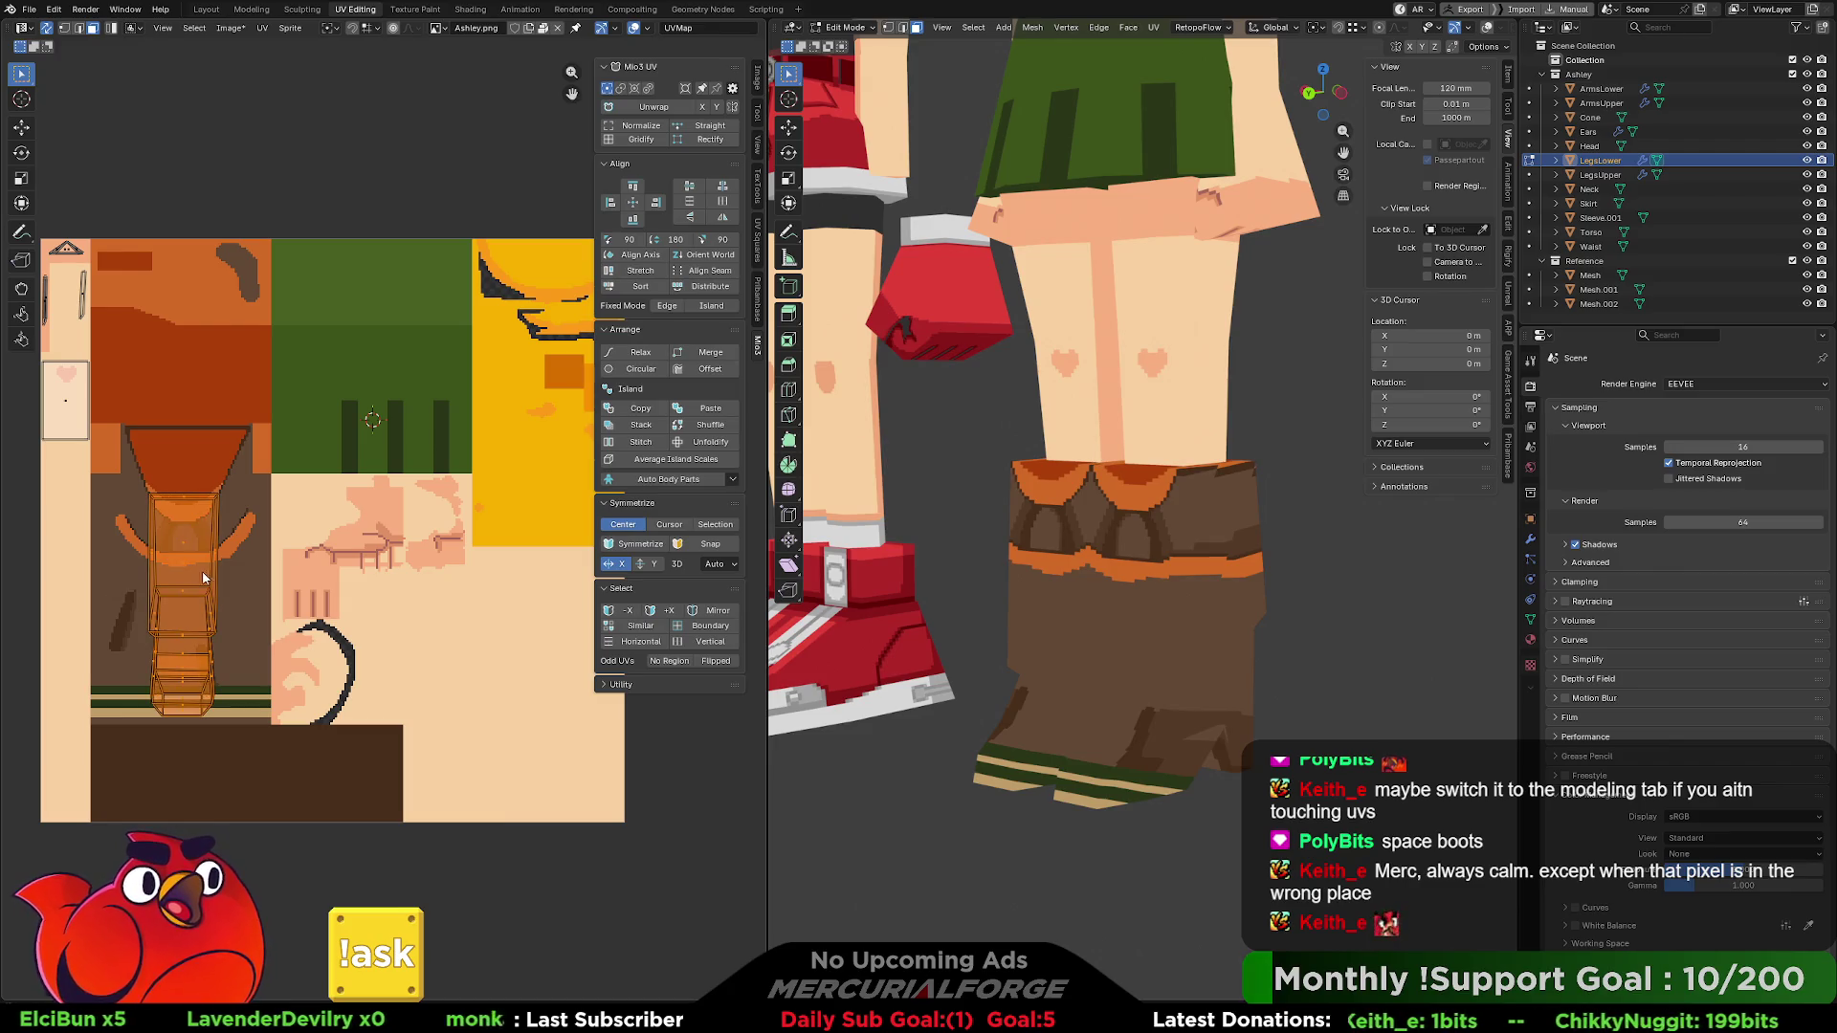
{"action": "key", "text": "g"}
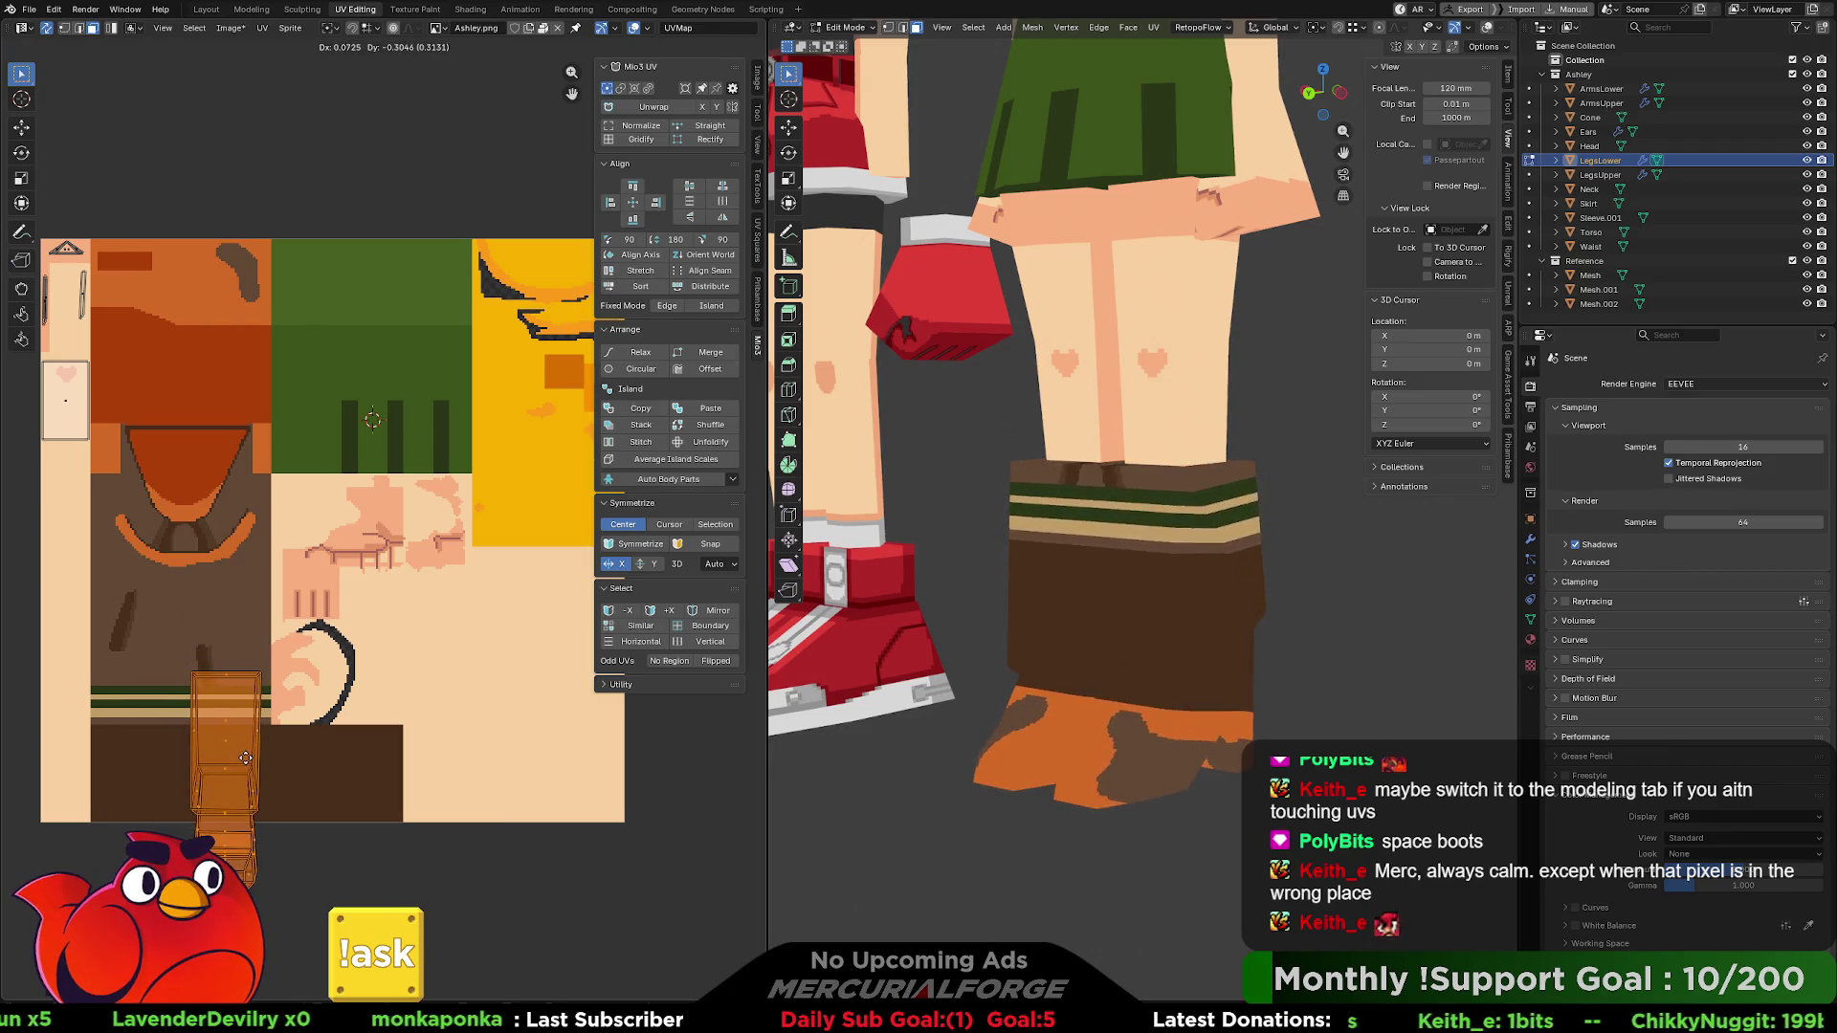
{"action": "left_click", "coordinate": [543, 673]}
{"action": "middle_click_drag", "start_coordinate": [474, 704], "coordinate": [467, 662]}
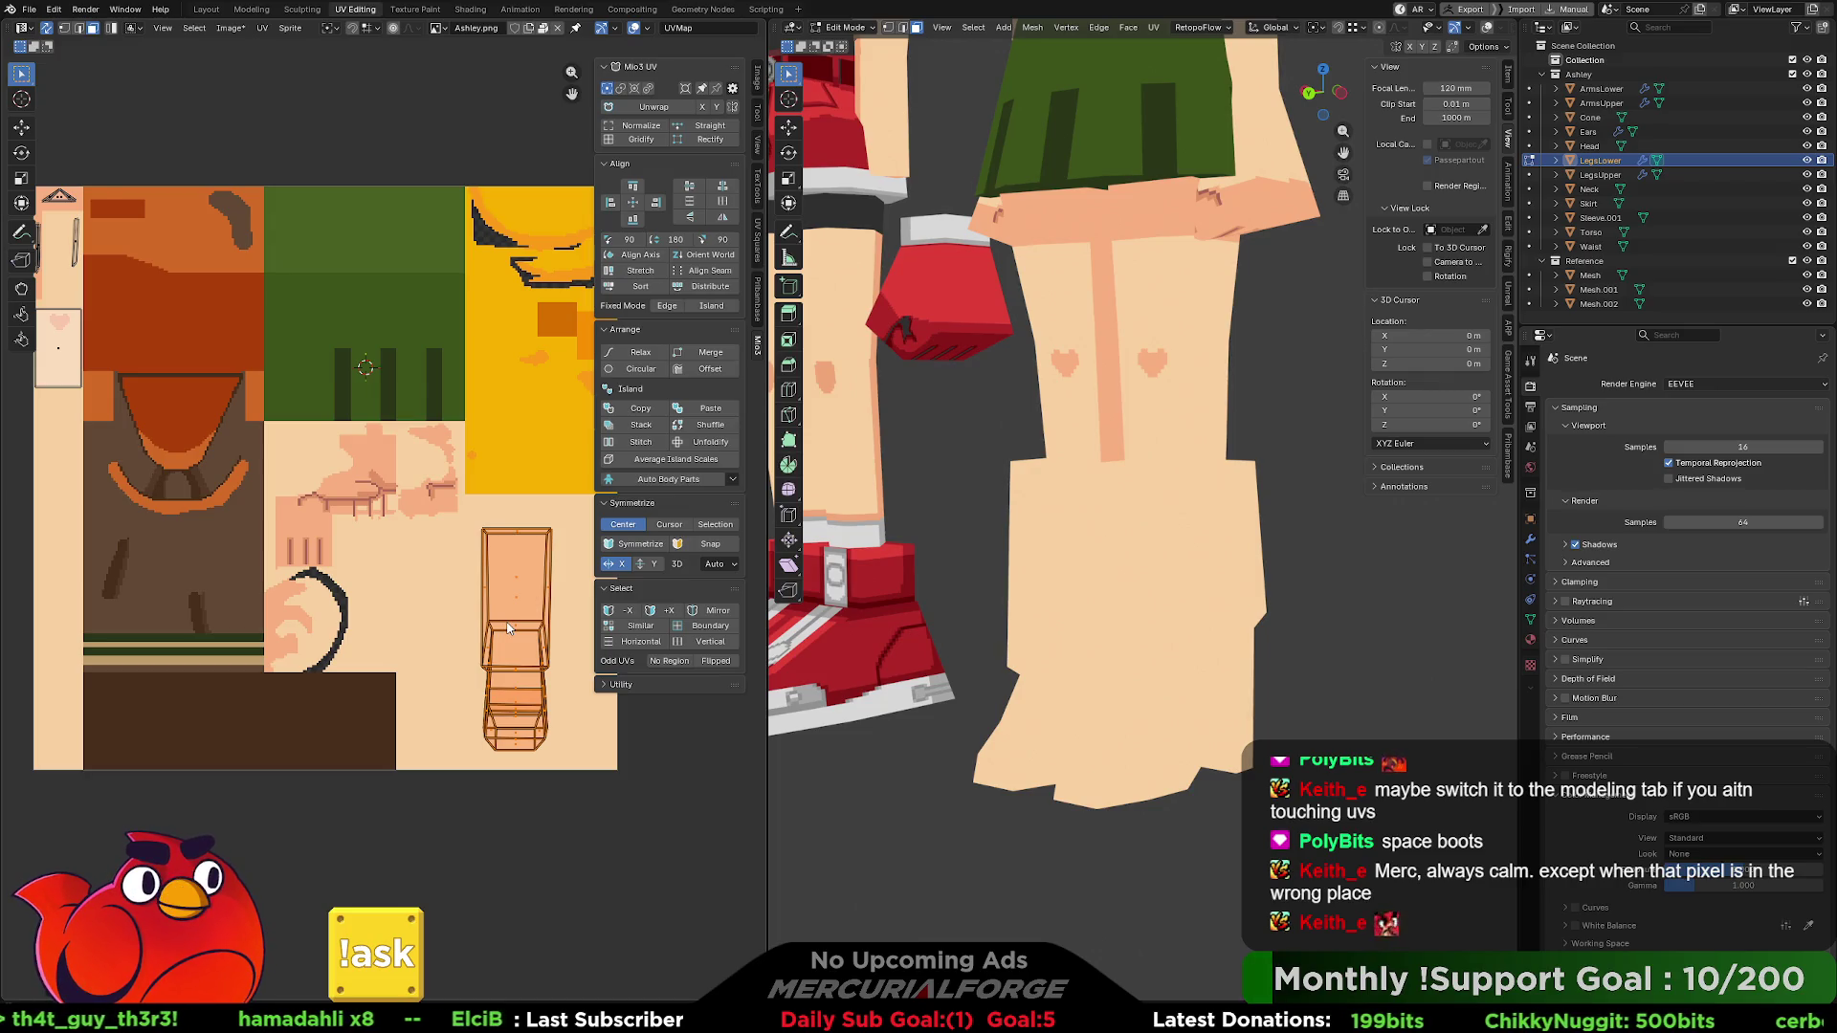
{"action": "mouse_move", "coordinate": [991, 600]}
{"action": "middle_mouse_down"}
{"action": "mouse_move", "coordinate": [1195, 575]}
{"action": "mouse_move", "coordinate": [948, 573]}
{"action": "mouse_move", "coordinate": [1098, 612]}
{"action": "mouse_move", "coordinate": [1164, 597]}
{"action": "mouse_move", "coordinate": [1216, 649]}
{"action": "mouse_move", "coordinate": [1214, 574]}
{"action": "middle_mouse_up"}
{"action": "scroll", "coordinate": [1196, 575], "scroll_direction": "down", "scroll_amount": 3}
{"action": "scroll", "coordinate": [995, 584], "scroll_direction": "up", "scroll_amount": 5}
{"action": "mouse_move", "coordinate": [1049, 574]}
{"action": "middle_mouse_down"}
{"action": "mouse_move", "coordinate": [1115, 601]}
{"action": "mouse_move", "coordinate": [1096, 594]}
{"action": "mouse_move", "coordinate": [1115, 545]}
{"action": "middle_mouse_up"}
{"action": "scroll", "coordinate": [1082, 581], "scroll_direction": "up", "scroll_amount": 2}
{"action": "key", "text": "Tab"}
{"action": "key", "text": "Tab"}
- Turn on mesh overlays and select five neighbouring lower-leg faces
{"action": "left_click", "coordinate": [1484, 29]}
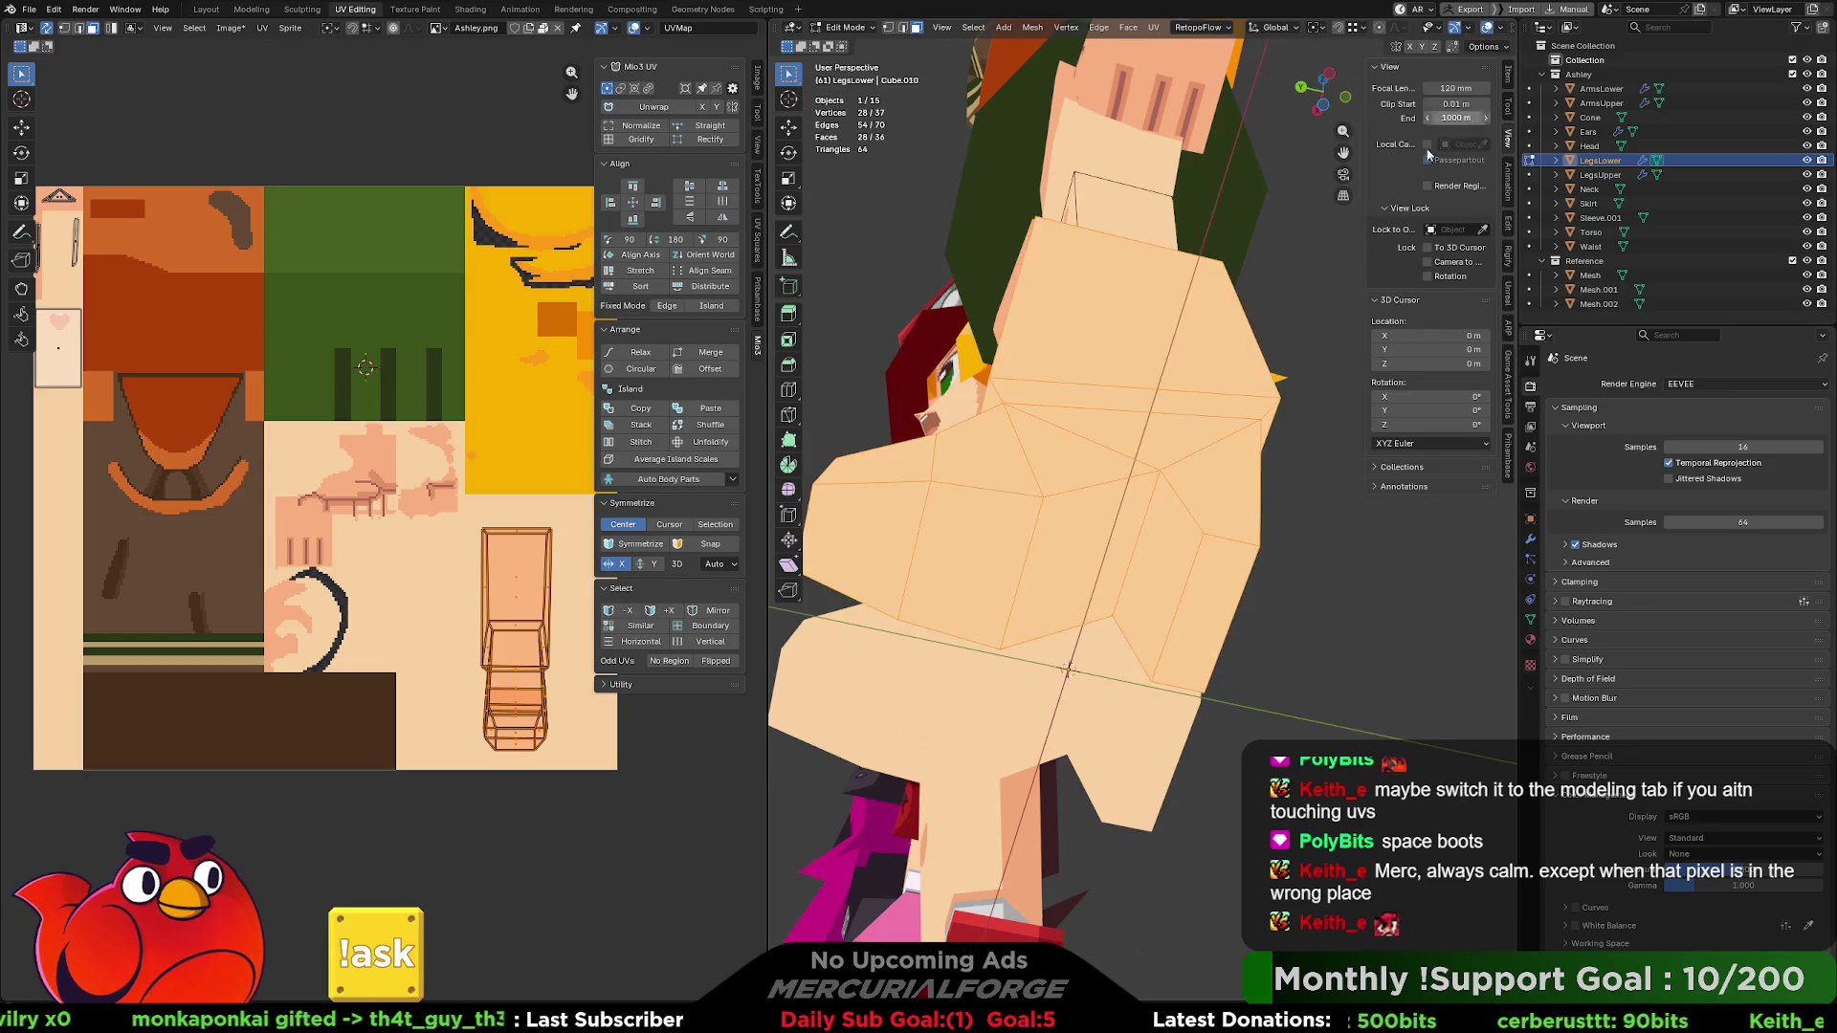
{"action": "left_click", "coordinate": [1207, 612]}
{"action": "left_click", "coordinate": [1162, 574], "text": "shift"}
{"action": "left_click", "coordinate": [1082, 565], "text": "shift"}
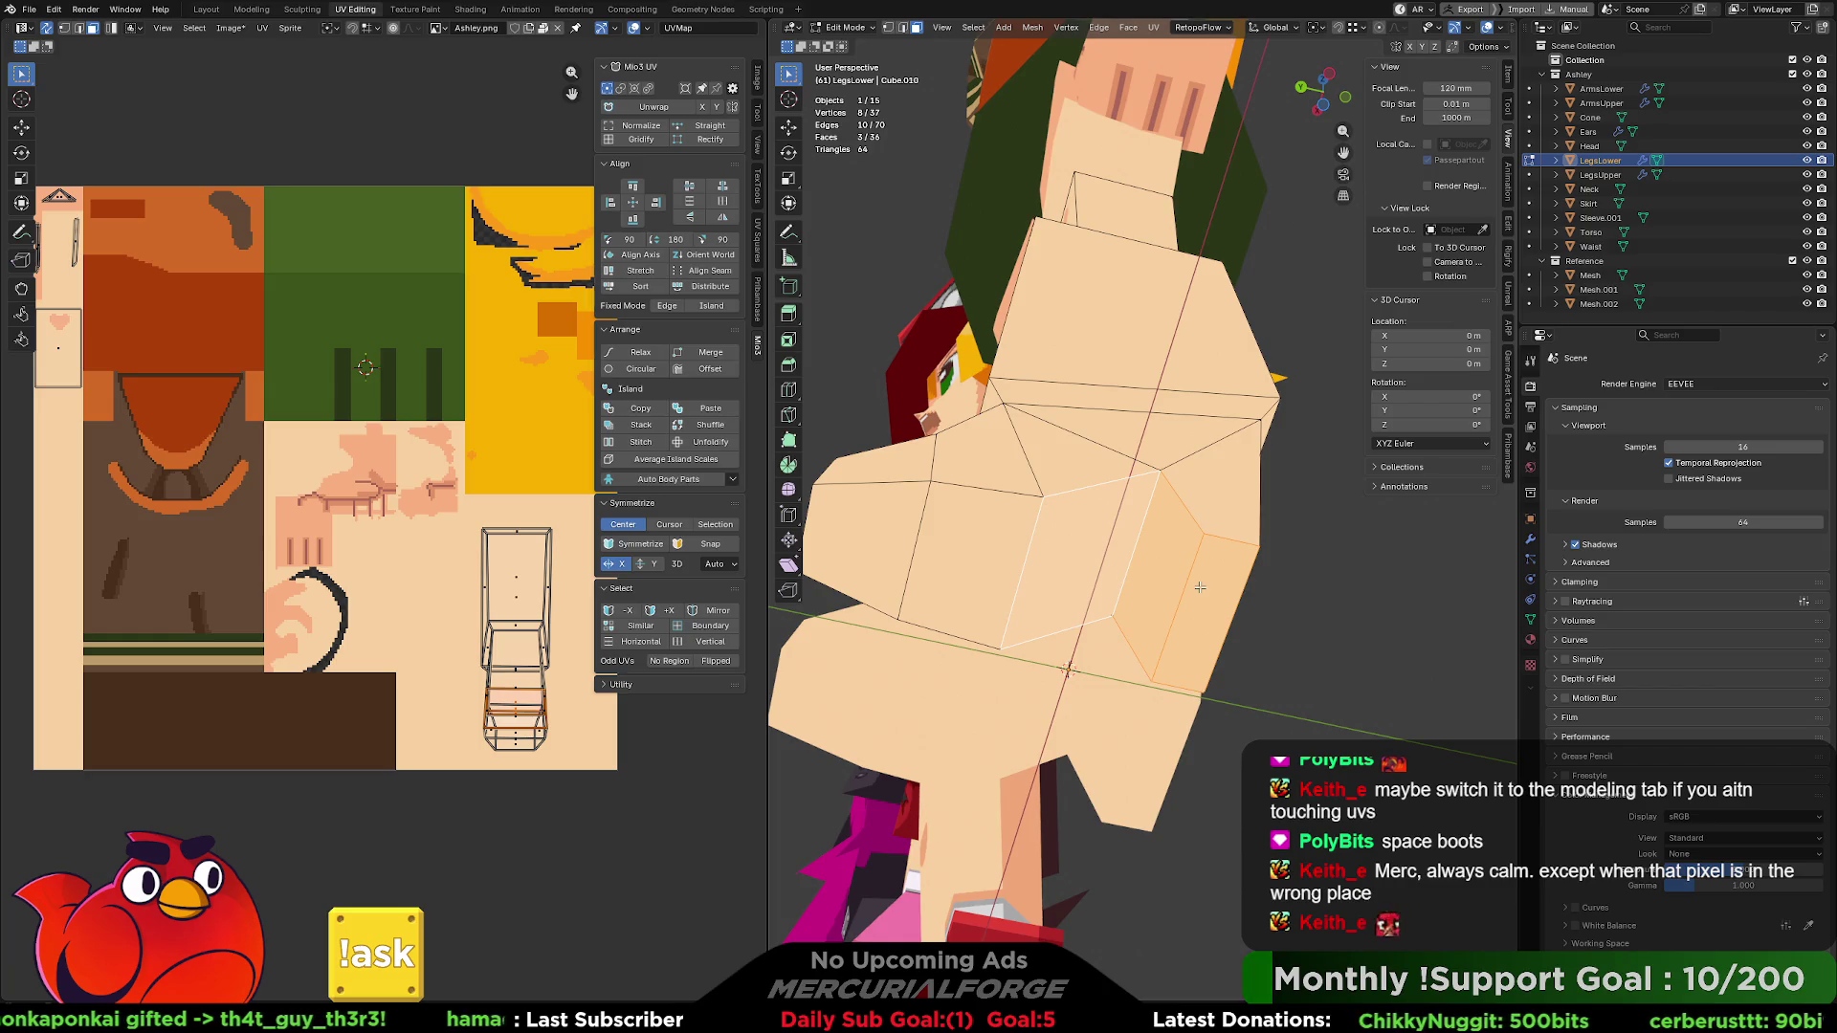
{"action": "left_click", "coordinate": [977, 567], "text": "shift"}
{"action": "left_click", "coordinate": [889, 545], "text": "shift"}
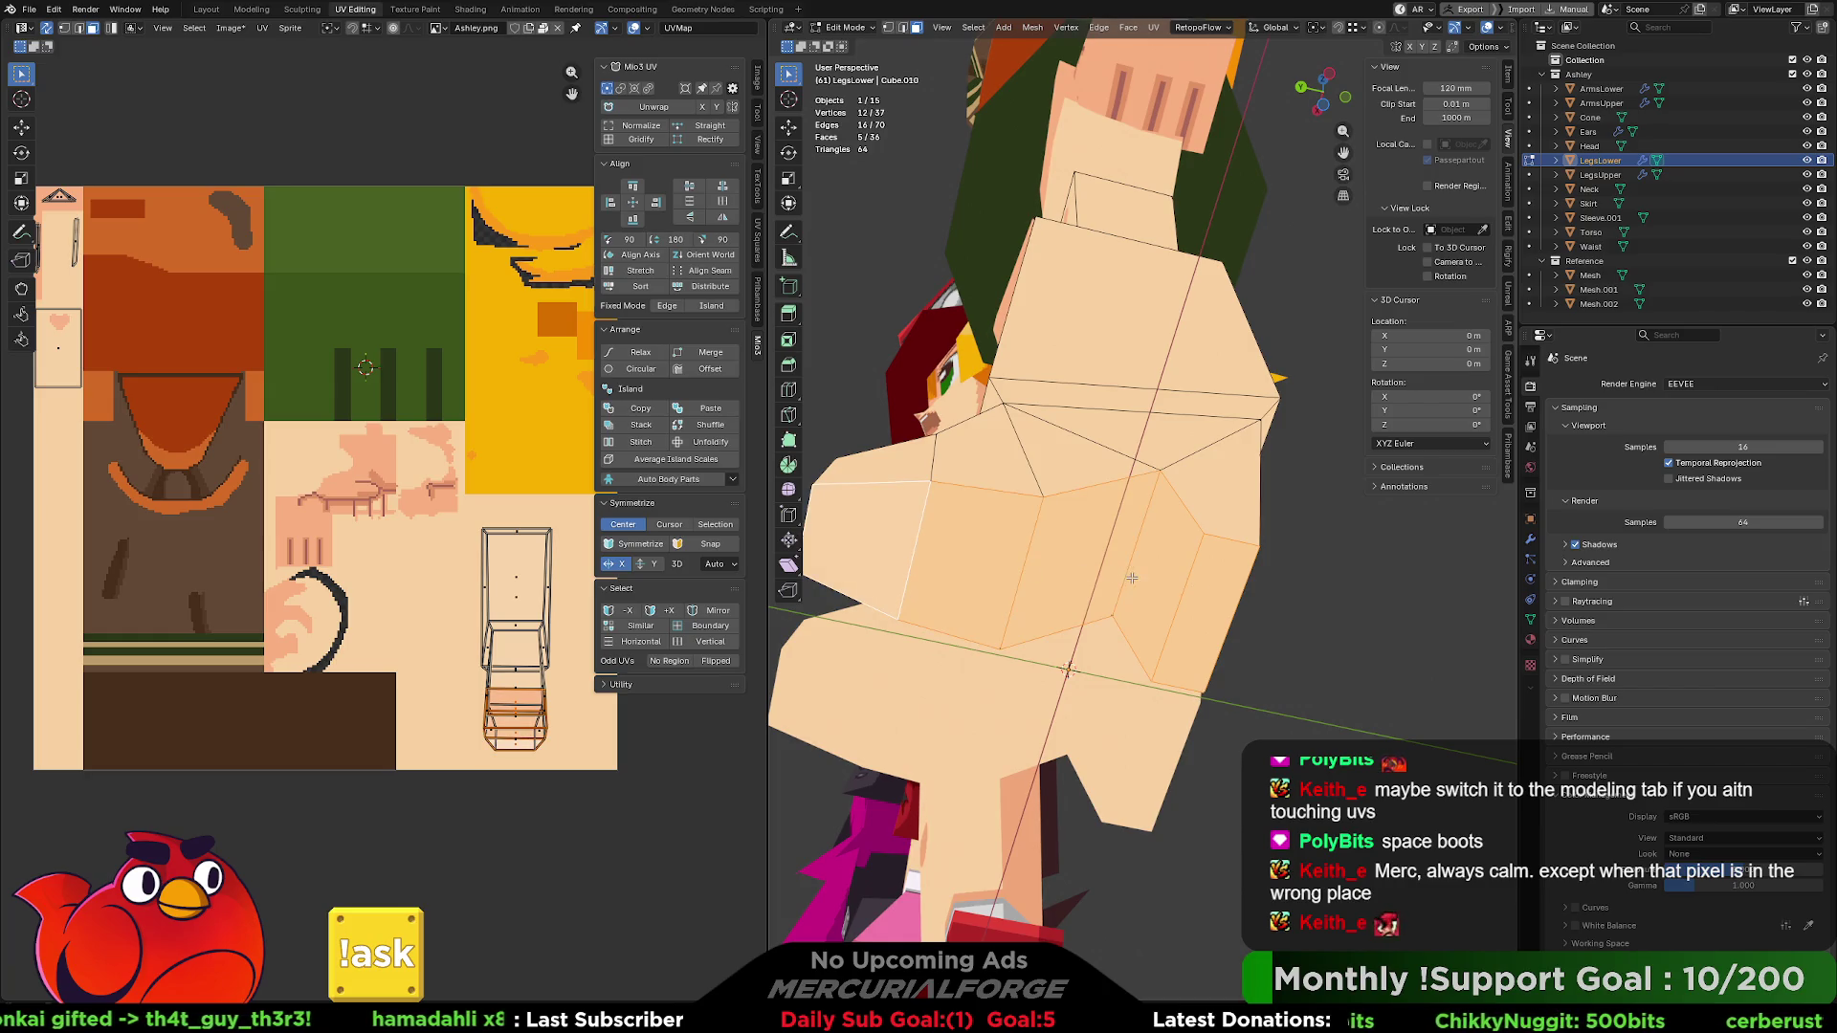
- Project the leg faces from view, straighten the island into a strip, rotate and shift it right
{"action": "key", "text": "u"}
{"action": "left_click", "coordinate": [1019, 780]}
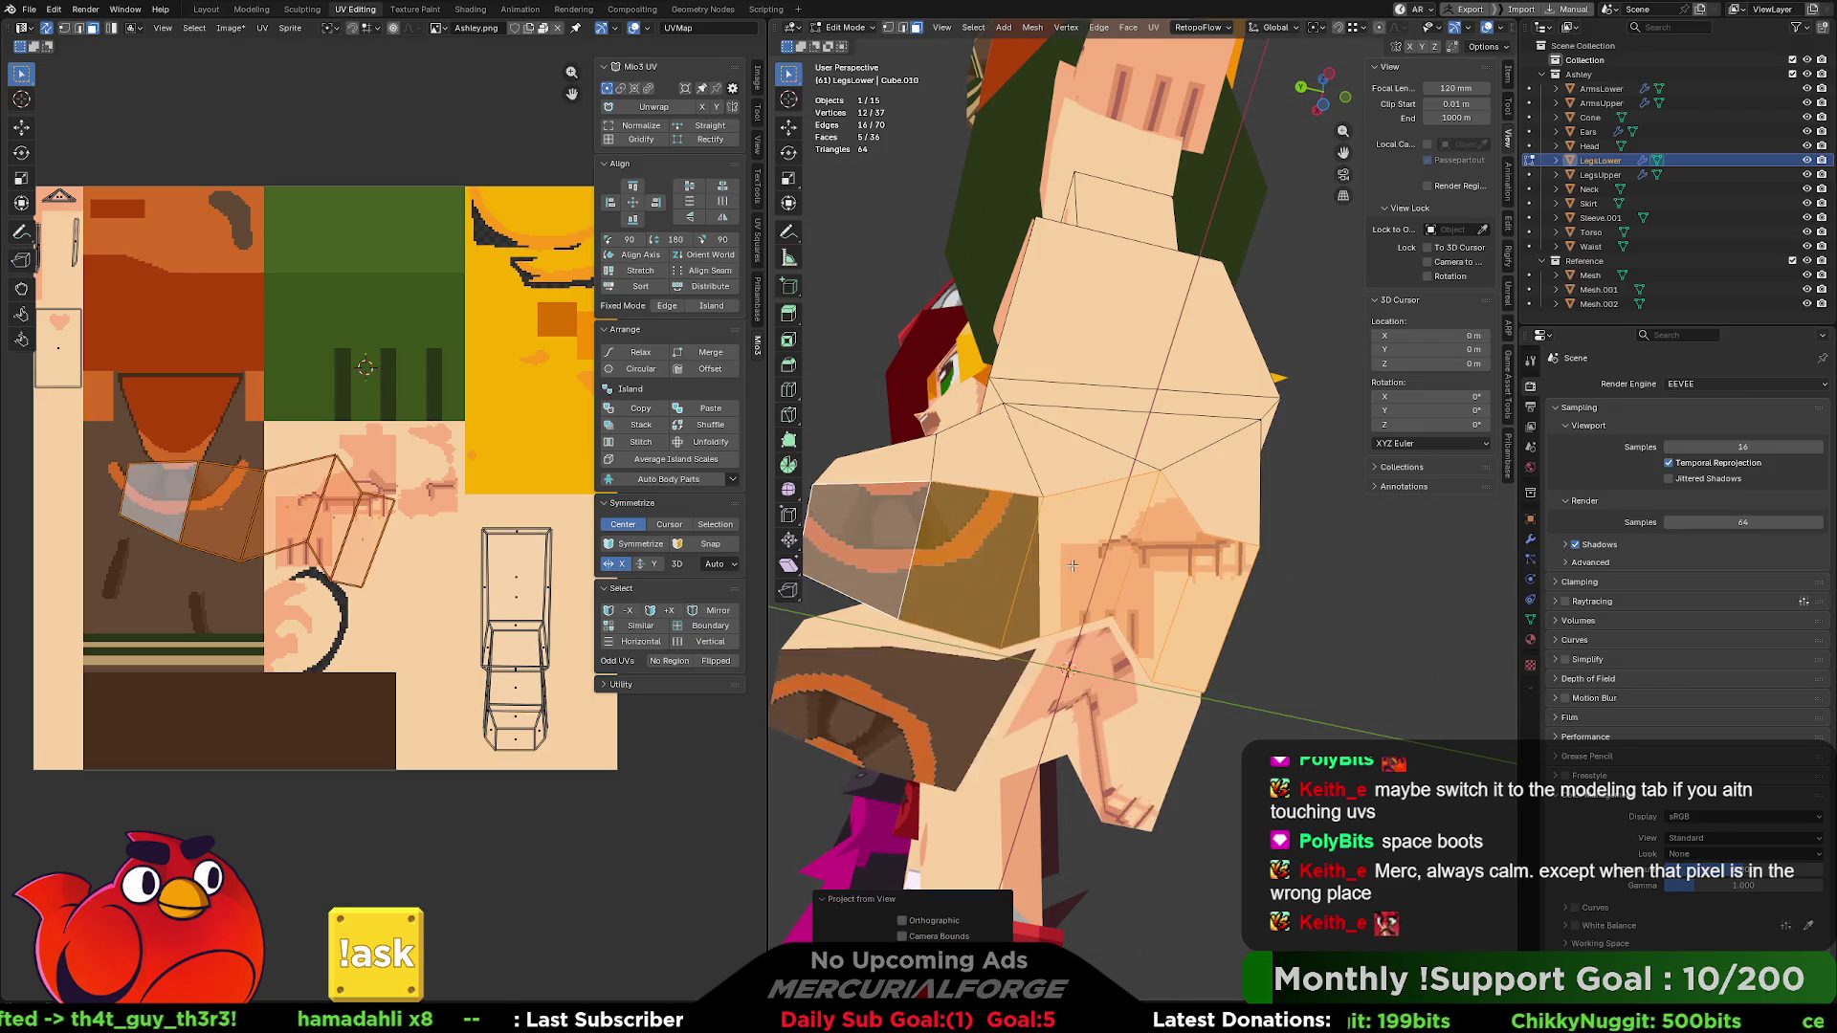
{"action": "left_click", "coordinate": [647, 107]}
{"action": "key", "text": "r"}
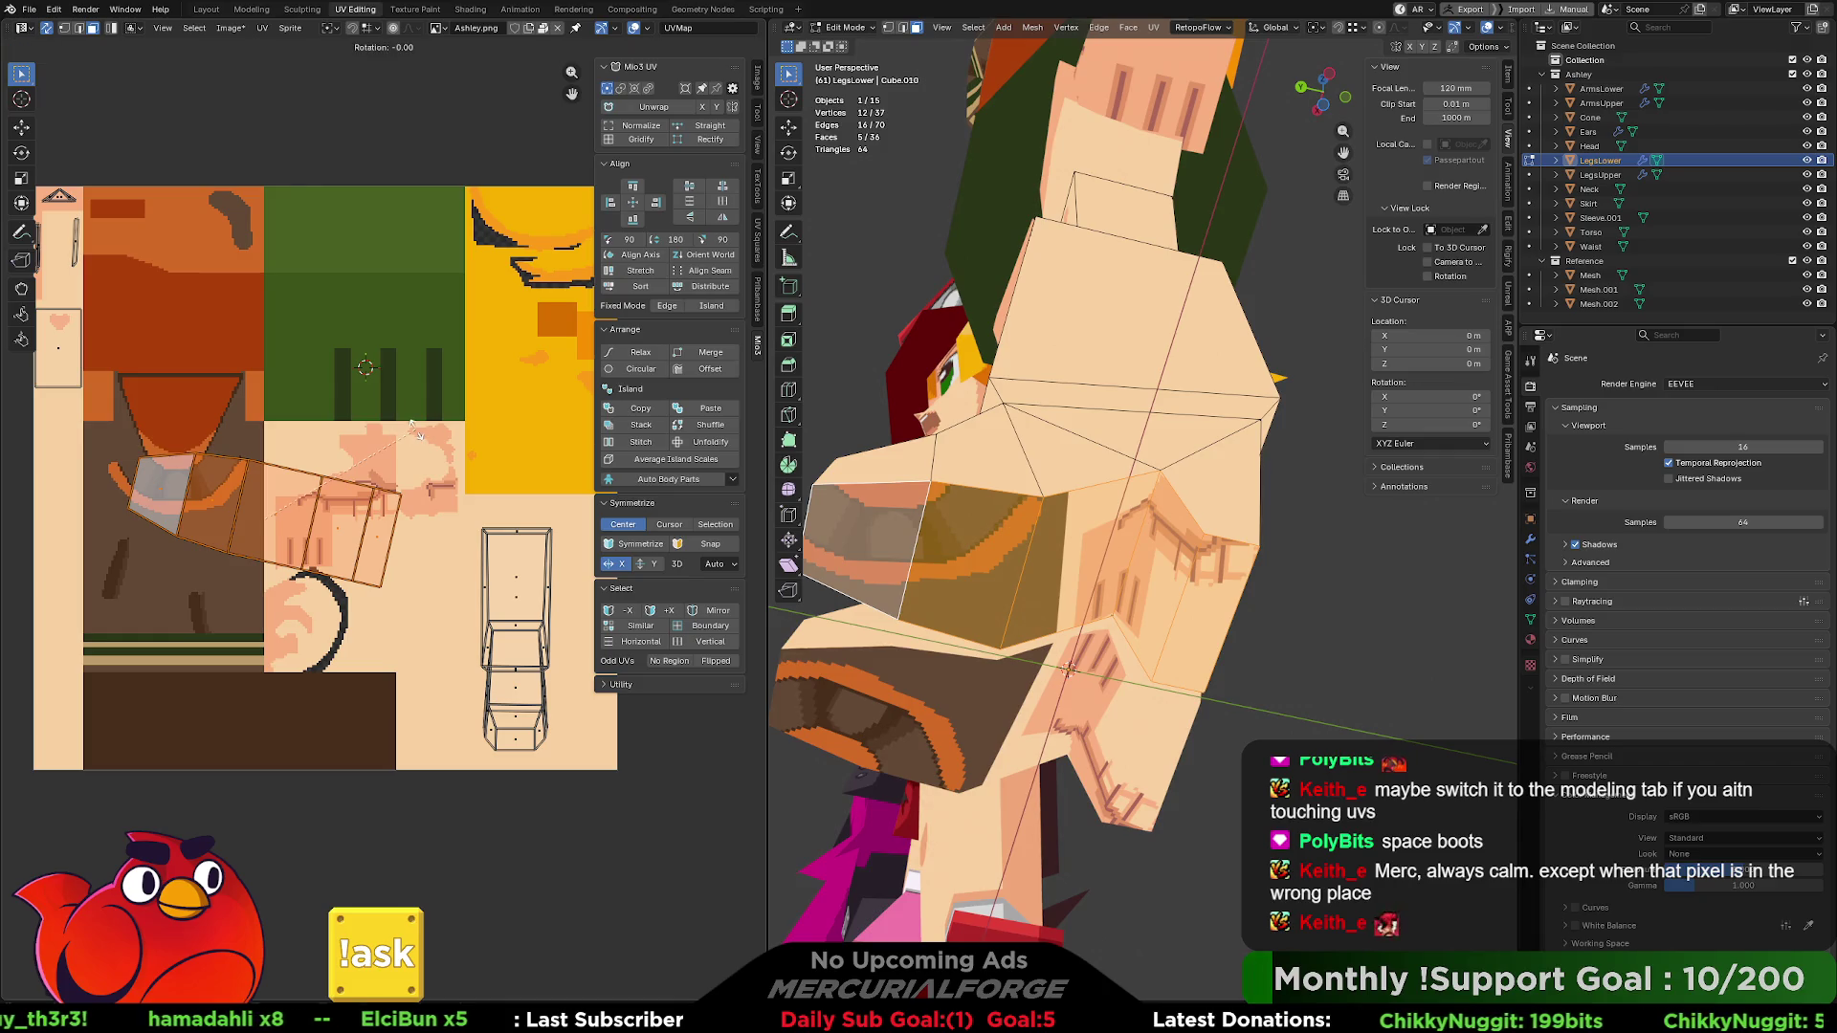
{"action": "left_click", "coordinate": [359, 615]}
{"action": "key", "text": "g"}
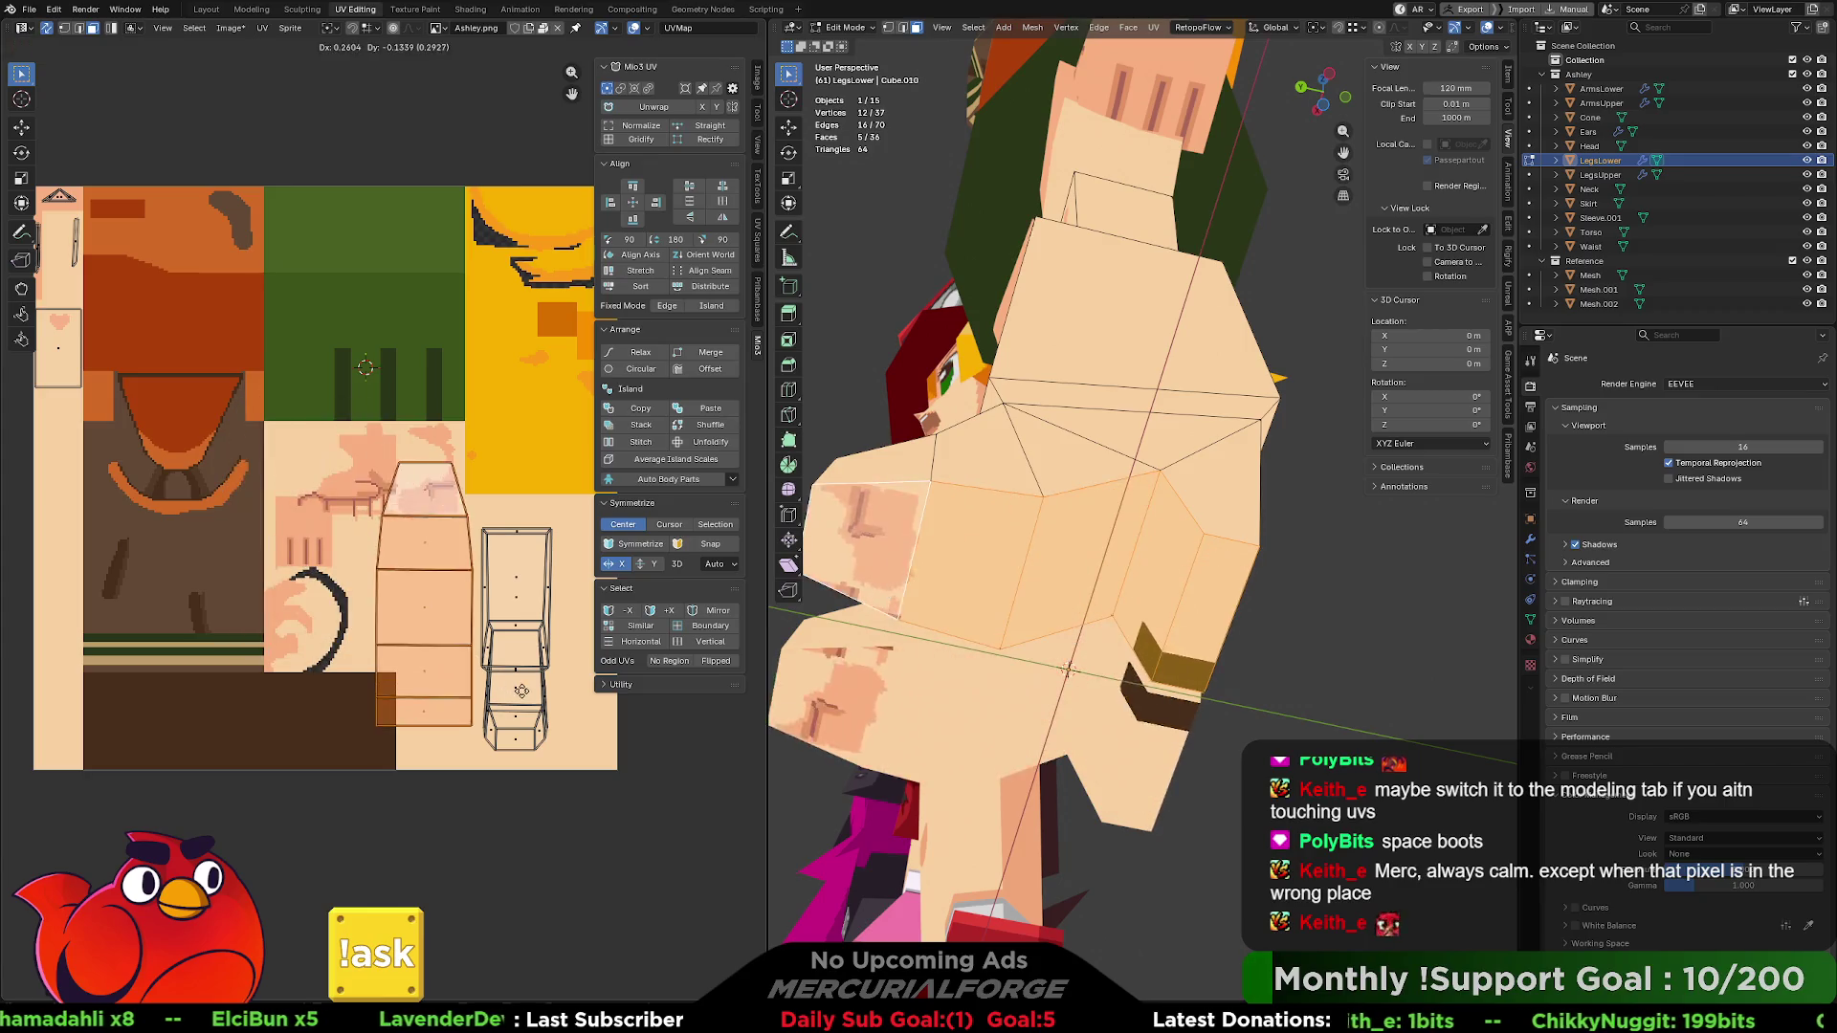
{"action": "left_click", "coordinate": [543, 735]}
- Shrink the leg island, nudge it down-right, and rescale its width along the X axis
{"action": "key", "text": "g"}
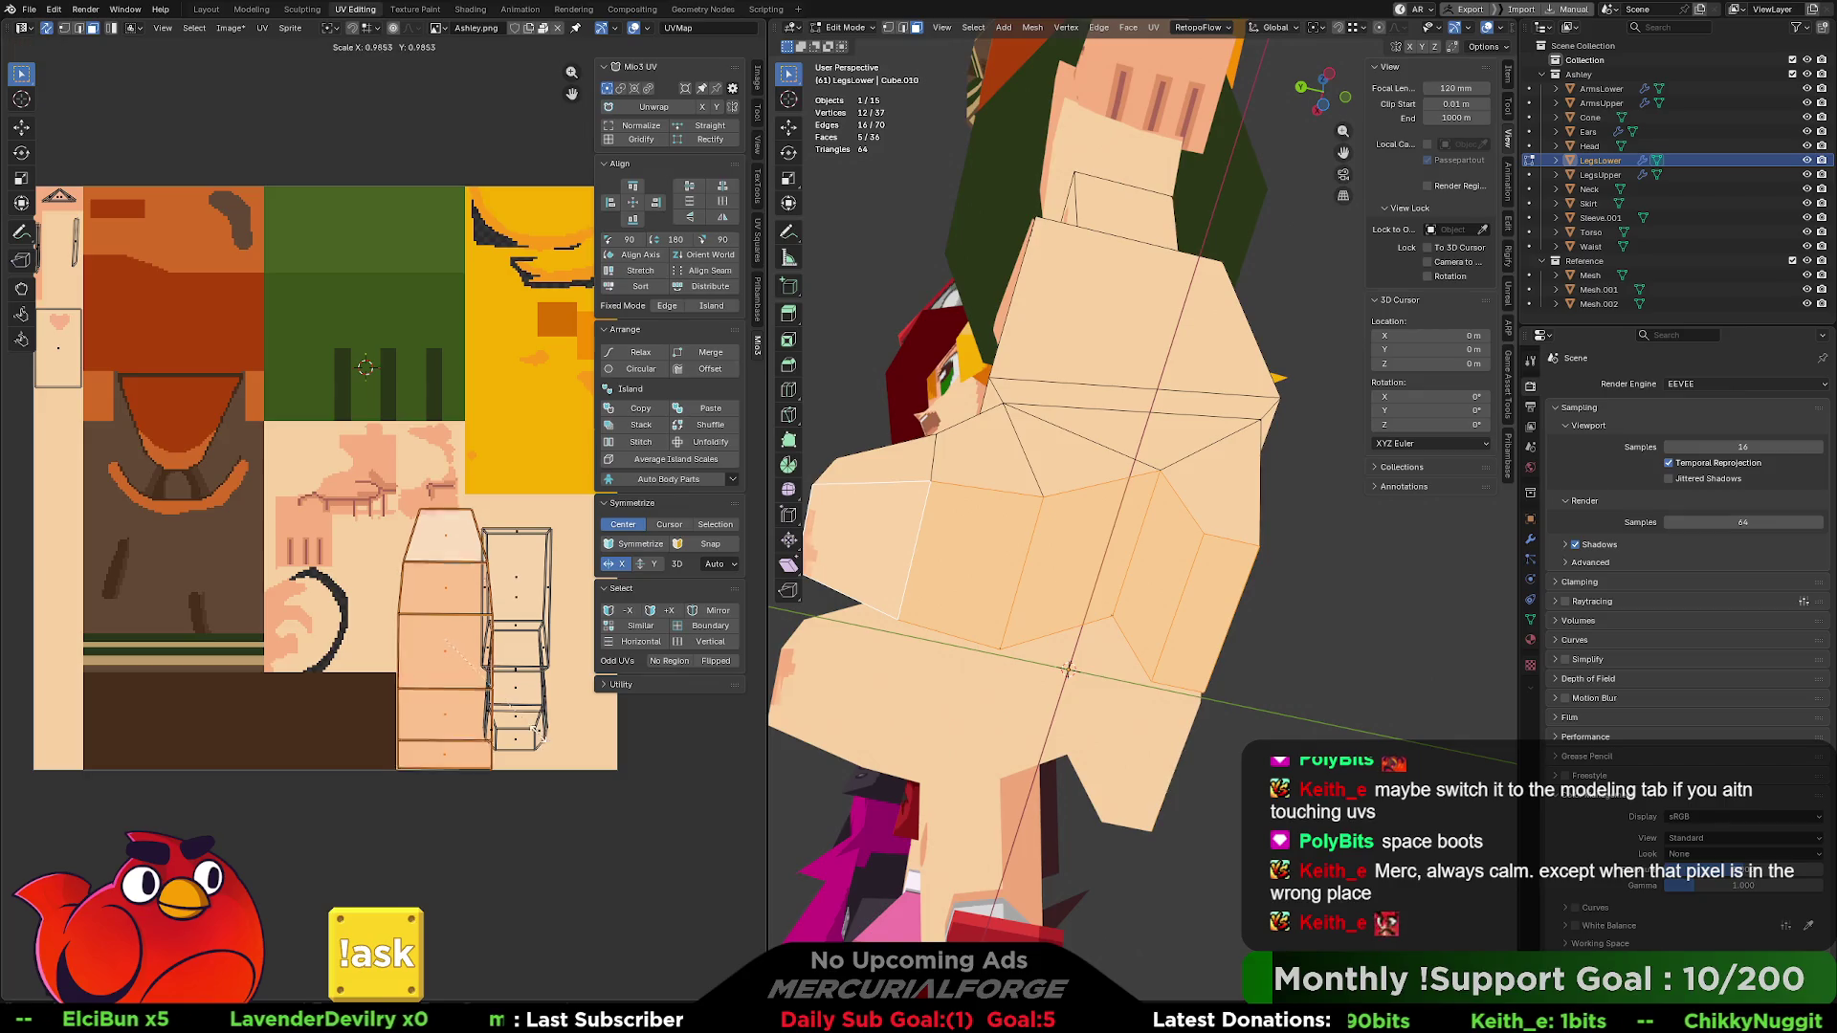
{"action": "key", "text": "s"}
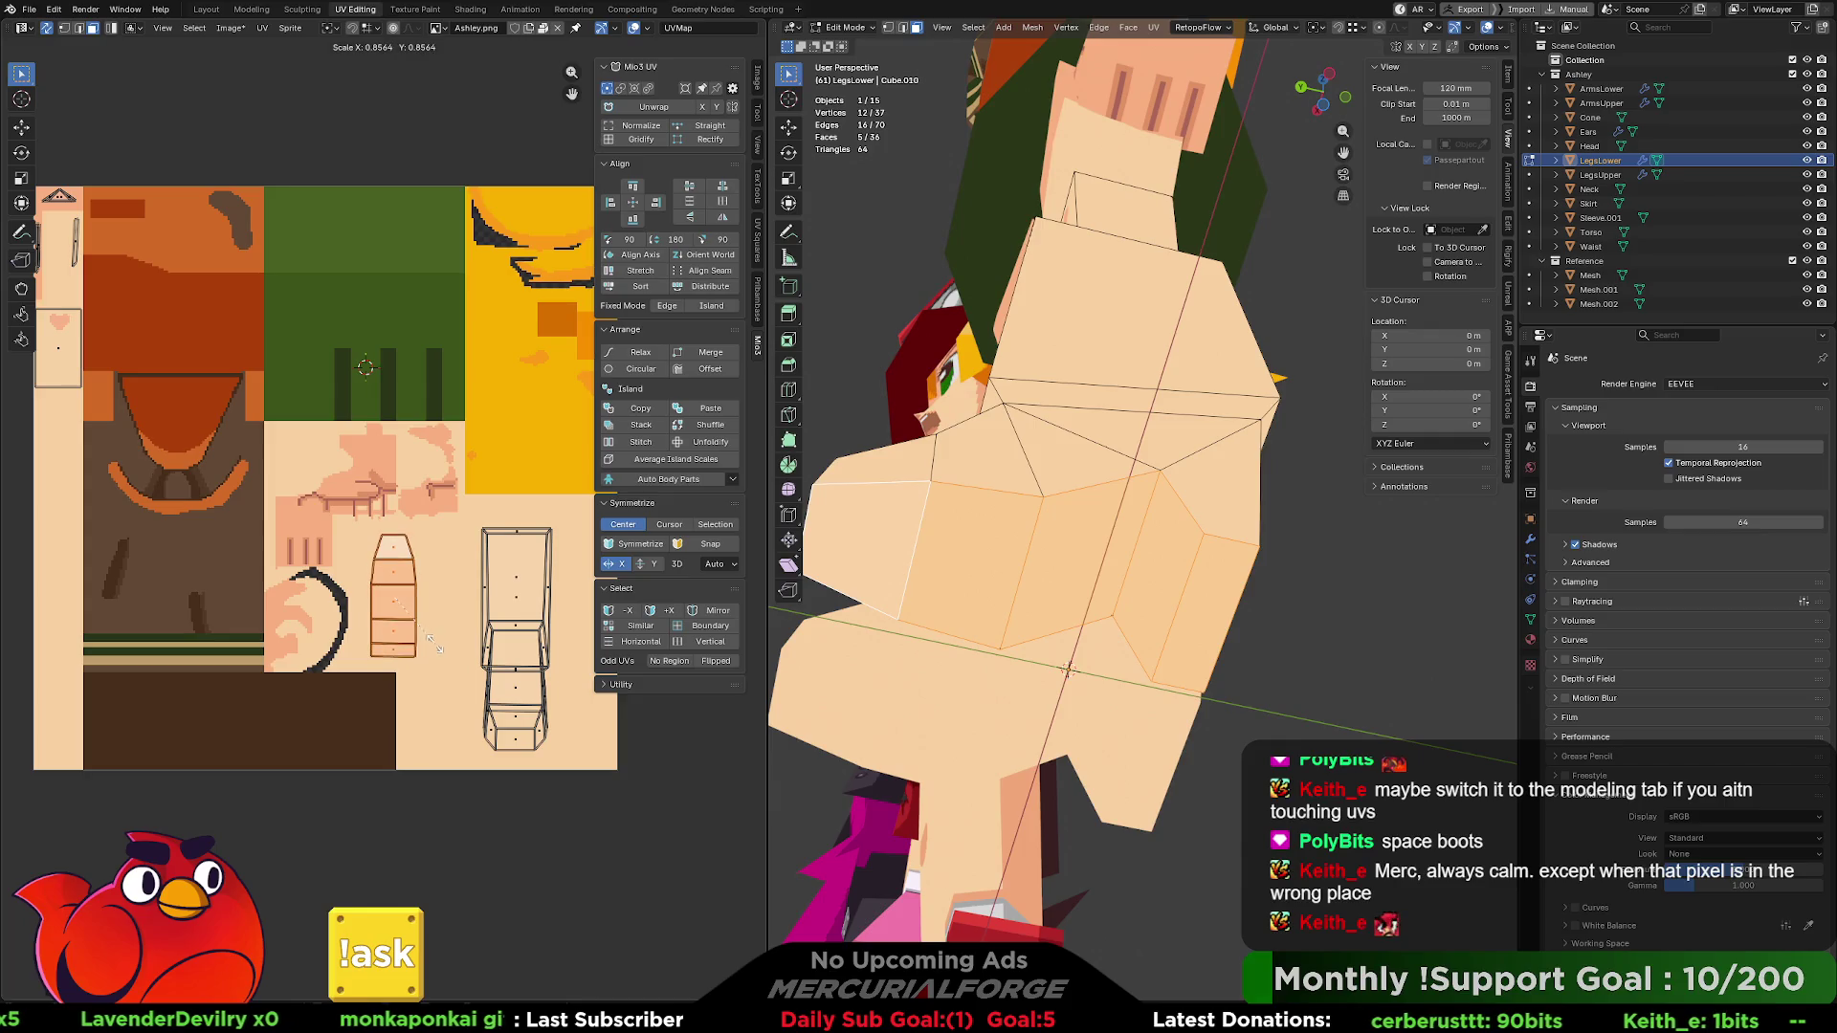
{"action": "left_click", "coordinate": [432, 649]}
{"action": "key", "text": "g"}
{"action": "left_click", "coordinate": [445, 656]}
{"action": "key", "text": "s"}
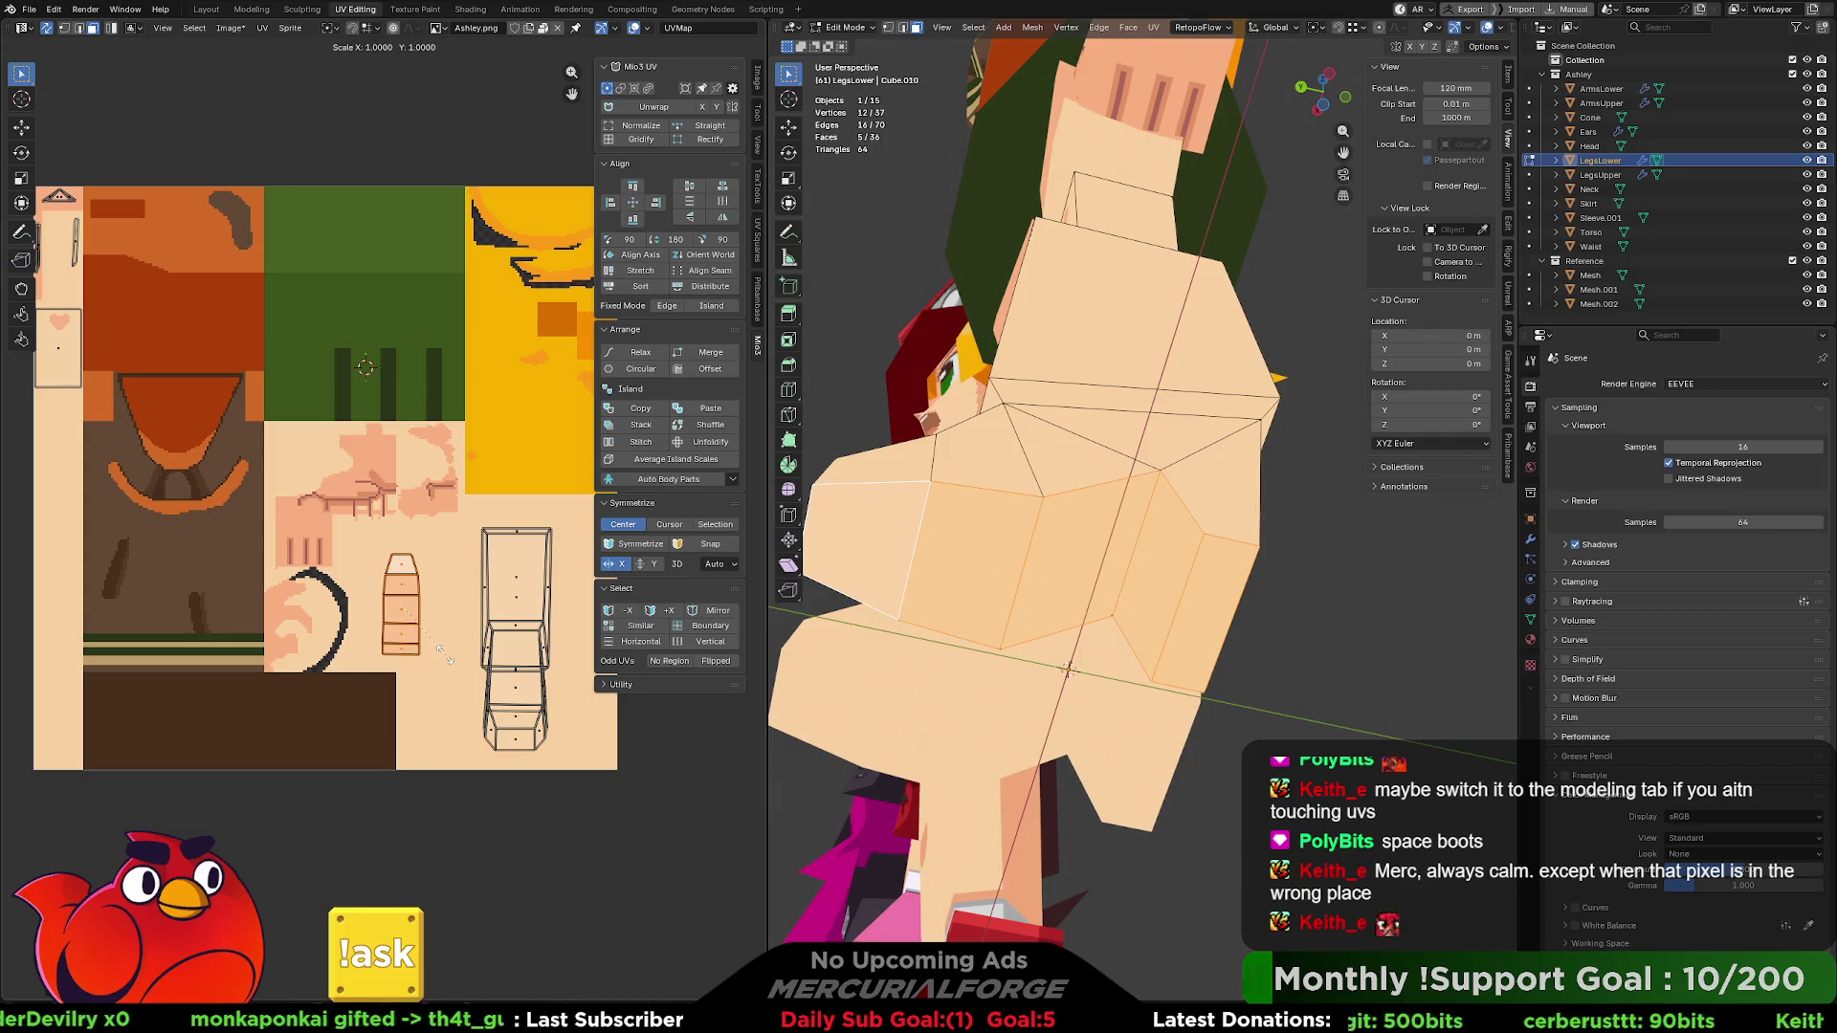
{"action": "key", "text": "x"}
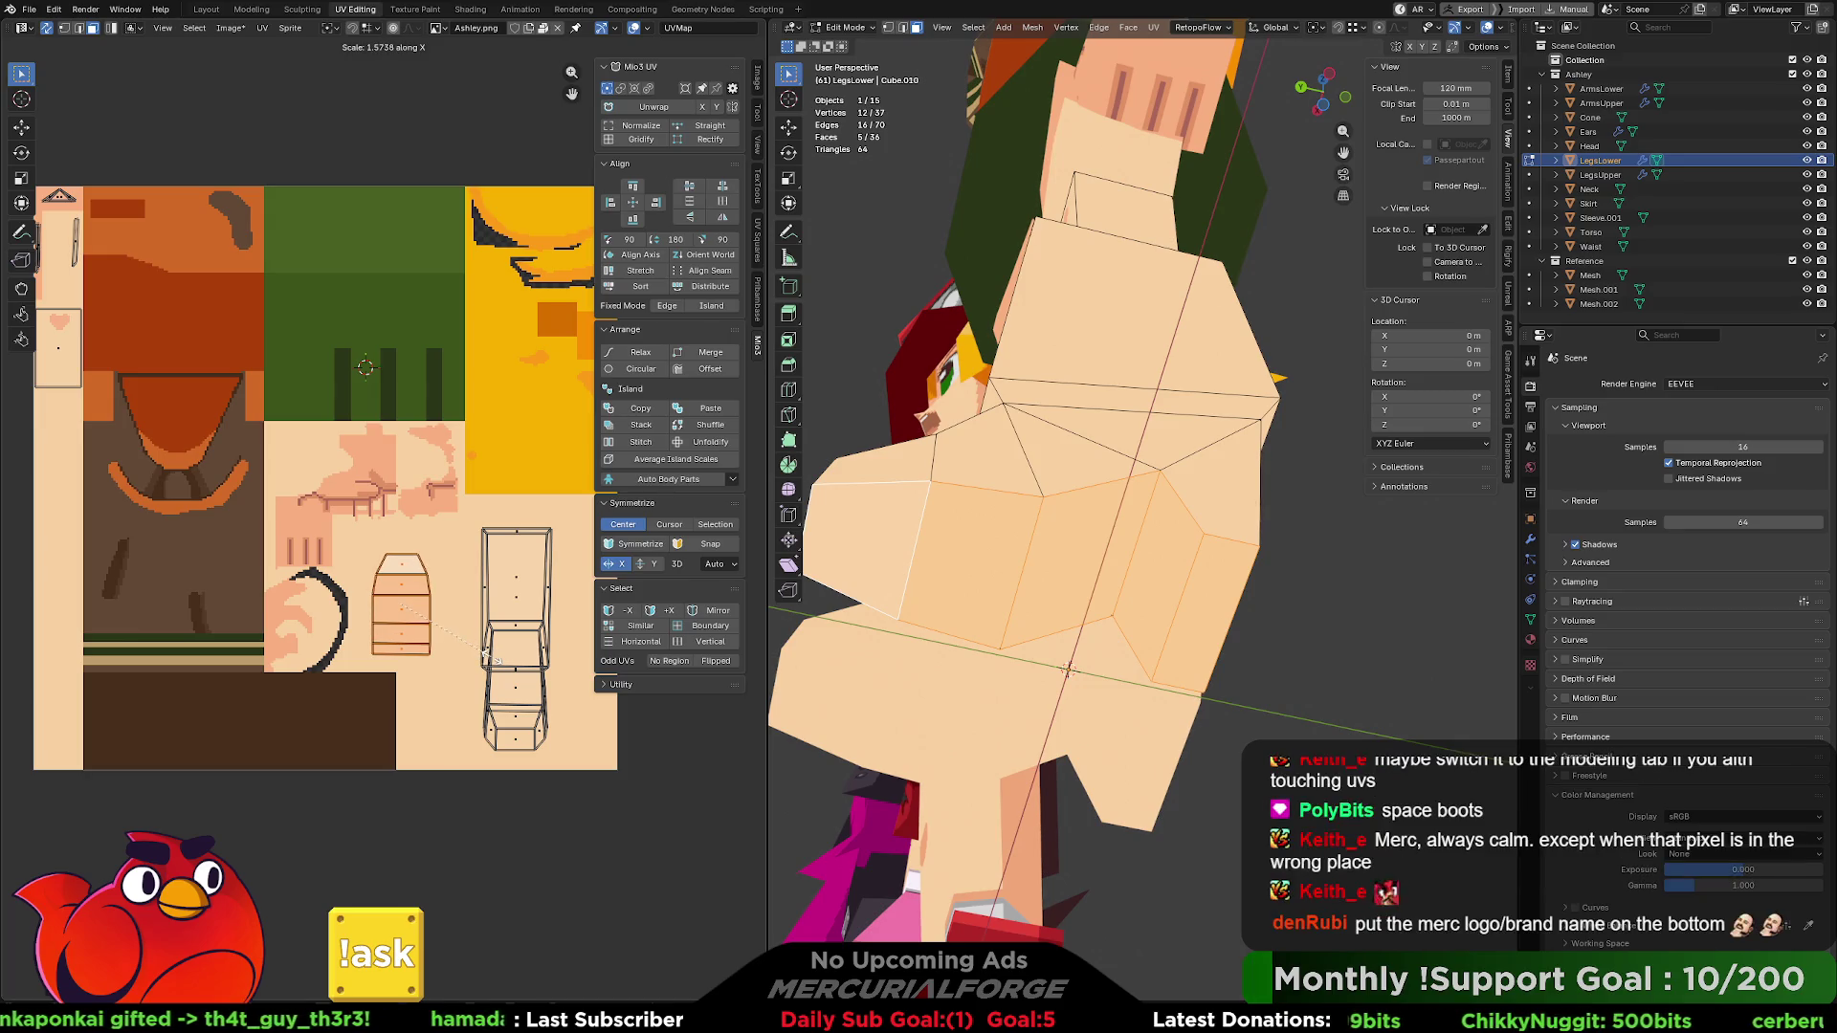
{"action": "left_click", "coordinate": [495, 663]}
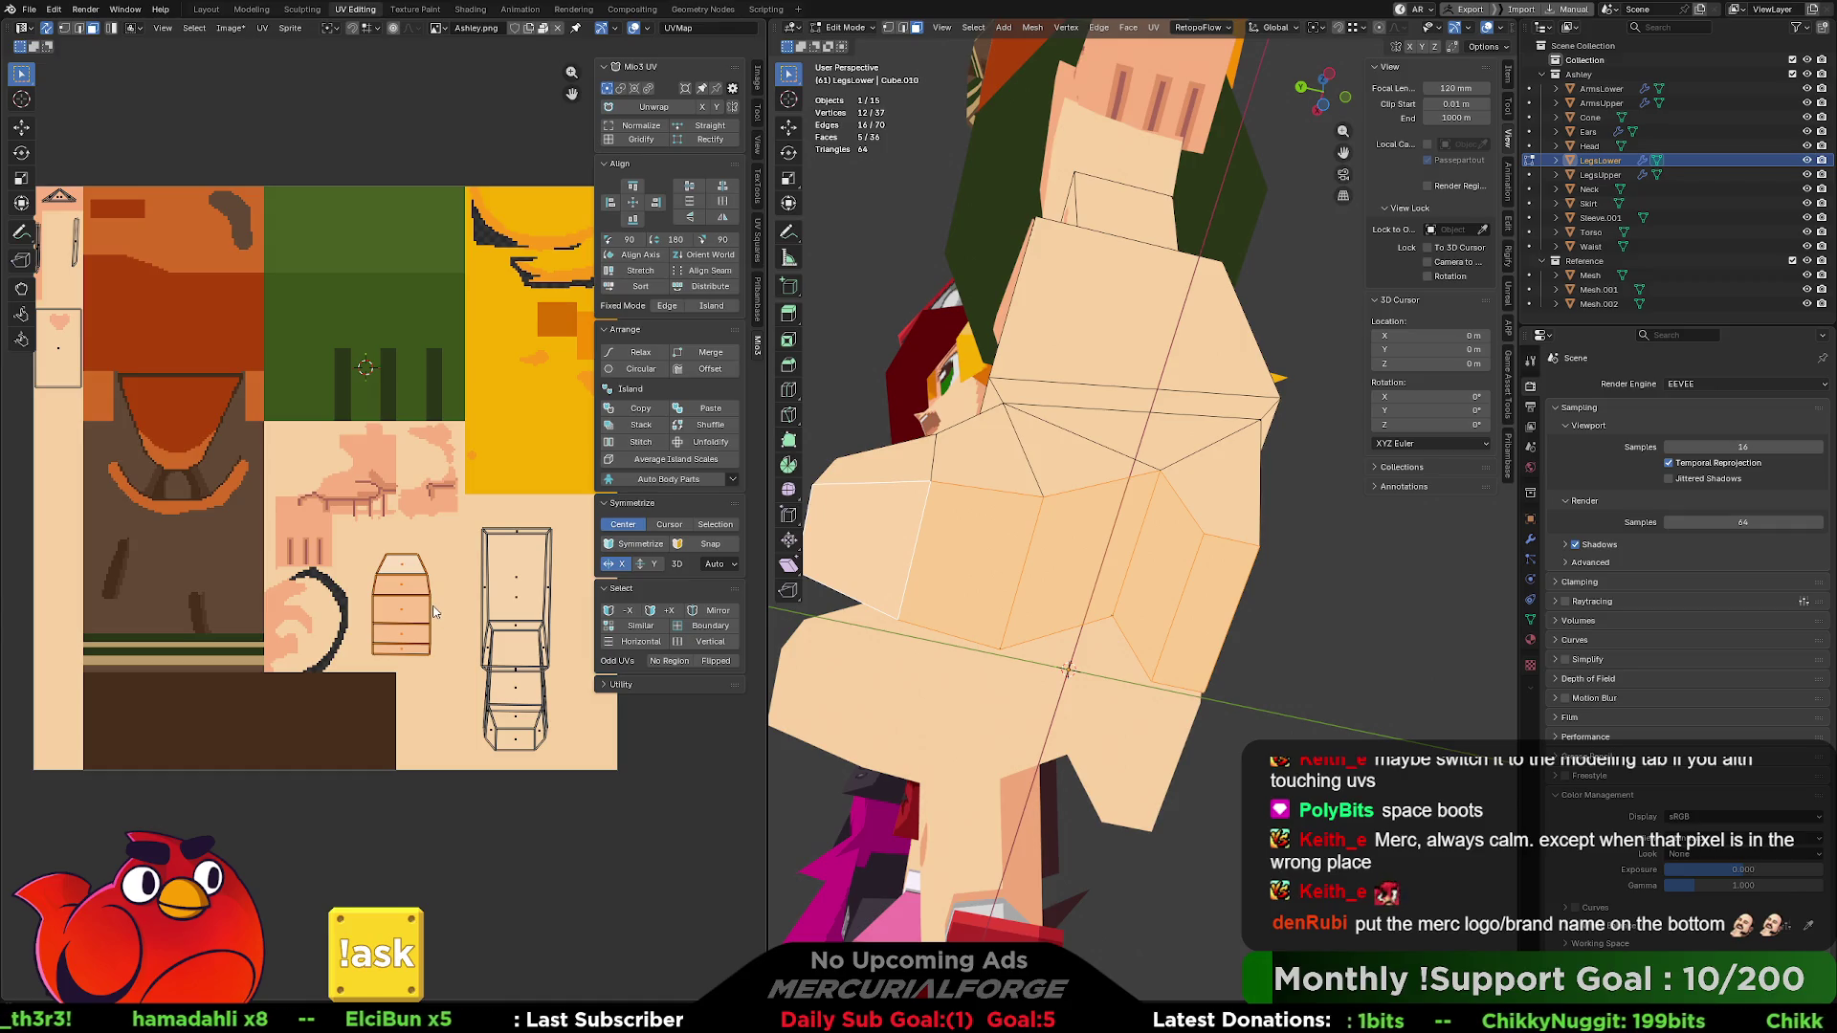
- Box-select the leg UV island, pick a single boot face on the model, and view the boot from below
{"action": "scroll", "coordinate": [433, 612], "scroll_direction": "up", "scroll_amount": 1}
{"action": "middle_click_drag", "start_coordinate": [433, 613], "coordinate": [428, 578]}
{"action": "scroll", "coordinate": [429, 578], "scroll_direction": "up", "scroll_amount": 1}
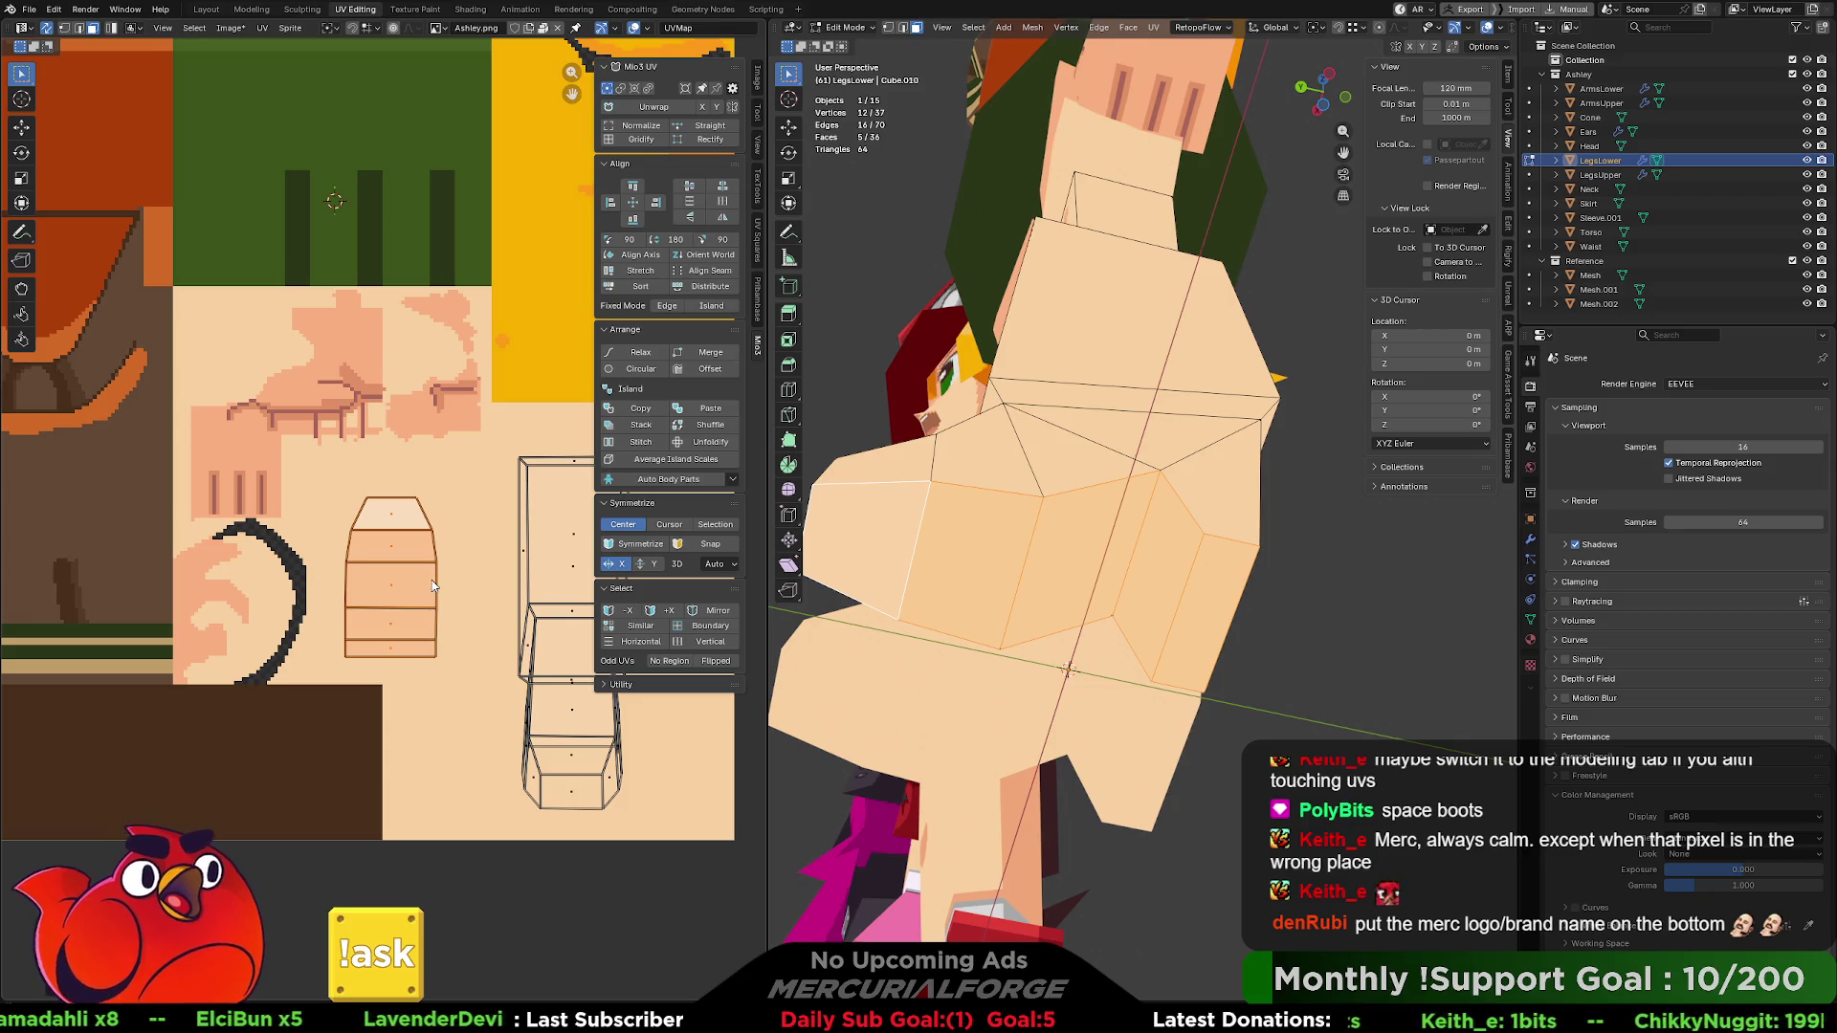
{"action": "scroll", "coordinate": [430, 581], "scroll_direction": "down", "scroll_amount": 2}
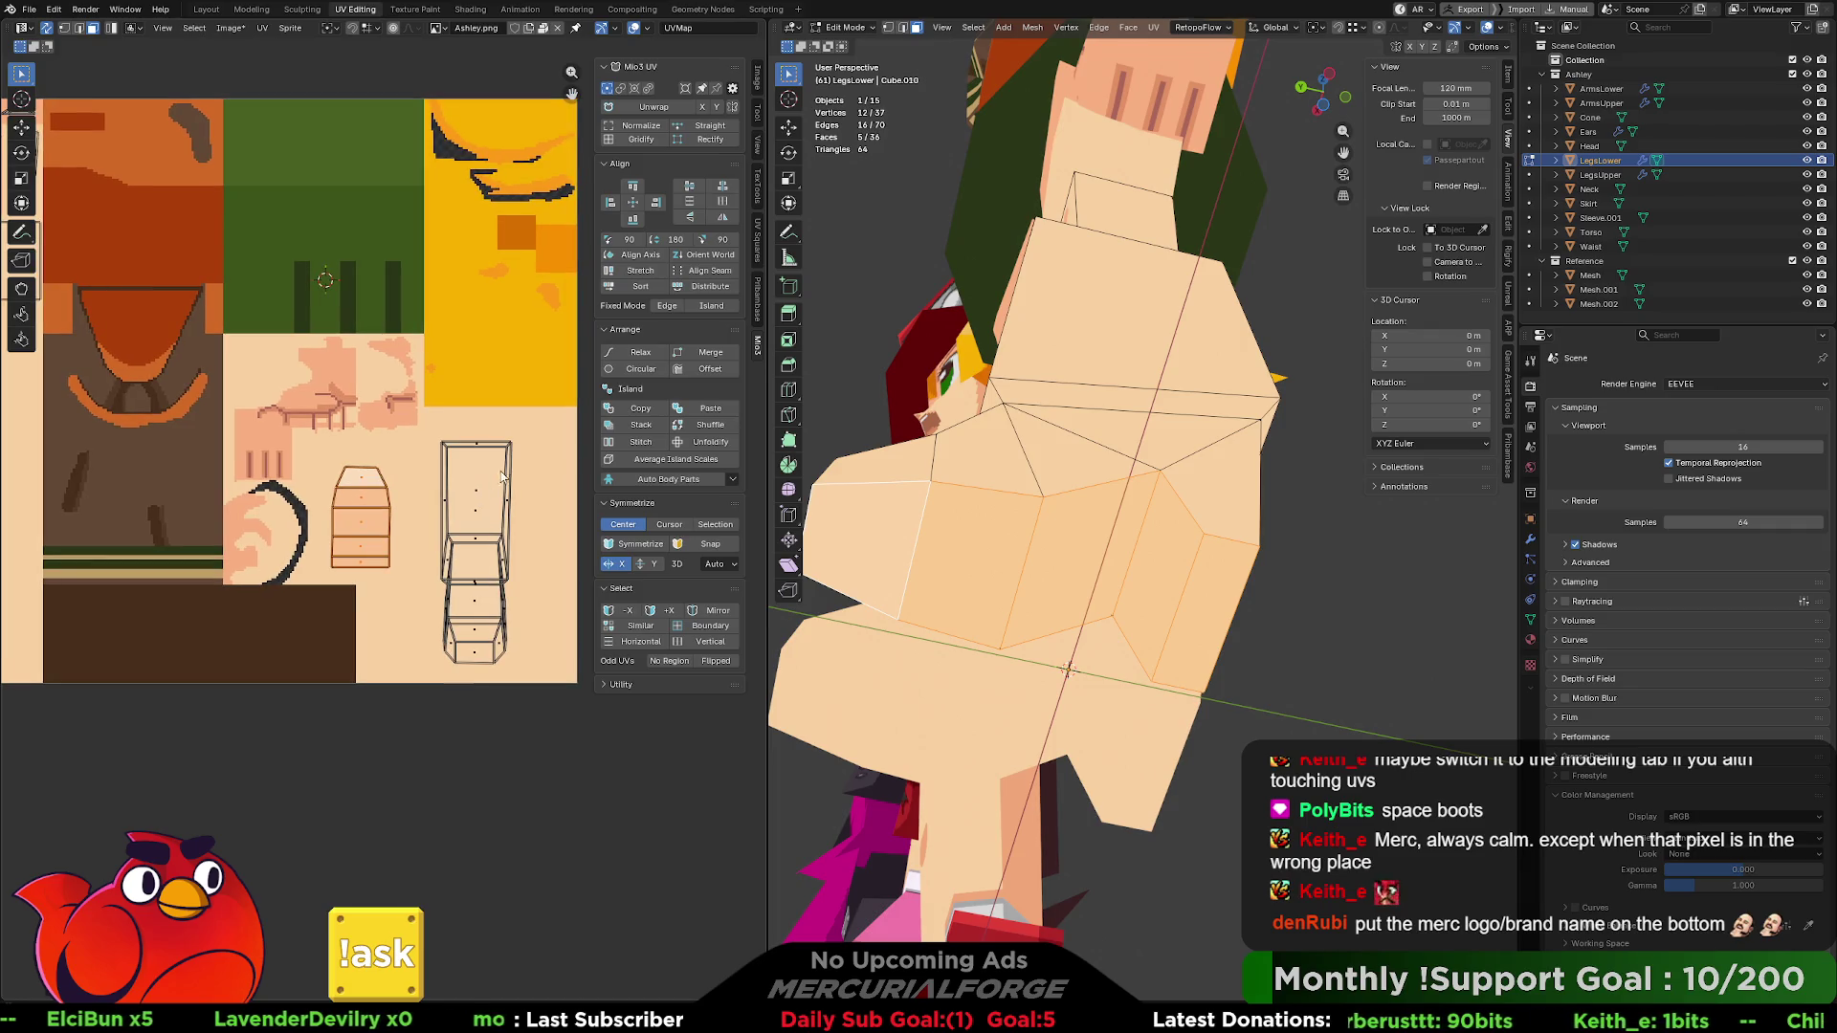
{"action": "mouse_move", "coordinate": [537, 425]}
{"action": "left_mouse_down"}
{"action": "mouse_move", "coordinate": [521, 490]}
{"action": "mouse_move", "coordinate": [450, 563]}
{"action": "left_mouse_up"}
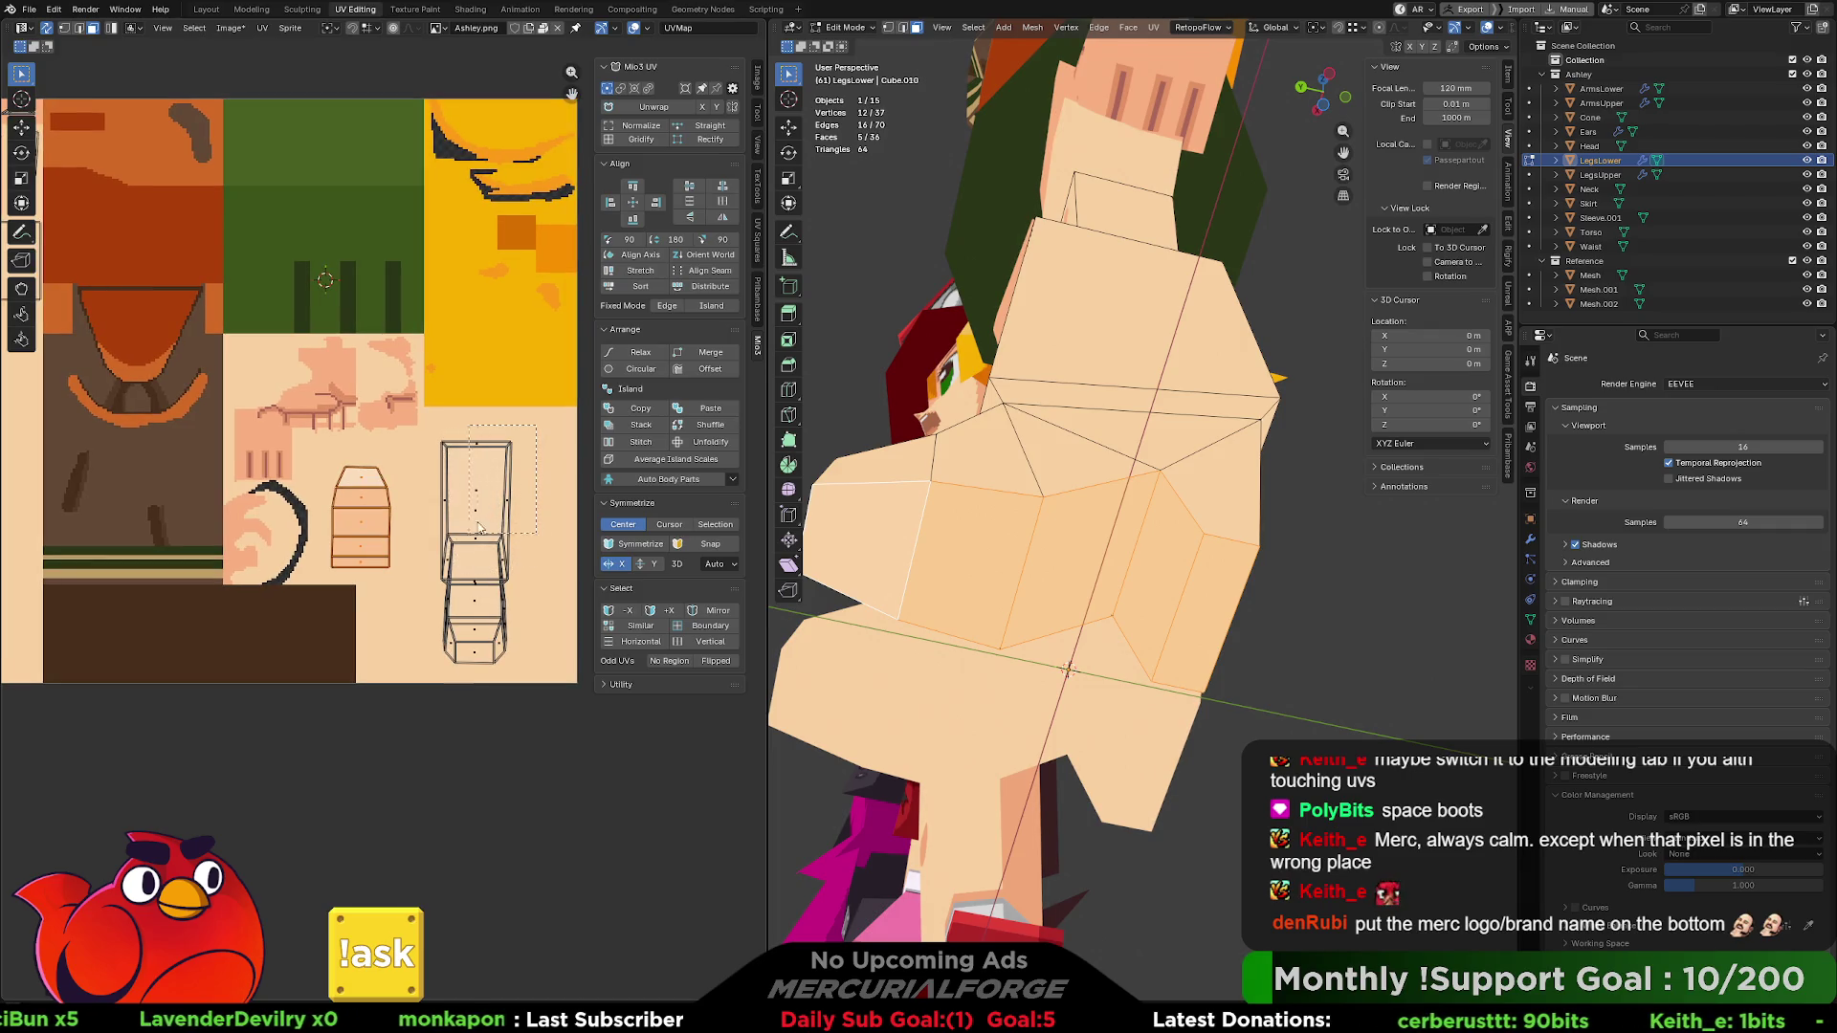
{"action": "middle_click_drag", "start_coordinate": [1154, 237], "coordinate": [1202, 433]}
{"action": "left_click", "coordinate": [542, 498]}
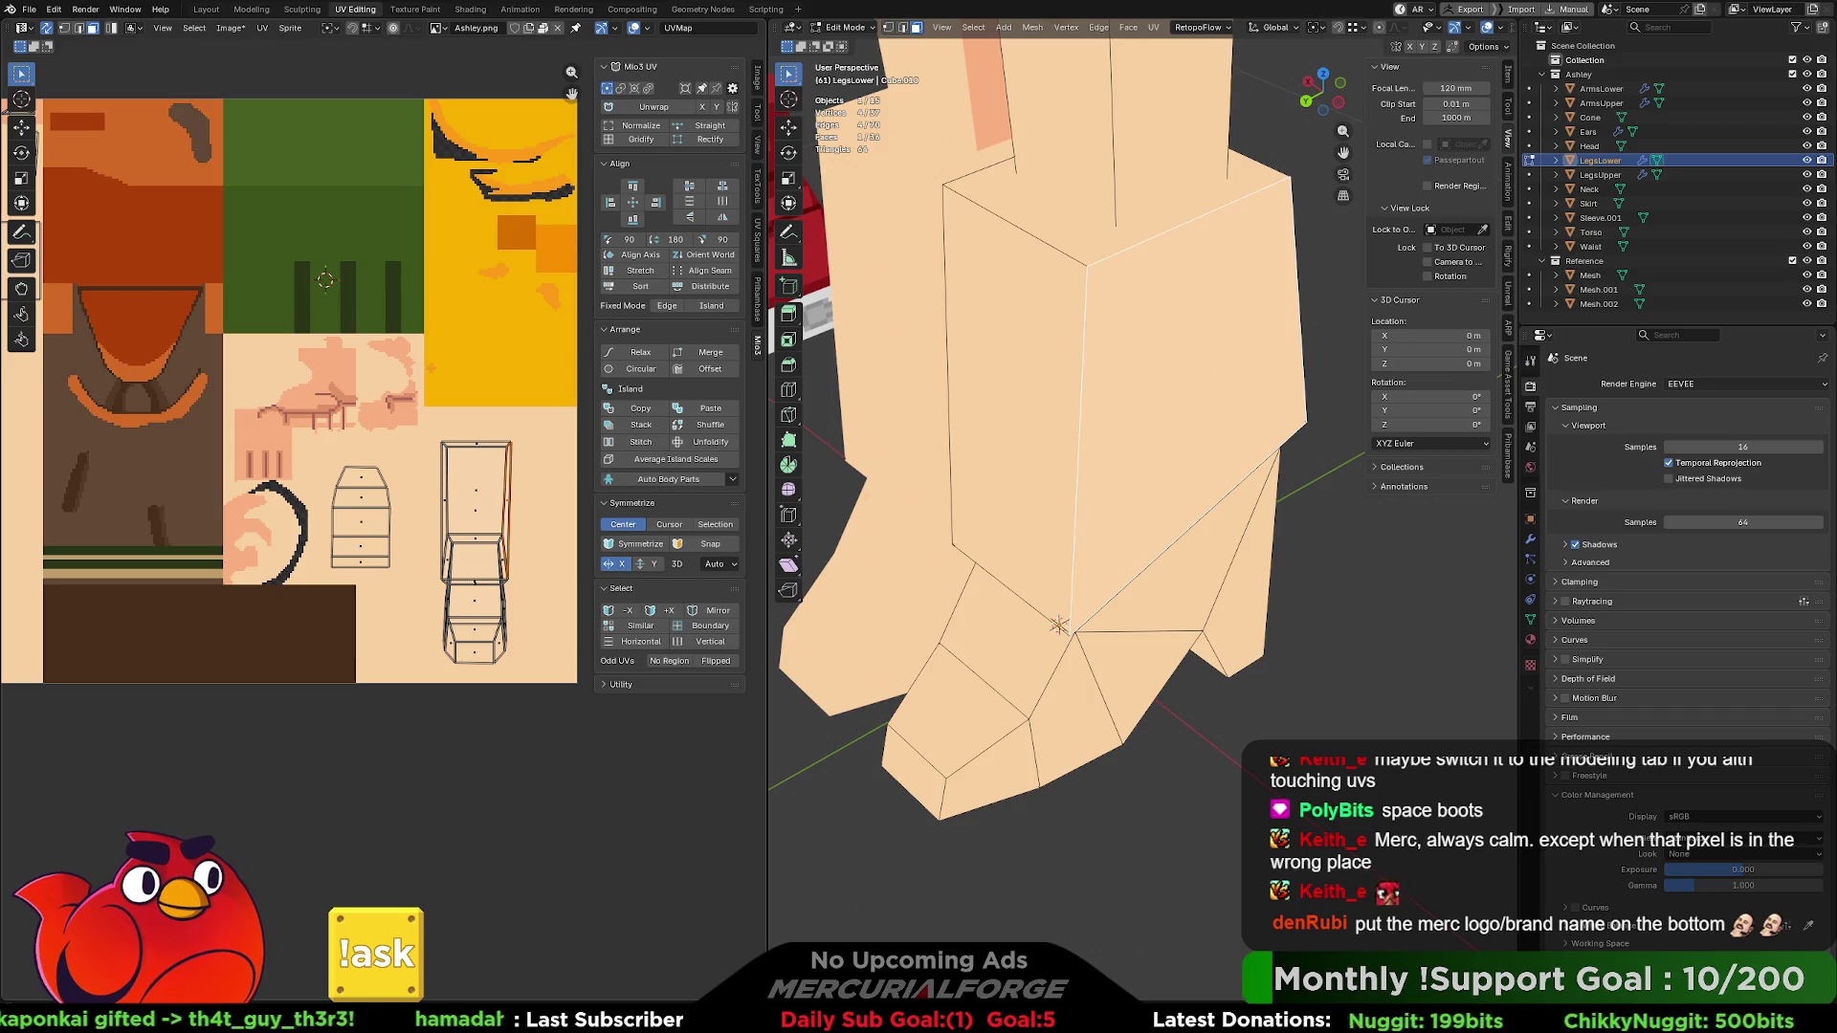
{"action": "left_click", "coordinate": [361, 517]}
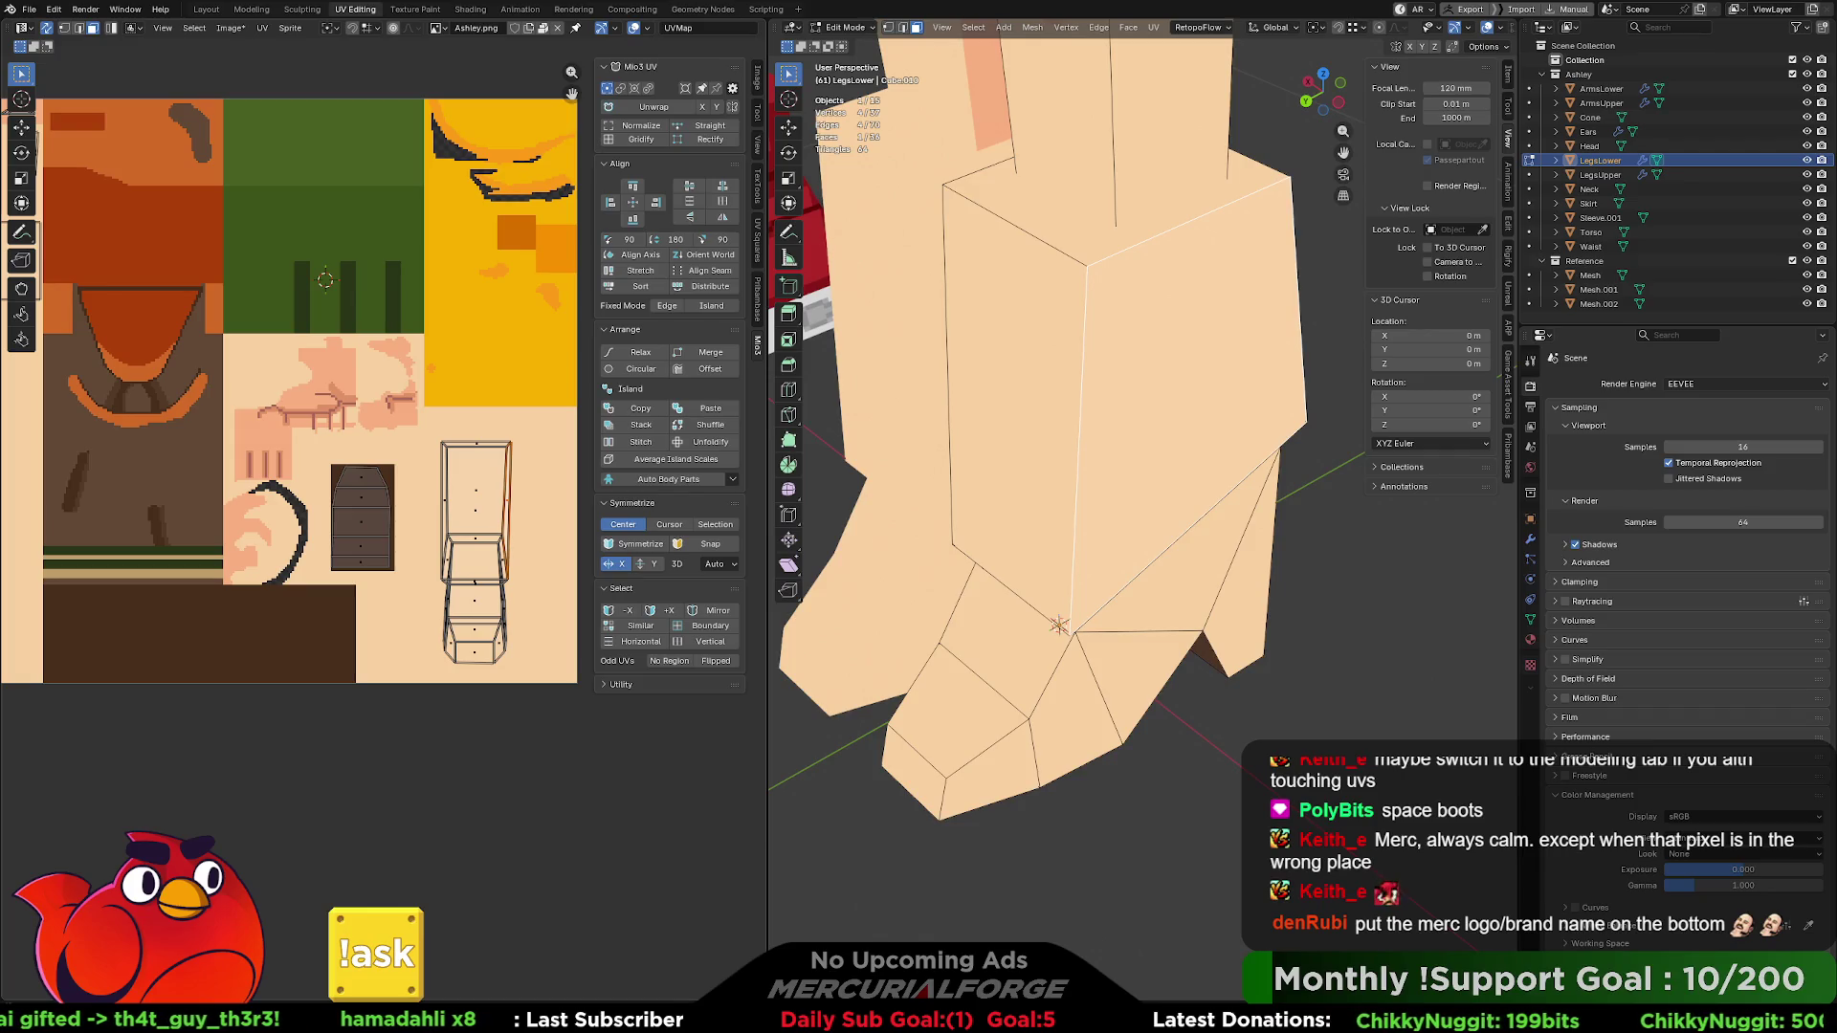
{"action": "middle_click_drag", "start_coordinate": [1058, 624], "coordinate": [1156, 430]}
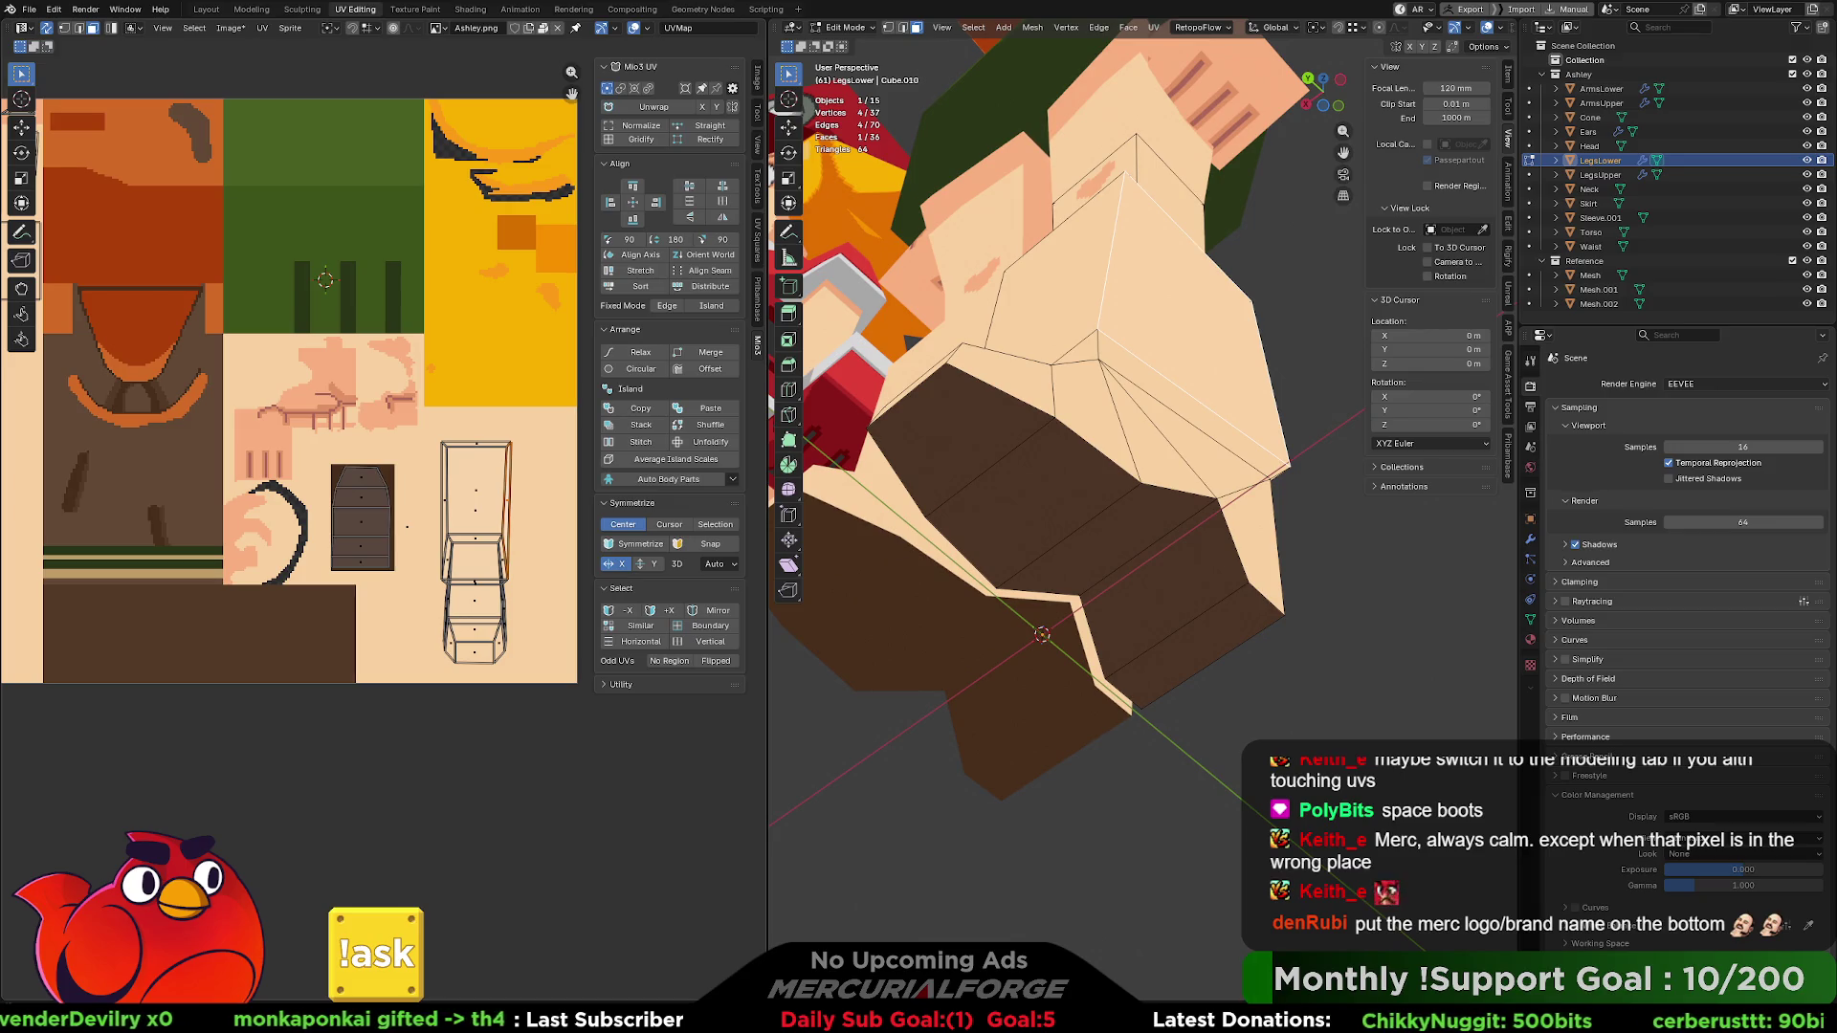
- Select the linked boot island, rotate it 90° and drop it on the brown strip
{"action": "key", "text": "alt+a"}
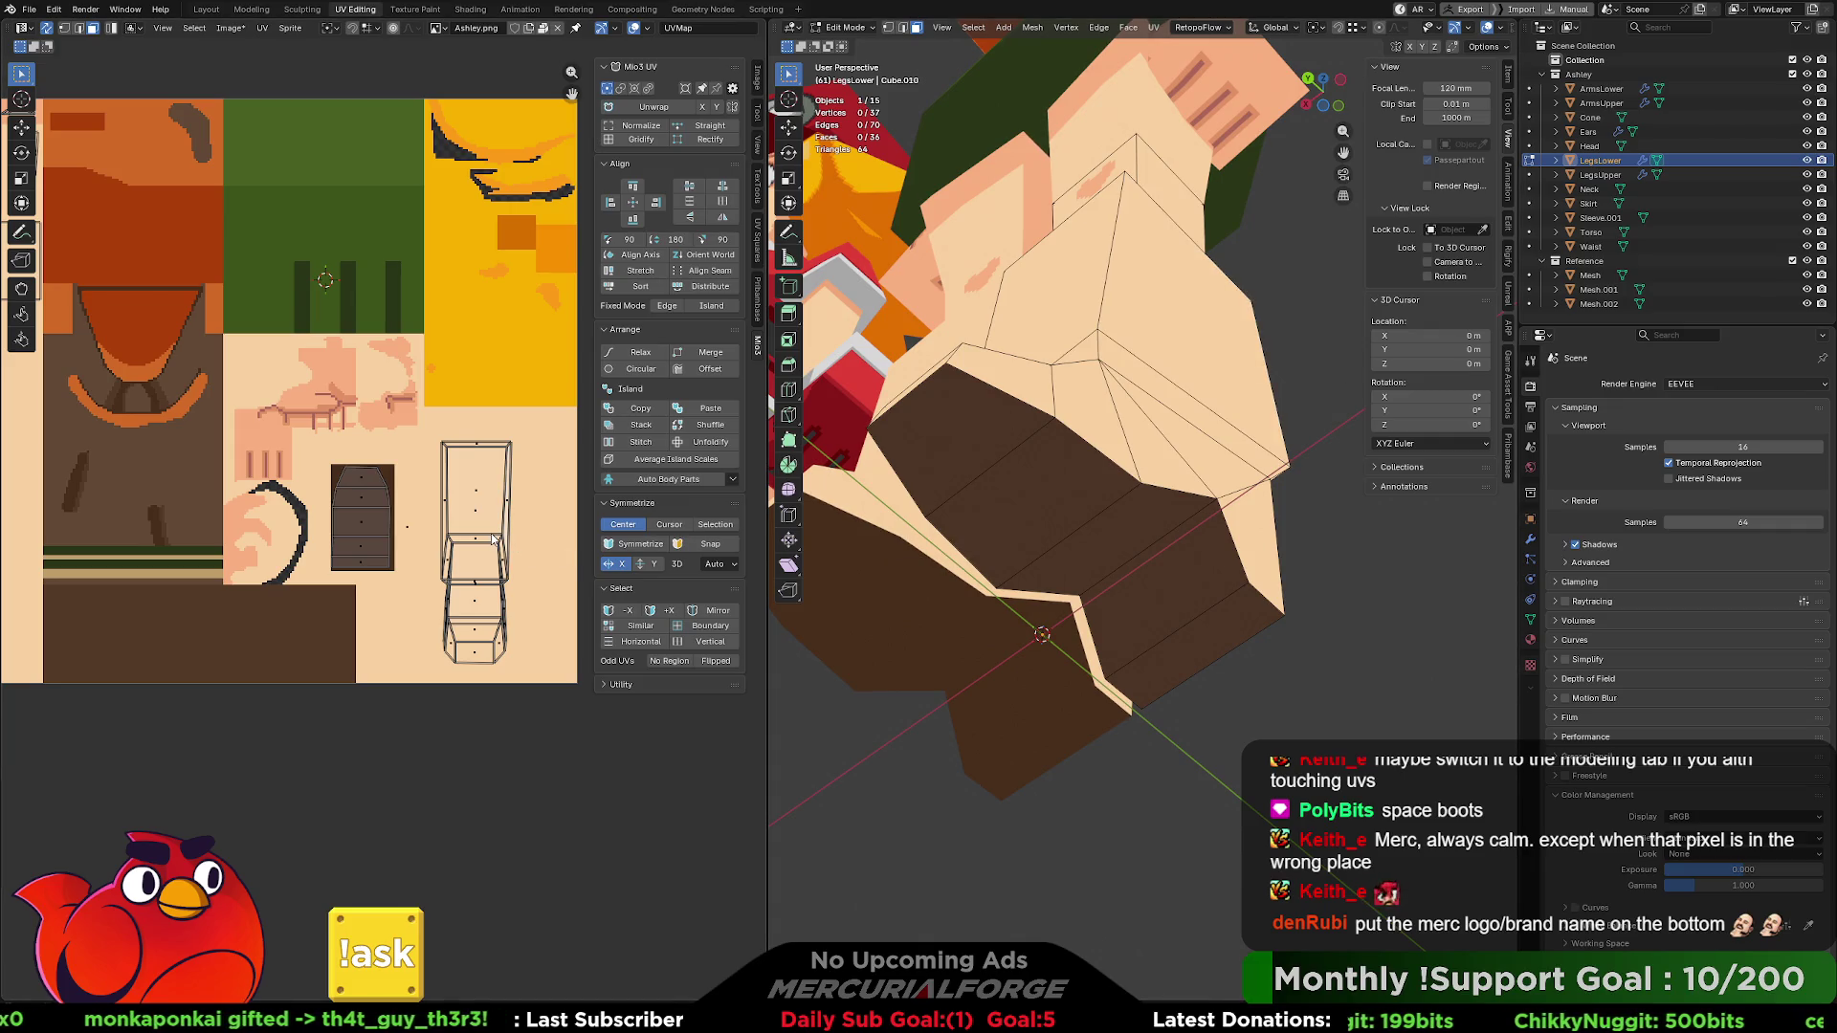
{"action": "key", "text": "l"}
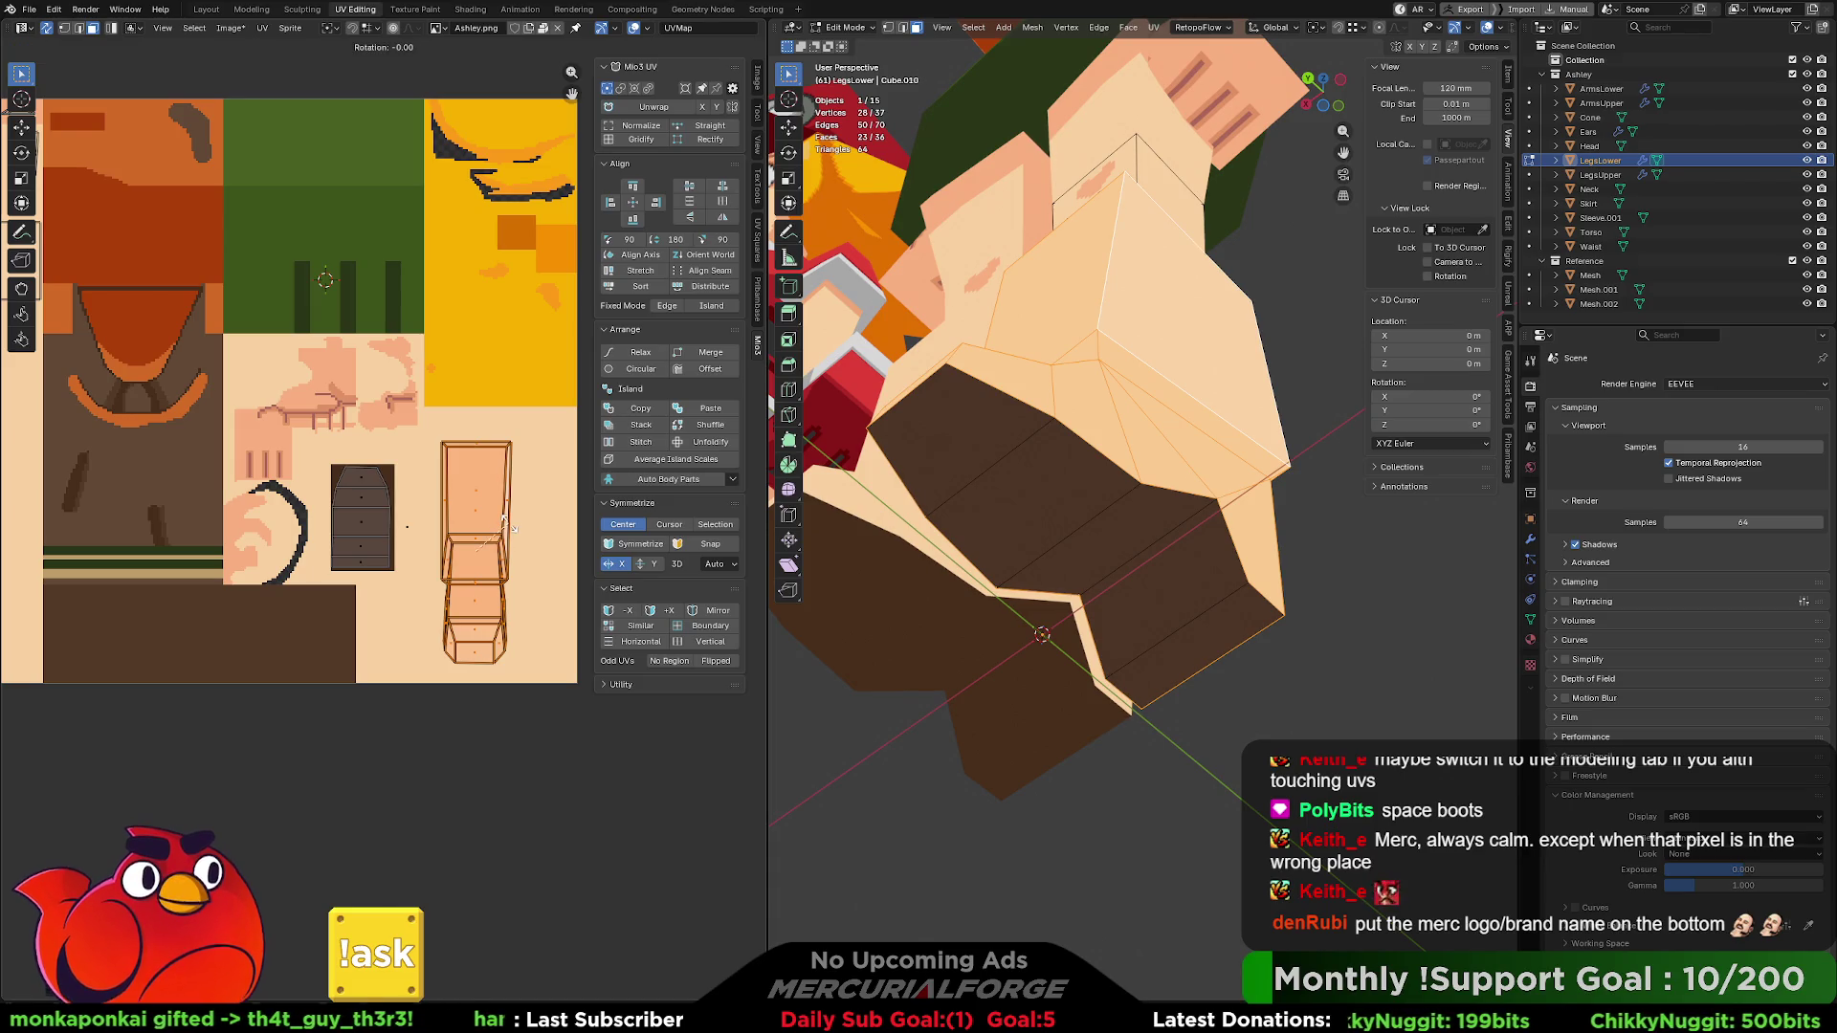
{"action": "type", "text": "r90"}
{"action": "key", "text": "Return"}
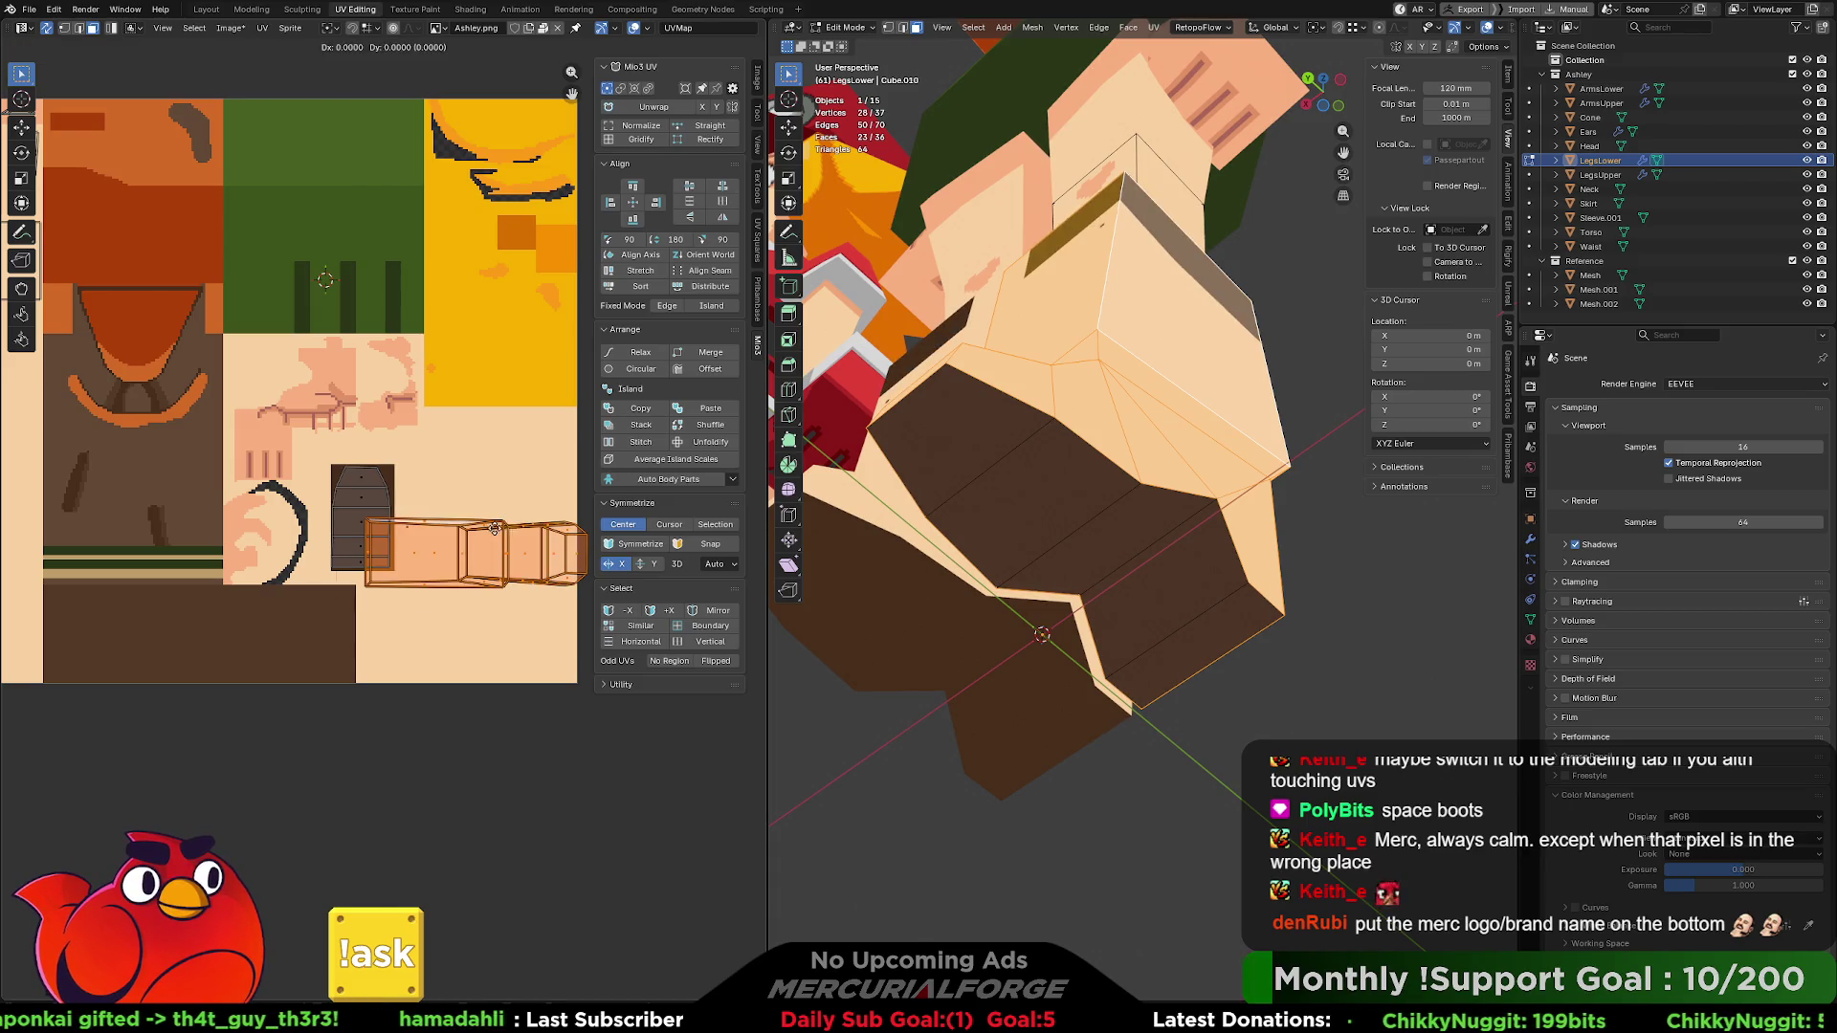
{"action": "key", "text": "g"}
{"action": "left_click", "coordinate": [243, 604]}
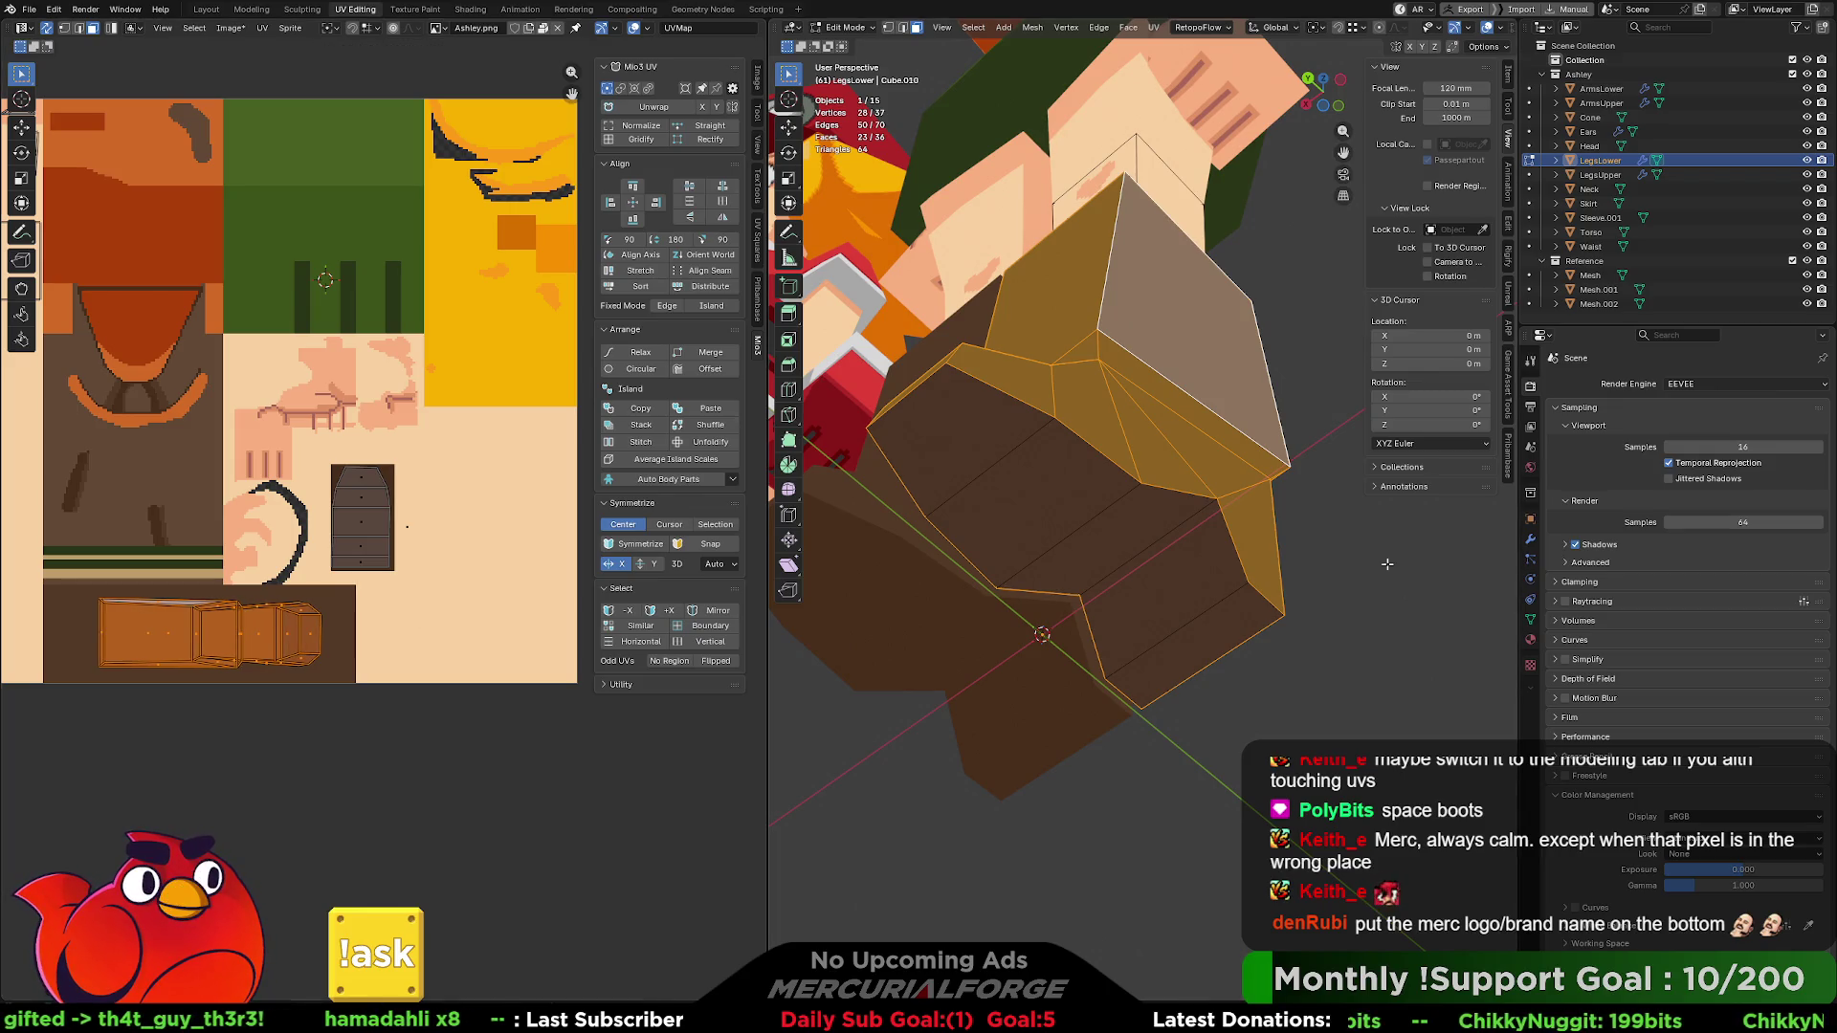
- Deselect all, hide overlays and orbit to preview the brown boots from the front
{"action": "key", "text": "alt+a"}
{"action": "left_click", "coordinate": [1487, 28]}
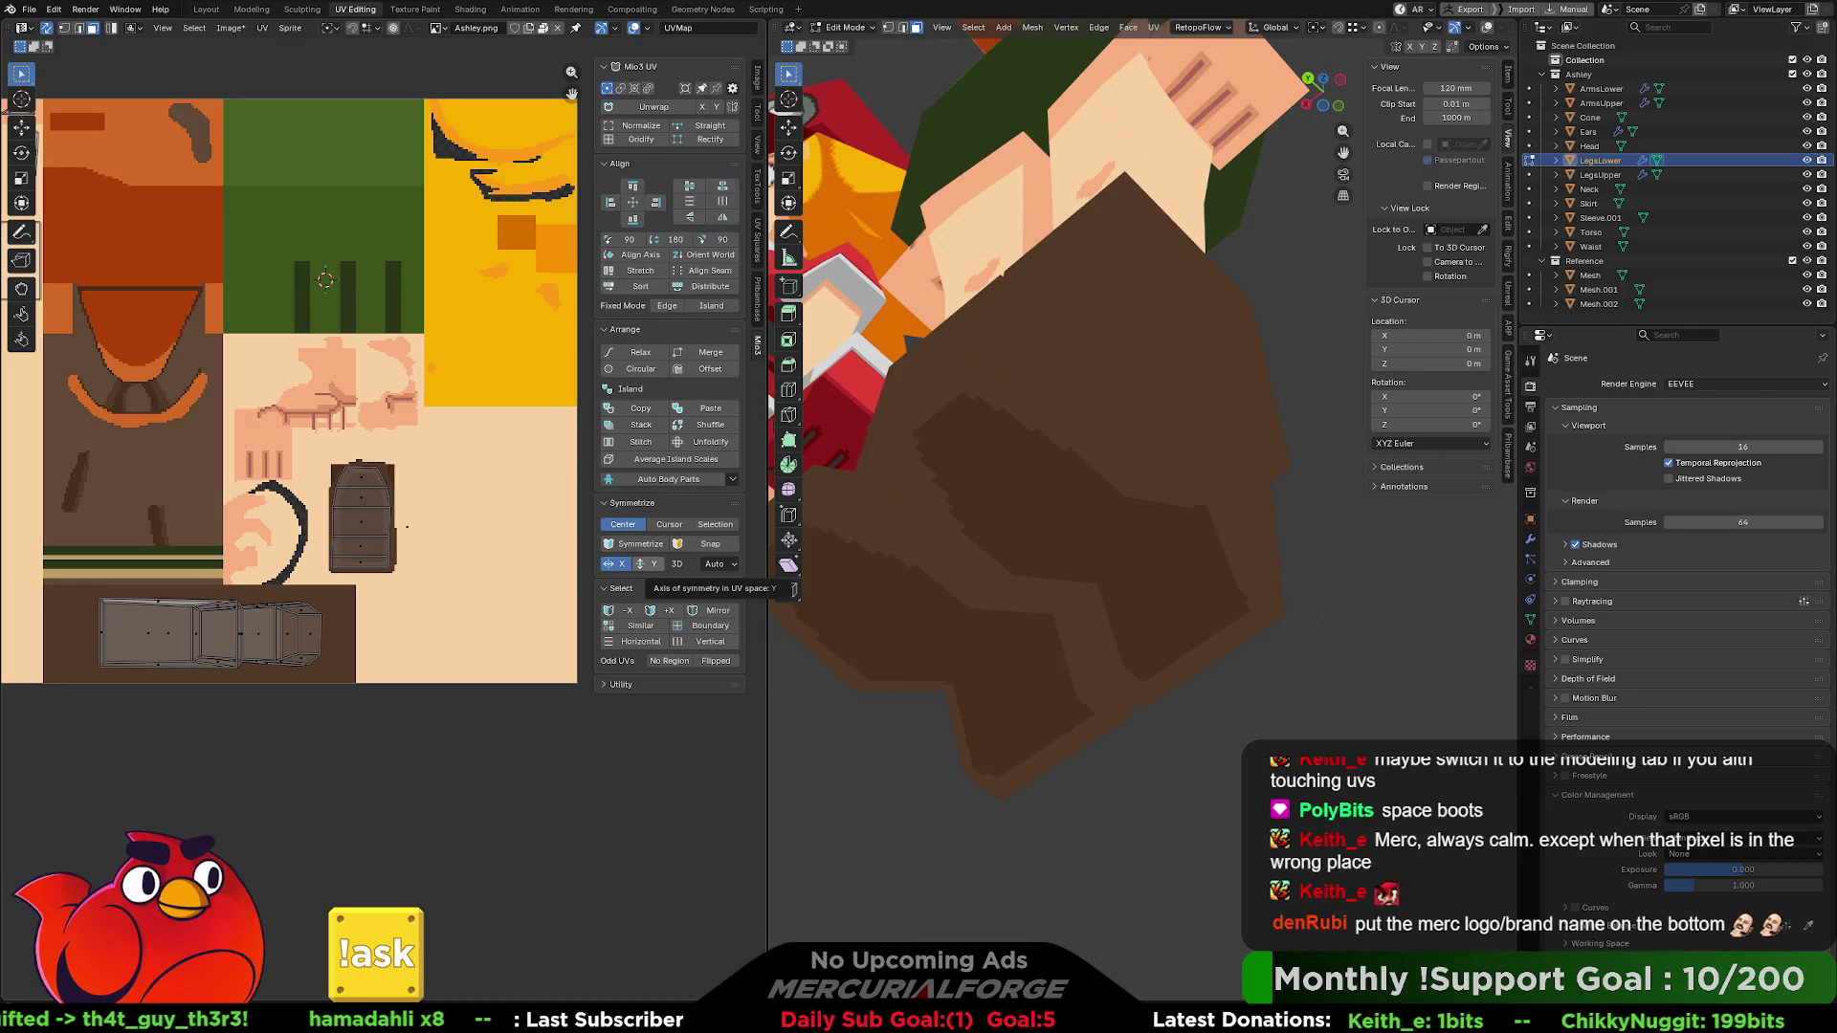
{"action": "mouse_move", "coordinate": [1043, 430]}
{"action": "middle_mouse_down"}
{"action": "mouse_move", "coordinate": [1109, 488]}
{"action": "mouse_move", "coordinate": [1240, 494]}
{"action": "mouse_move", "coordinate": [856, 473]}
{"action": "middle_mouse_up"}
- Re-enable viewport overlays from Object Mode and go back into Edit Mode on the legs
{"action": "scroll", "coordinate": [1239, 494], "scroll_direction": "up", "scroll_amount": 4}
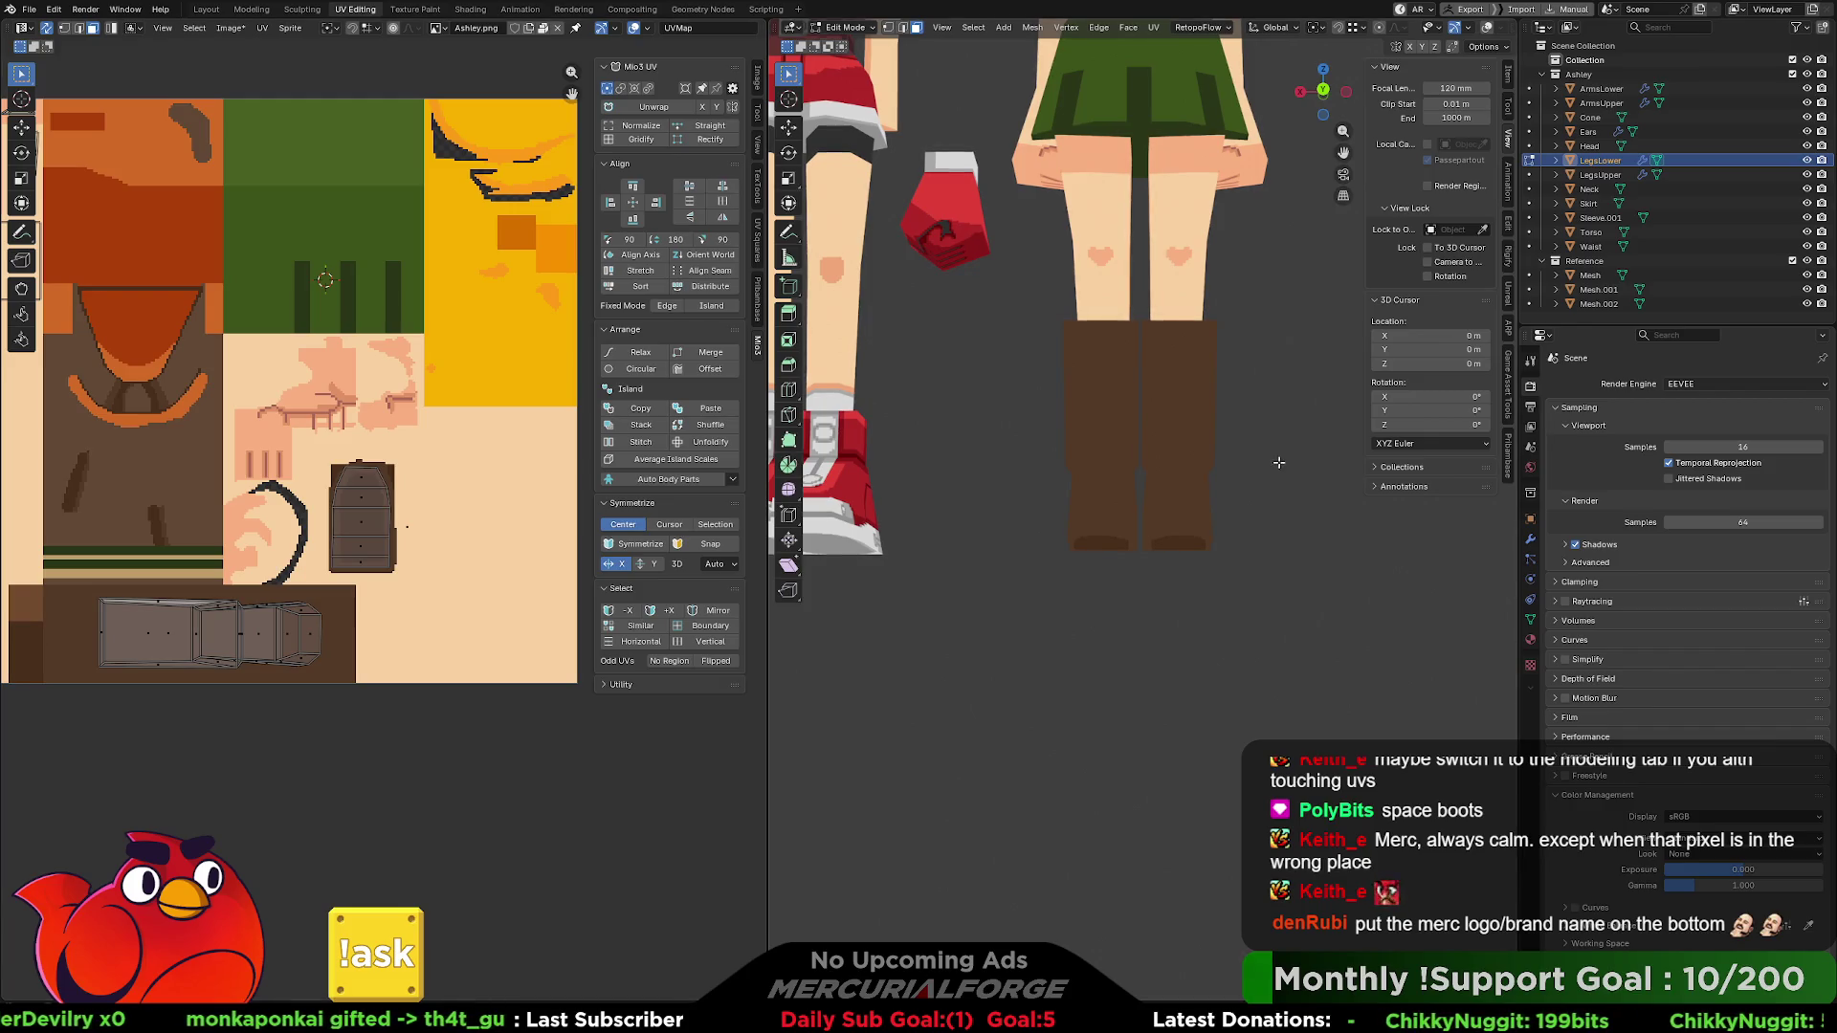
{"action": "scroll", "coordinate": [1198, 532], "scroll_direction": "up", "scroll_amount": 1}
{"action": "mouse_move", "coordinate": [1198, 532]}
{"action": "middle_mouse_down"}
{"action": "mouse_move", "coordinate": [1129, 532]}
{"action": "mouse_move", "coordinate": [1162, 535]}
{"action": "middle_mouse_up"}
{"action": "key", "text": "Tab"}
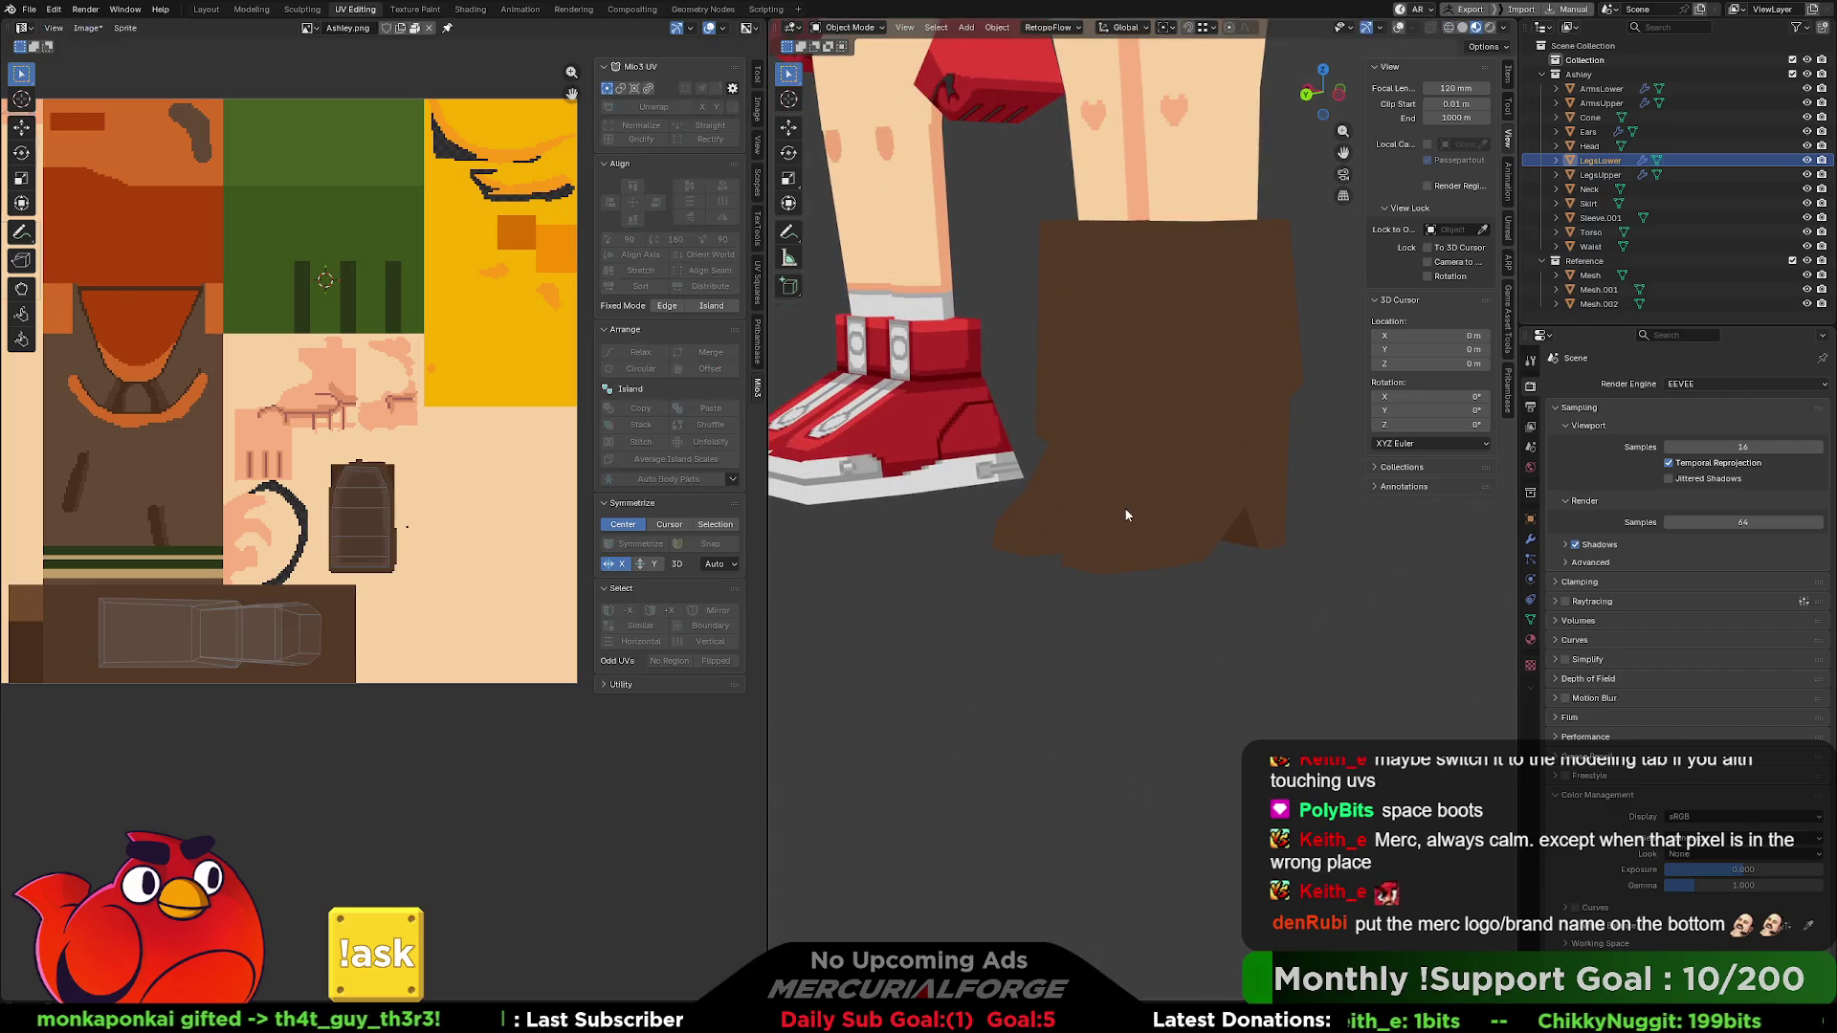
{"action": "left_click", "coordinate": [1398, 26]}
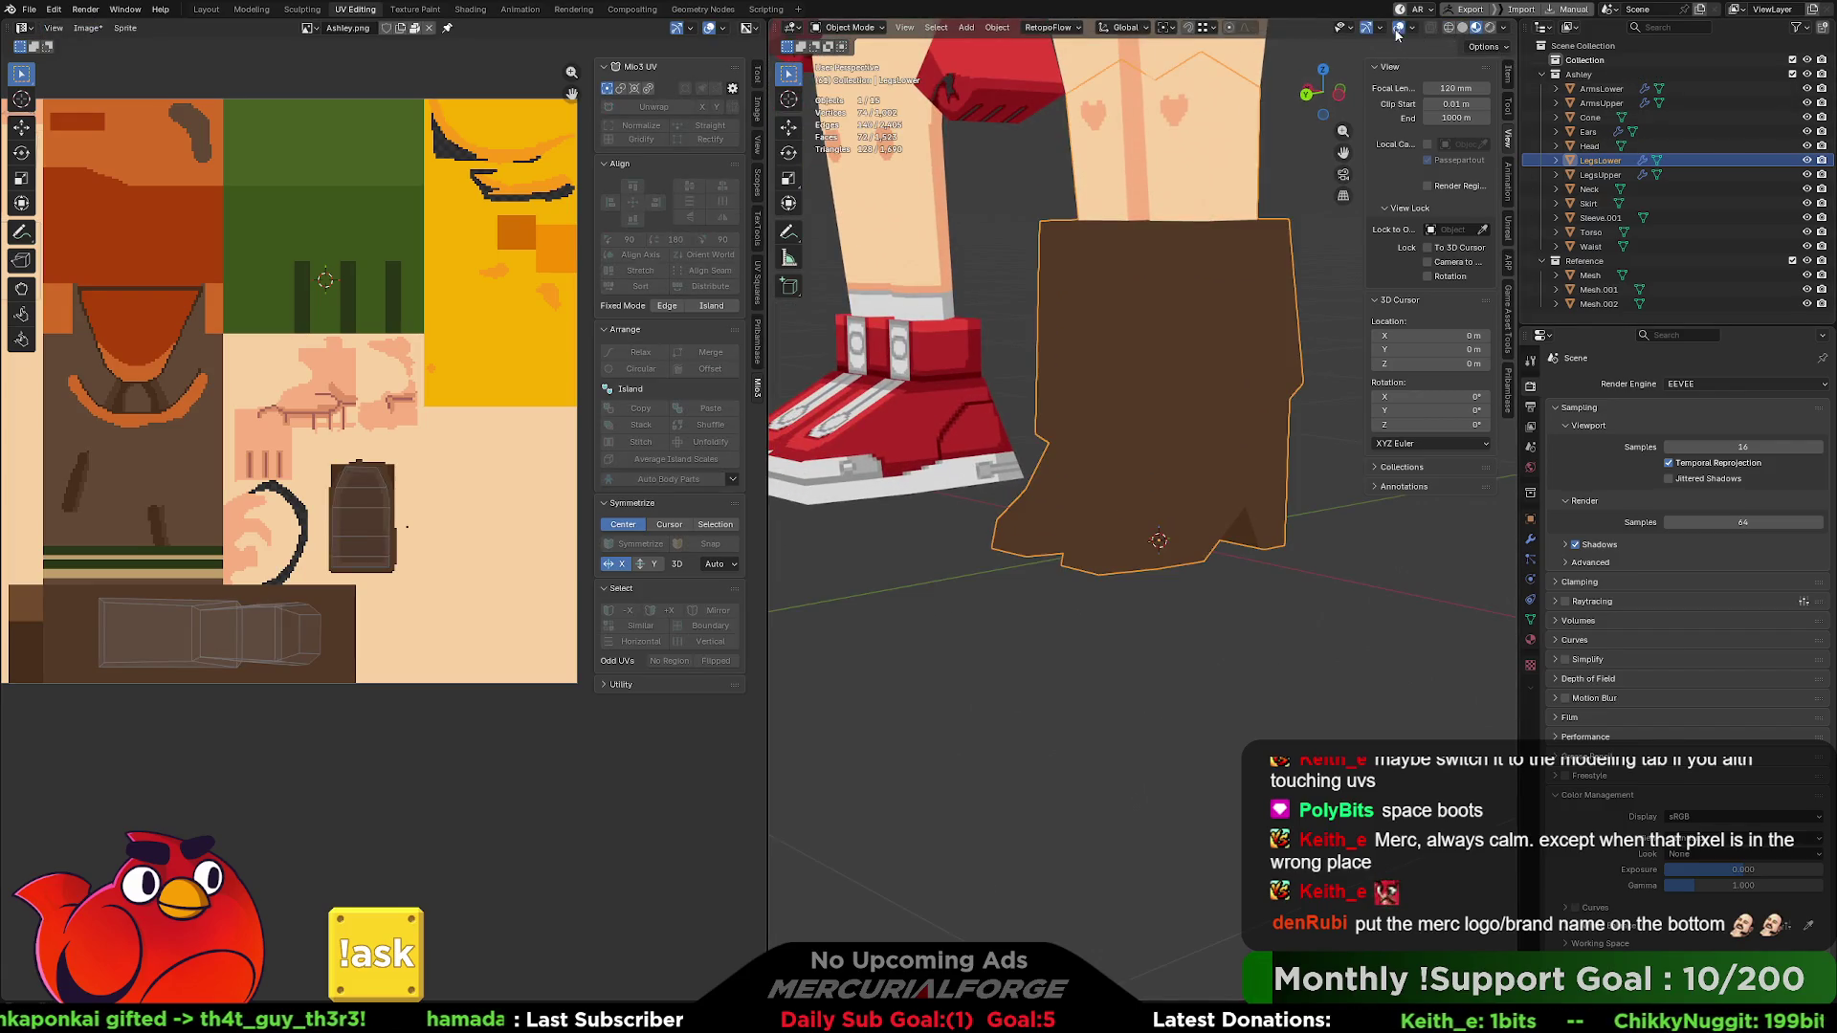
{"action": "key", "text": "Tab"}
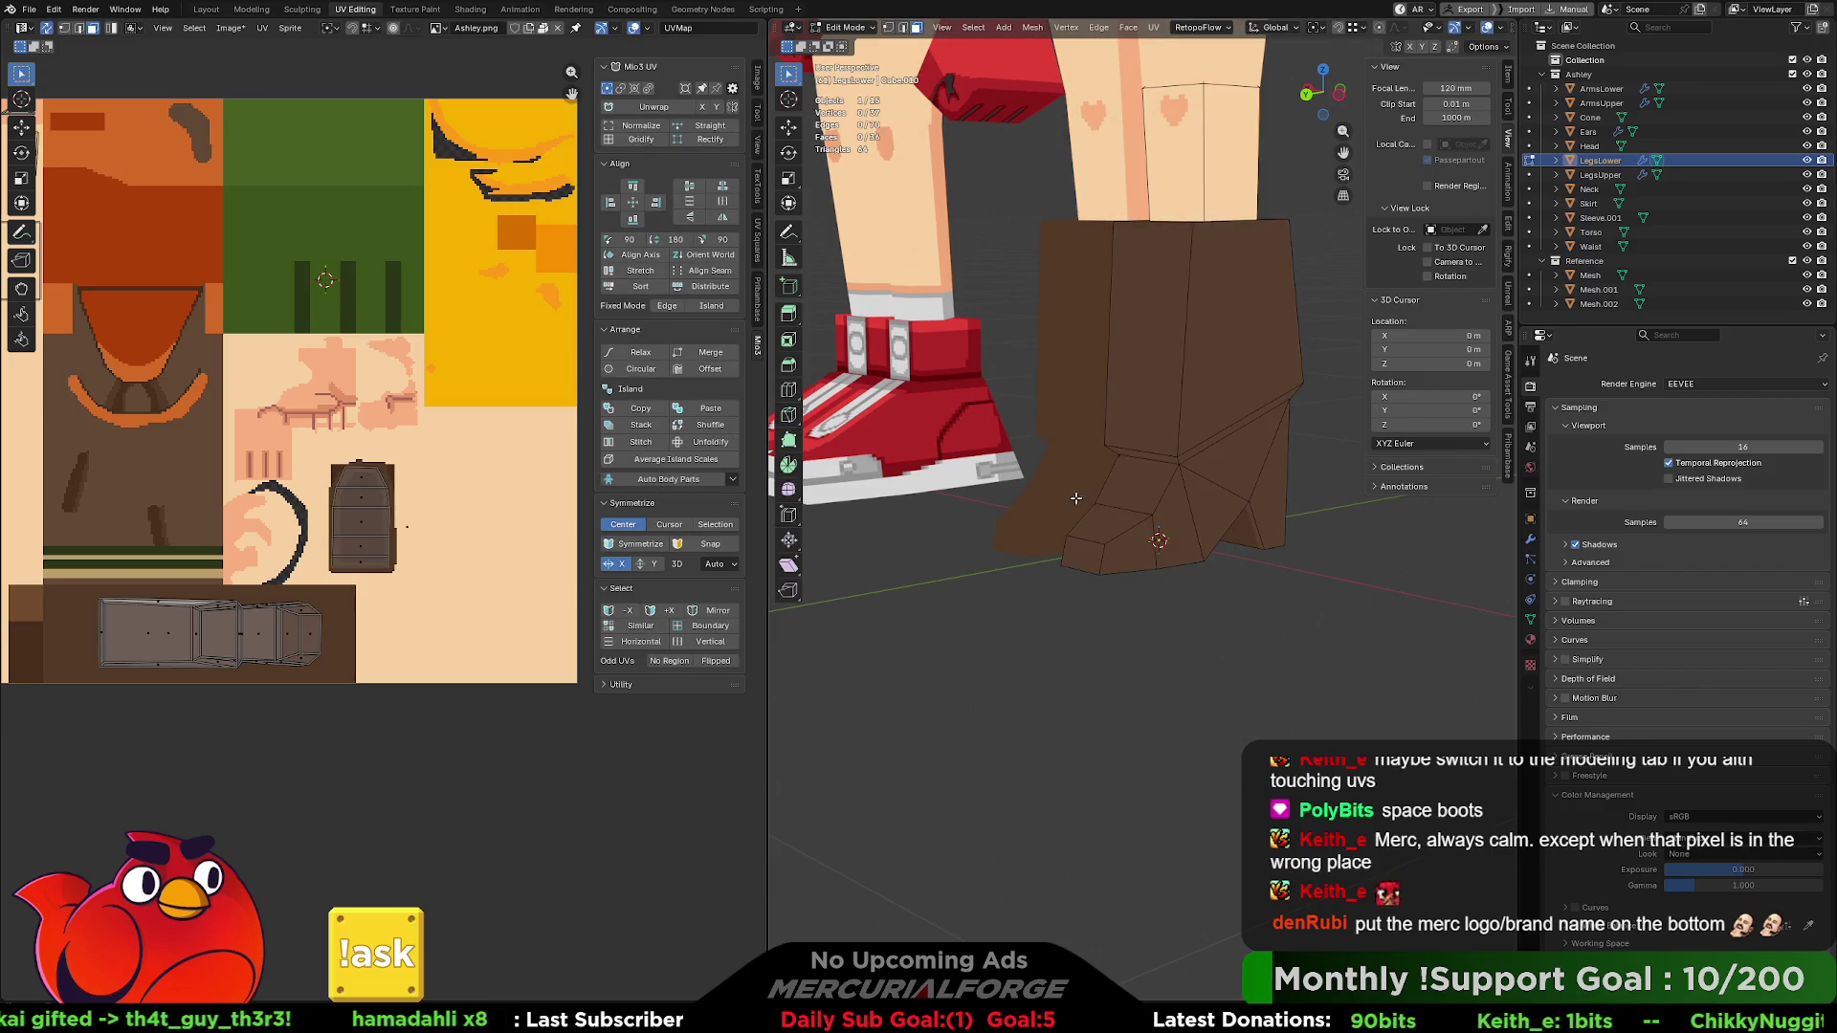
- Select the two toe faces, shrink their UVs and place them on the boot region
{"action": "left_click", "coordinate": [1104, 521]}
{"action": "left_click", "coordinate": [1135, 485], "text": "shift"}
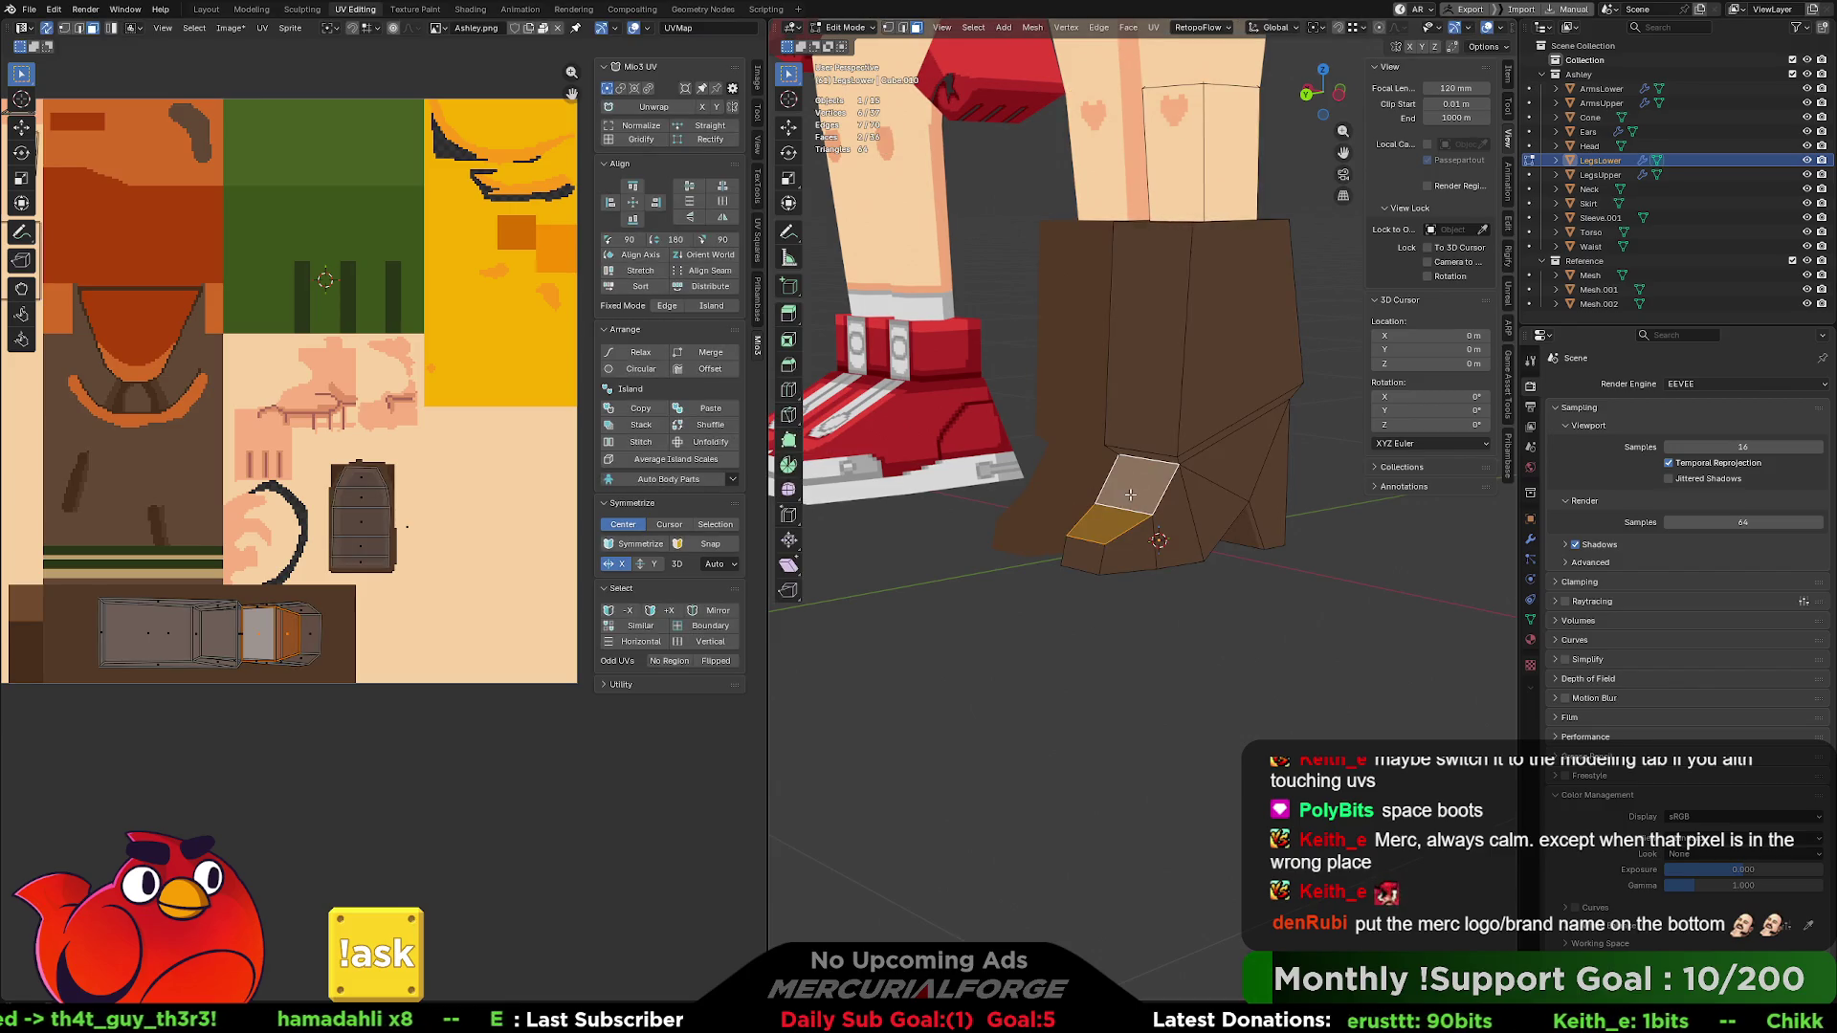
{"action": "key", "text": "g"}
{"action": "left_click", "coordinate": [50, 635]}
{"action": "middle_click_drag", "start_coordinate": [55, 635], "coordinate": [257, 629]}
{"action": "scroll", "coordinate": [309, 607], "scroll_direction": "up", "scroll_amount": 3}
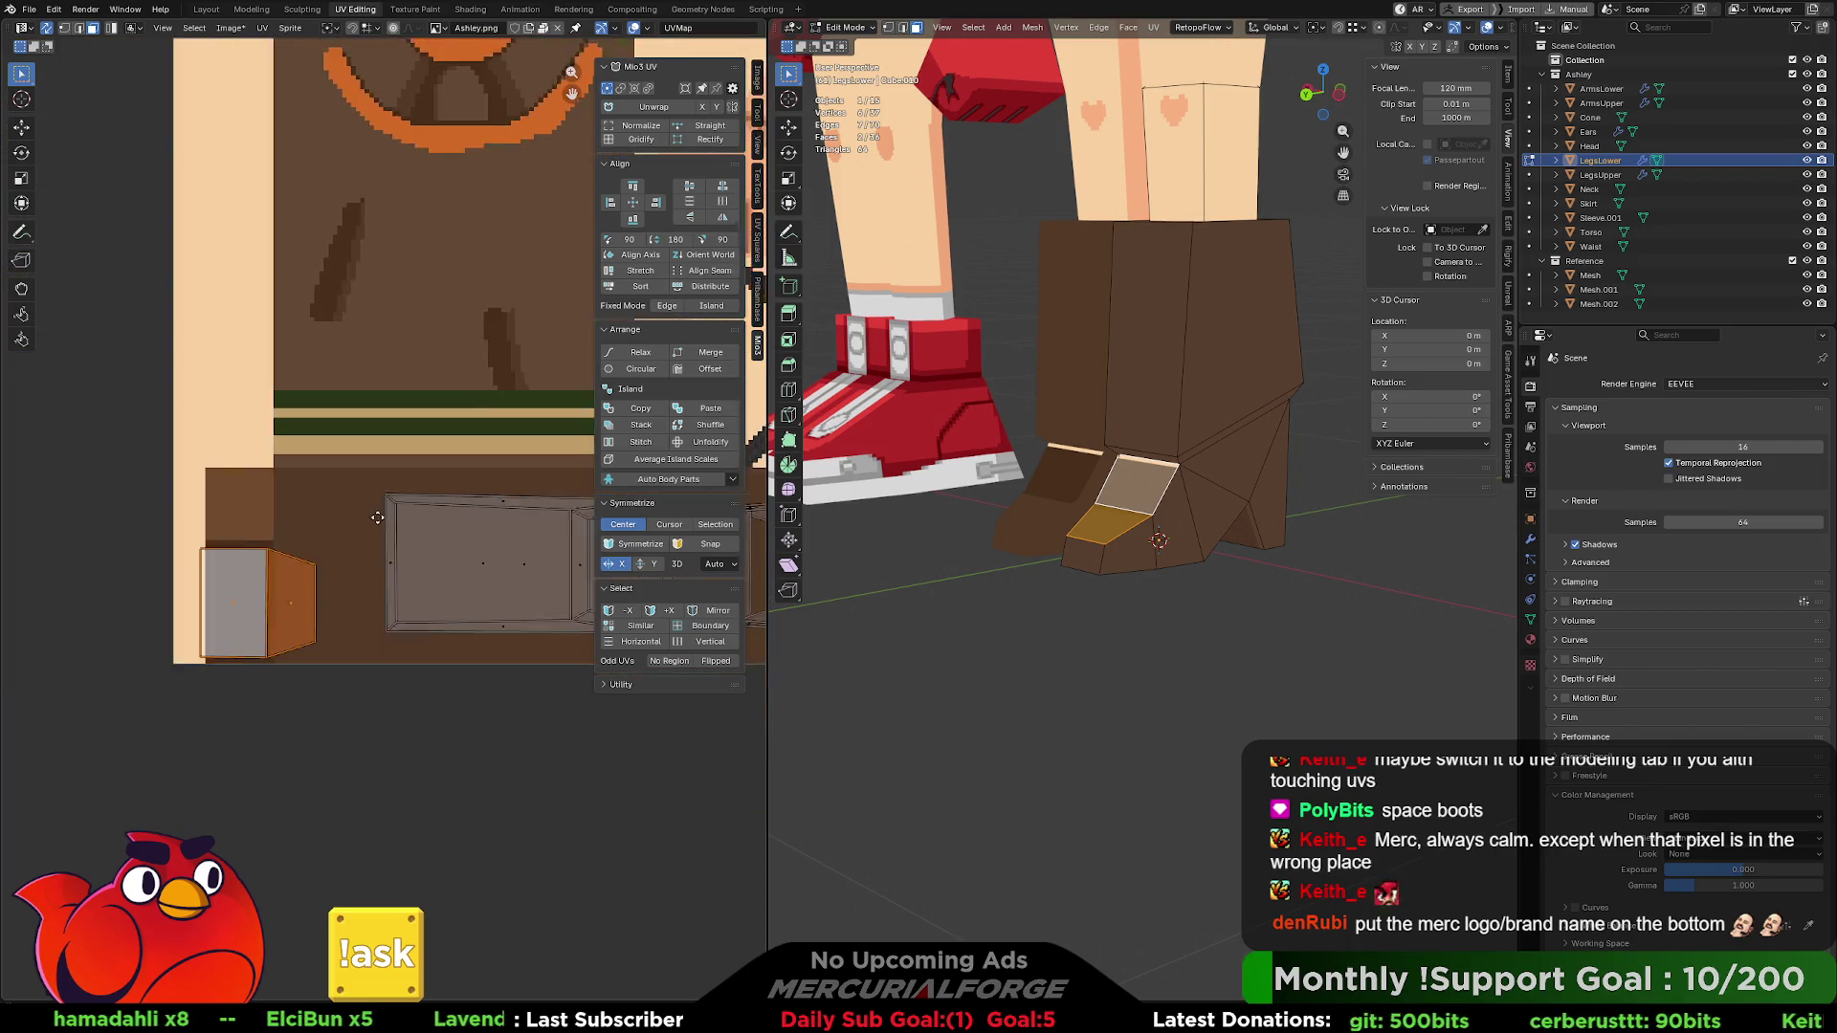
{"action": "key", "text": "s"}
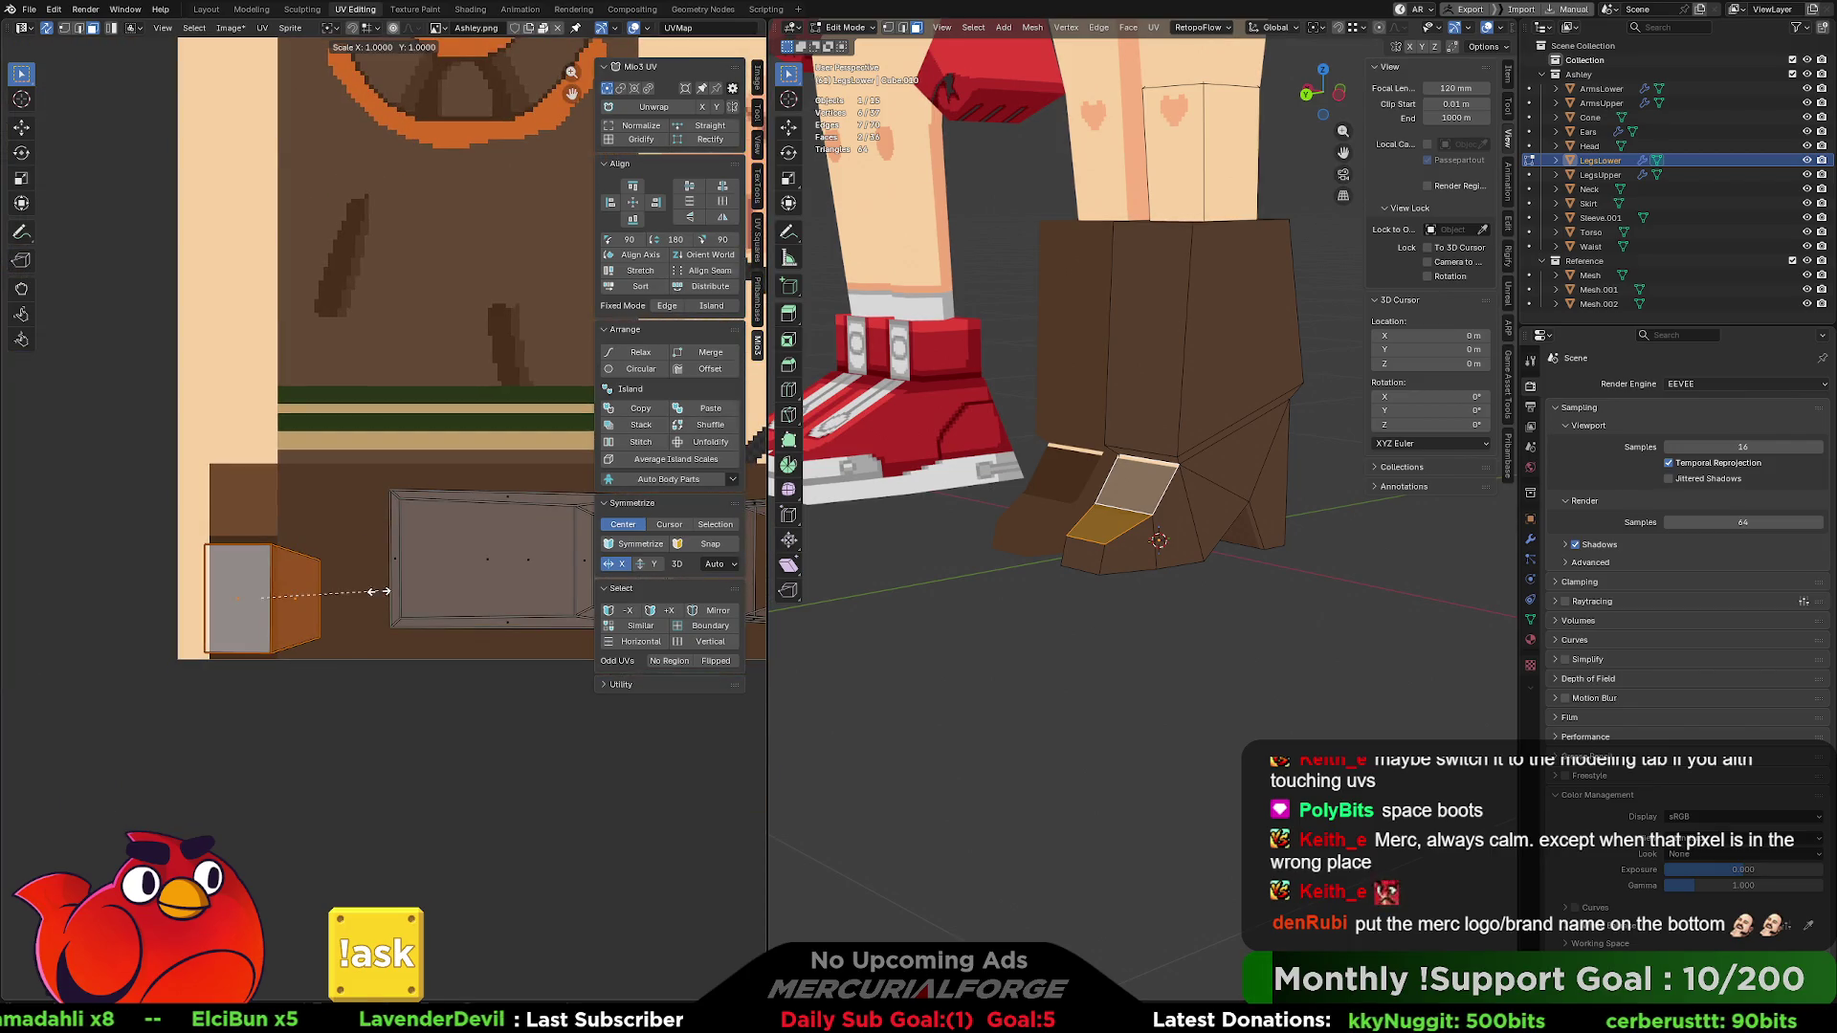
{"action": "left_click", "coordinate": [292, 601]}
{"action": "key", "text": "g"}
{"action": "left_click", "coordinate": [278, 489]}
- Move the small front toe face's UV left onto a grey patch of the texture
{"action": "middle_click_drag", "start_coordinate": [1201, 442], "coordinate": [1191, 547], "text": "shift"}
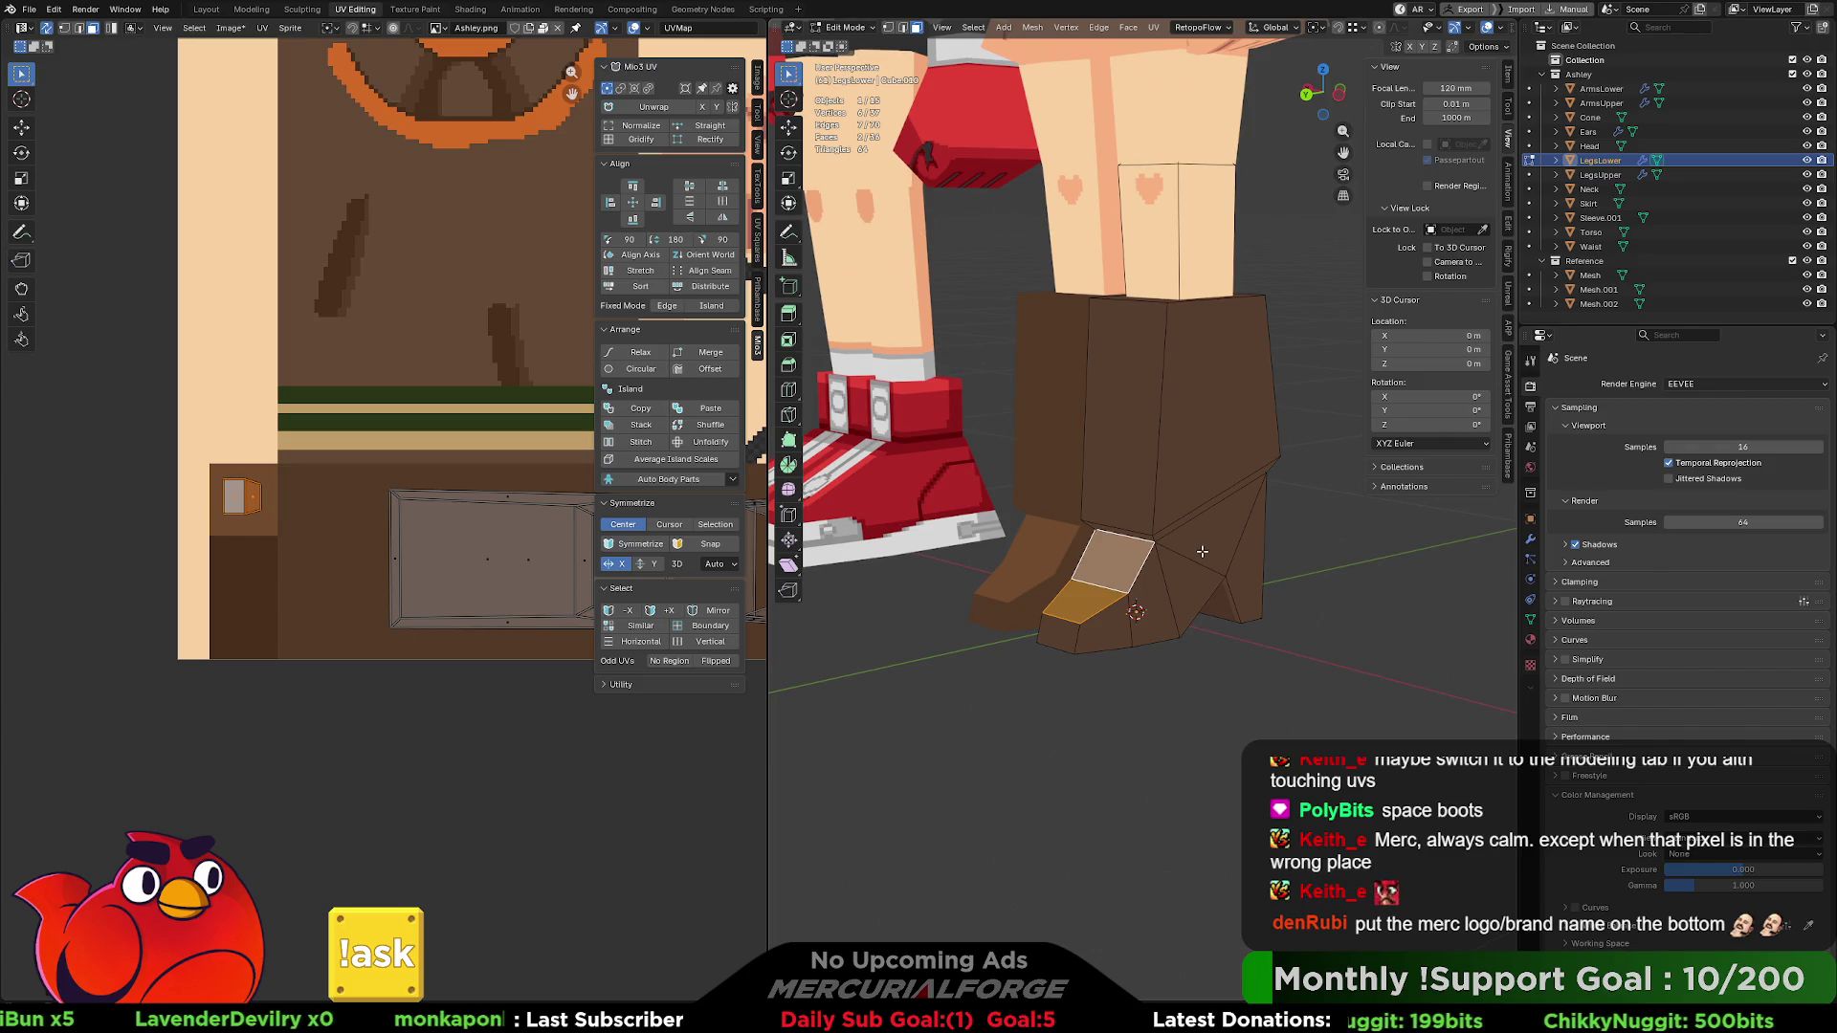
{"action": "left_click", "coordinate": [1053, 633]}
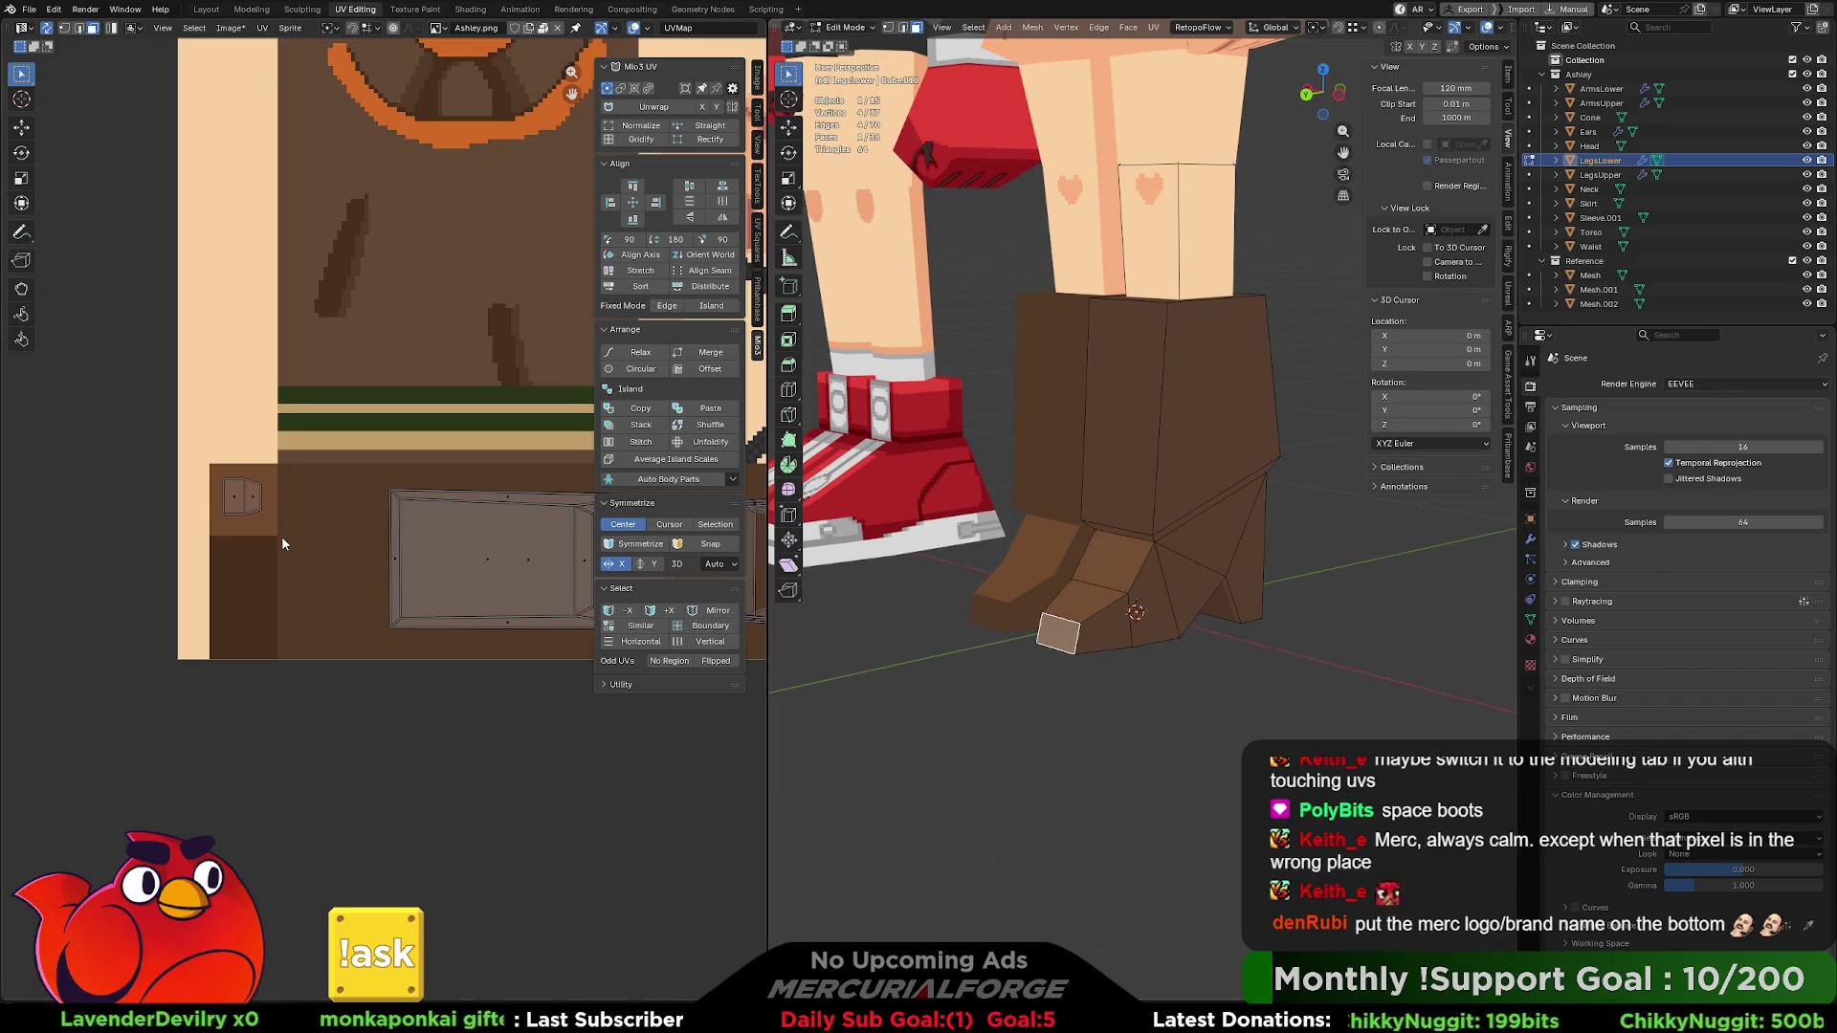
{"action": "key", "text": "g"}
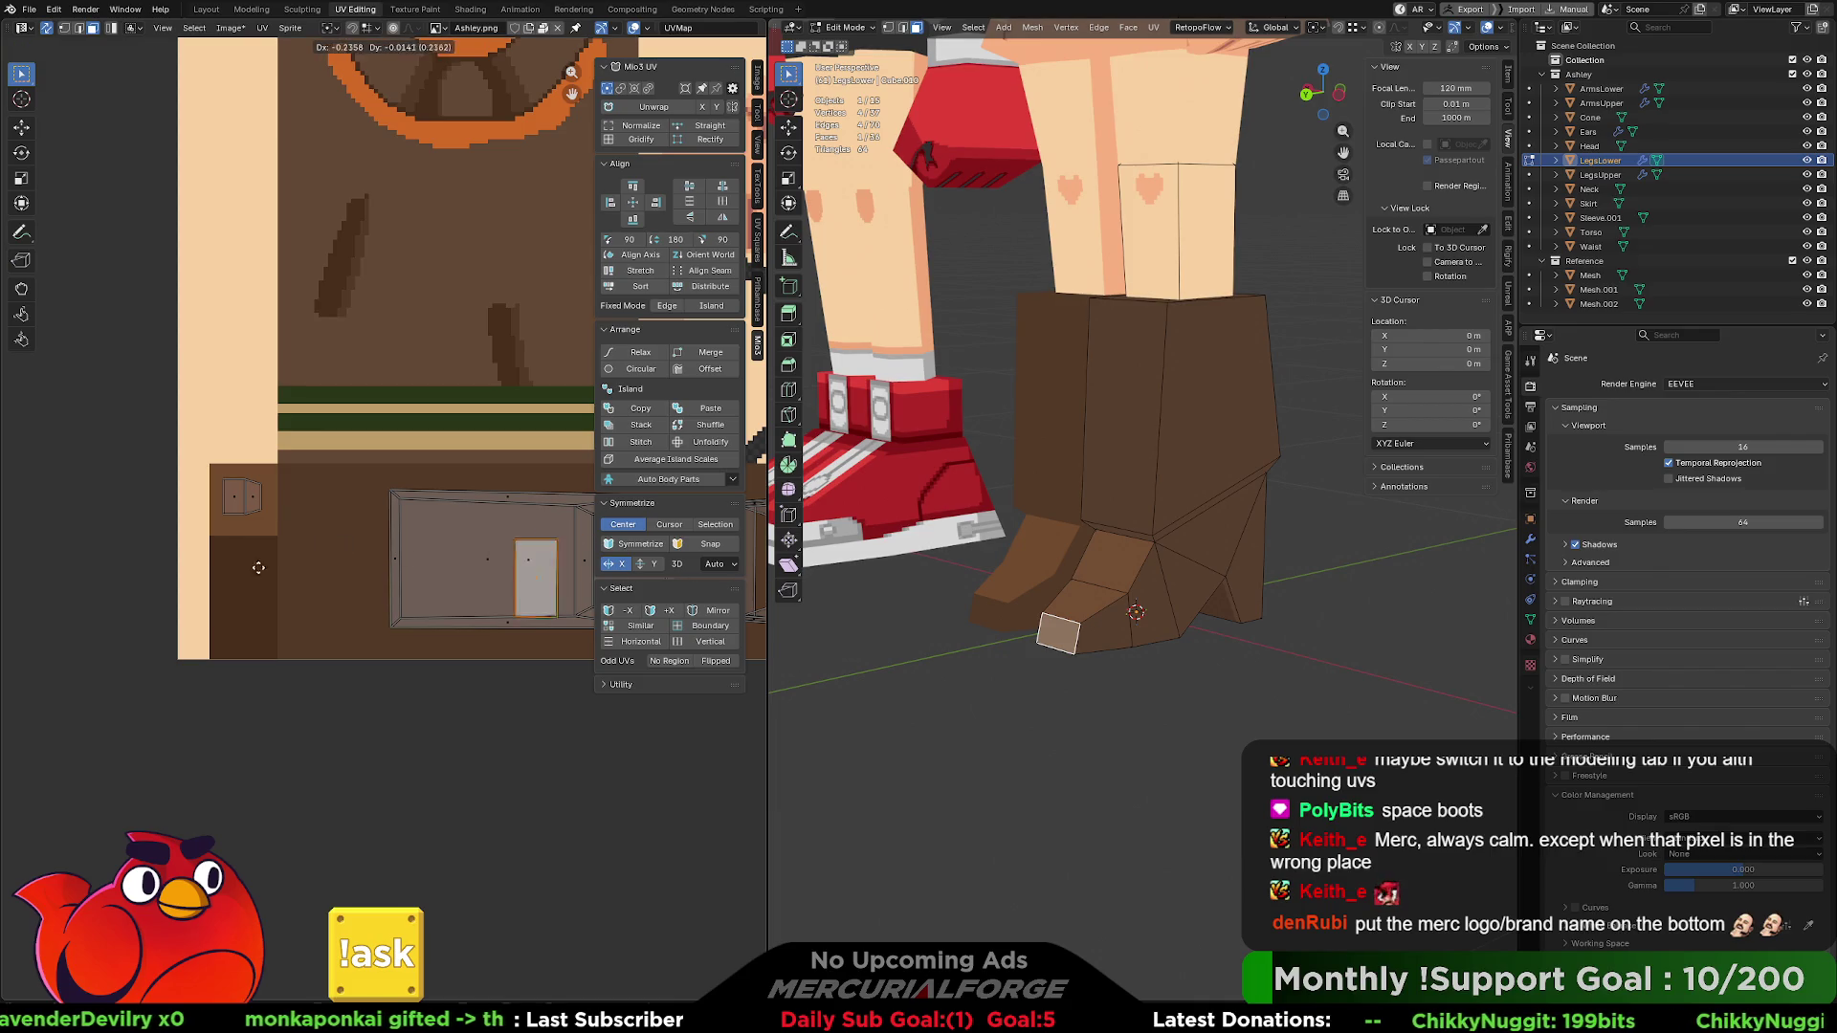
{"action": "left_click", "coordinate": [741, 595]}
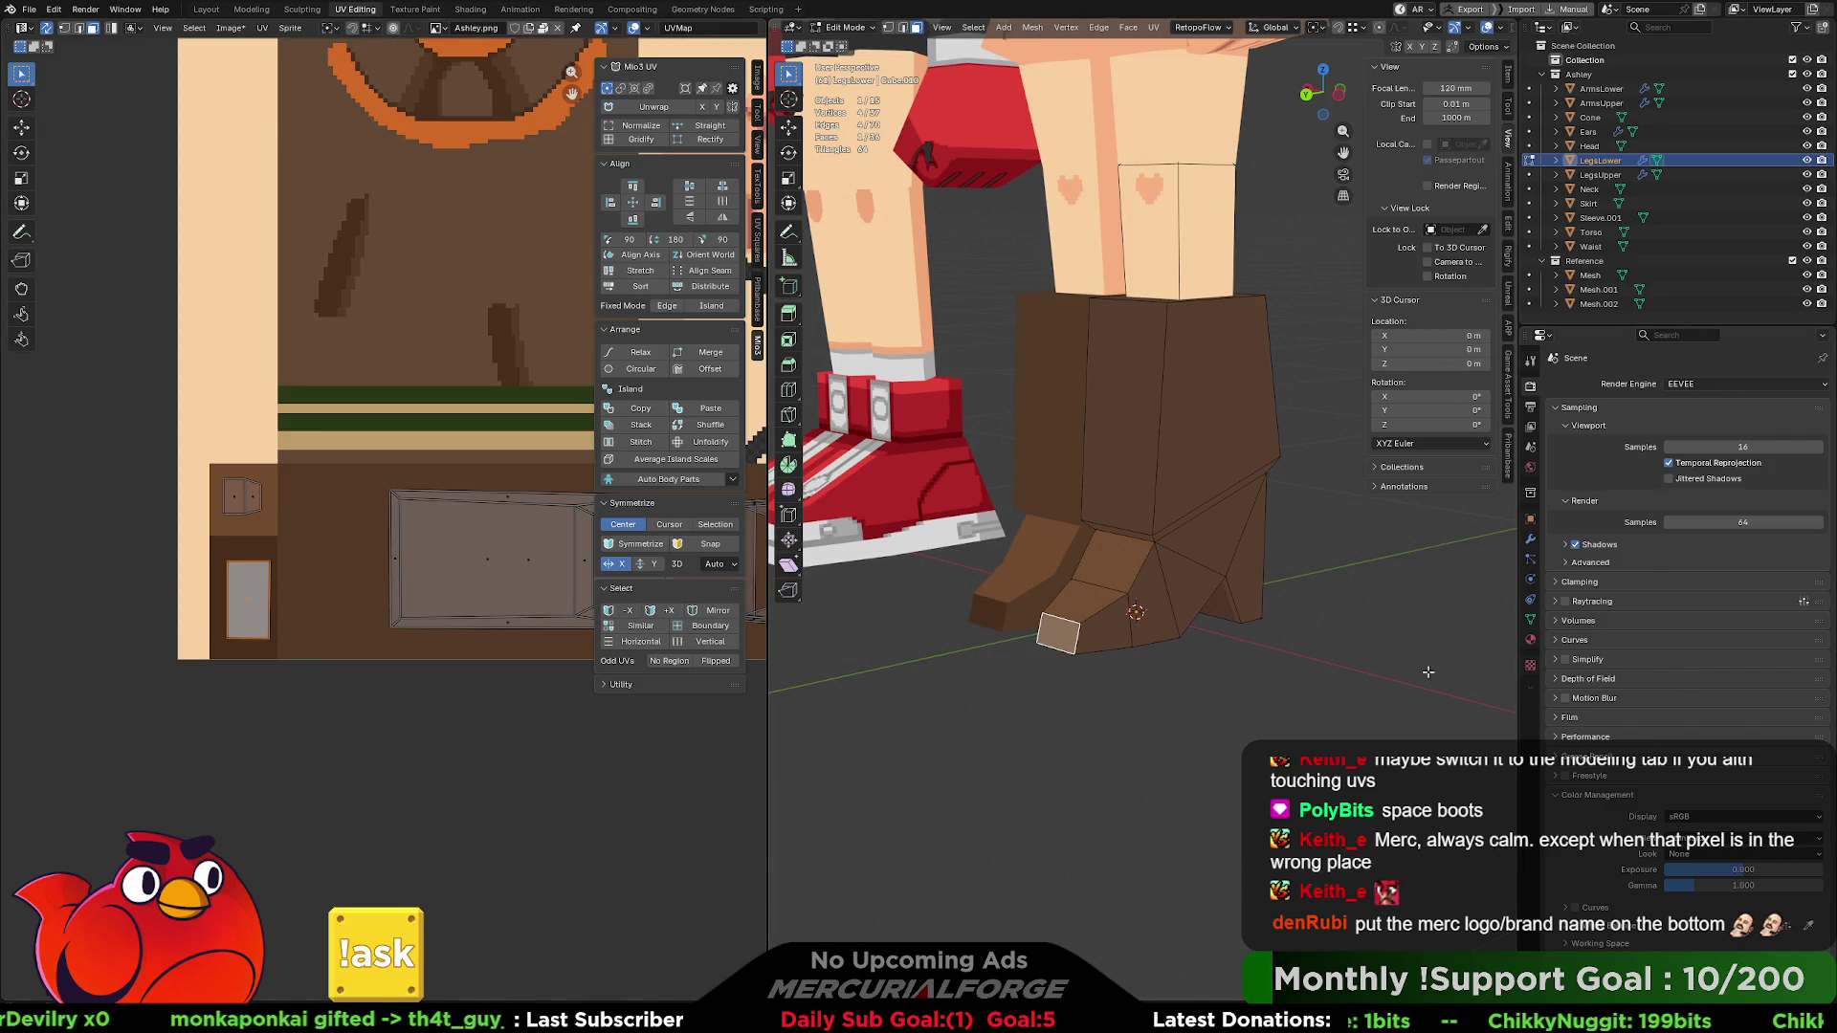
- View the legs from below and select two side faces of the boot
{"action": "mouse_move", "coordinate": [1291, 631]}
{"action": "middle_mouse_down"}
{"action": "mouse_move", "coordinate": [1264, 555]}
{"action": "mouse_move", "coordinate": [1215, 507]}
{"action": "mouse_move", "coordinate": [1192, 528]}
{"action": "middle_mouse_up"}
{"action": "left_click", "coordinate": [1193, 527]}
{"action": "left_click", "coordinate": [1150, 508], "text": "shift"}
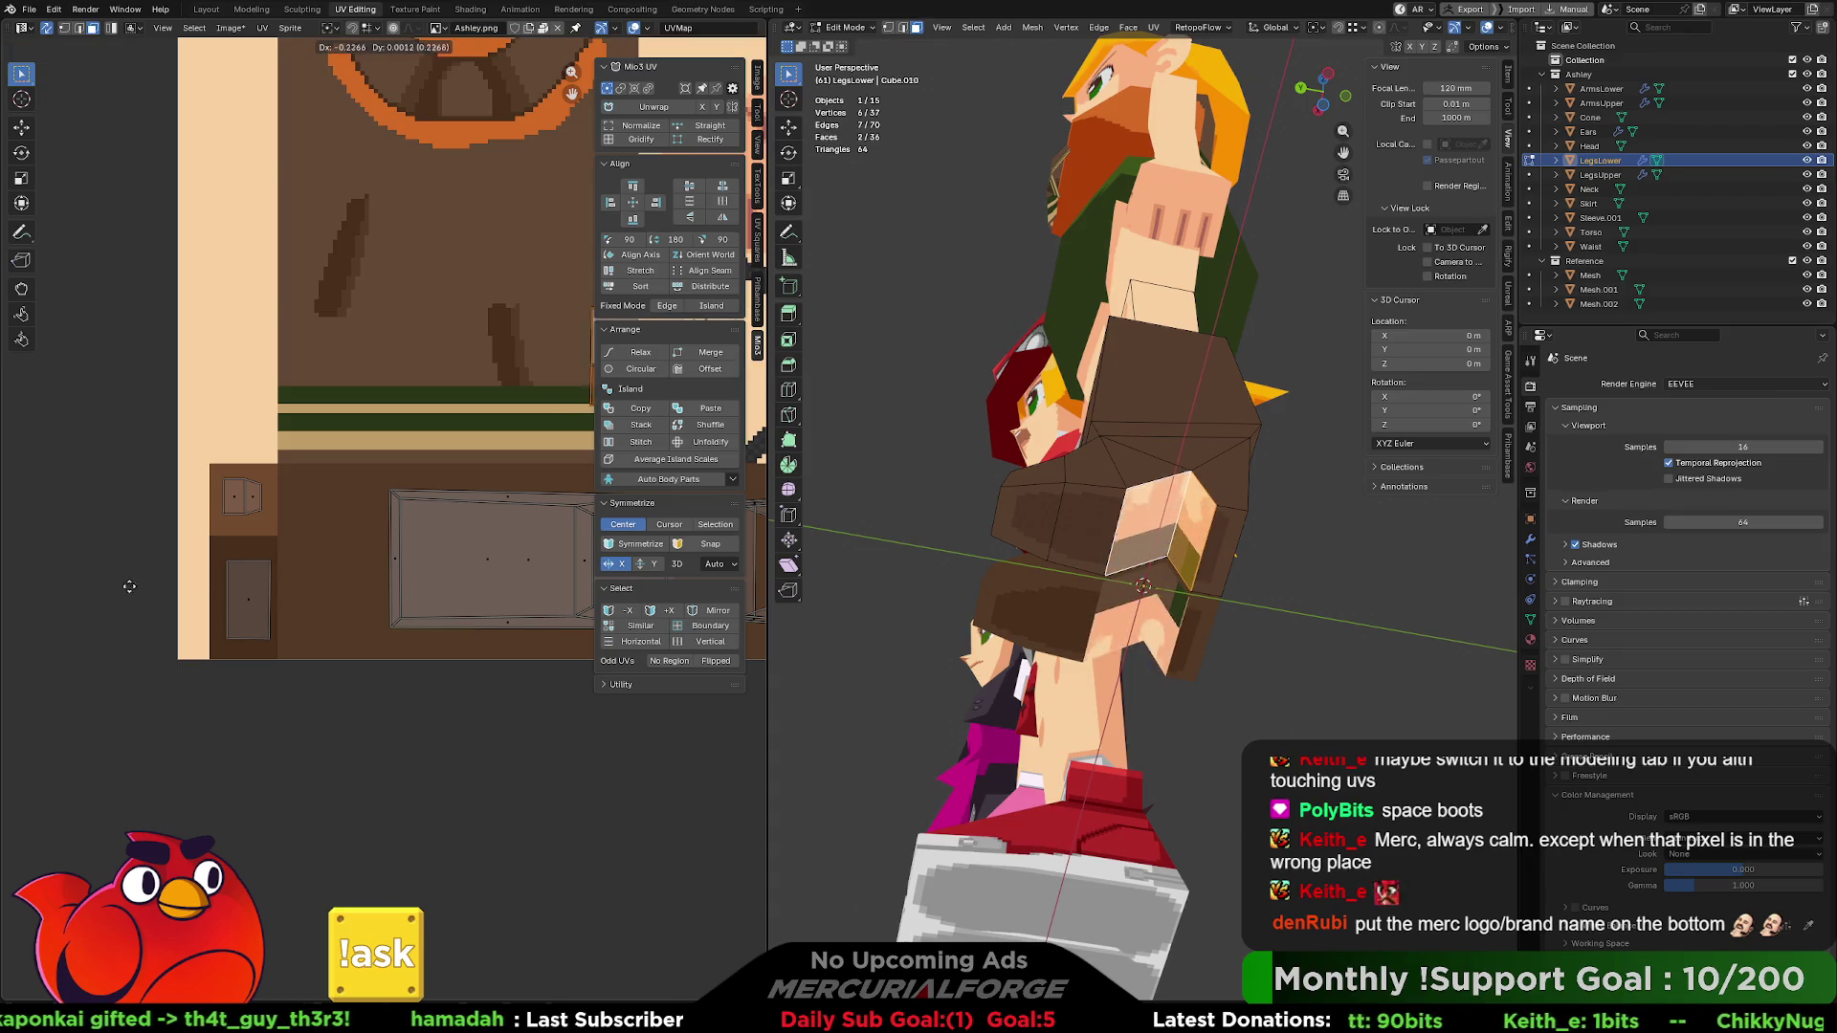
- Slim the selected boot faces' UV island and reposition it lower on the texture
{"action": "key", "text": "g"}
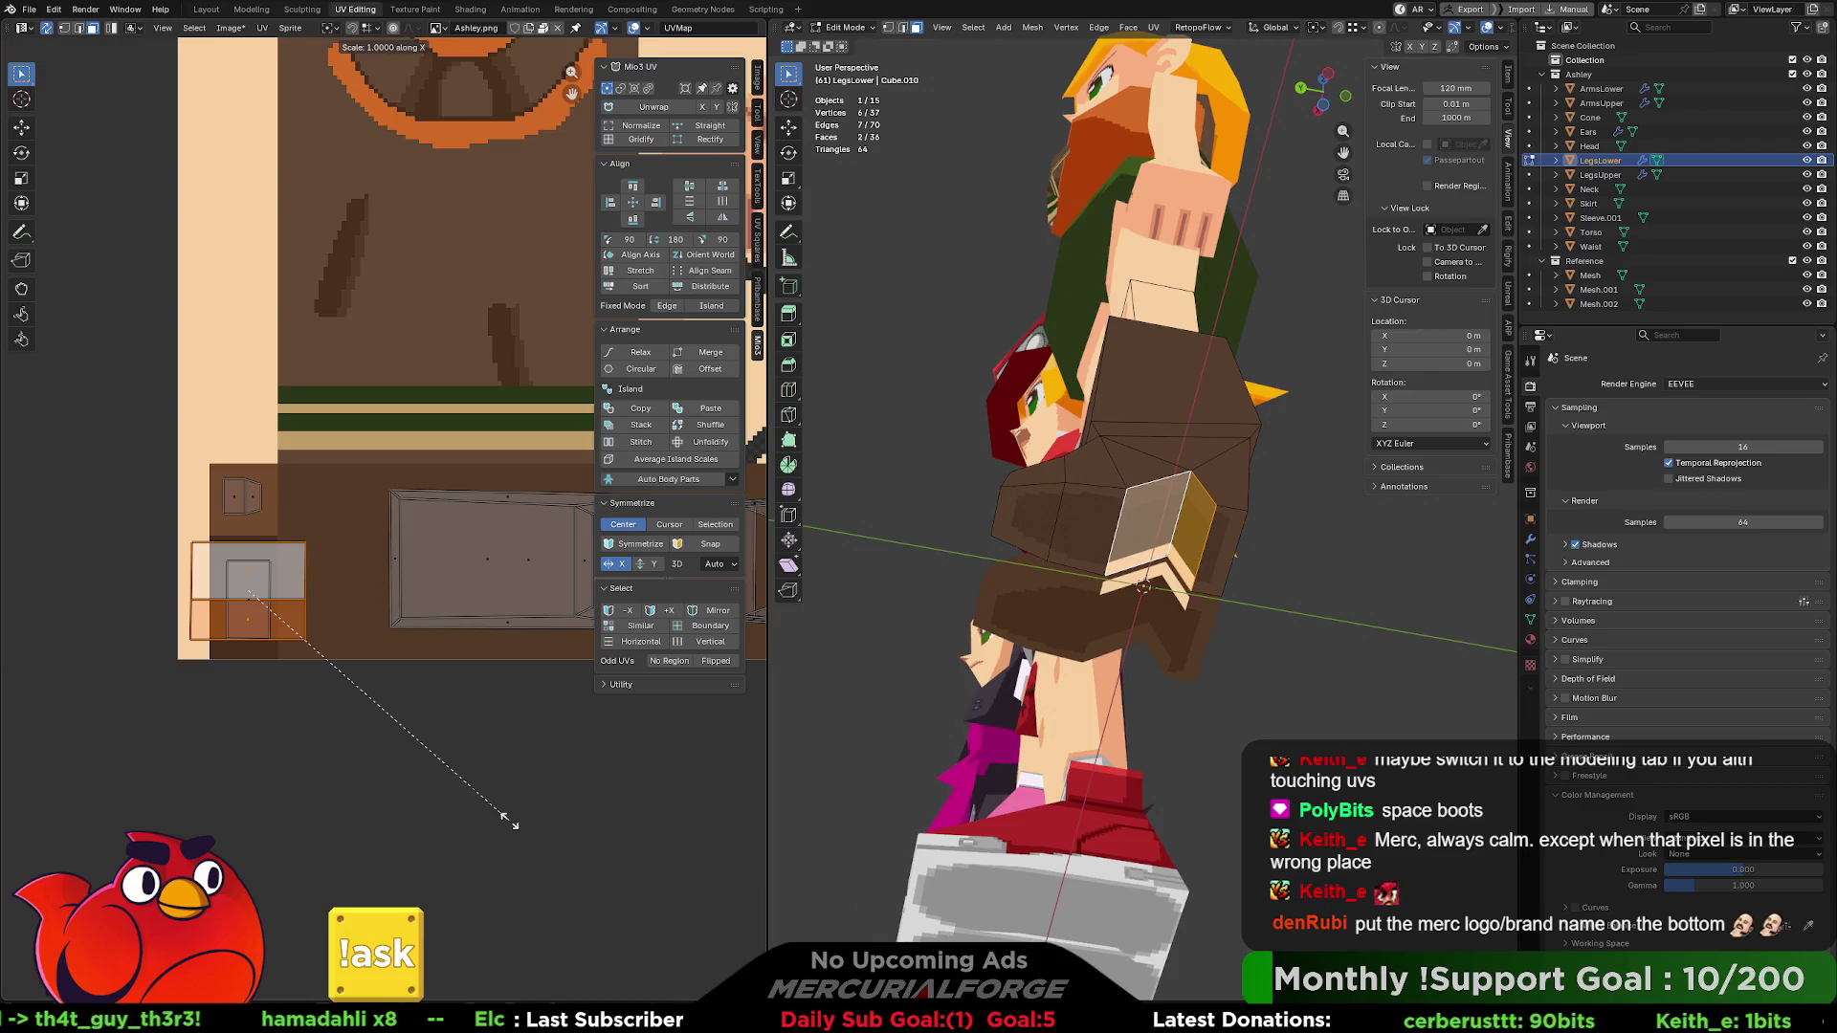
{"action": "left_click", "coordinate": [273, 721]}
{"action": "key", "text": "g"}
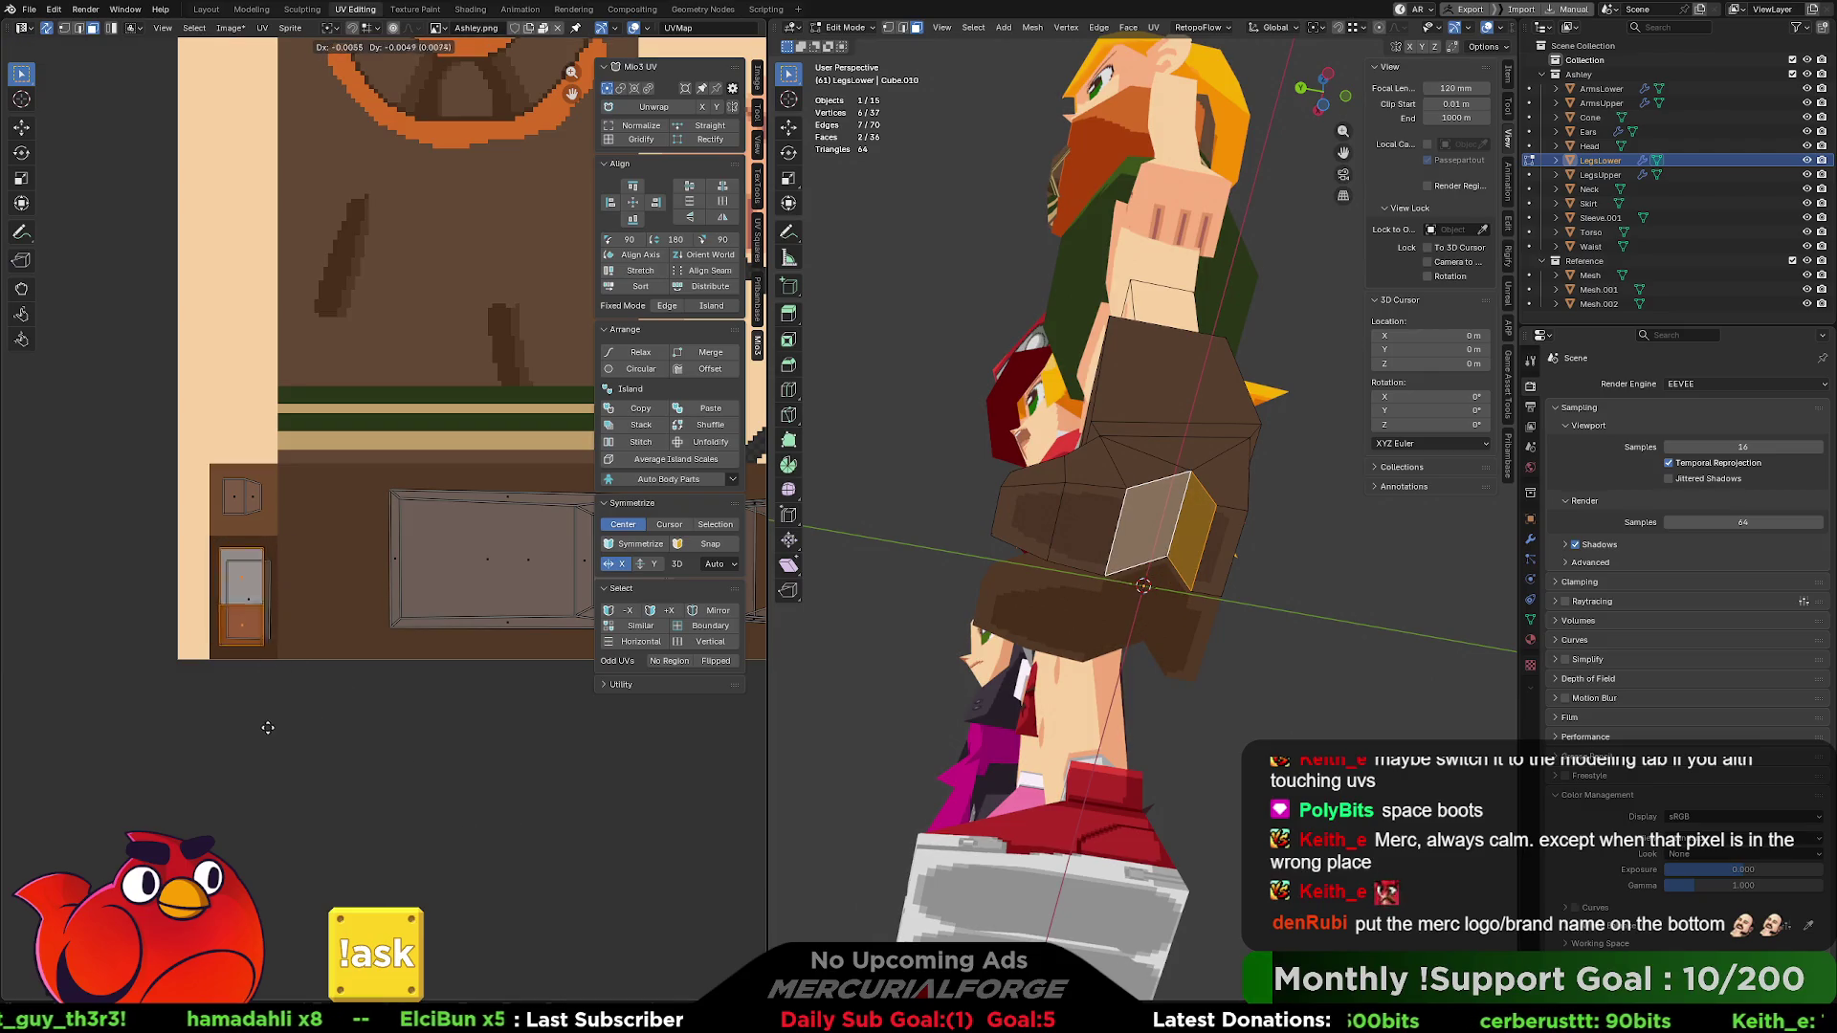
{"action": "left_click", "coordinate": [269, 727]}
- Select a face on the left boot and shift it along the X axis
{"action": "left_click", "coordinate": [1277, 534]}
{"action": "mouse_move", "coordinate": [1290, 463]}
{"action": "middle_mouse_down"}
{"action": "mouse_move", "coordinate": [1412, 585]}
{"action": "mouse_move", "coordinate": [1108, 596]}
{"action": "mouse_move", "coordinate": [1119, 473]}
{"action": "middle_mouse_up"}
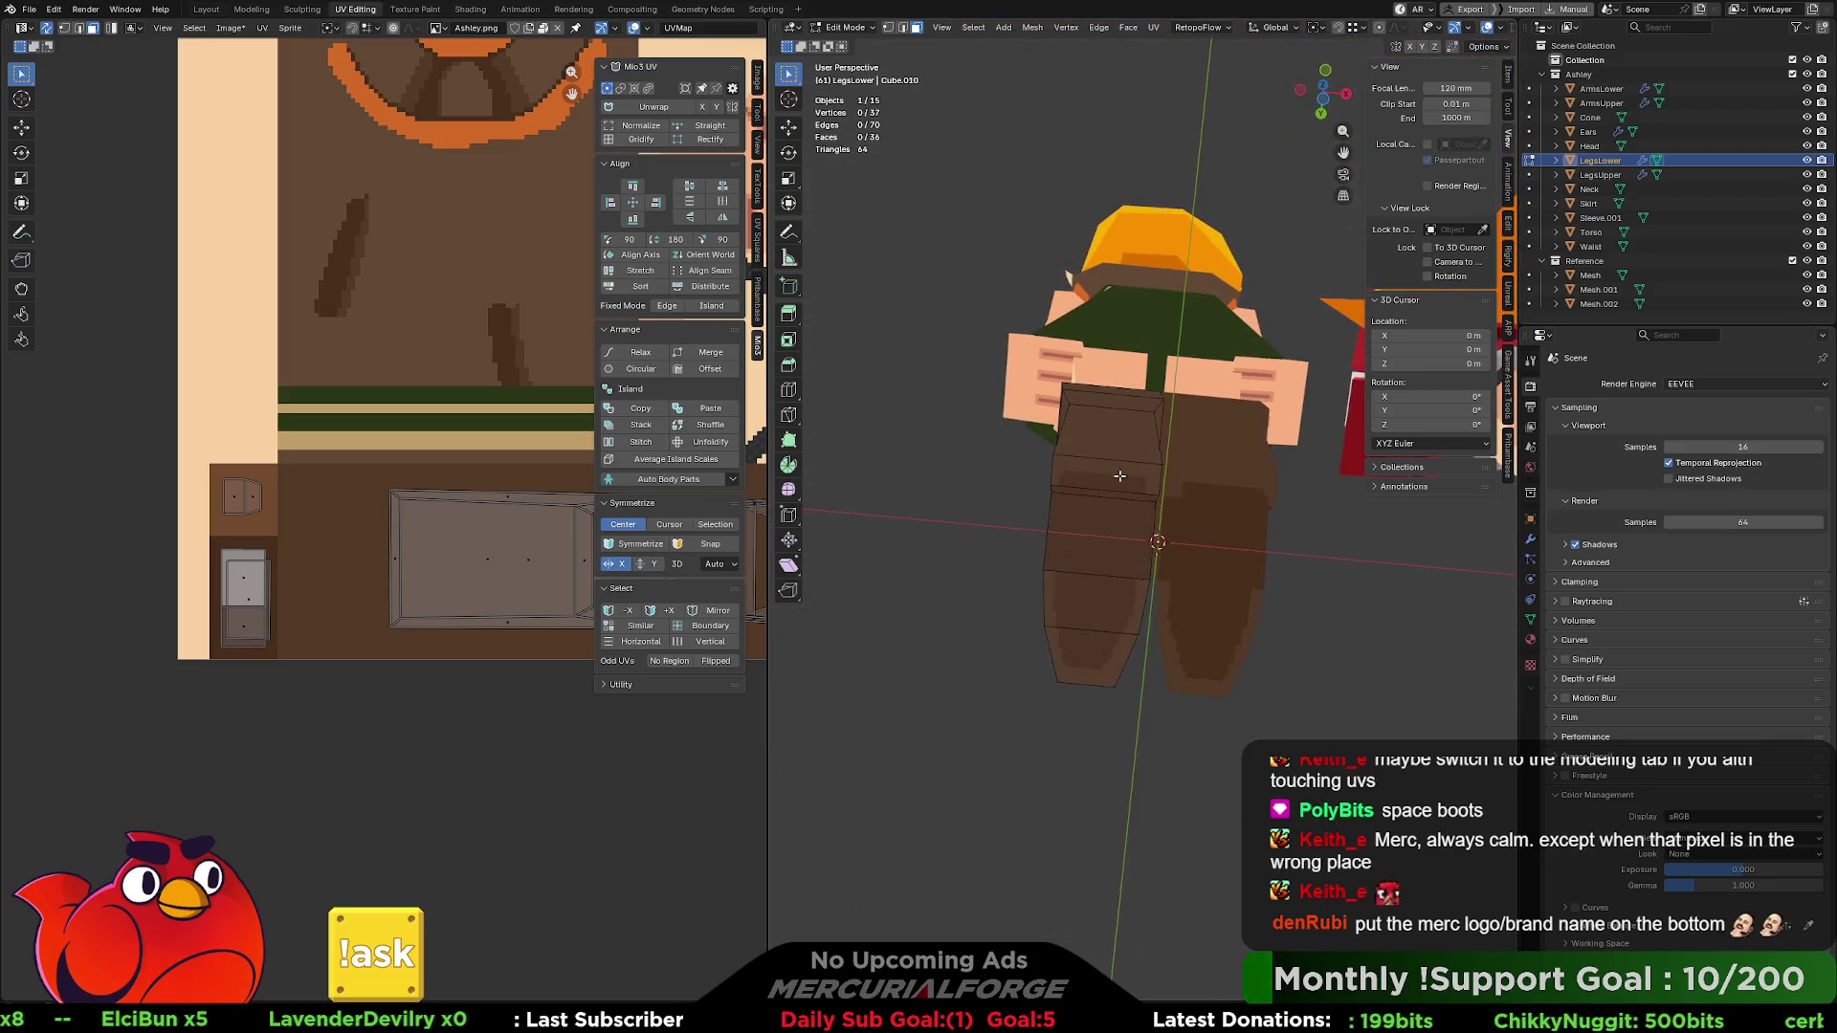
{"action": "left_click", "coordinate": [1108, 478]}
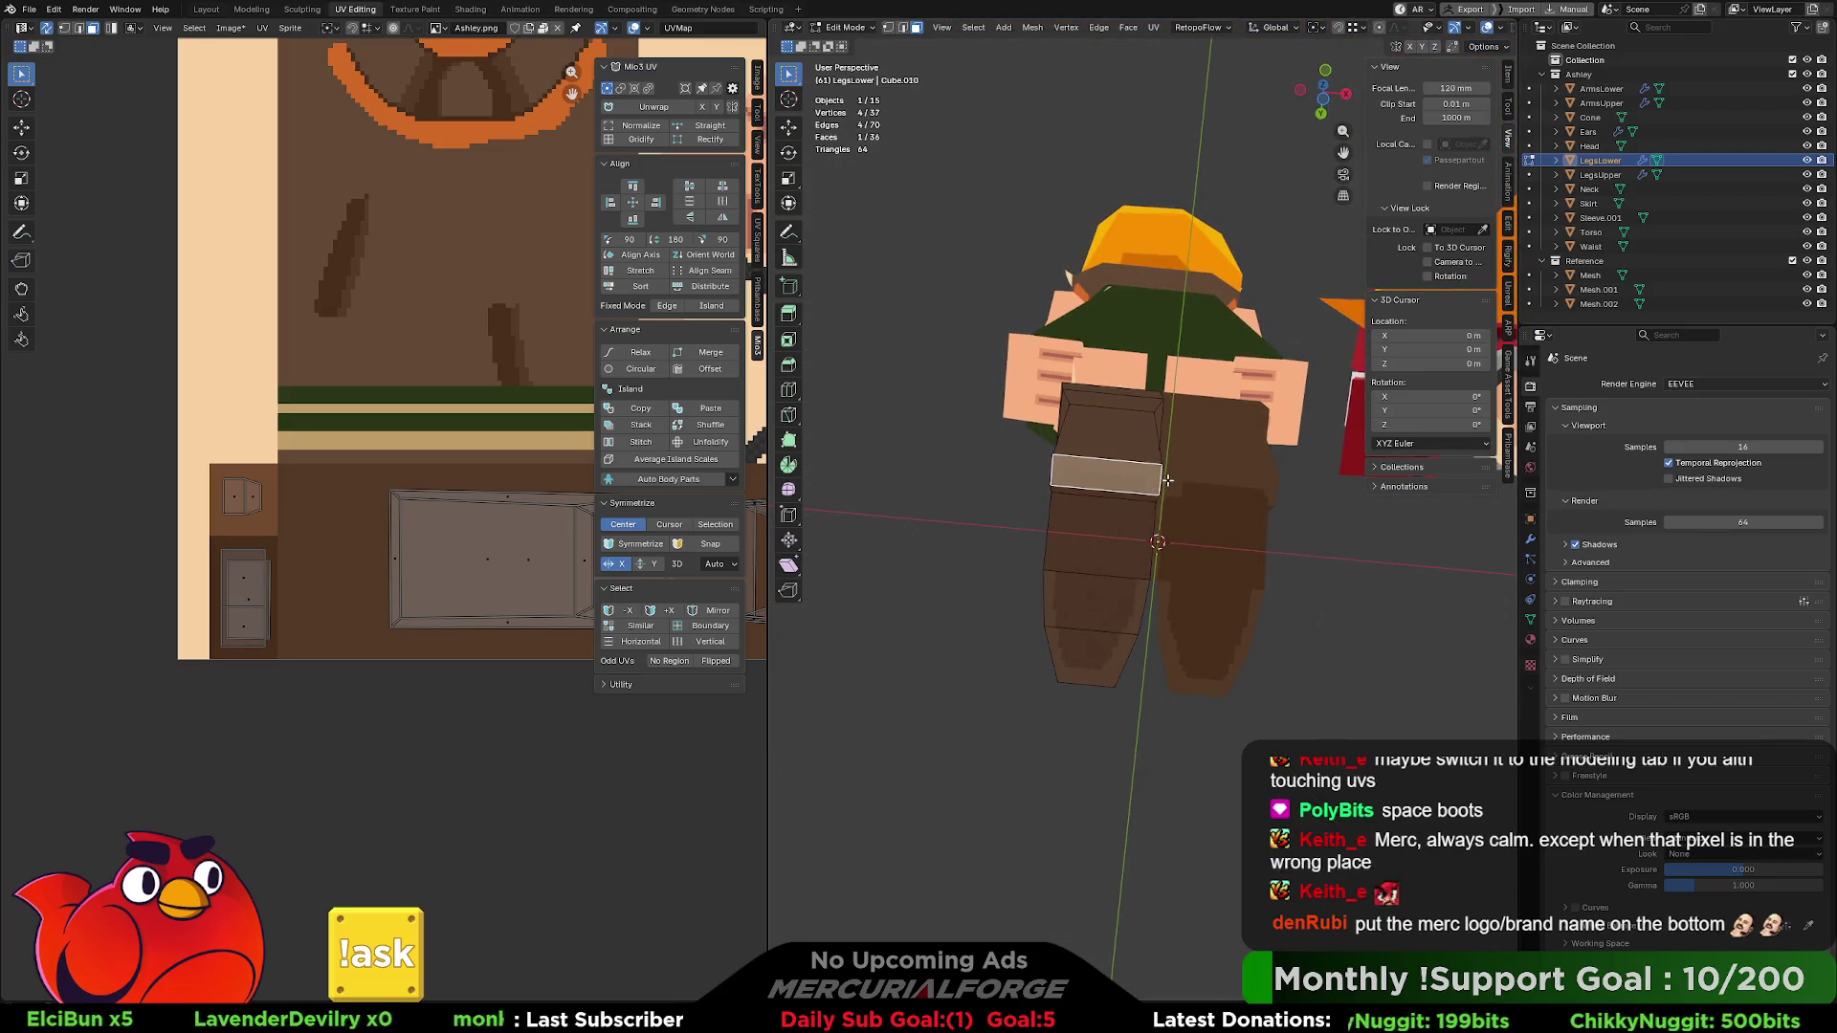
{"action": "key", "text": "g"}
{"action": "key", "text": "x"}
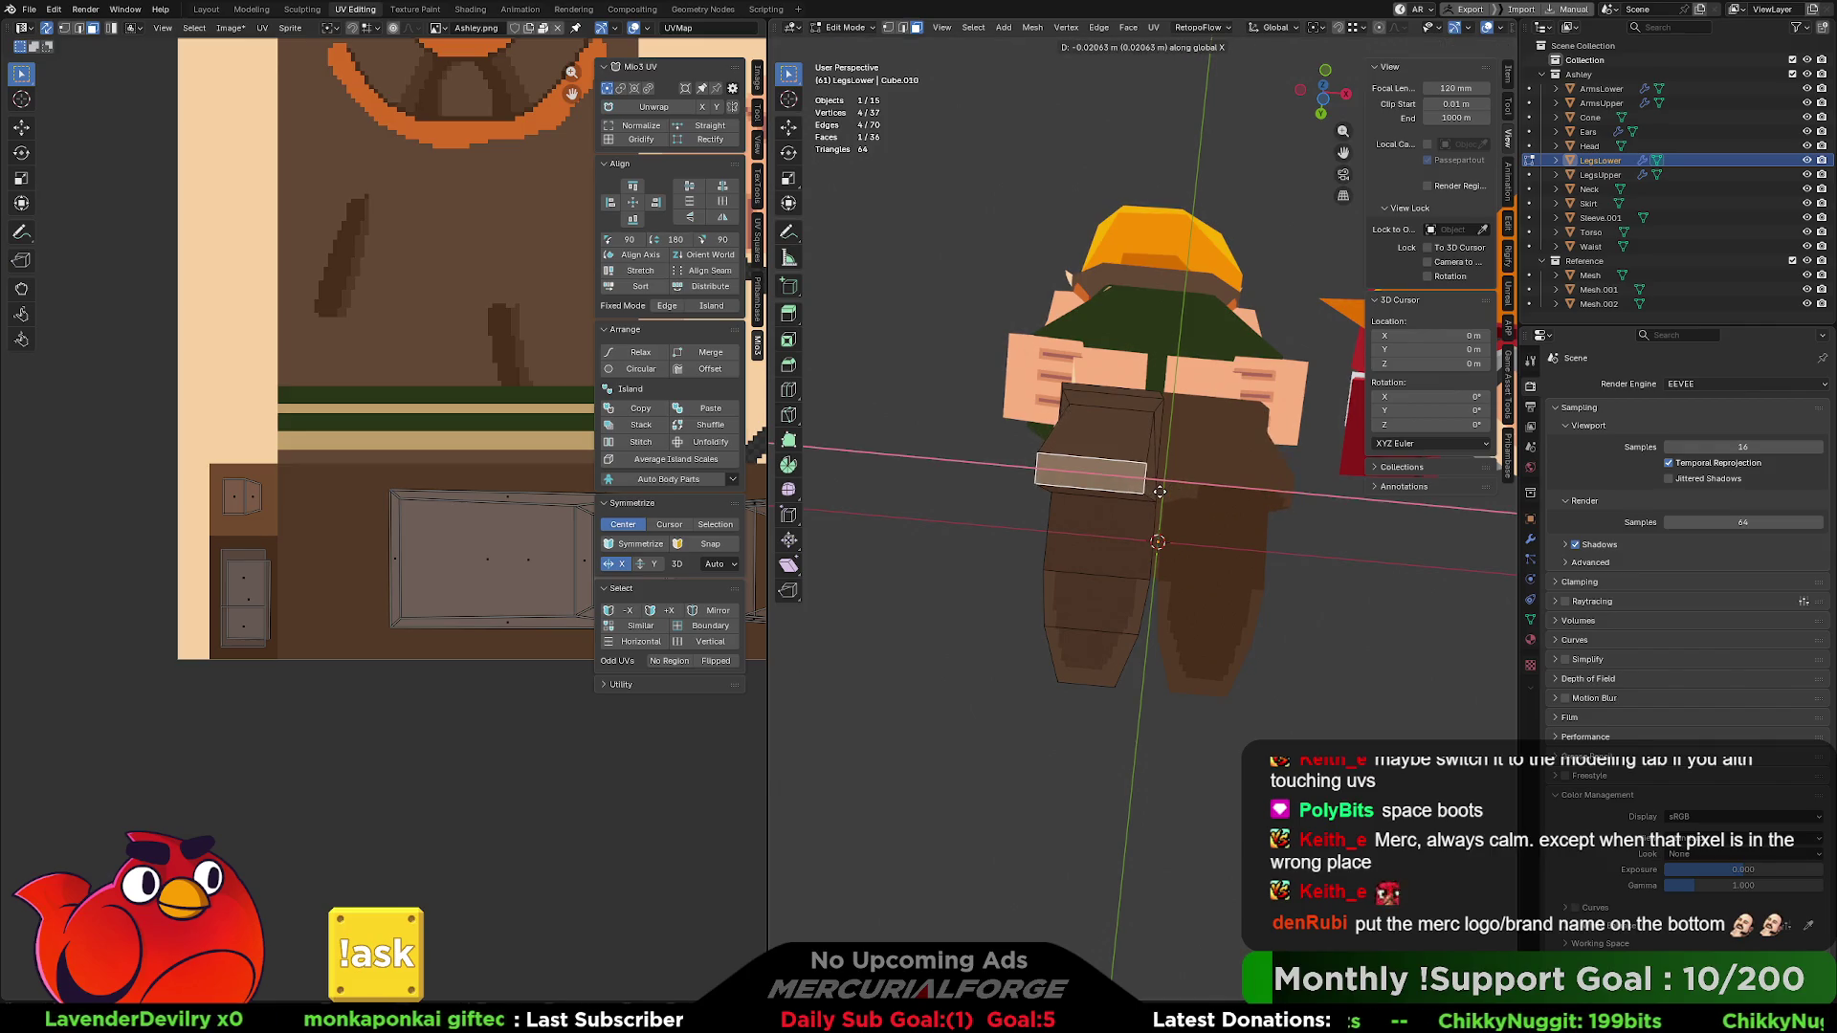
{"action": "left_click", "coordinate": [1149, 495]}
- Scale the boot bottom narrower along X so it tapers, then orbit to check
{"action": "mouse_move", "coordinate": [1150, 495]}
{"action": "middle_mouse_down"}
{"action": "mouse_move", "coordinate": [1154, 617]}
{"action": "mouse_move", "coordinate": [1014, 623]}
{"action": "mouse_move", "coordinate": [1140, 614]}
{"action": "middle_mouse_up"}
{"action": "key", "text": "s"}
{"action": "key", "text": "x"}
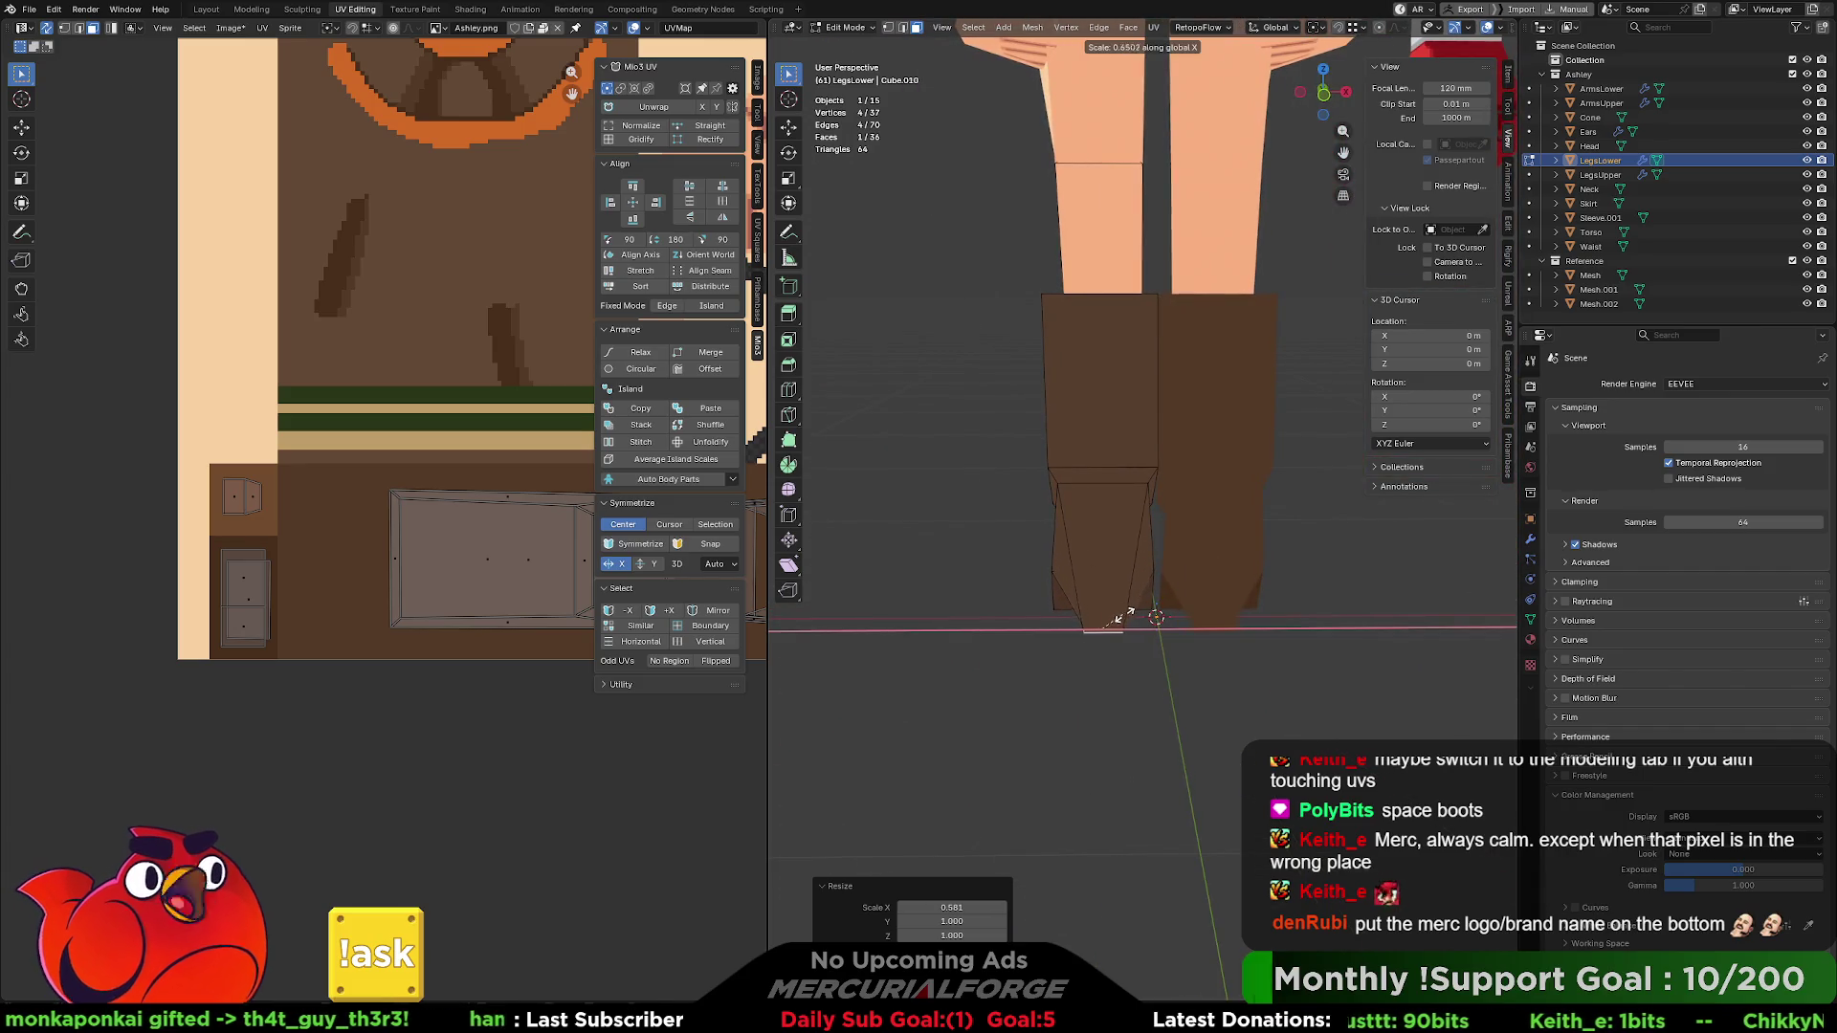
{"action": "left_click", "coordinate": [1139, 616]}
{"action": "left_click", "coordinate": [1012, 655]}
{"action": "mouse_move", "coordinate": [1013, 655]}
{"action": "middle_mouse_down"}
{"action": "mouse_move", "coordinate": [919, 651]}
{"action": "mouse_move", "coordinate": [1139, 647]}
{"action": "mouse_move", "coordinate": [1237, 616]}
{"action": "middle_mouse_up"}
{"action": "scroll", "coordinate": [1020, 642], "scroll_direction": "down", "scroll_amount": 2}
{"action": "scroll", "coordinate": [1148, 649], "scroll_direction": "up", "scroll_amount": 5}
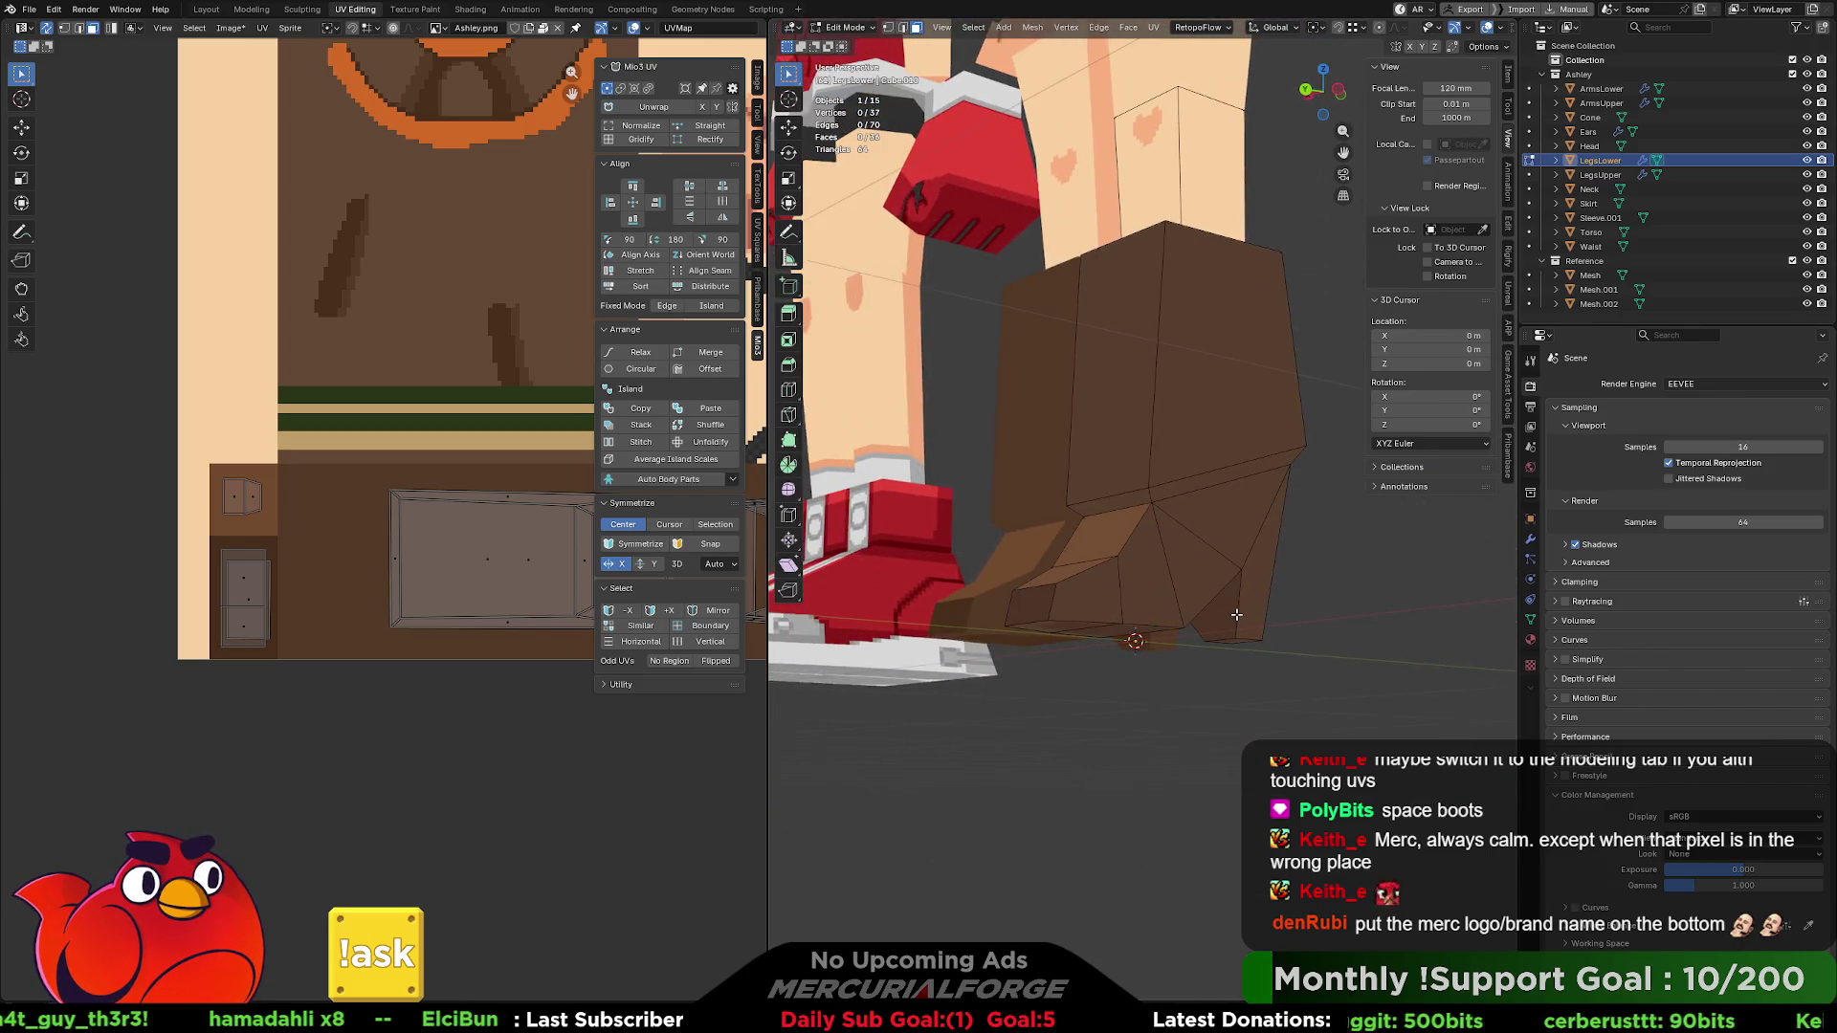
- Select the boot's thin rim face loop and move its UVs onto the texture's boot area
{"action": "left_click", "coordinate": [1173, 487], "text": "alt"}
{"action": "left_click", "coordinate": [1139, 498]}
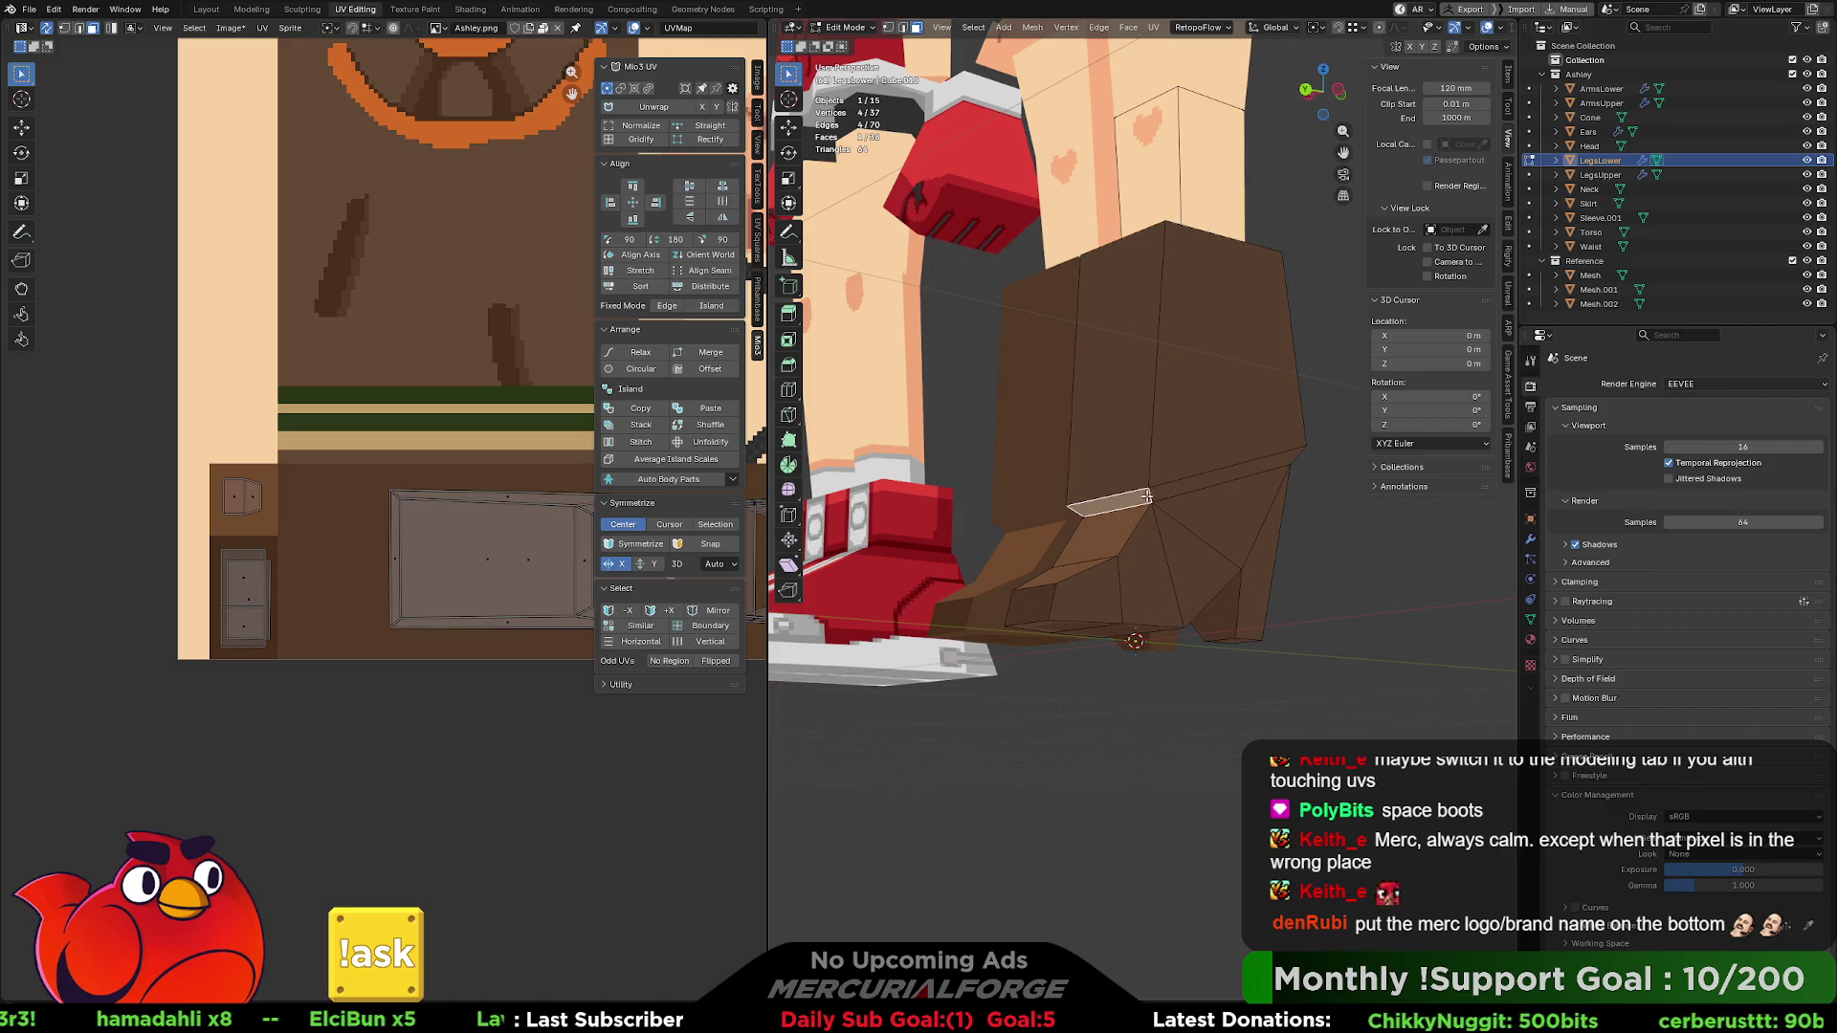
{"action": "left_click", "coordinate": [1155, 493], "text": "alt"}
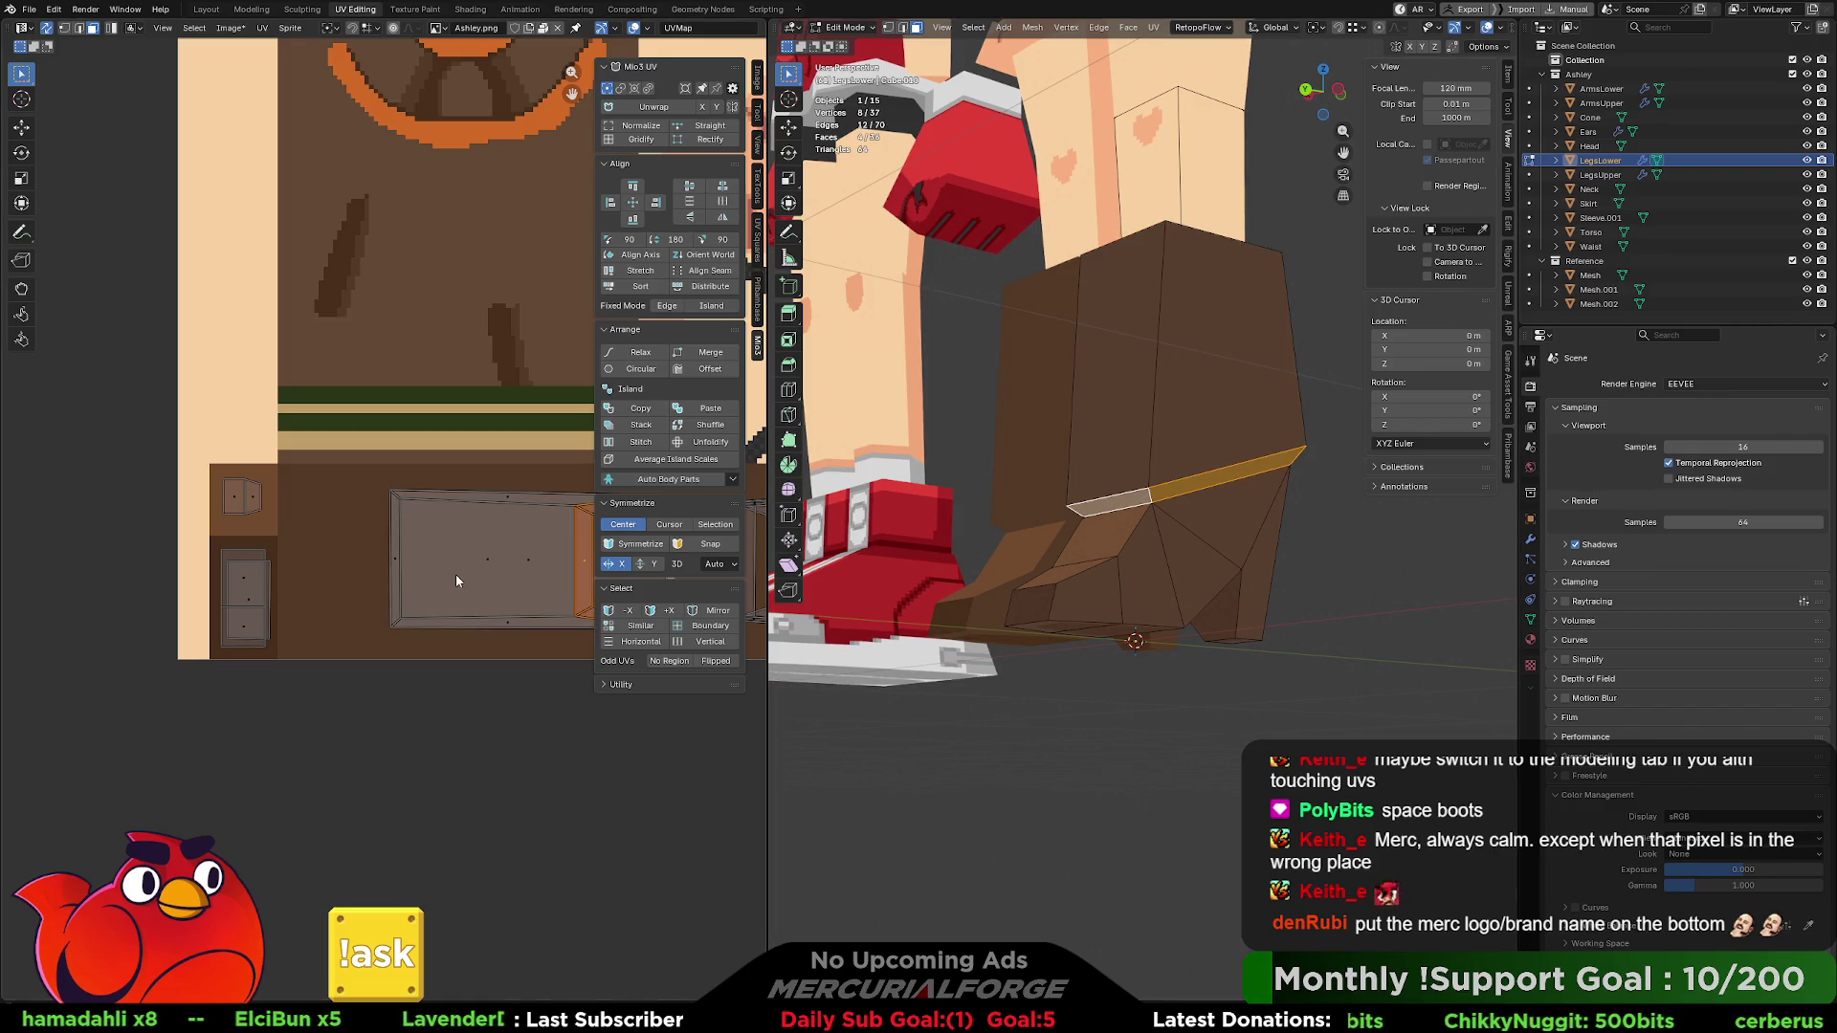
{"action": "key", "text": "g"}
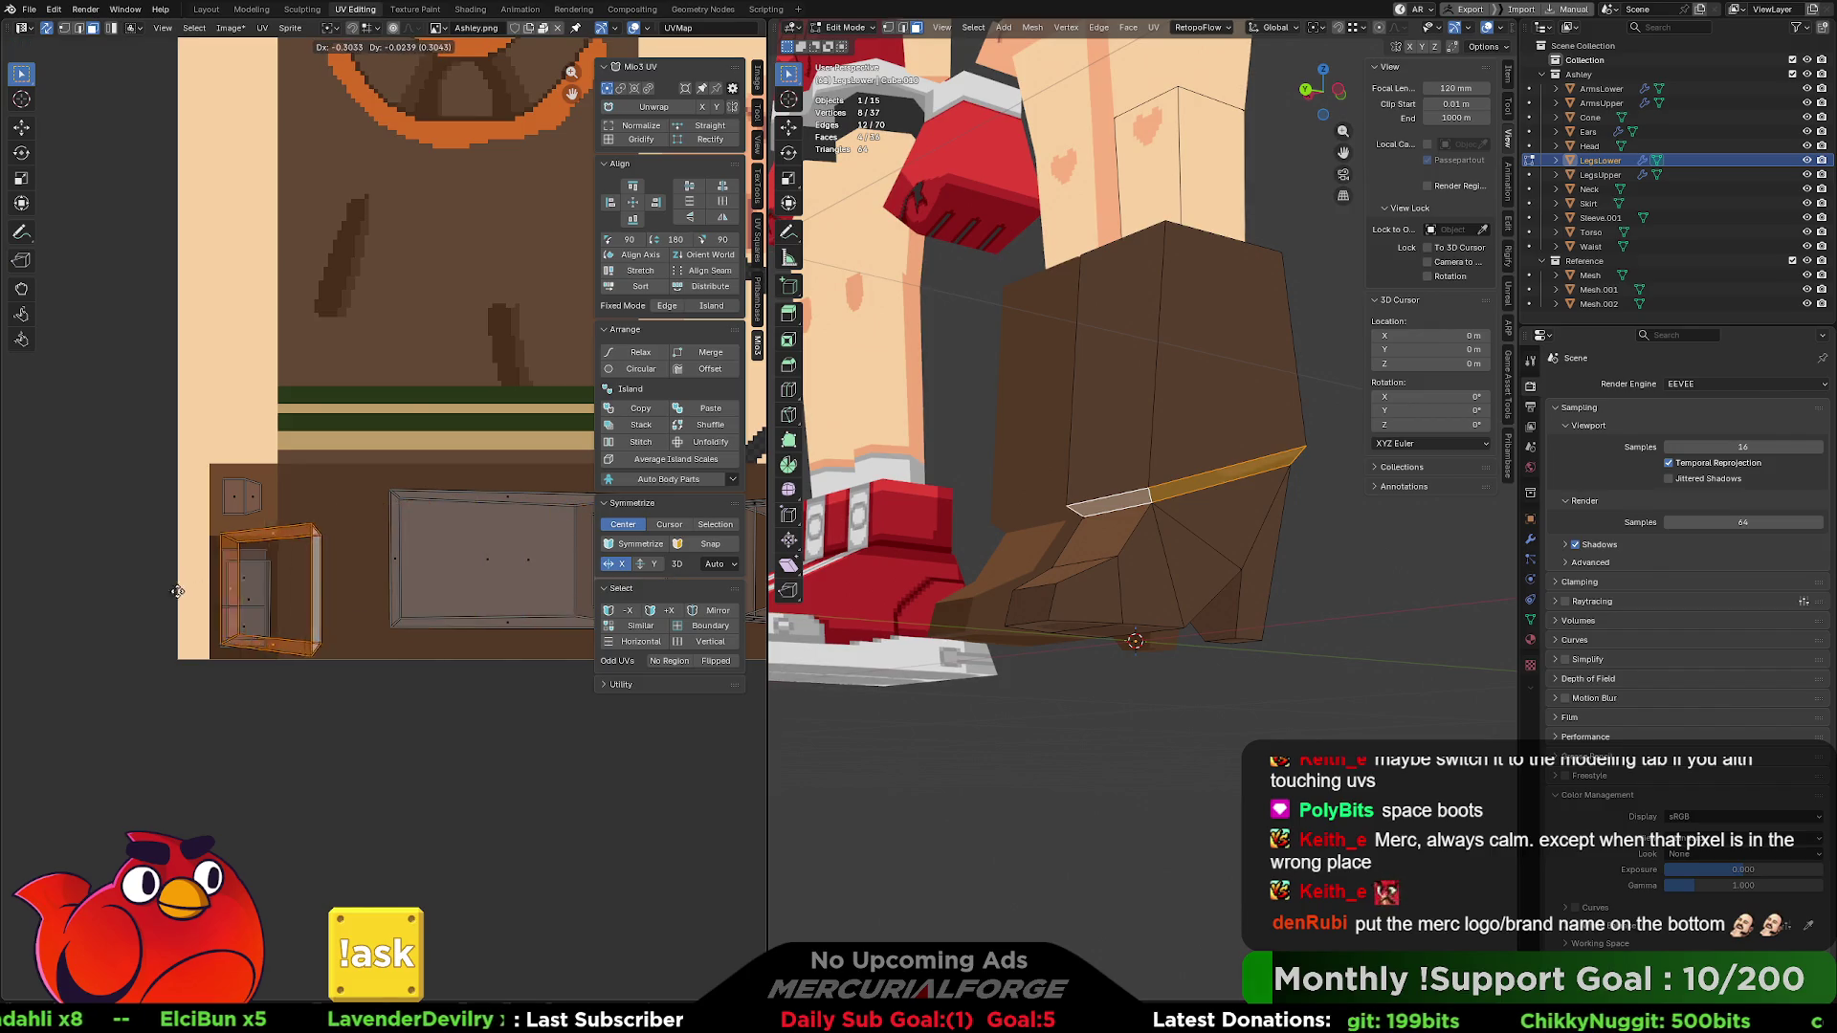
{"action": "left_click", "coordinate": [152, 597]}
- Scale the rim strip's UVs along X, then along Y, to fit the boot area, and deselect
{"action": "key", "text": "s"}
{"action": "key", "text": "x"}
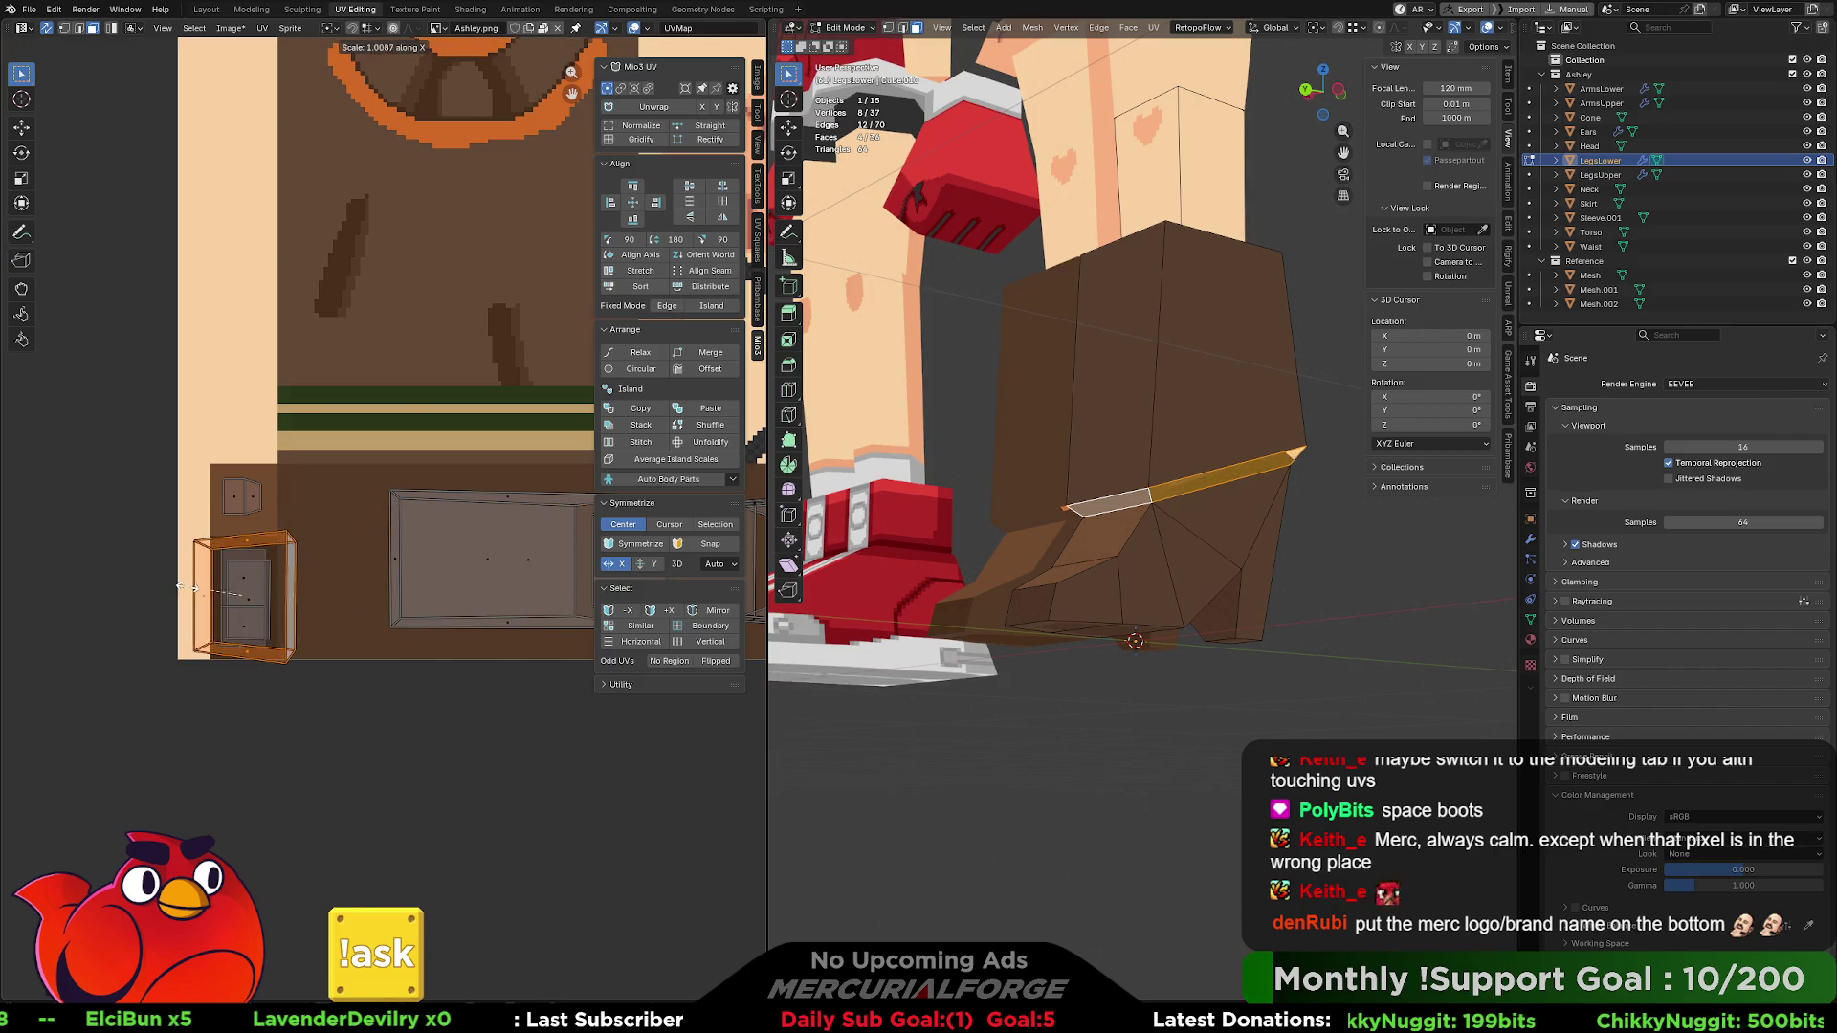
{"action": "left_click", "coordinate": [223, 593]}
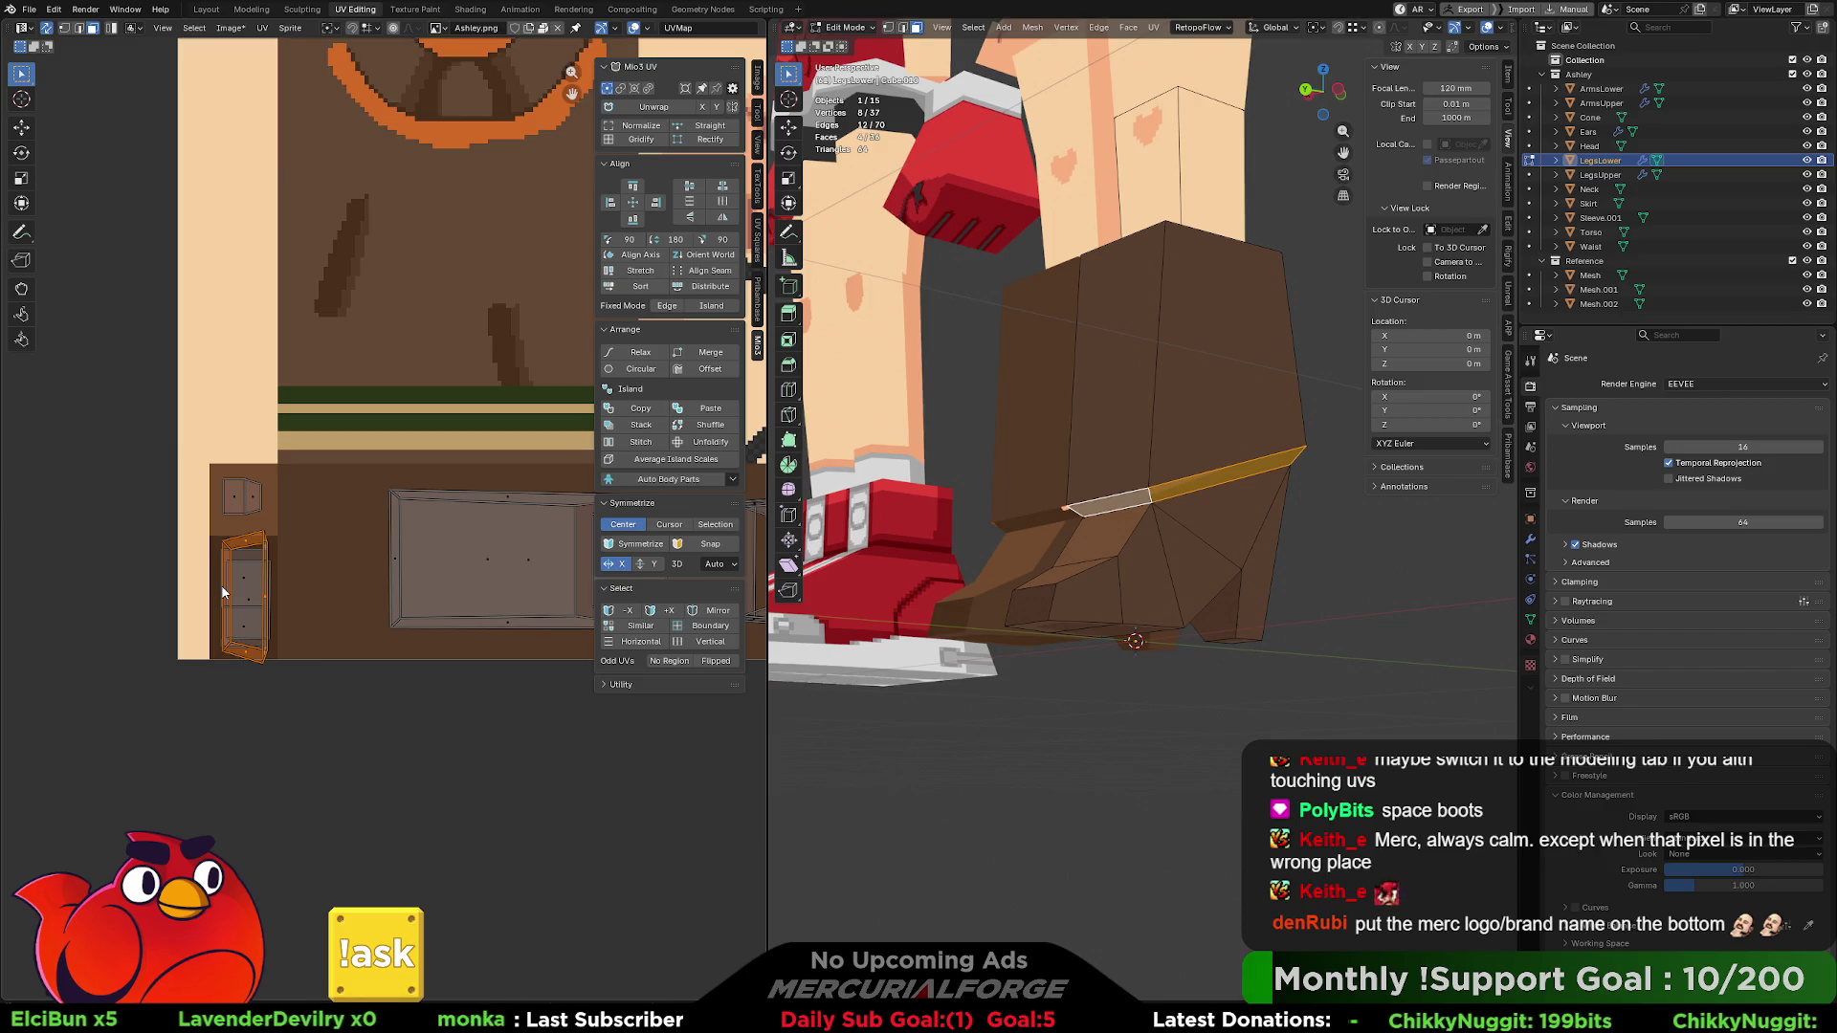
{"action": "key", "text": "s"}
{"action": "key", "text": "y"}
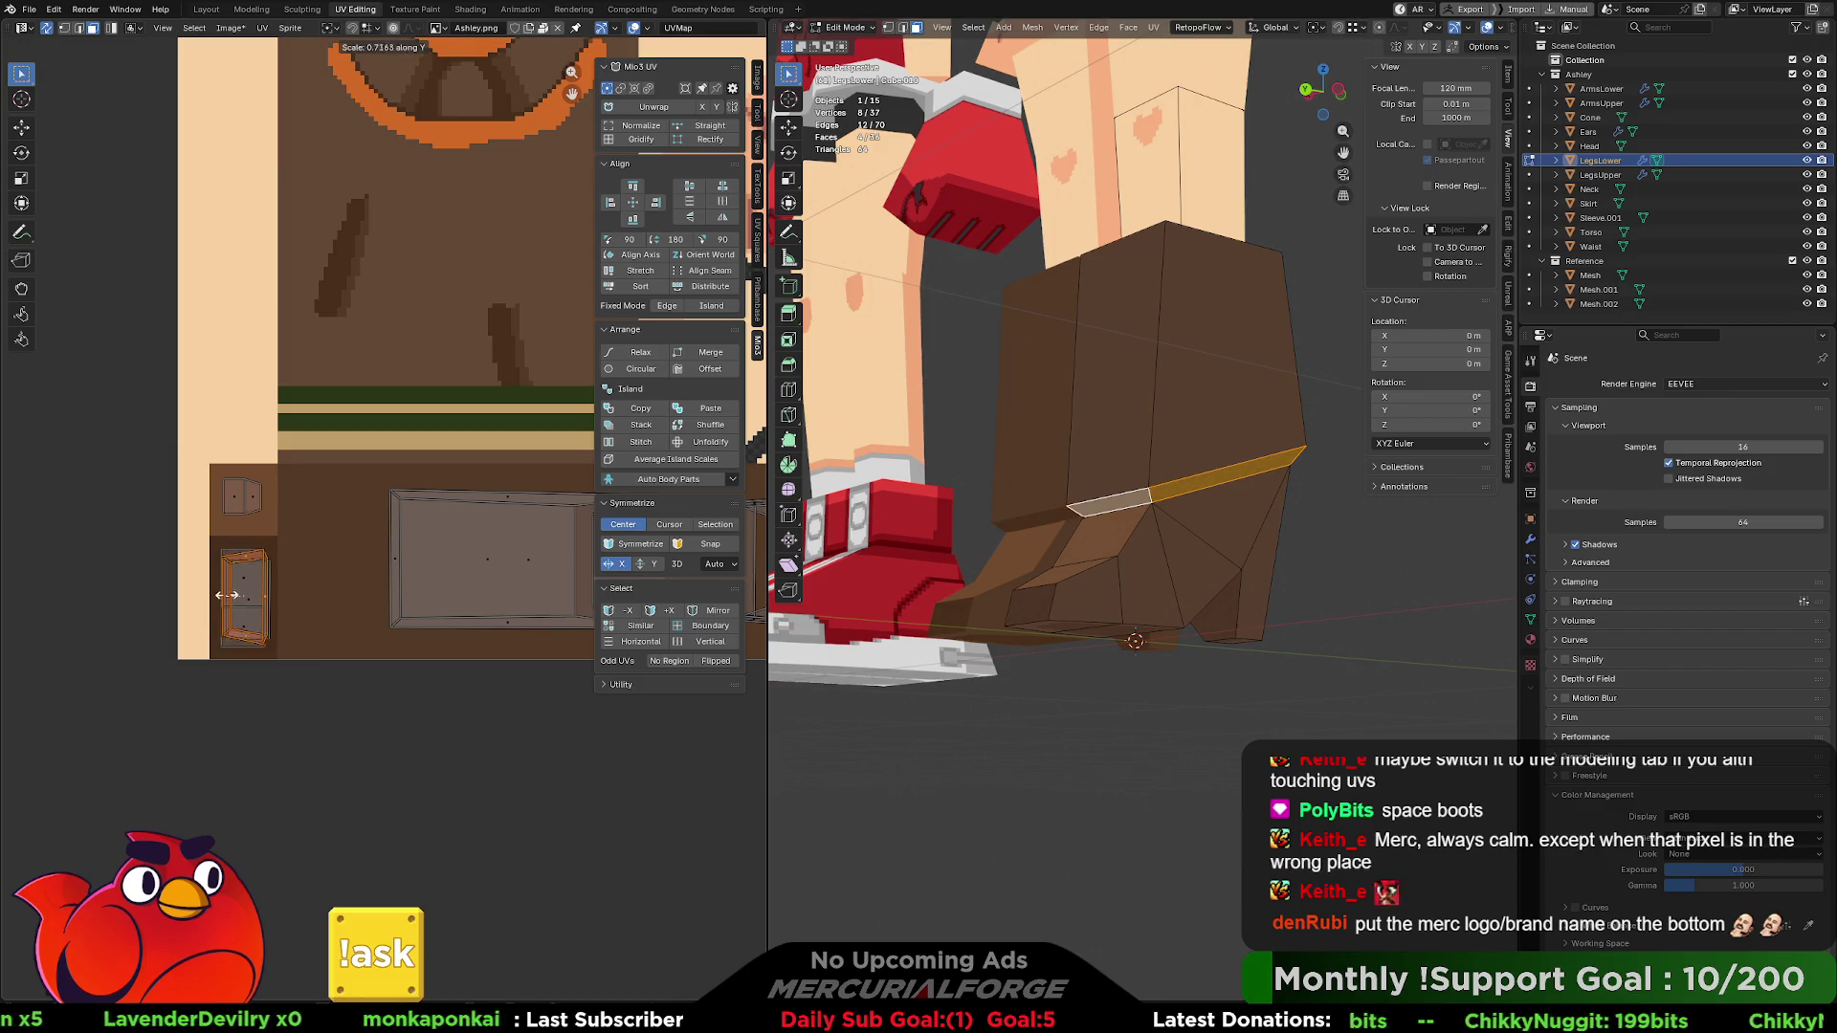
{"action": "left_click", "coordinate": [235, 586]}
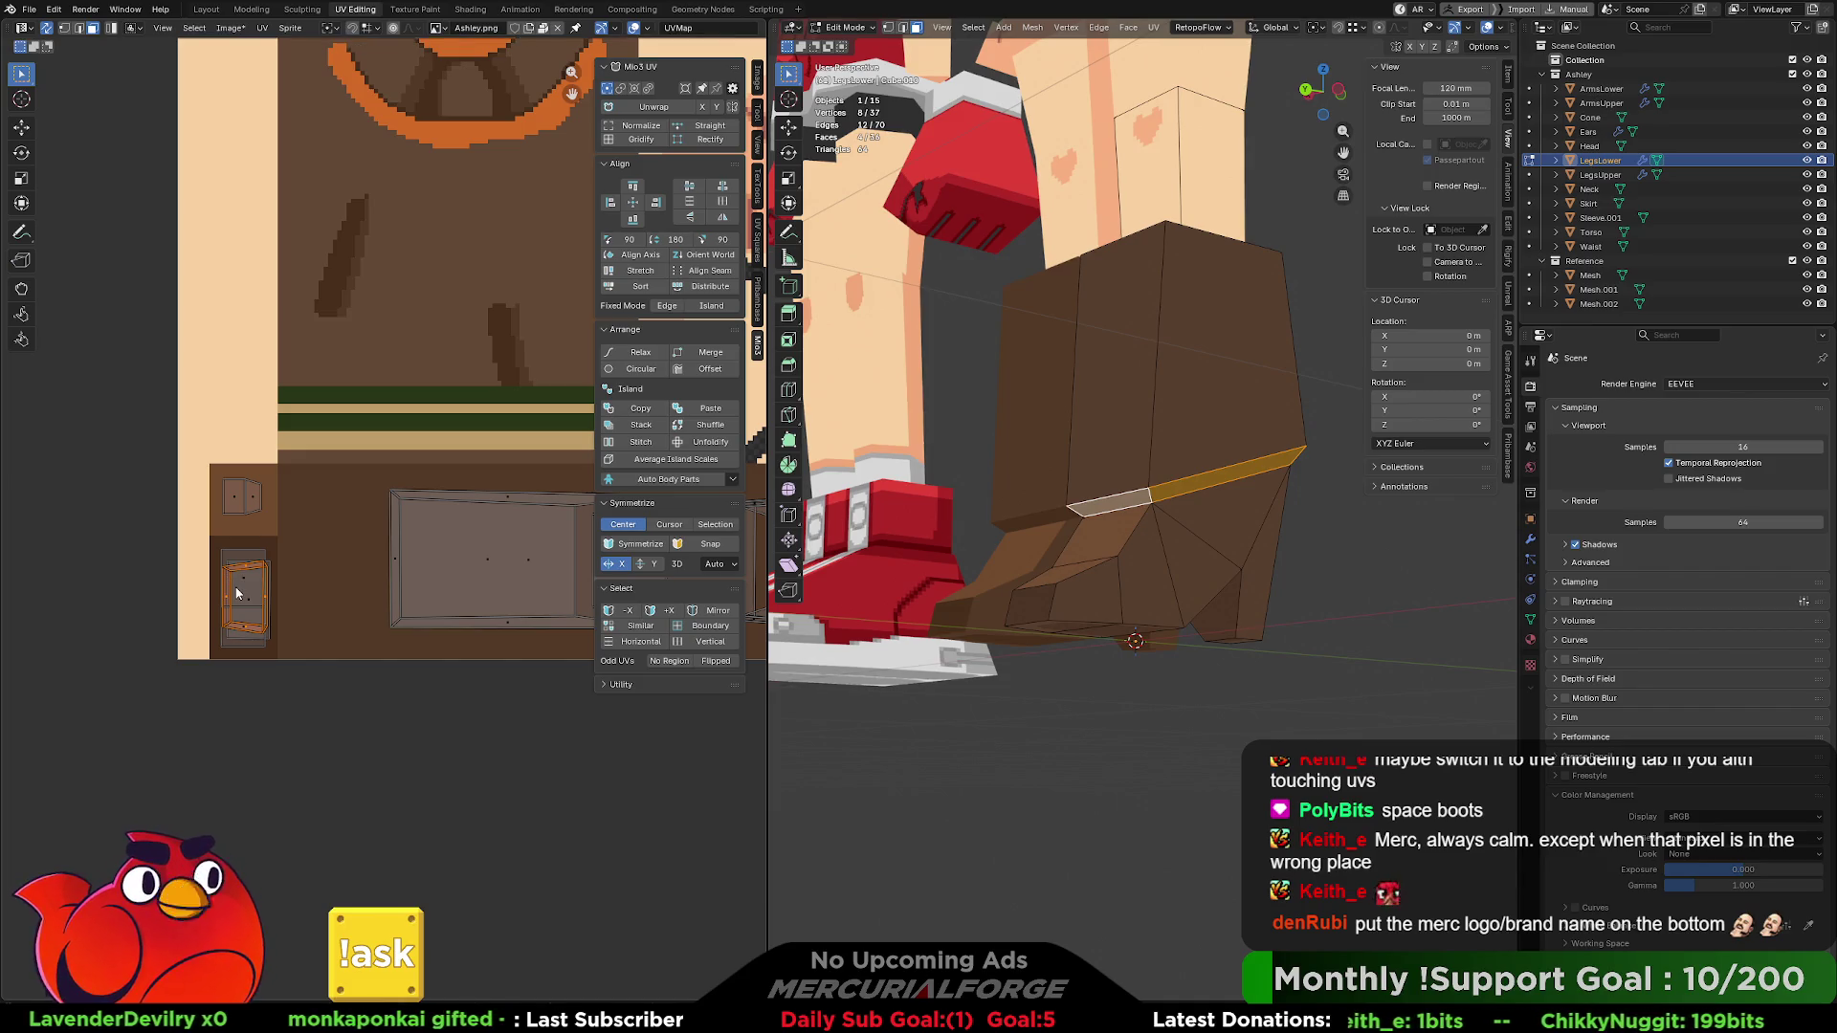
{"action": "left_click", "coordinate": [1376, 570]}
{"action": "scroll", "coordinate": [1376, 570], "scroll_direction": "down", "scroll_amount": 8}
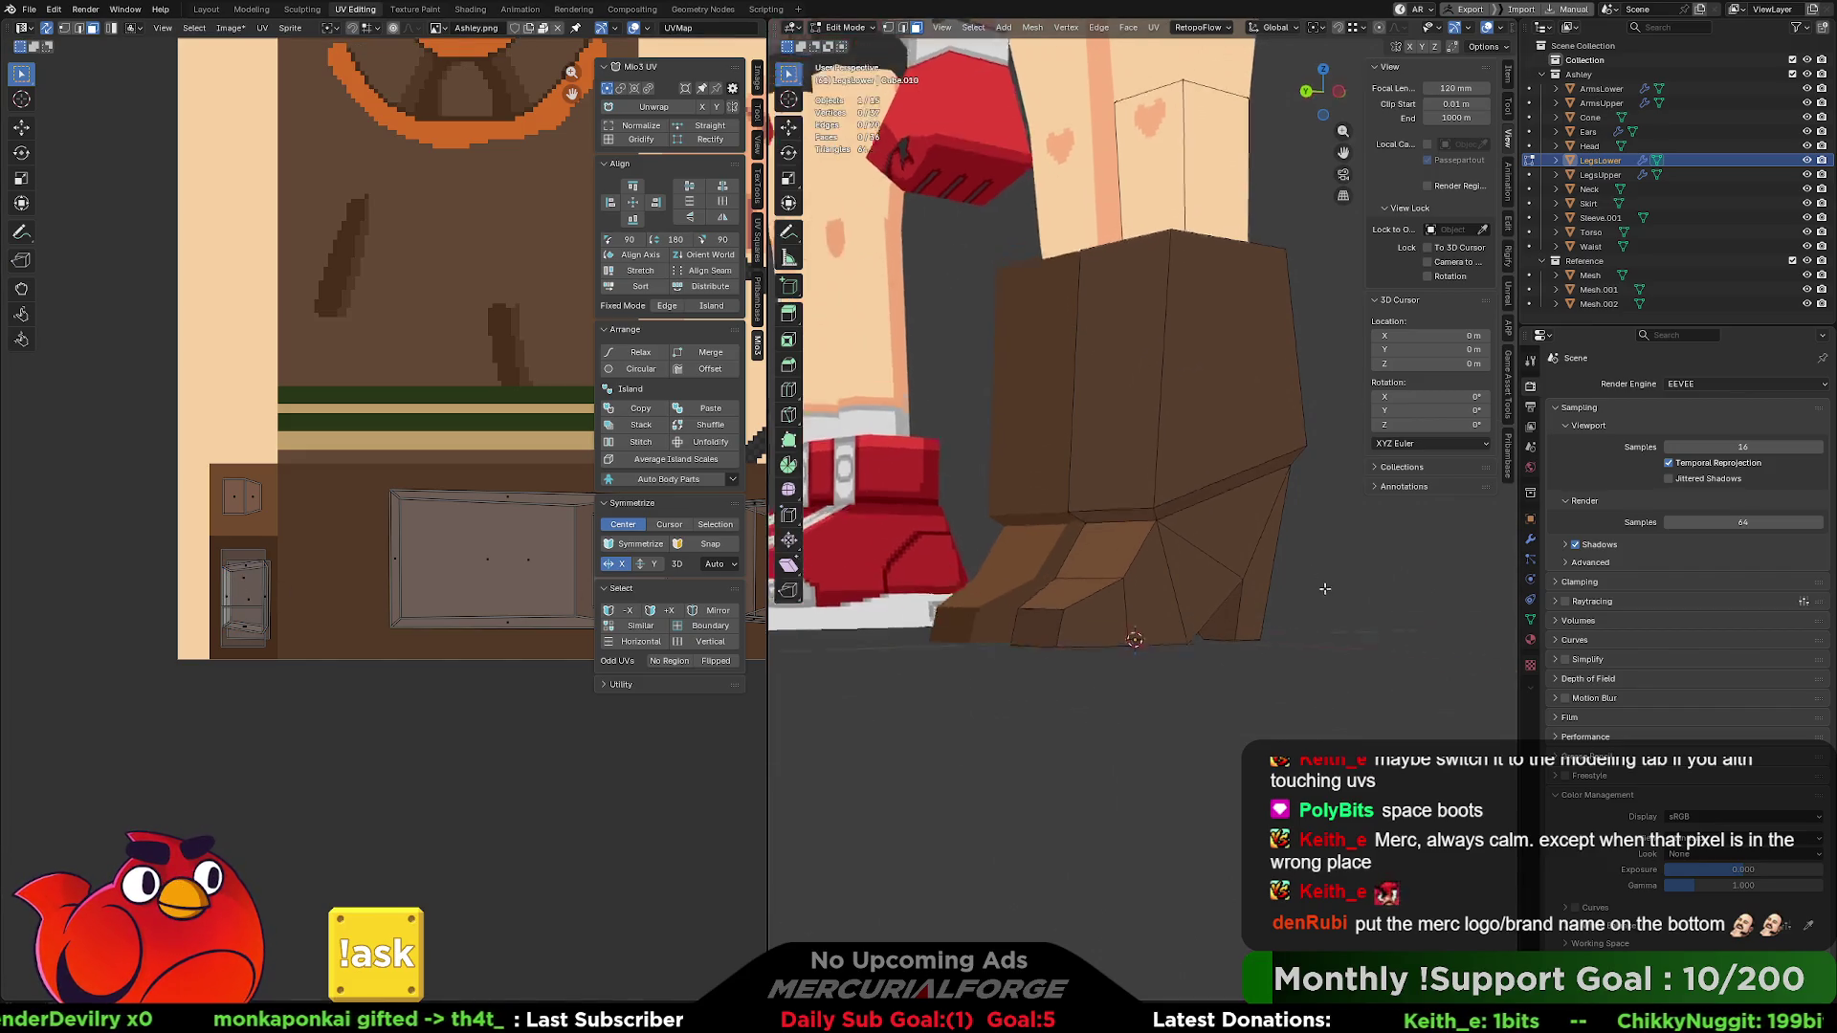
{"action": "scroll", "coordinate": [1226, 581], "scroll_direction": "up", "scroll_amount": 8}
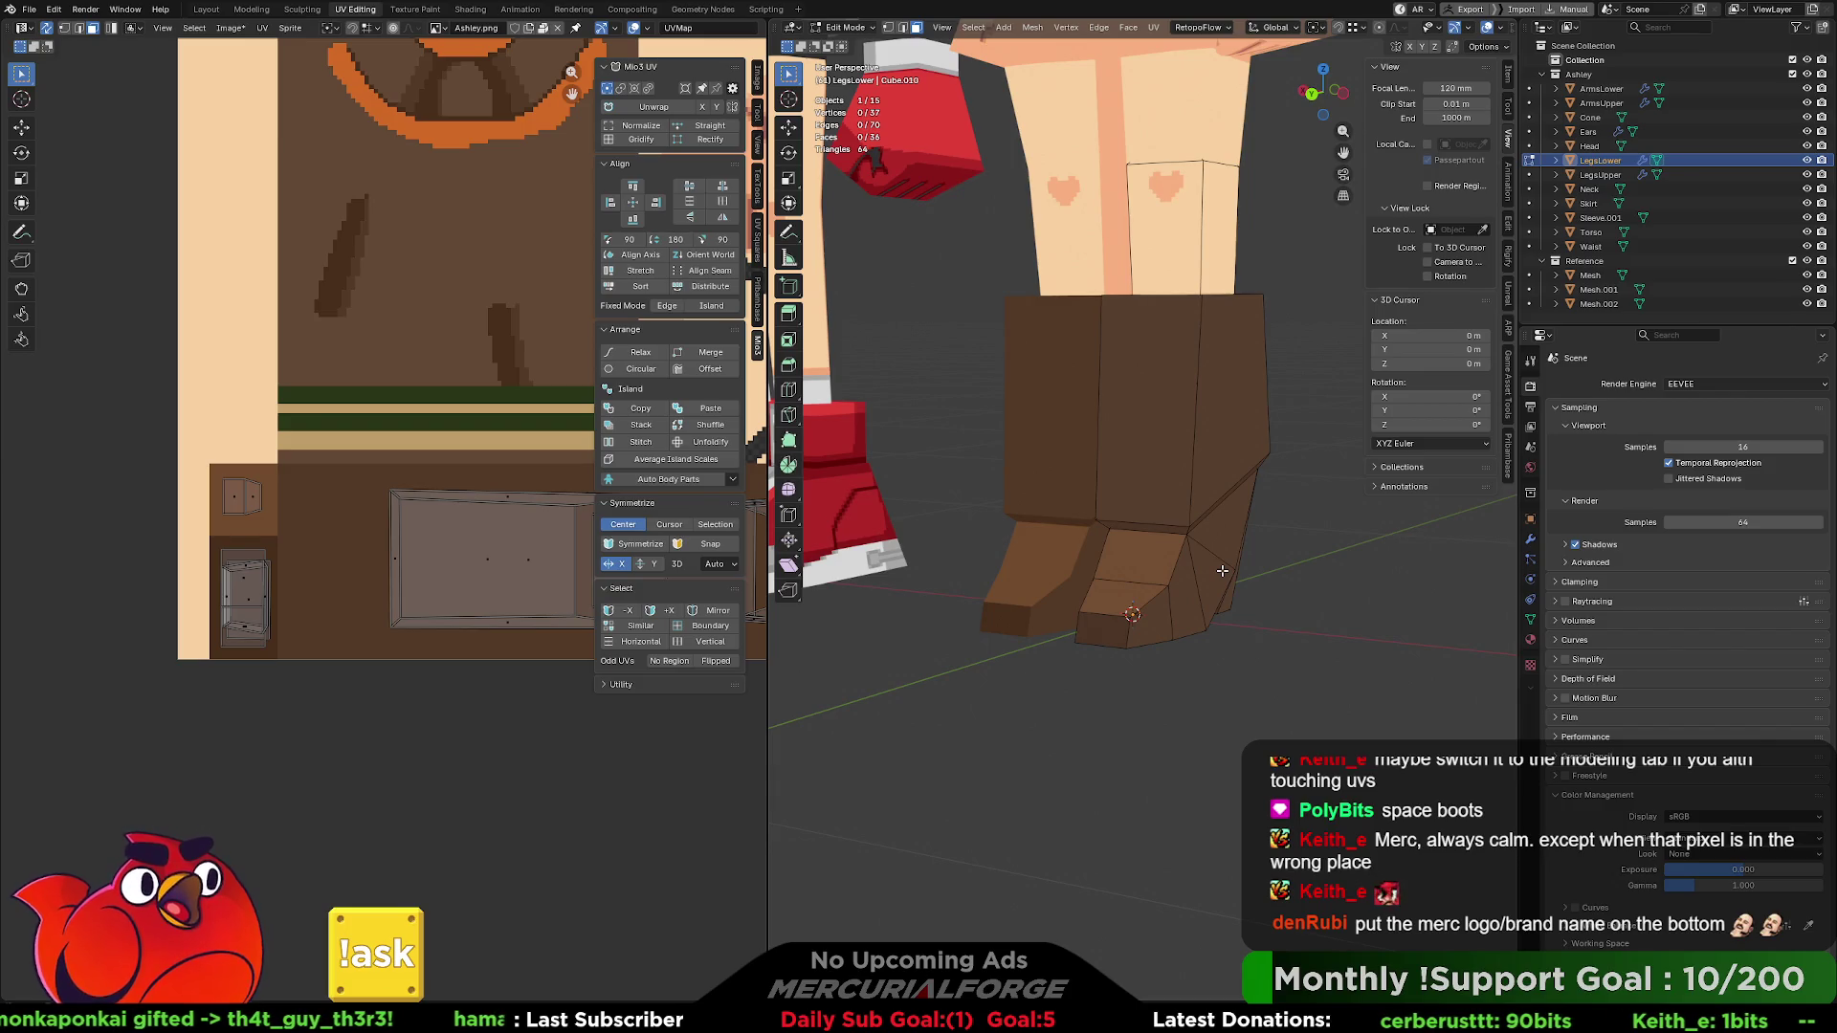
{"action": "scroll", "coordinate": [1227, 555], "scroll_direction": "up", "scroll_amount": 2}
{"action": "mouse_move", "coordinate": [1221, 555]}
{"action": "middle_mouse_down"}
{"action": "mouse_move", "coordinate": [934, 557]}
{"action": "mouse_move", "coordinate": [1211, 568]}
{"action": "middle_mouse_up"}
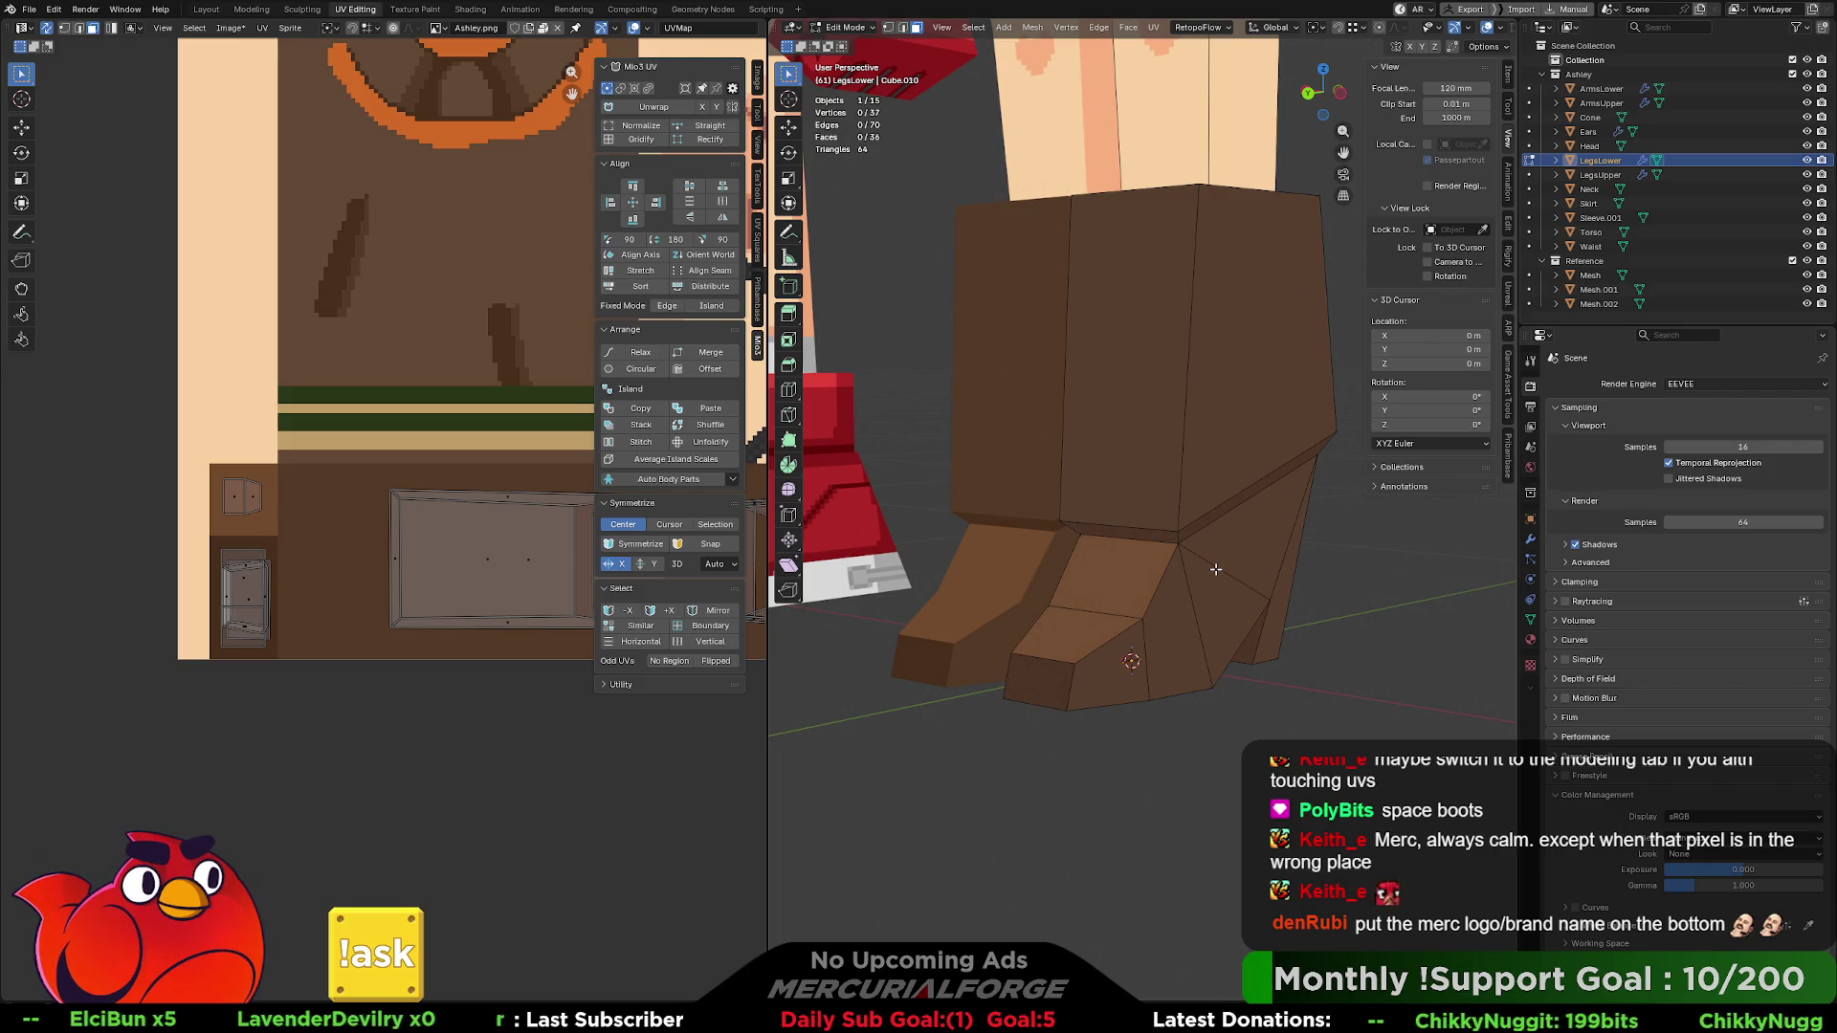
{"action": "mouse_move", "coordinate": [1240, 527]}
{"action": "middle_mouse_down"}
{"action": "mouse_move", "coordinate": [1289, 632]}
{"action": "mouse_move", "coordinate": [1190, 431]}
{"action": "middle_mouse_up"}
{"action": "left_click", "coordinate": [1190, 431]}
{"action": "scroll", "coordinate": [438, 540], "scroll_direction": "up", "scroll_amount": 1}
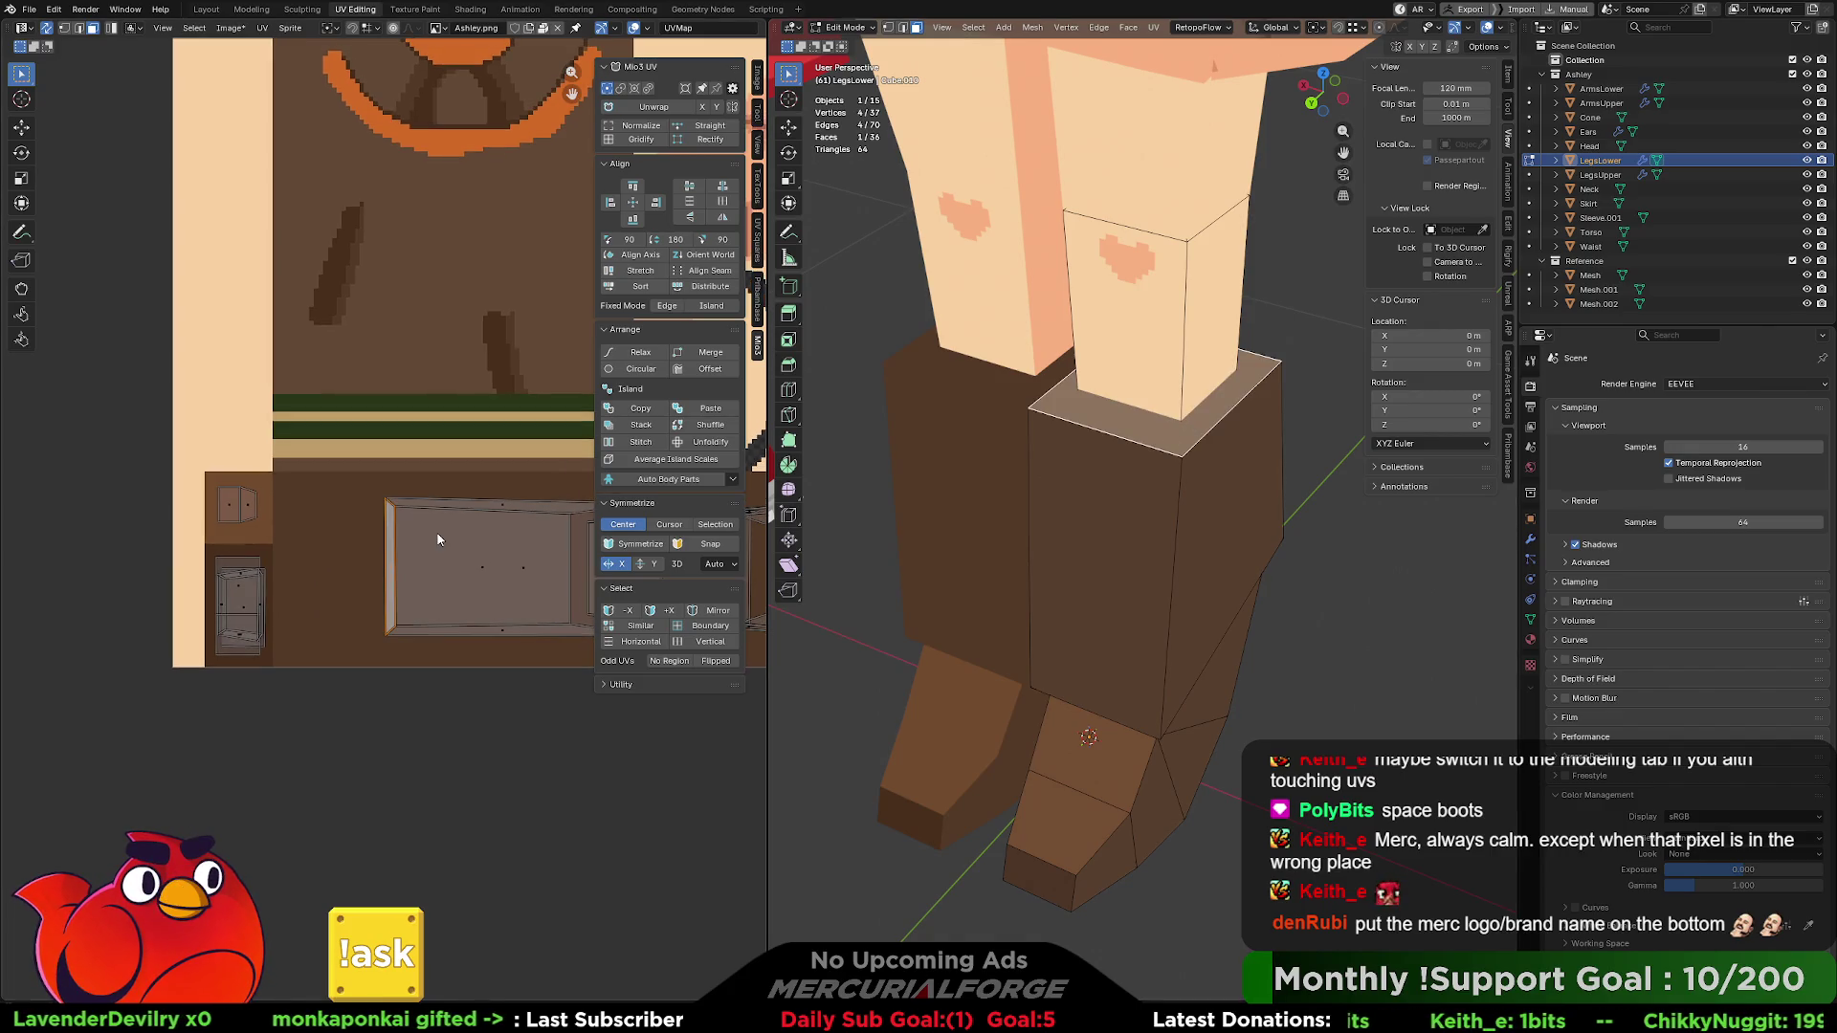
{"action": "key", "text": "g"}
{"action": "left_click", "coordinate": [297, 580]}
{"action": "key", "text": "s"}
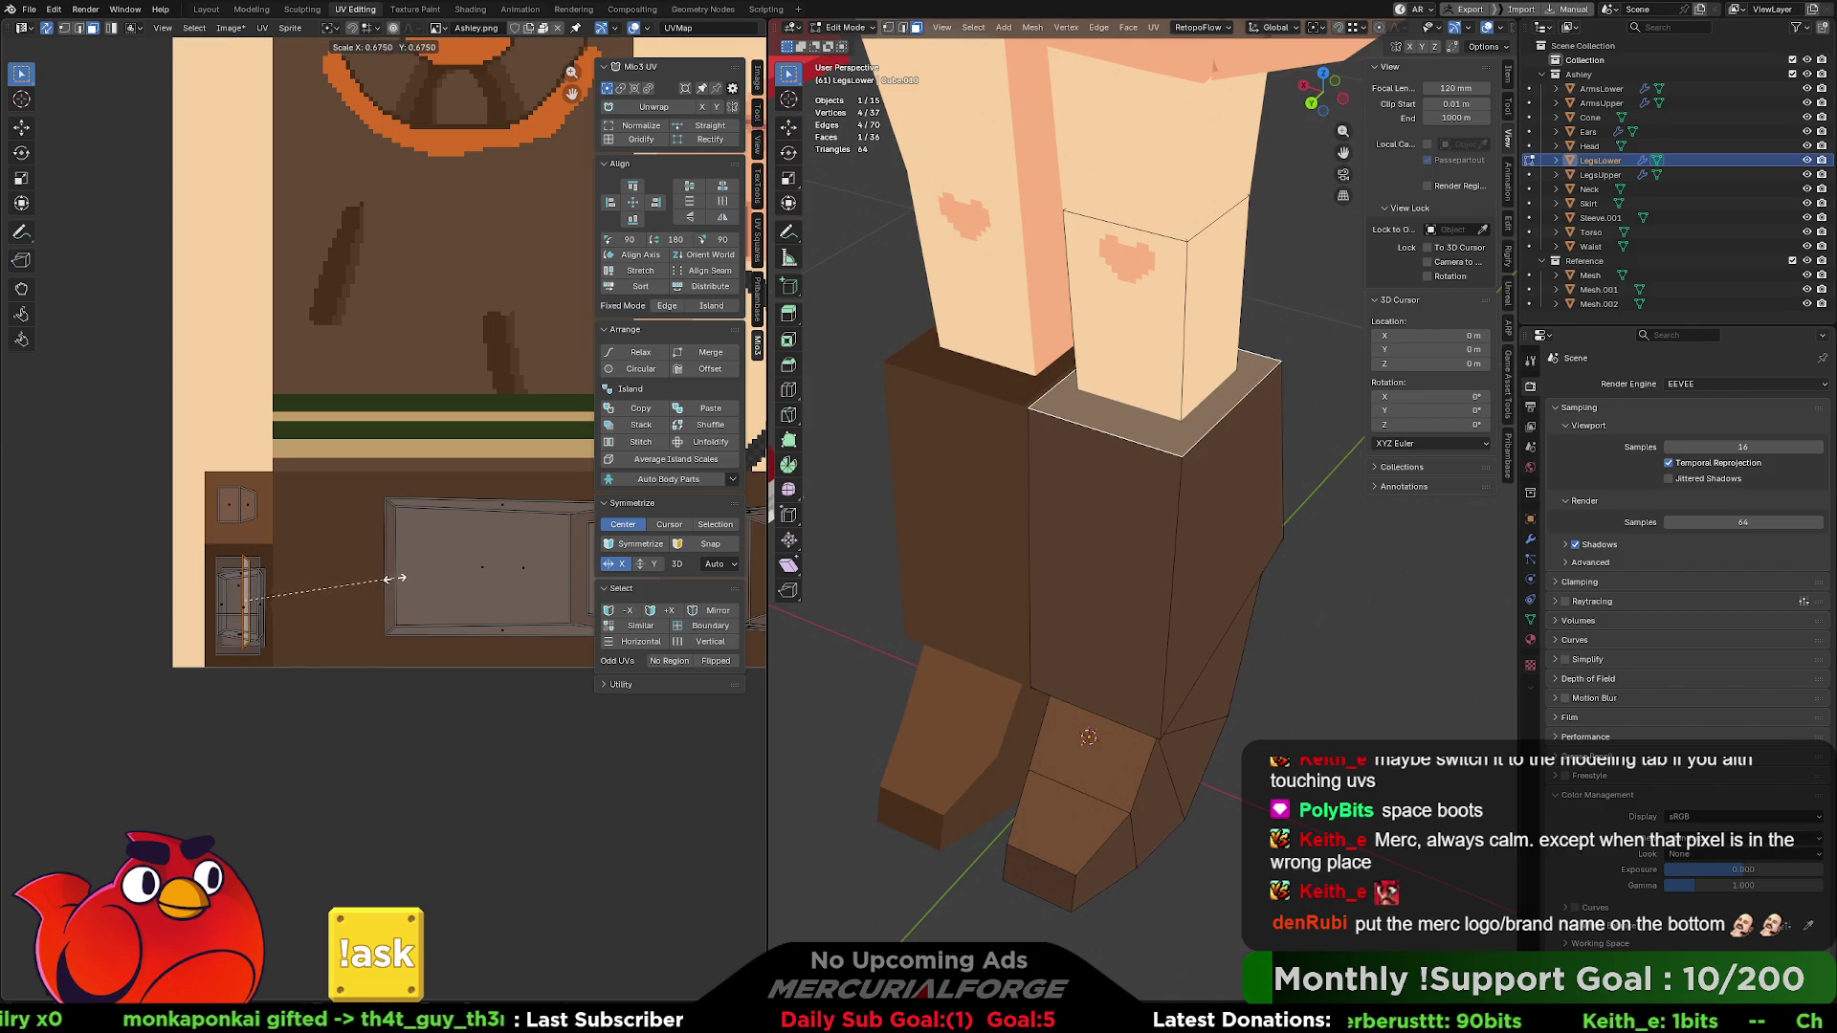
{"action": "left_click", "coordinate": [390, 577]}
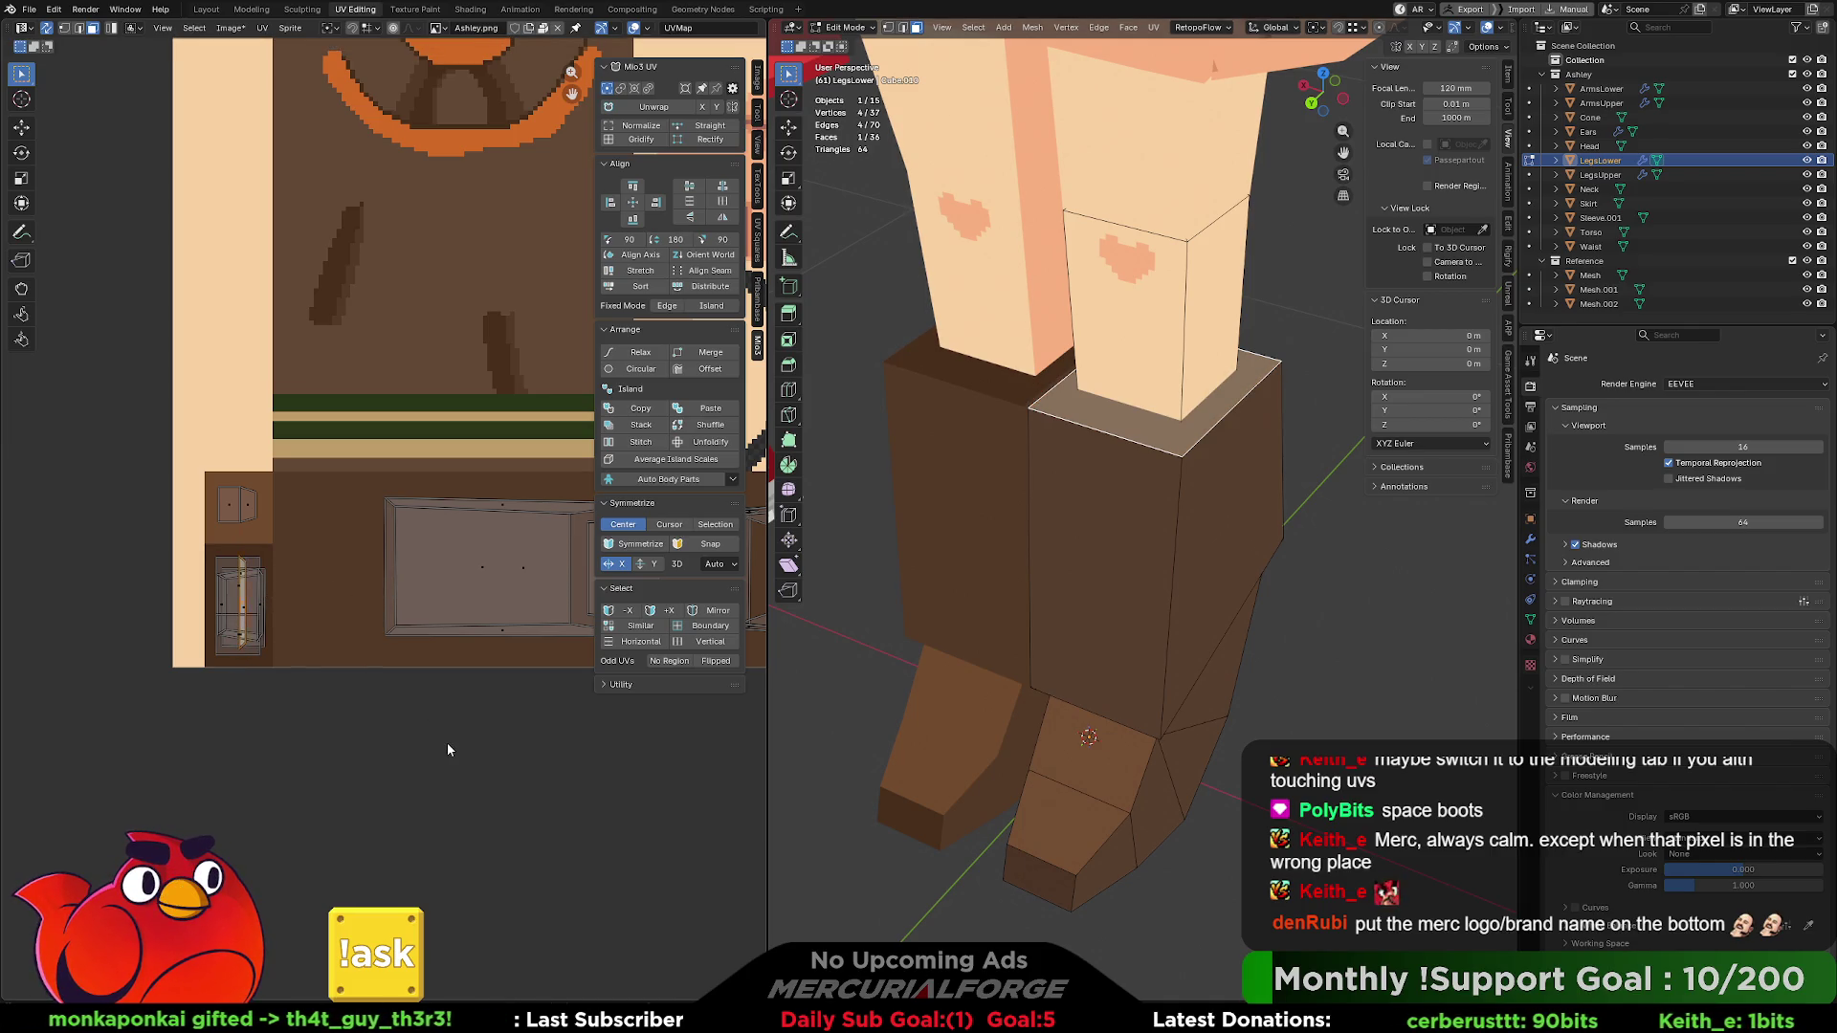
{"action": "key", "text": "alt+a"}
{"action": "middle_click_drag", "start_coordinate": [1162, 496], "coordinate": [1162, 439]}
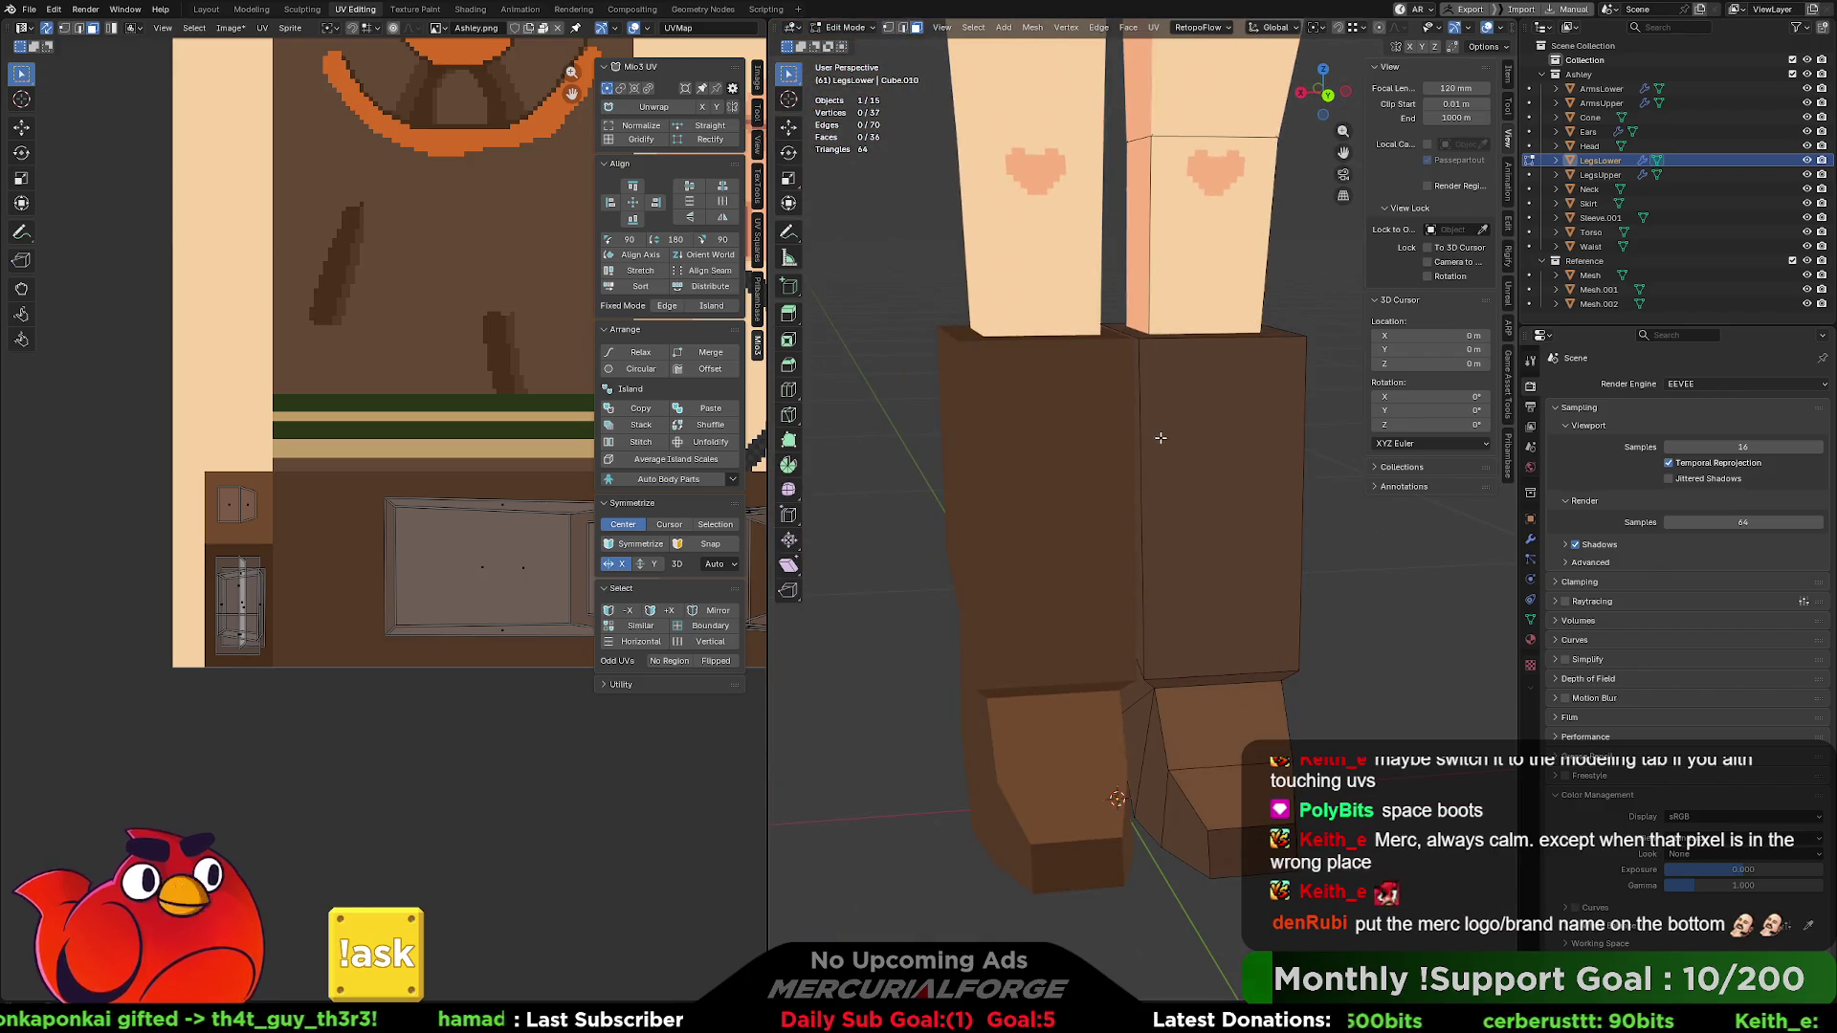
{"action": "left_click", "coordinate": [1136, 421]}
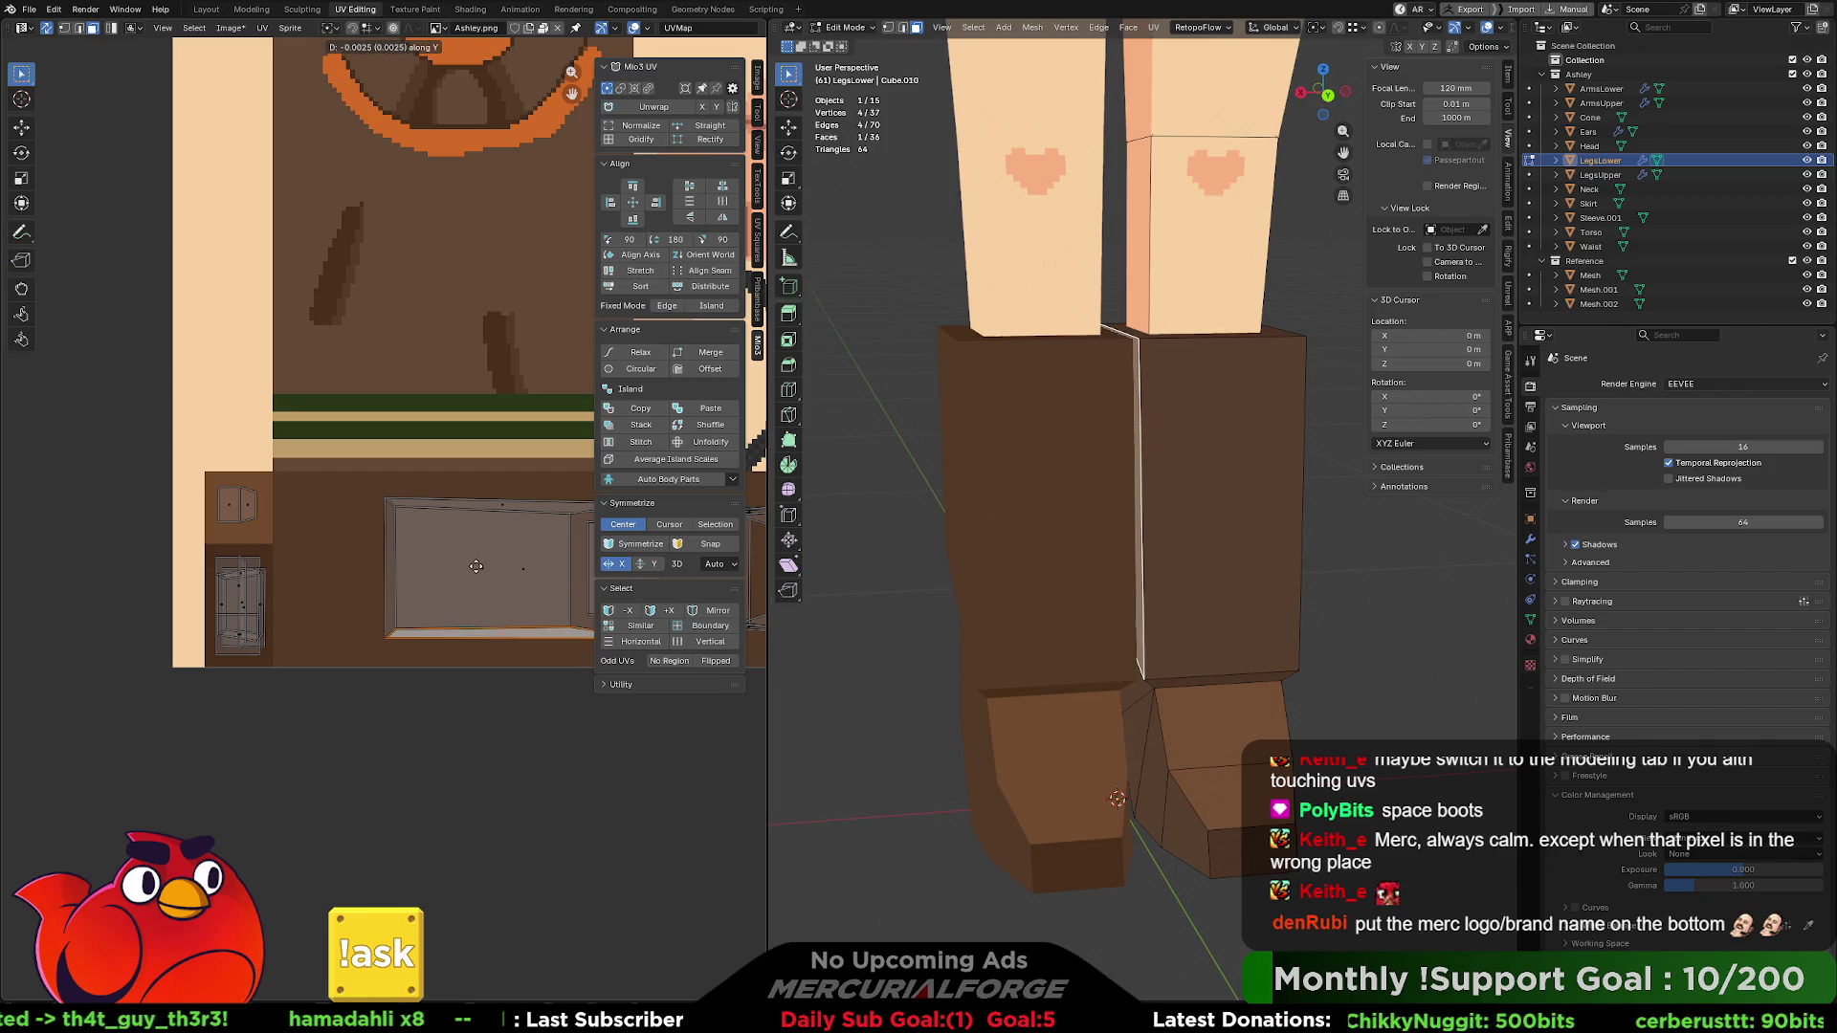
{"action": "key", "text": "g"}
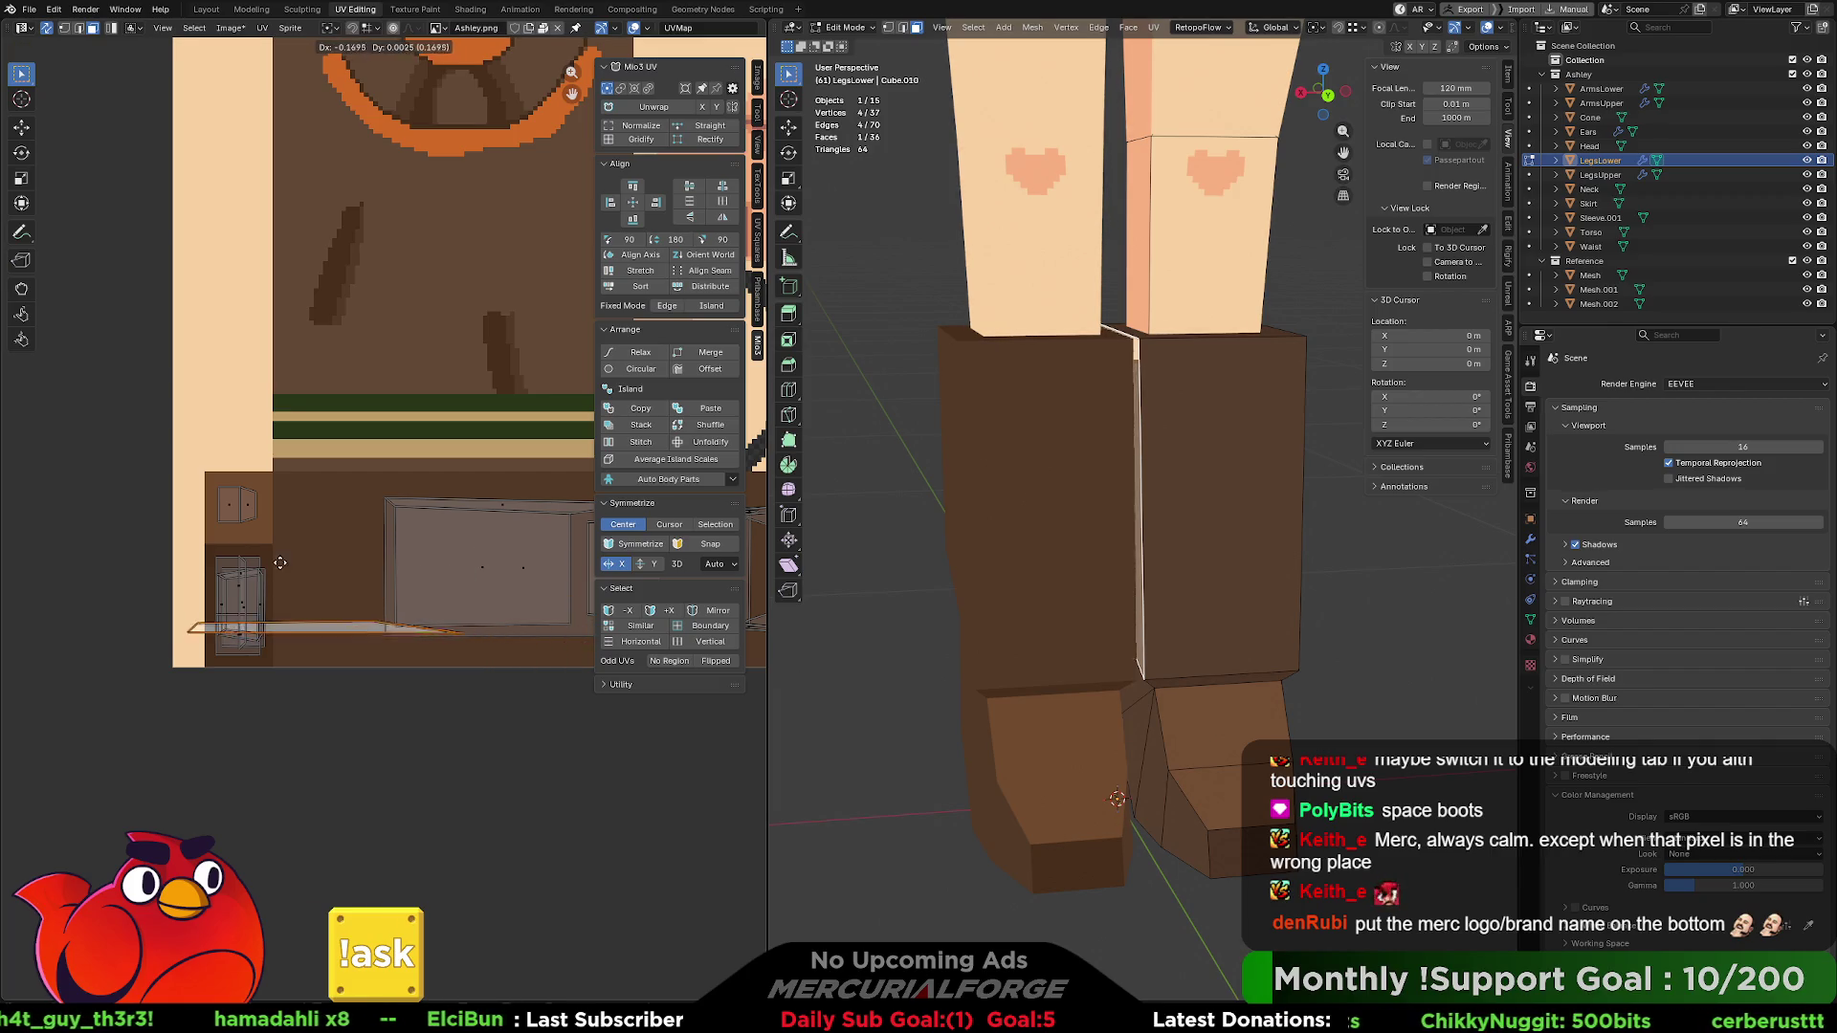
{"action": "key", "text": "r"}
{"action": "key", "text": "9"}
{"action": "key", "text": "0"}
{"action": "key", "text": "Return"}
{"action": "key", "text": "s"}
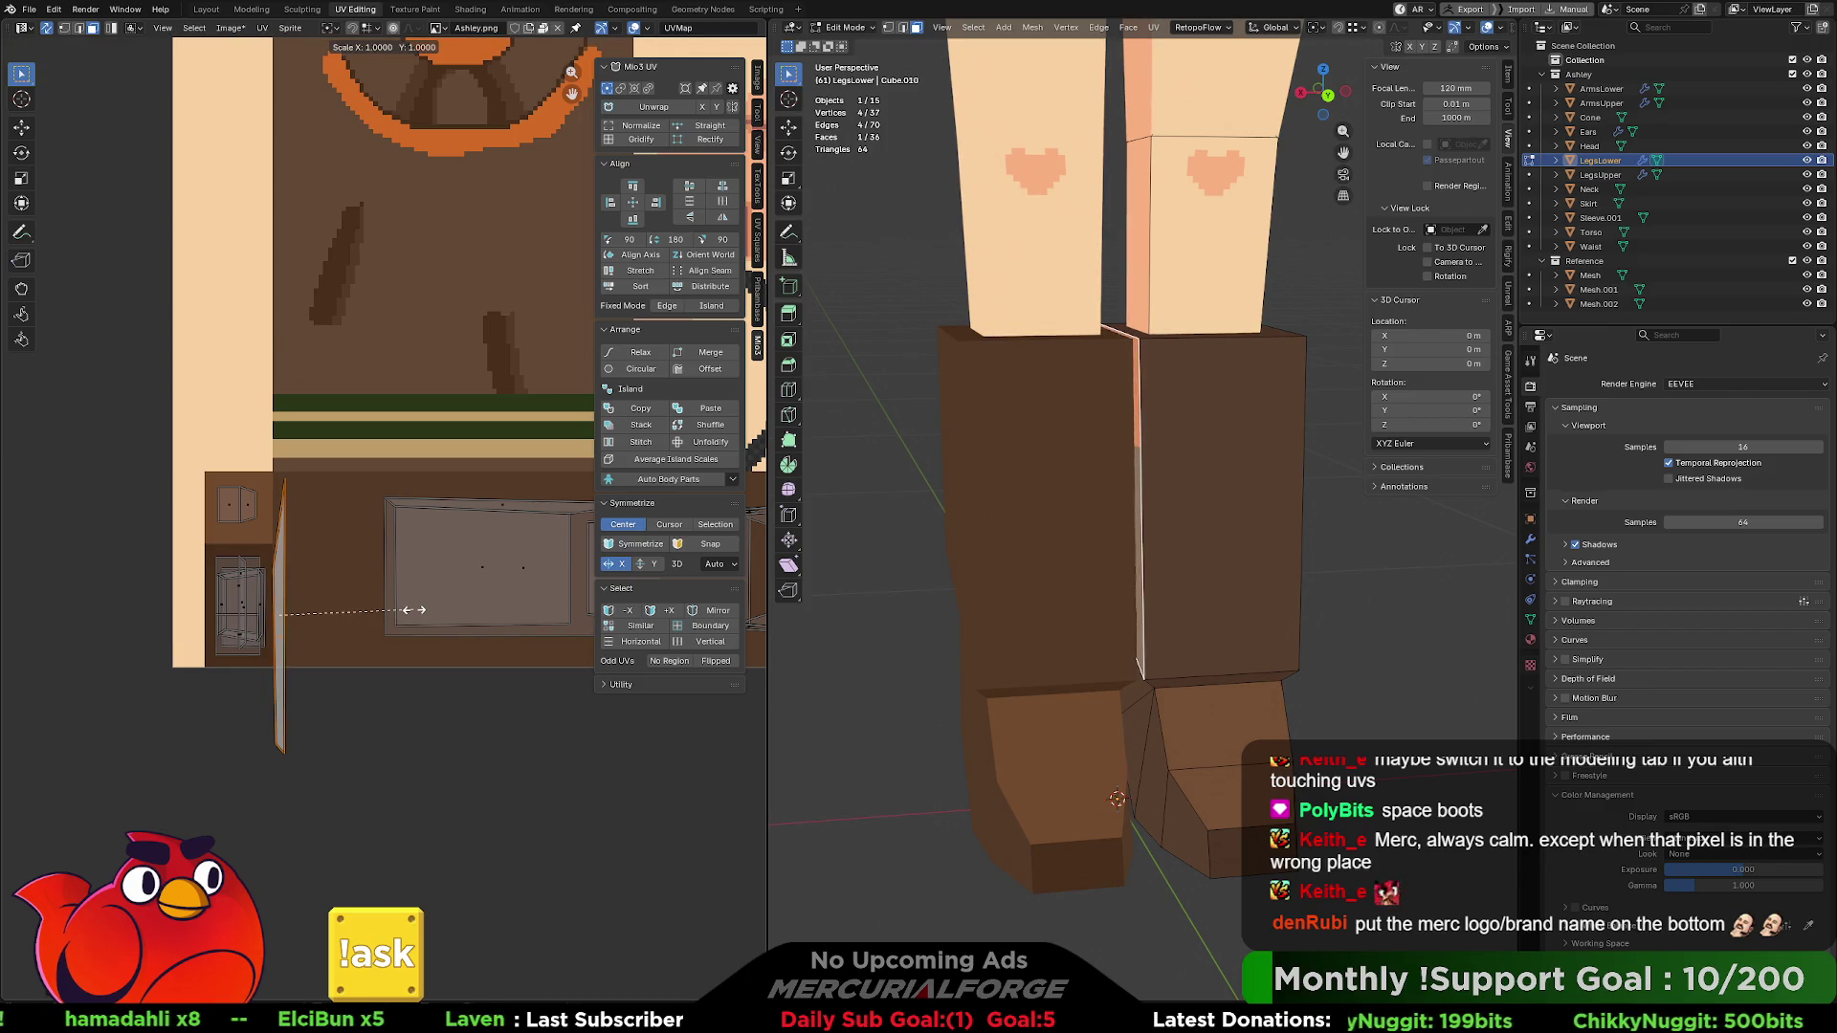
{"action": "left_click", "coordinate": [311, 606]}
{"action": "key", "text": "g"}
{"action": "left_click", "coordinate": [278, 596]}
{"action": "middle_click_drag", "start_coordinate": [986, 555], "coordinate": [1121, 476]}
{"action": "left_click", "coordinate": [1125, 473]}
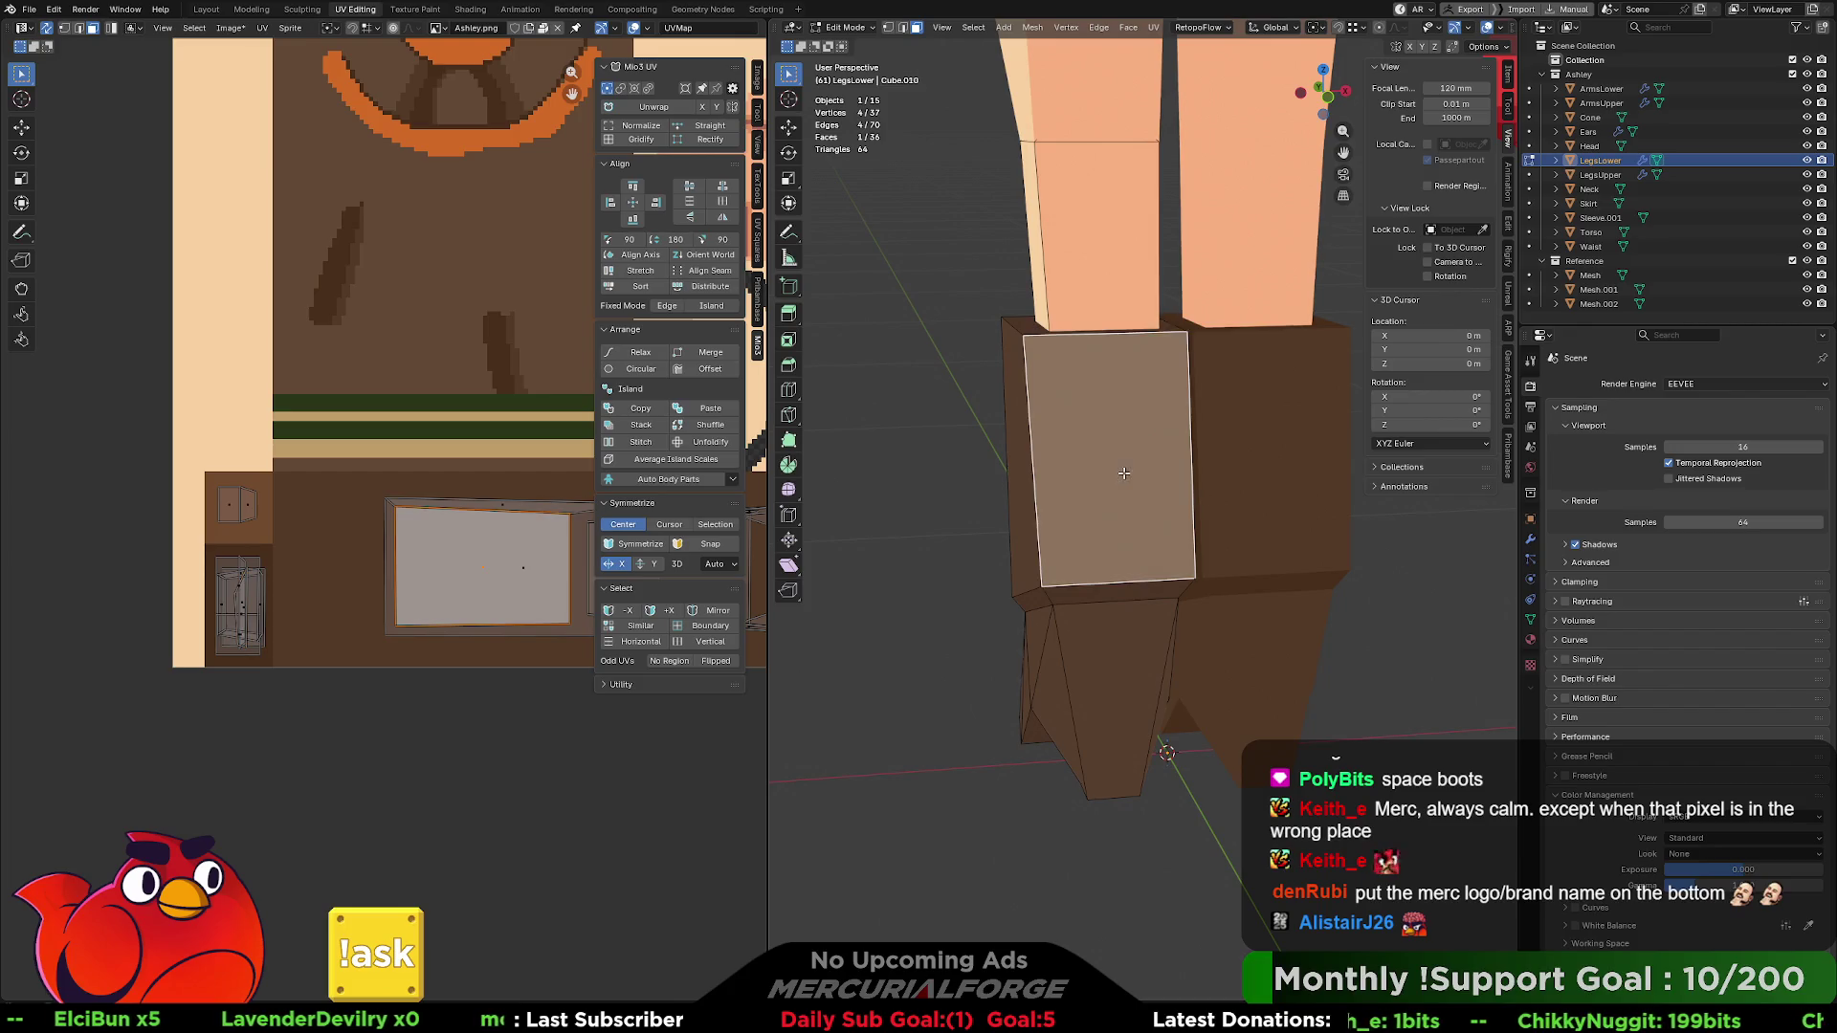
{"action": "left_click", "coordinate": [1121, 649], "text": "shift"}
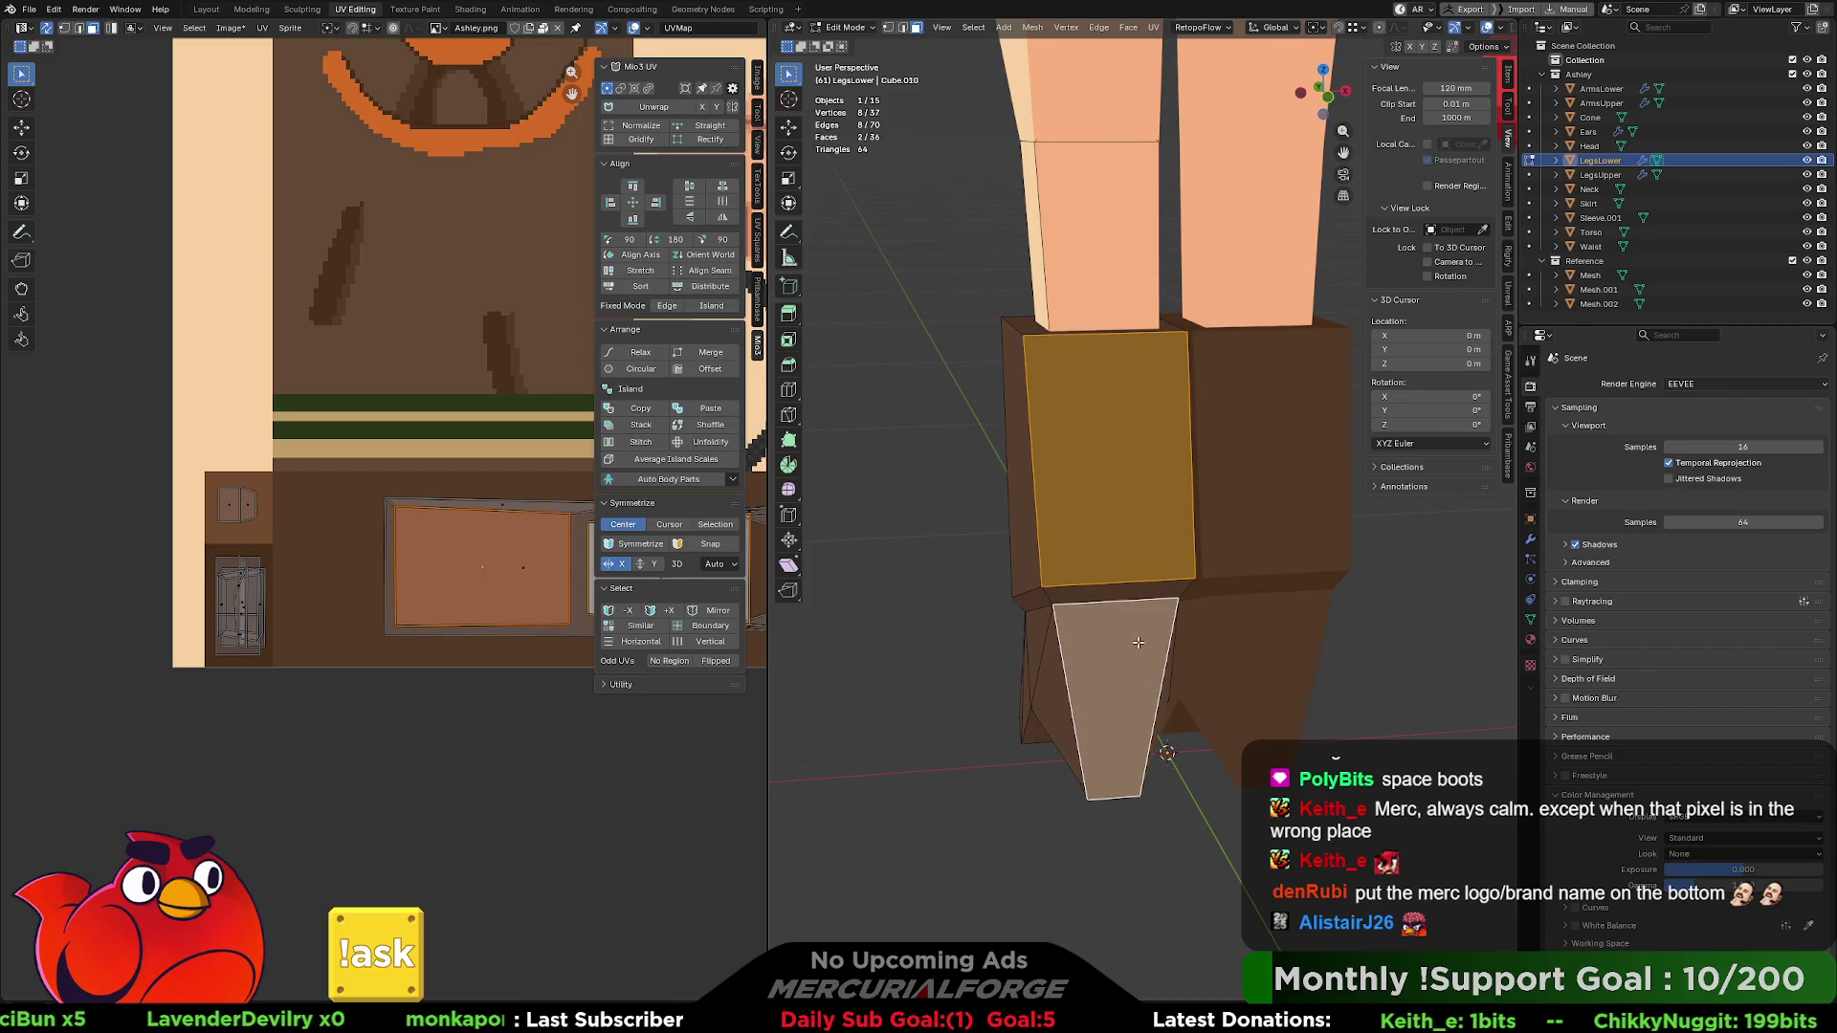
{"action": "key", "text": "g"}
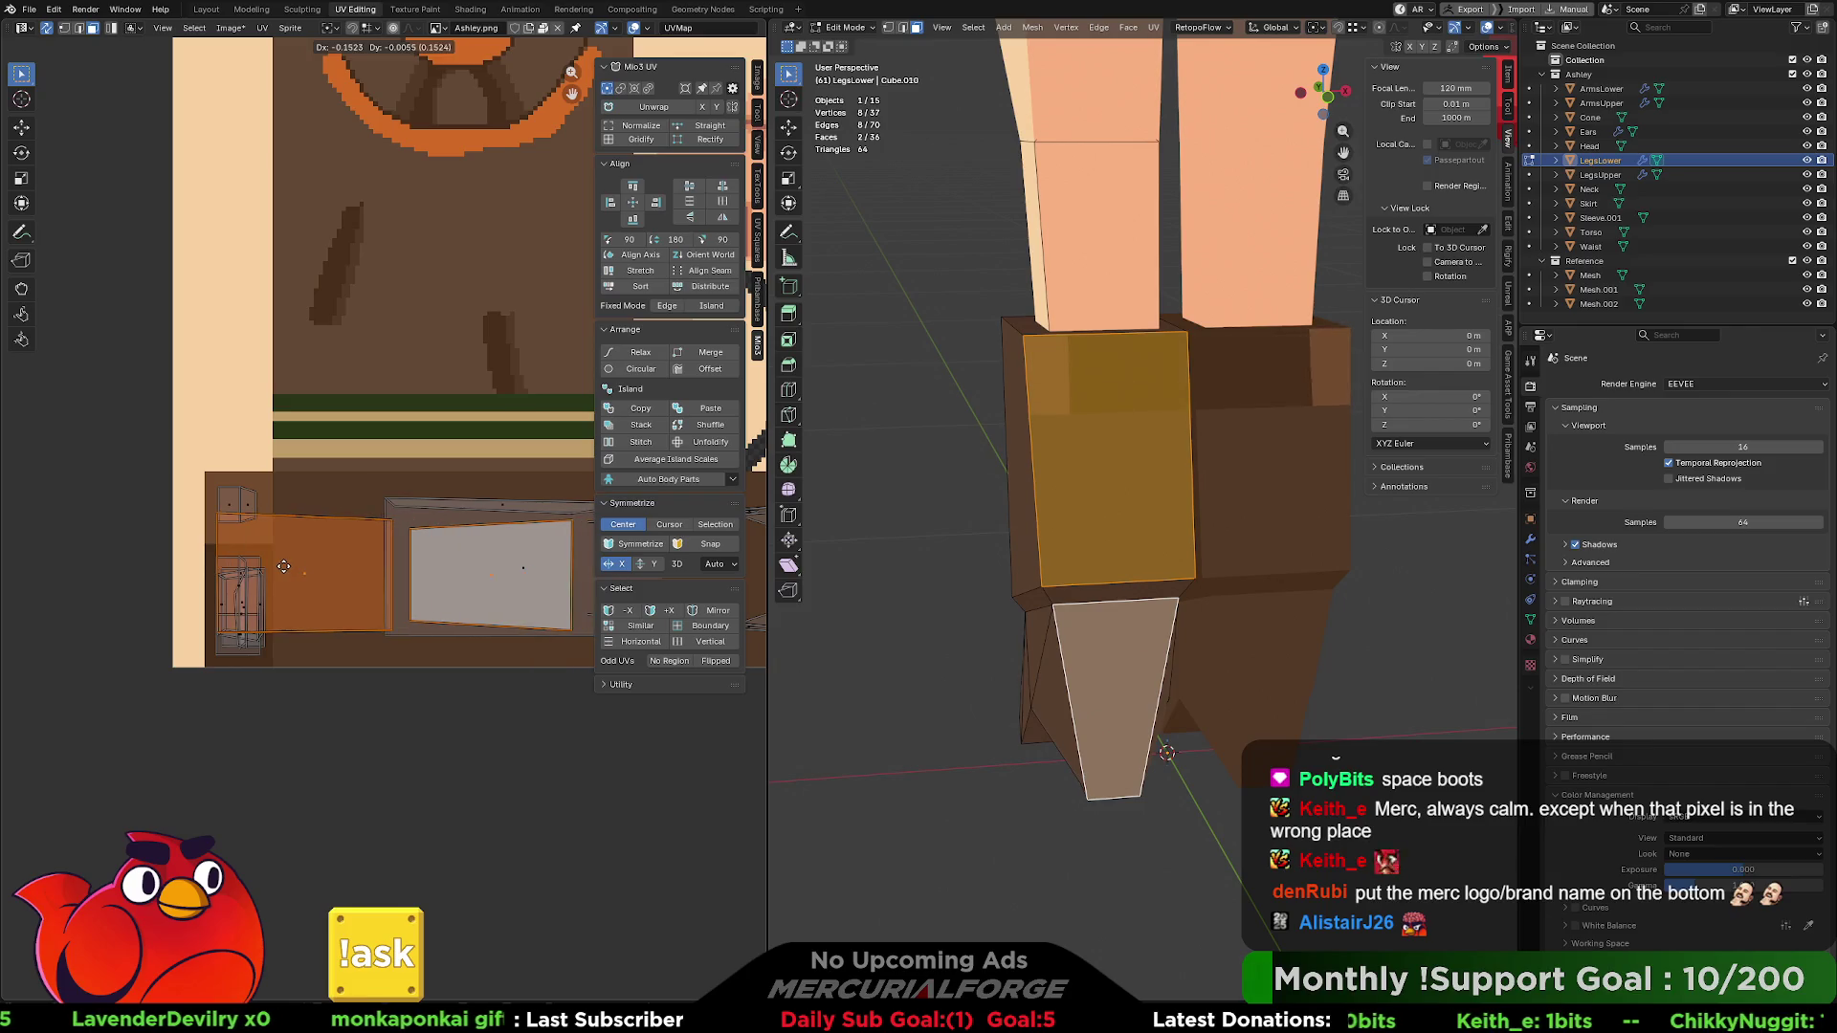
{"action": "right_click", "coordinate": [283, 566]}
{"action": "type", "text": "r90"}
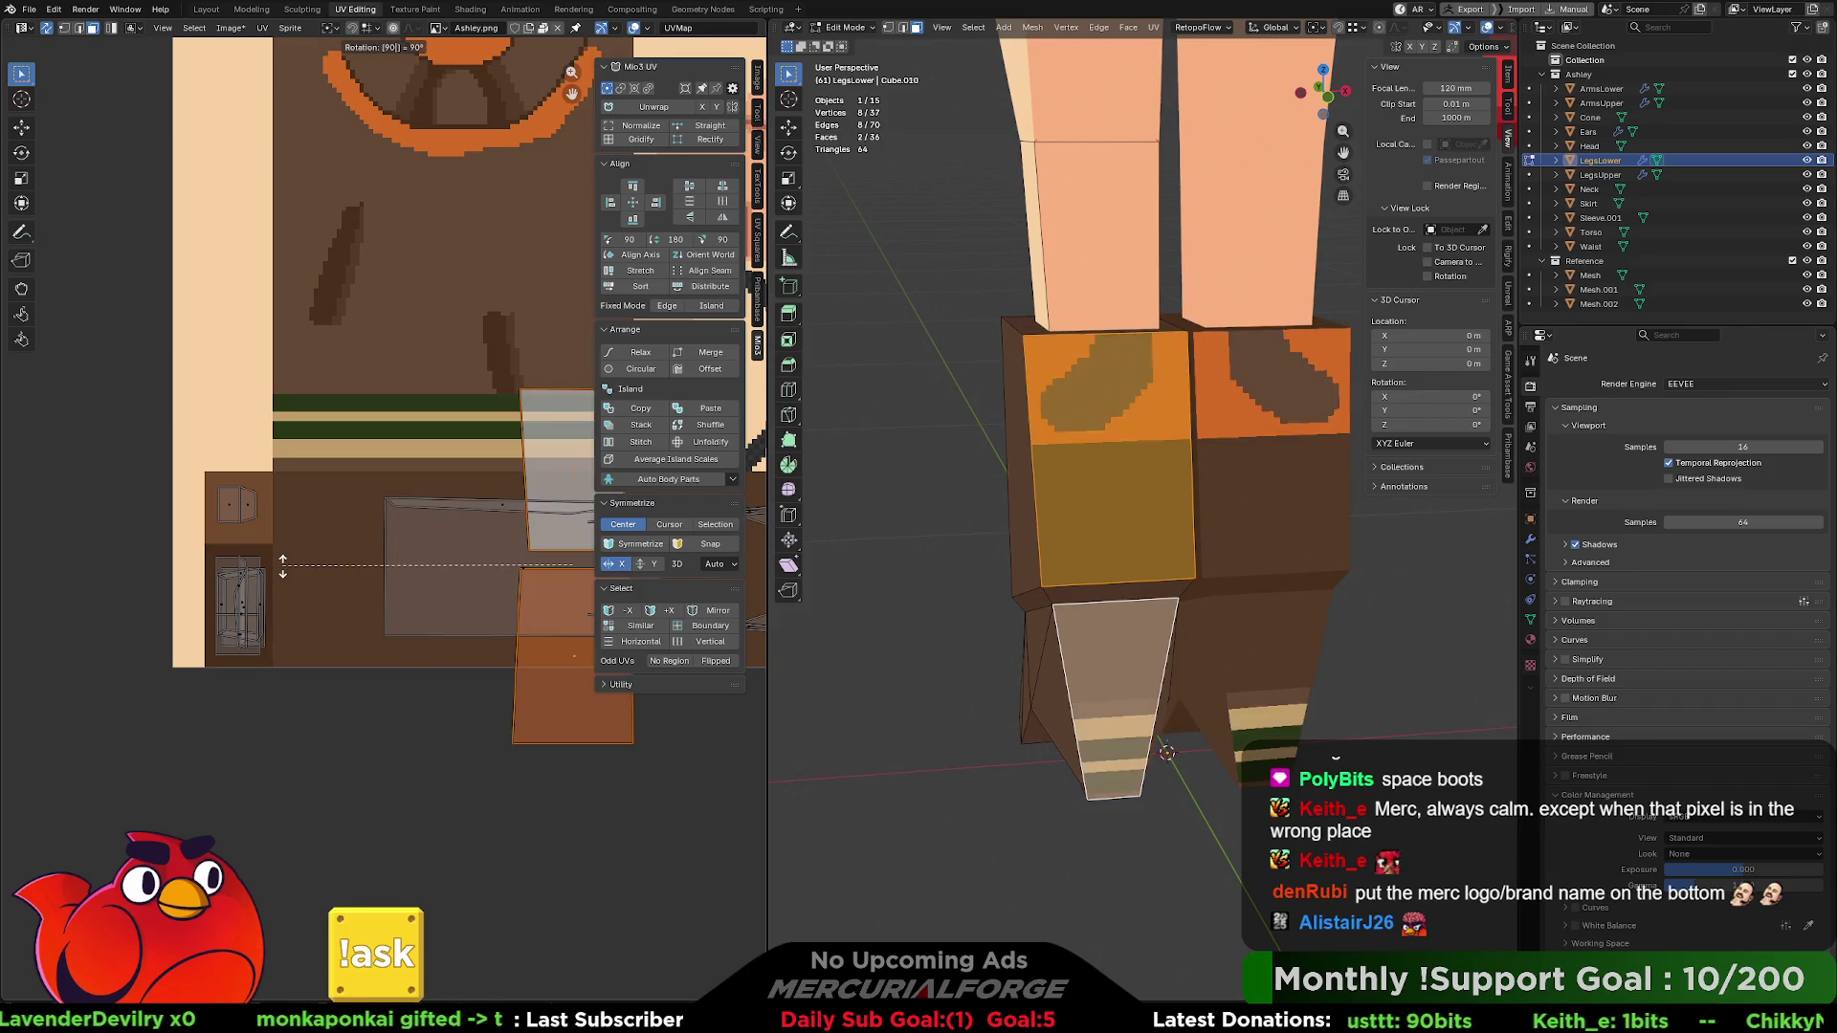
{"action": "key", "text": "Return"}
{"action": "key", "text": "g"}
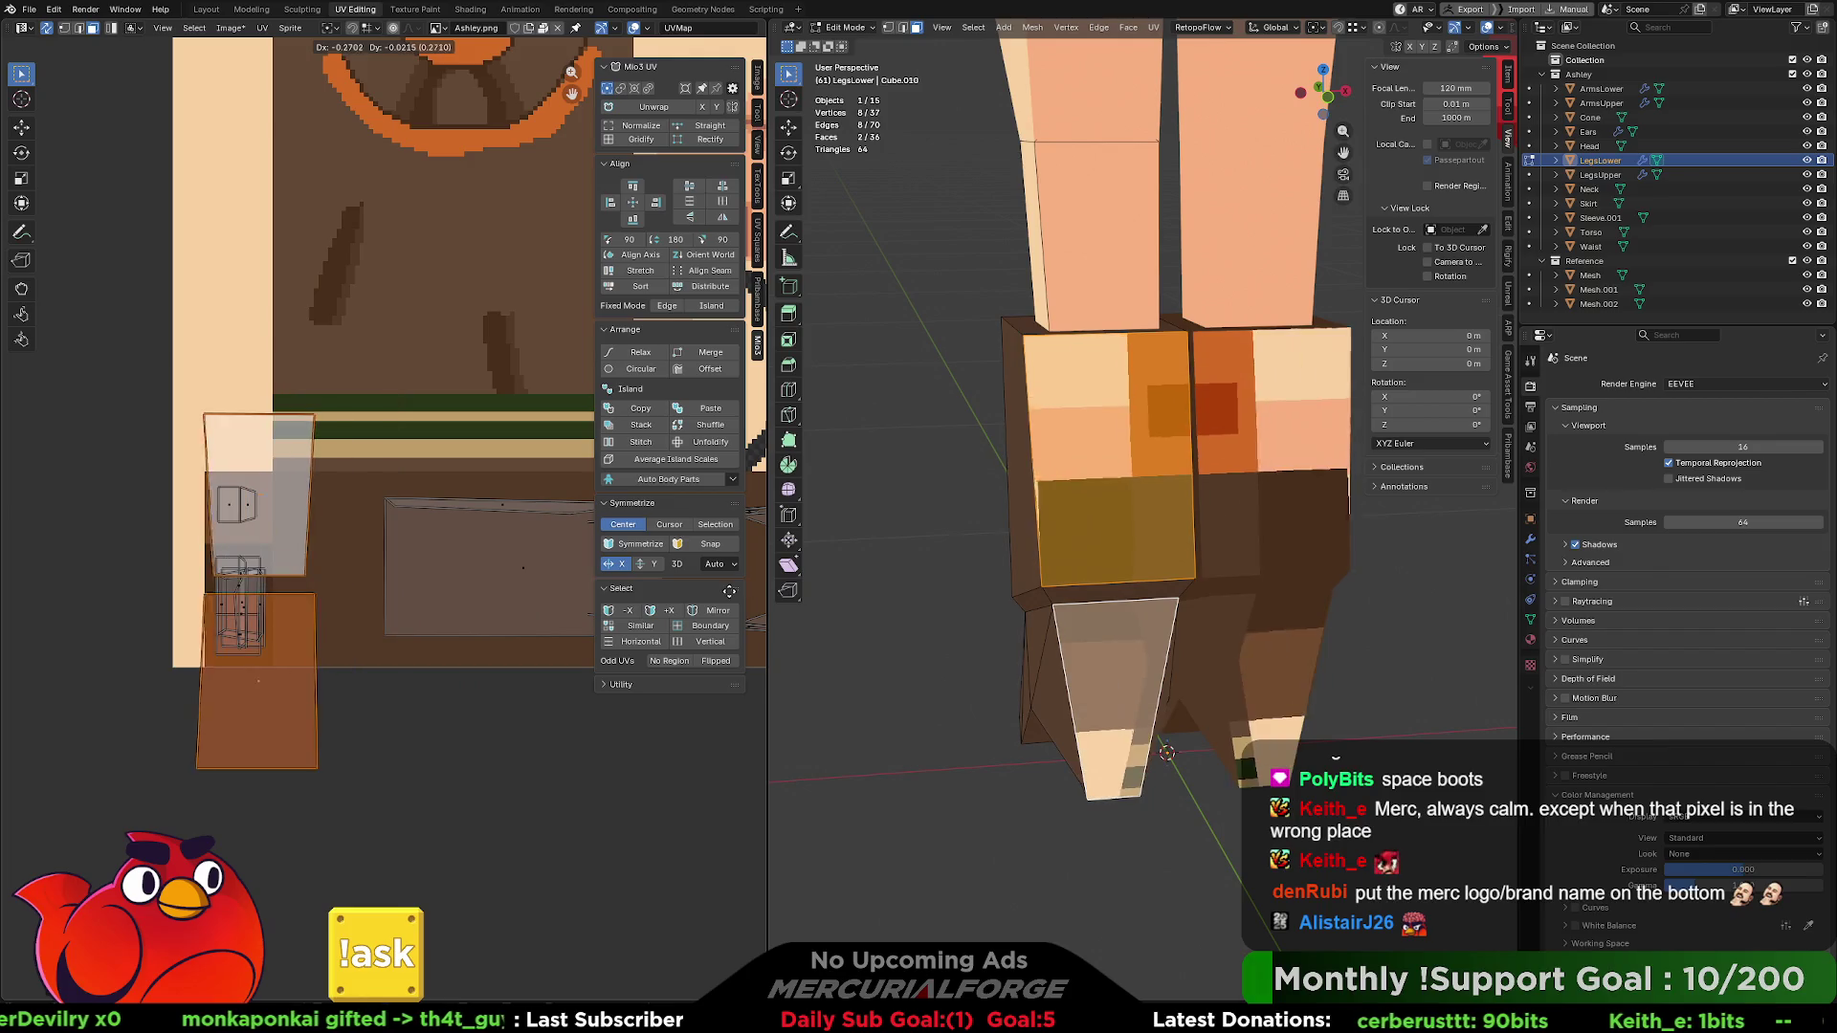
{"action": "left_click", "coordinate": [708, 594]}
{"action": "key", "text": "s"}
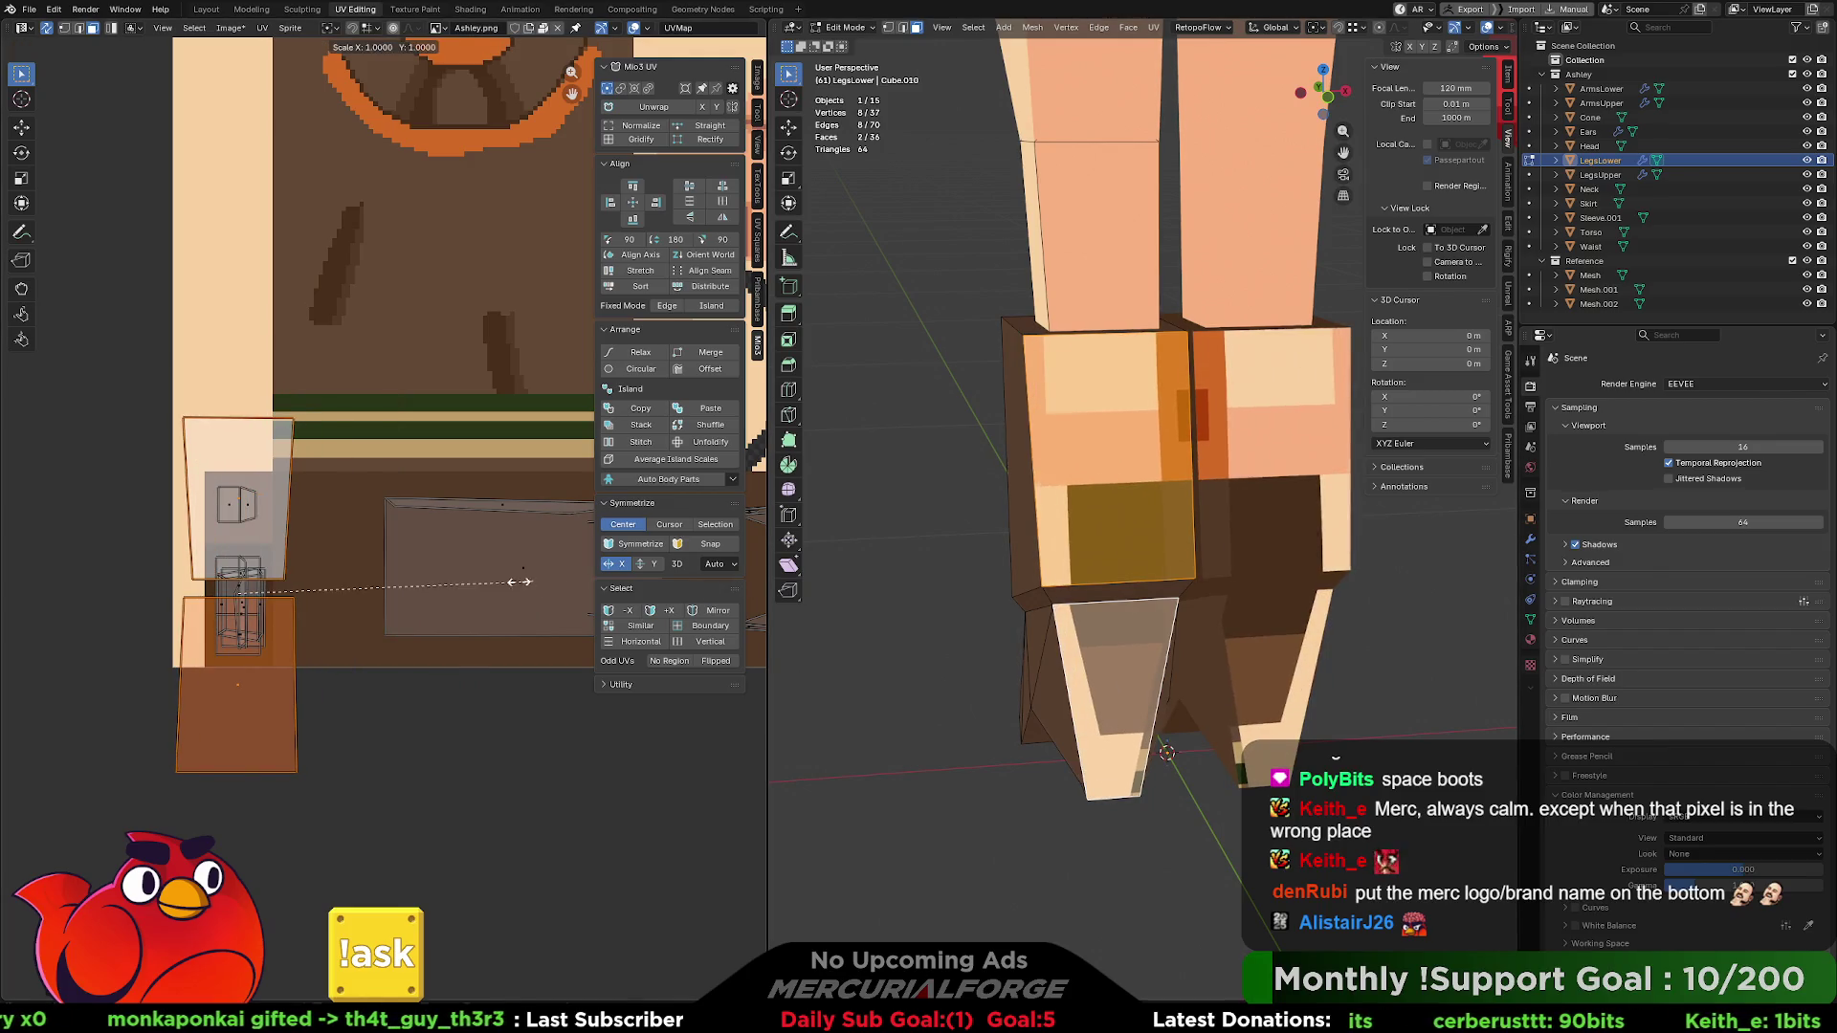
{"action": "left_click", "coordinate": [297, 583]}
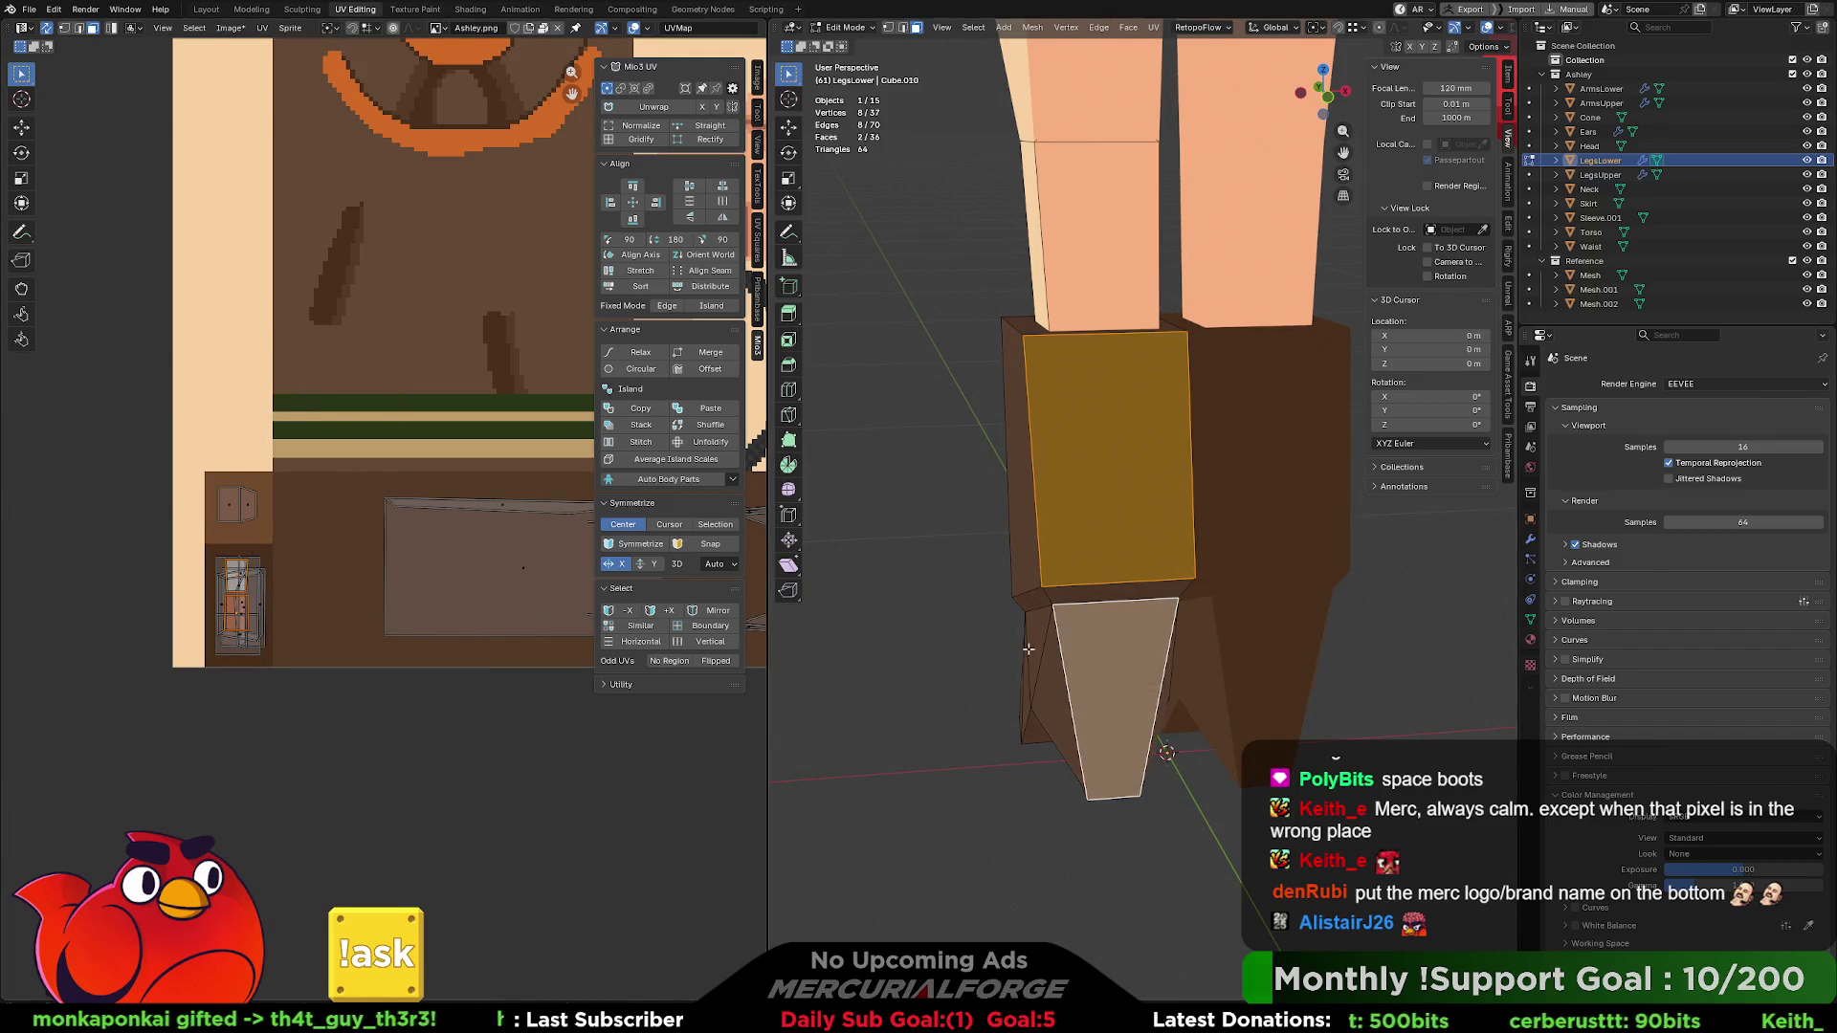
{"action": "left_click", "coordinate": [1415, 667]}
{"action": "middle_click_drag", "start_coordinate": [1246, 628], "coordinate": [1103, 664]}
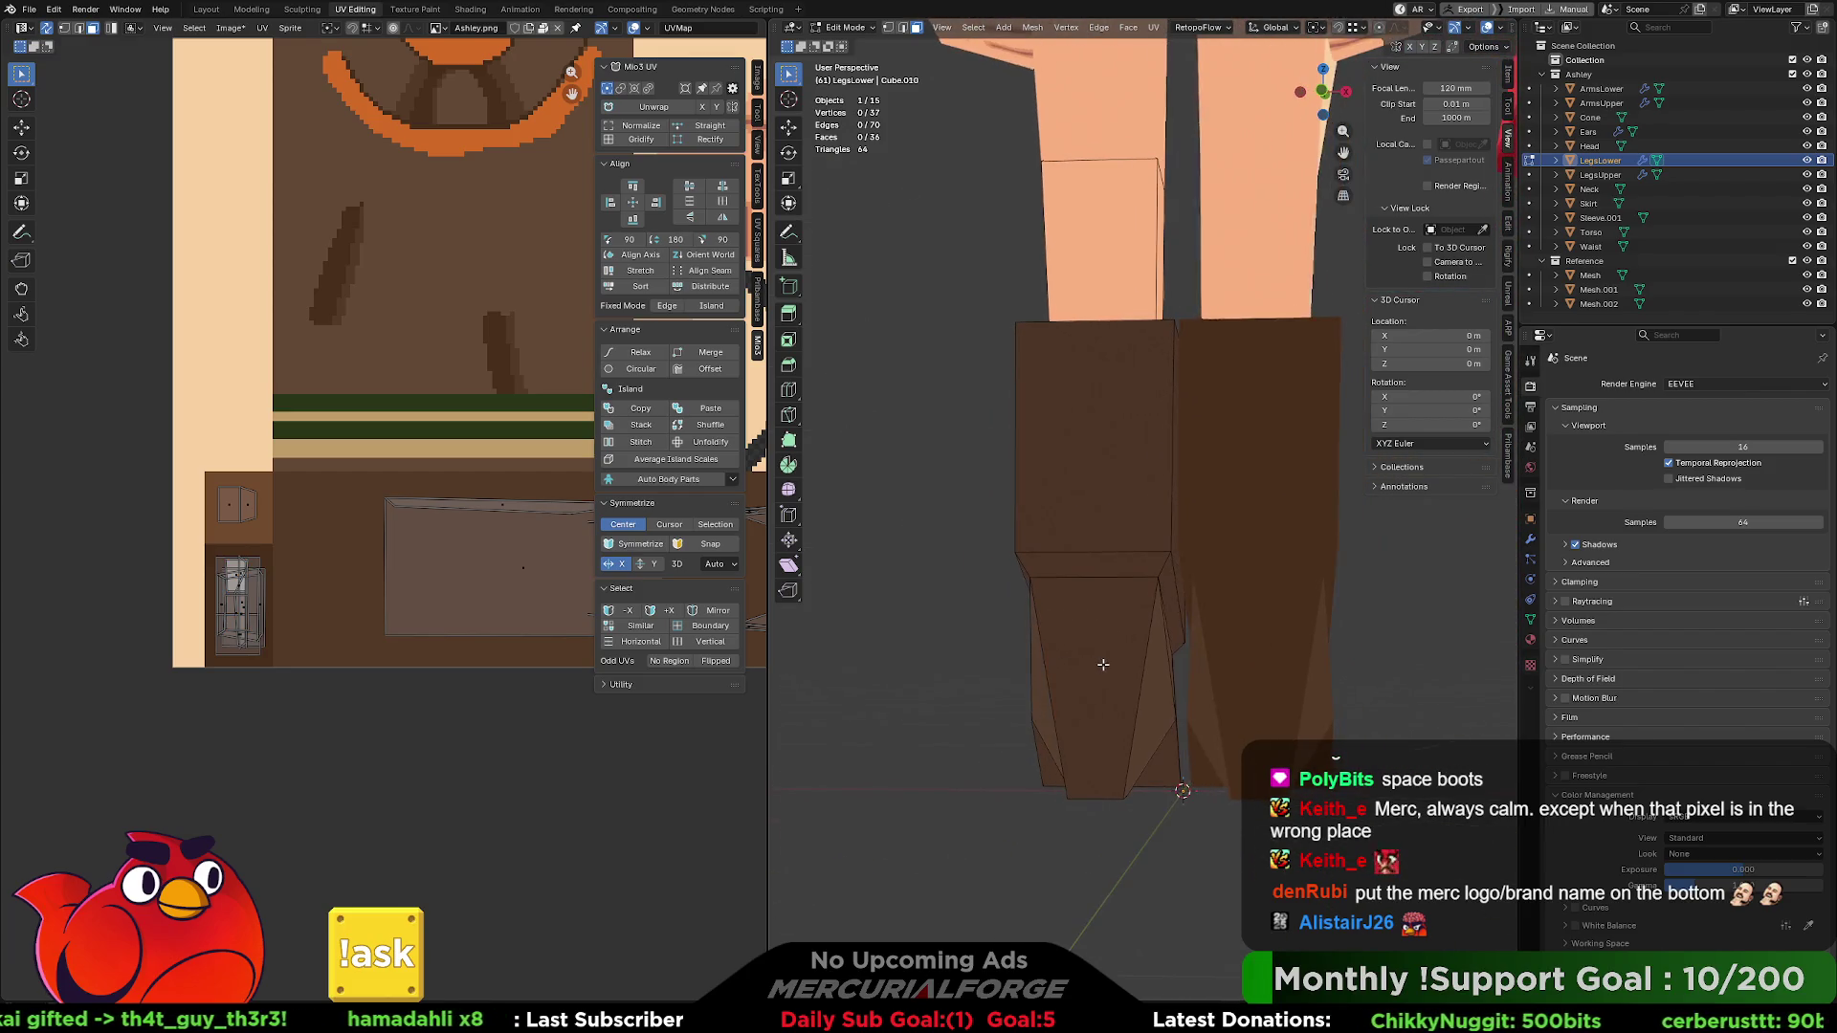
{"action": "key", "text": "Tab"}
{"action": "key", "text": "Tab"}
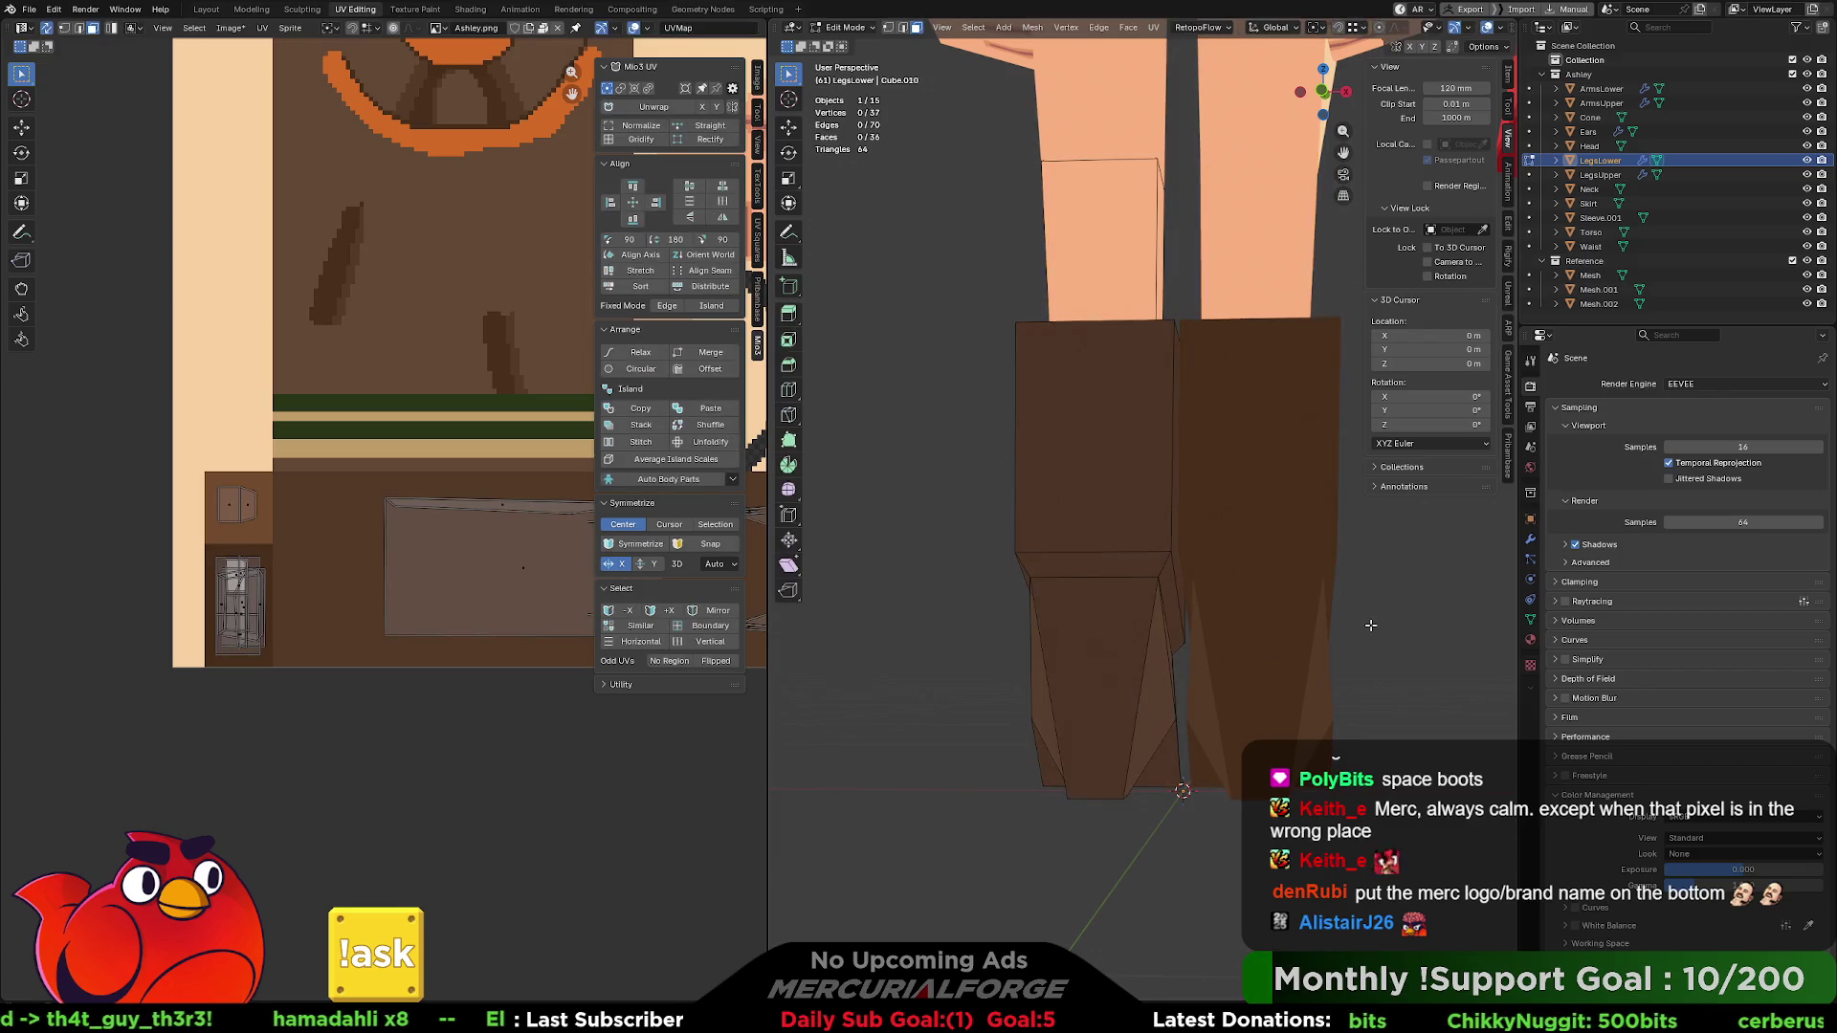
{"action": "key", "text": "Tab"}
- Zoom out to Ashley among the other characters and select her LegsLower boot object
{"action": "left_click", "coordinate": [1371, 624]}
{"action": "mouse_move", "coordinate": [1096, 575]}
{"action": "middle_mouse_down"}
{"action": "mouse_move", "coordinate": [1368, 595]}
{"action": "mouse_move", "coordinate": [1275, 596]}
{"action": "mouse_move", "coordinate": [1221, 624]}
{"action": "mouse_move", "coordinate": [1252, 580]}
{"action": "mouse_move", "coordinate": [1218, 588]}
{"action": "mouse_move", "coordinate": [1220, 563]}
{"action": "mouse_move", "coordinate": [1180, 565]}
{"action": "mouse_move", "coordinate": [1222, 580]}
{"action": "middle_mouse_up"}
{"action": "scroll", "coordinate": [1161, 554], "scroll_direction": "down", "scroll_amount": 2}
{"action": "scroll", "coordinate": [1222, 581], "scroll_direction": "down", "scroll_amount": 1}
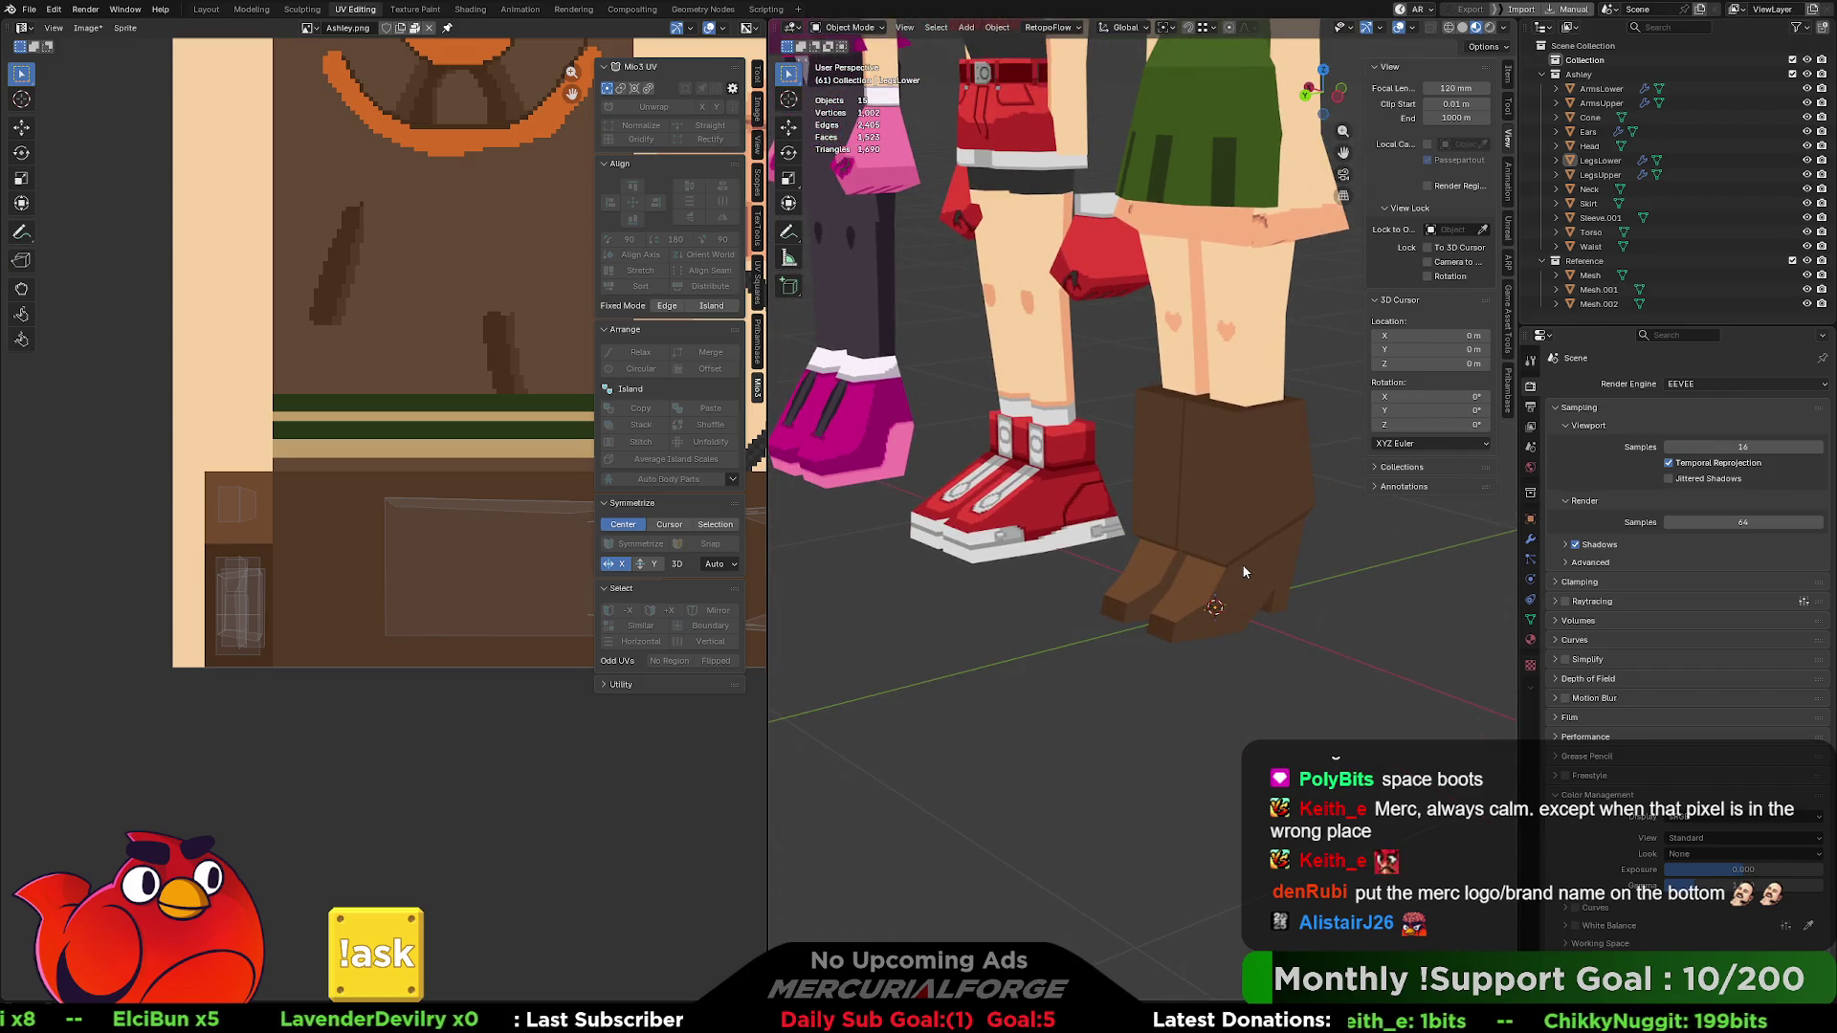
{"action": "scroll", "coordinate": [1243, 568], "scroll_direction": "down", "scroll_amount": 5}
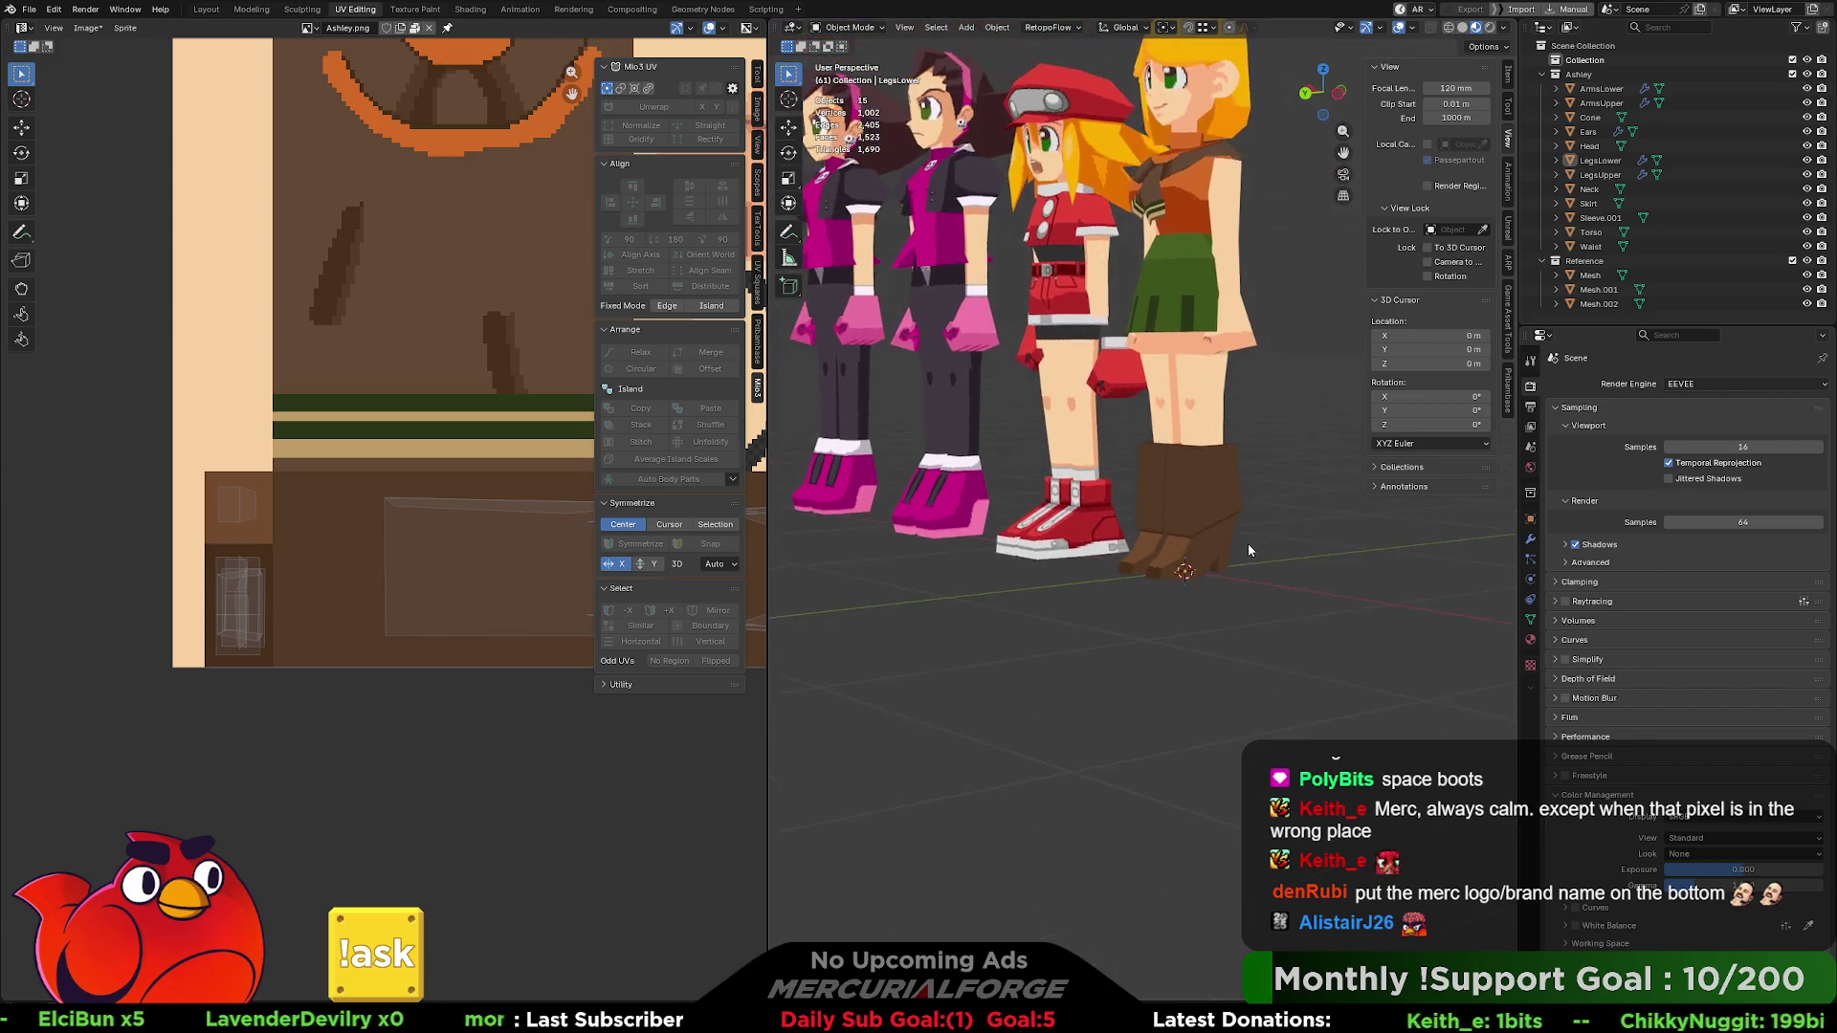
{"action": "mouse_move", "coordinate": [1204, 551]}
{"action": "middle_mouse_down"}
{"action": "mouse_move", "coordinate": [1017, 537]}
{"action": "mouse_move", "coordinate": [1265, 551]}
{"action": "mouse_move", "coordinate": [1244, 566]}
{"action": "mouse_move", "coordinate": [1222, 523]}
{"action": "mouse_move", "coordinate": [1243, 608]}
{"action": "mouse_move", "coordinate": [1246, 588]}
{"action": "middle_mouse_up"}
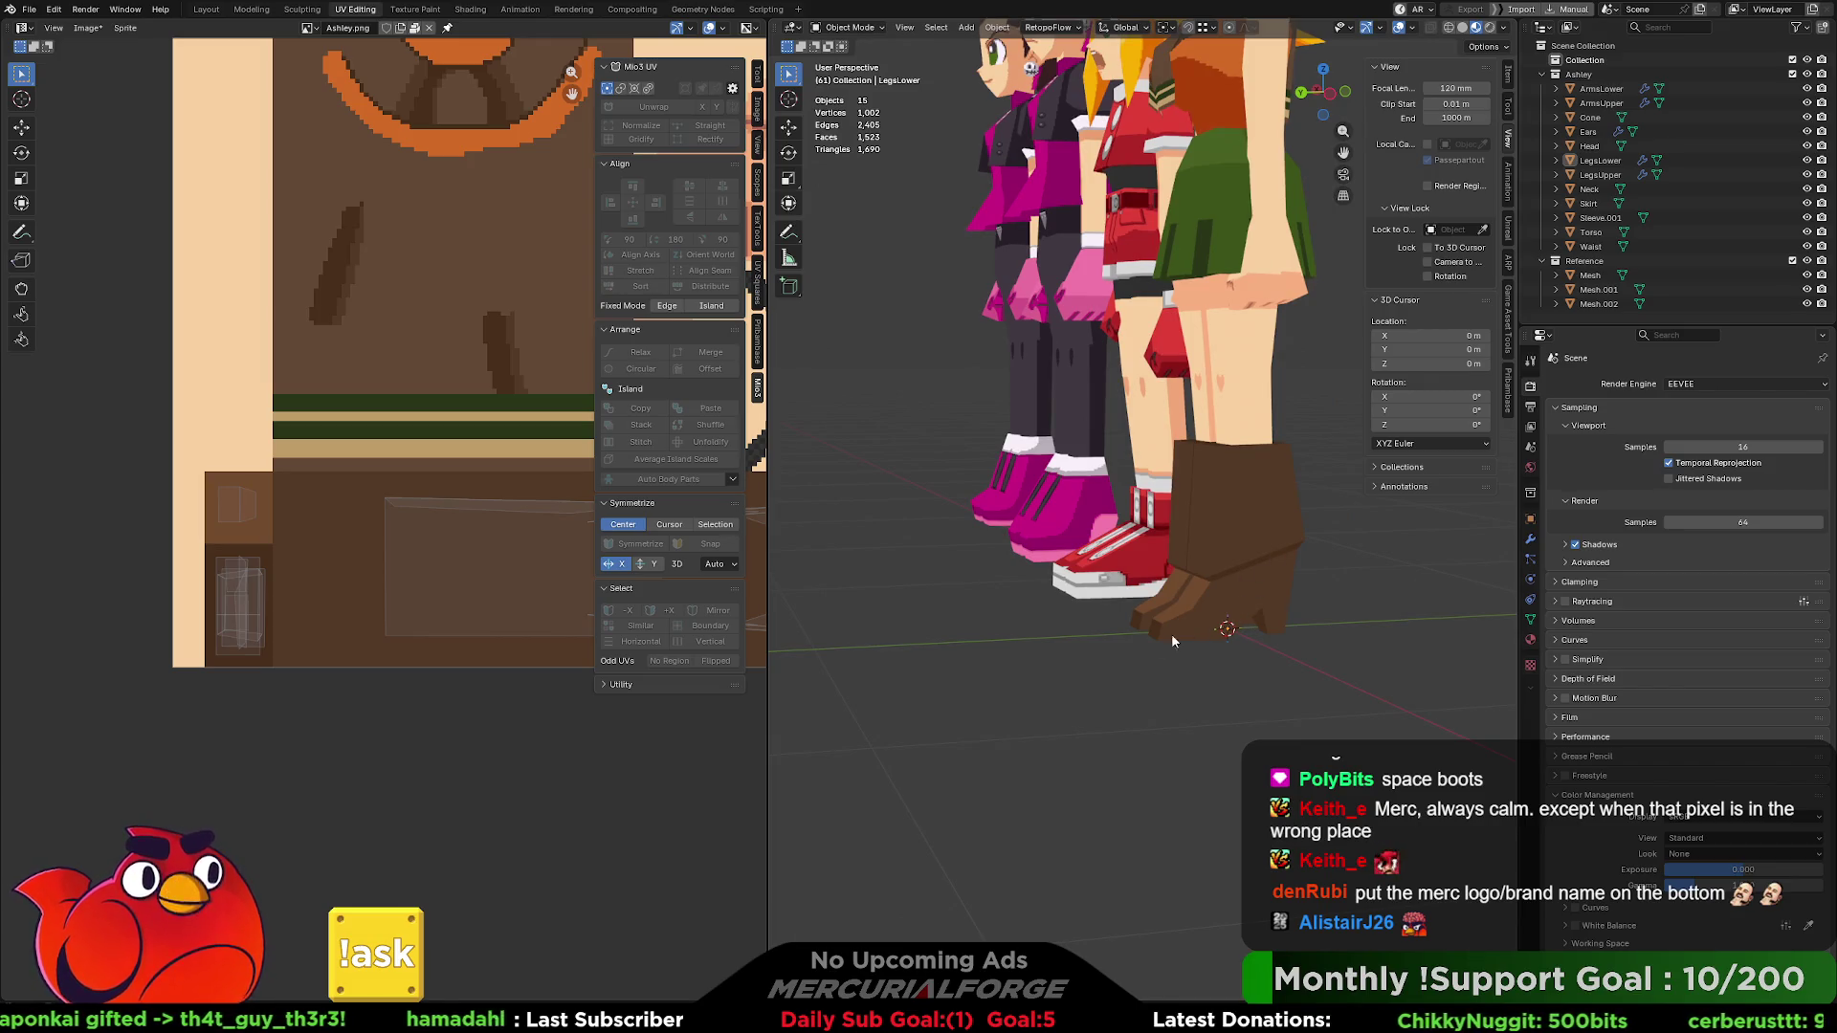
{"action": "left_click", "coordinate": [1279, 627]}
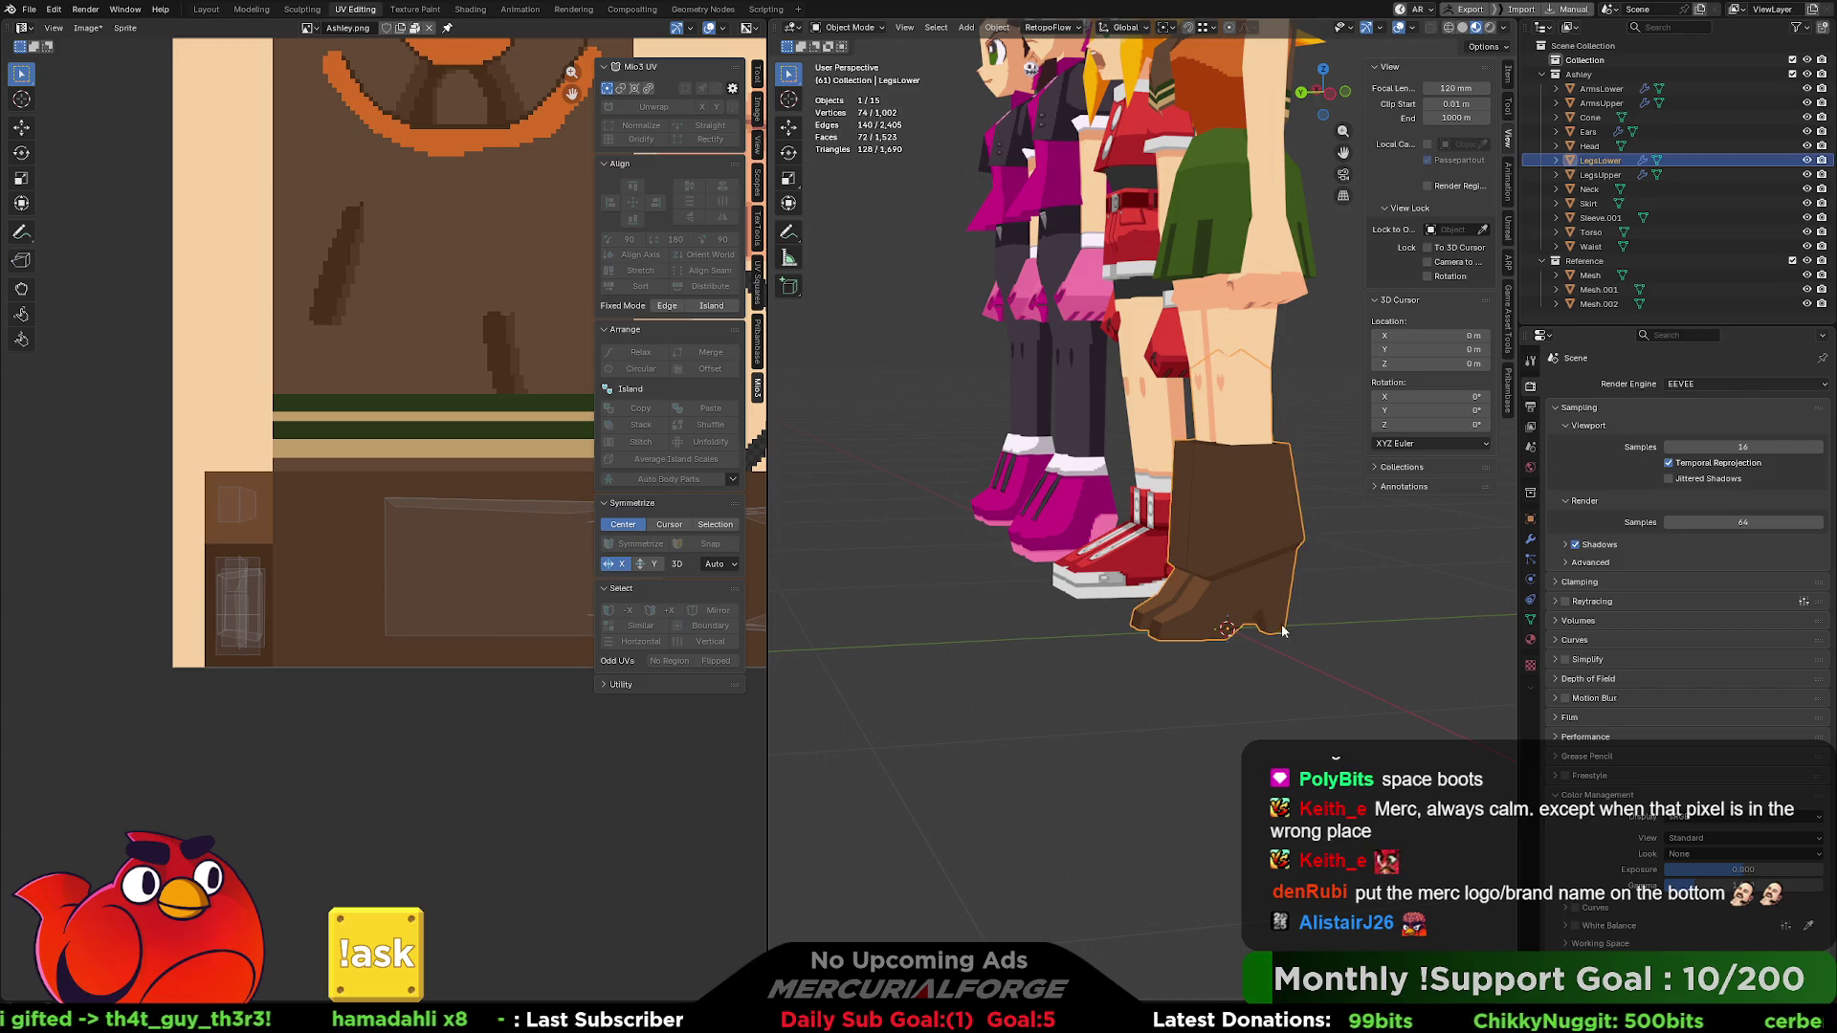
- In Edit Mode, select two inner boot faces between the heels
{"action": "scroll", "coordinate": [1291, 632], "scroll_direction": "up", "scroll_amount": 5}
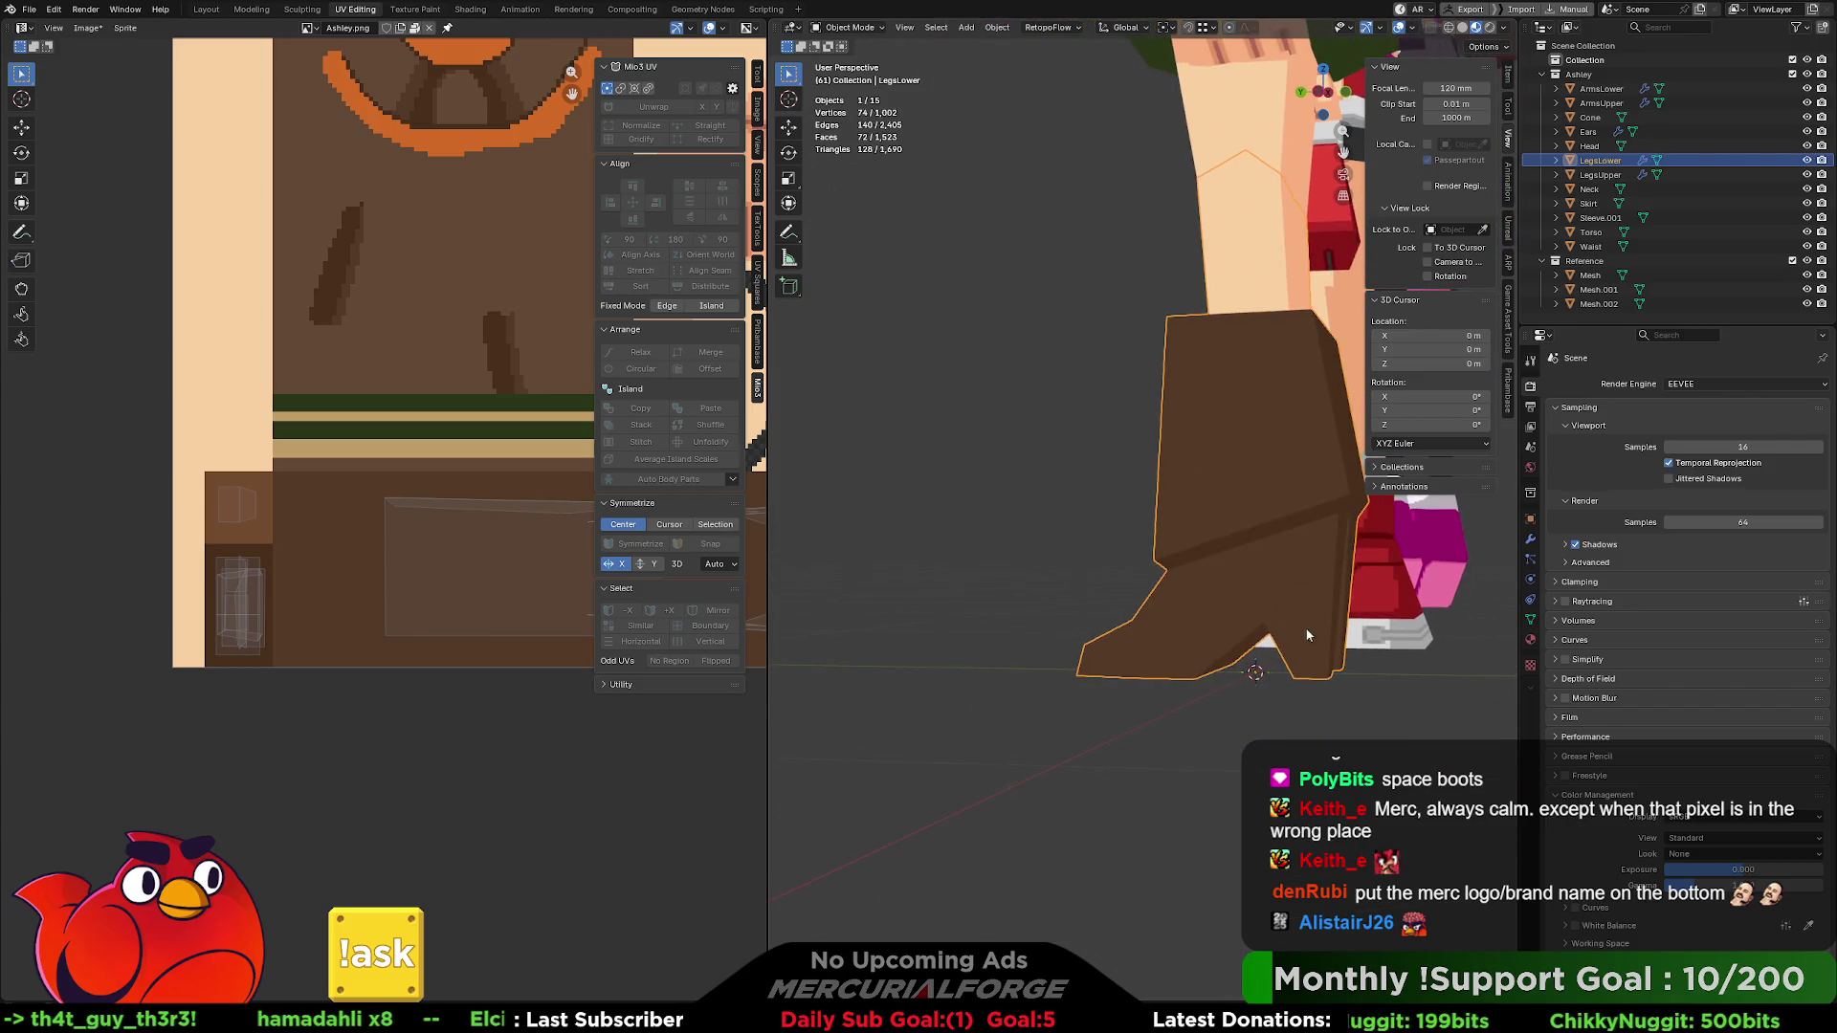
{"action": "key", "text": "Tab"}
{"action": "left_click", "coordinate": [1307, 632]}
{"action": "middle_click_drag", "start_coordinate": [1310, 632], "coordinate": [1050, 617]}
{"action": "left_click", "coordinate": [1049, 617], "text": "shift"}
- Move the two inner boot faces' UV island left onto the texture's brown boot area
{"action": "key", "text": "g"}
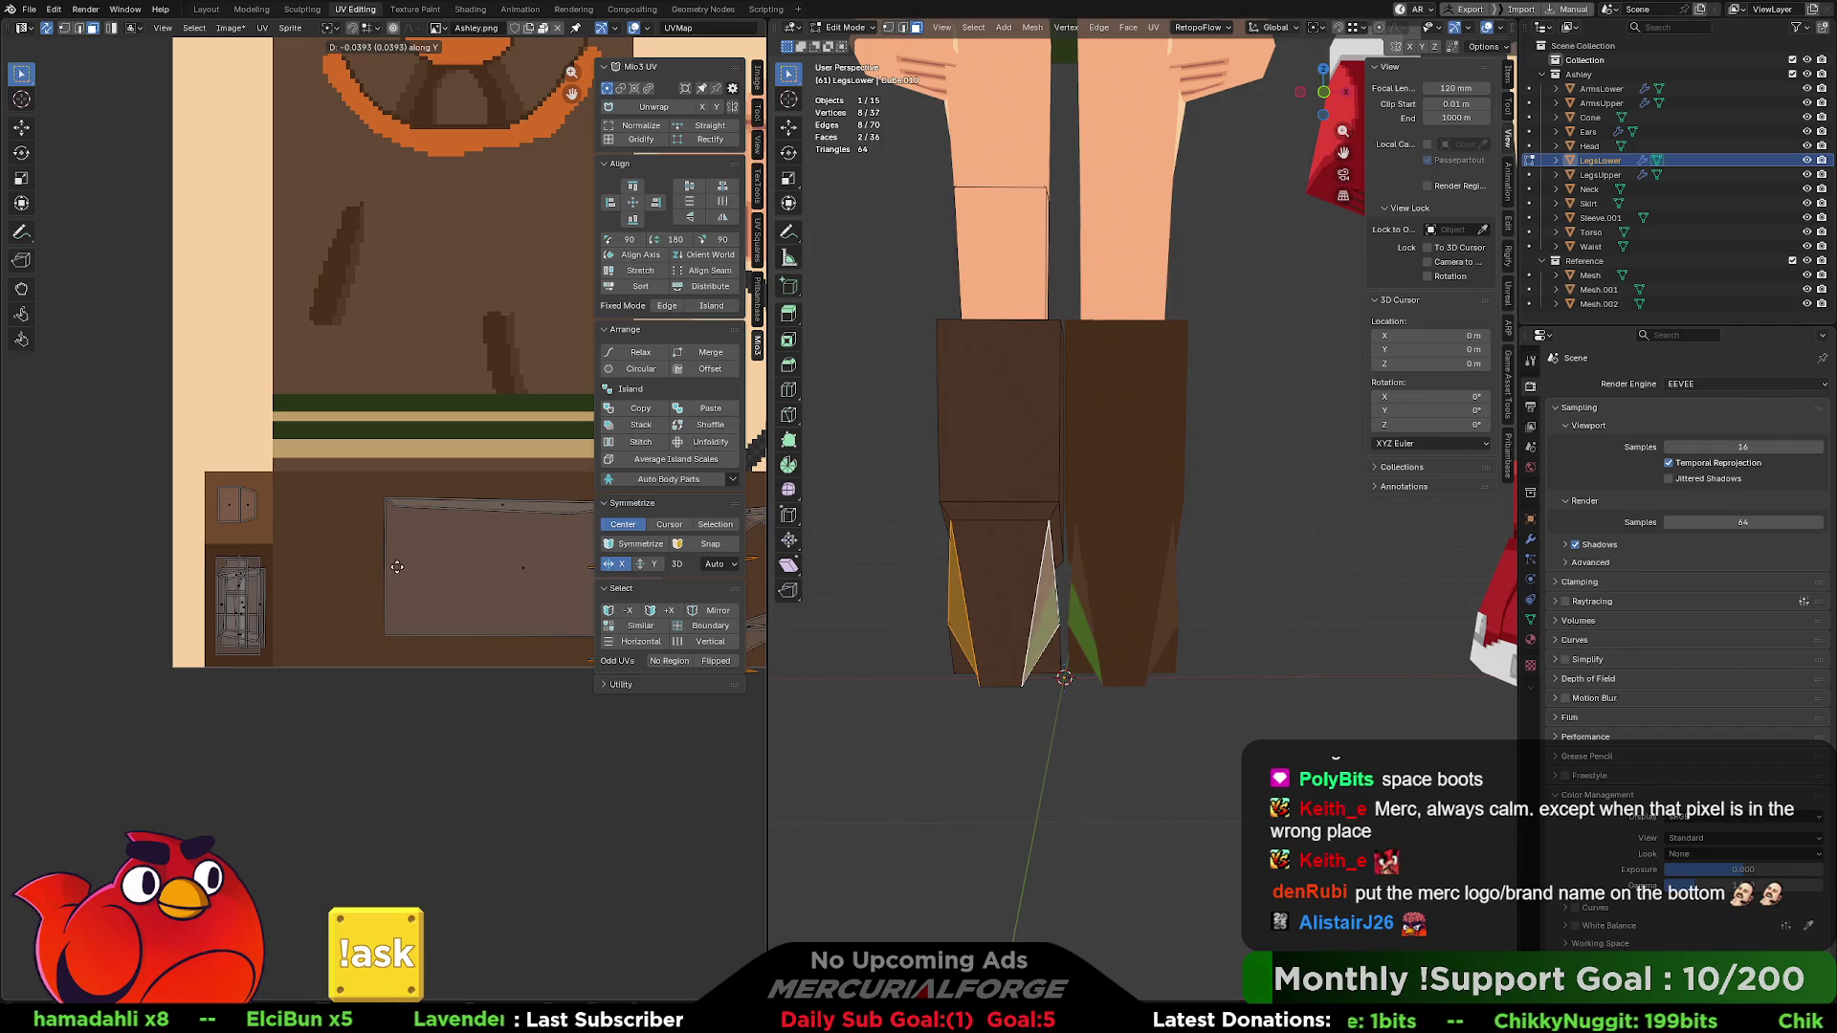
{"action": "left_click", "coordinate": [502, 553]}
{"action": "key", "text": "g"}
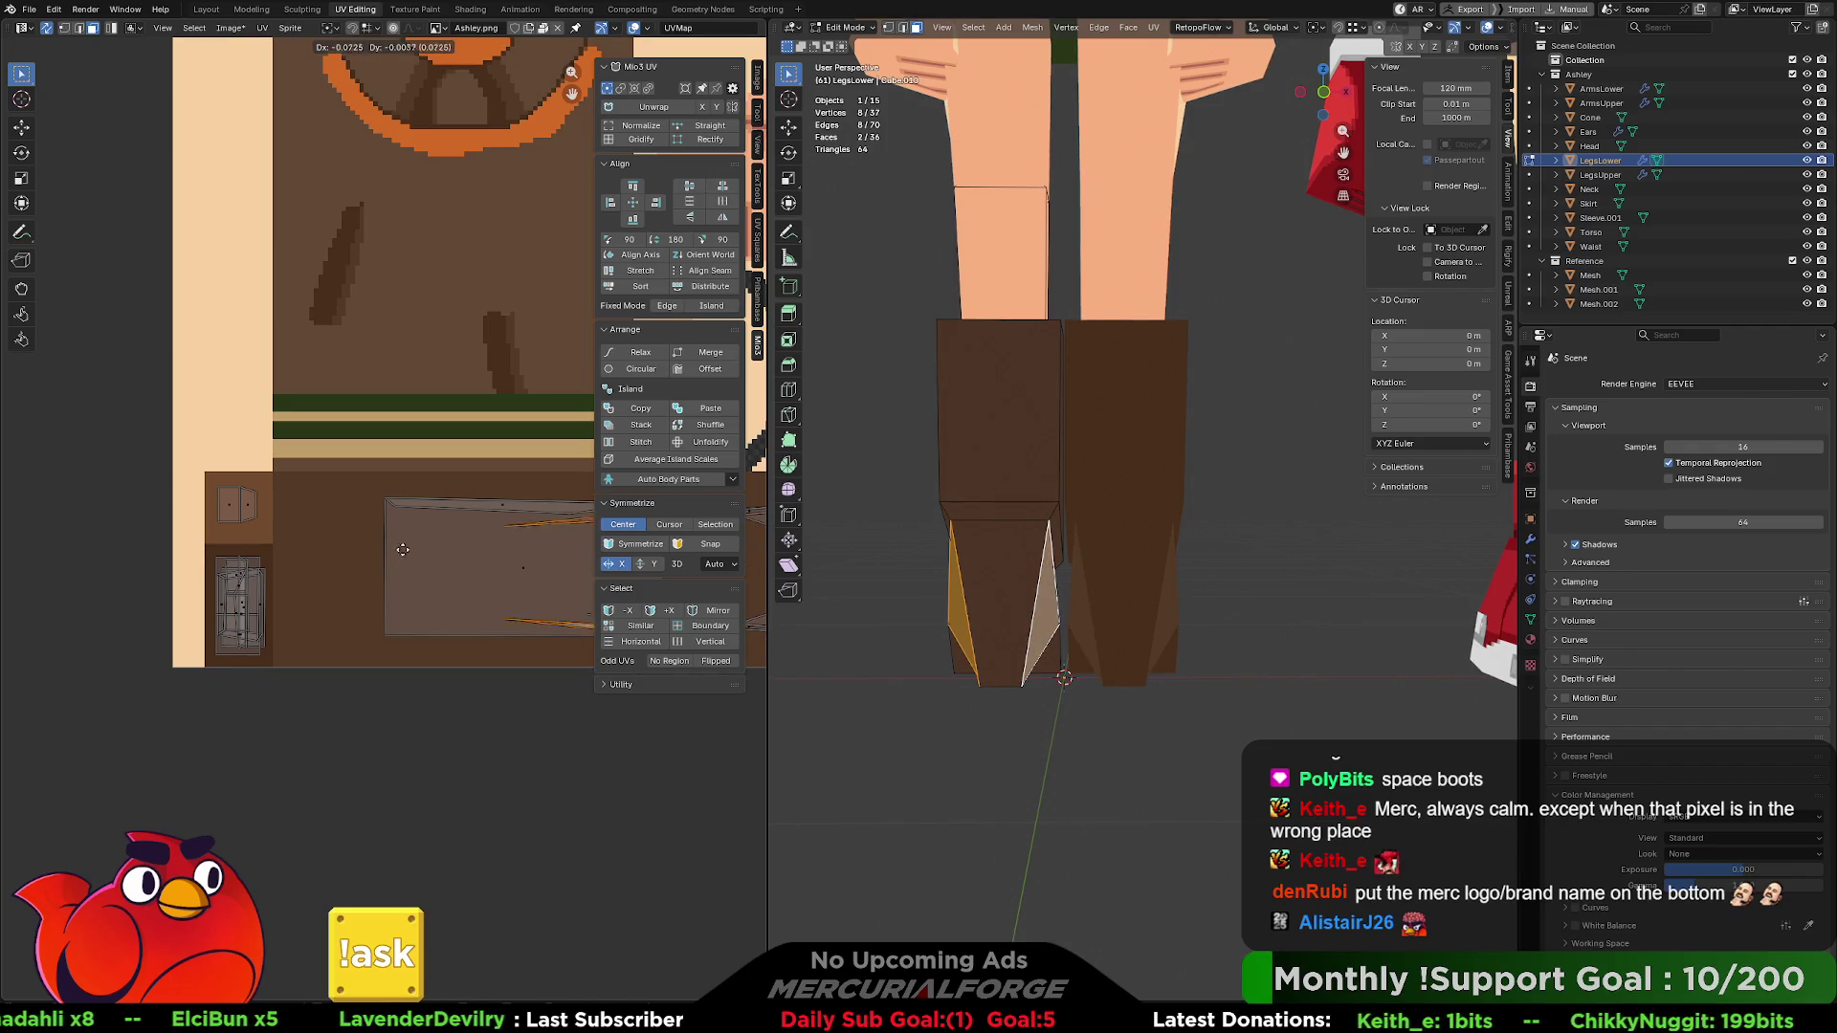
{"action": "left_click", "coordinate": [73, 597]}
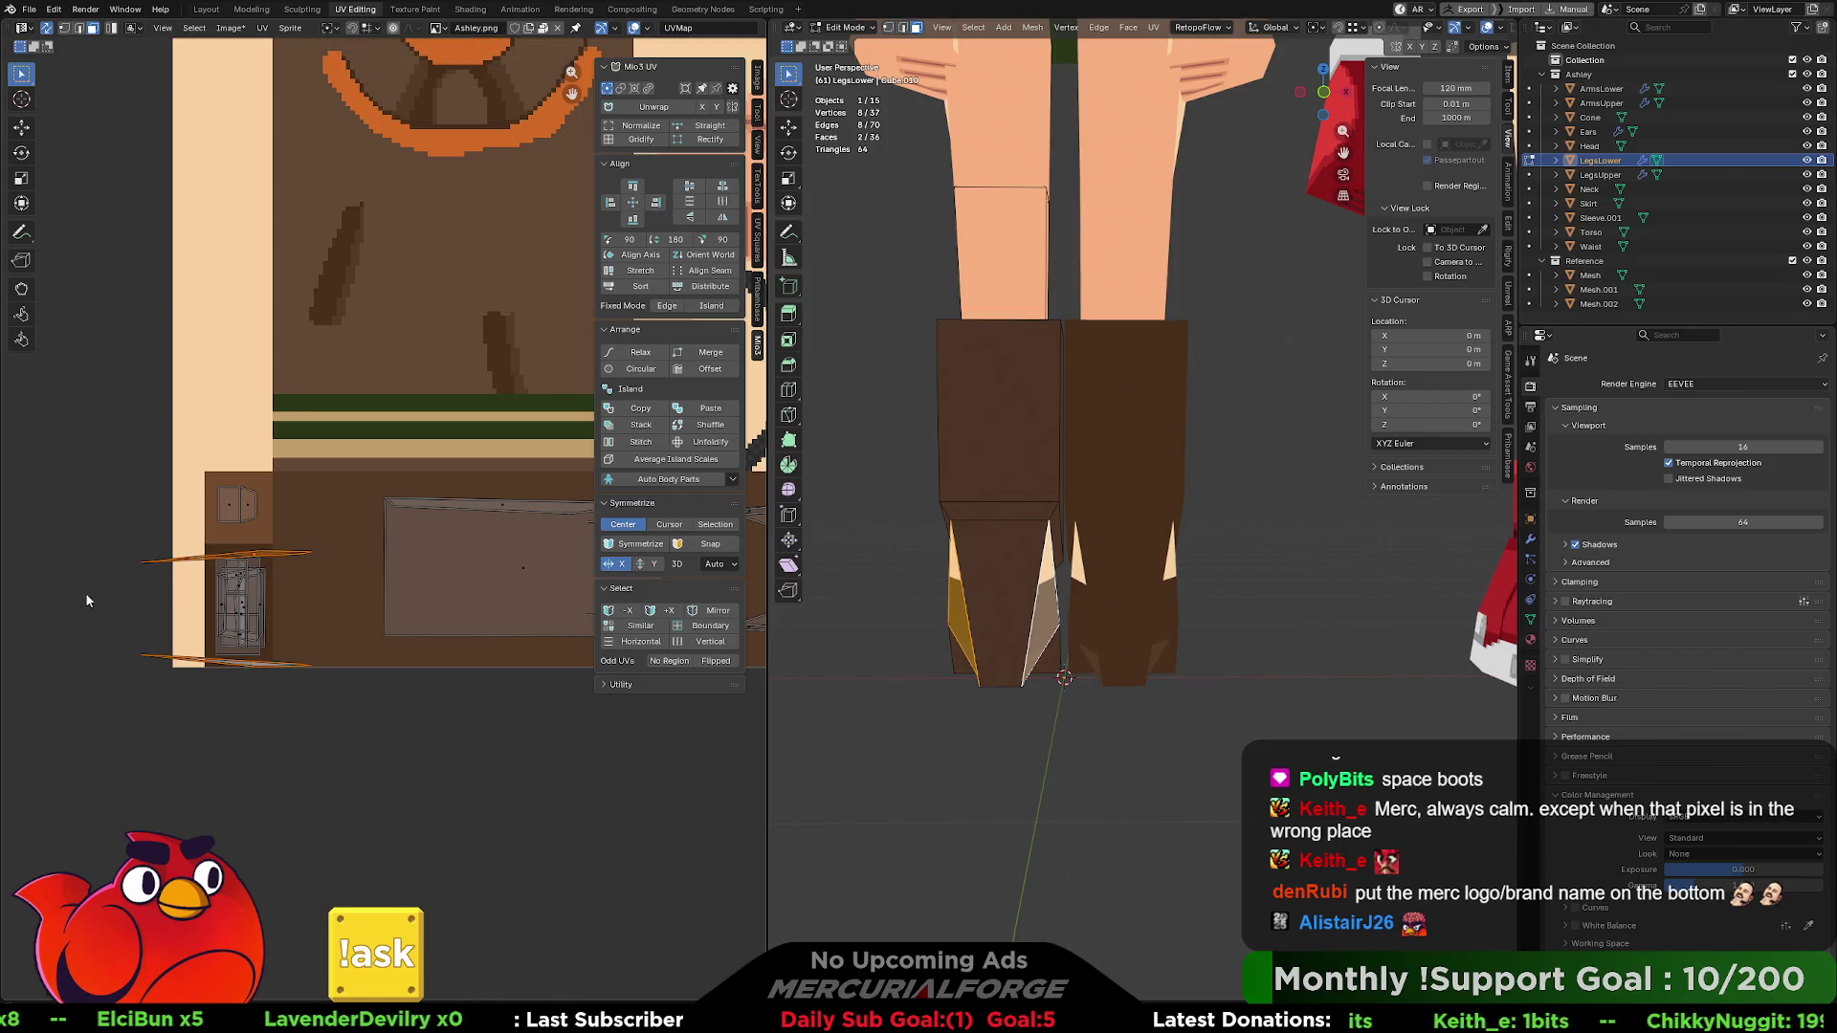
- Stretch the inner-face UVs along X, nudge them into place, and clear the selection
{"action": "key", "text": "s"}
{"action": "key", "text": "x"}
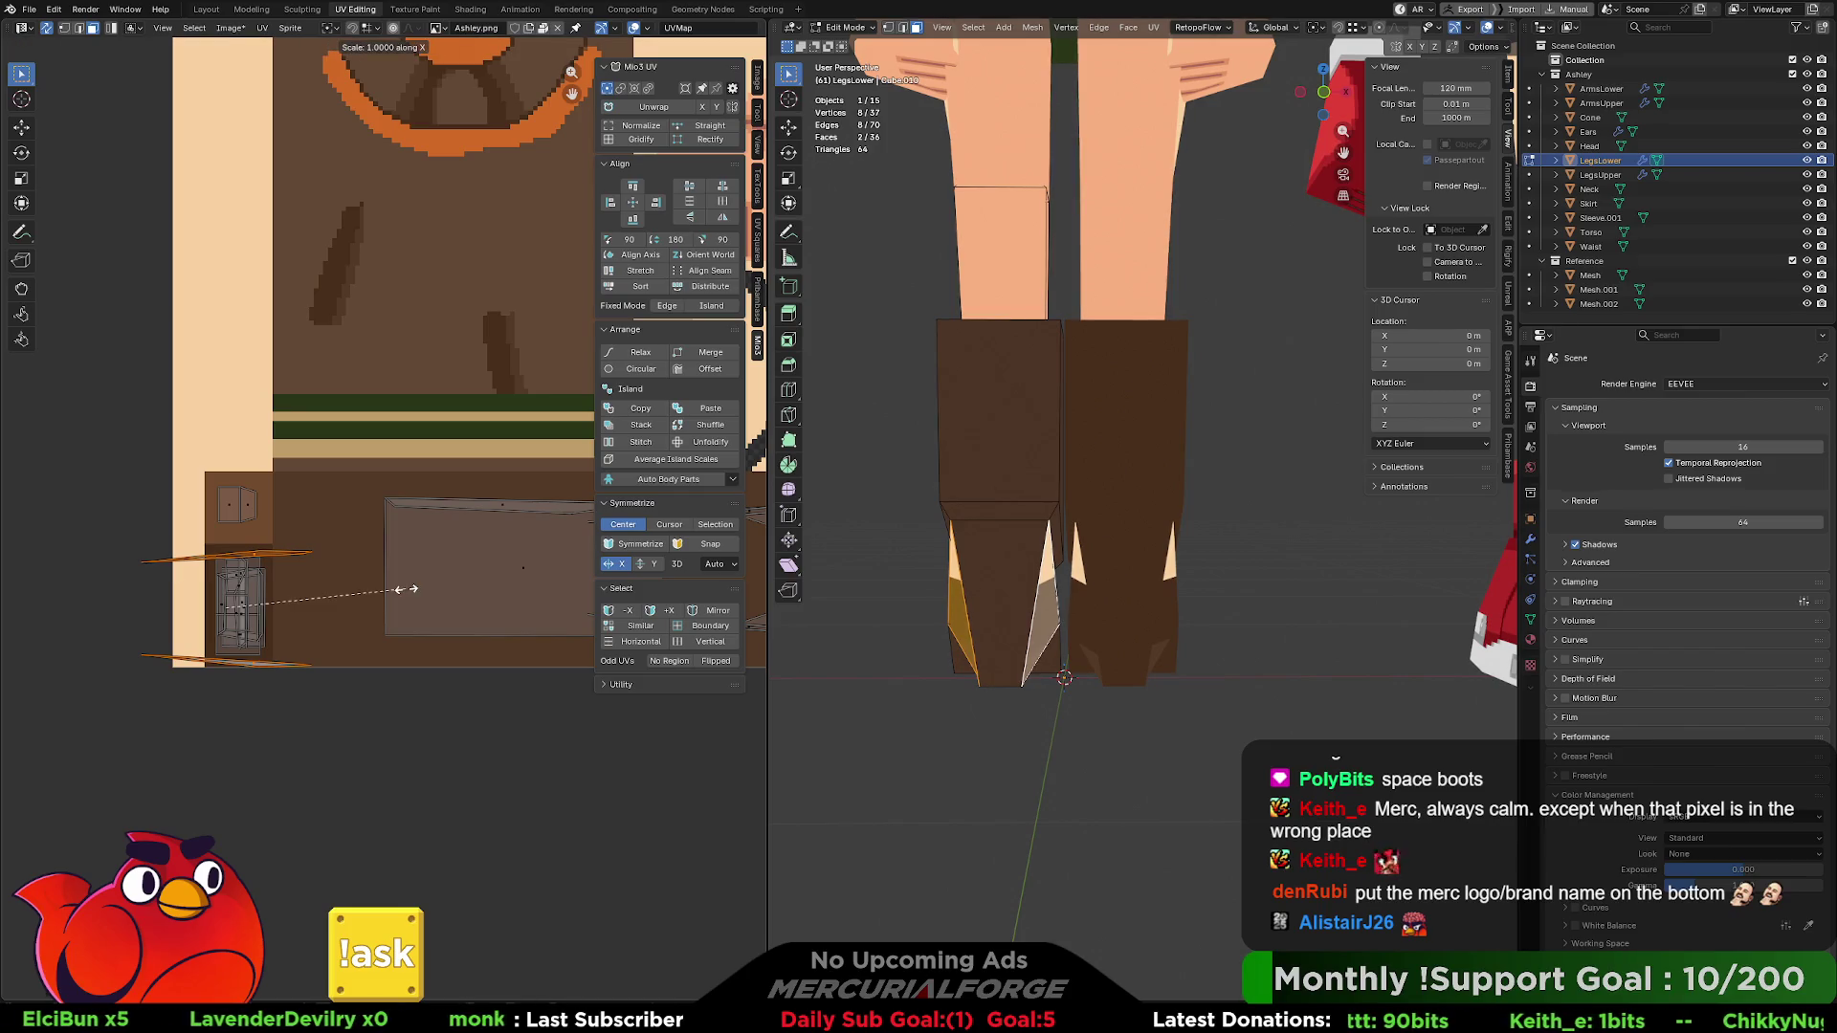
{"action": "left_click", "coordinate": [271, 593]}
{"action": "key", "text": "g"}
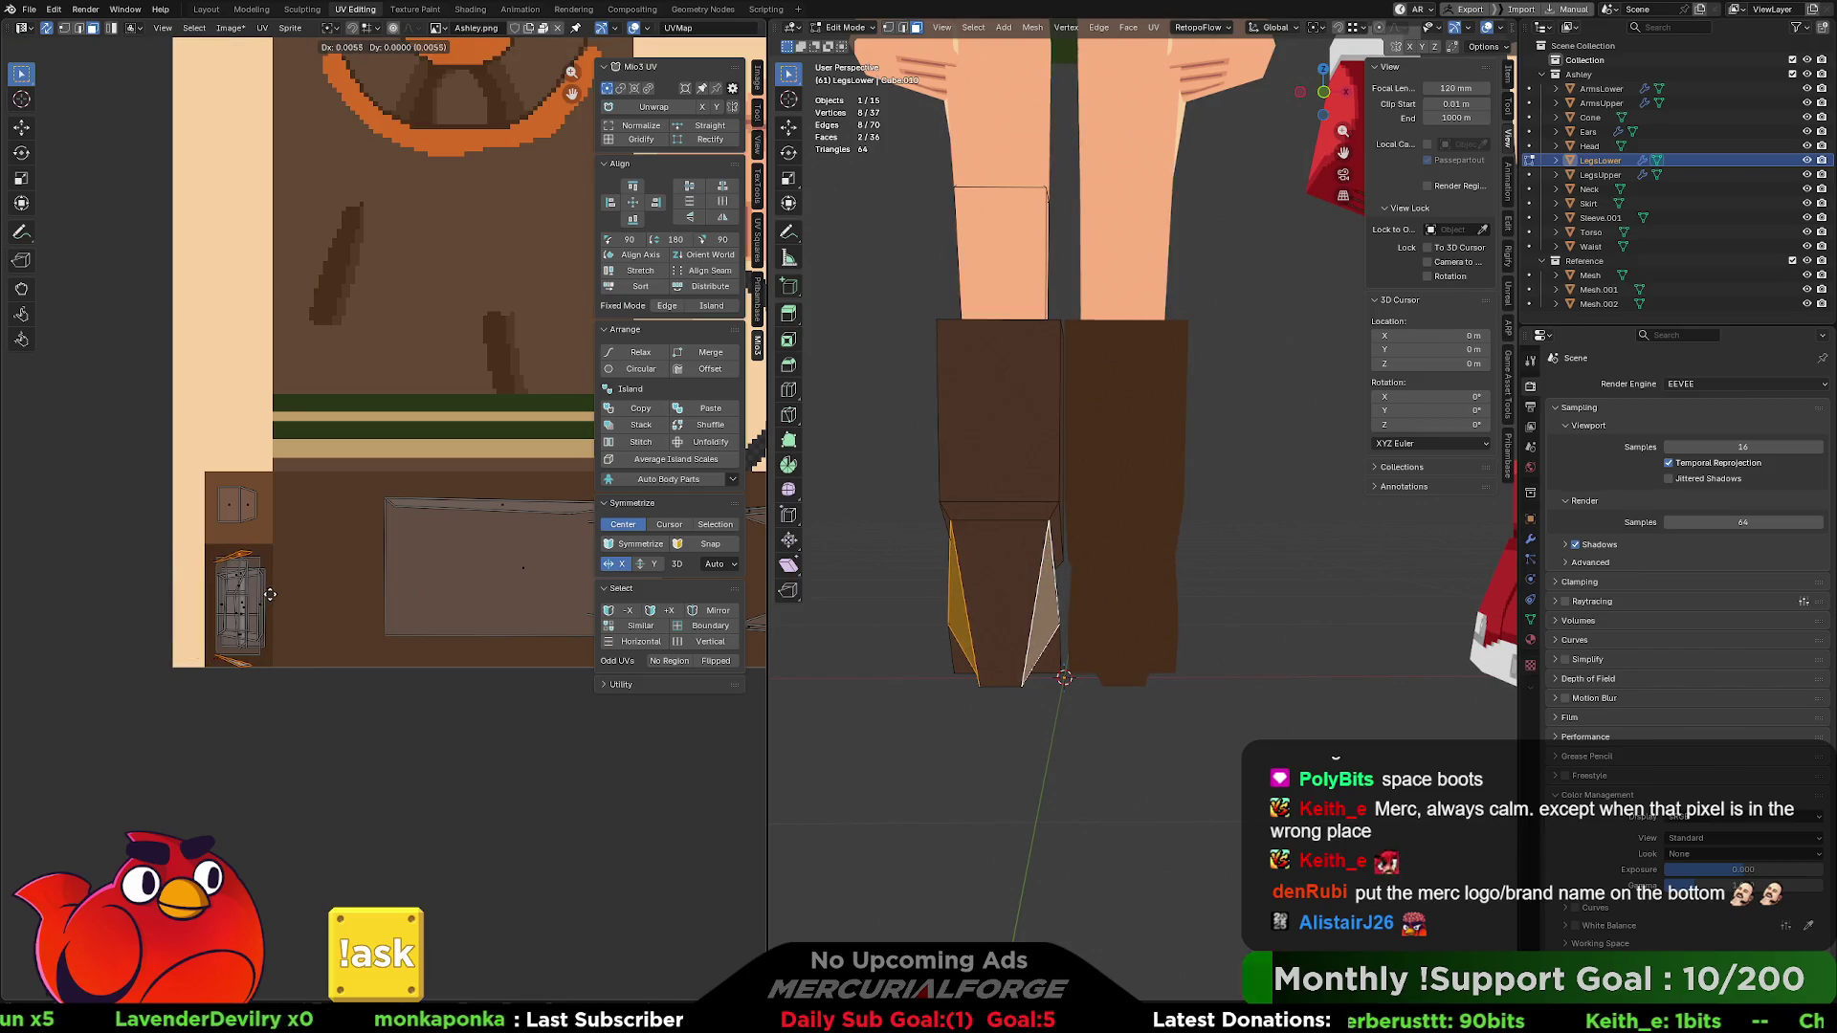
{"action": "left_click", "coordinate": [264, 599]}
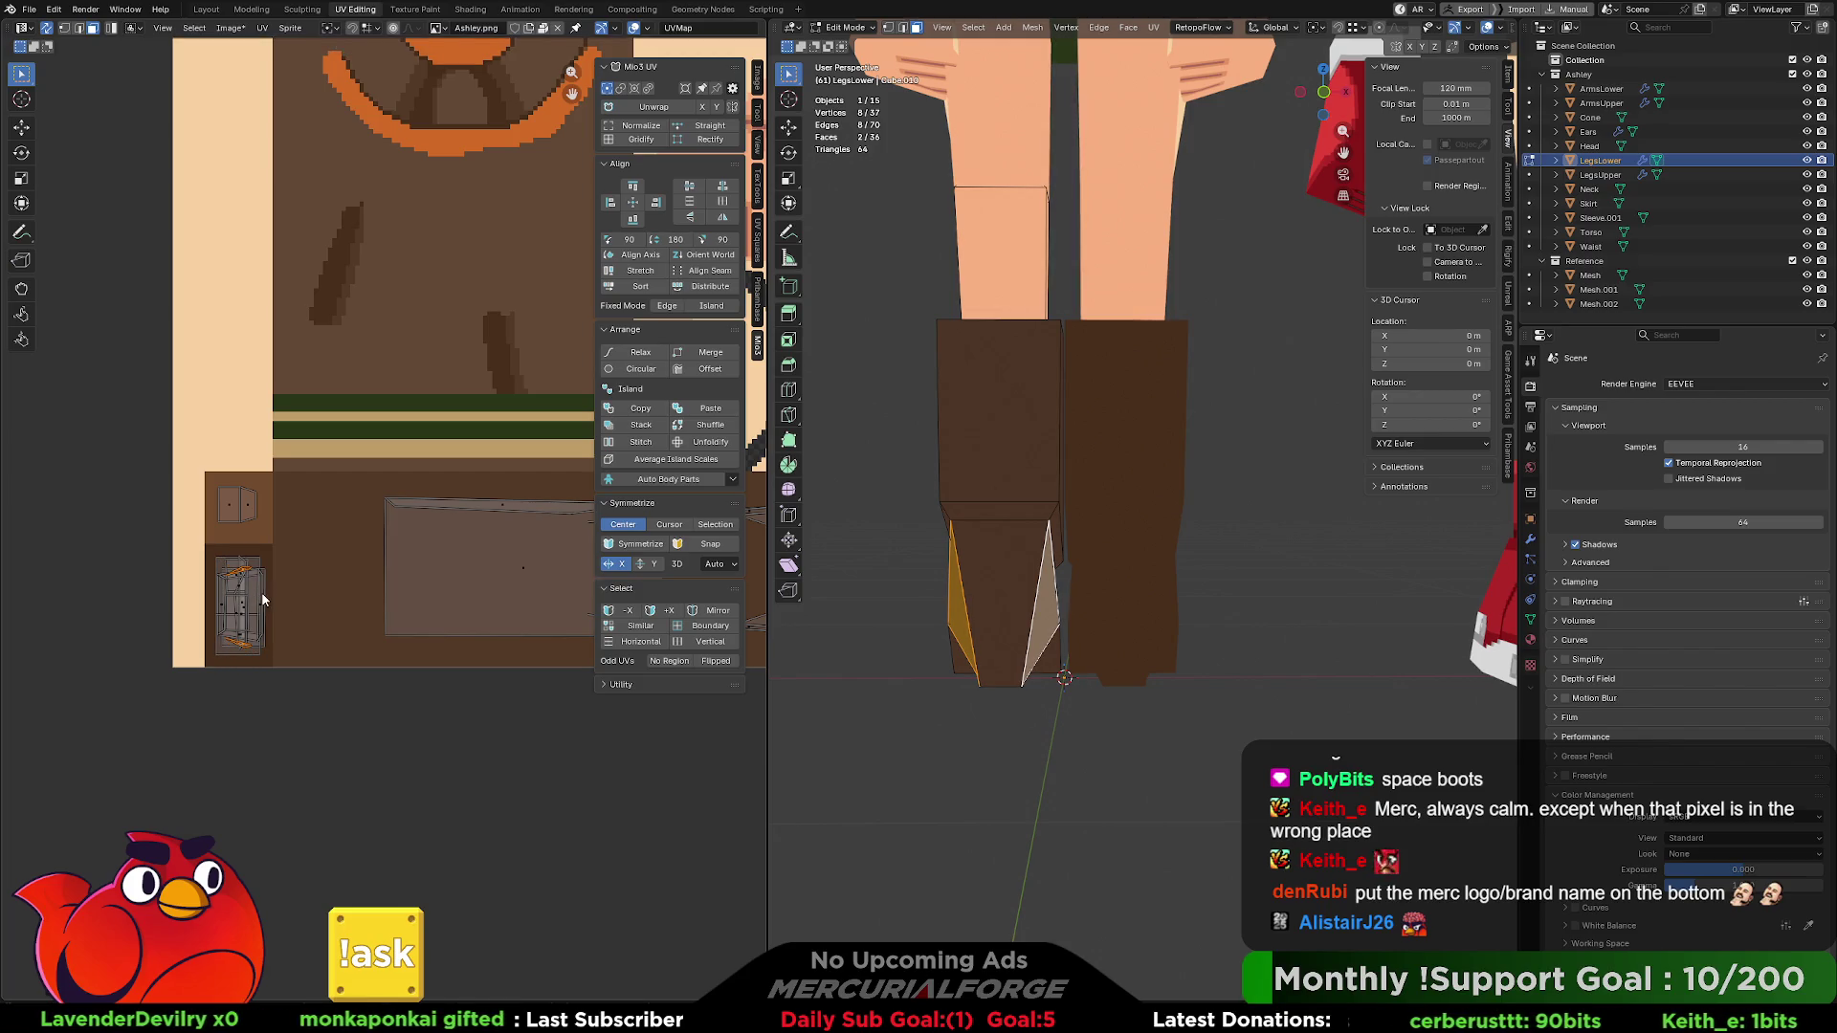
{"action": "left_click", "coordinate": [778, 645]}
{"action": "middle_click_drag", "start_coordinate": [780, 644], "coordinate": [1110, 624]}
- In Object Mode, zoom out and orbit to inspect Ashley's brown boots, then select the boot object
{"action": "key", "text": "Tab"}
{"action": "scroll", "coordinate": [1152, 617], "scroll_direction": "down", "scroll_amount": 8}
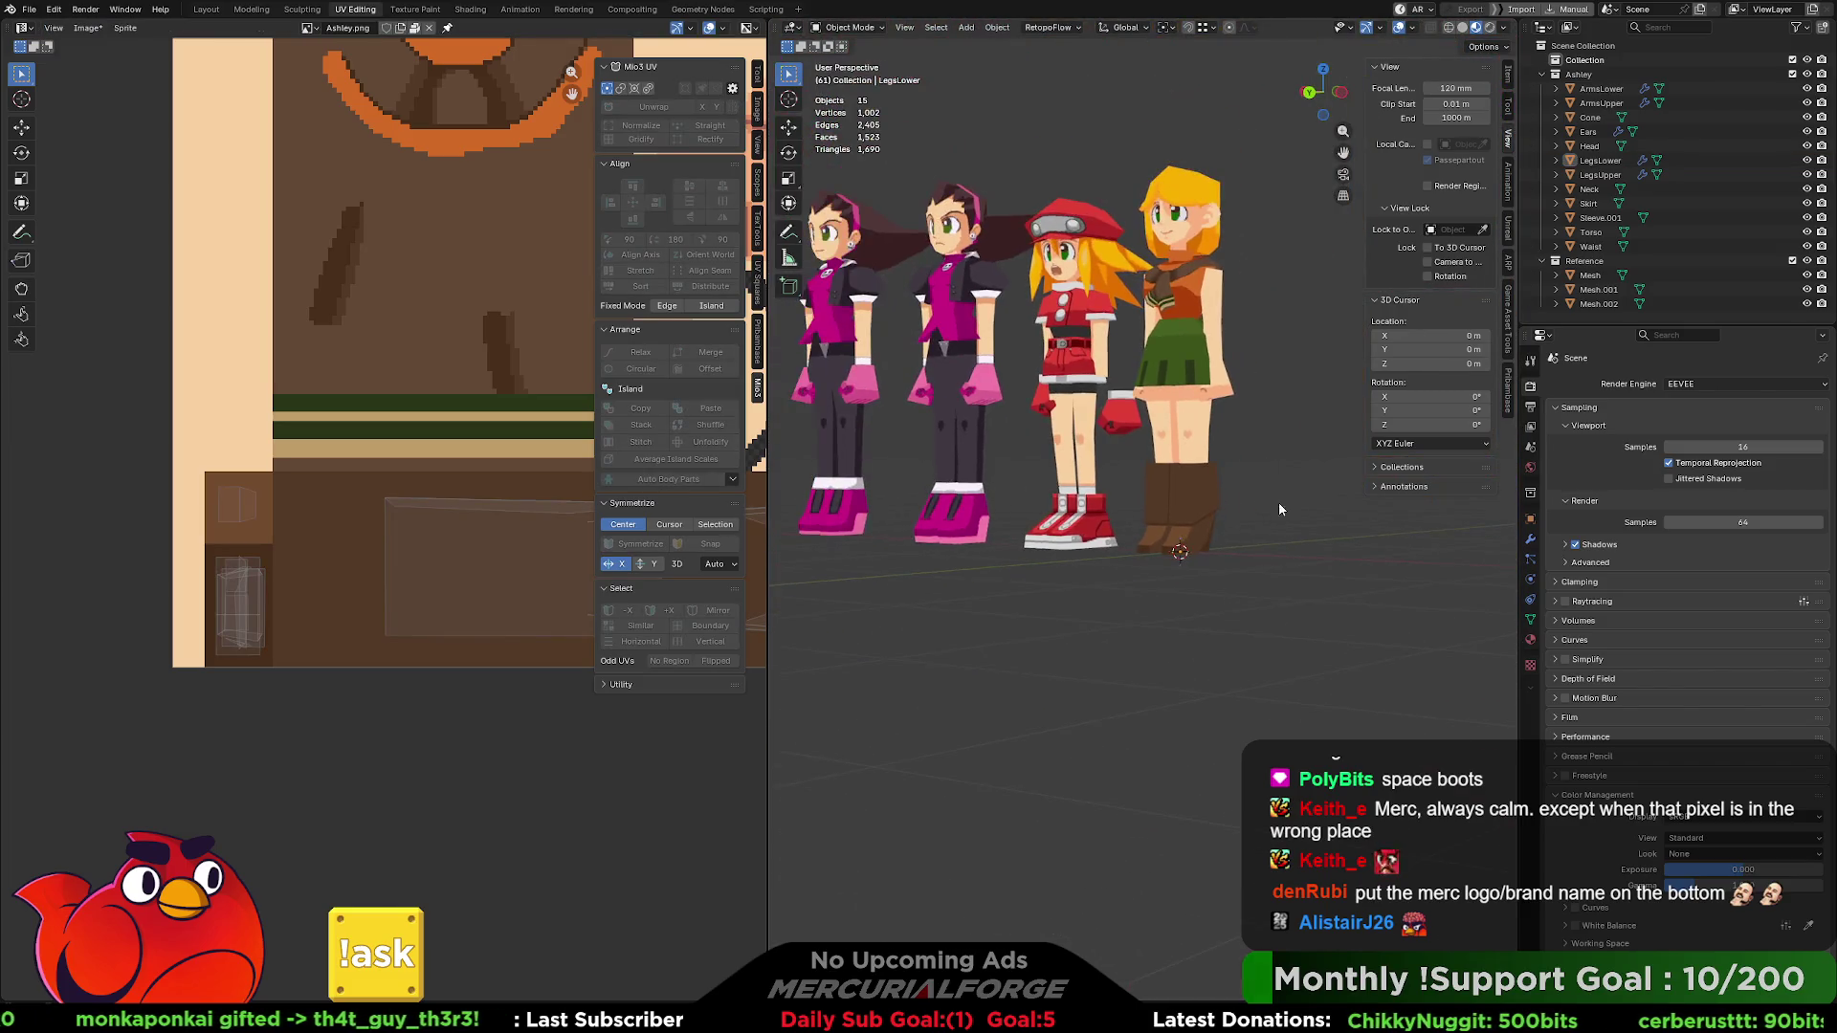
{"action": "mouse_move", "coordinate": [1273, 517]}
{"action": "middle_mouse_down"}
{"action": "mouse_move", "coordinate": [1238, 618]}
{"action": "mouse_move", "coordinate": [1282, 593]}
{"action": "mouse_move", "coordinate": [1177, 590]}
{"action": "middle_mouse_up"}
{"action": "scroll", "coordinate": [1187, 613], "scroll_direction": "up", "scroll_amount": 4}
{"action": "scroll", "coordinate": [1177, 526], "scroll_direction": "up", "scroll_amount": 6}
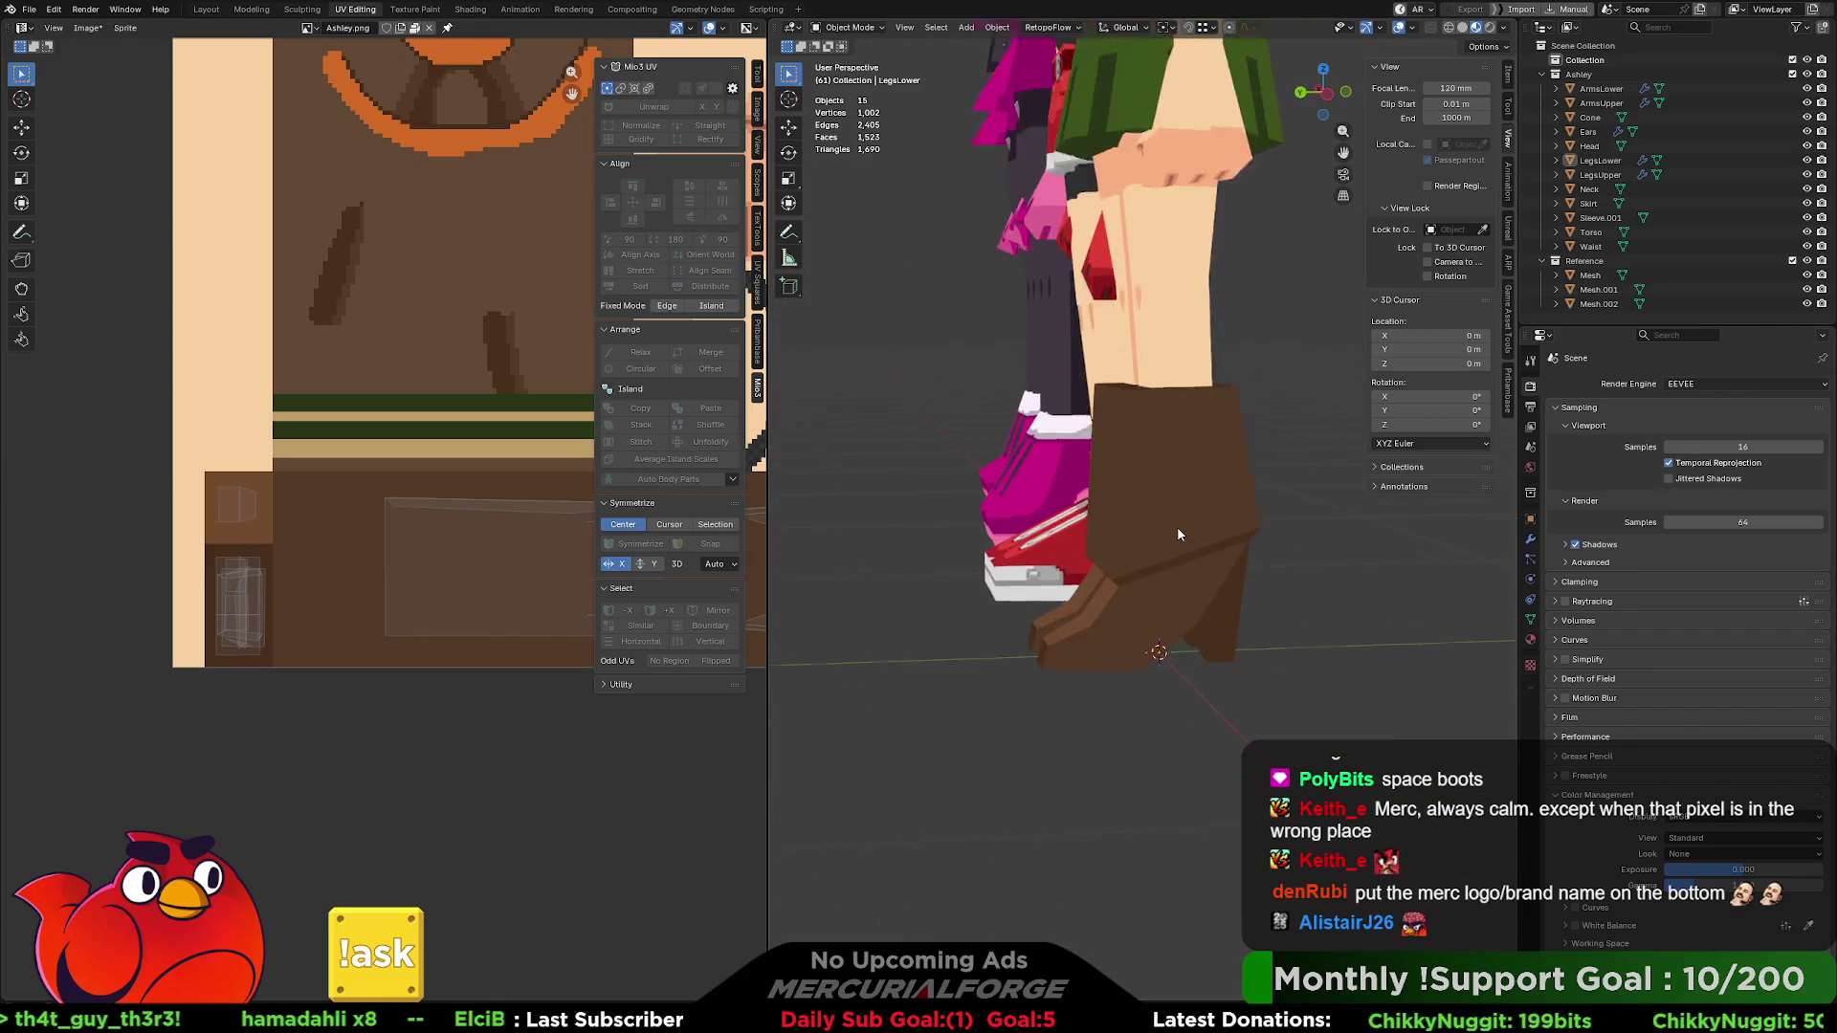
{"action": "middle_click_drag", "start_coordinate": [1182, 555], "coordinate": [1202, 491]}
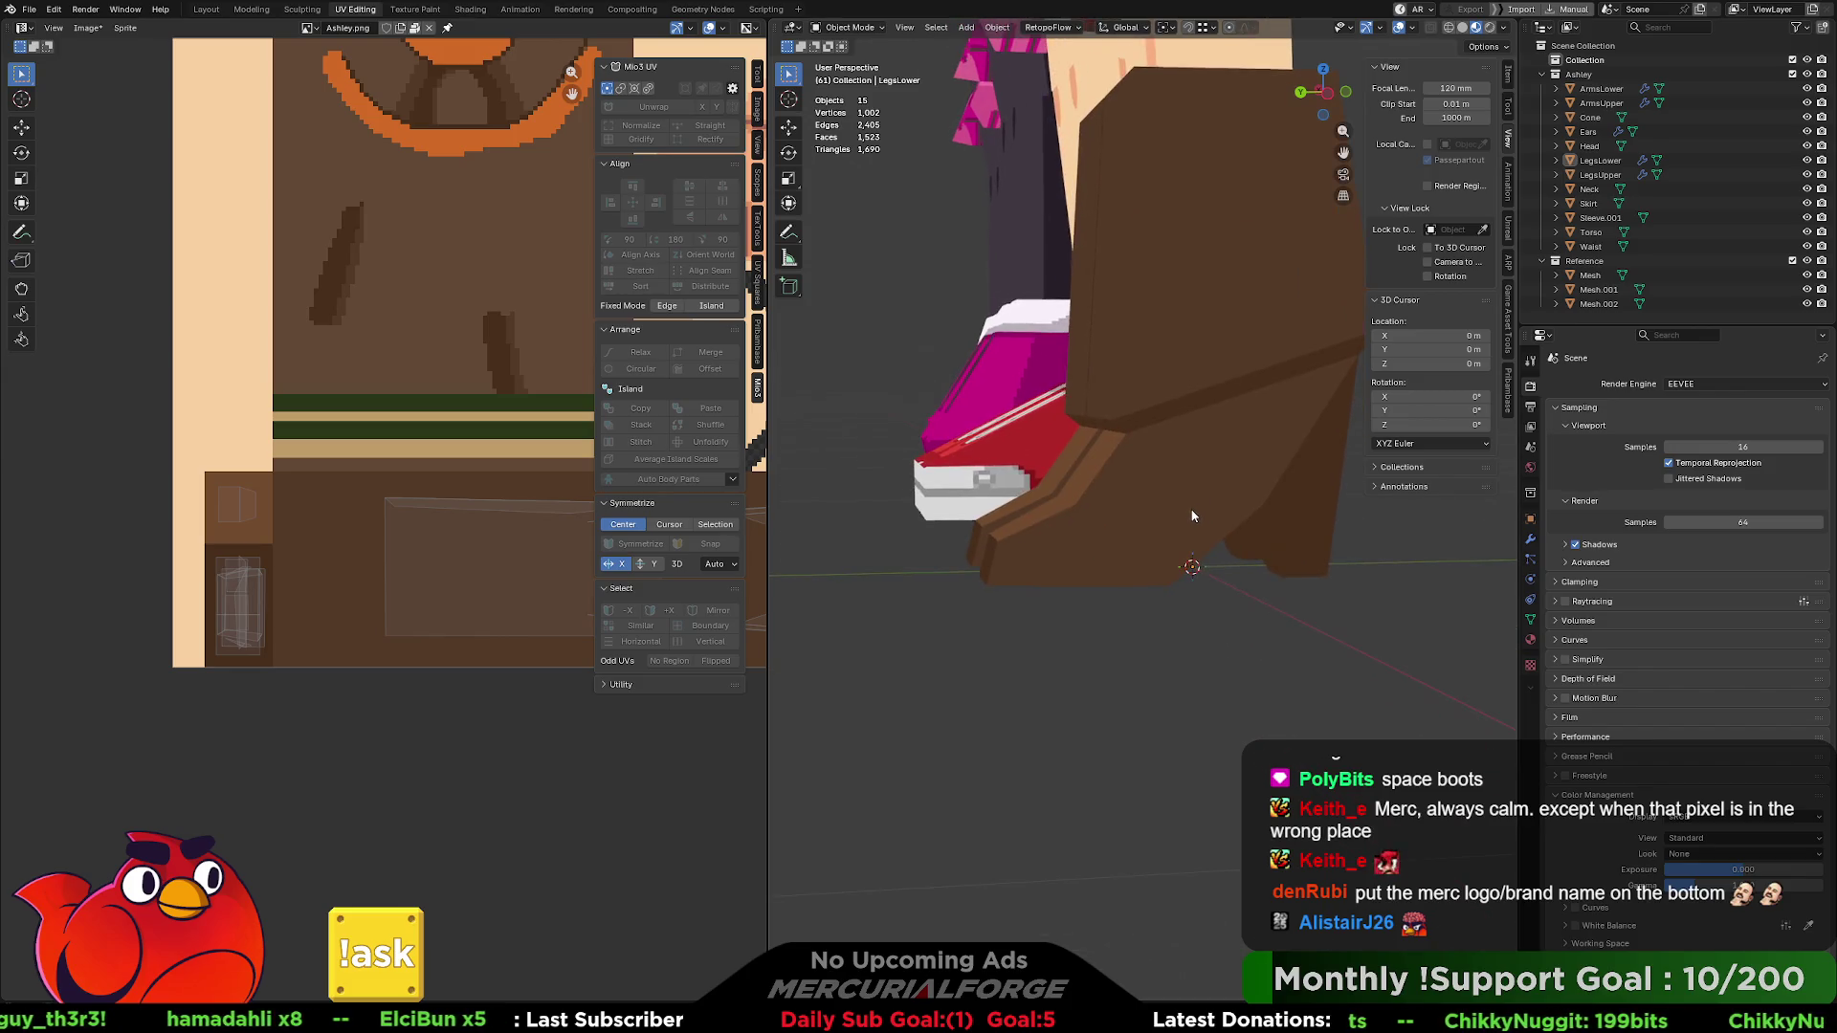
{"action": "left_click", "coordinate": [1203, 490]}
- In Edit Mode, select the boot's foot and heel faces, including those between the legs
{"action": "key", "text": "Tab"}
{"action": "left_click", "coordinate": [1055, 556]}
{"action": "left_click", "coordinate": [1151, 540], "text": "shift"}
{"action": "left_click", "coordinate": [1201, 507], "text": "shift"}
{"action": "left_click", "coordinate": [1255, 441], "text": "shift"}
{"action": "middle_click_drag", "start_coordinate": [1254, 441], "coordinate": [1129, 492]}
{"action": "left_click", "coordinate": [1160, 448], "text": "shift"}
{"action": "left_click", "coordinate": [1159, 479], "text": "shift"}
{"action": "left_click", "coordinate": [1169, 521], "text": "shift"}
{"action": "left_click", "coordinate": [1209, 569], "text": "shift"}
{"action": "middle_click_drag", "start_coordinate": [1335, 571], "coordinate": [1153, 555]}
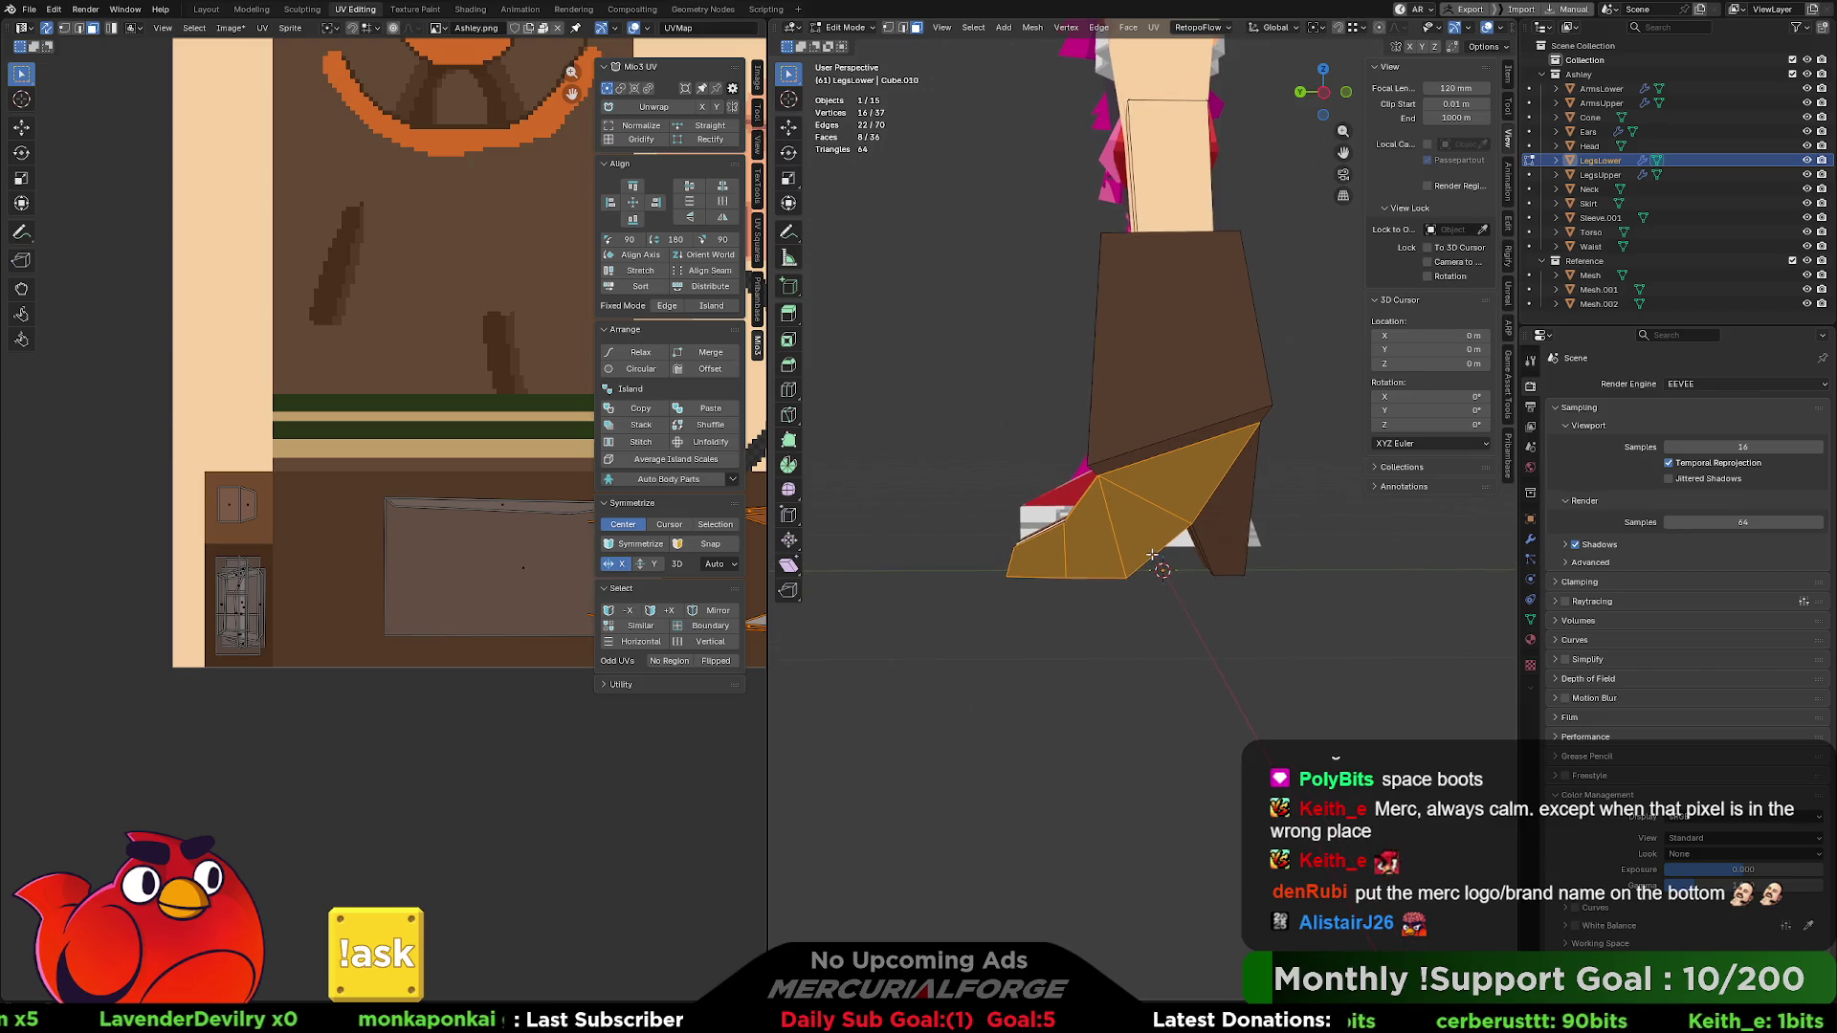
- Project the foot faces from the left side view and move their UVs onto the brown area
{"action": "key", "text": "KP_1"}
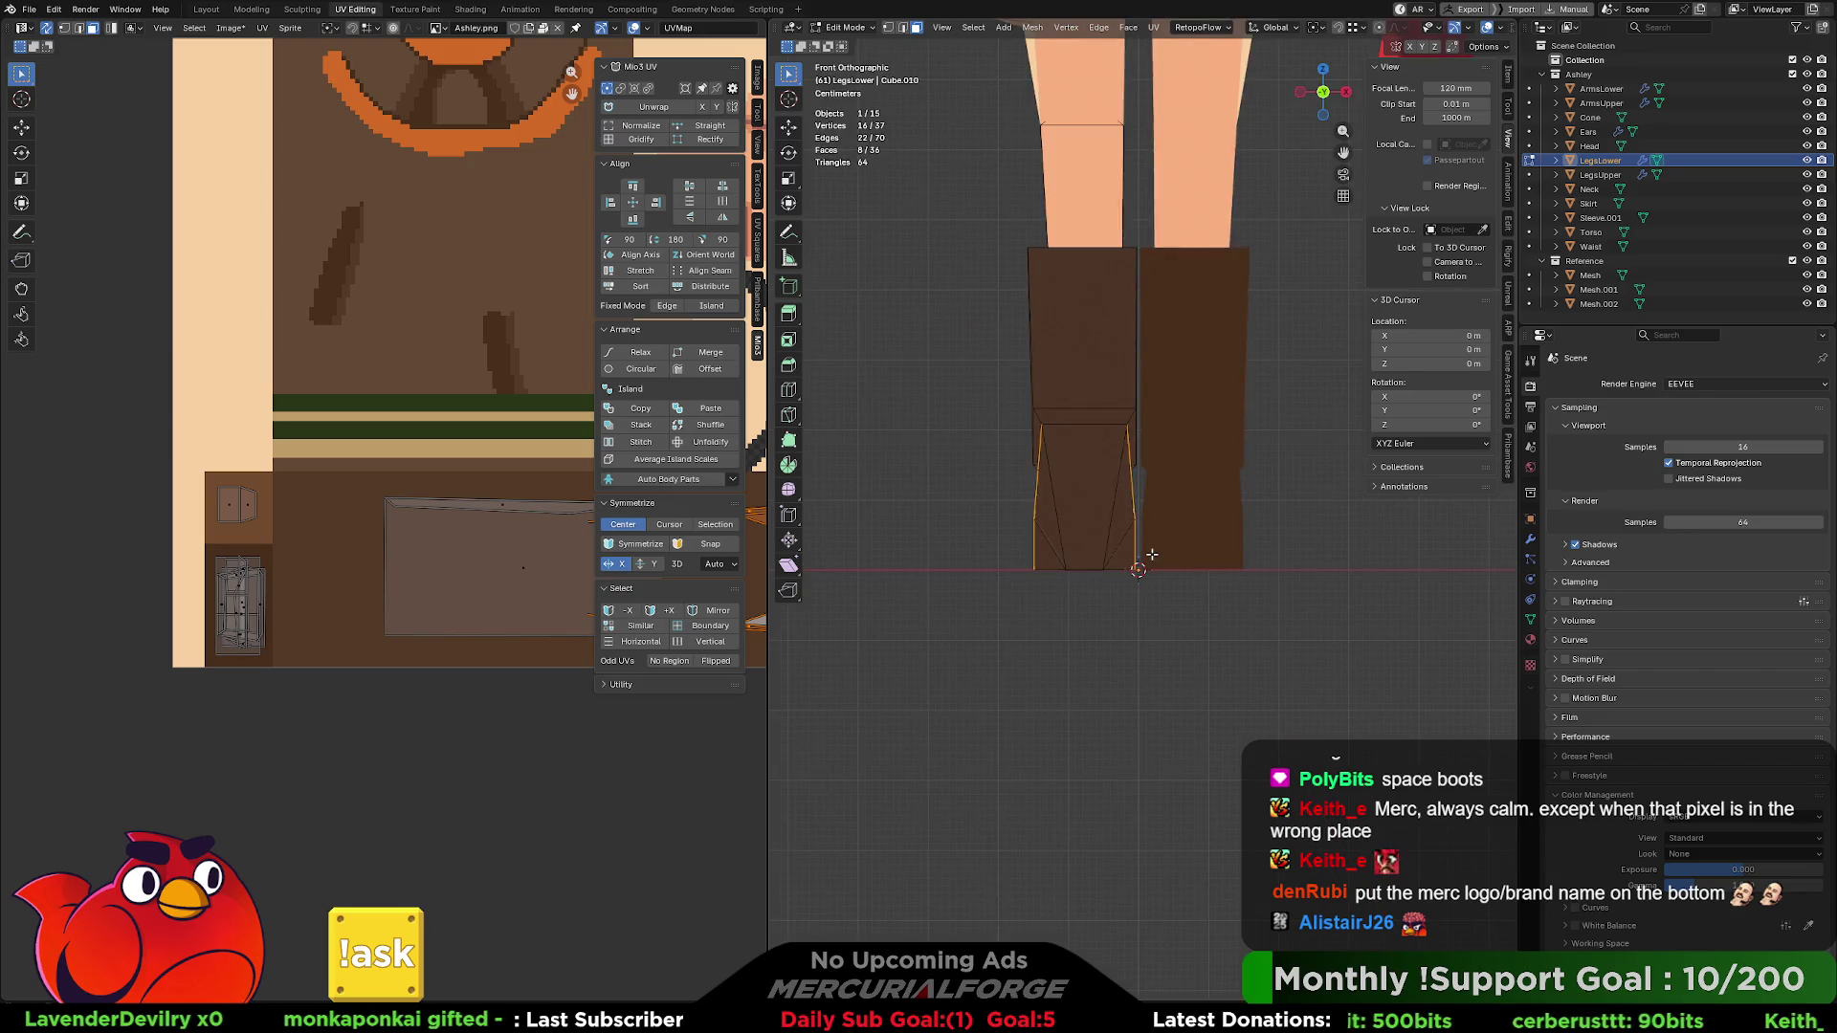
{"action": "key", "text": "KP_3"}
{"action": "key", "text": "ctrl+KP_3"}
{"action": "key", "text": "u"}
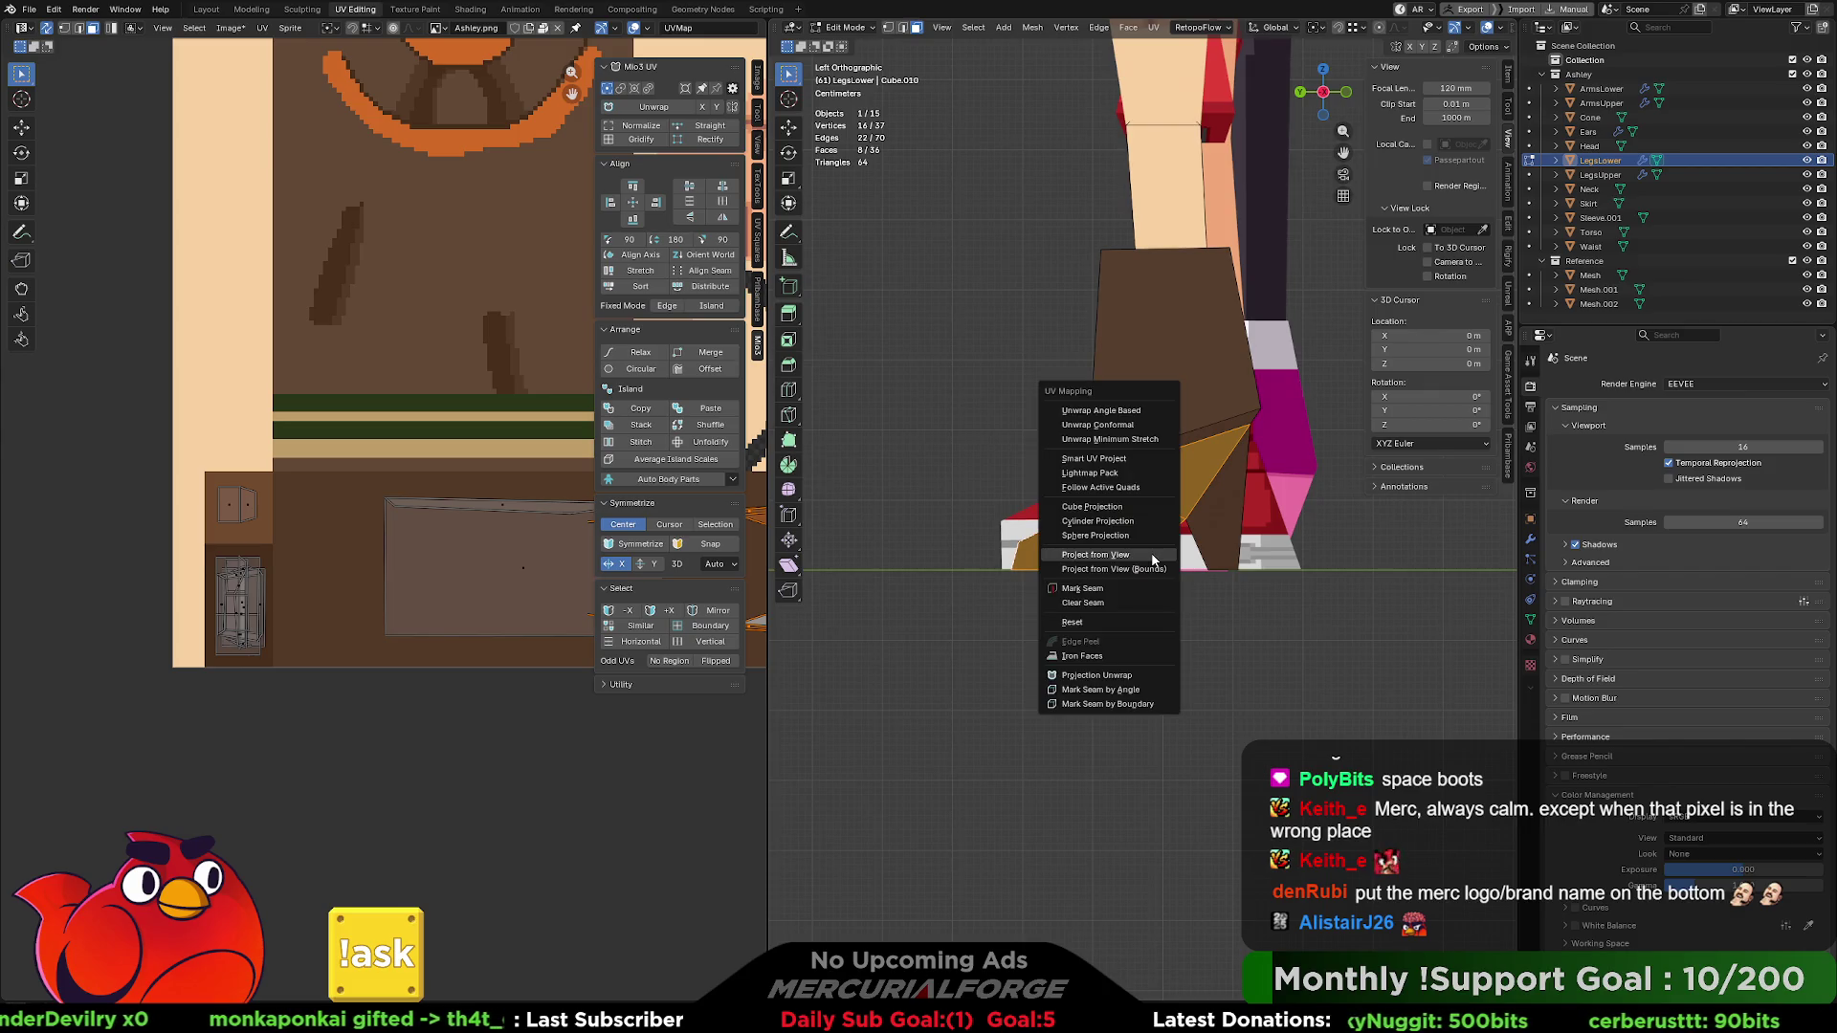
{"action": "left_click", "coordinate": [1153, 558]}
{"action": "scroll", "coordinate": [454, 493], "scroll_direction": "down", "scroll_amount": 5}
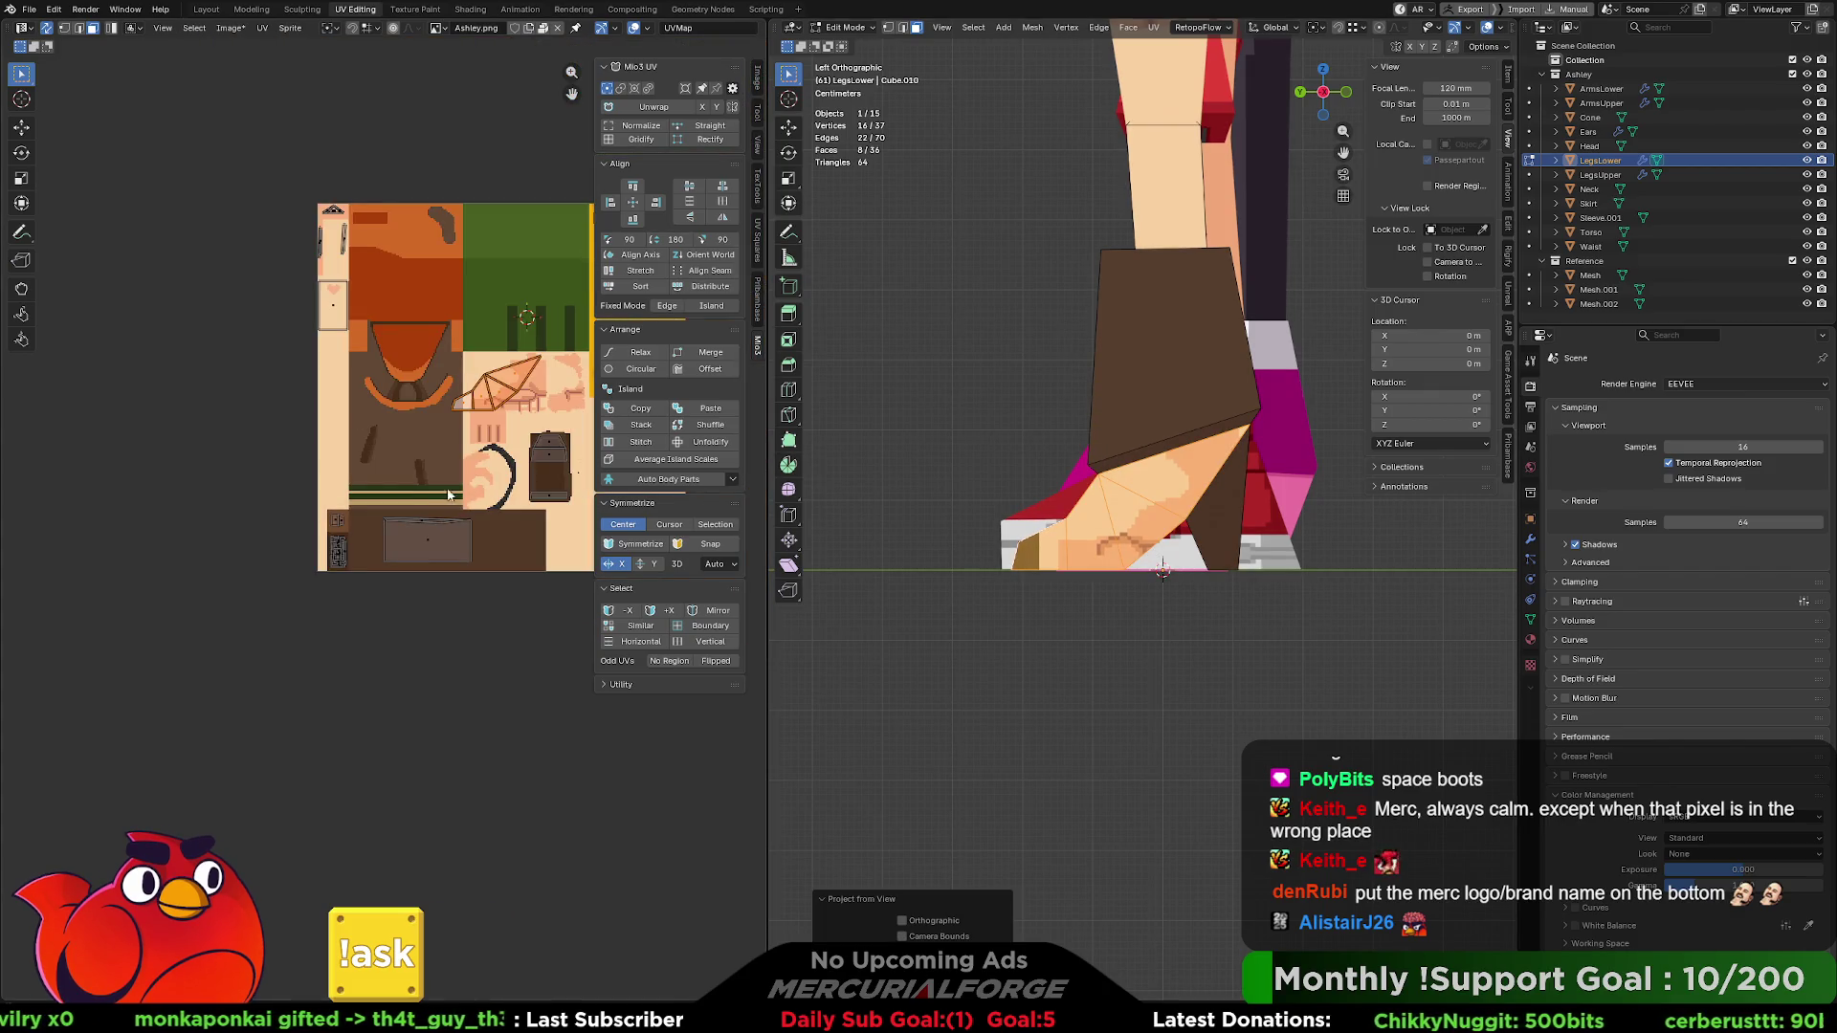
{"action": "middle_click_drag", "start_coordinate": [495, 437], "coordinate": [448, 461]}
{"action": "key", "text": "g"}
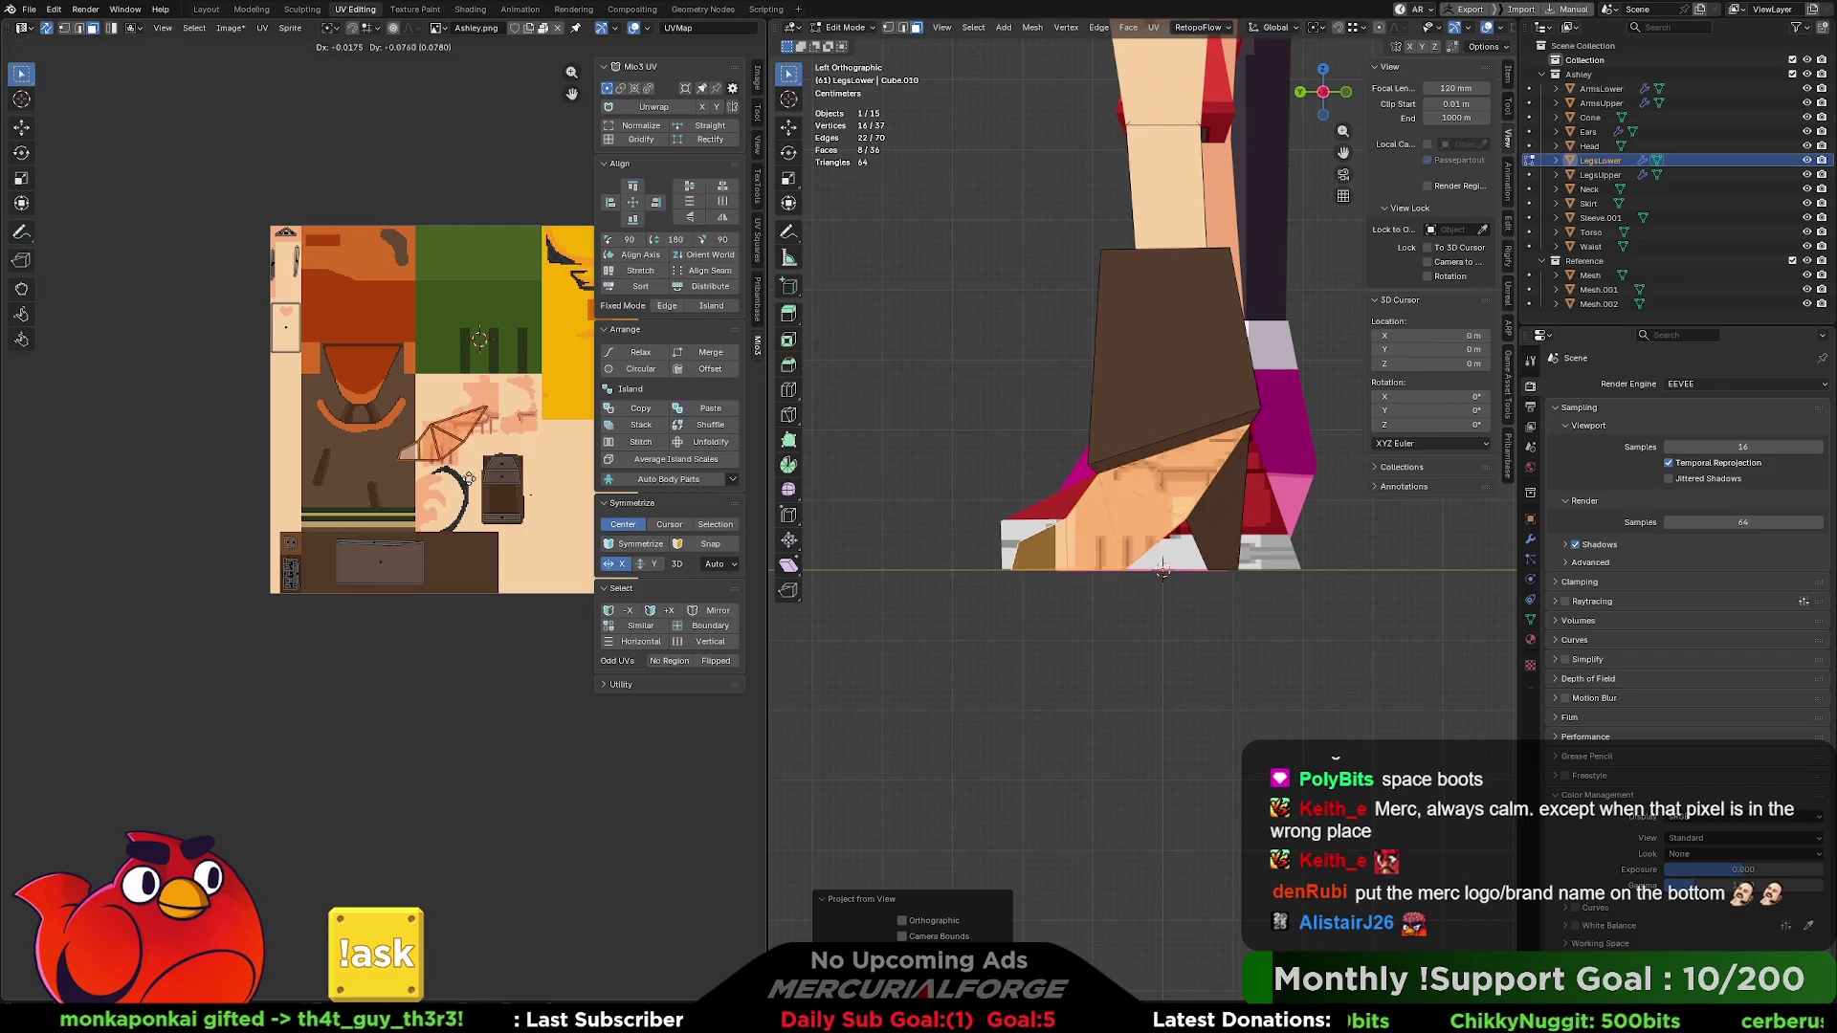
{"action": "left_click", "coordinate": [475, 600]}
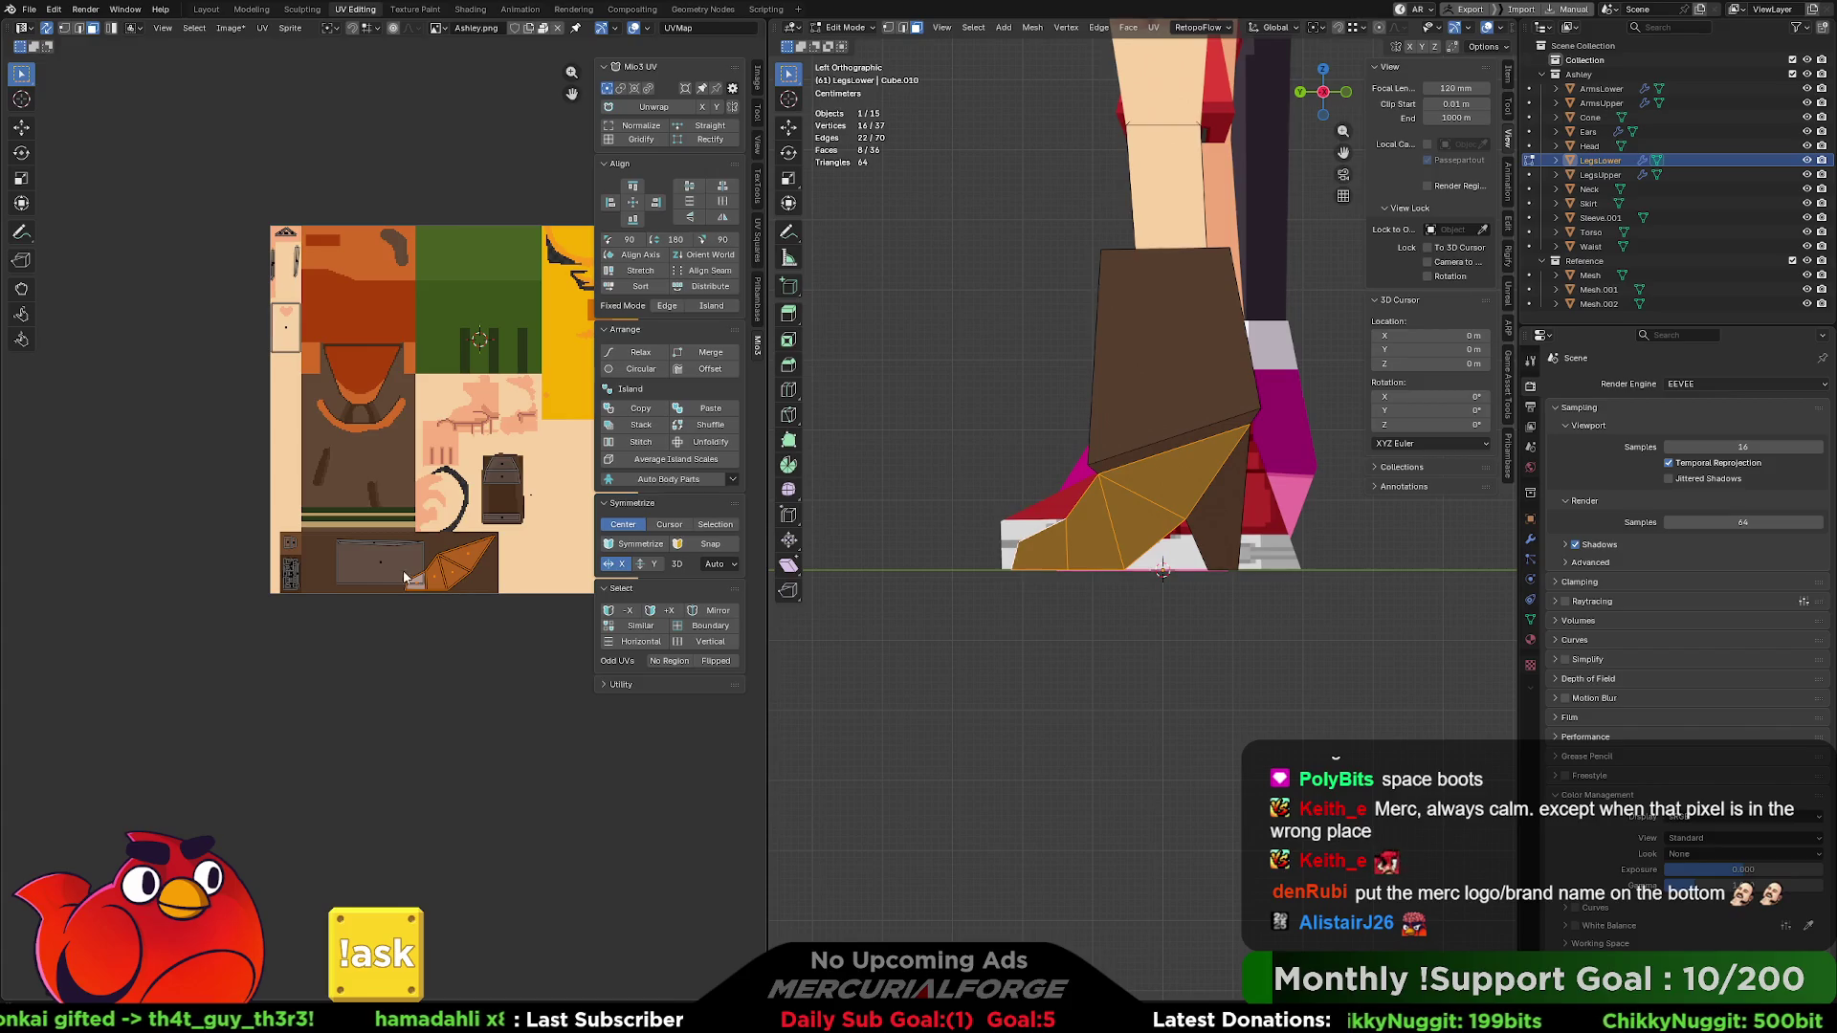
- Reposition the upper boot's rectangular UV island, then hide viewport overlays to preview the texture
{"action": "key", "text": "l"}
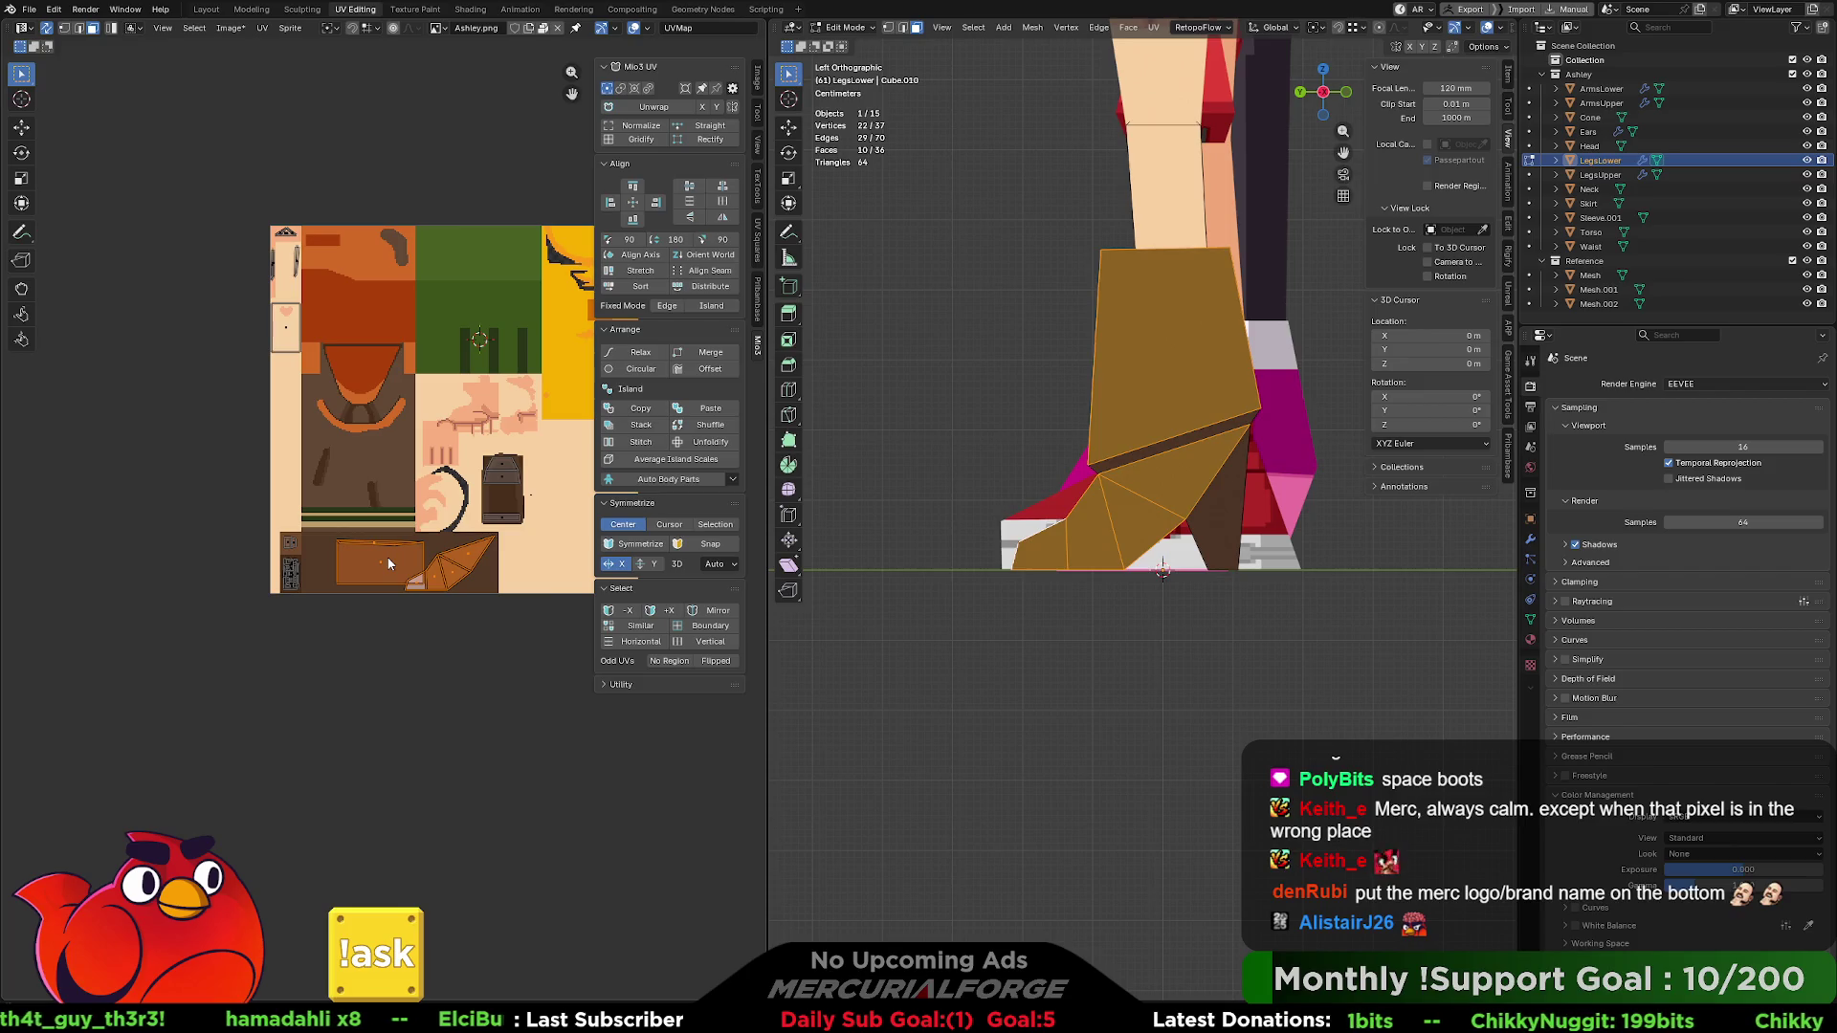
{"action": "left_click", "coordinate": [385, 564]}
{"action": "key", "text": "l"}
{"action": "key", "text": "g"}
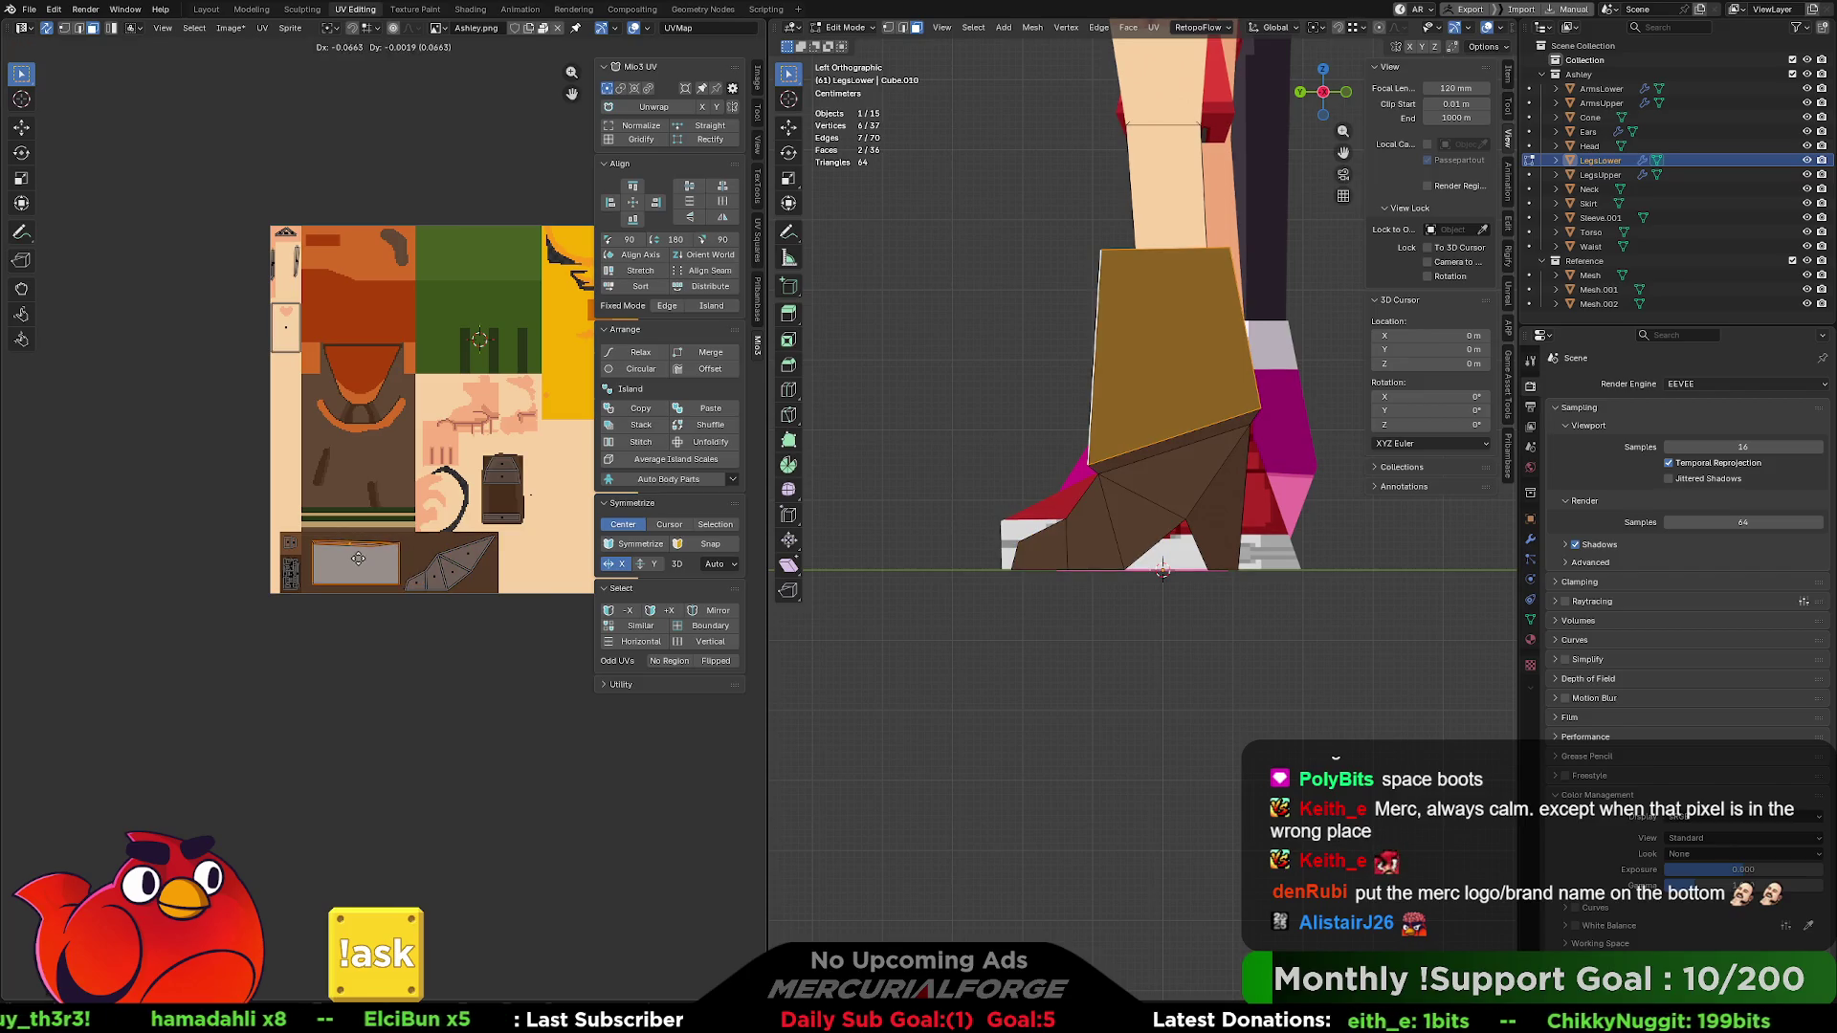
{"action": "left_click", "coordinate": [362, 564]}
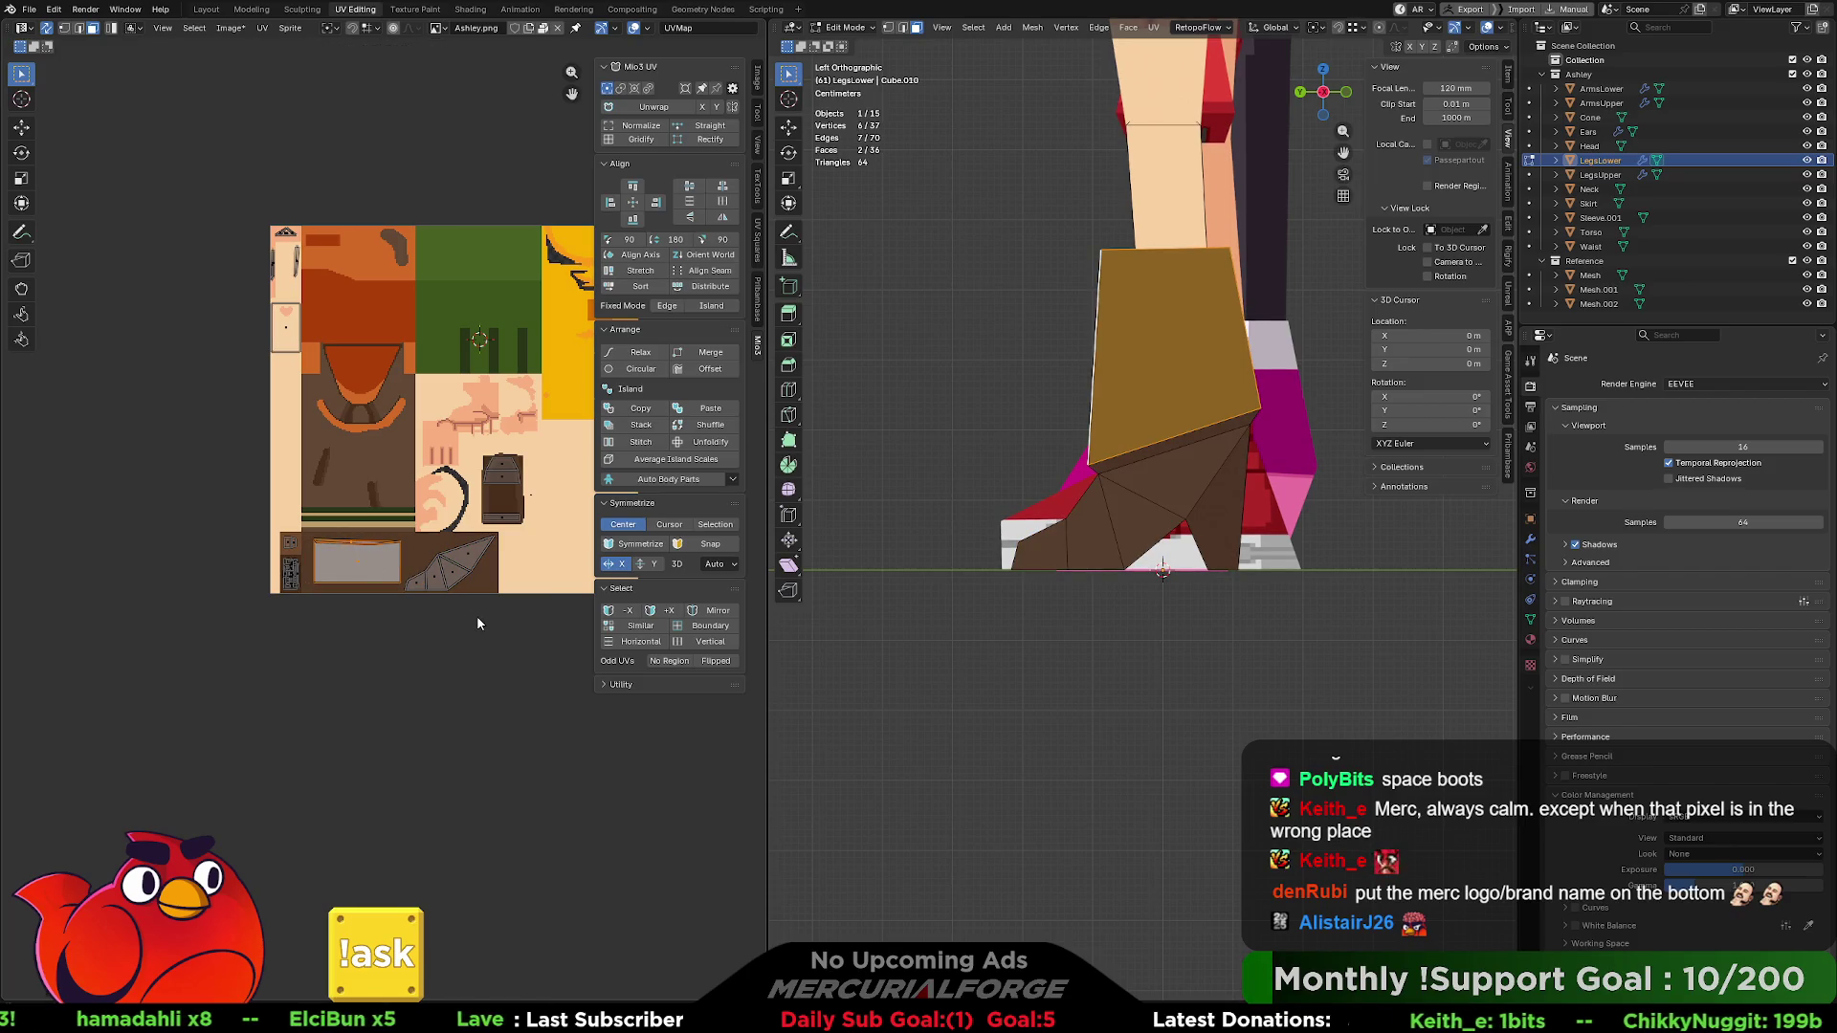
{"action": "scroll", "coordinate": [414, 553], "scroll_direction": "up", "scroll_amount": 5}
{"action": "middle_click_drag", "start_coordinate": [999, 546], "coordinate": [1177, 402]}
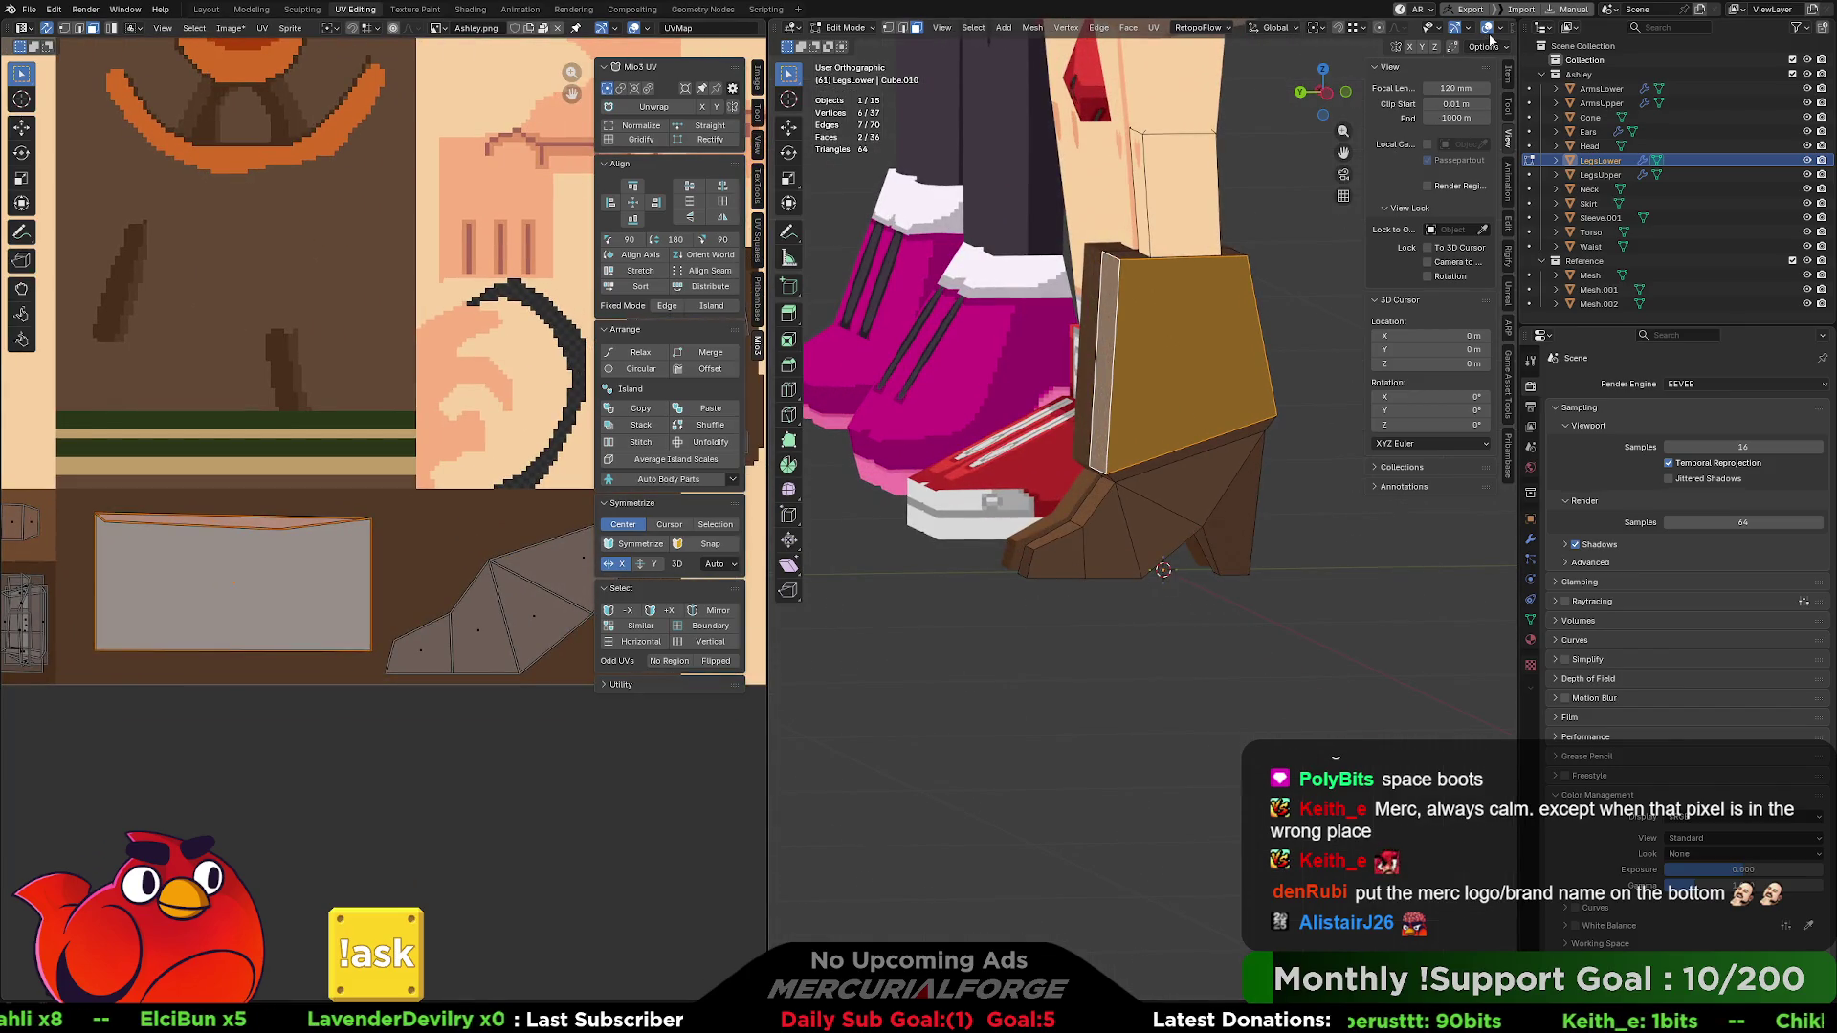
{"action": "left_click", "coordinate": [1489, 29]}
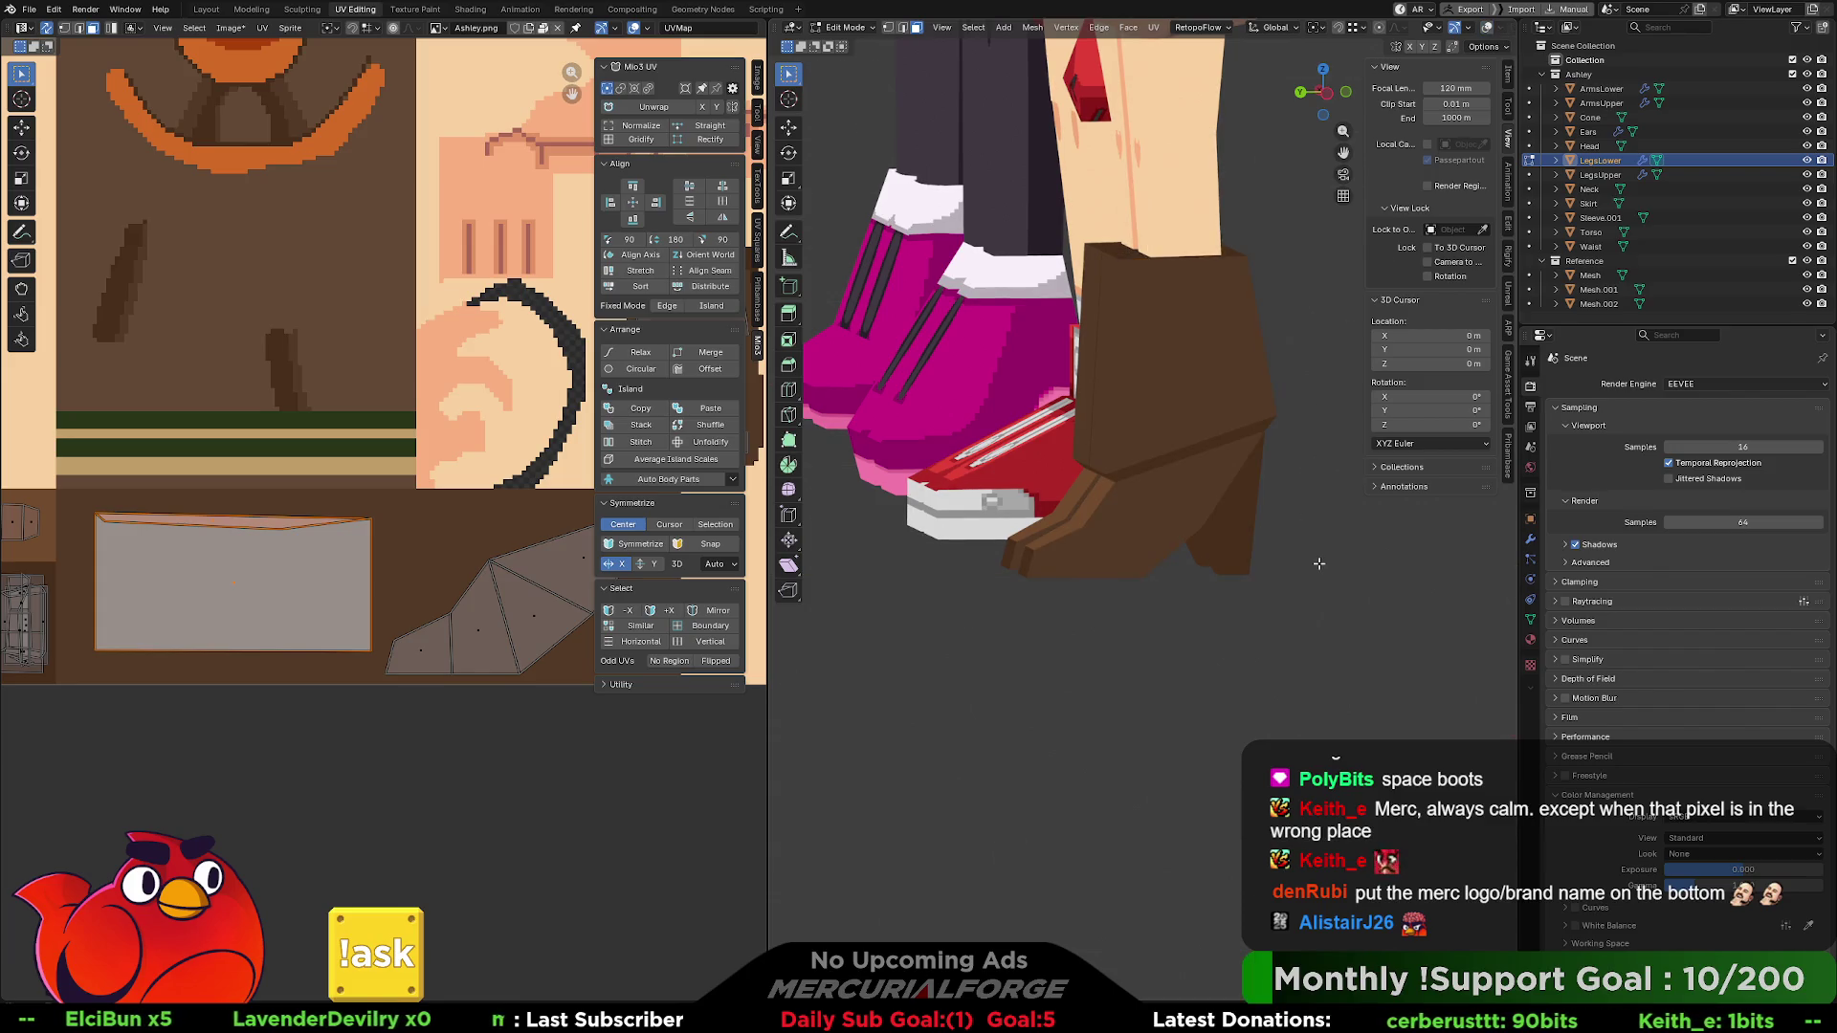
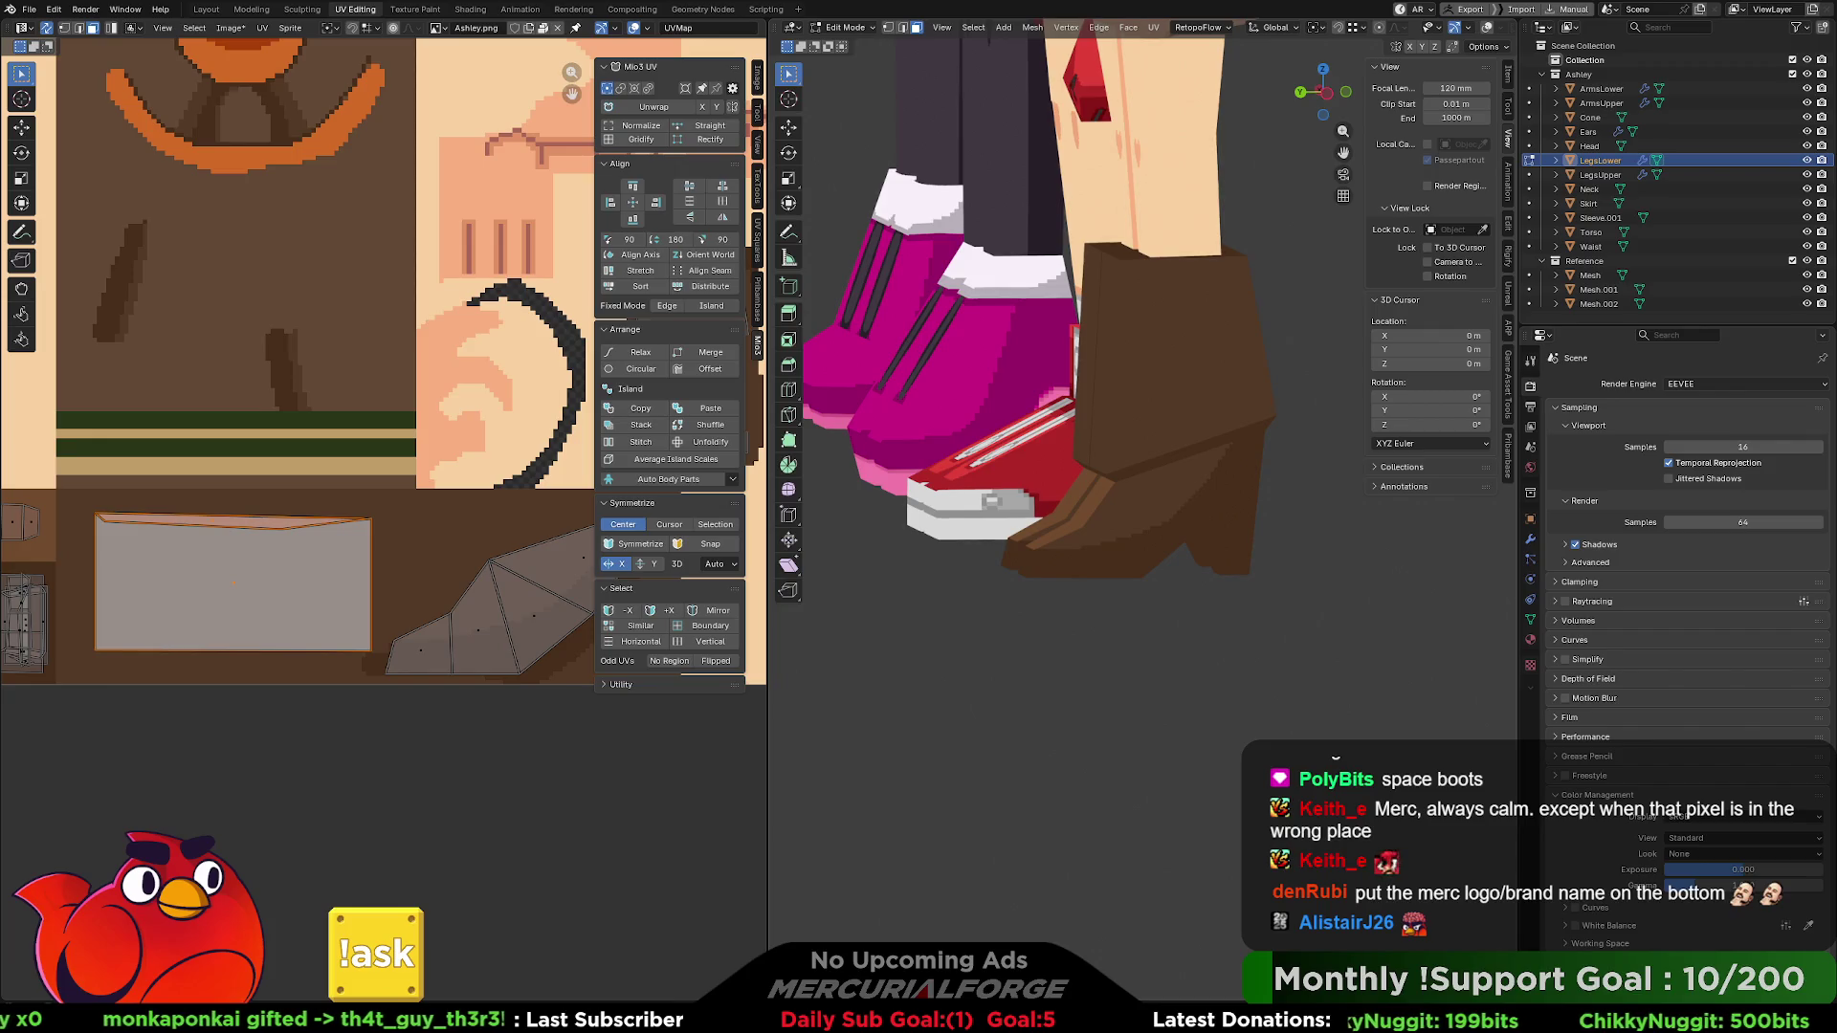
- Orbit and zoom around the brown boots and legs, then frame both characters together
{"action": "middle_click_drag", "start_coordinate": [1071, 436], "coordinate": [1263, 451]}
{"action": "scroll", "coordinate": [1264, 452], "scroll_direction": "down", "scroll_amount": 2}
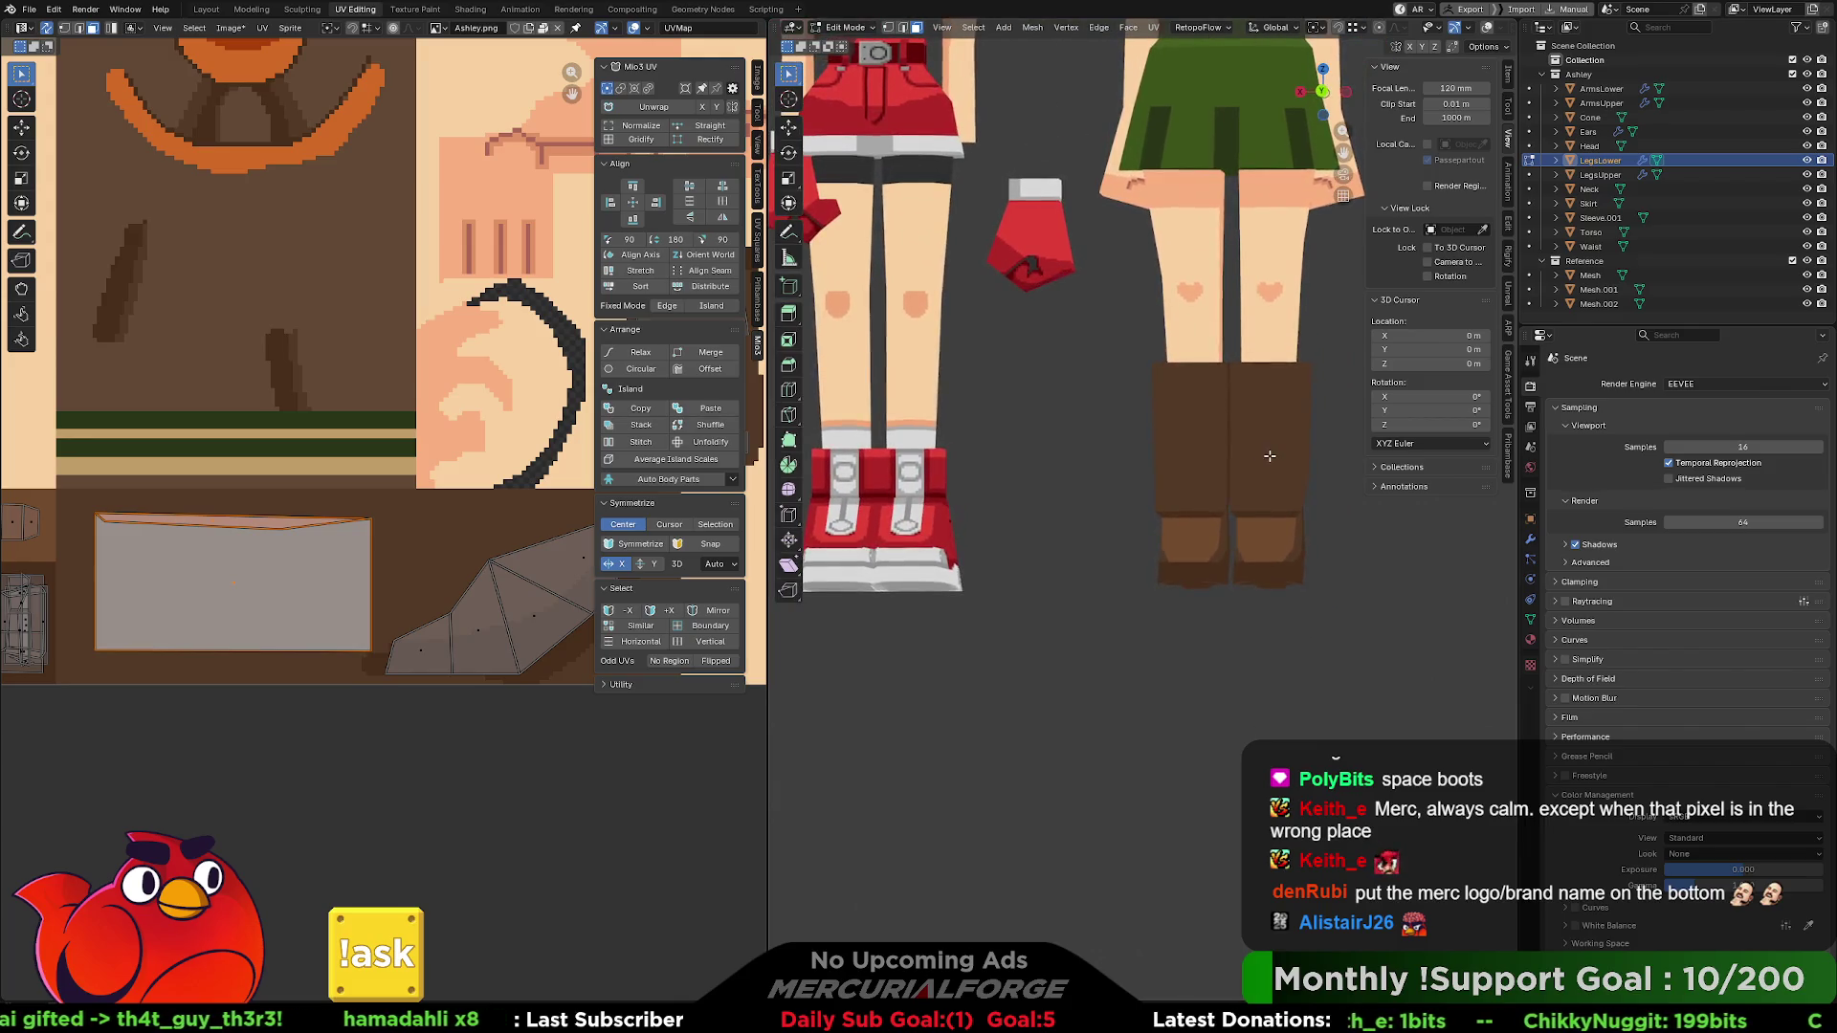
{"action": "scroll", "coordinate": [1244, 444], "scroll_direction": "up", "scroll_amount": 5}
{"action": "mouse_move", "coordinate": [1228, 434]}
{"action": "middle_mouse_down"}
{"action": "mouse_move", "coordinate": [1148, 491]}
{"action": "mouse_move", "coordinate": [1074, 496]}
{"action": "middle_mouse_up"}
{"action": "mouse_move", "coordinate": [1189, 502]}
{"action": "middle_mouse_down"}
{"action": "mouse_move", "coordinate": [1025, 526]}
{"action": "mouse_move", "coordinate": [1270, 495]}
{"action": "middle_mouse_up"}
{"action": "scroll", "coordinate": [1277, 495], "scroll_direction": "down", "scroll_amount": 4}
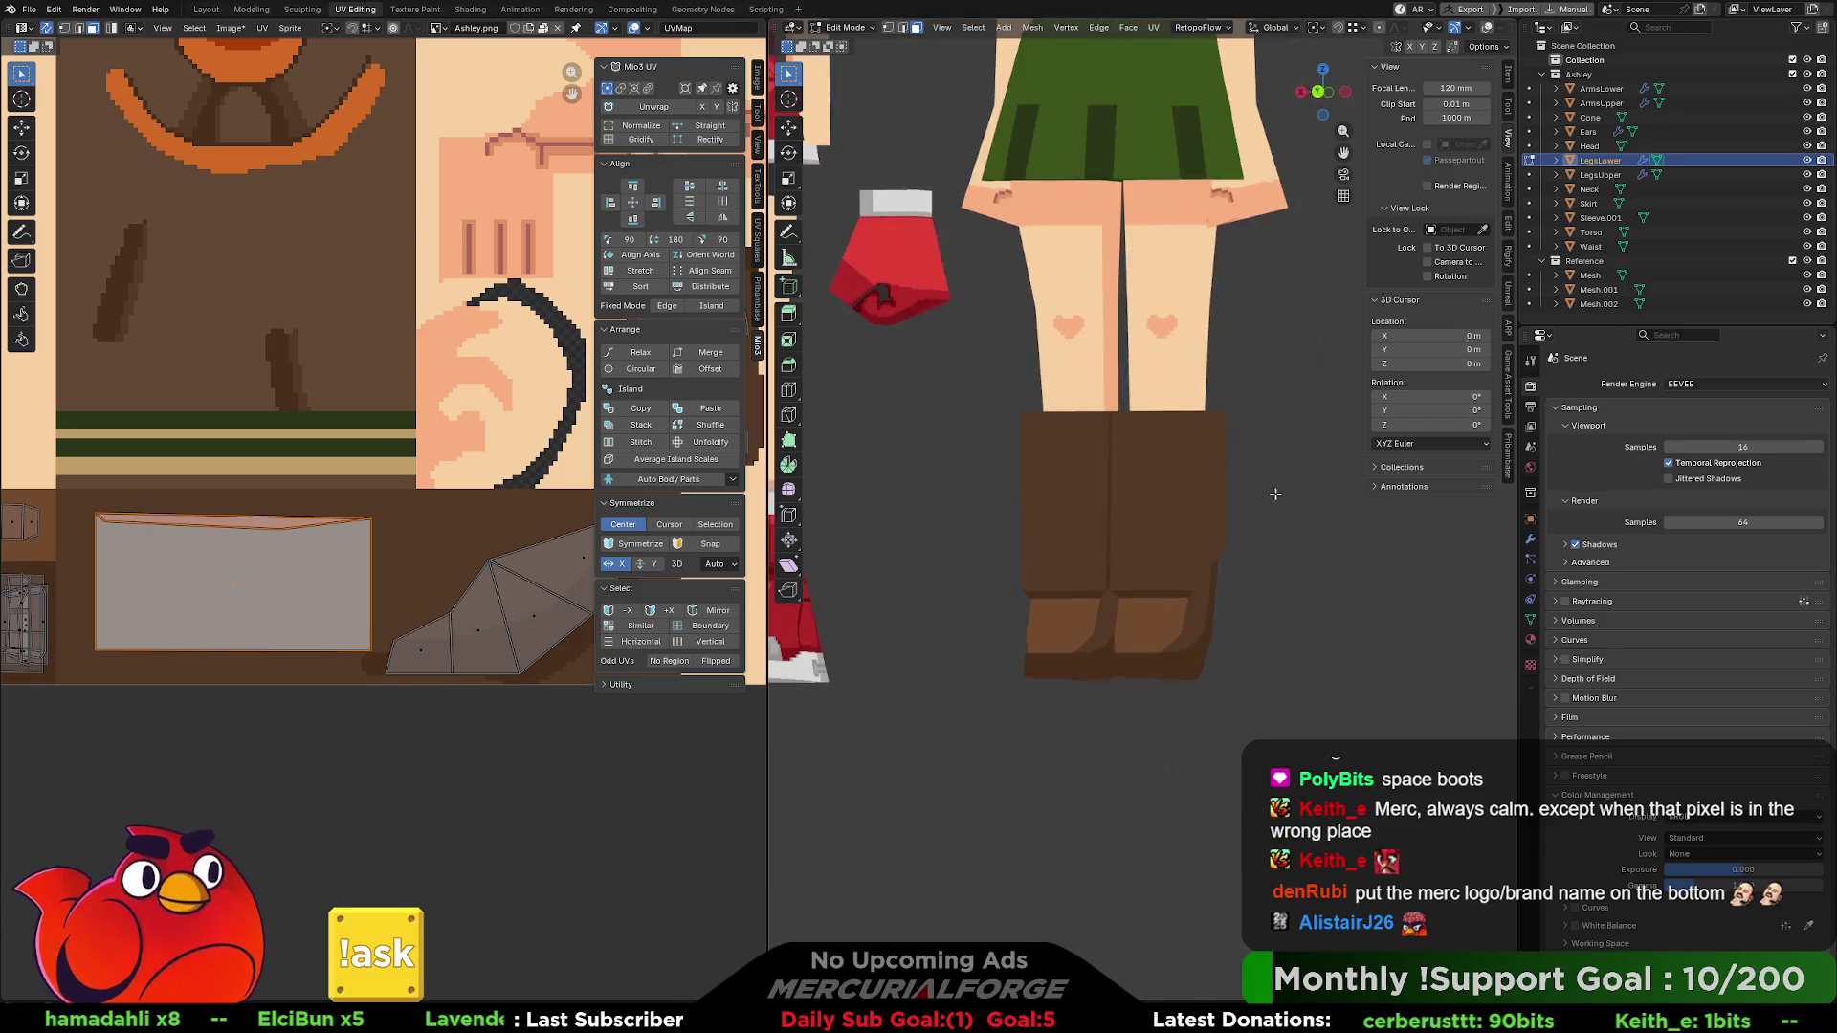
{"action": "scroll", "coordinate": [1277, 495], "scroll_direction": "down", "scroll_amount": 4}
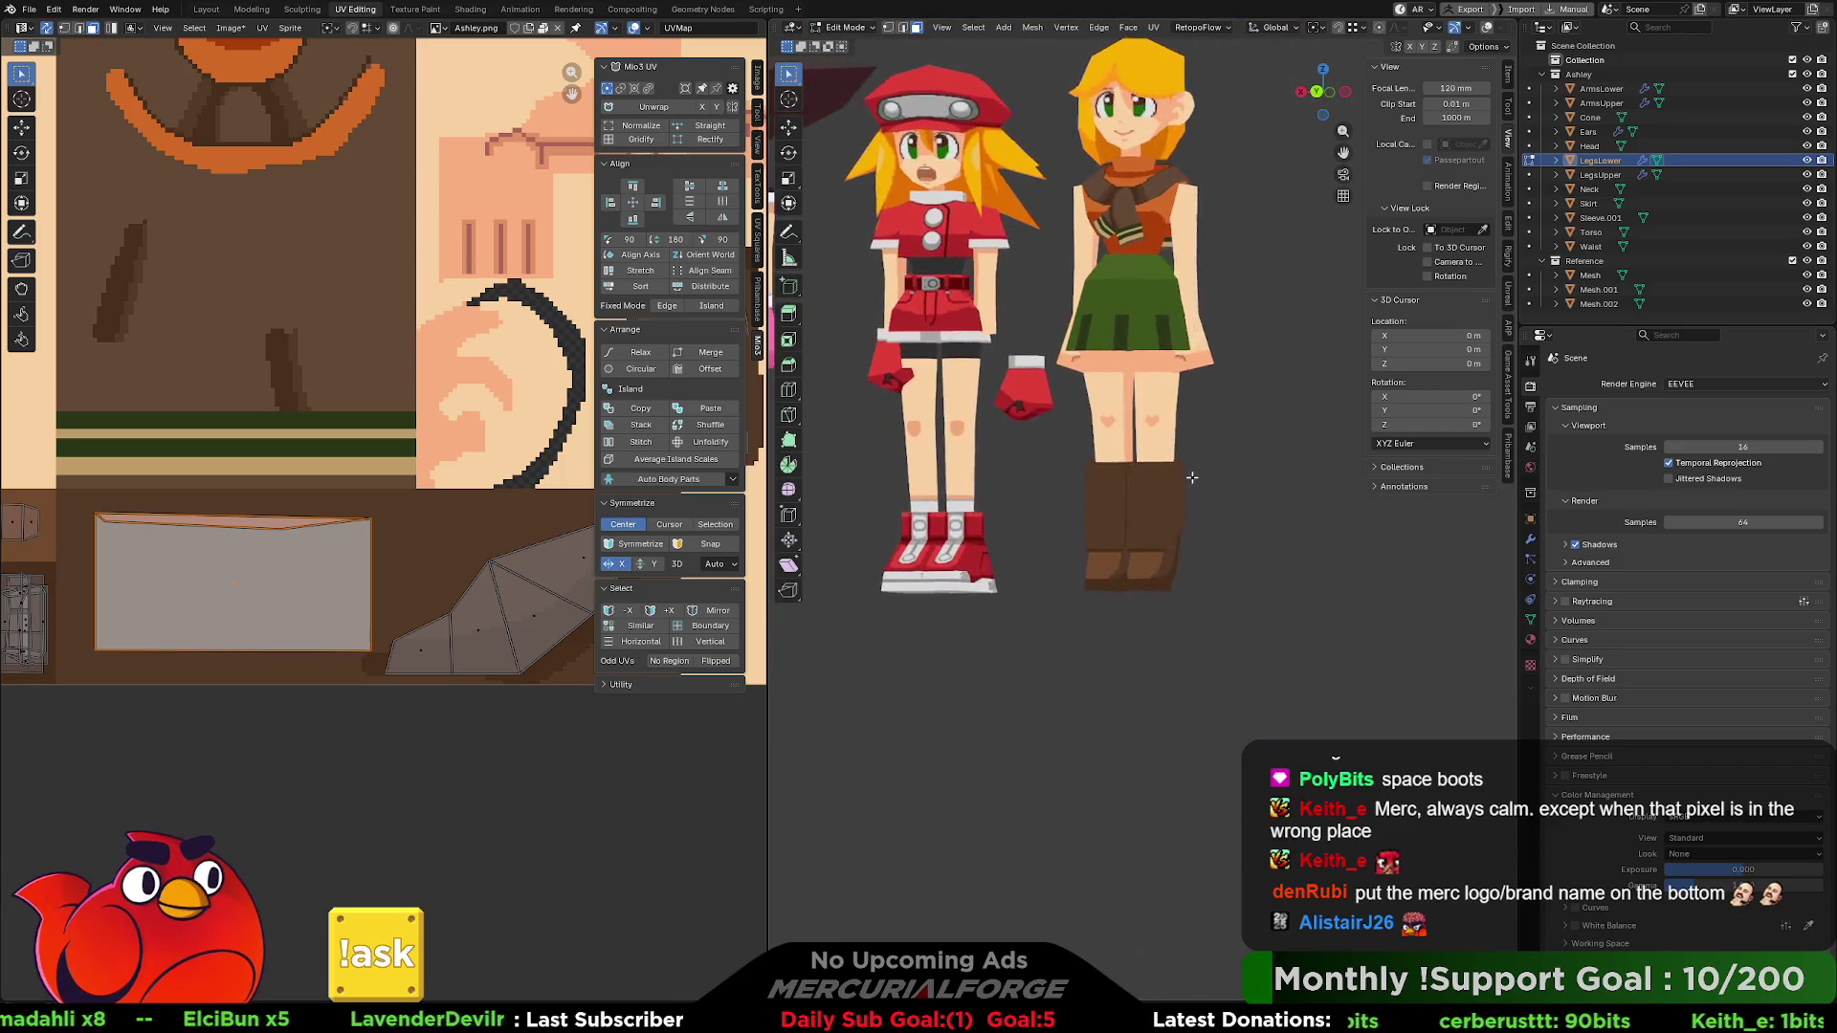
{"action": "scroll", "coordinate": [1192, 477], "scroll_direction": "up", "scroll_amount": 5}
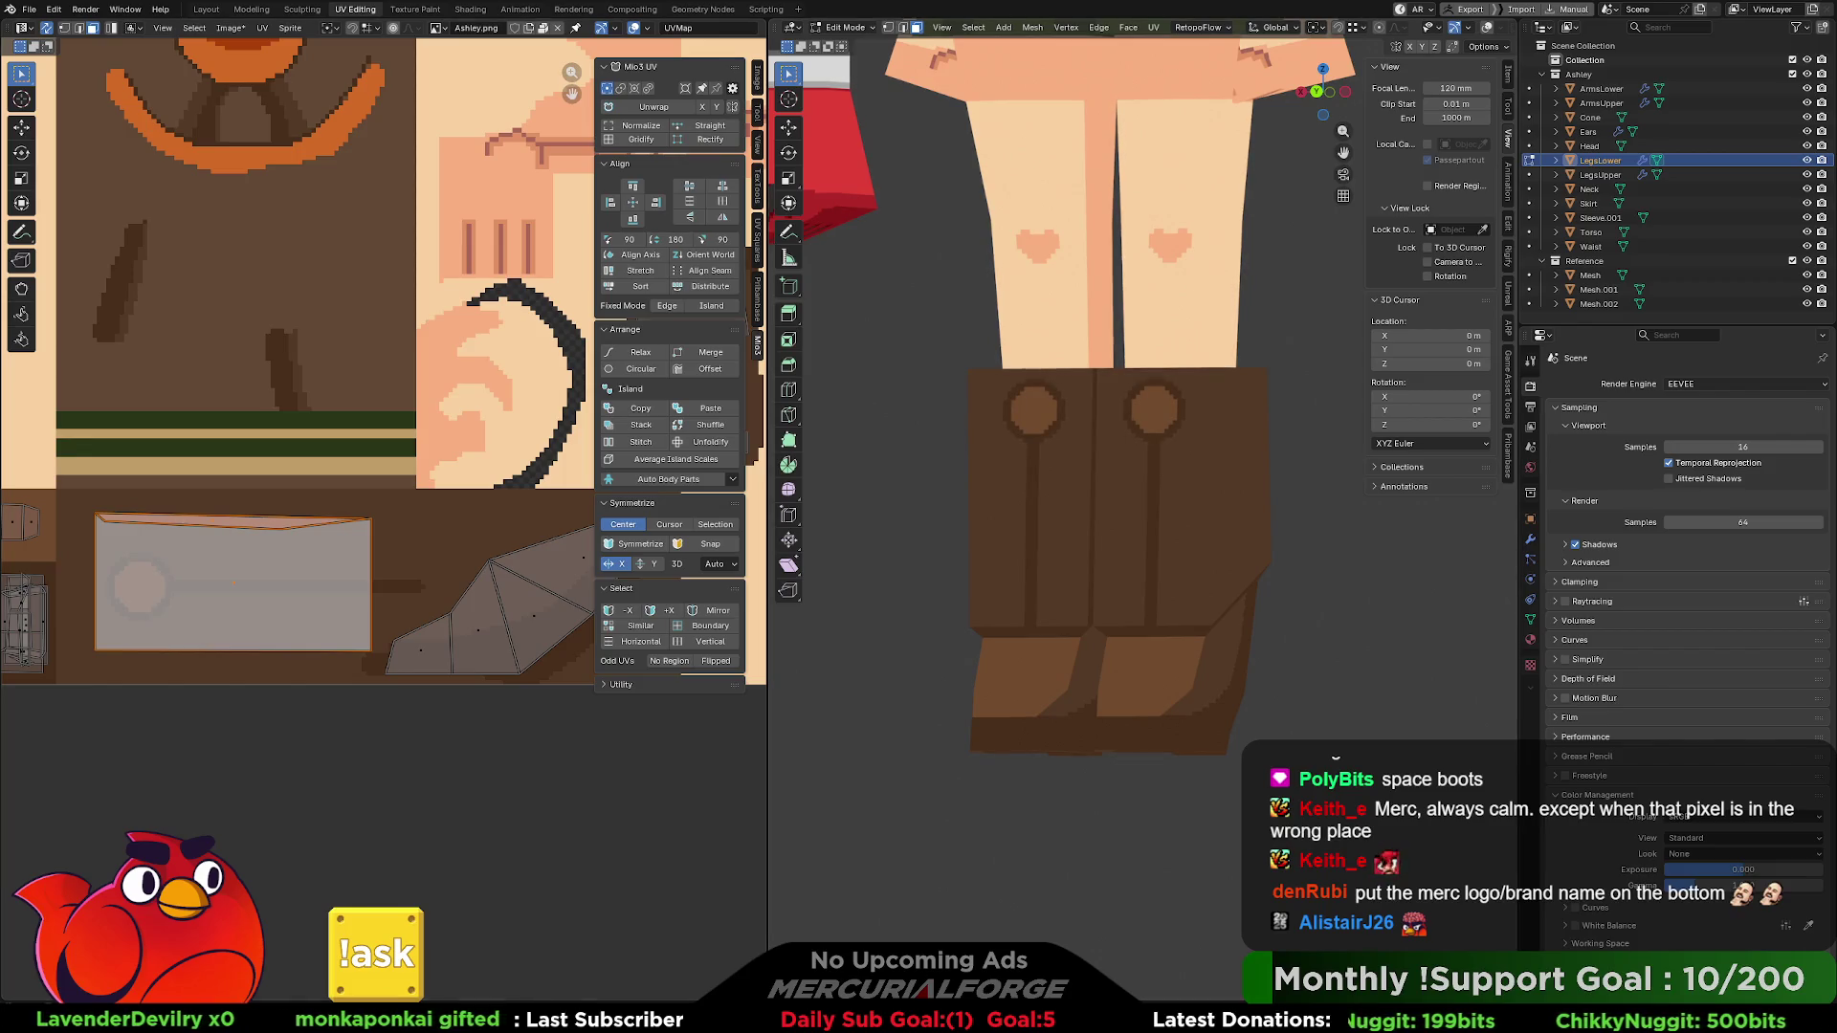
{"action": "scroll", "coordinate": [1124, 415], "scroll_direction": "down", "scroll_amount": 5}
{"action": "mouse_move", "coordinate": [1124, 415]}
{"action": "middle_mouse_down"}
{"action": "mouse_move", "coordinate": [1160, 408]}
{"action": "mouse_move", "coordinate": [1143, 492]}
{"action": "middle_mouse_up"}
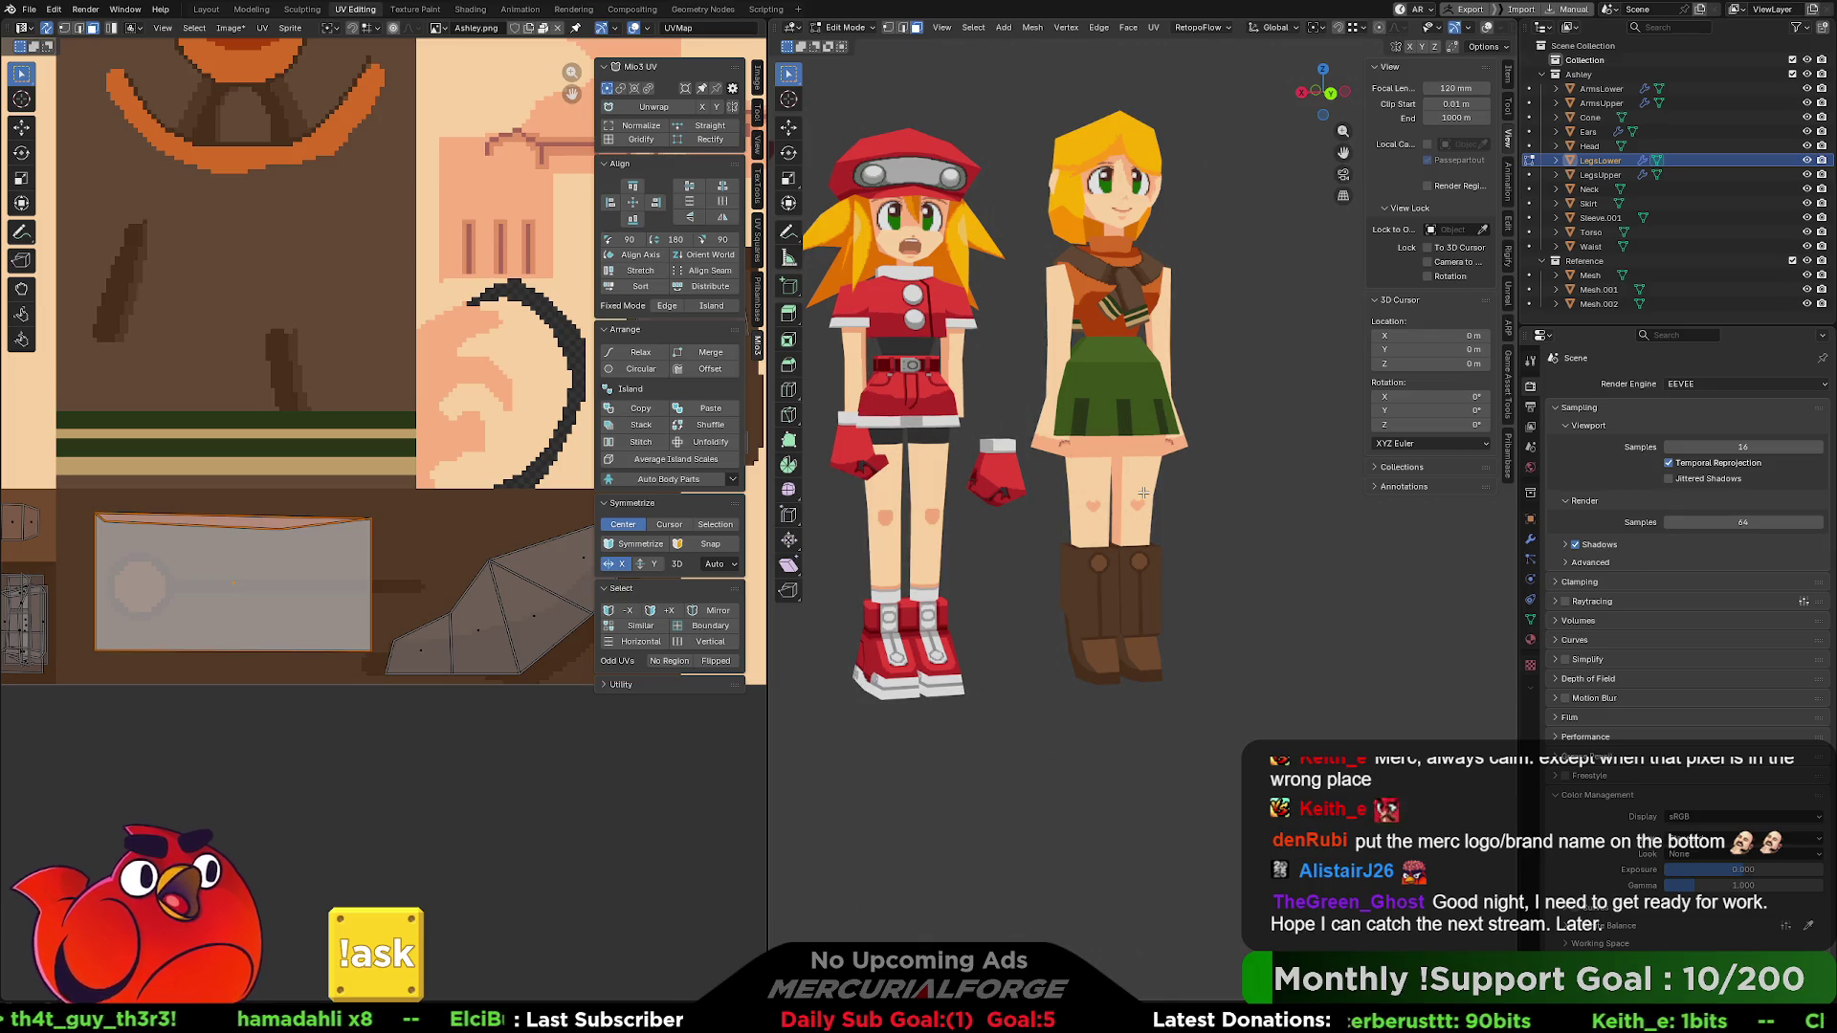
- Move the small UV island onto the orange texture patch
{"action": "mouse_move", "coordinate": [1163, 499]}
{"action": "middle_mouse_down"}
{"action": "mouse_move", "coordinate": [1120, 650]}
{"action": "mouse_move", "coordinate": [1100, 651]}
{"action": "mouse_move", "coordinate": [1091, 478]}
{"action": "middle_mouse_up"}
{"action": "scroll", "coordinate": [1107, 685], "scroll_direction": "up", "scroll_amount": 3}
{"action": "scroll", "coordinate": [1090, 479], "scroll_direction": "up", "scroll_amount": 2}
{"action": "middle_click_drag", "start_coordinate": [260, 593], "coordinate": [296, 573]}
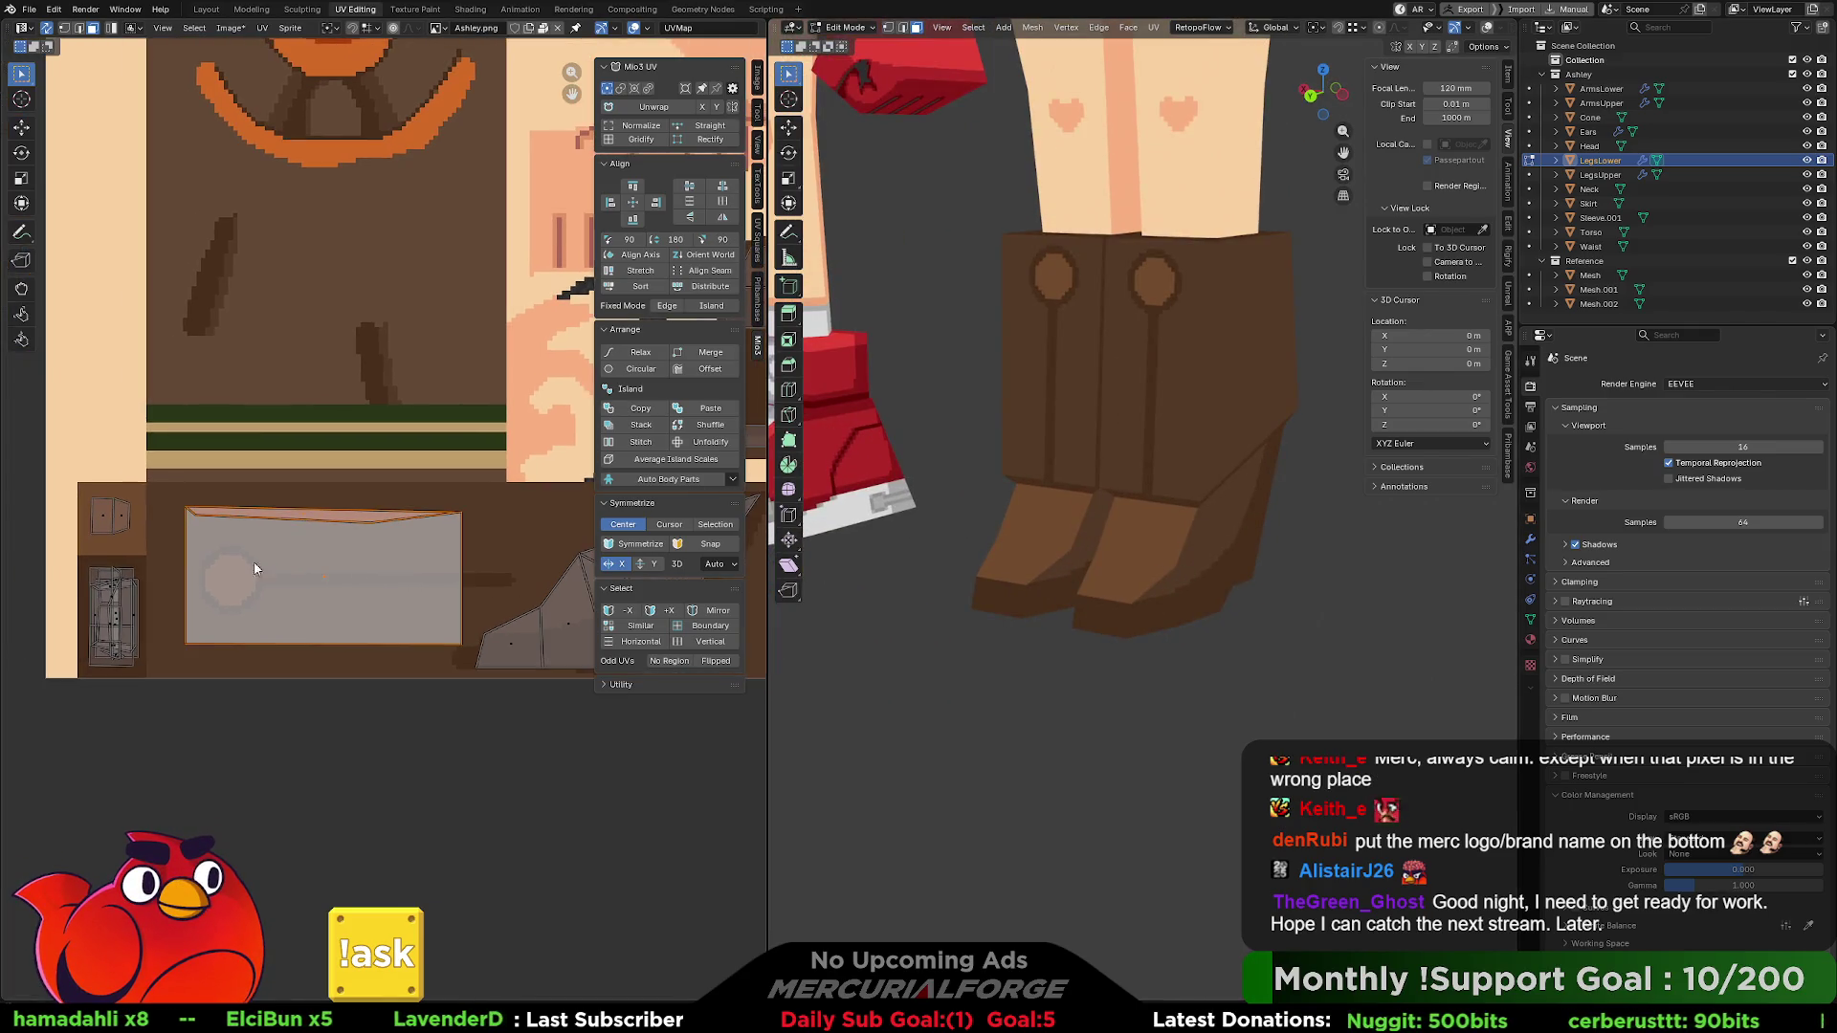
{"action": "left_click", "coordinate": [112, 518]}
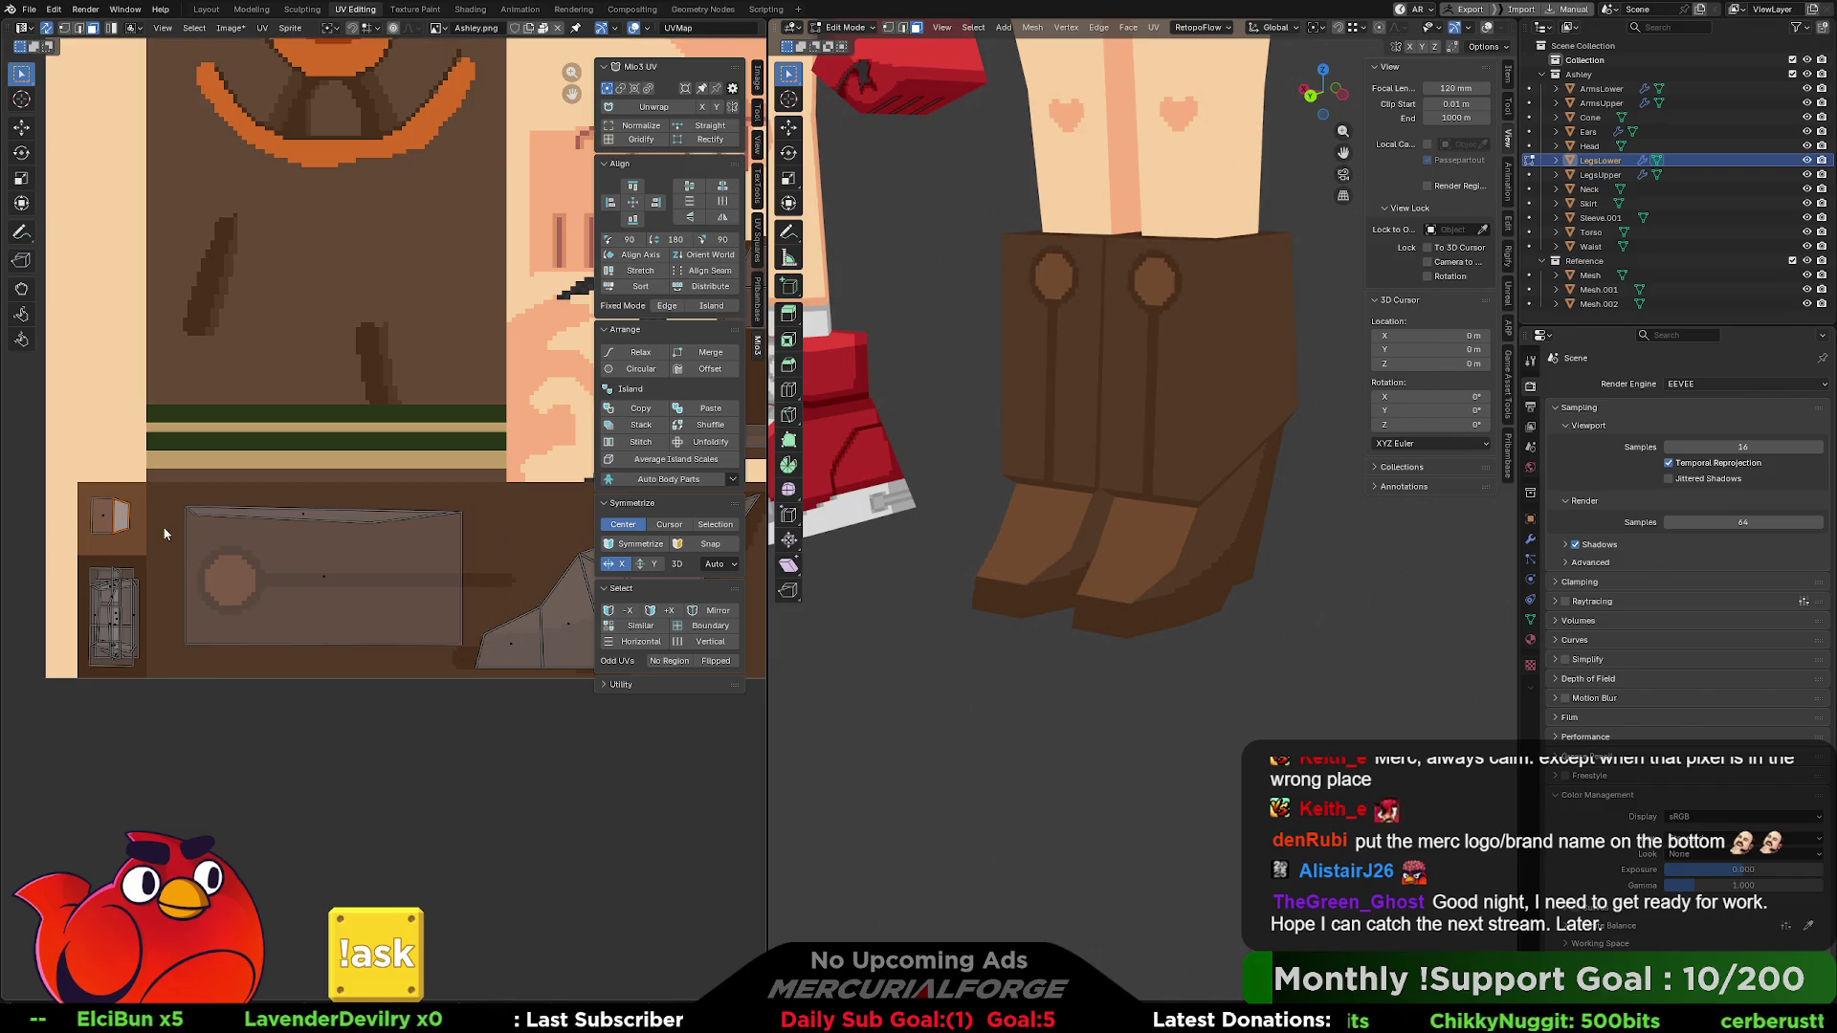
{"action": "key", "text": "g"}
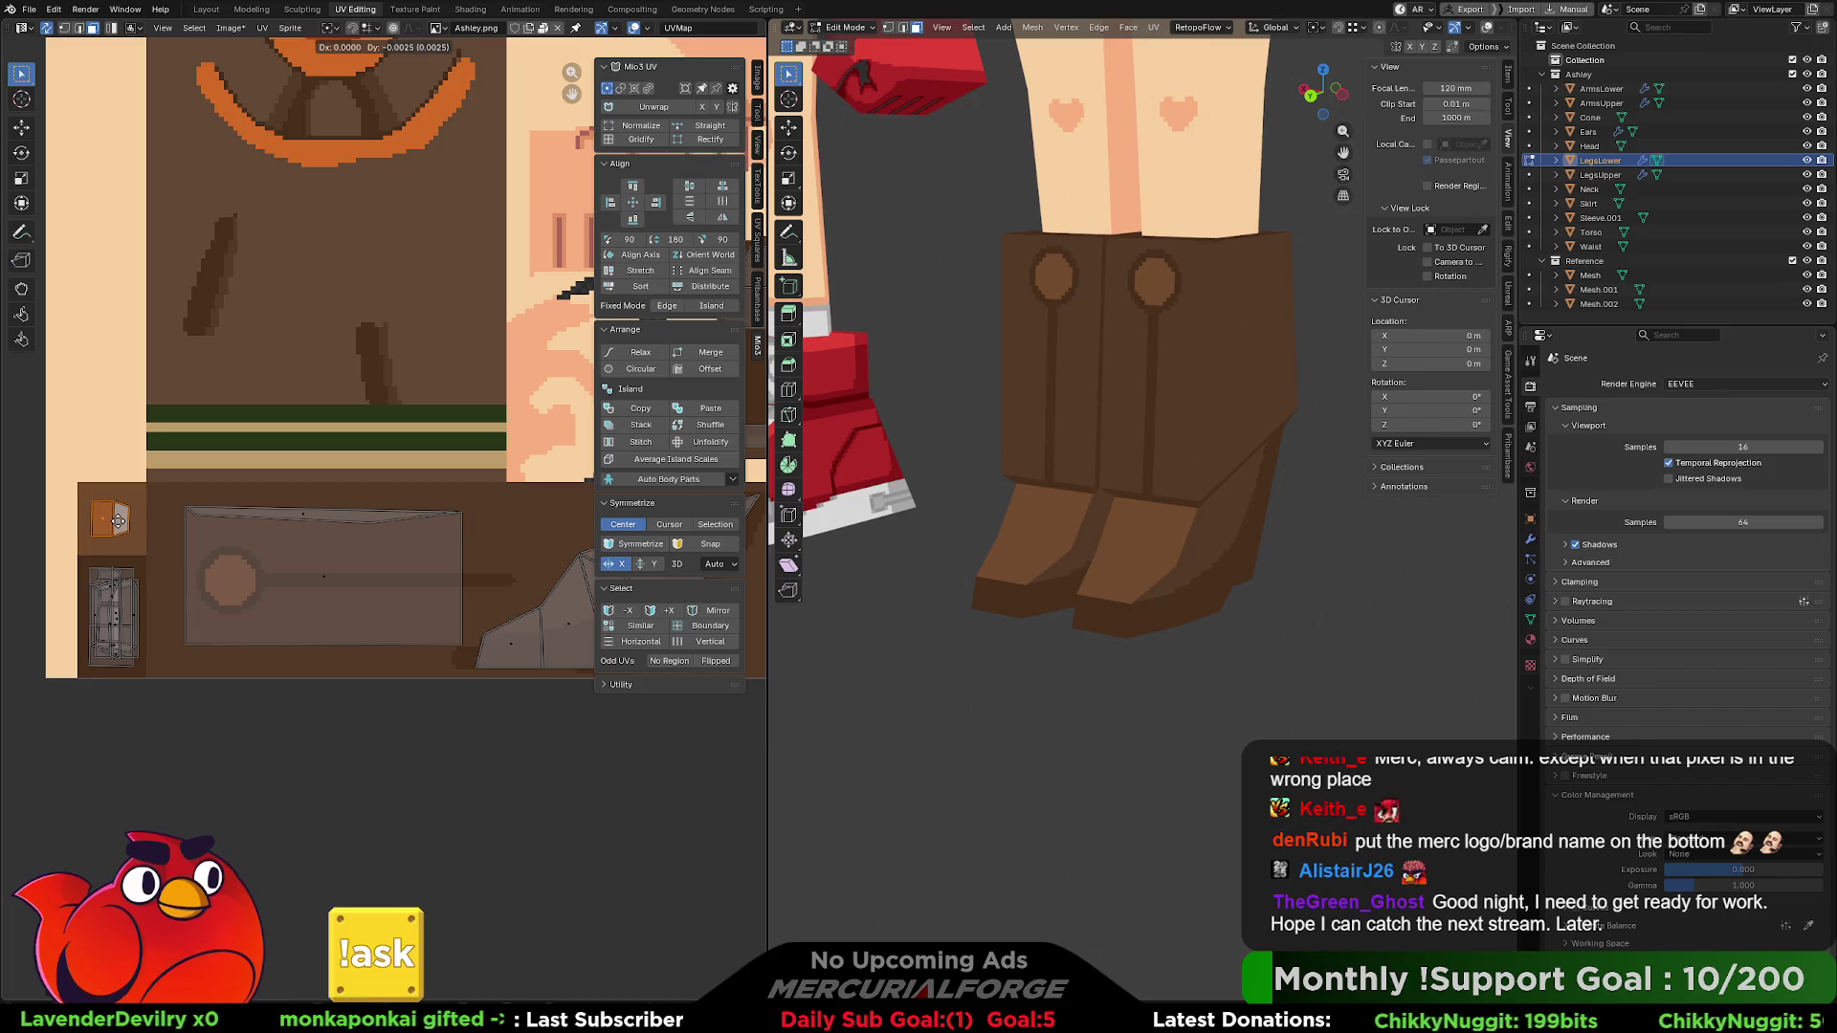
{"action": "left_click", "coordinate": [119, 522]}
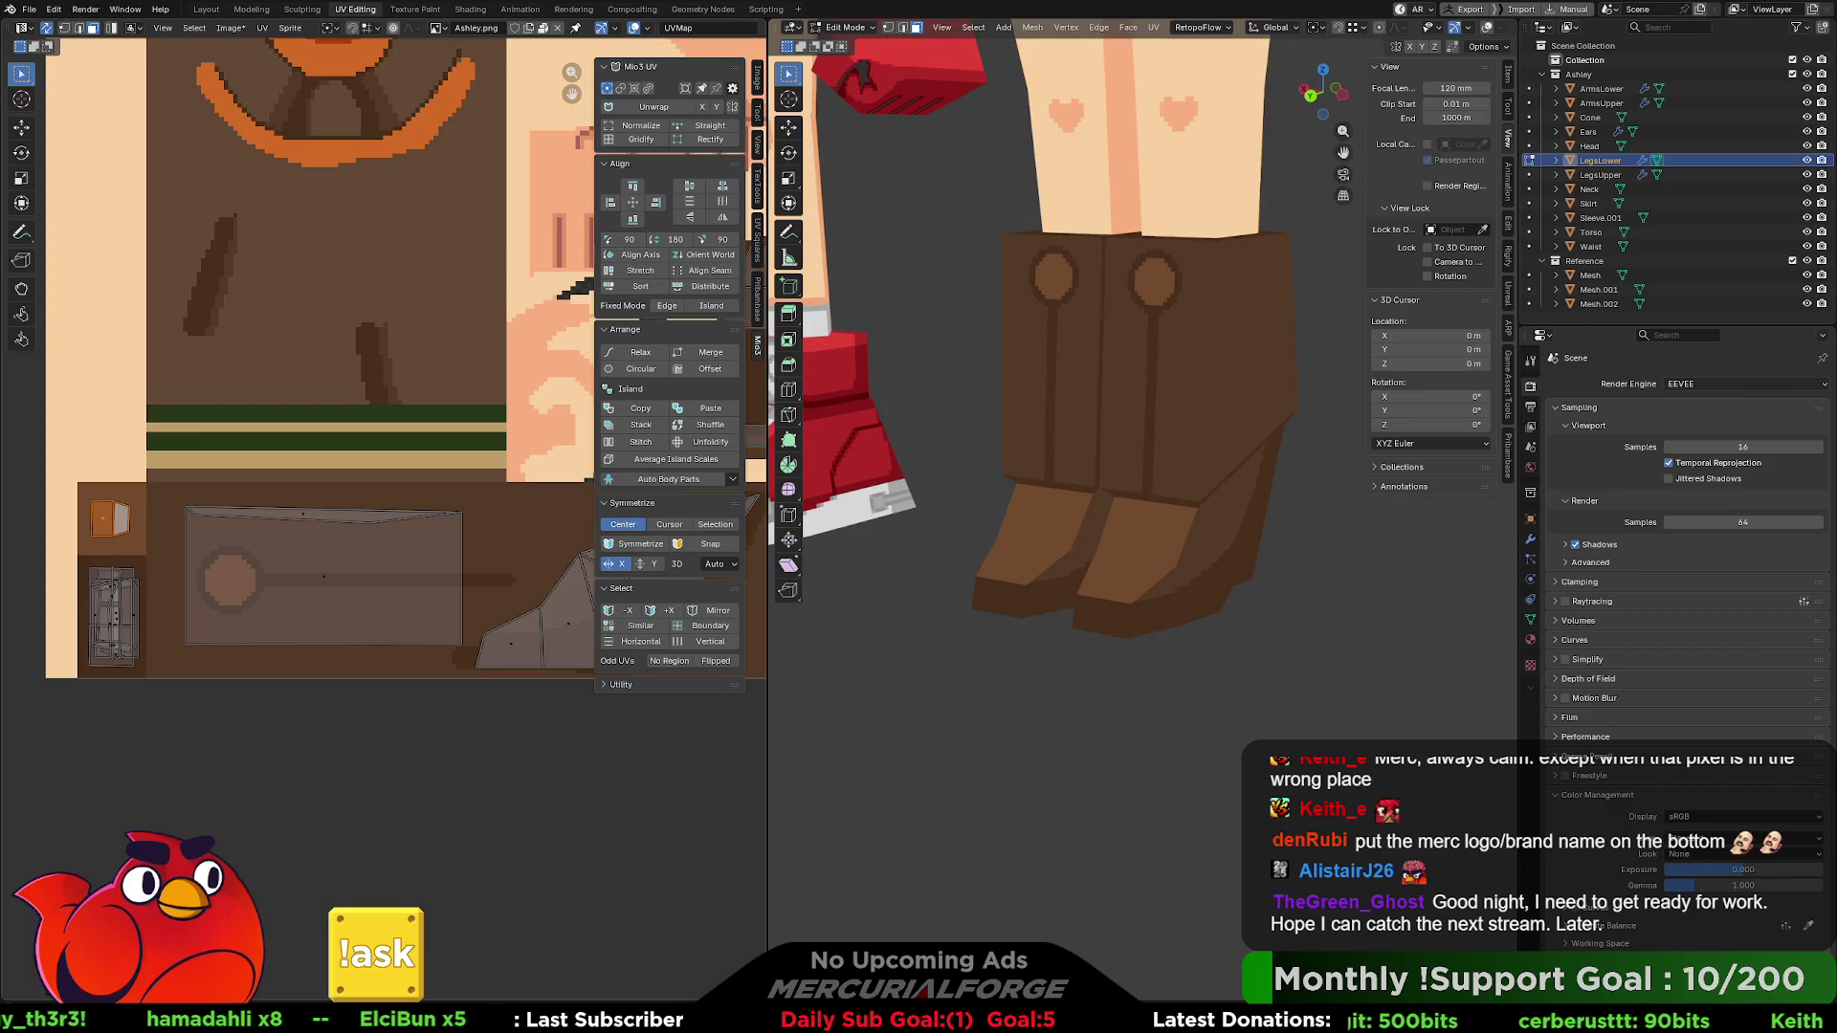
- Reload the texture to compare the button and strapped boot designs on the model
{"action": "key", "text": "alt+r"}
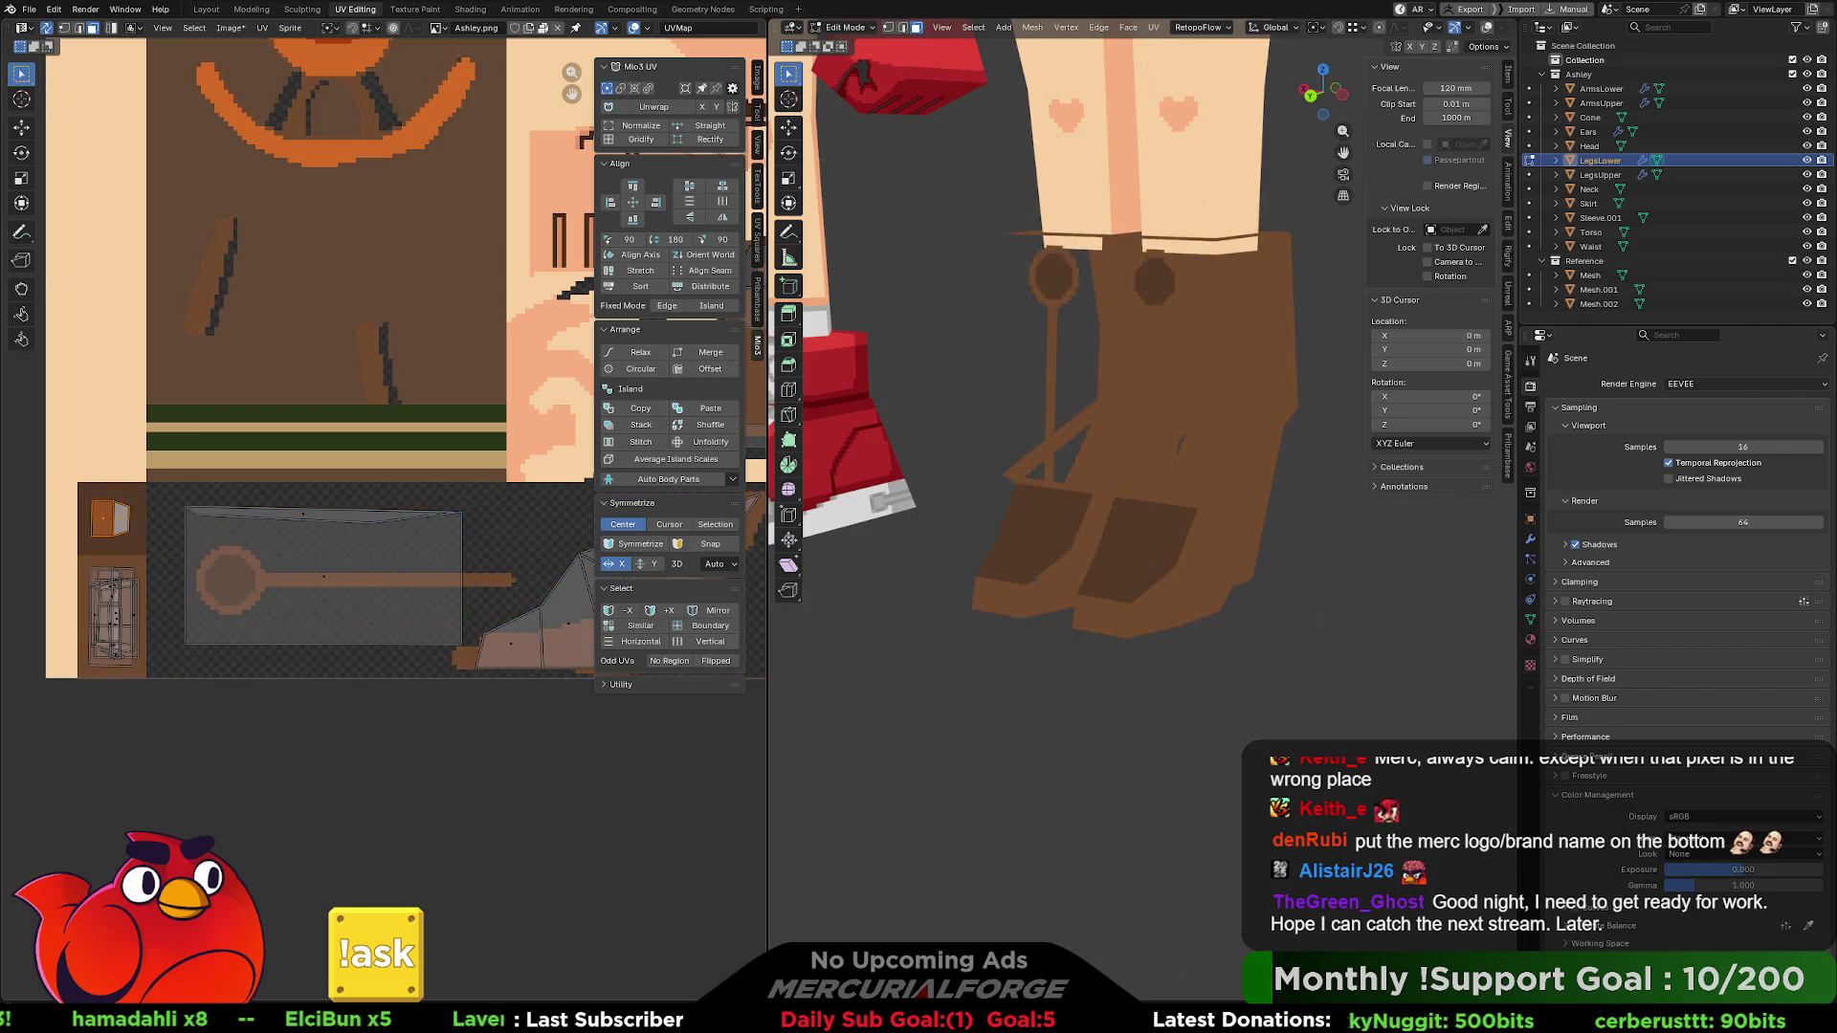
{"action": "key", "text": "alt+r"}
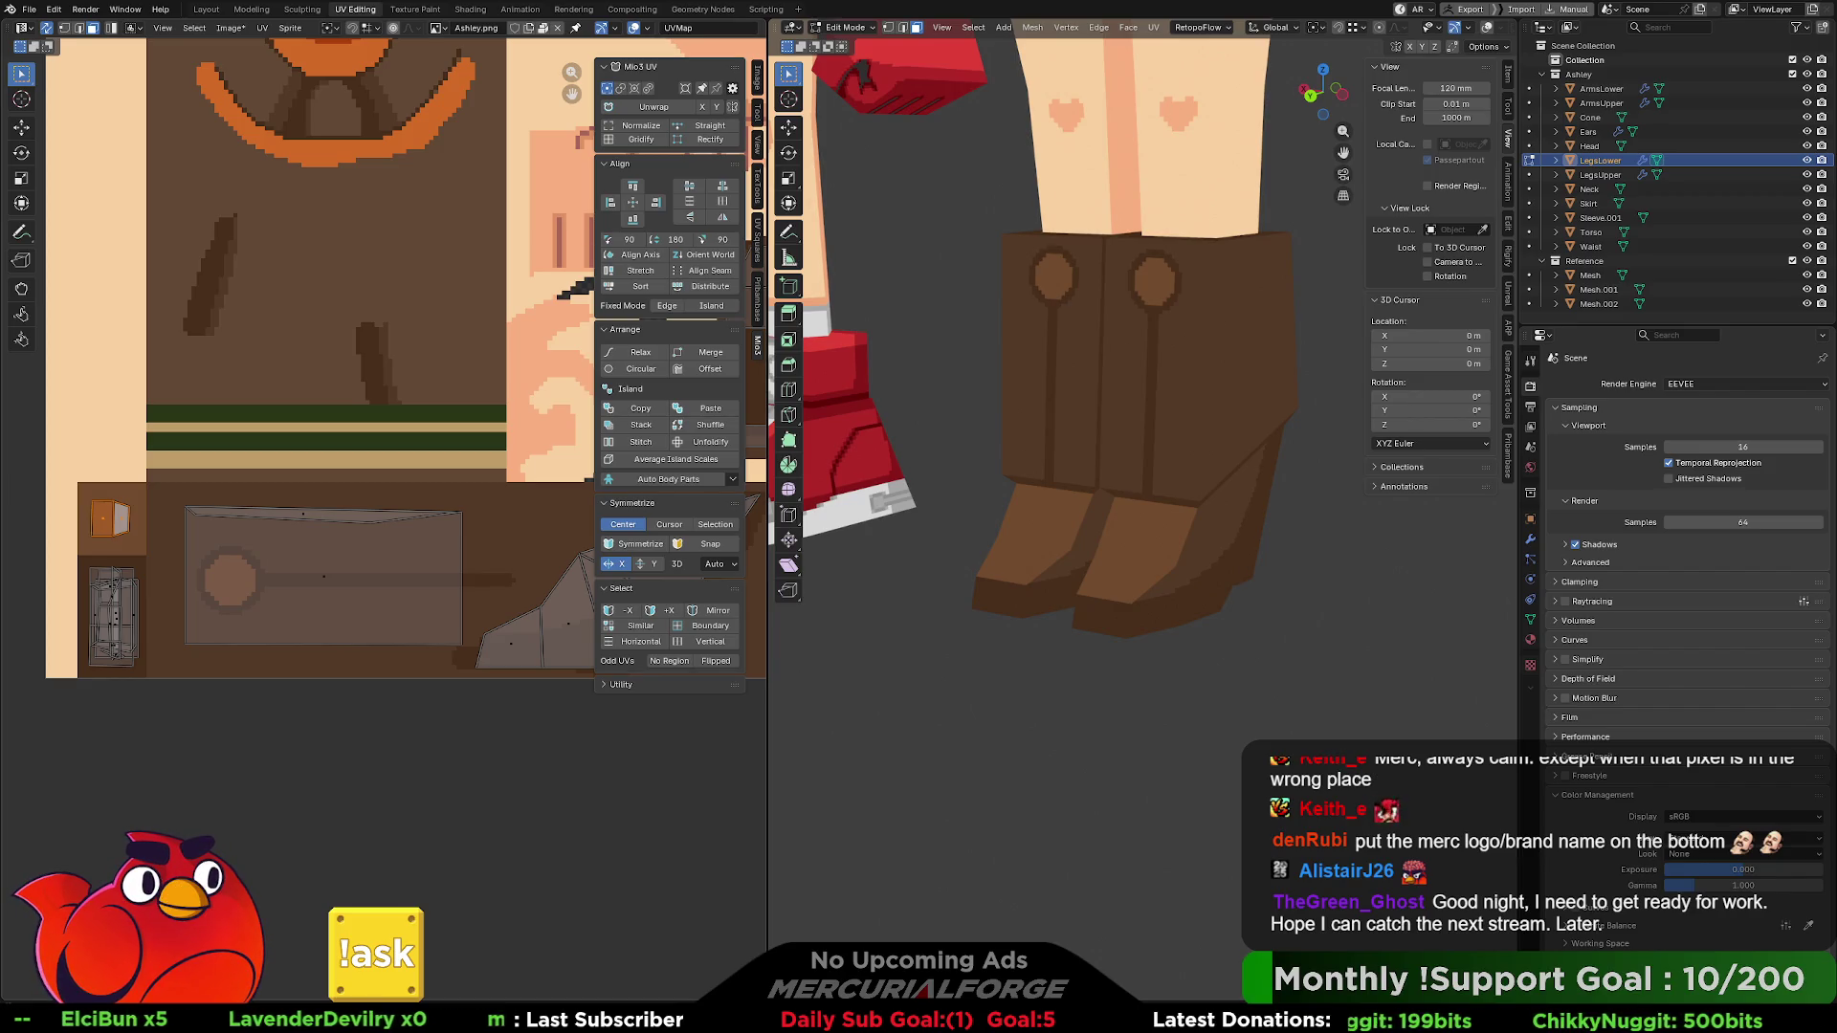
{"action": "key", "text": "alt+r"}
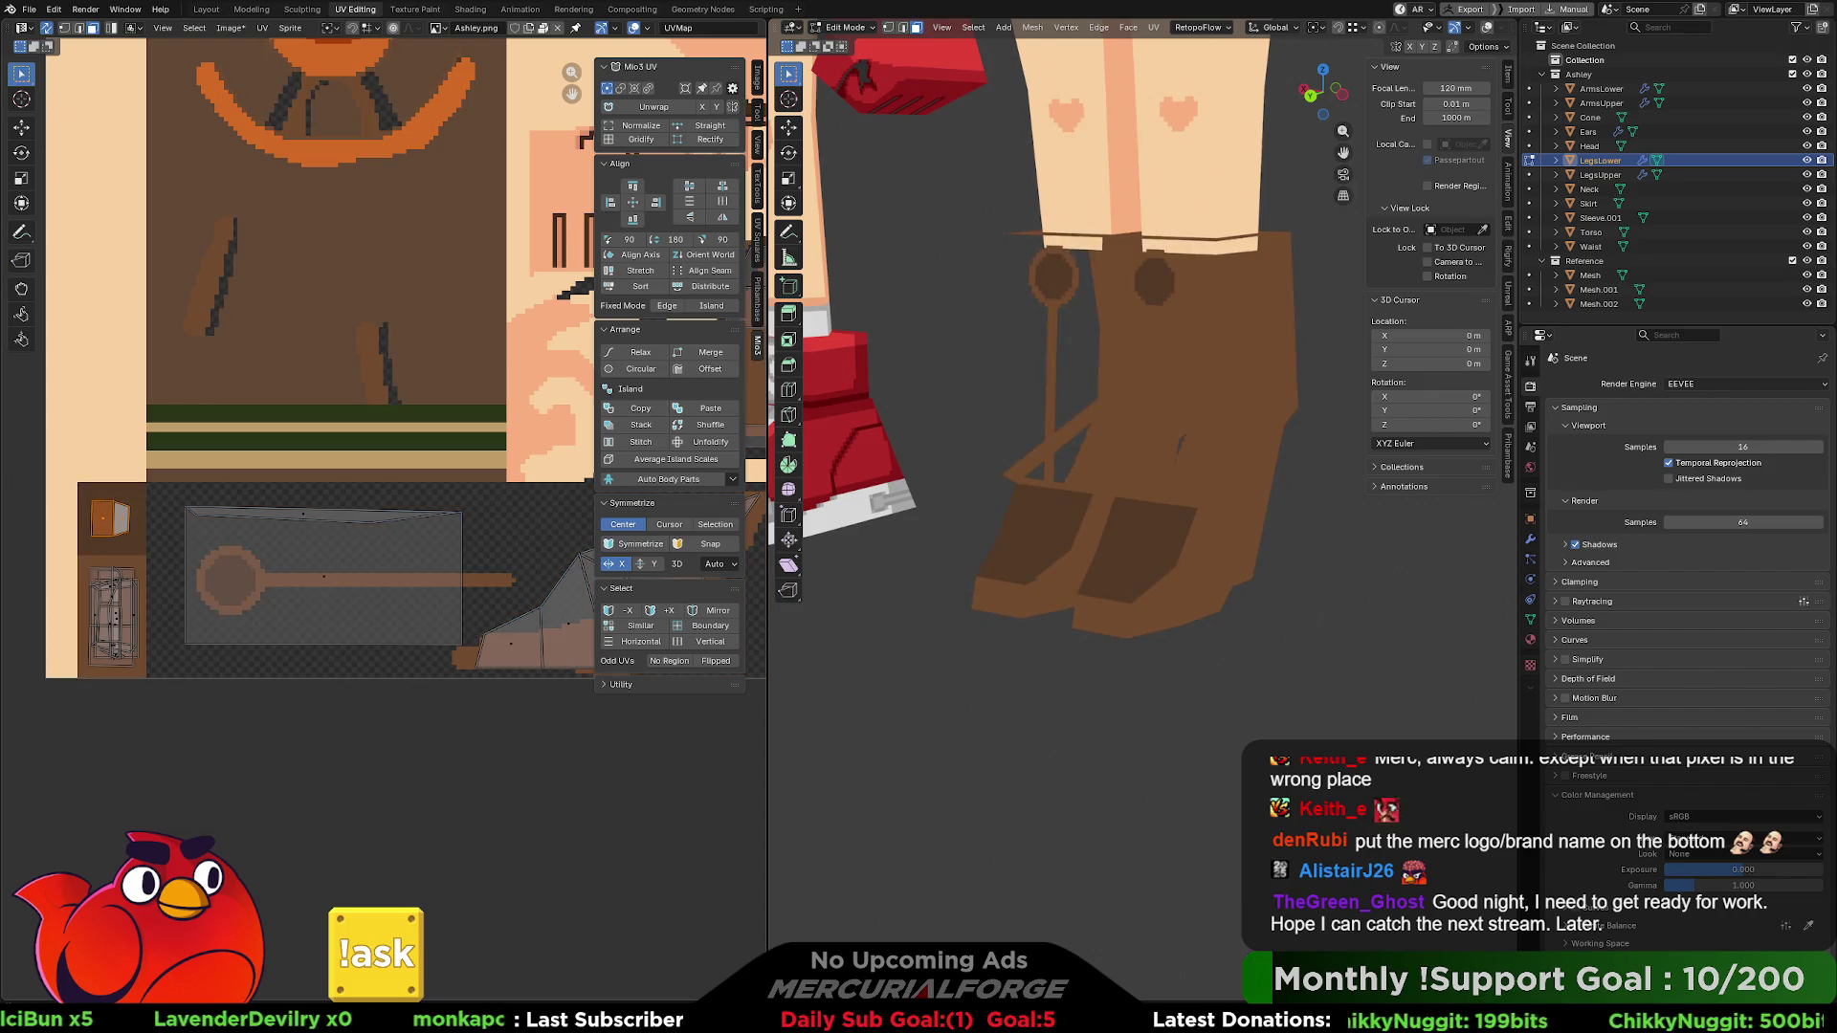
{"action": "key", "text": "alt+r"}
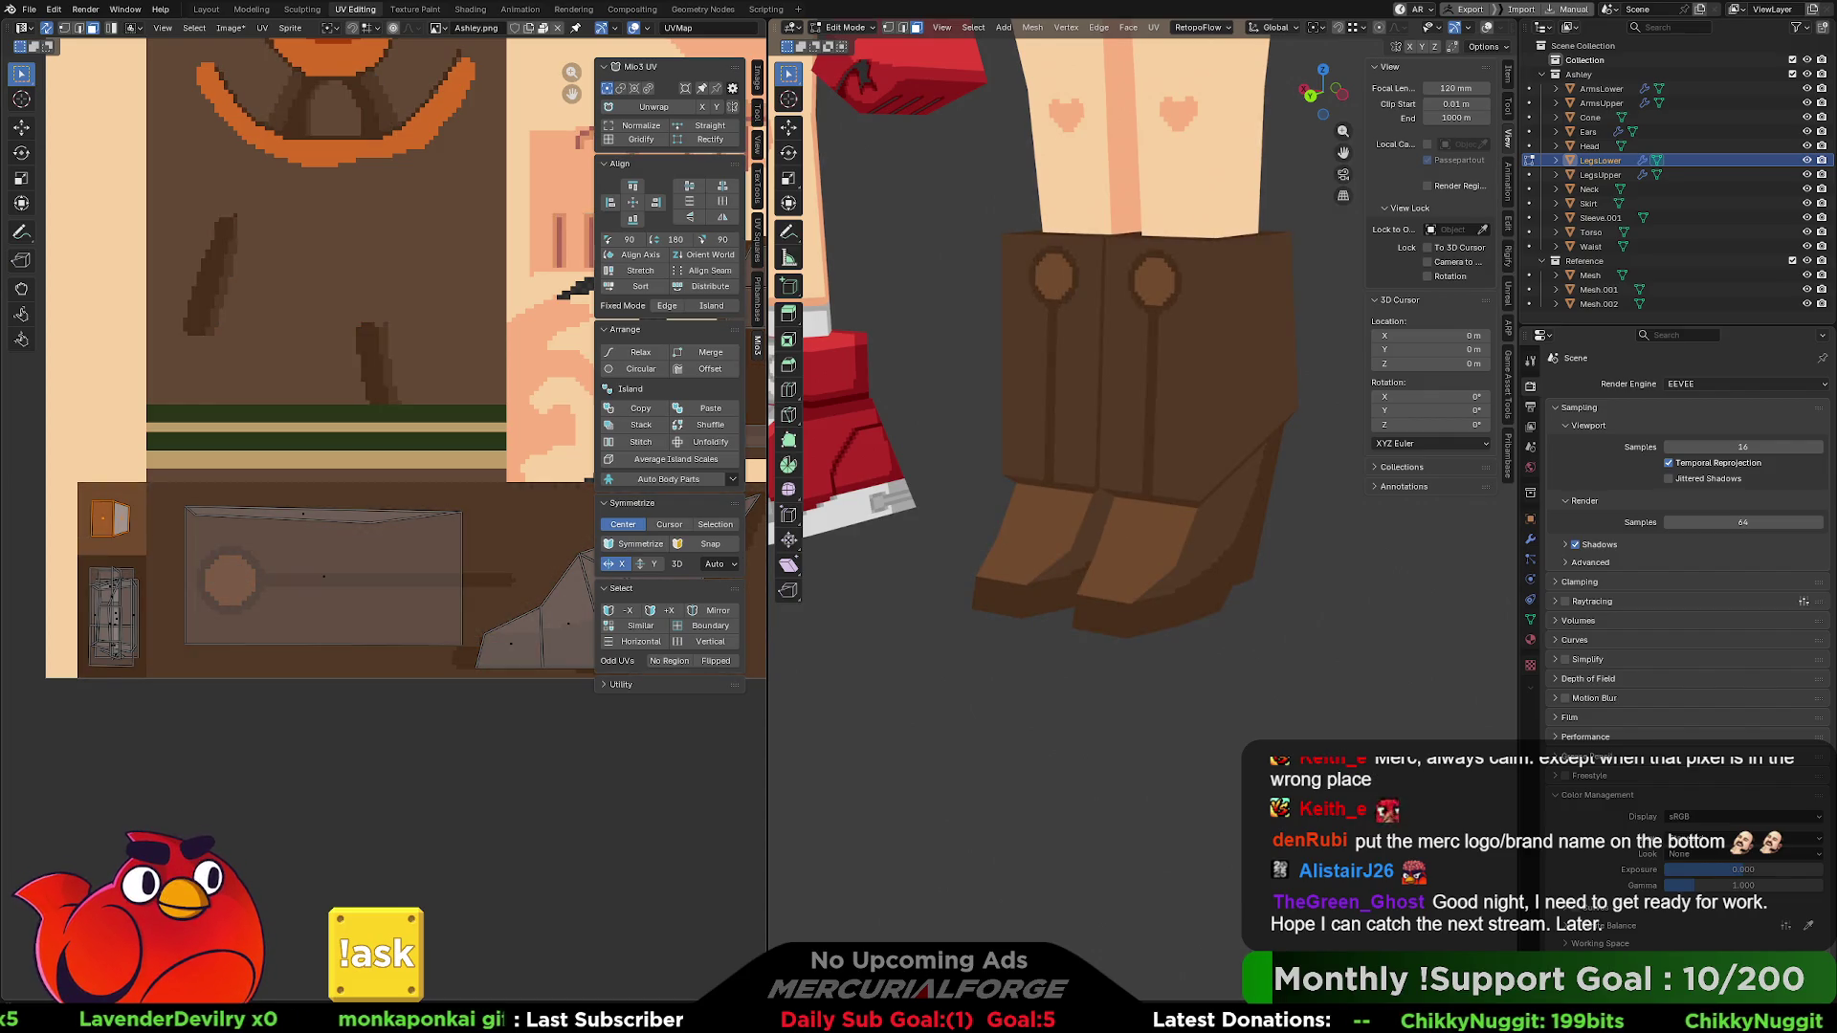
{"action": "key", "text": "alt+r"}
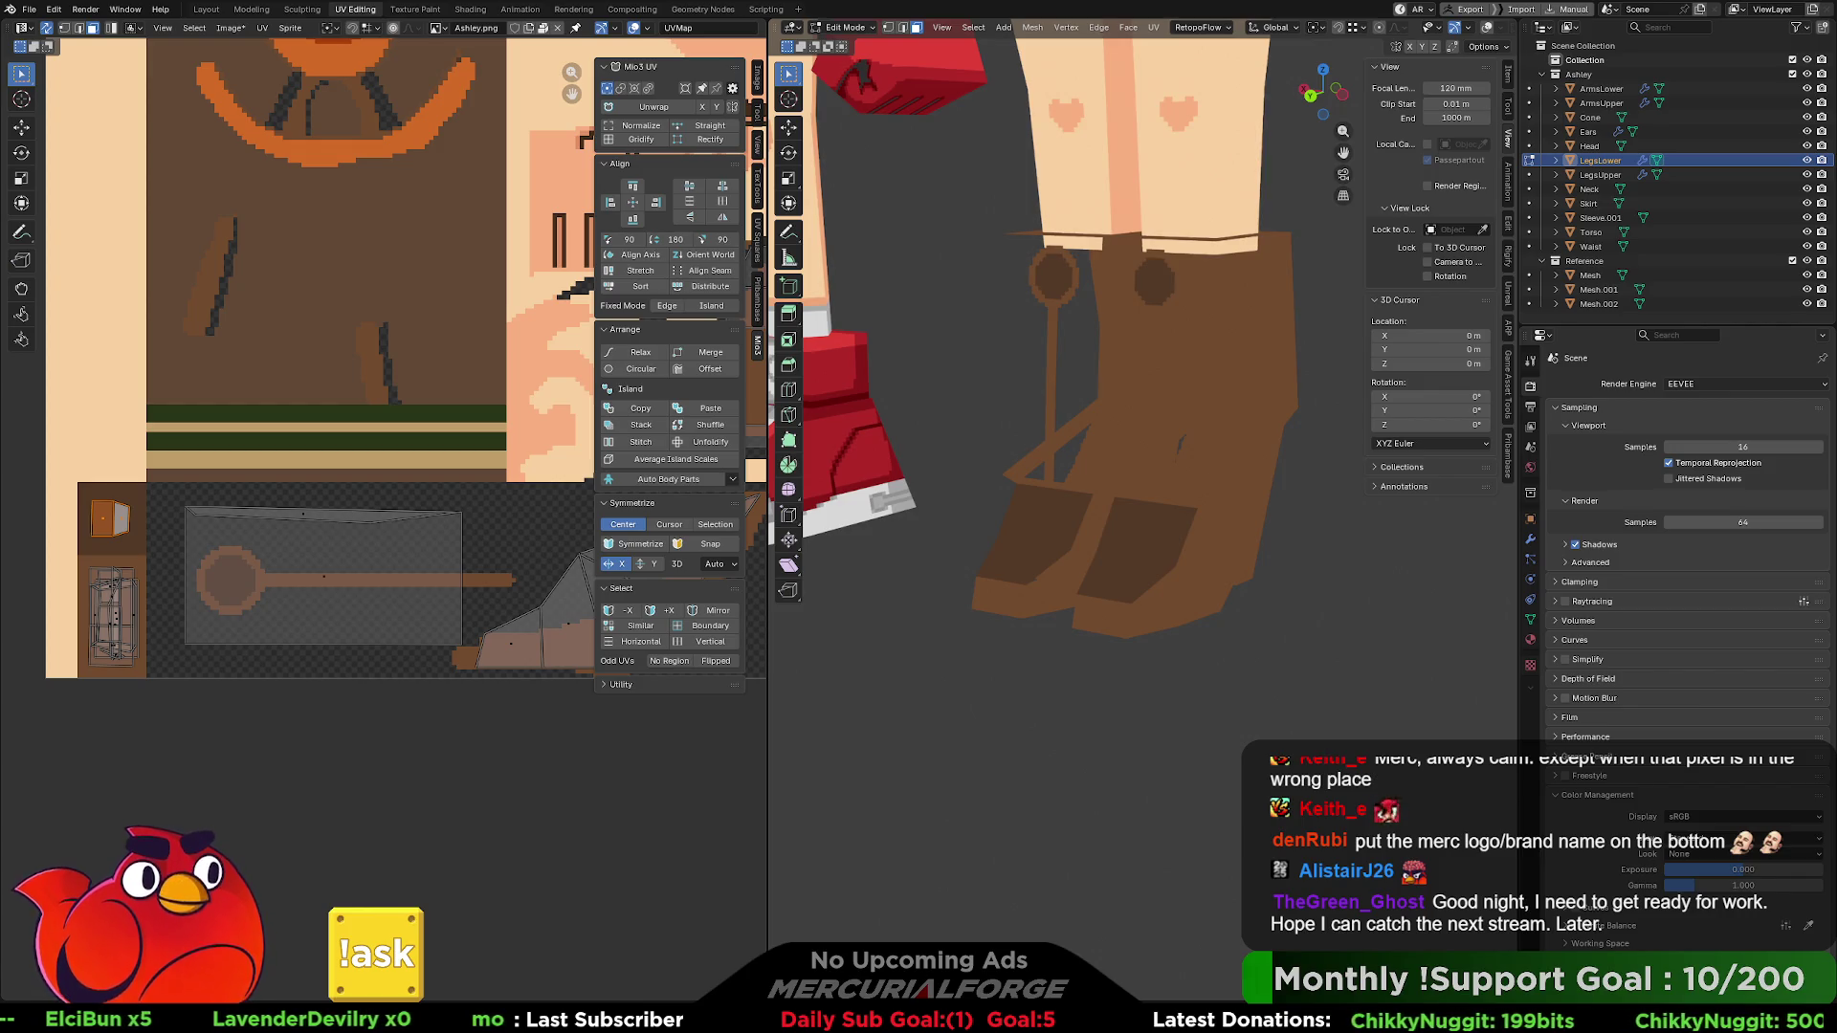
{"action": "key", "text": "alt+Tab"}
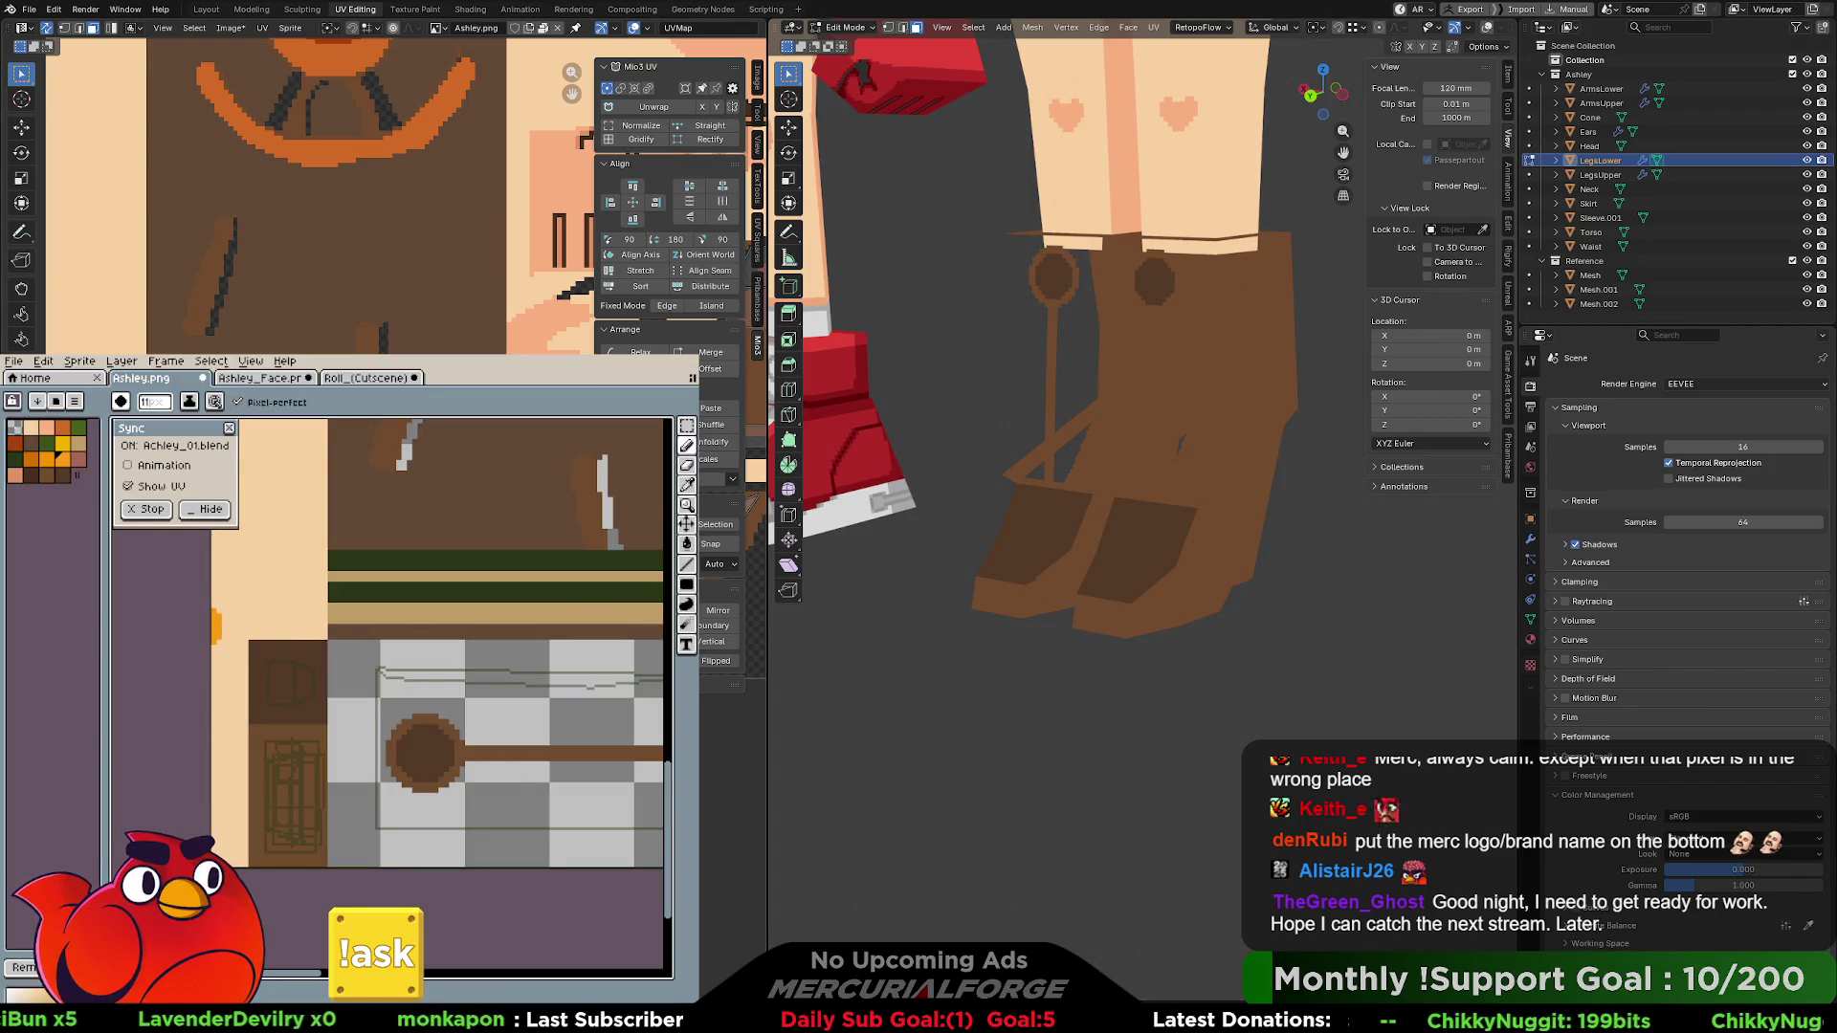
- Undo and redo the last edit to the boot texture
{"action": "key", "text": "v"}
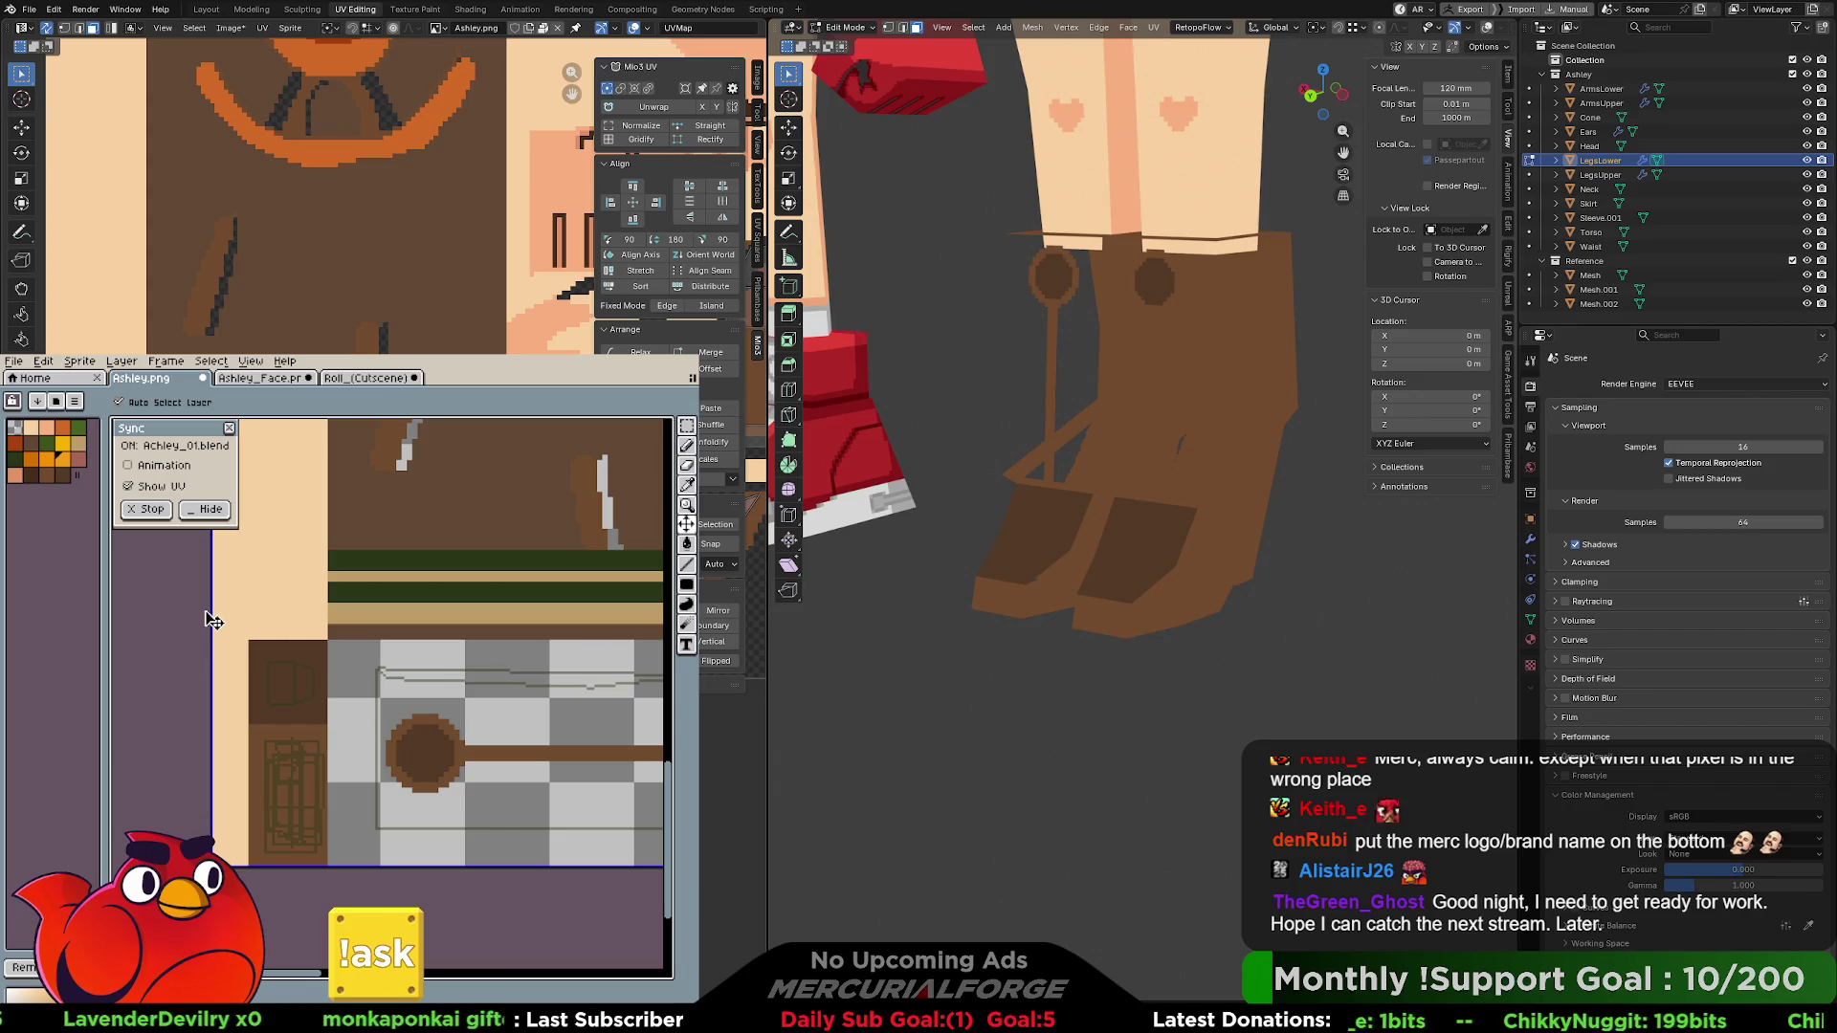
{"action": "key", "text": "ctrl+z"}
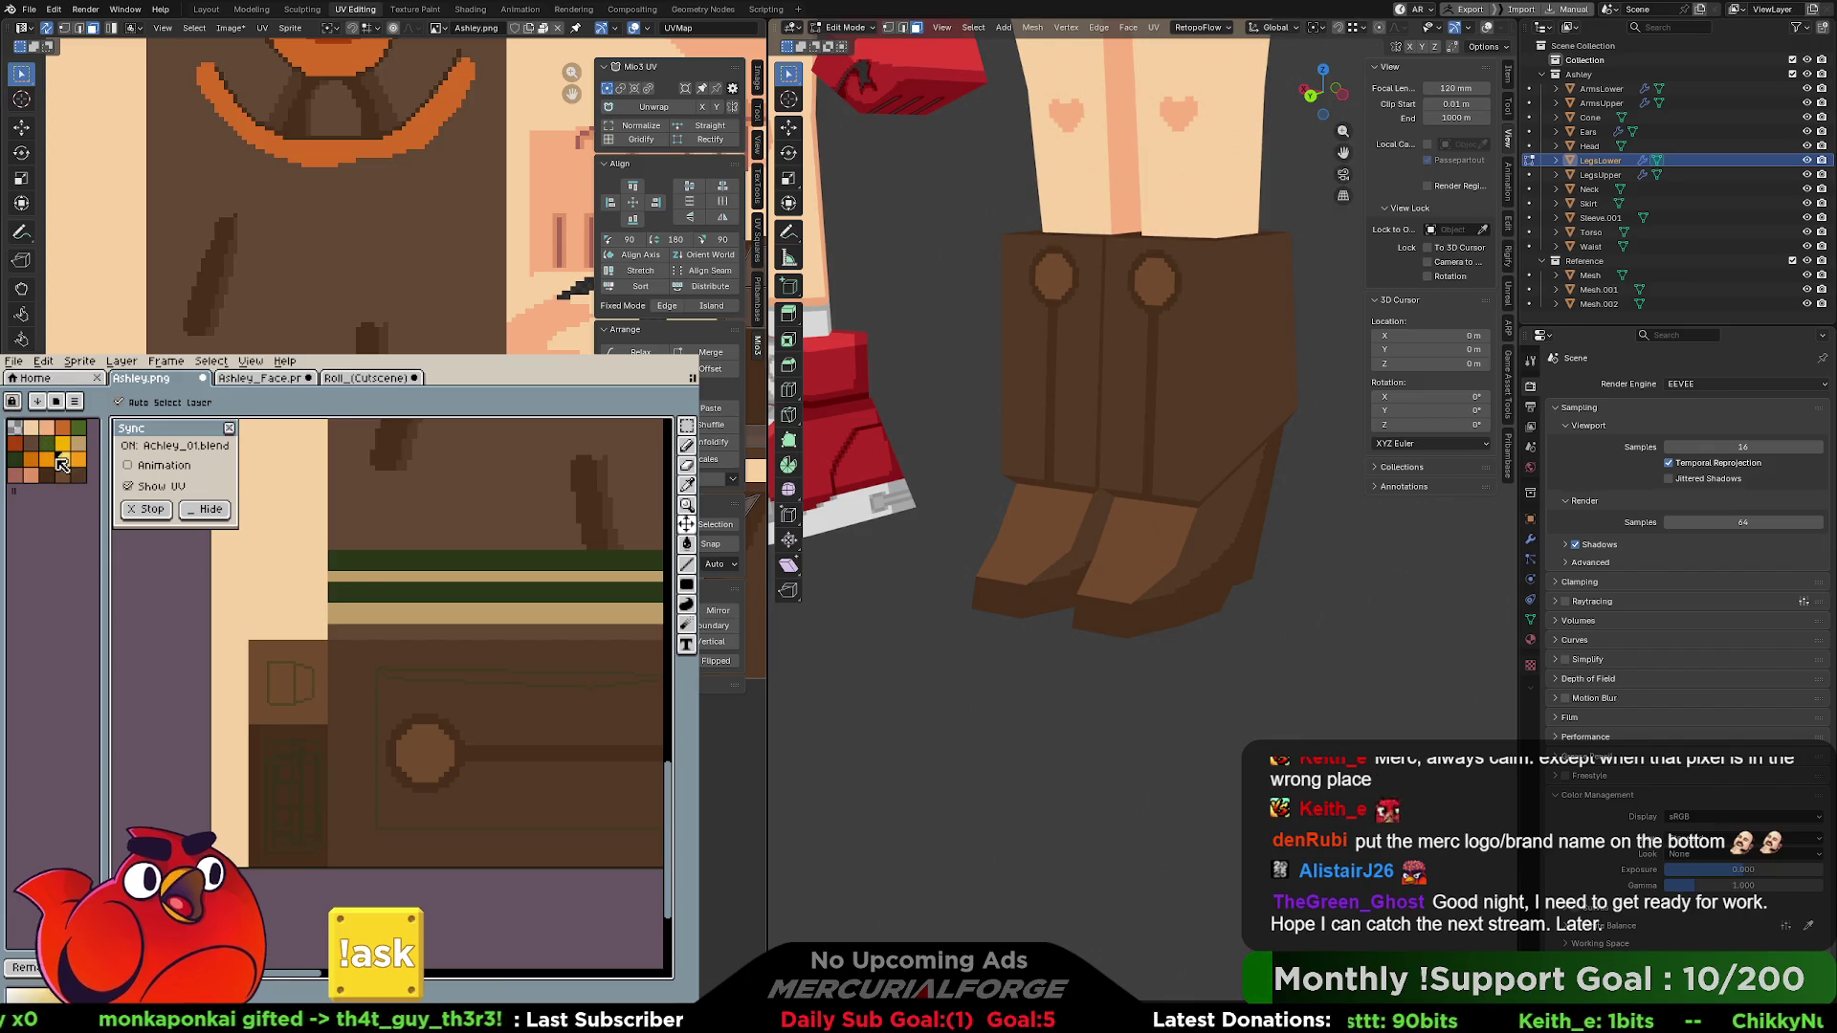
{"action": "key", "text": "ctrl+z"}
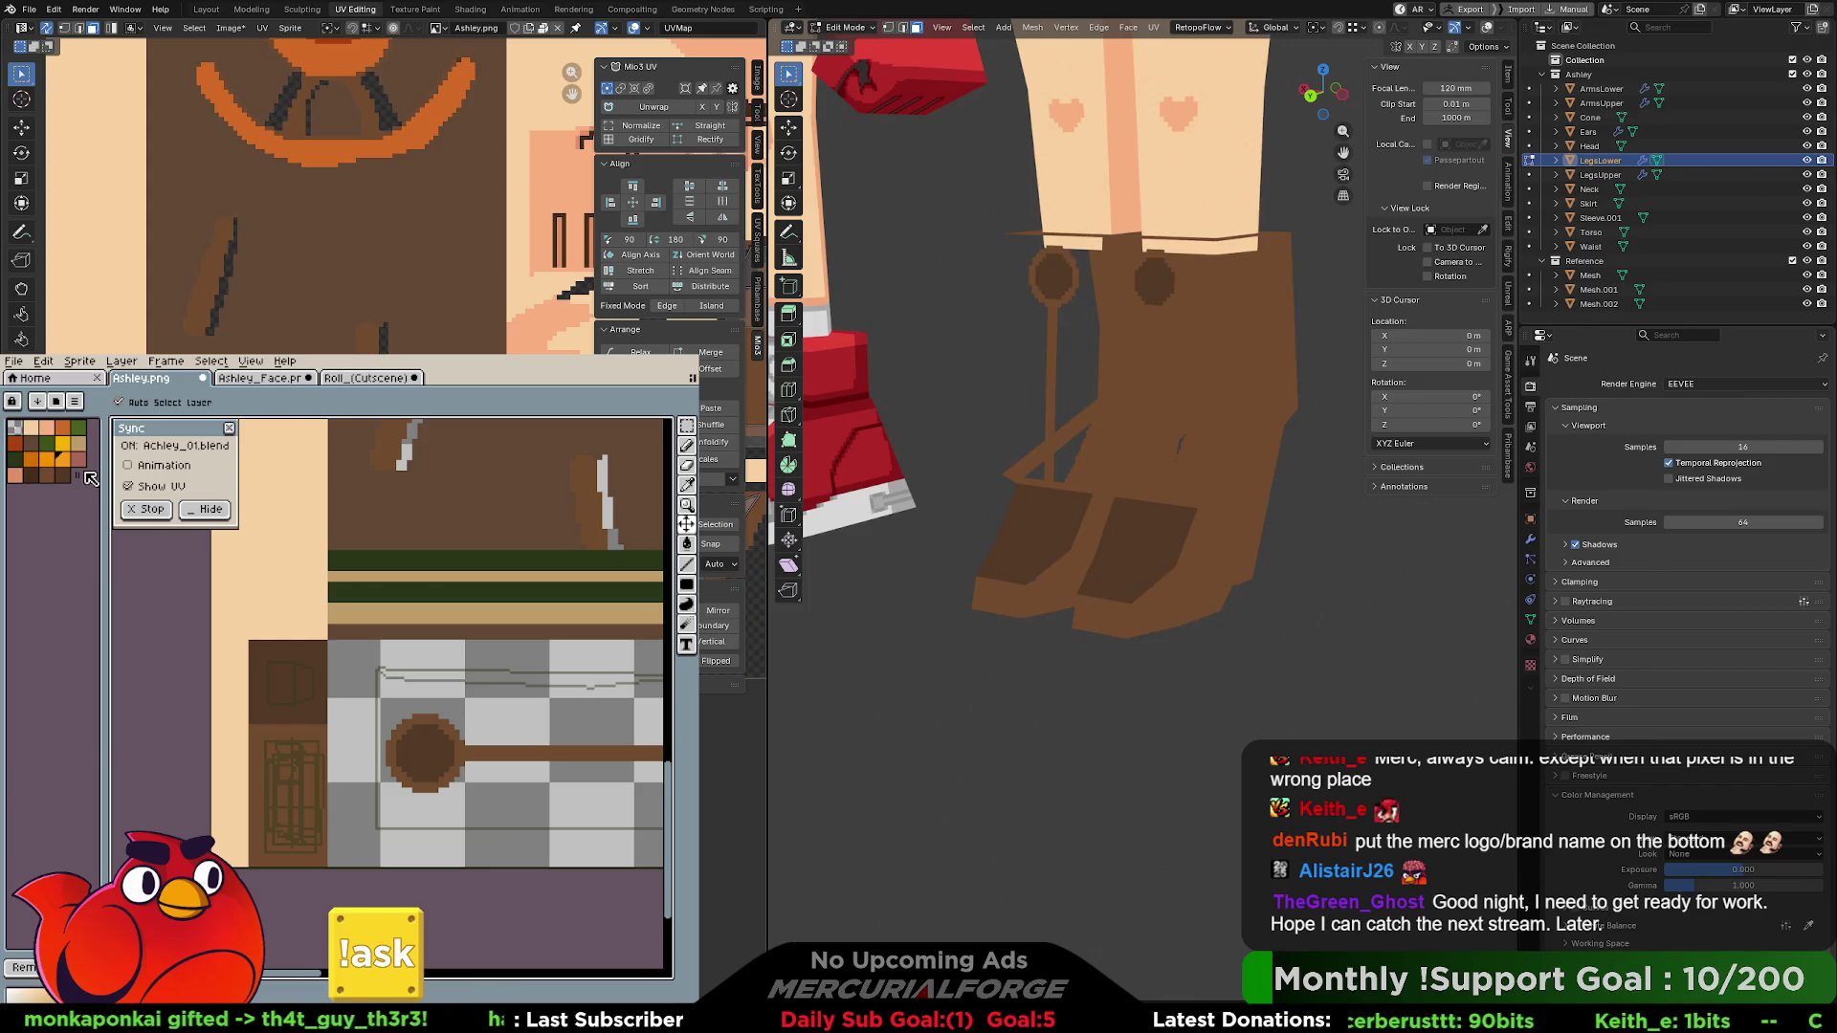
- Turn palette editing on and back off, and check the palette sorting options
{"action": "left_click", "coordinate": [75, 401]}
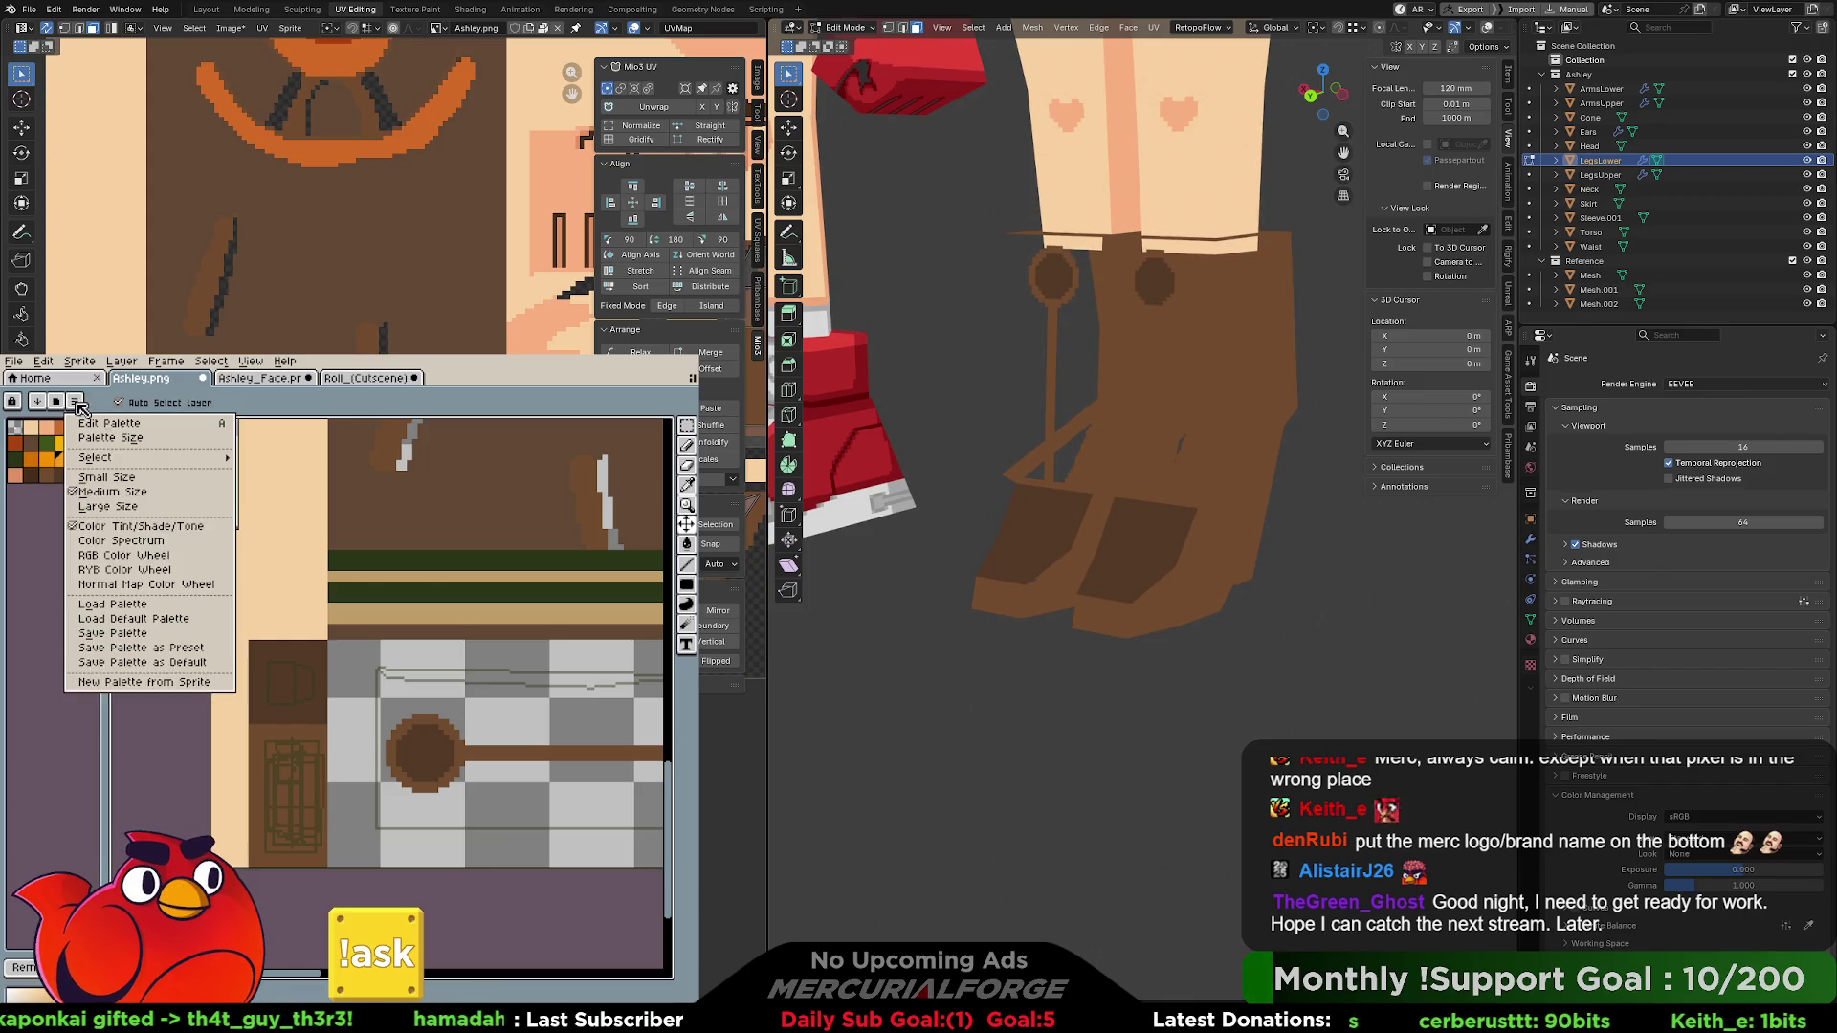
{"action": "mouse_move", "coordinate": [131, 463]}
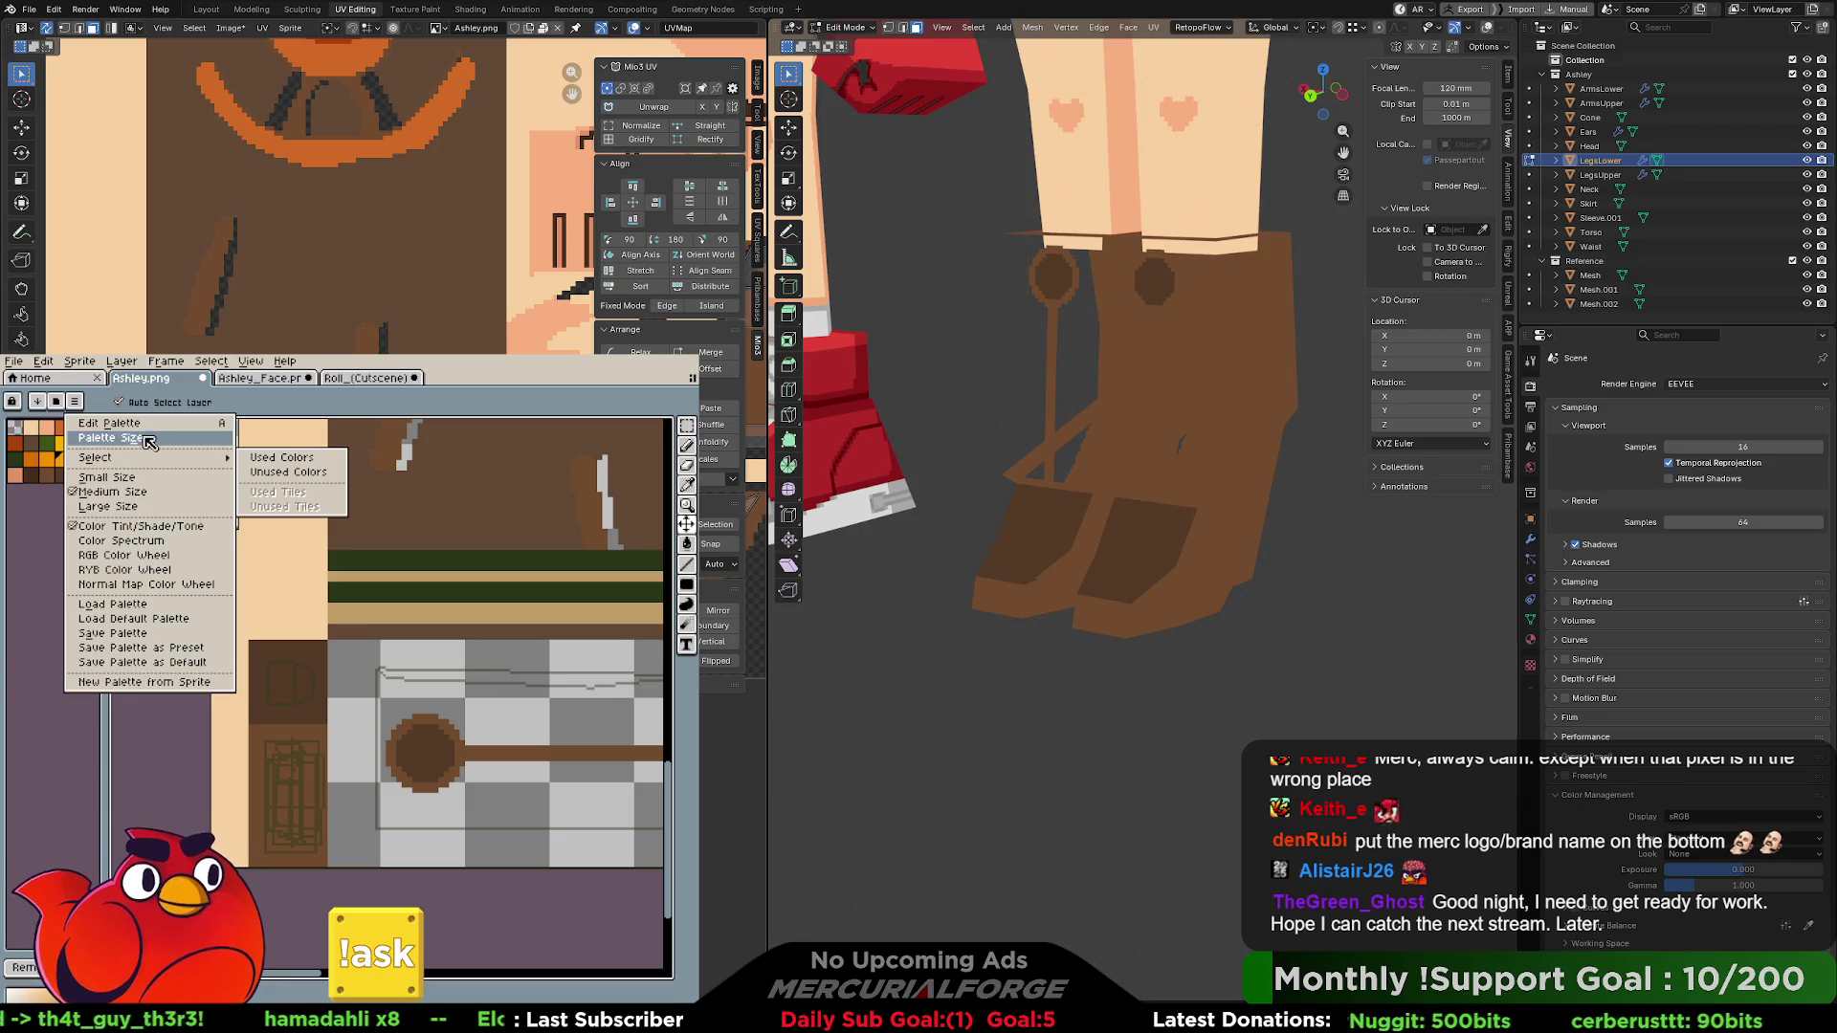
{"action": "left_click", "coordinate": [146, 424]}
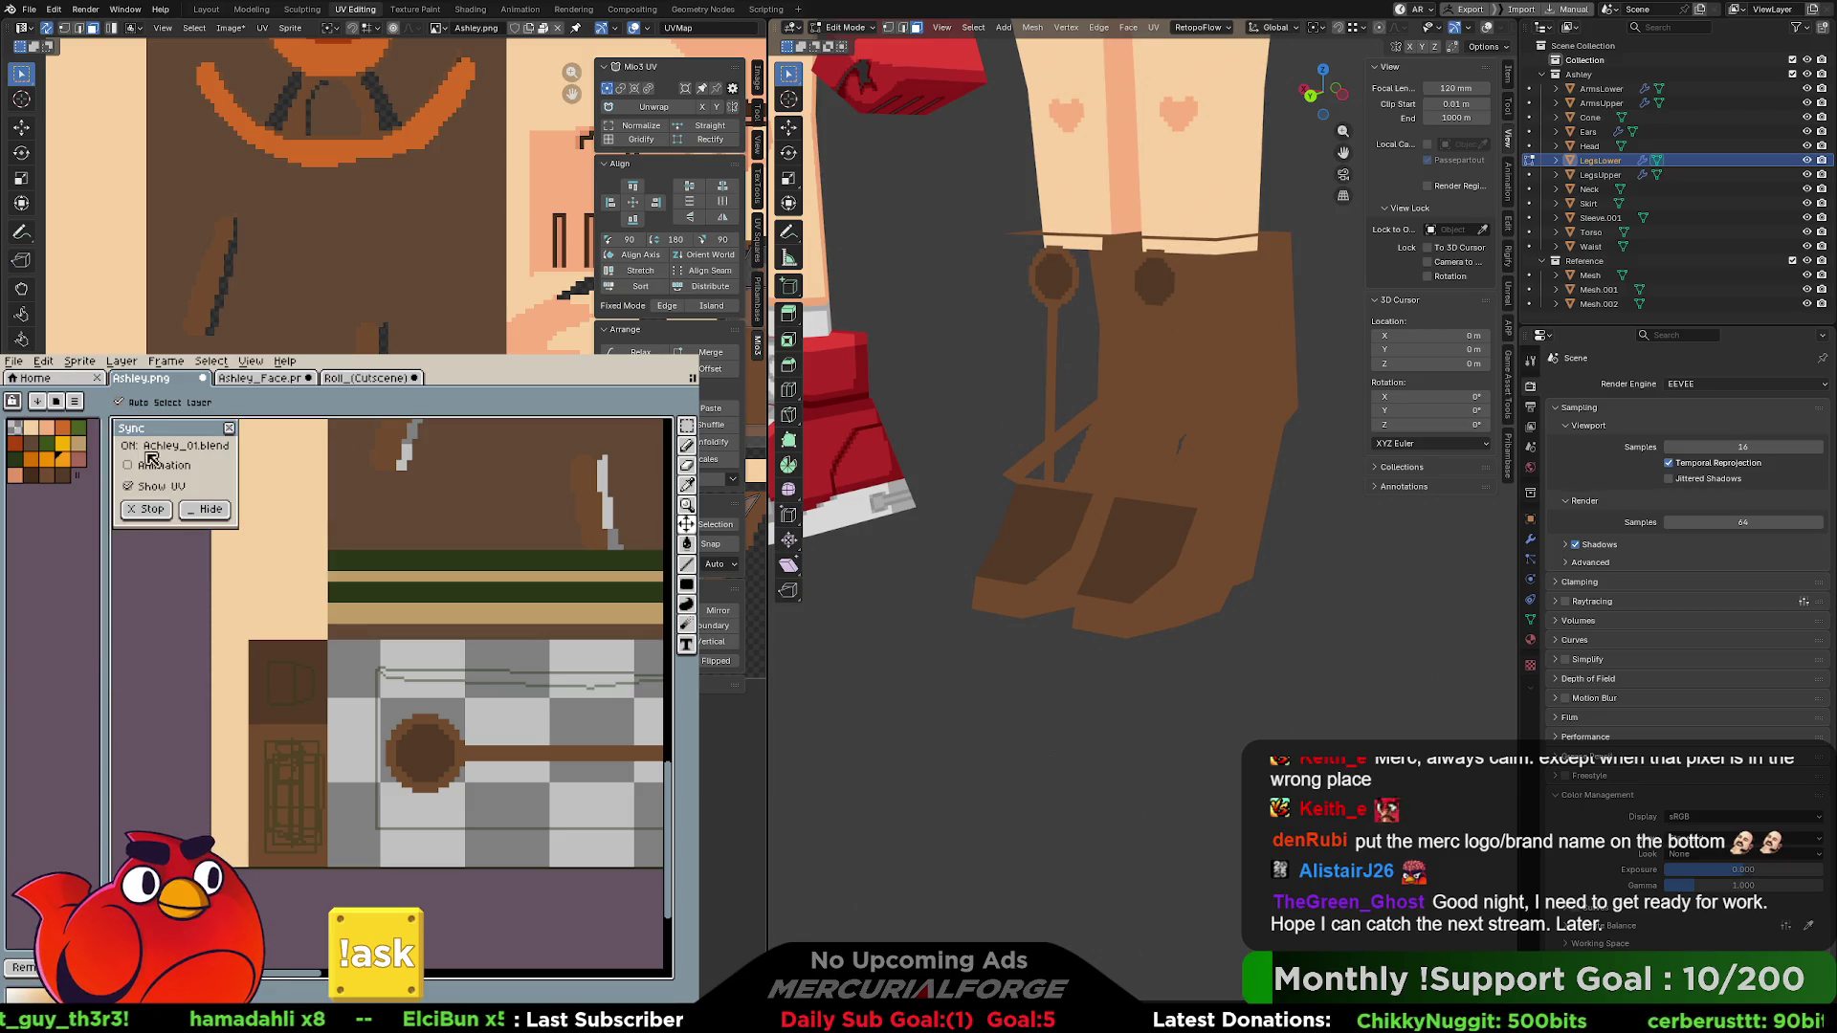
{"action": "left_click", "coordinate": [76, 402]}
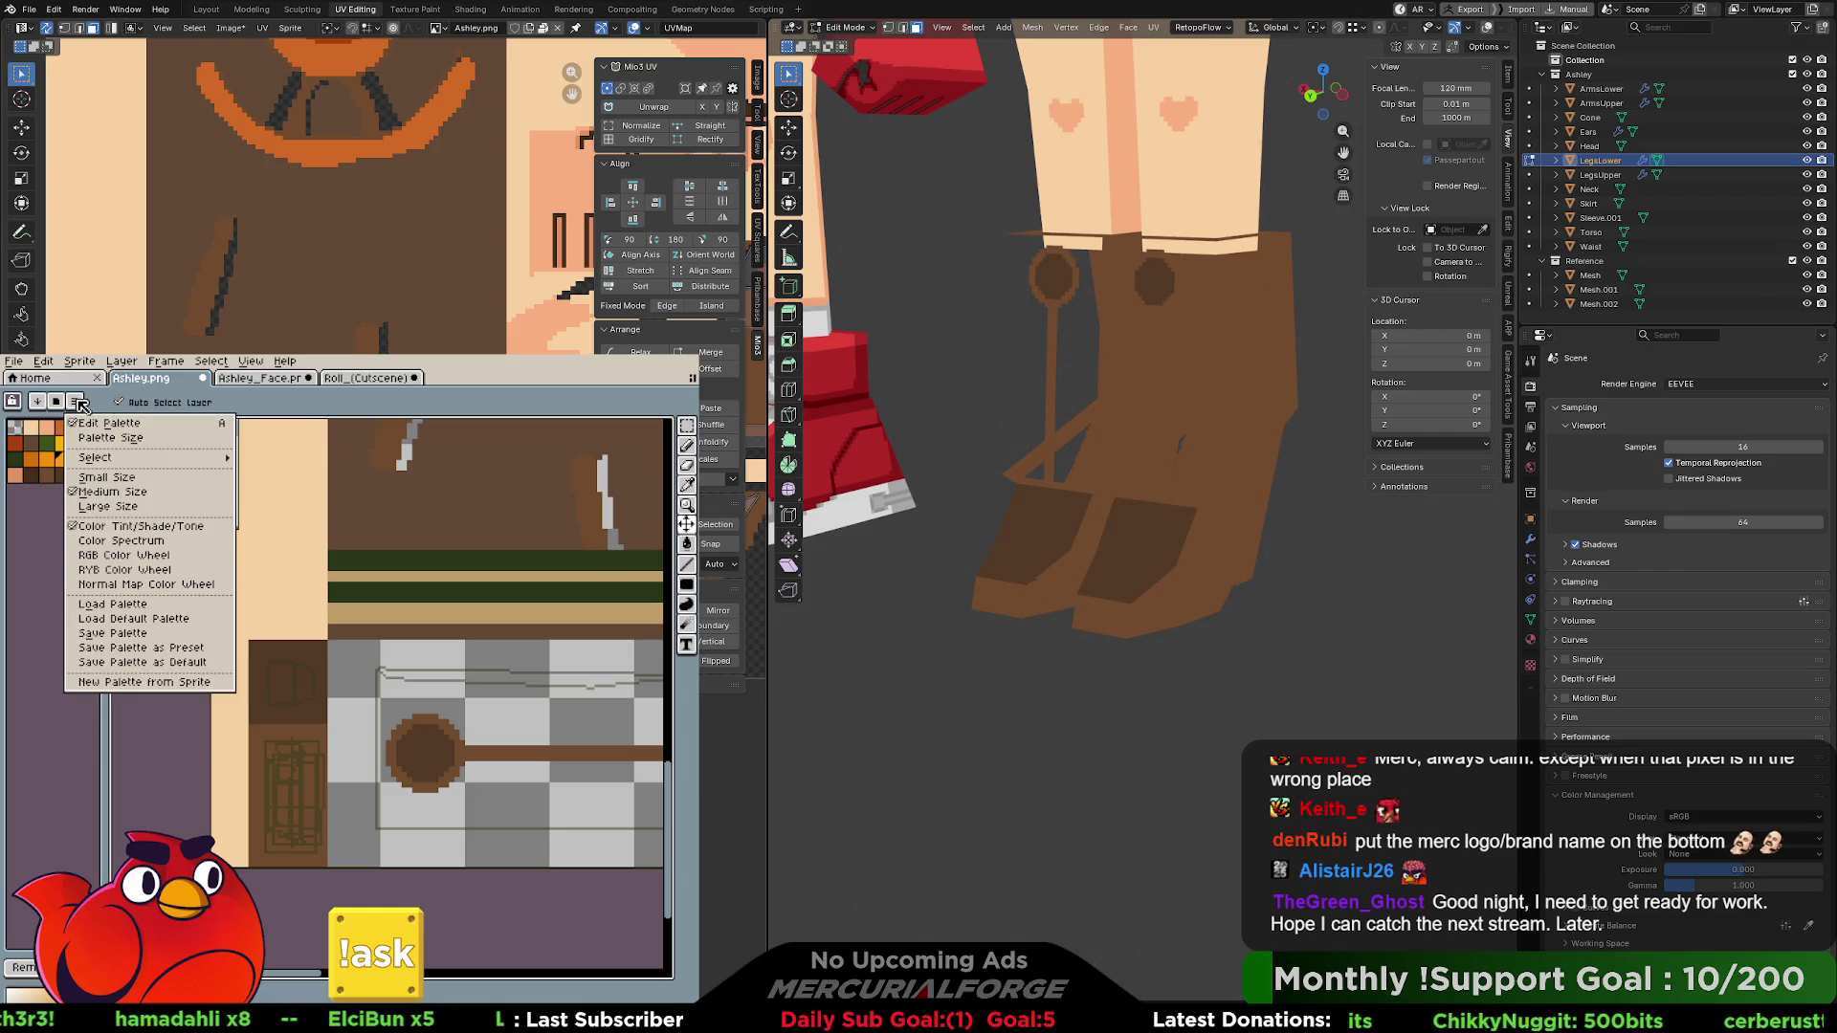
{"action": "left_click", "coordinate": [81, 428]}
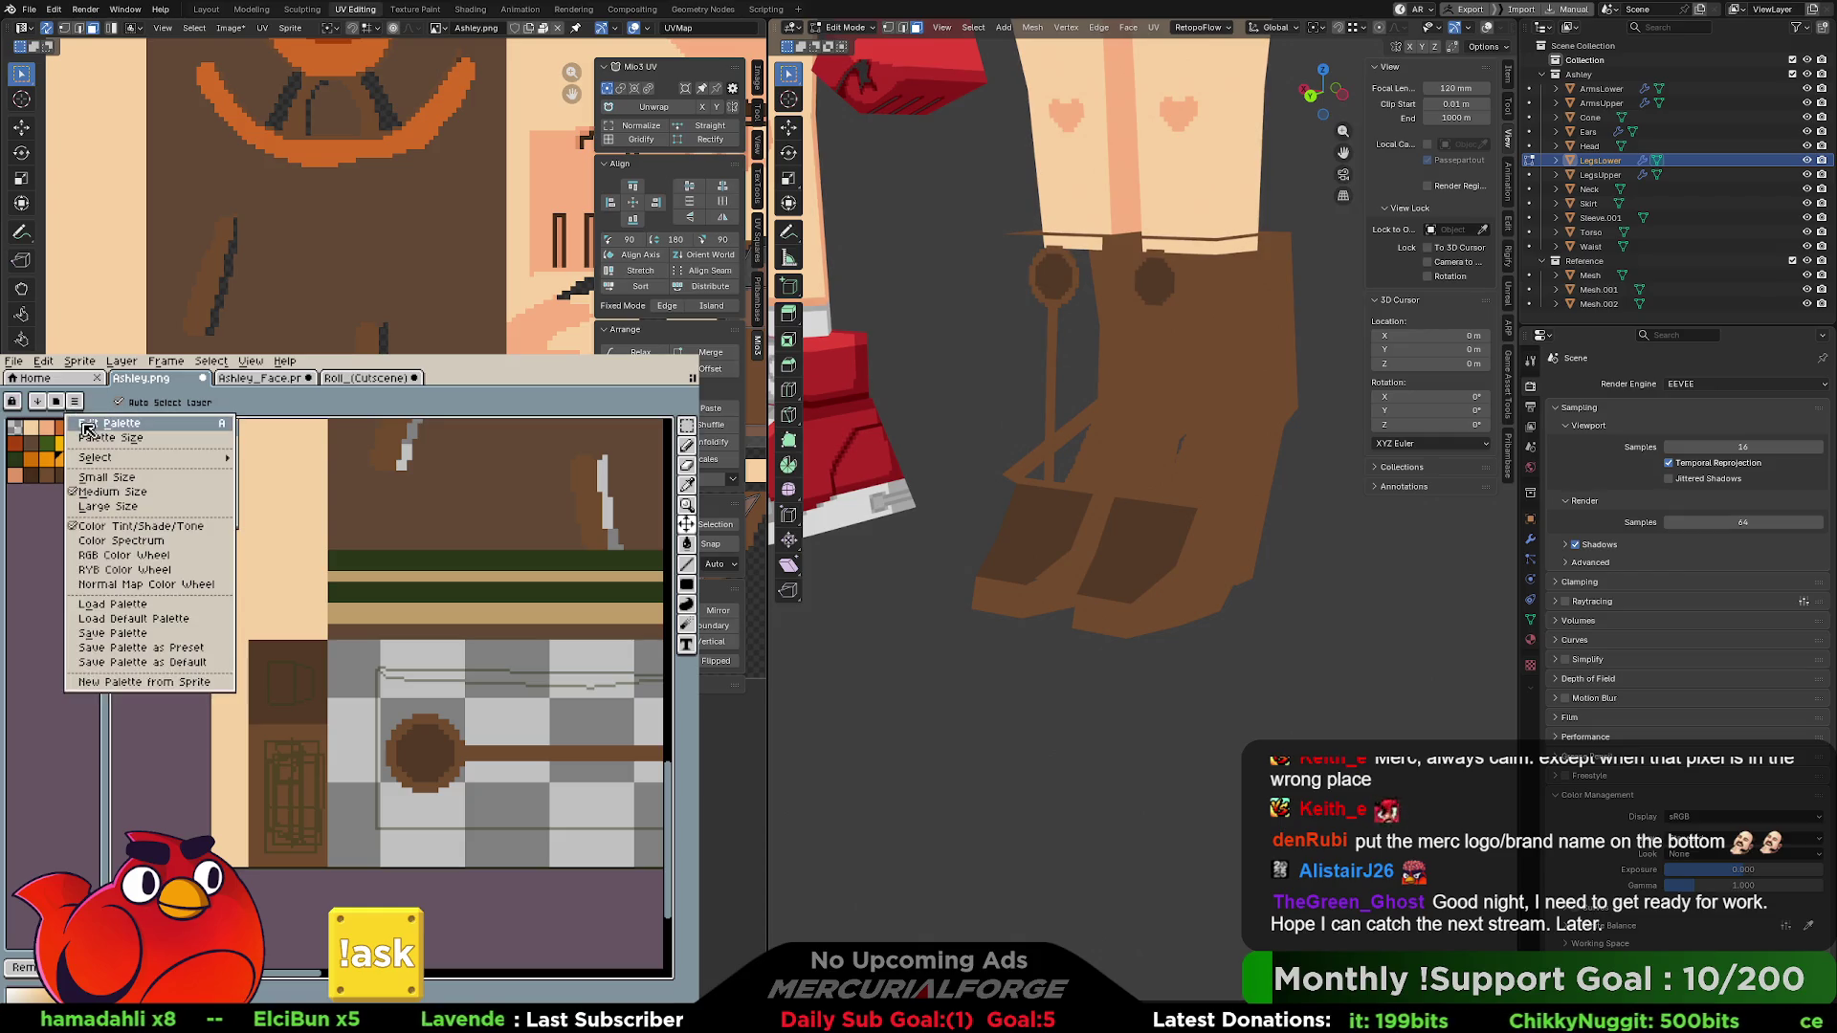
{"action": "left_click", "coordinate": [88, 430]}
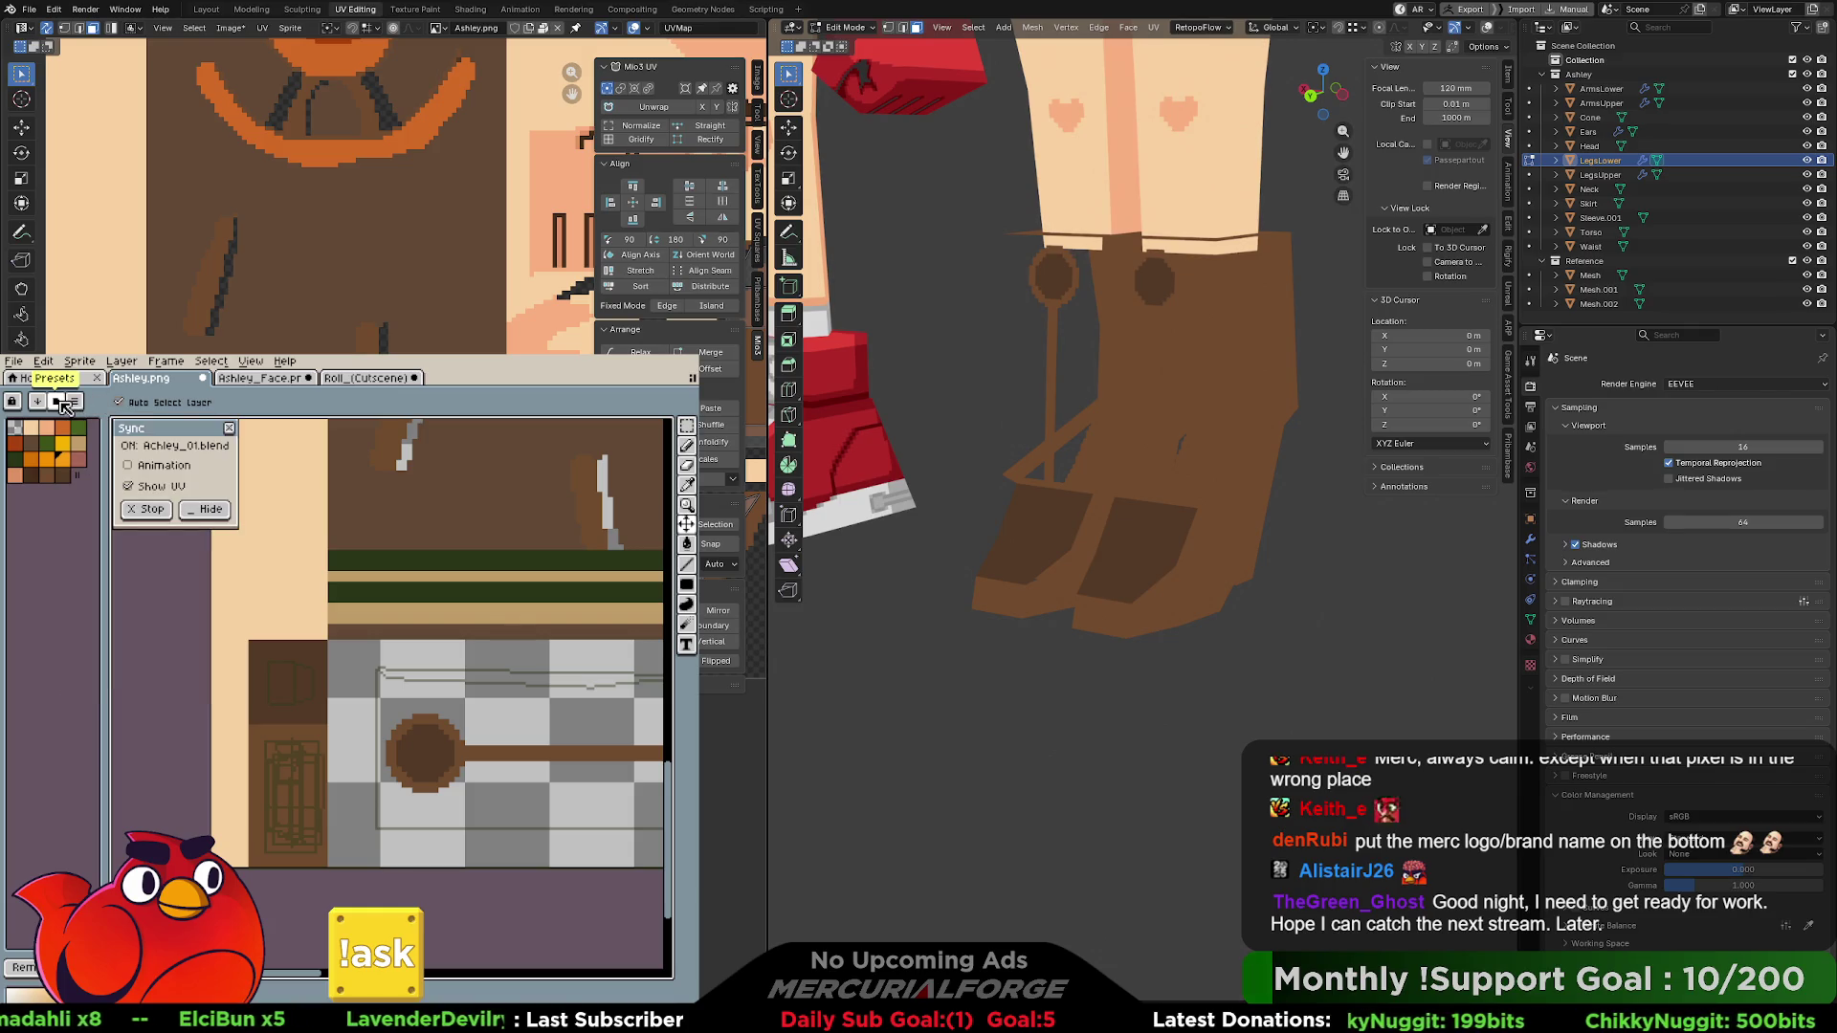
{"action": "left_click", "coordinate": [42, 403]}
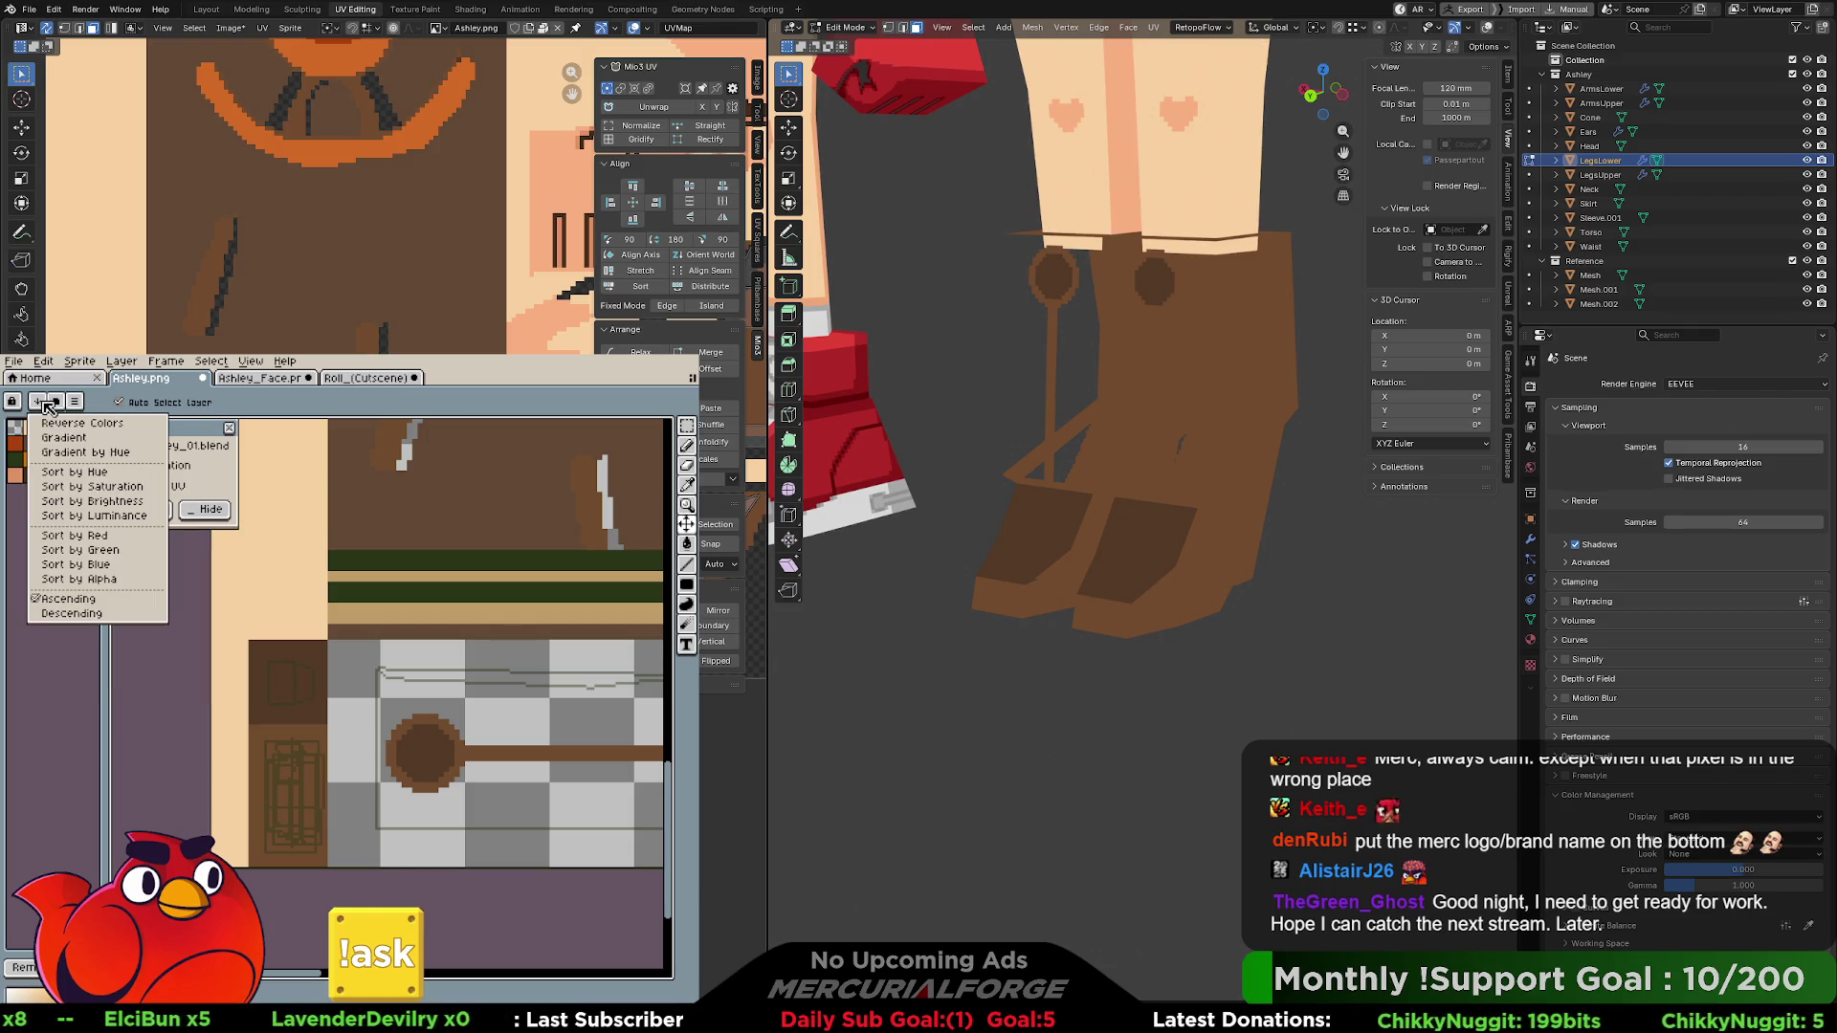
{"action": "left_click", "coordinate": [44, 405]}
- Browse the Edit menu commands and dismiss it without changes
{"action": "left_click", "coordinate": [57, 367]}
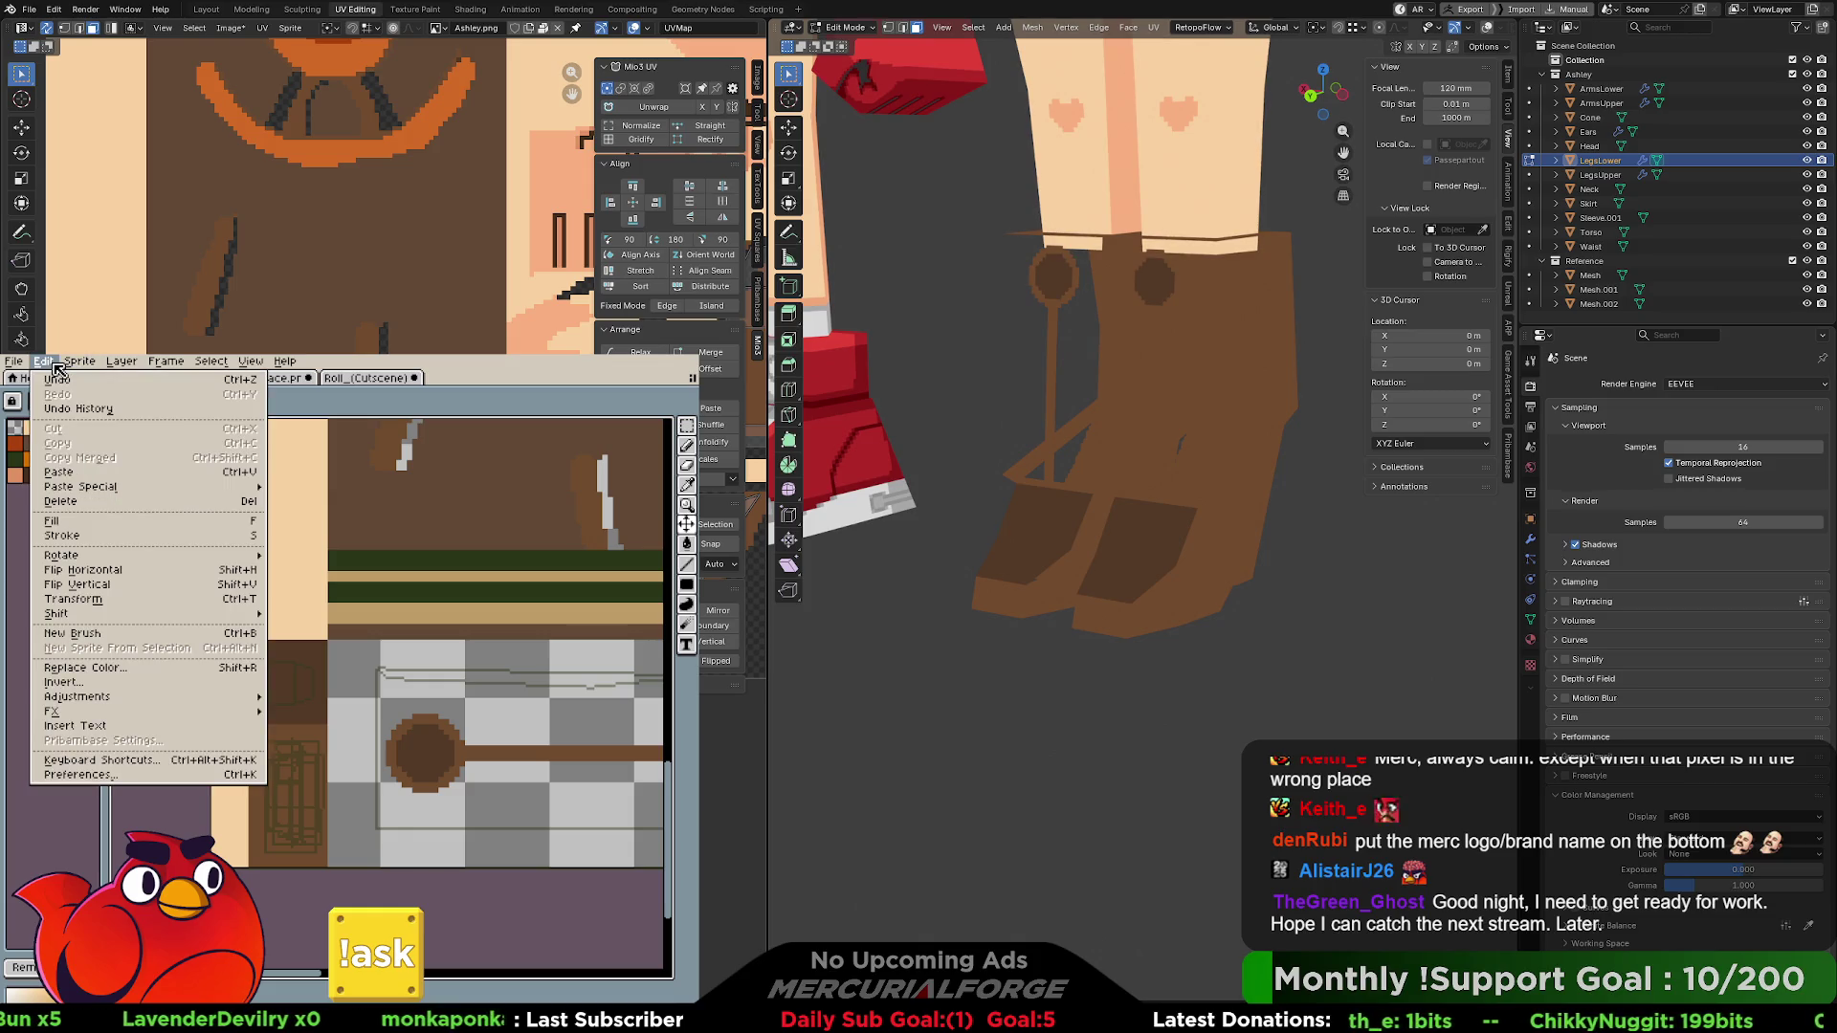
{"action": "mouse_move", "coordinate": [75, 369]}
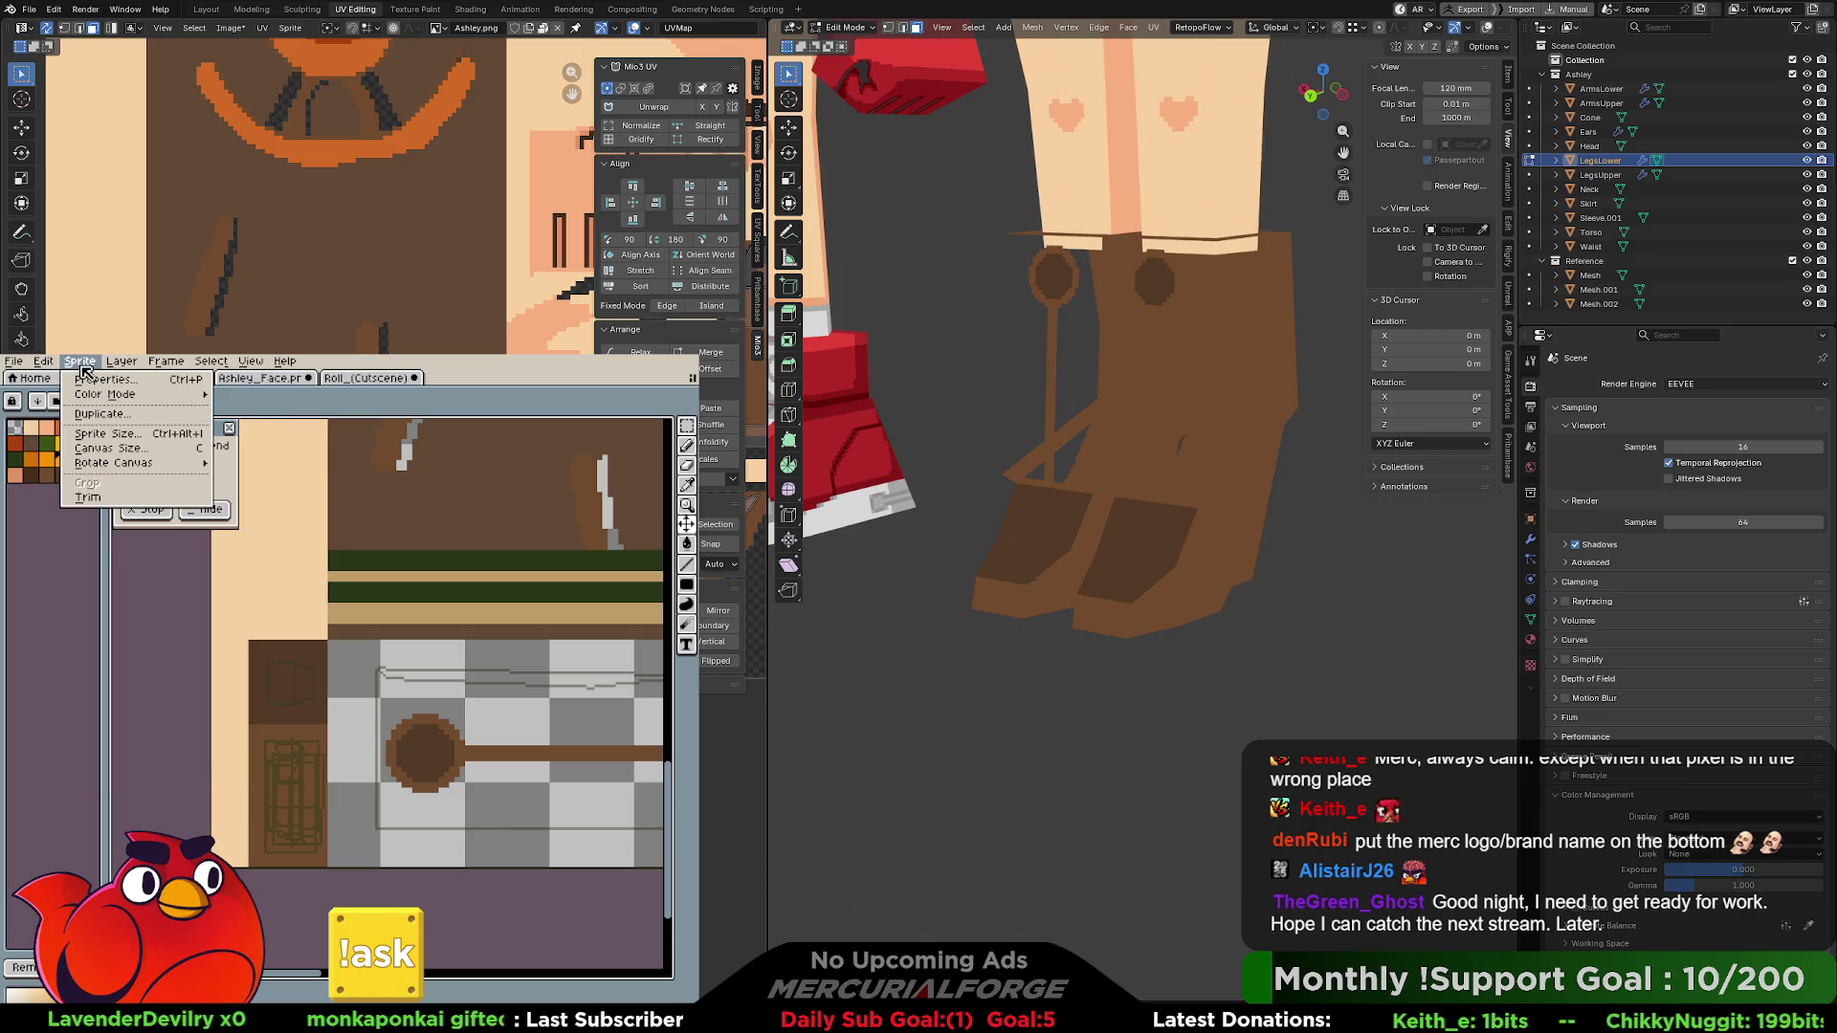
{"action": "mouse_move", "coordinate": [102, 399]}
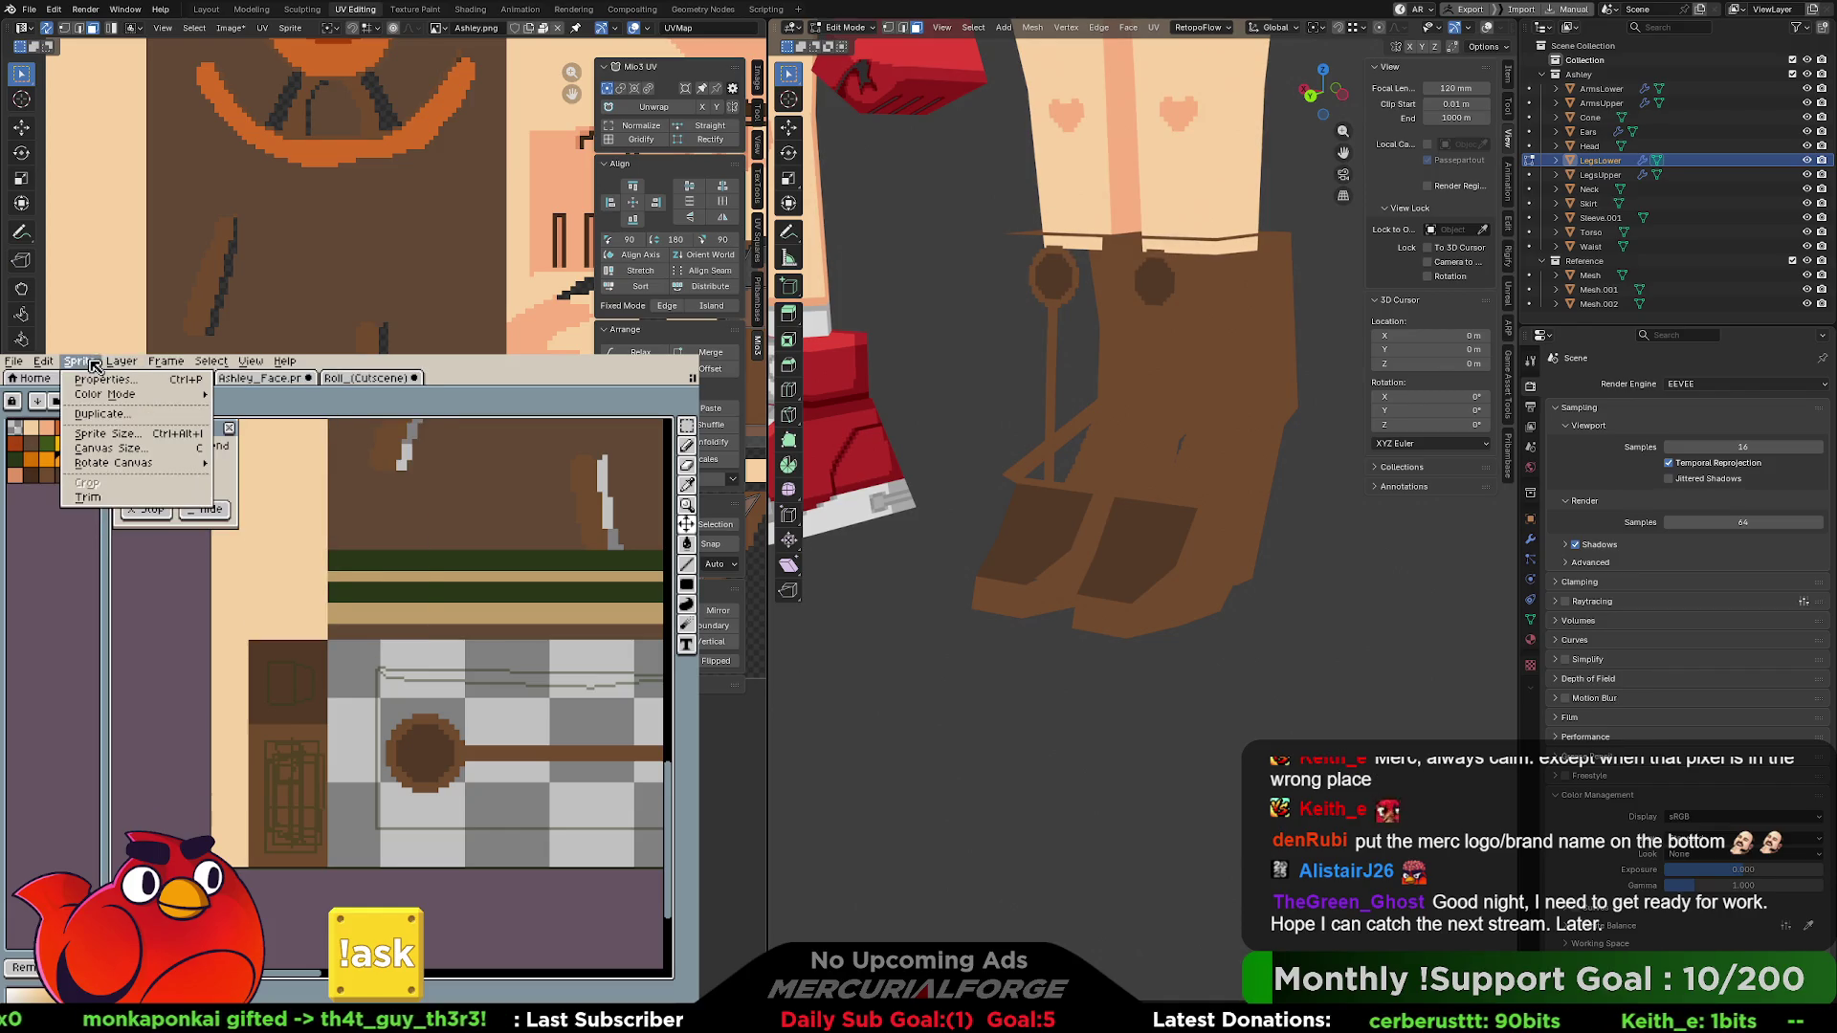
{"action": "left_click", "coordinate": [53, 517]}
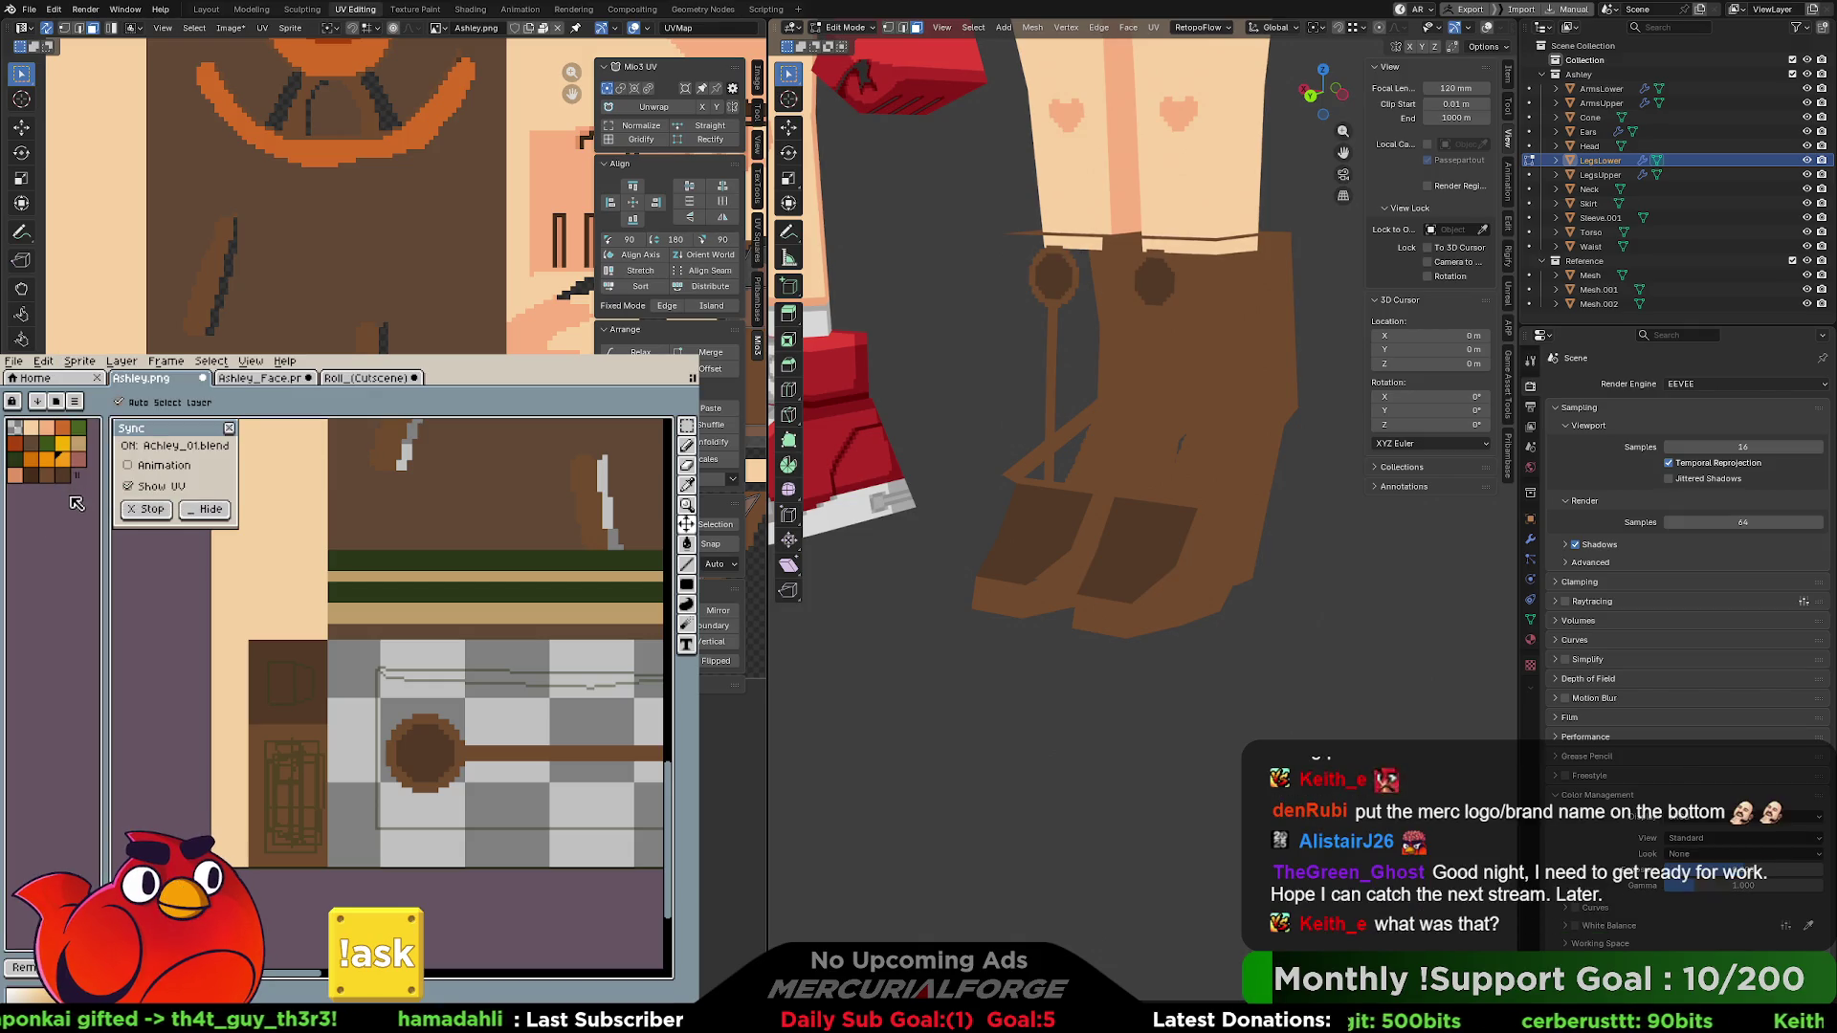
- Revert the boot area to the brown fill and view both characters head to boots
{"action": "key", "text": "ctrl+z"}
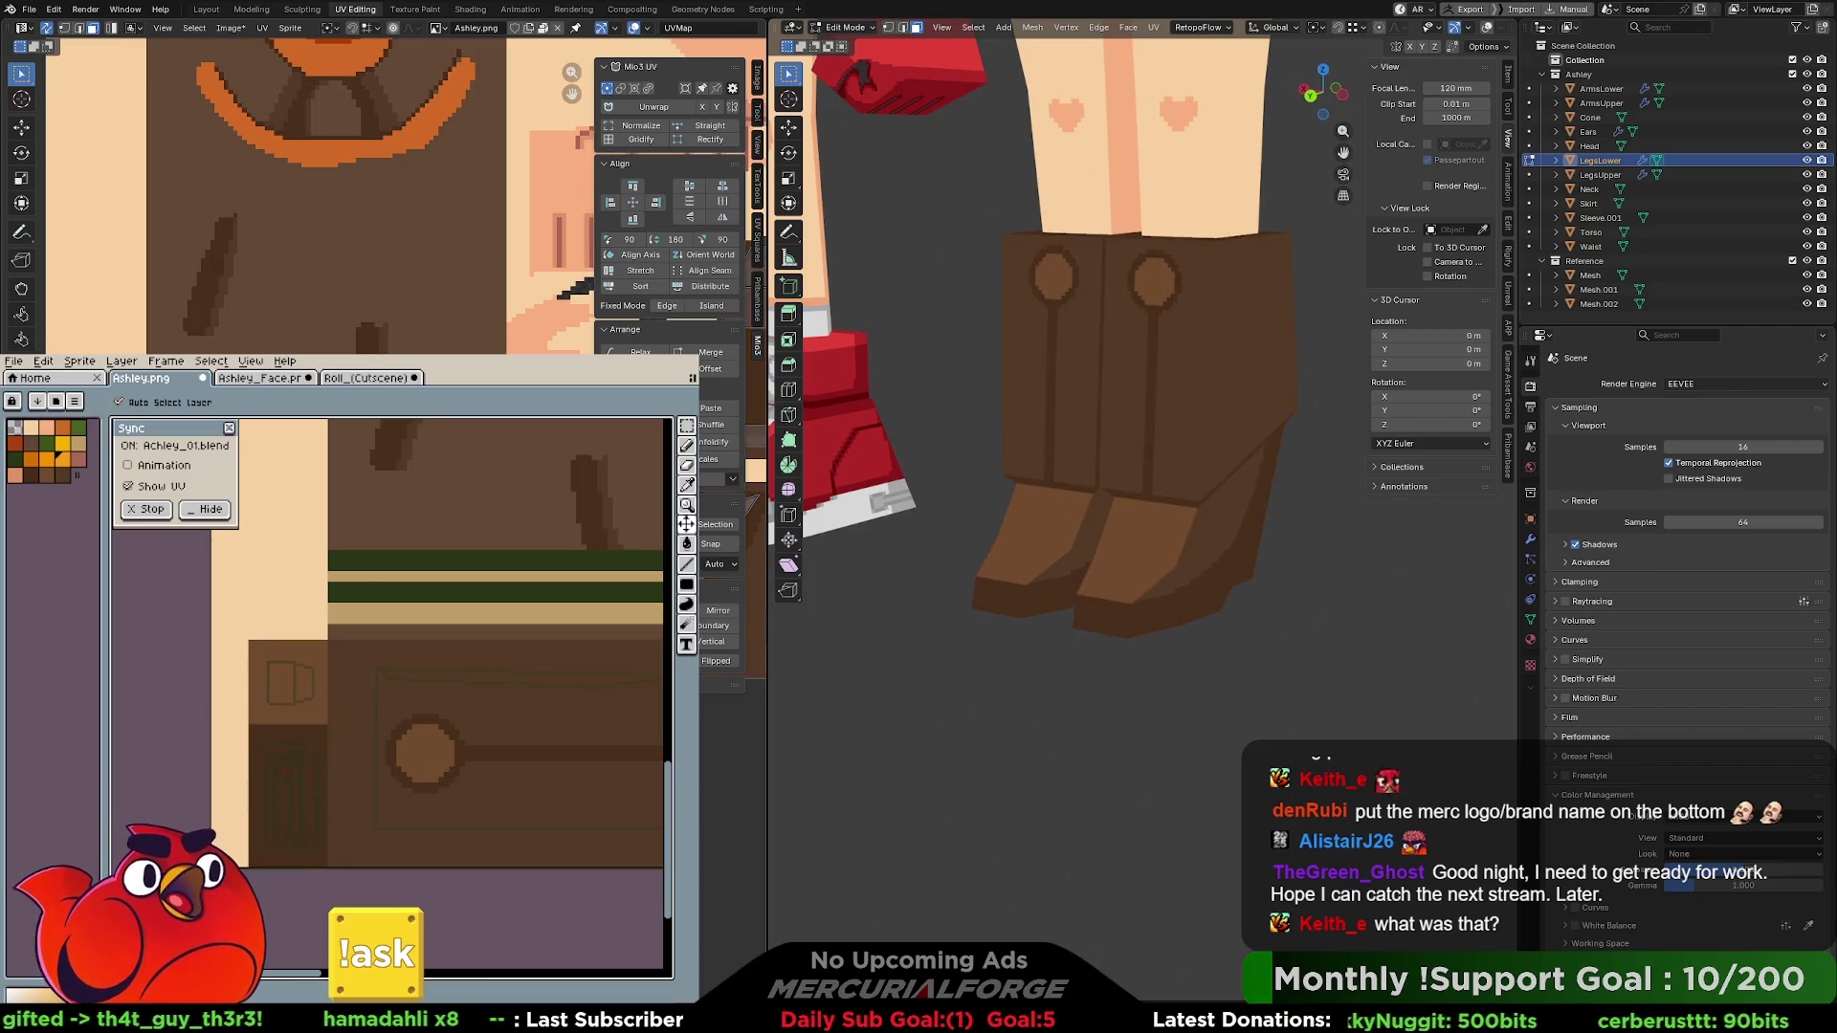
{"action": "key", "text": "b"}
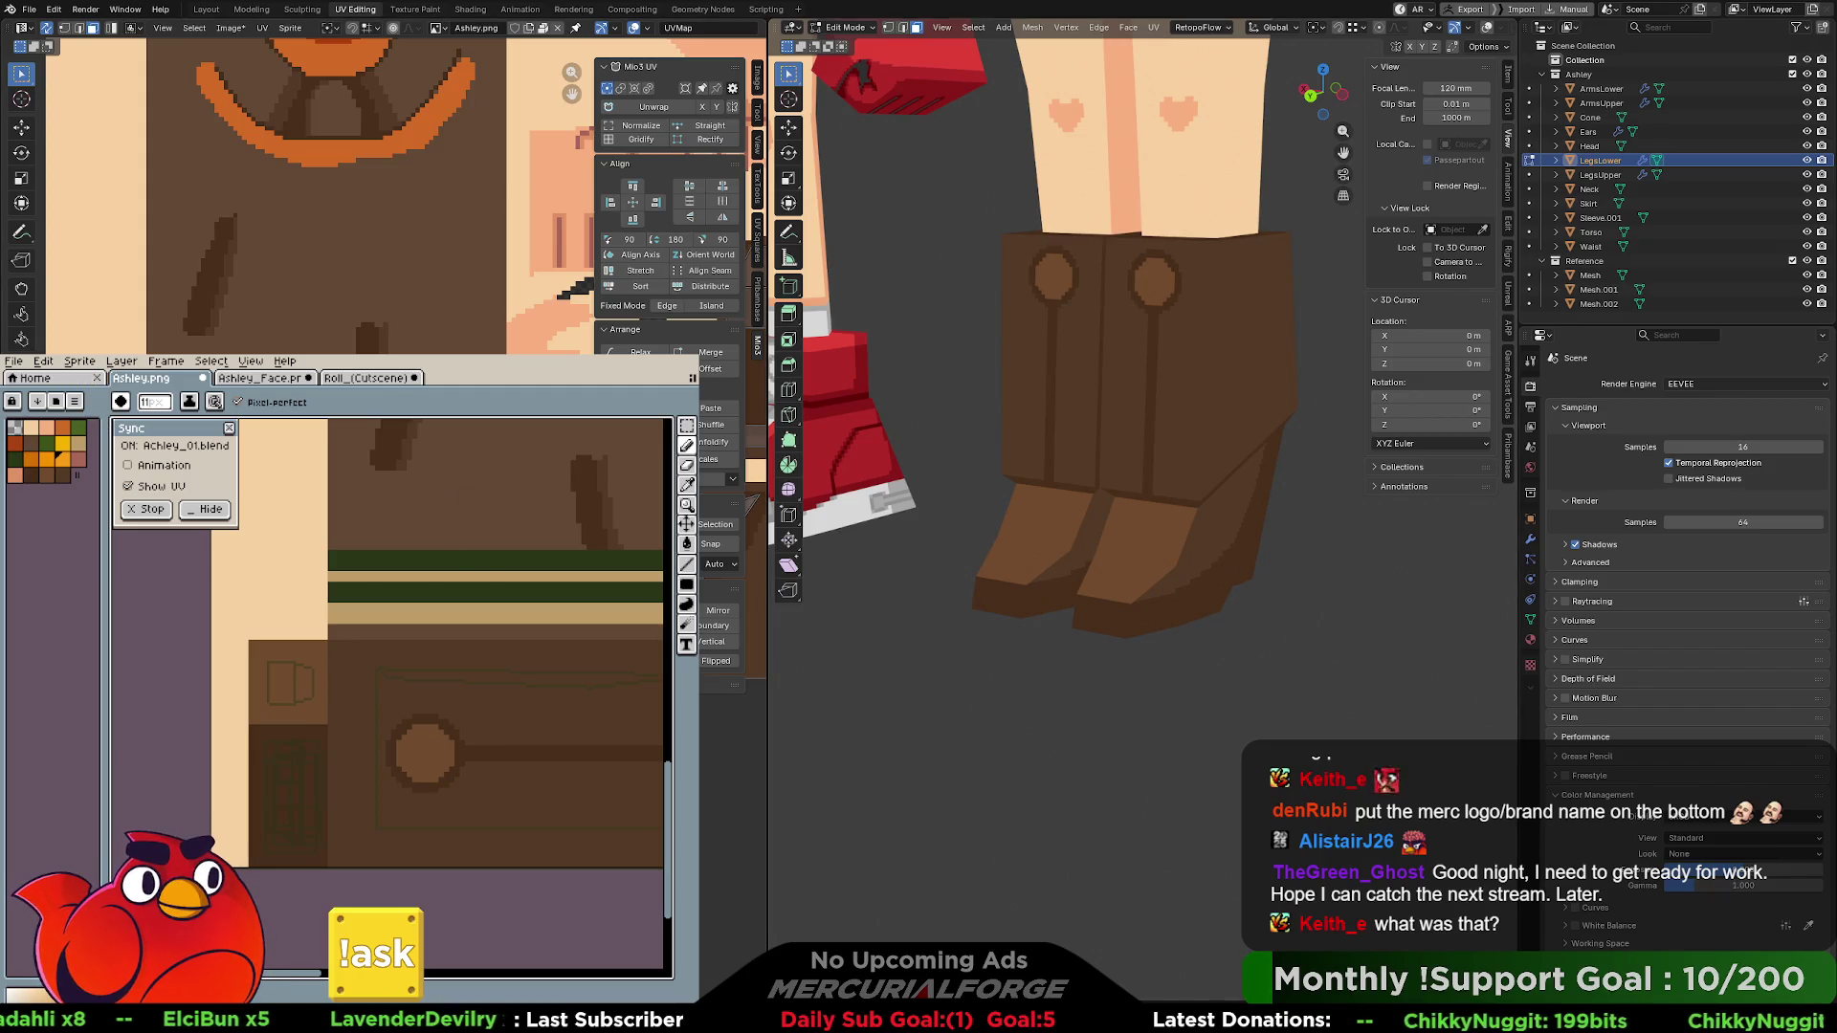
{"action": "scroll", "coordinate": [1100, 430], "scroll_direction": "down", "scroll_amount": 5}
{"action": "middle_click_drag", "start_coordinate": [1231, 239], "coordinate": [1210, 492], "text": "shift"}
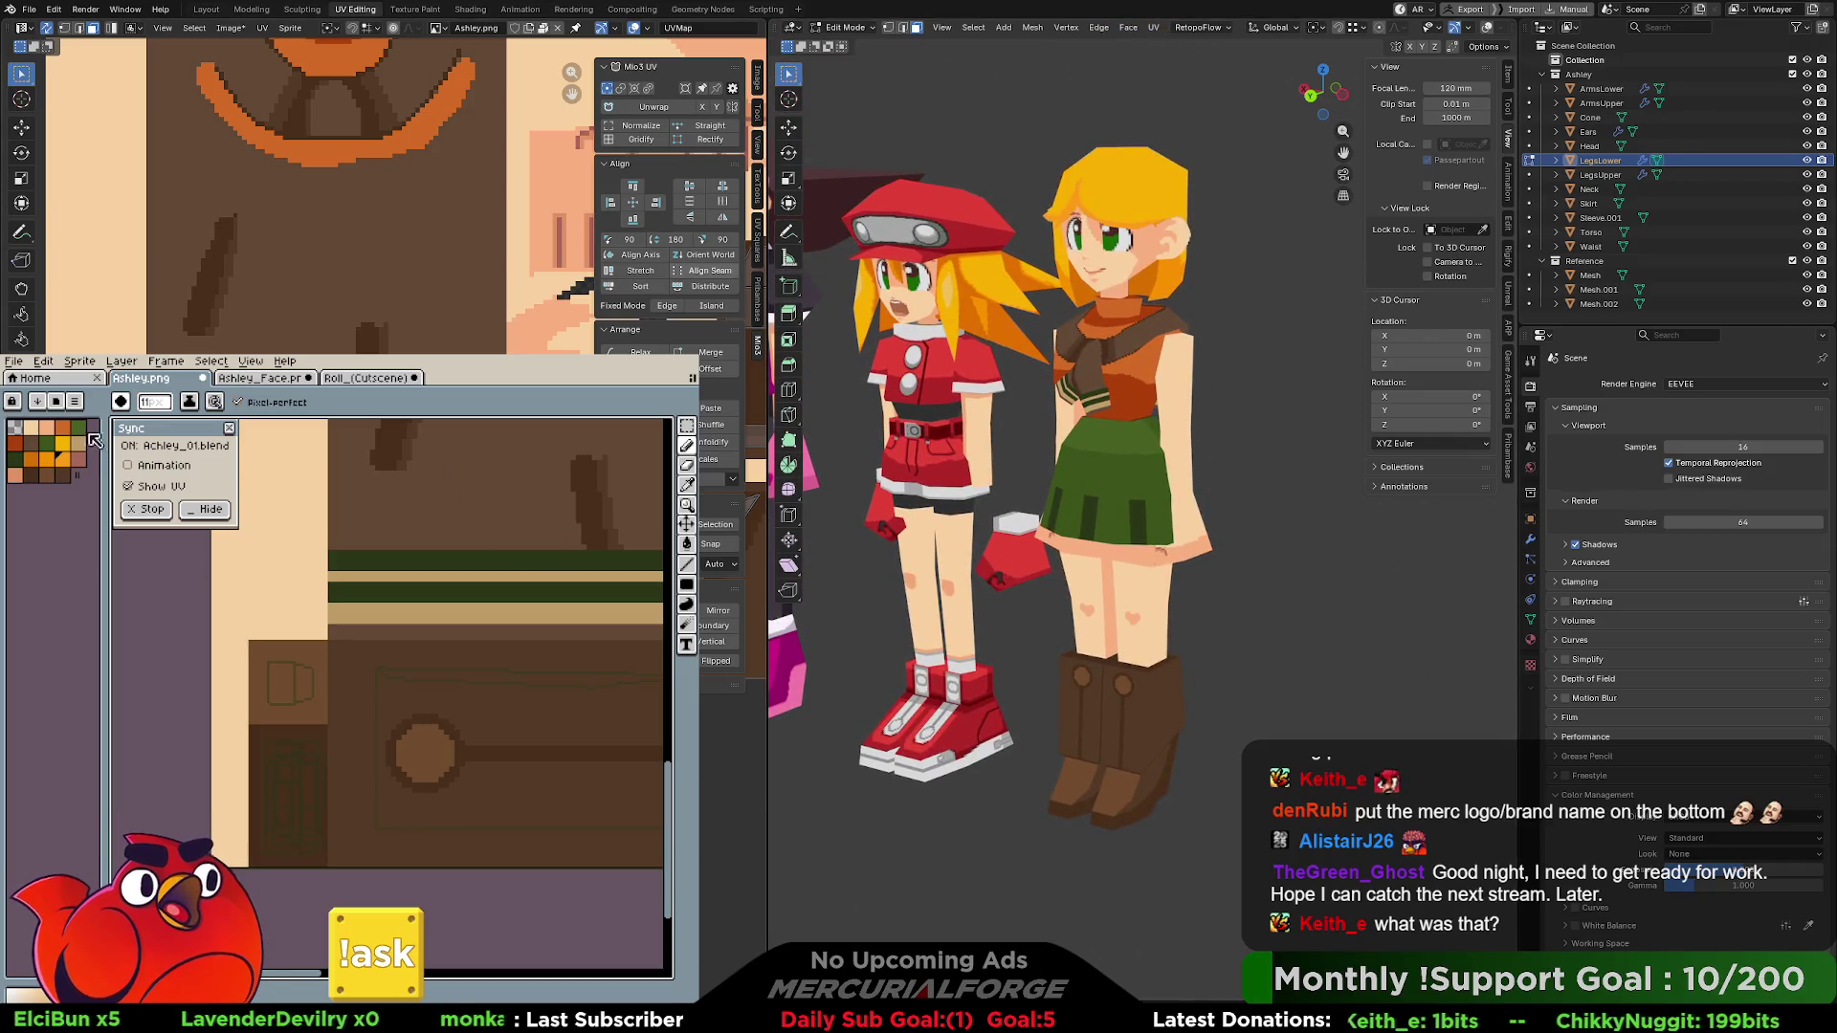
{"action": "left_click", "coordinate": [38, 401]}
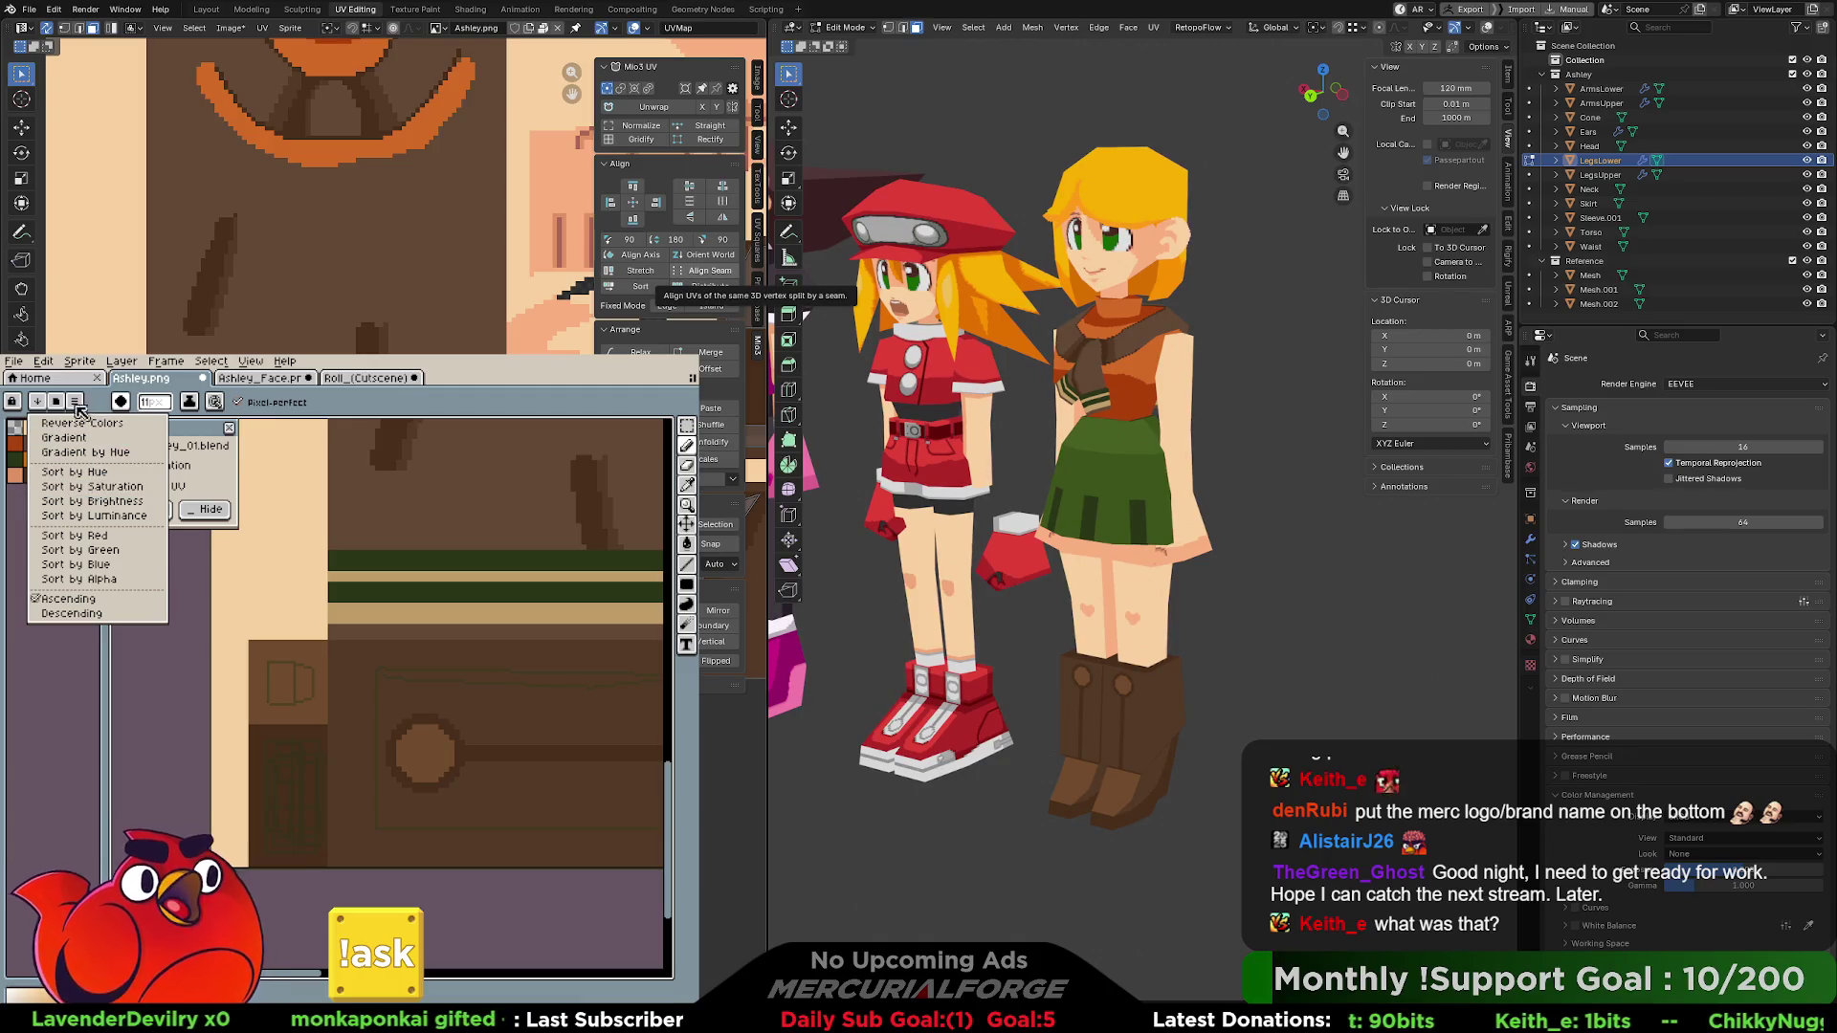
{"action": "left_click", "coordinate": [61, 406]}
{"action": "left_click", "coordinate": [63, 407]}
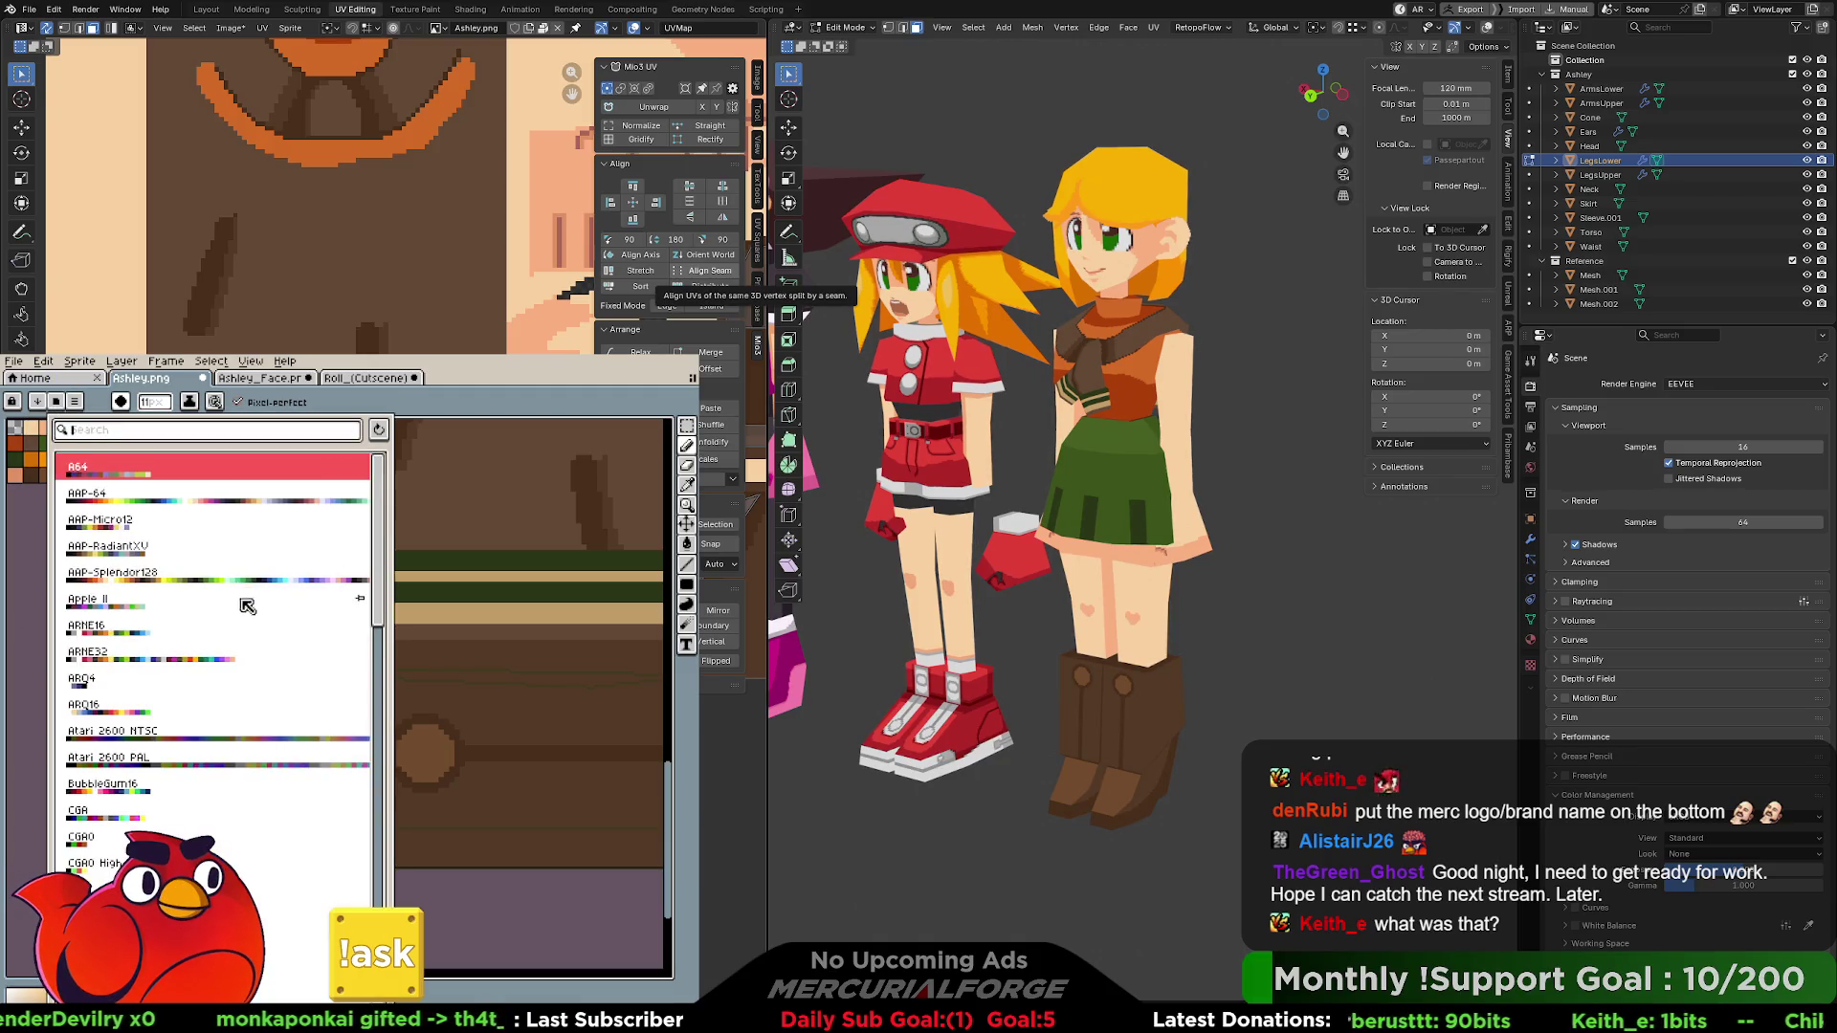
{"action": "scroll", "coordinate": [175, 717], "scroll_direction": "down", "scroll_amount": 5}
{"action": "scroll", "coordinate": [175, 718], "scroll_direction": "down", "scroll_amount": 5}
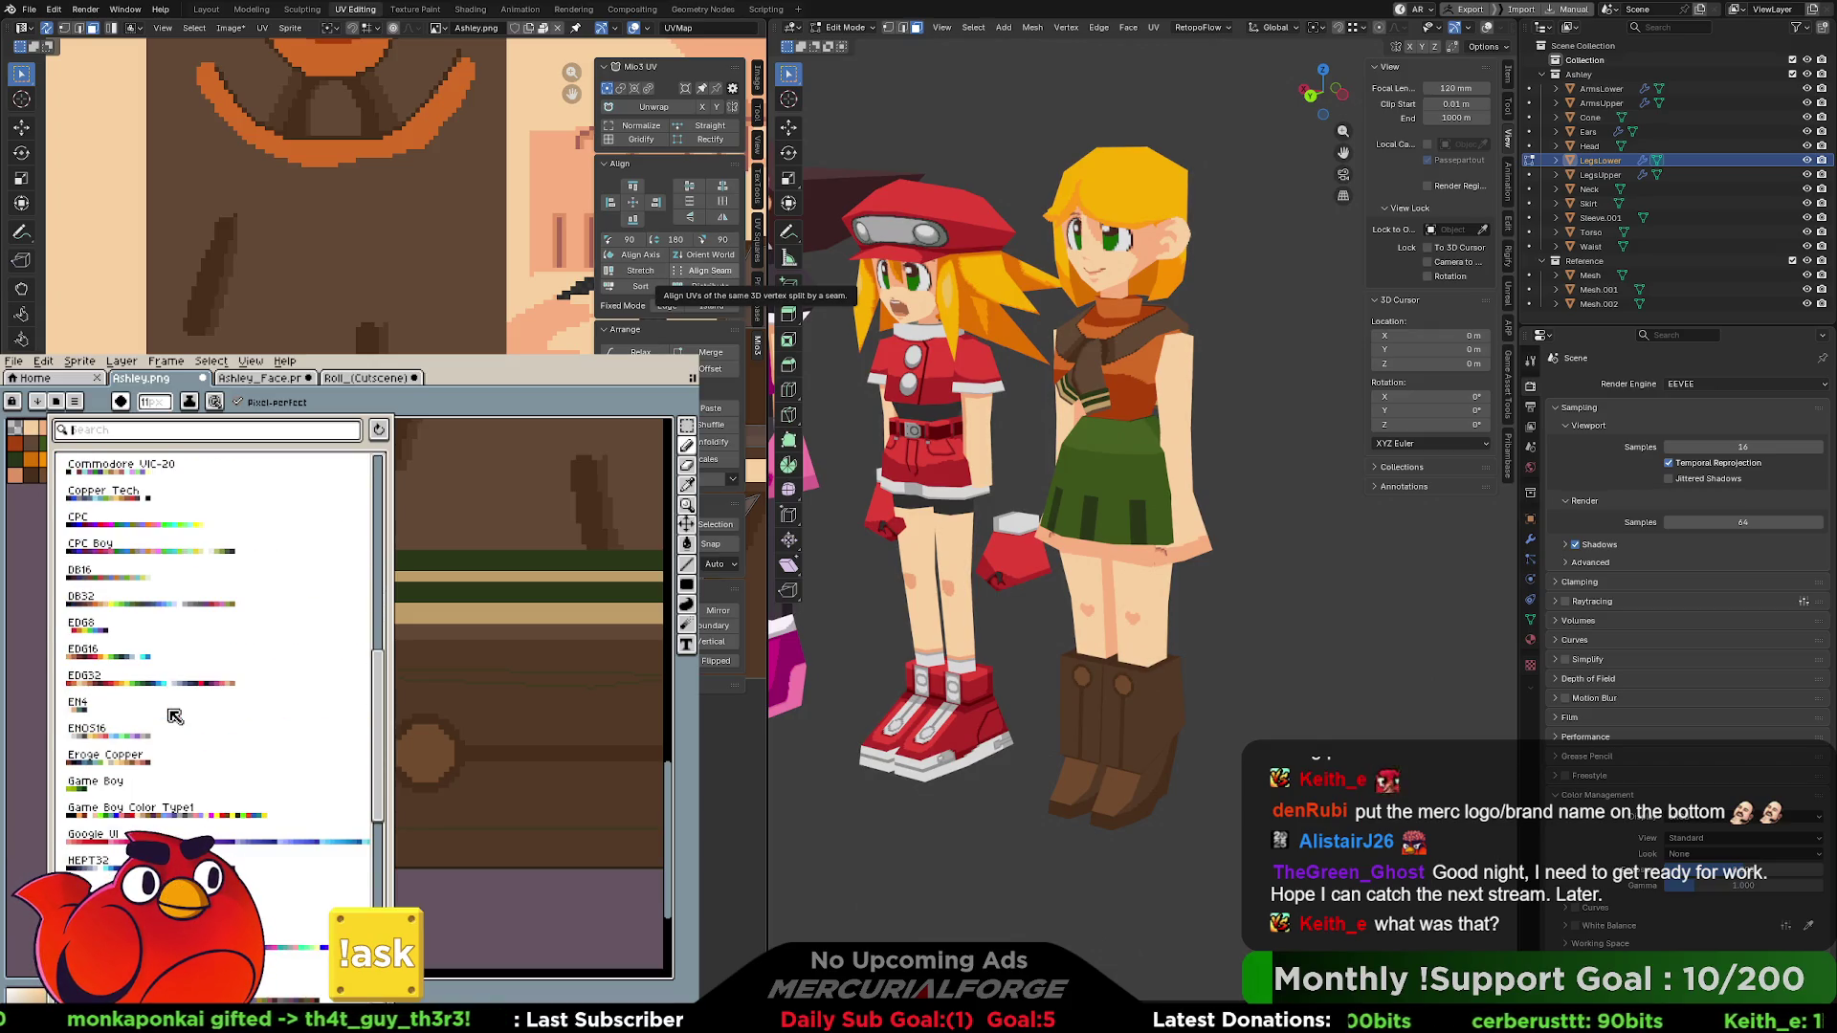
{"action": "left_click", "coordinate": [107, 785]}
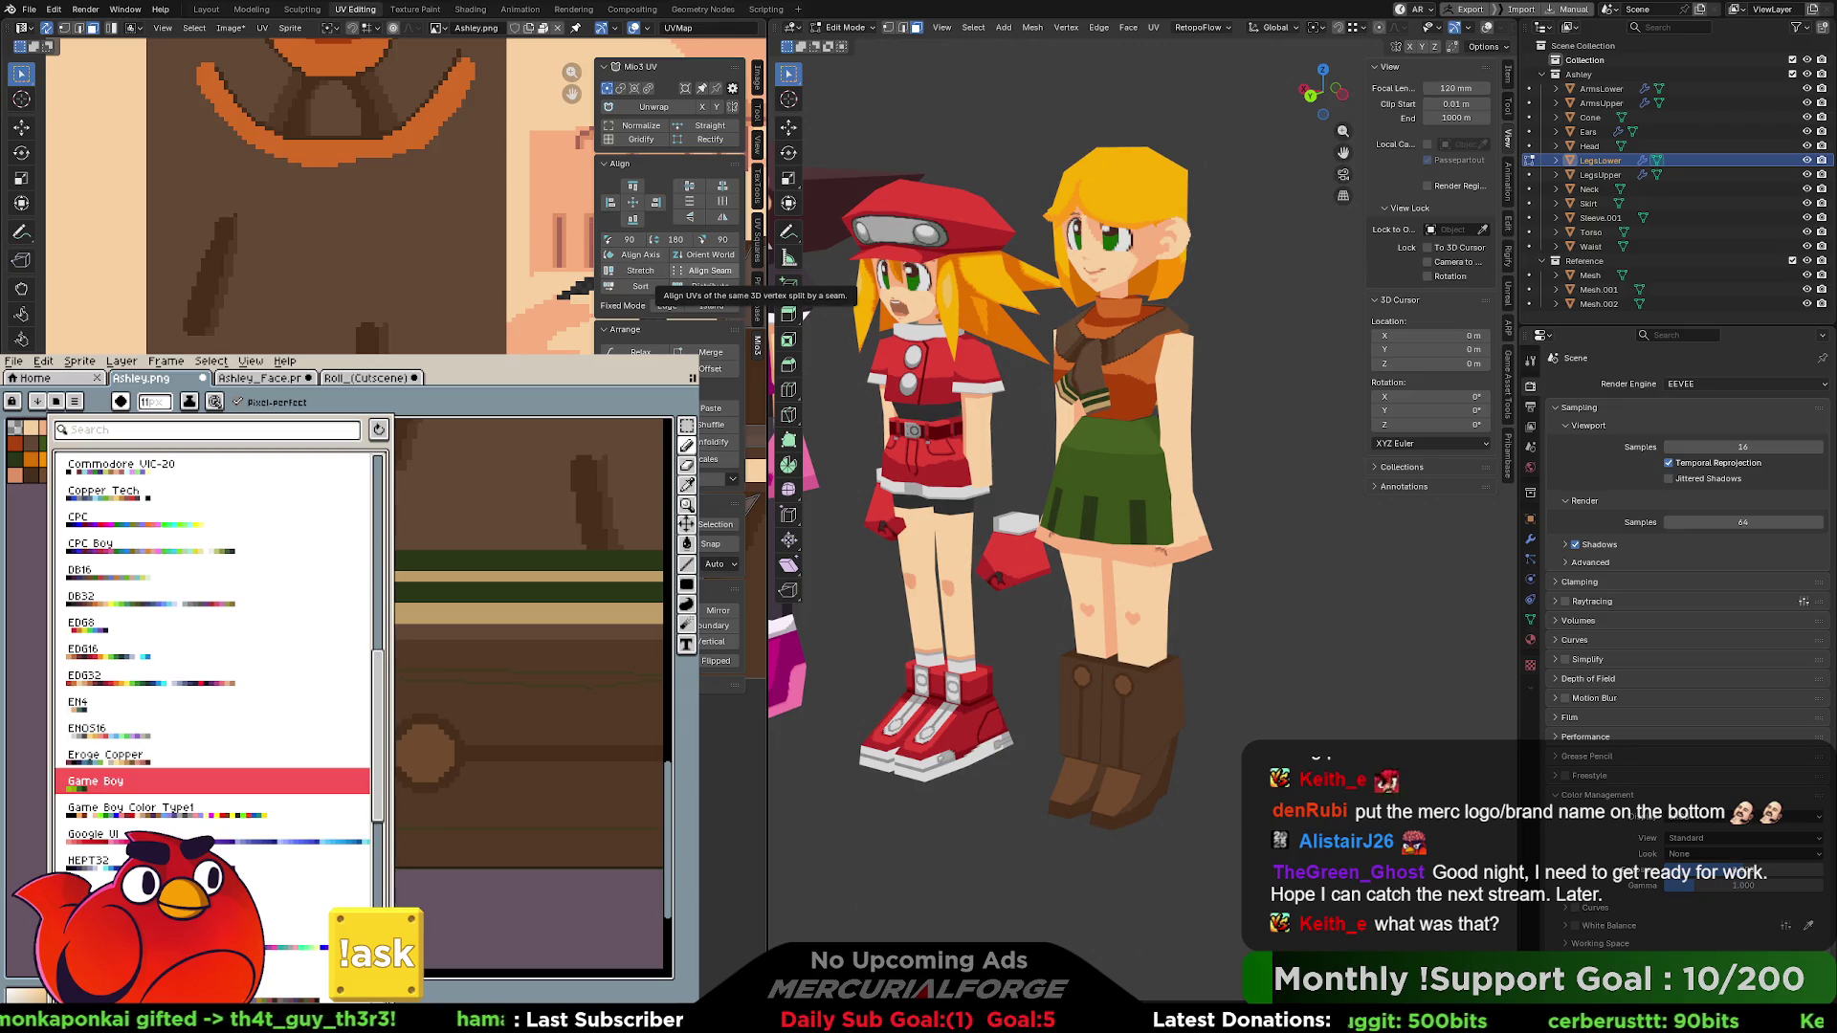
{"action": "left_click", "coordinate": [33, 637]}
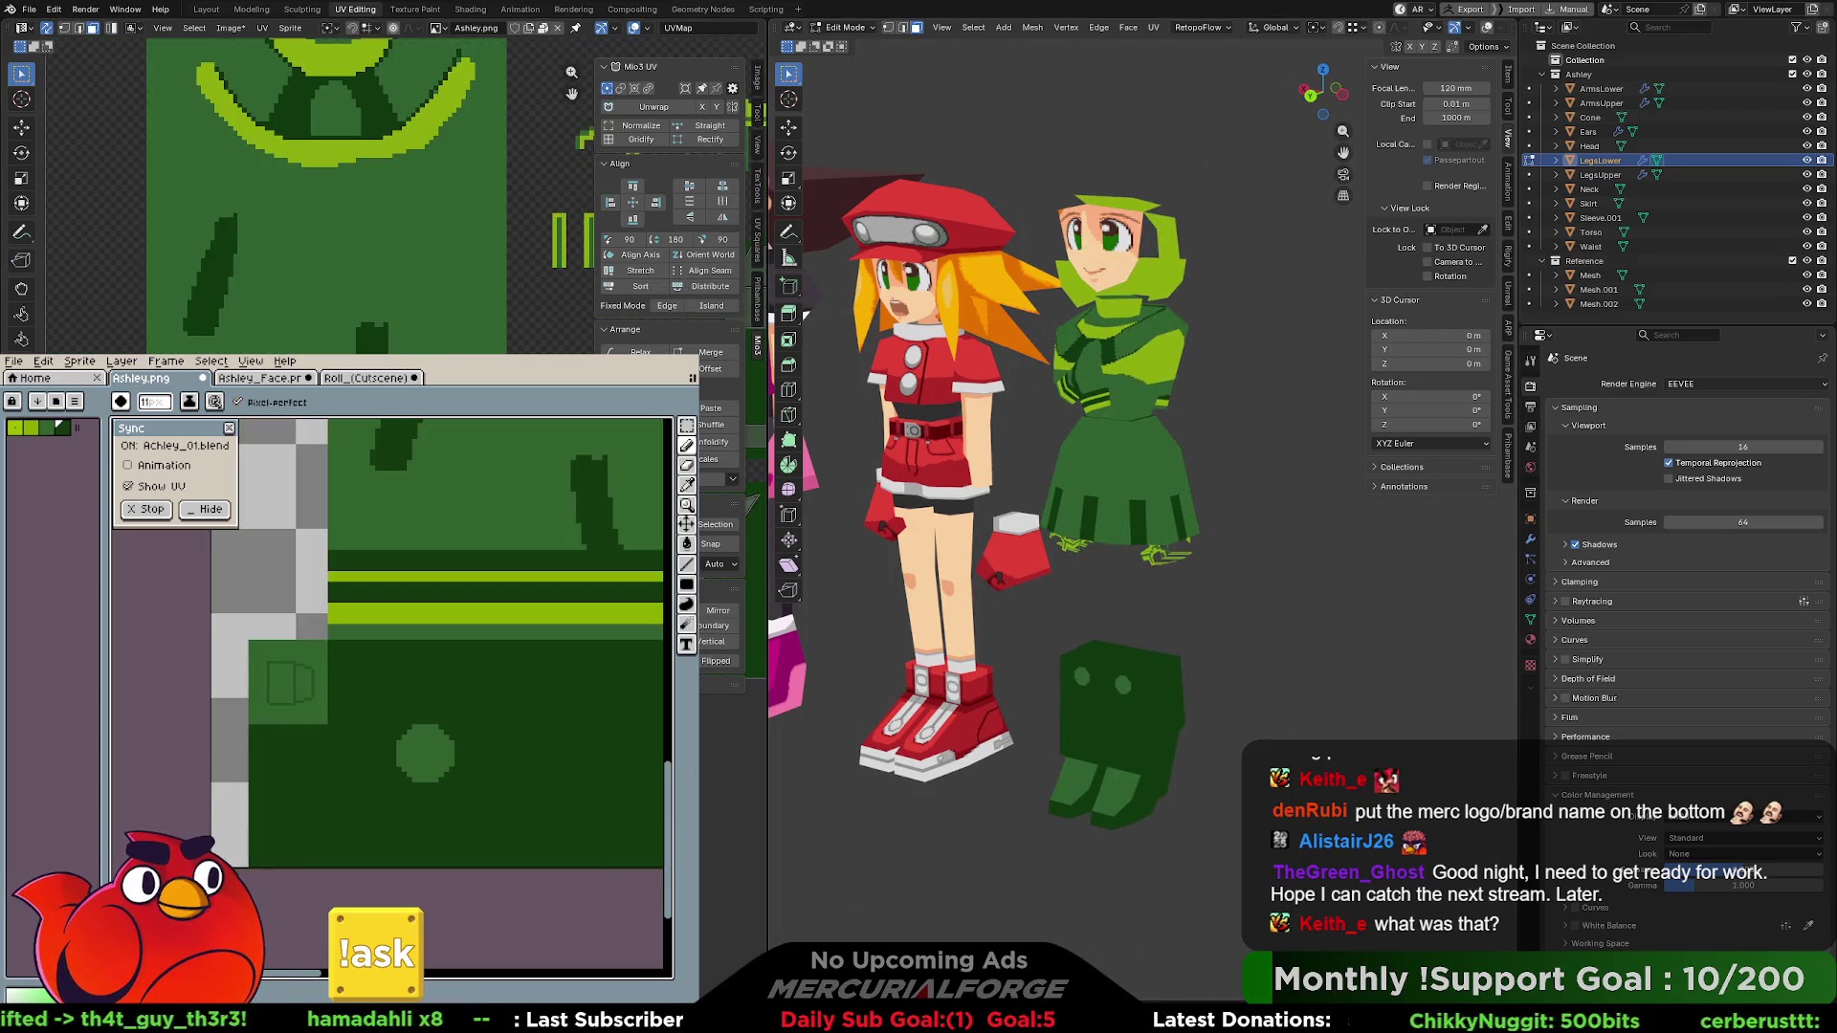
{"action": "mouse_move", "coordinate": [1185, 421]}
{"action": "middle_mouse_down"}
{"action": "mouse_move", "coordinate": [1225, 412]}
{"action": "mouse_move", "coordinate": [1207, 413]}
{"action": "middle_mouse_up"}
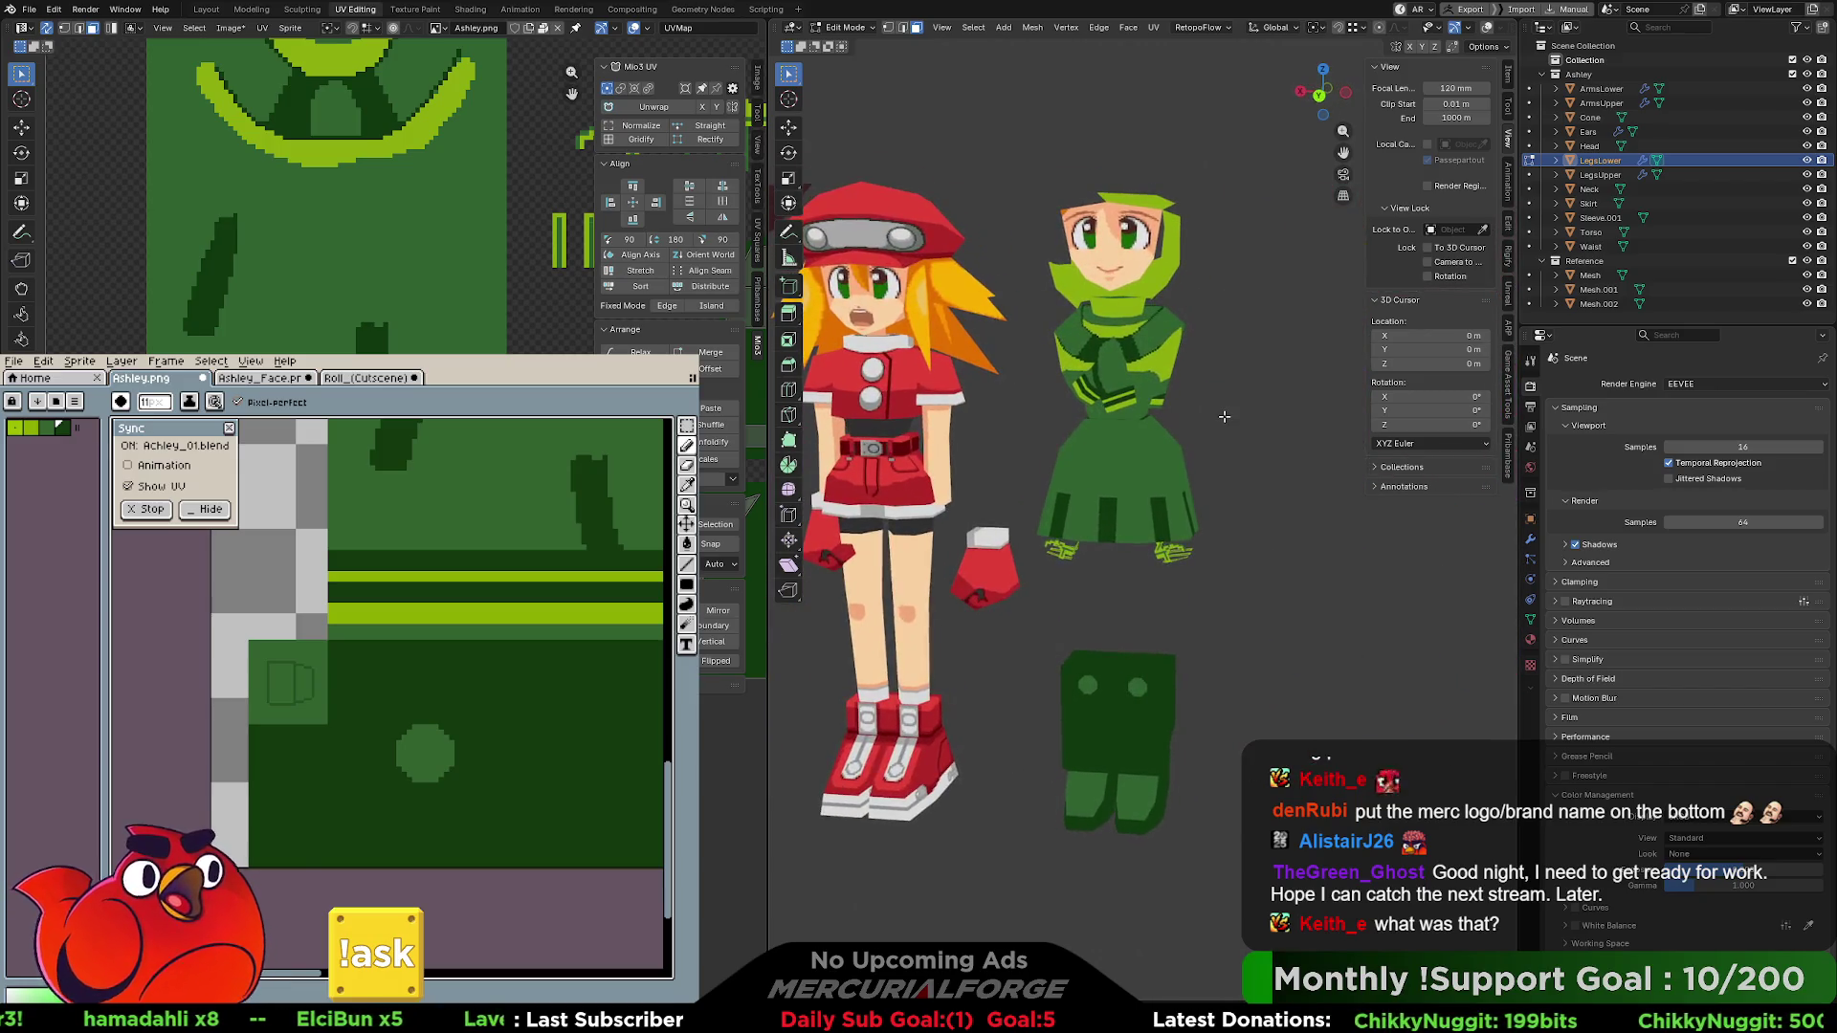
{"action": "key", "text": "ctrl+z"}
{"action": "key", "text": "ctrl+z"}
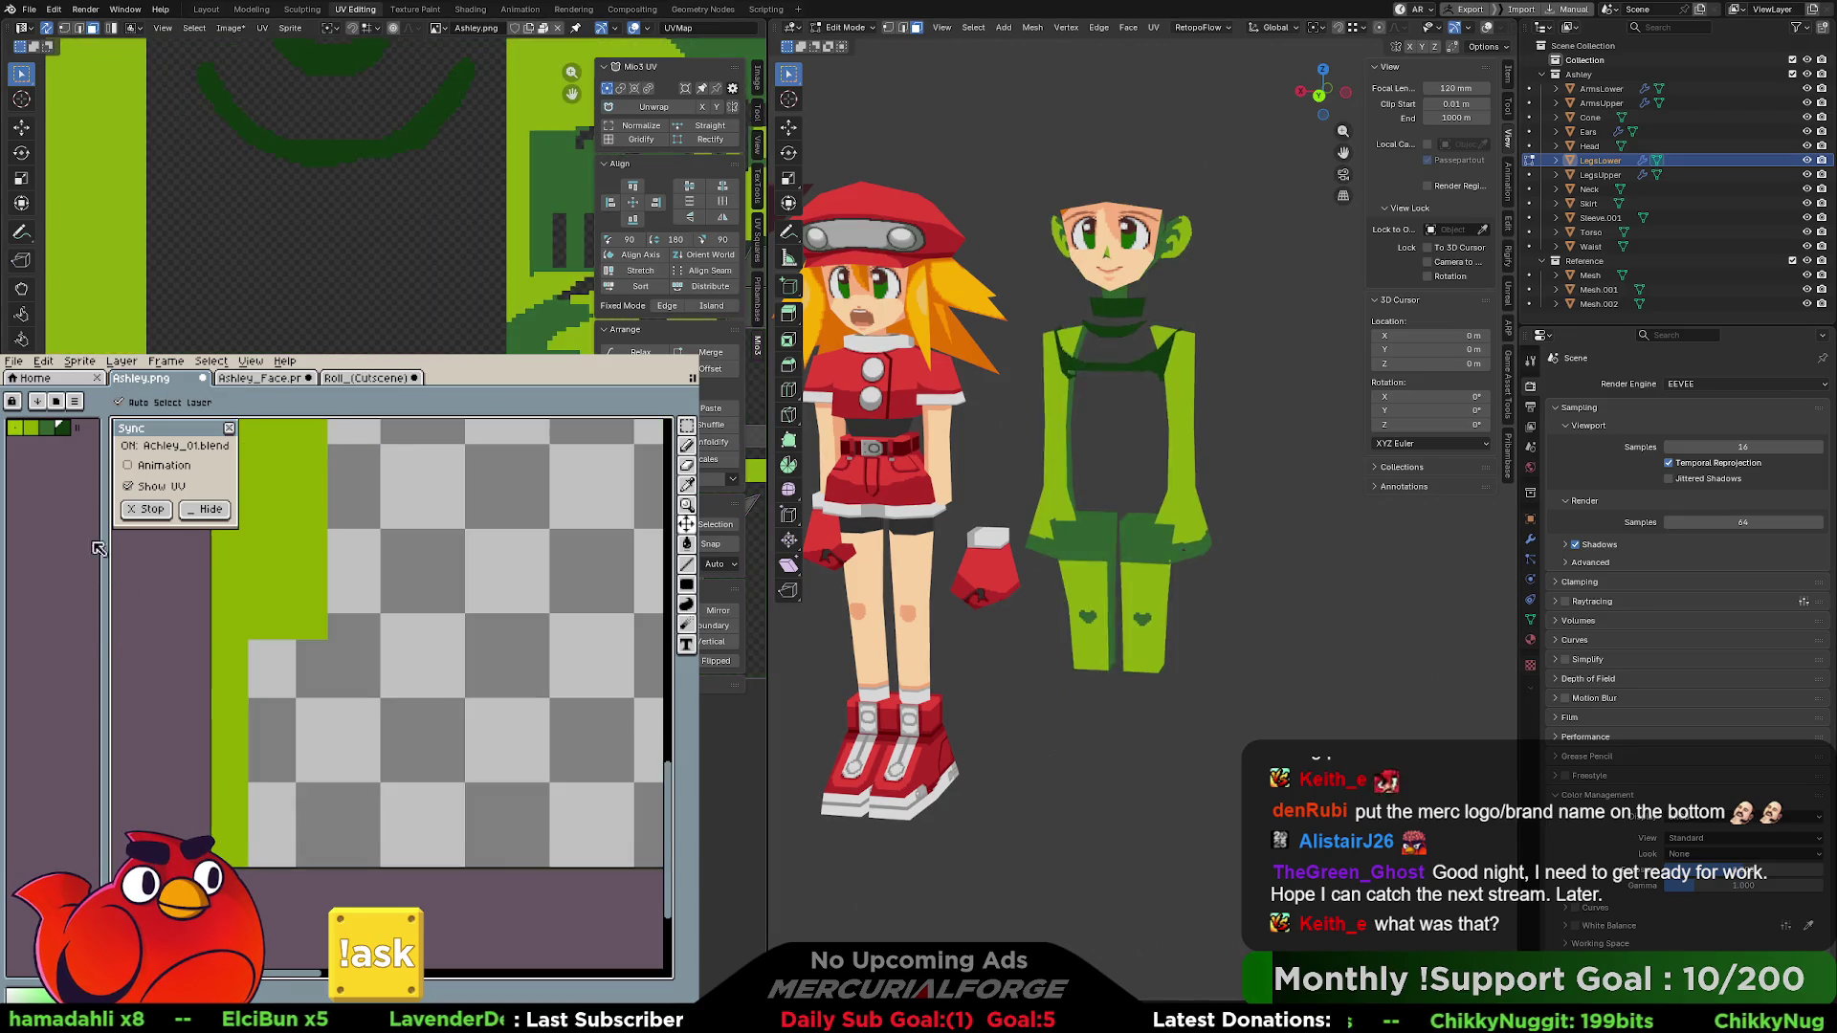
{"action": "left_click", "coordinate": [39, 402]}
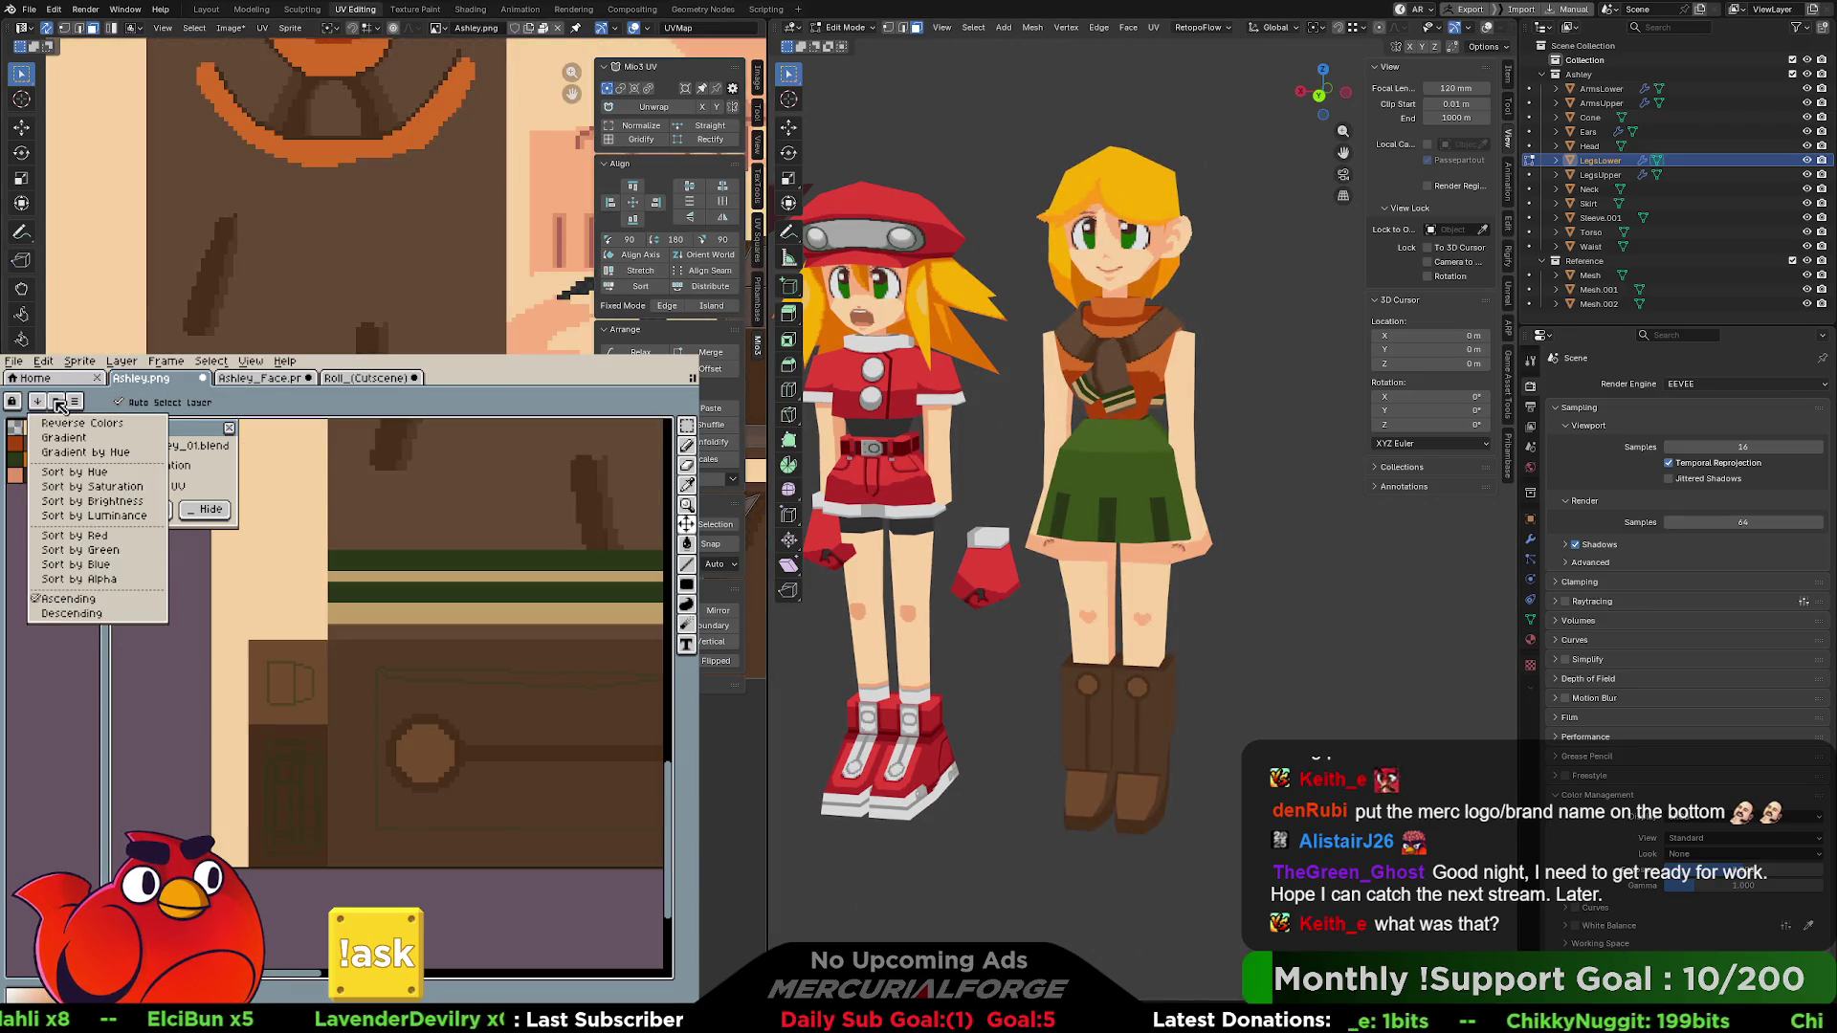
{"action": "left_click", "coordinate": [55, 401]}
{"action": "scroll", "coordinate": [225, 591], "scroll_direction": "down", "scroll_amount": 6}
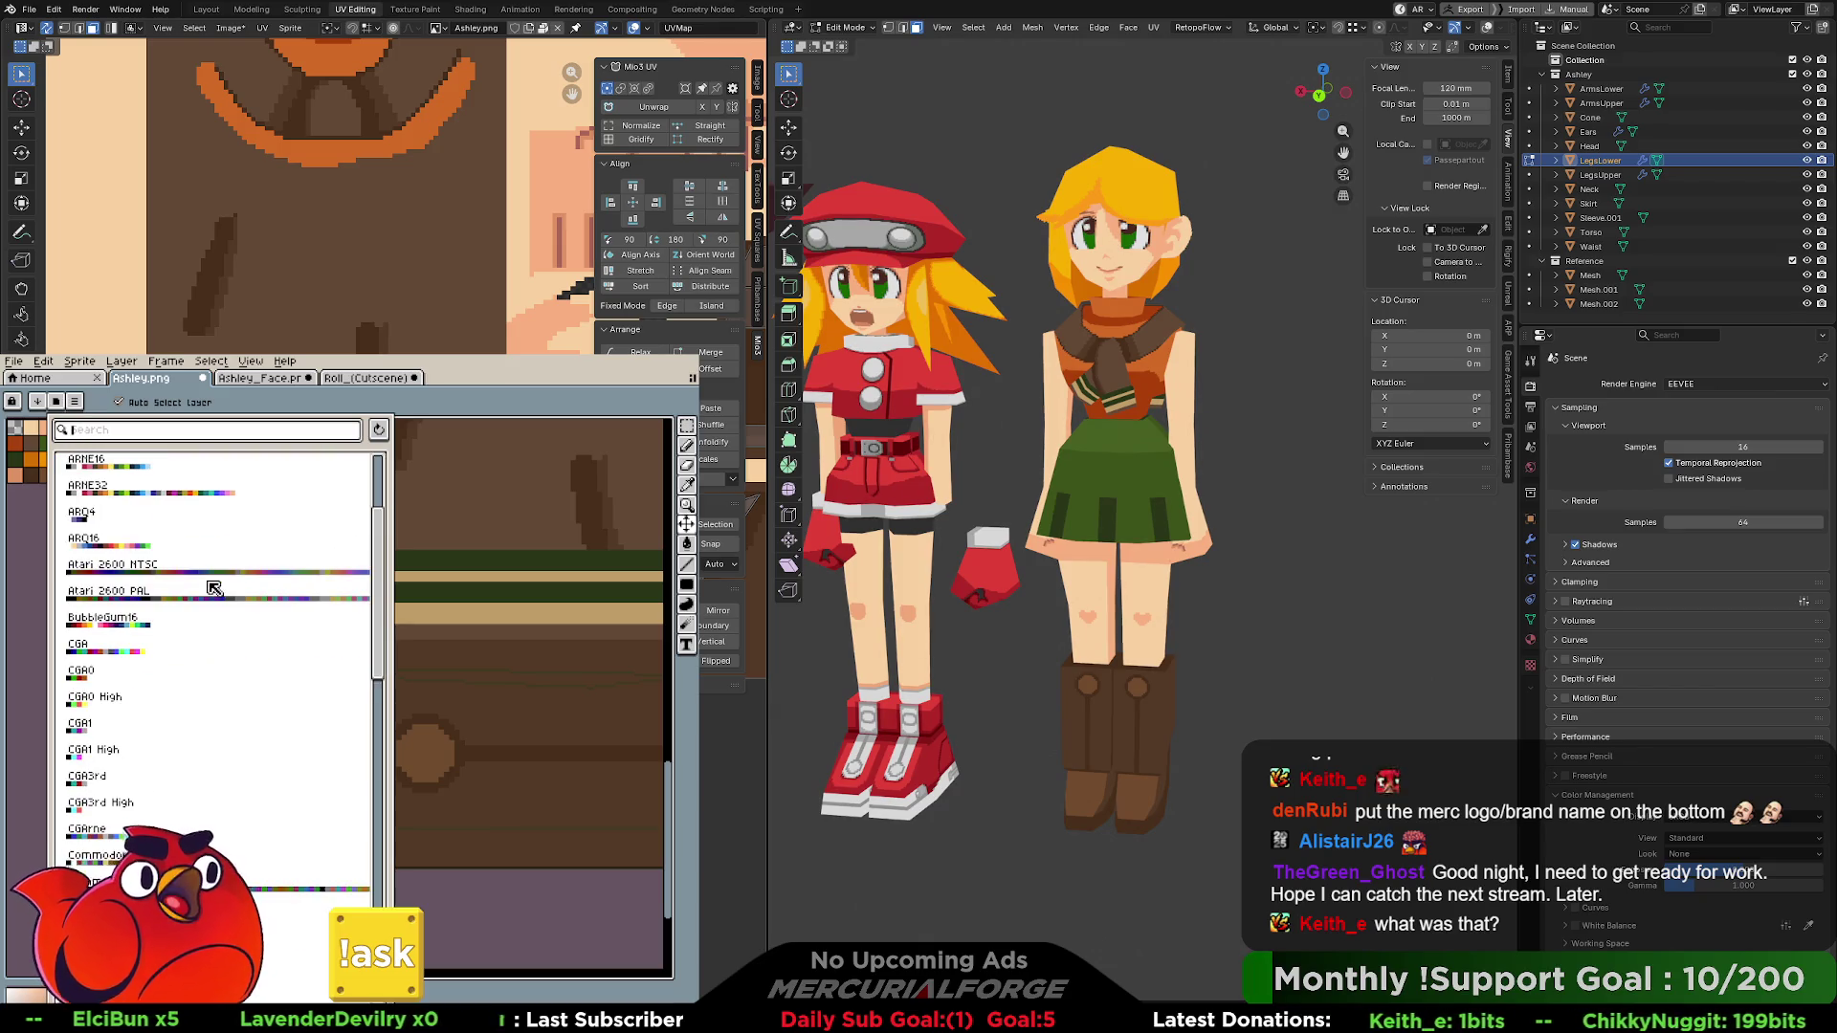
{"action": "scroll", "coordinate": [214, 587], "scroll_direction": "down", "scroll_amount": 3}
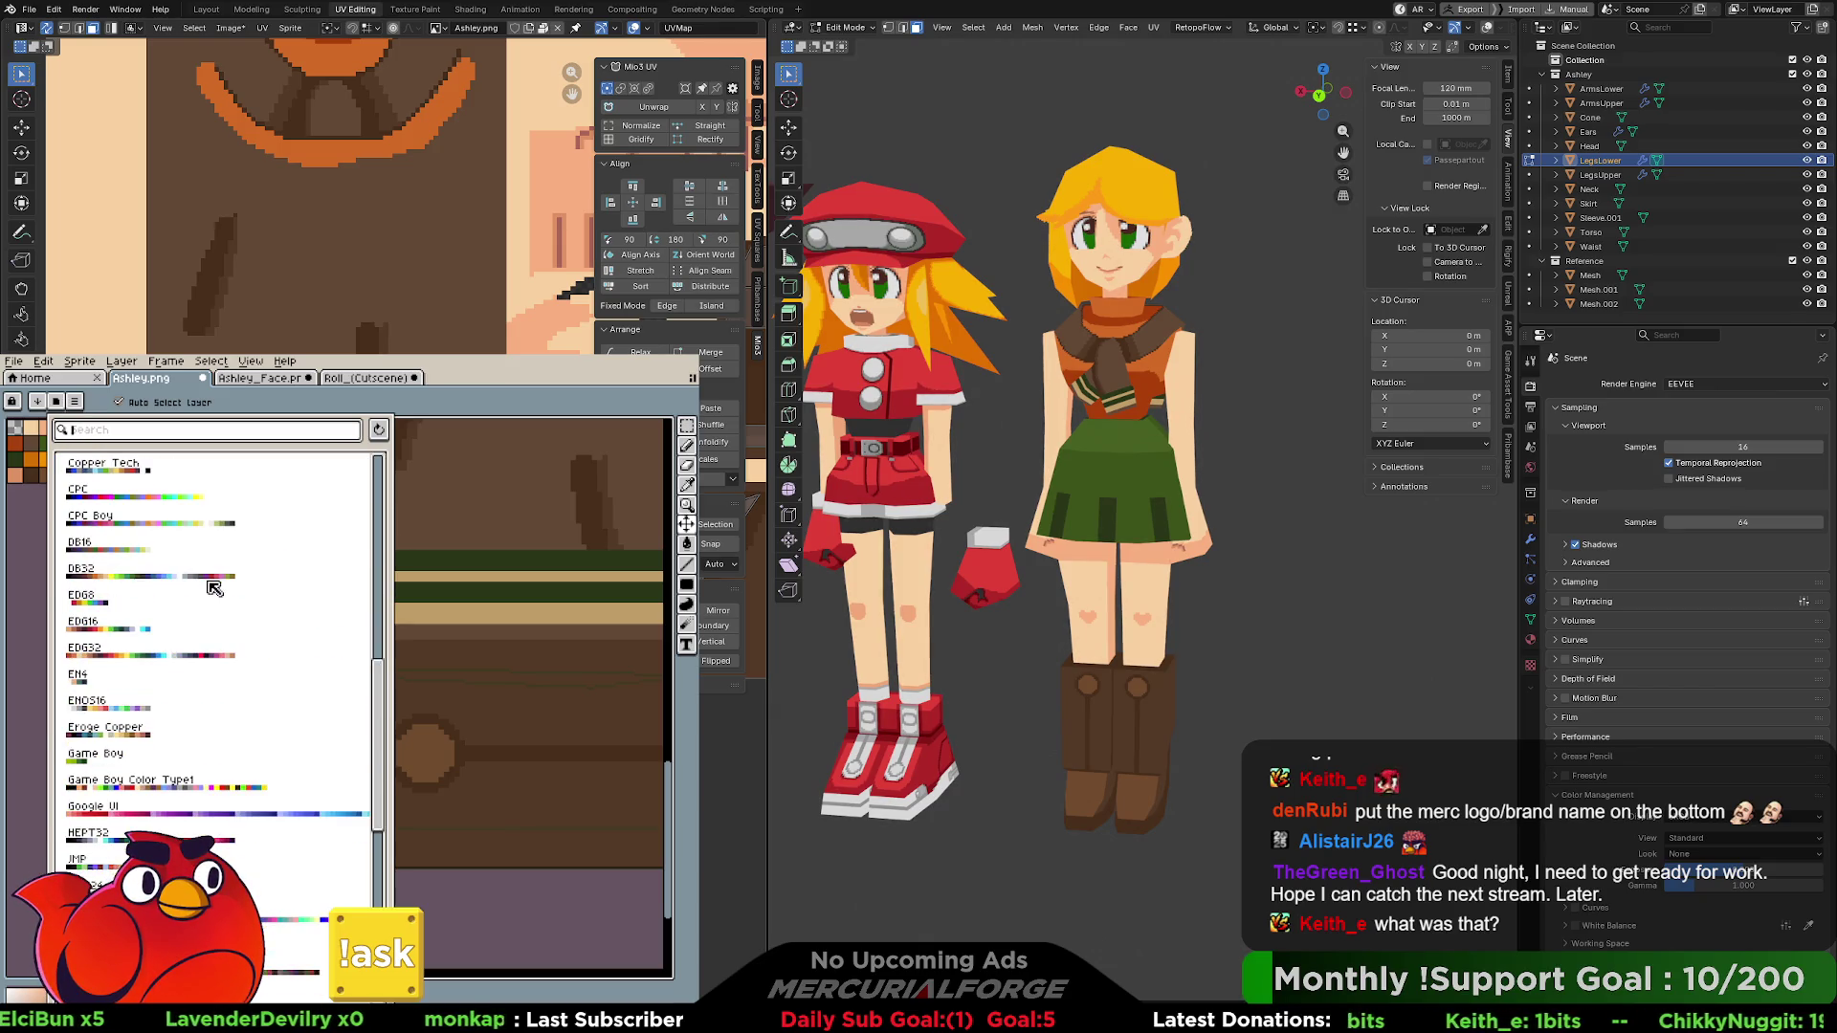
{"action": "scroll", "coordinate": [213, 587], "scroll_direction": "down", "scroll_amount": 1}
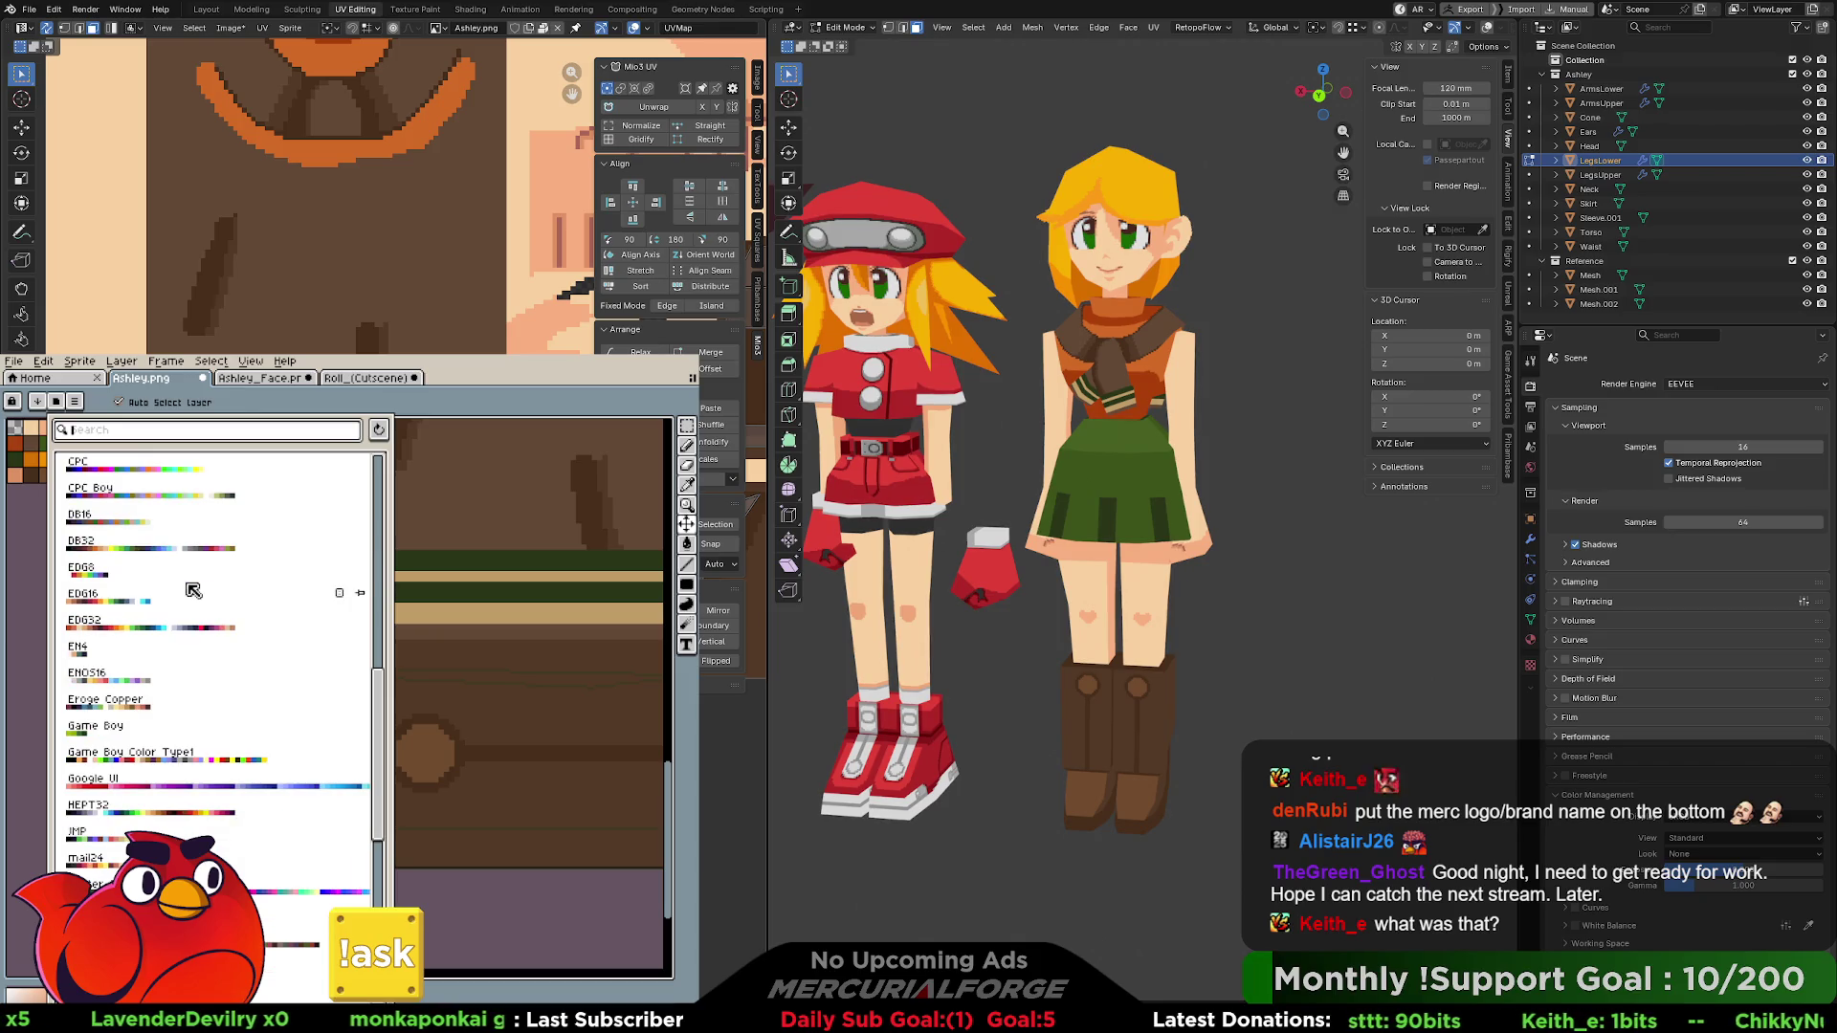
{"action": "left_click", "coordinate": [199, 590]}
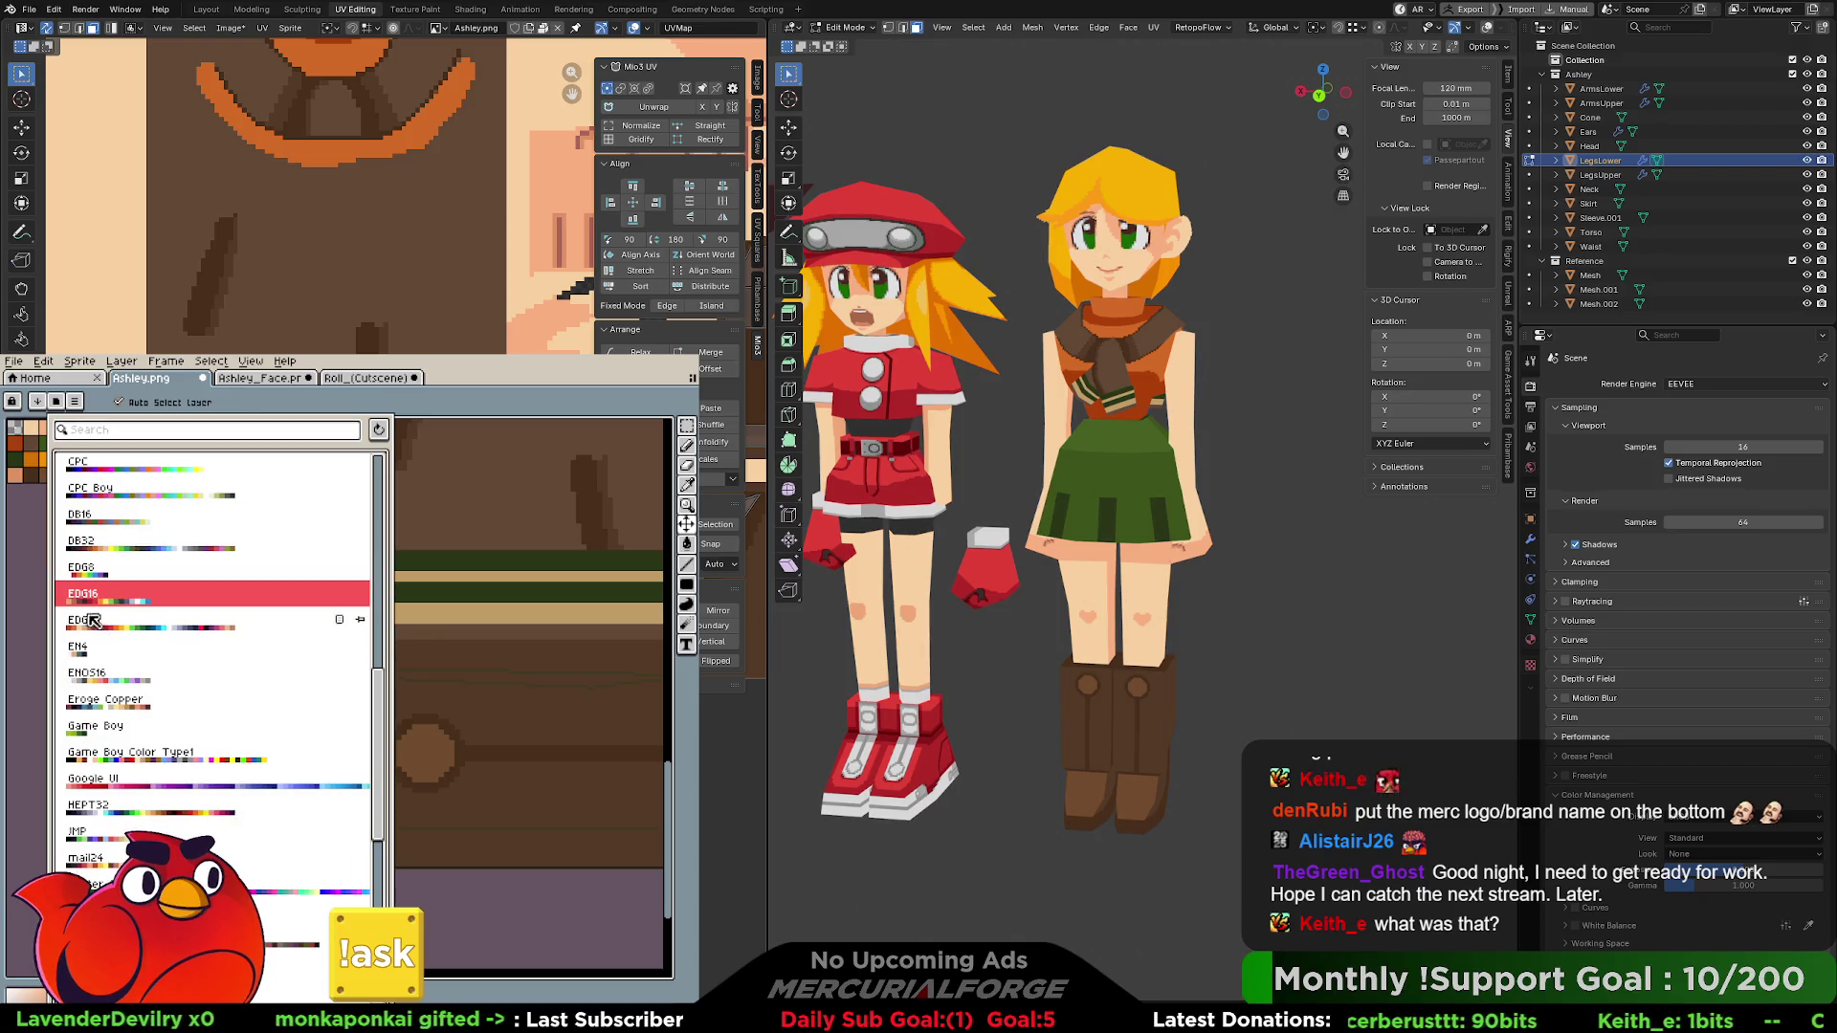
{"action": "double_click", "coordinate": [139, 599]}
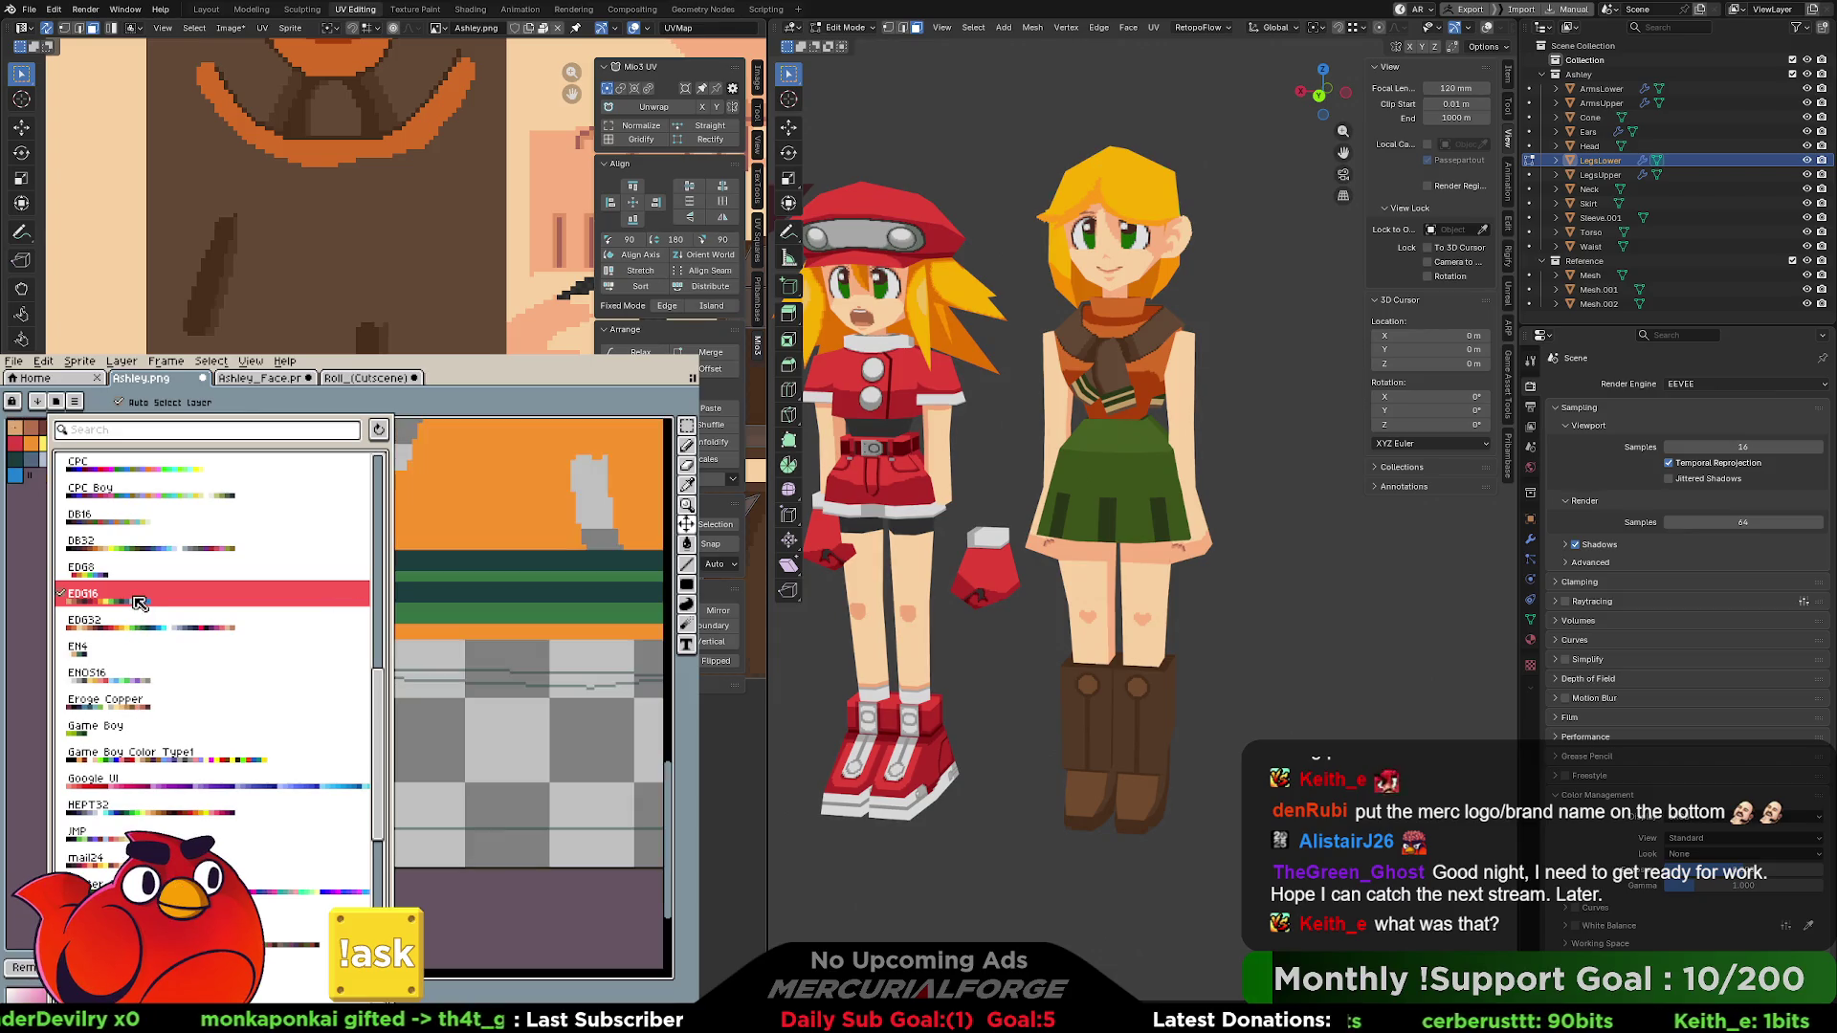
{"action": "left_click", "coordinate": [46, 542]}
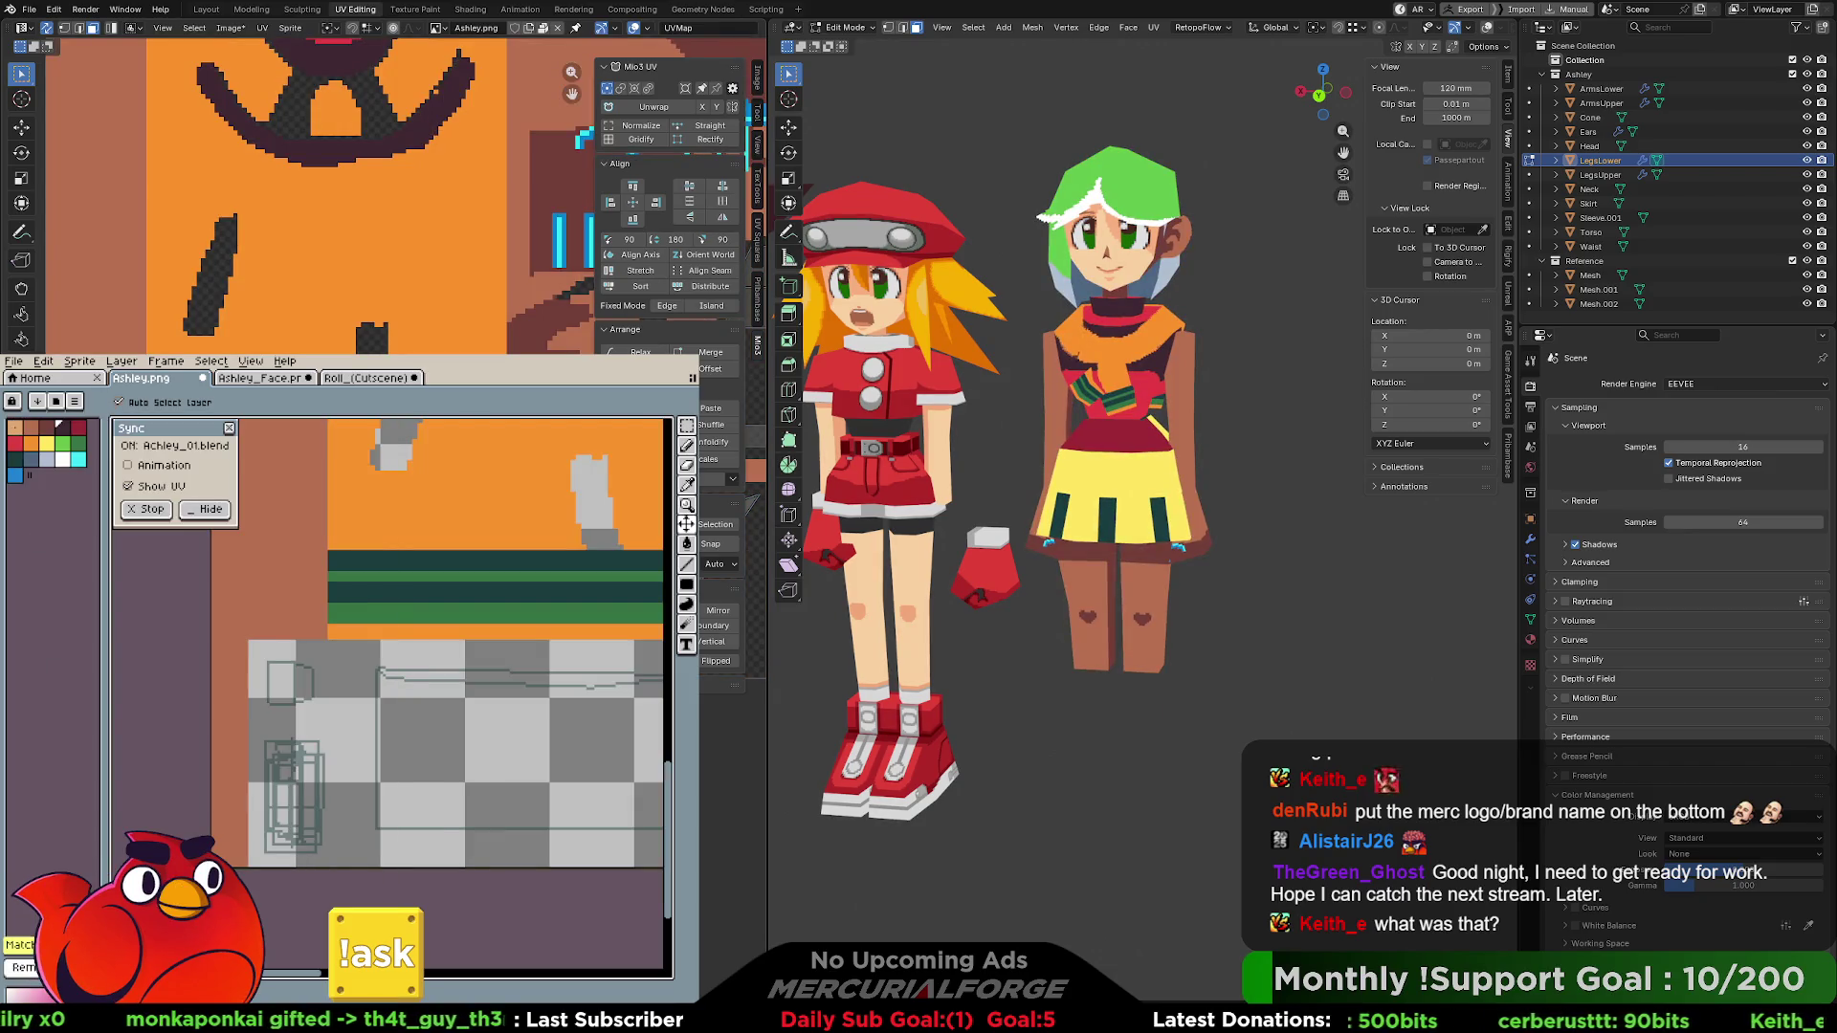
{"action": "key", "text": "b"}
{"action": "mouse_move", "coordinate": [1100, 574]}
{"action": "middle_mouse_down"}
{"action": "mouse_move", "coordinate": [1244, 584]}
{"action": "mouse_move", "coordinate": [1162, 585]}
{"action": "middle_mouse_up"}
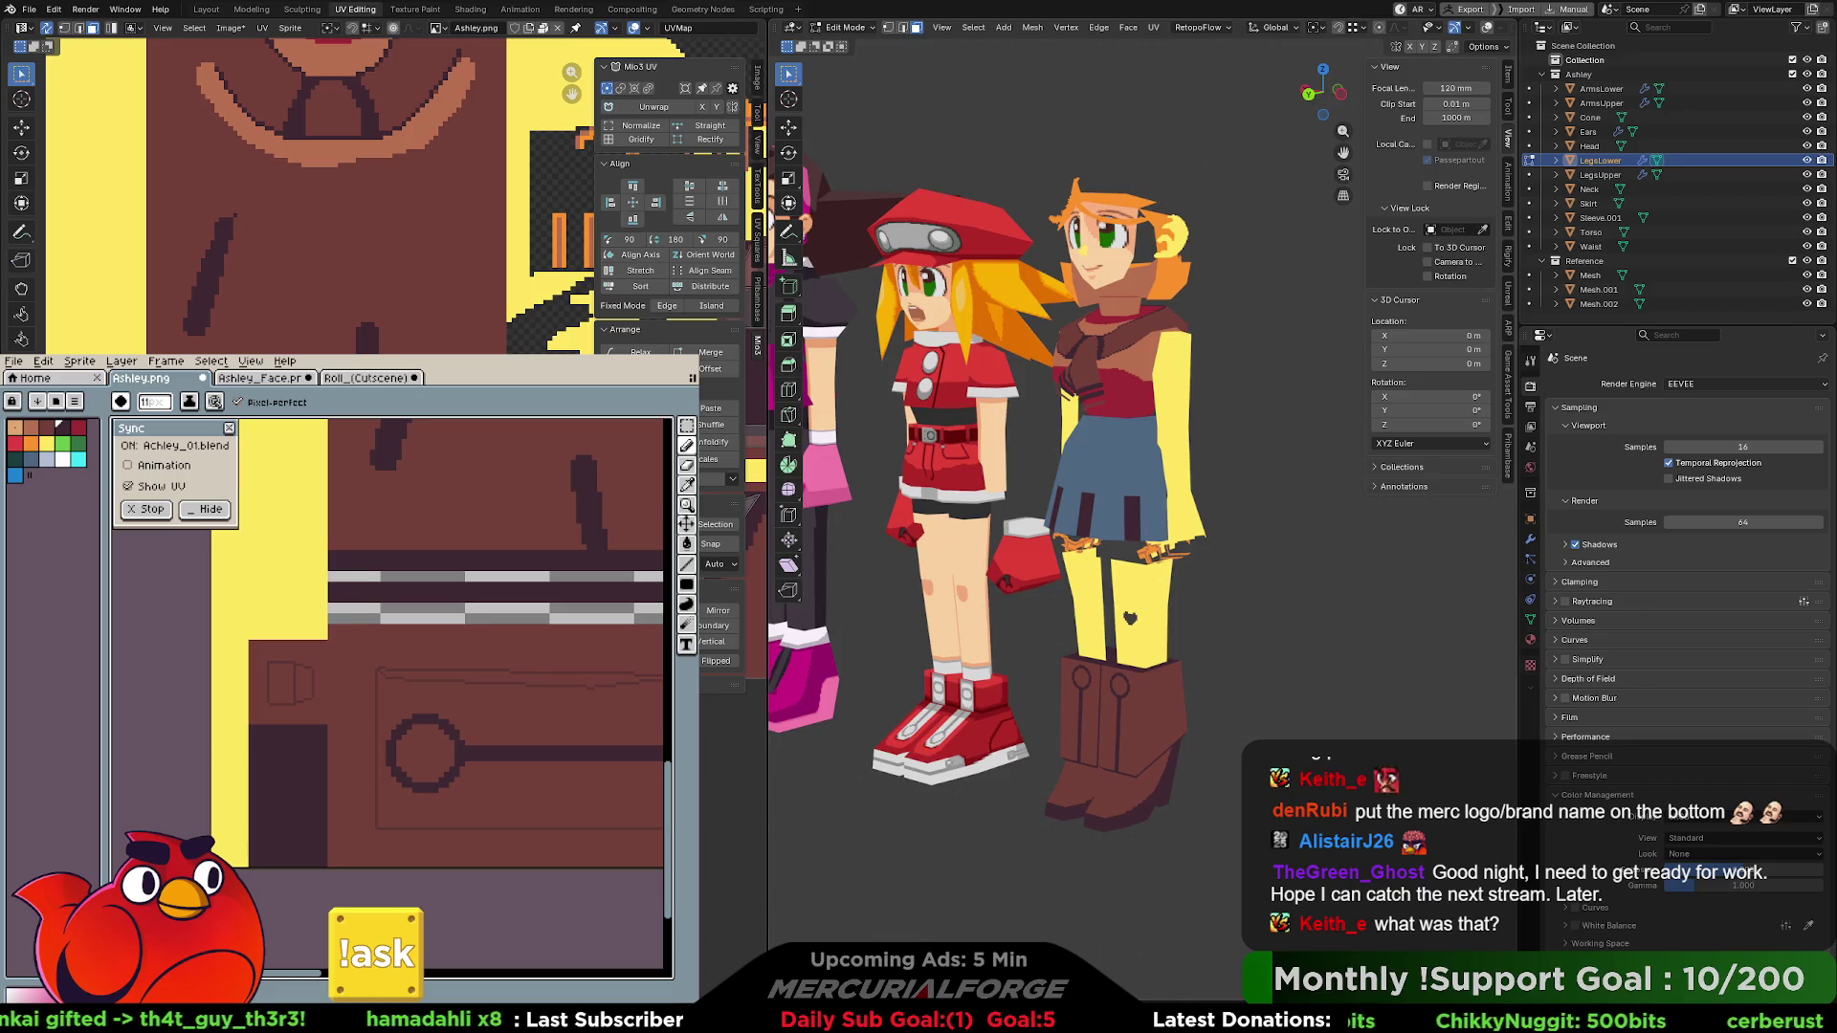
{"action": "key", "text": "ctrl+z"}
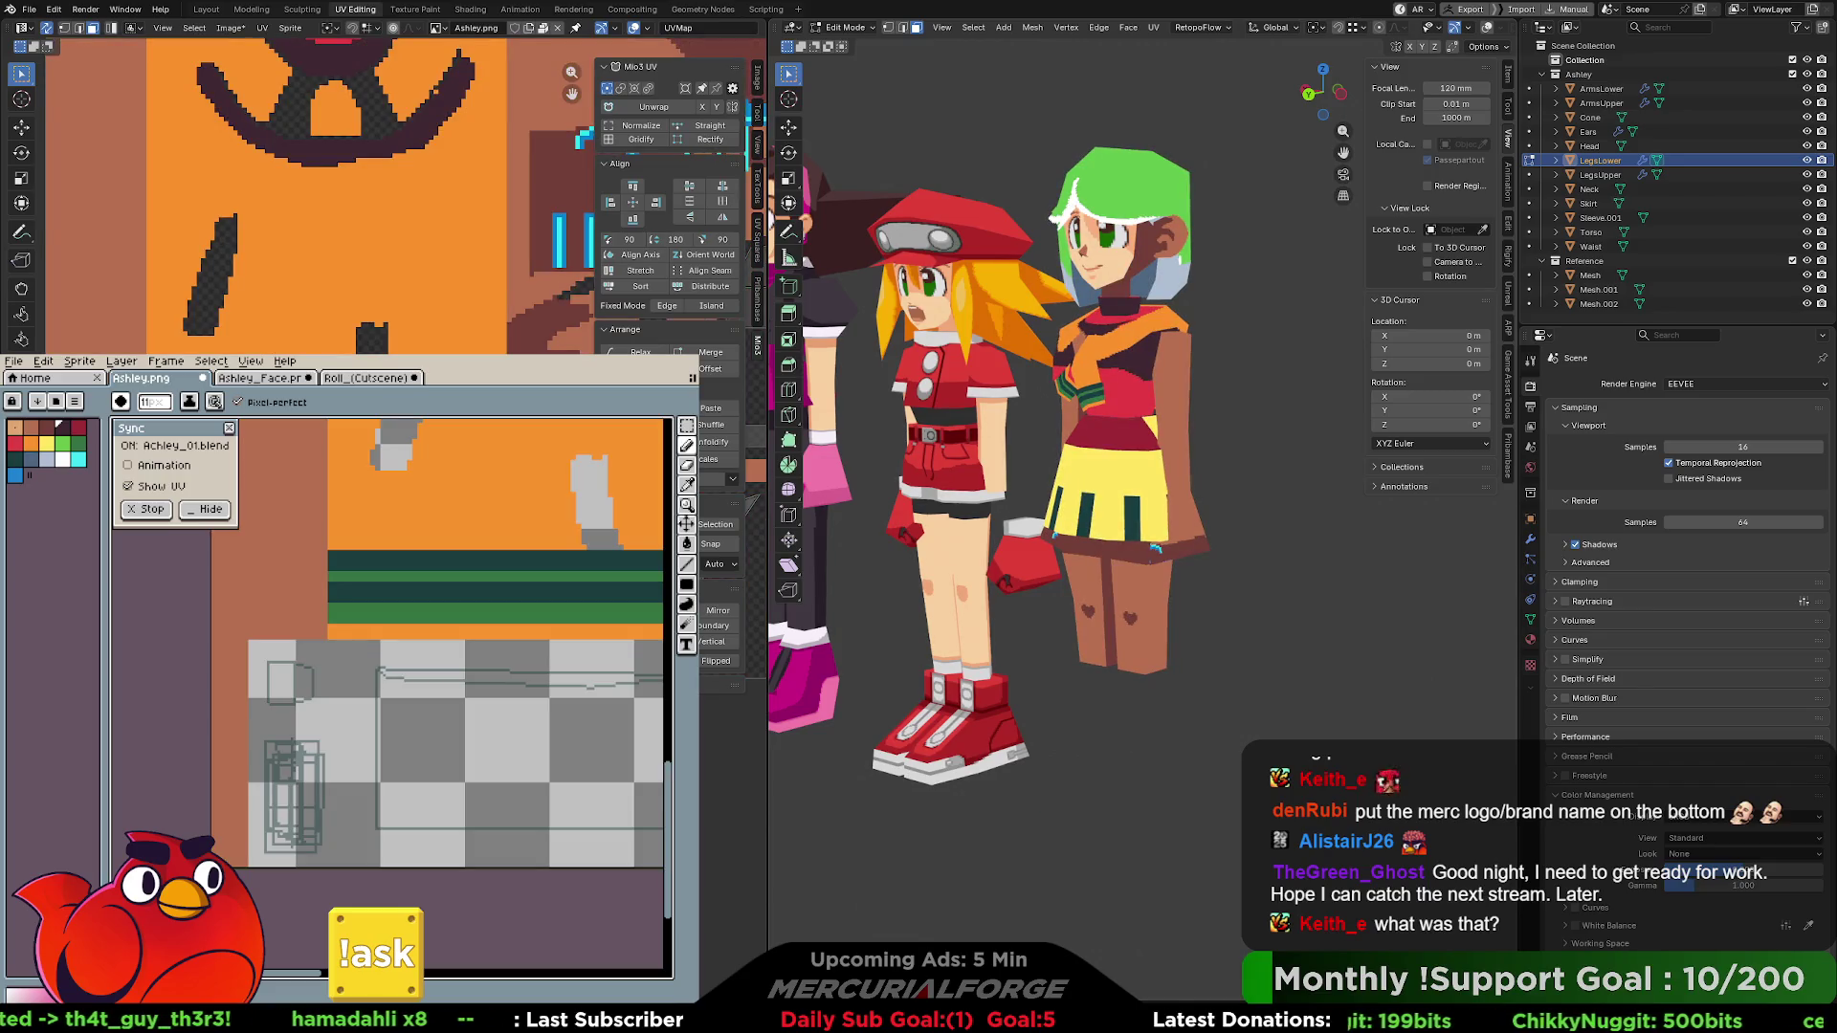
{"action": "middle_click_drag", "start_coordinate": [1287, 432], "coordinate": [1231, 449]}
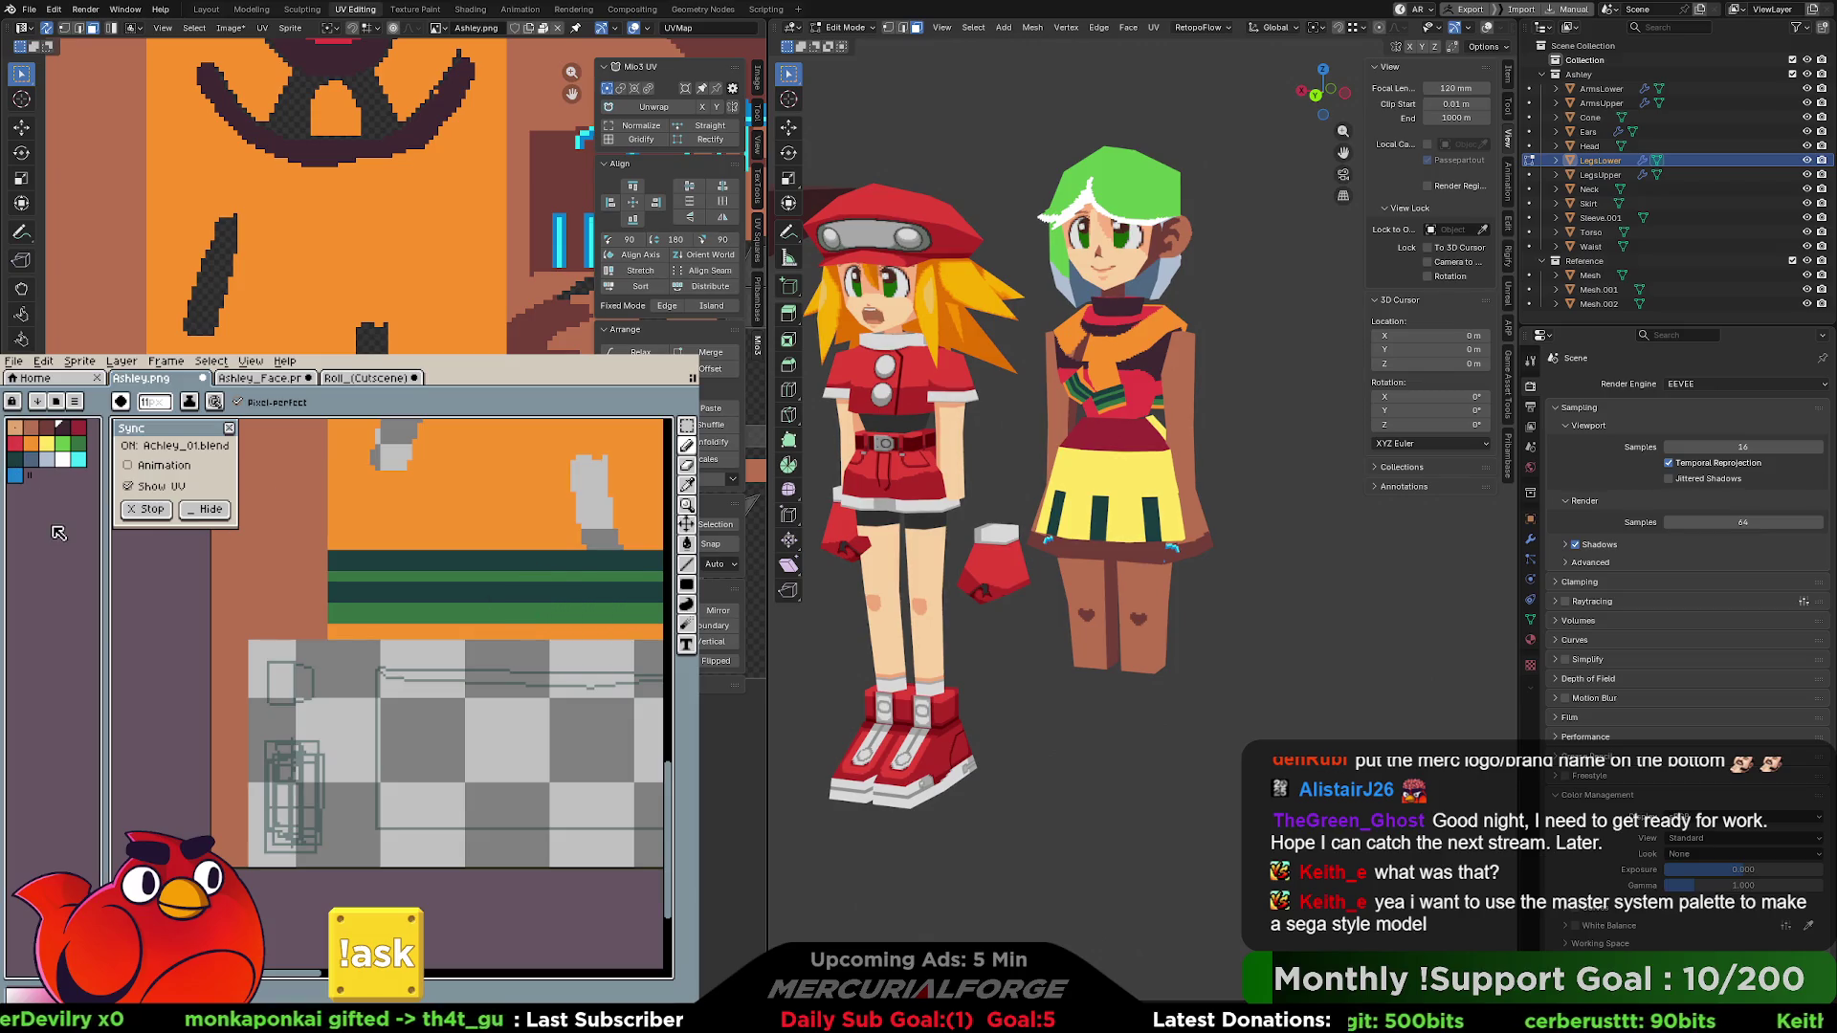
{"action": "key", "text": "ctrl+z"}
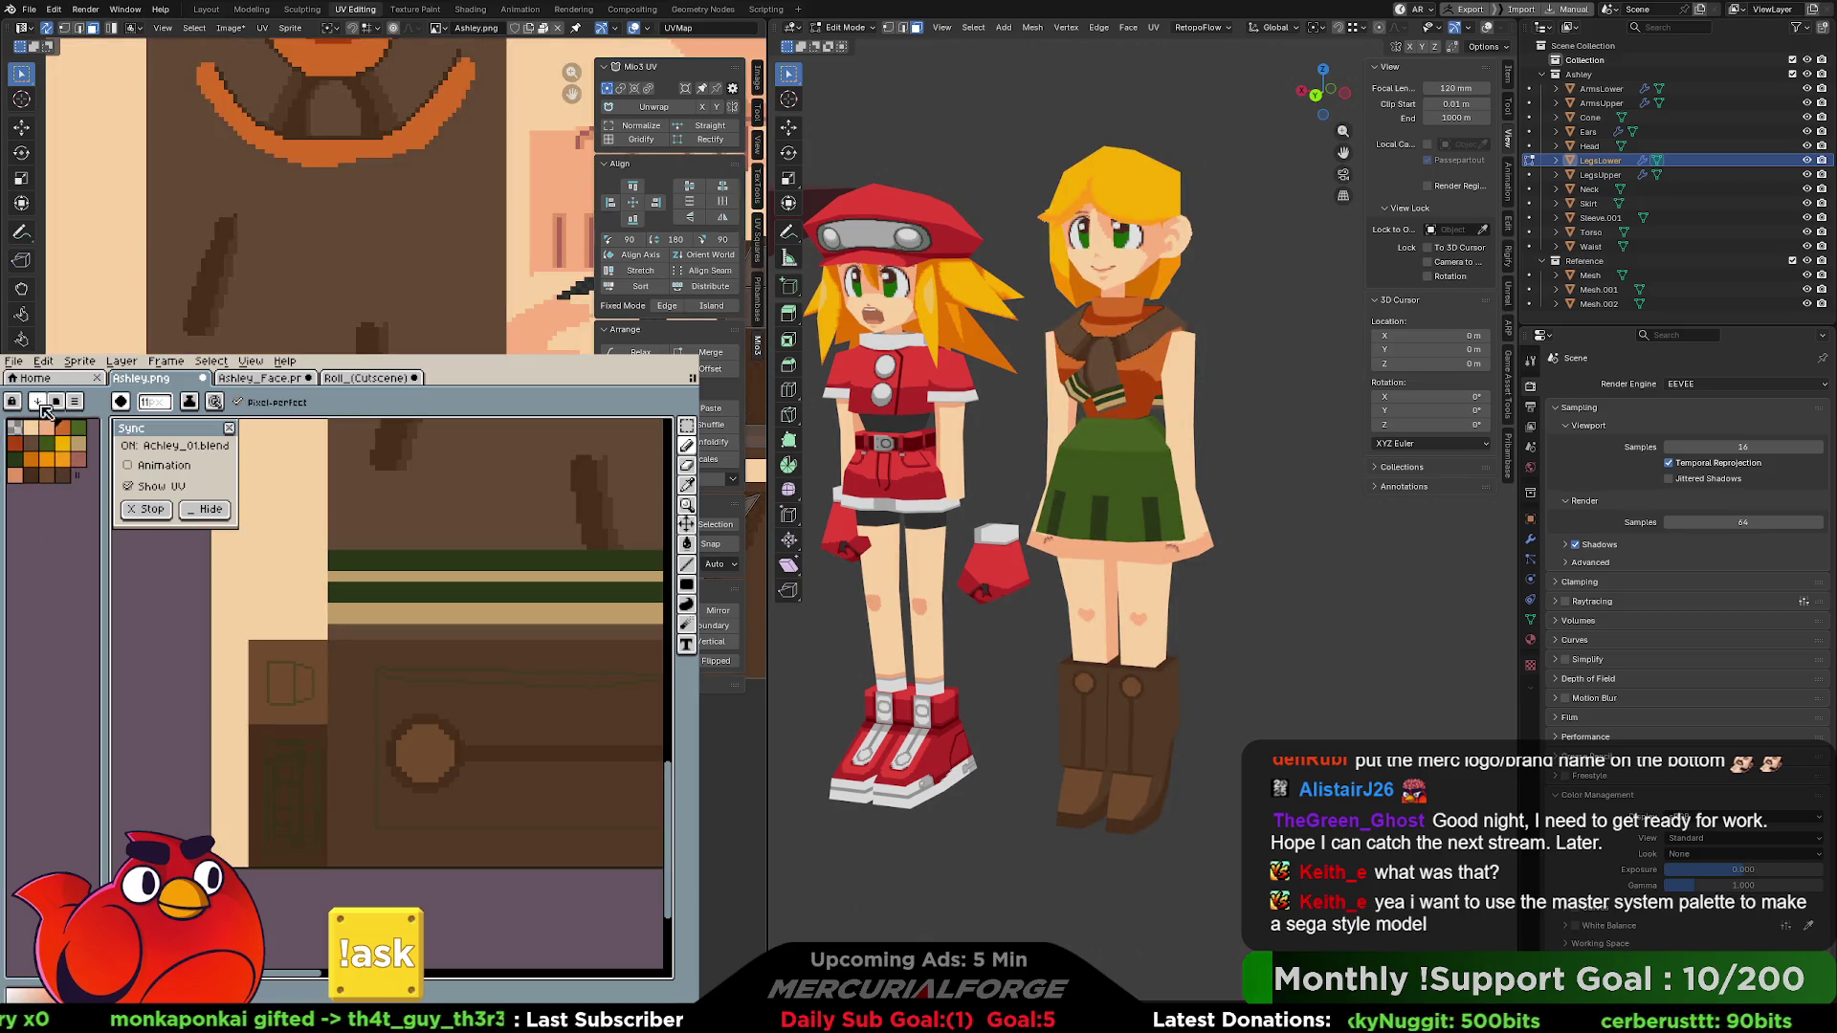
{"action": "left_click", "coordinate": [37, 402]}
{"action": "scroll", "coordinate": [220, 739], "scroll_direction": "down", "scroll_amount": 5}
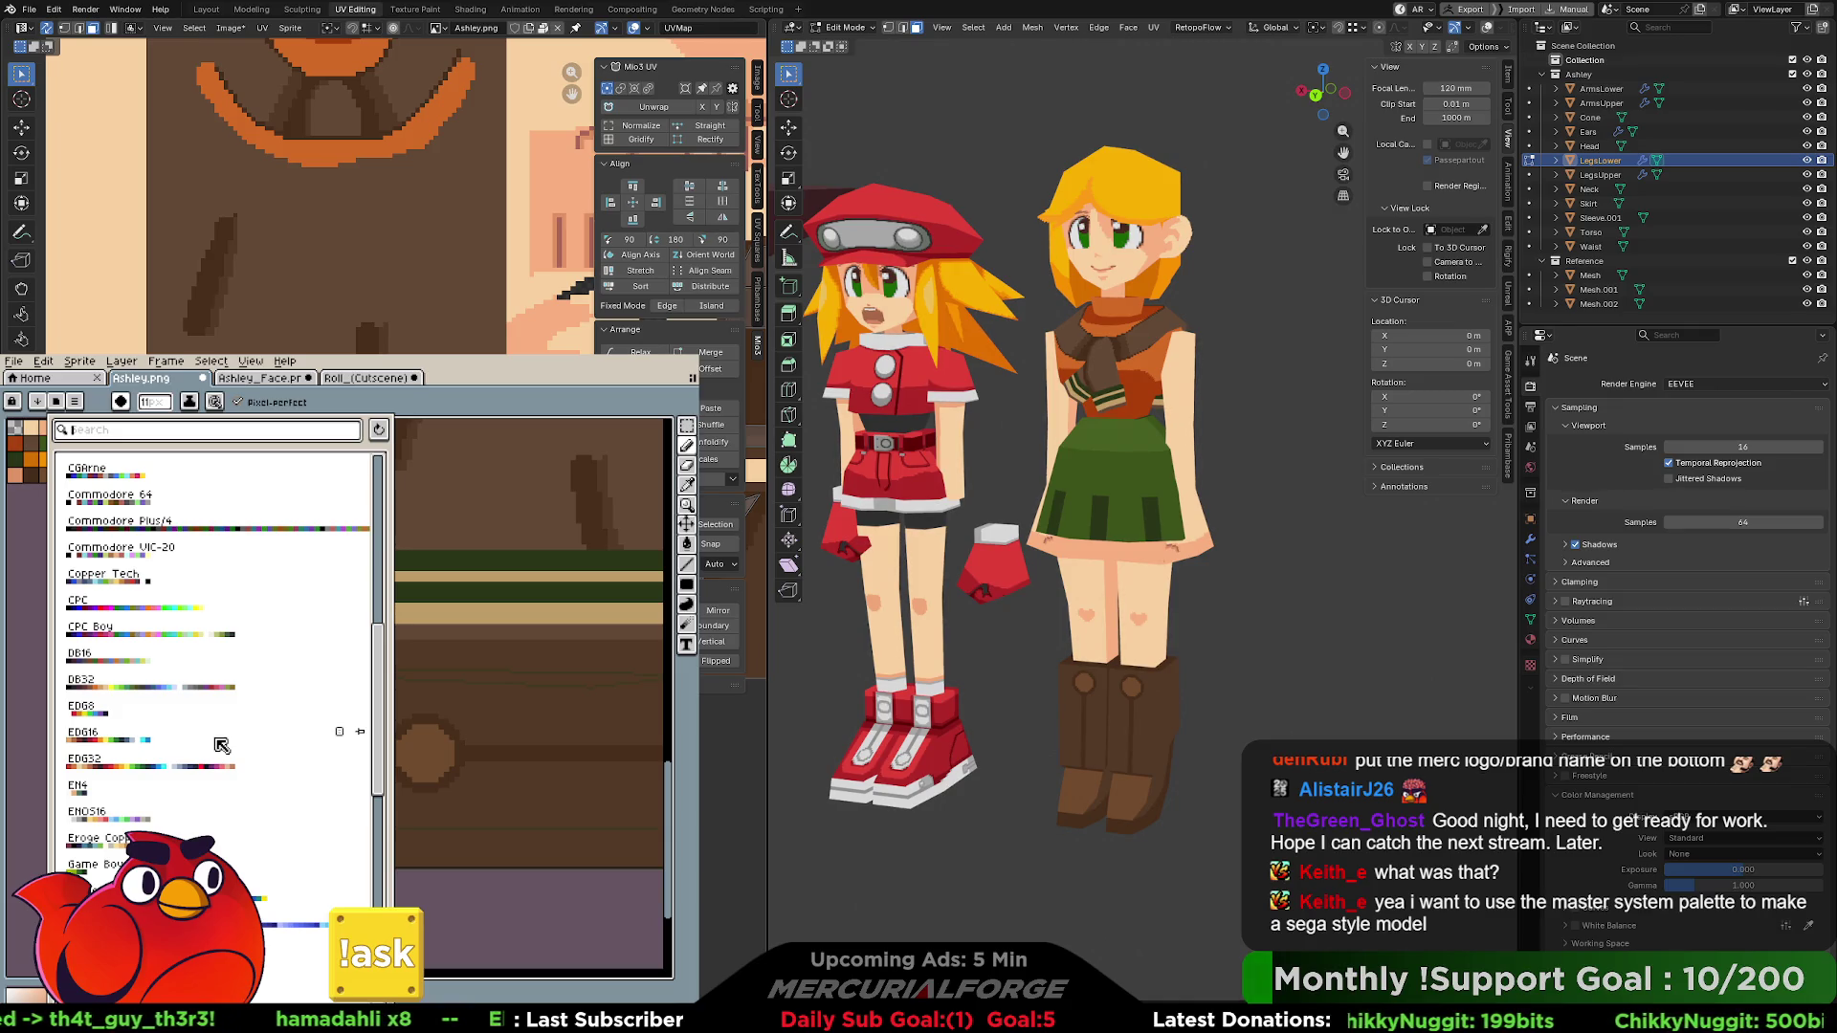
{"action": "scroll", "coordinate": [221, 745], "scroll_direction": "down", "scroll_amount": 5}
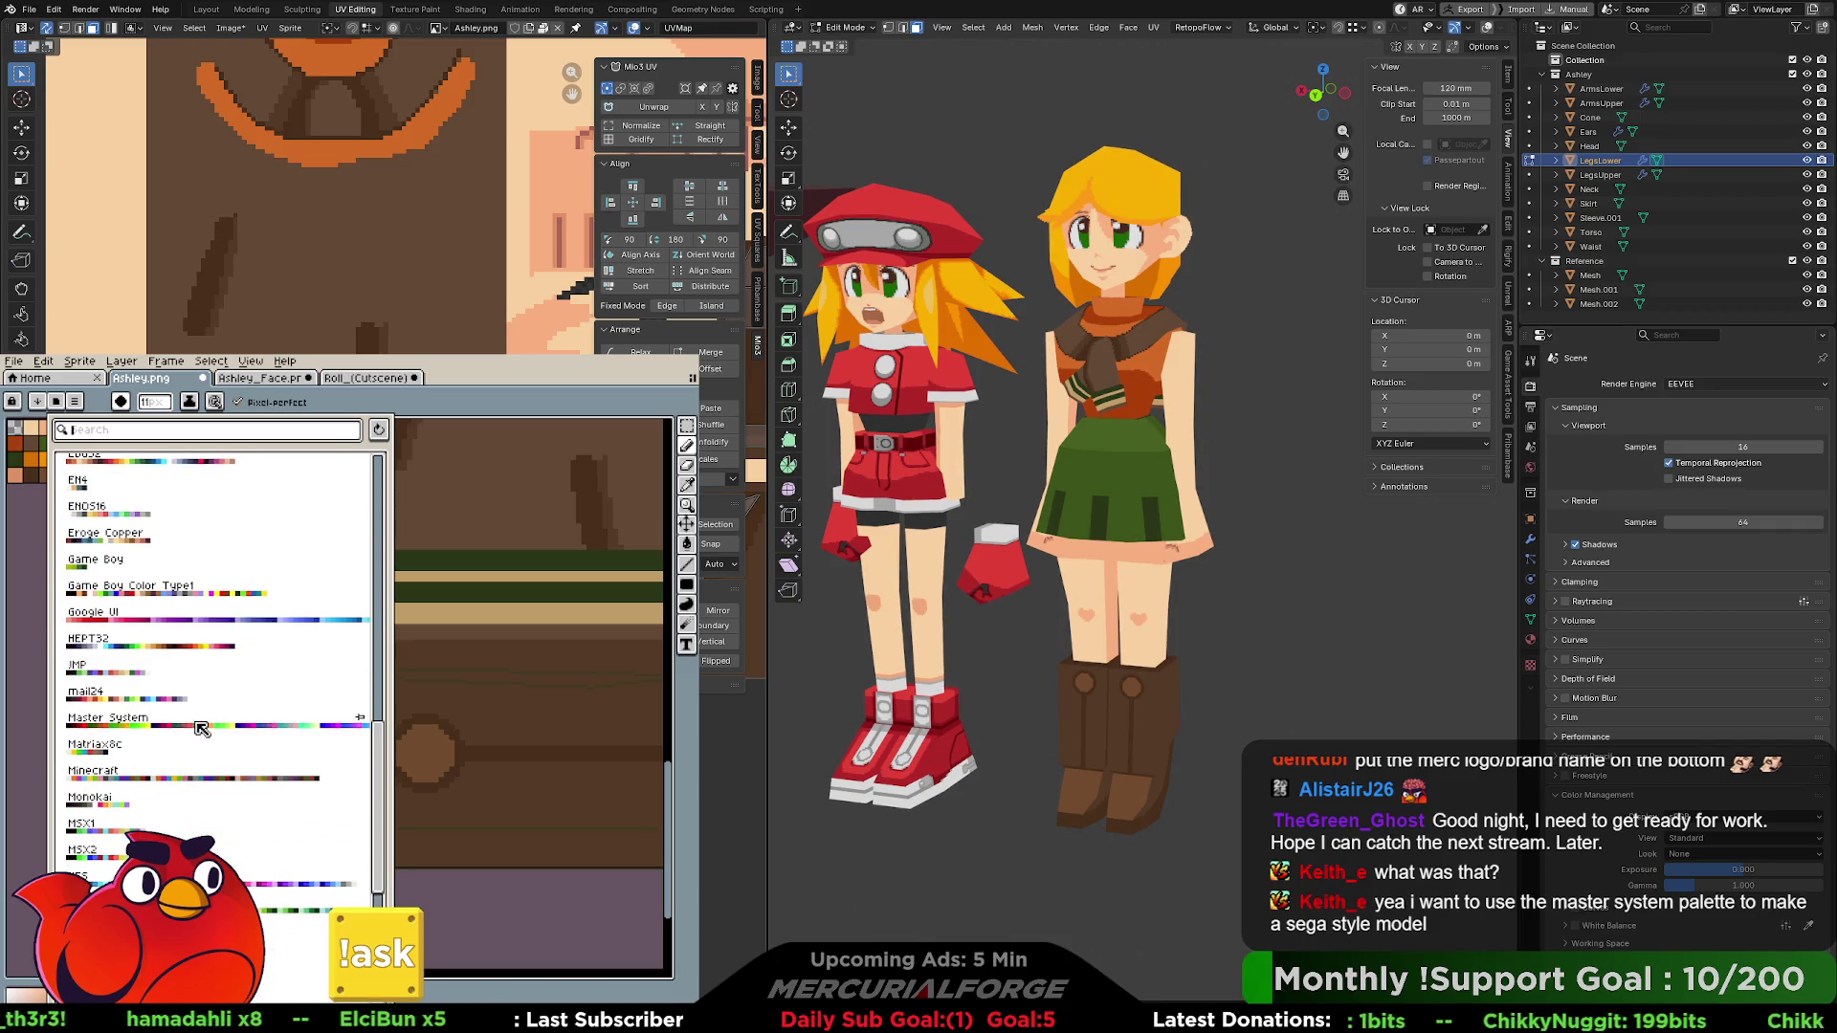
{"action": "scroll", "coordinate": [201, 730], "scroll_direction": "down", "scroll_amount": 4}
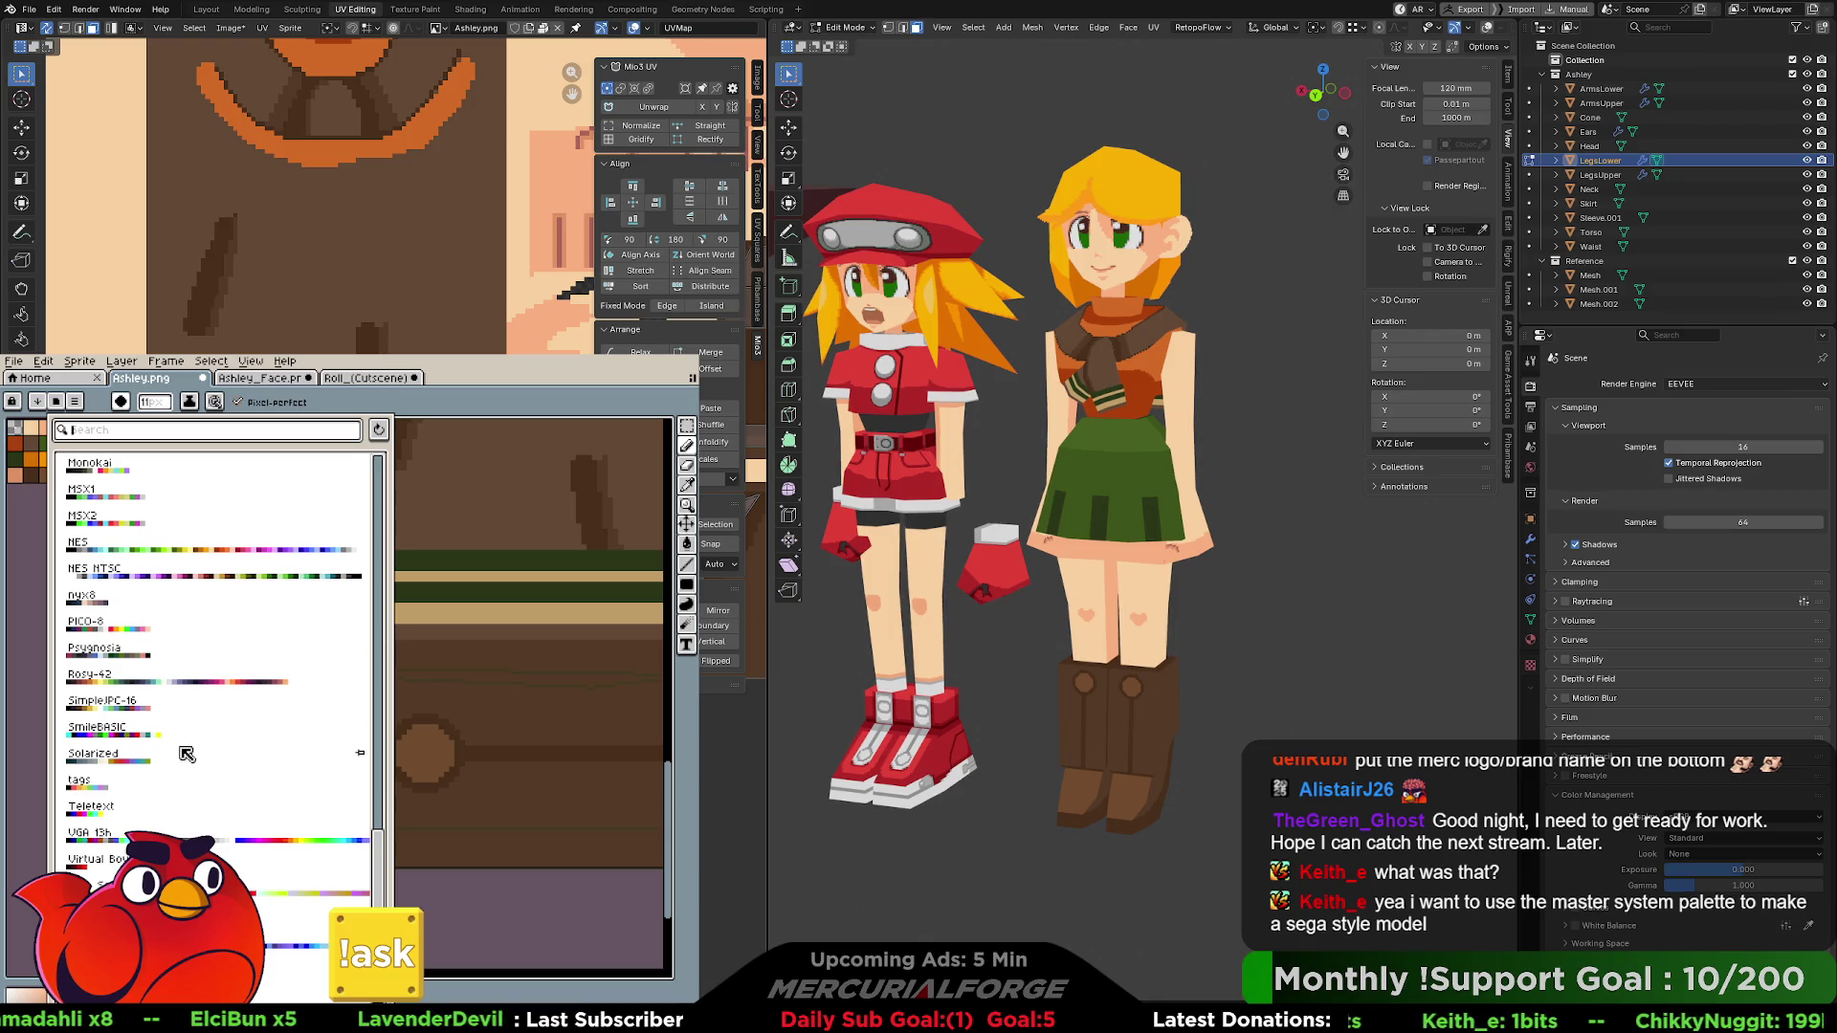
{"action": "scroll", "coordinate": [199, 770], "scroll_direction": "up", "scroll_amount": 4}
{"action": "scroll", "coordinate": [201, 777], "scroll_direction": "up", "scroll_amount": 2}
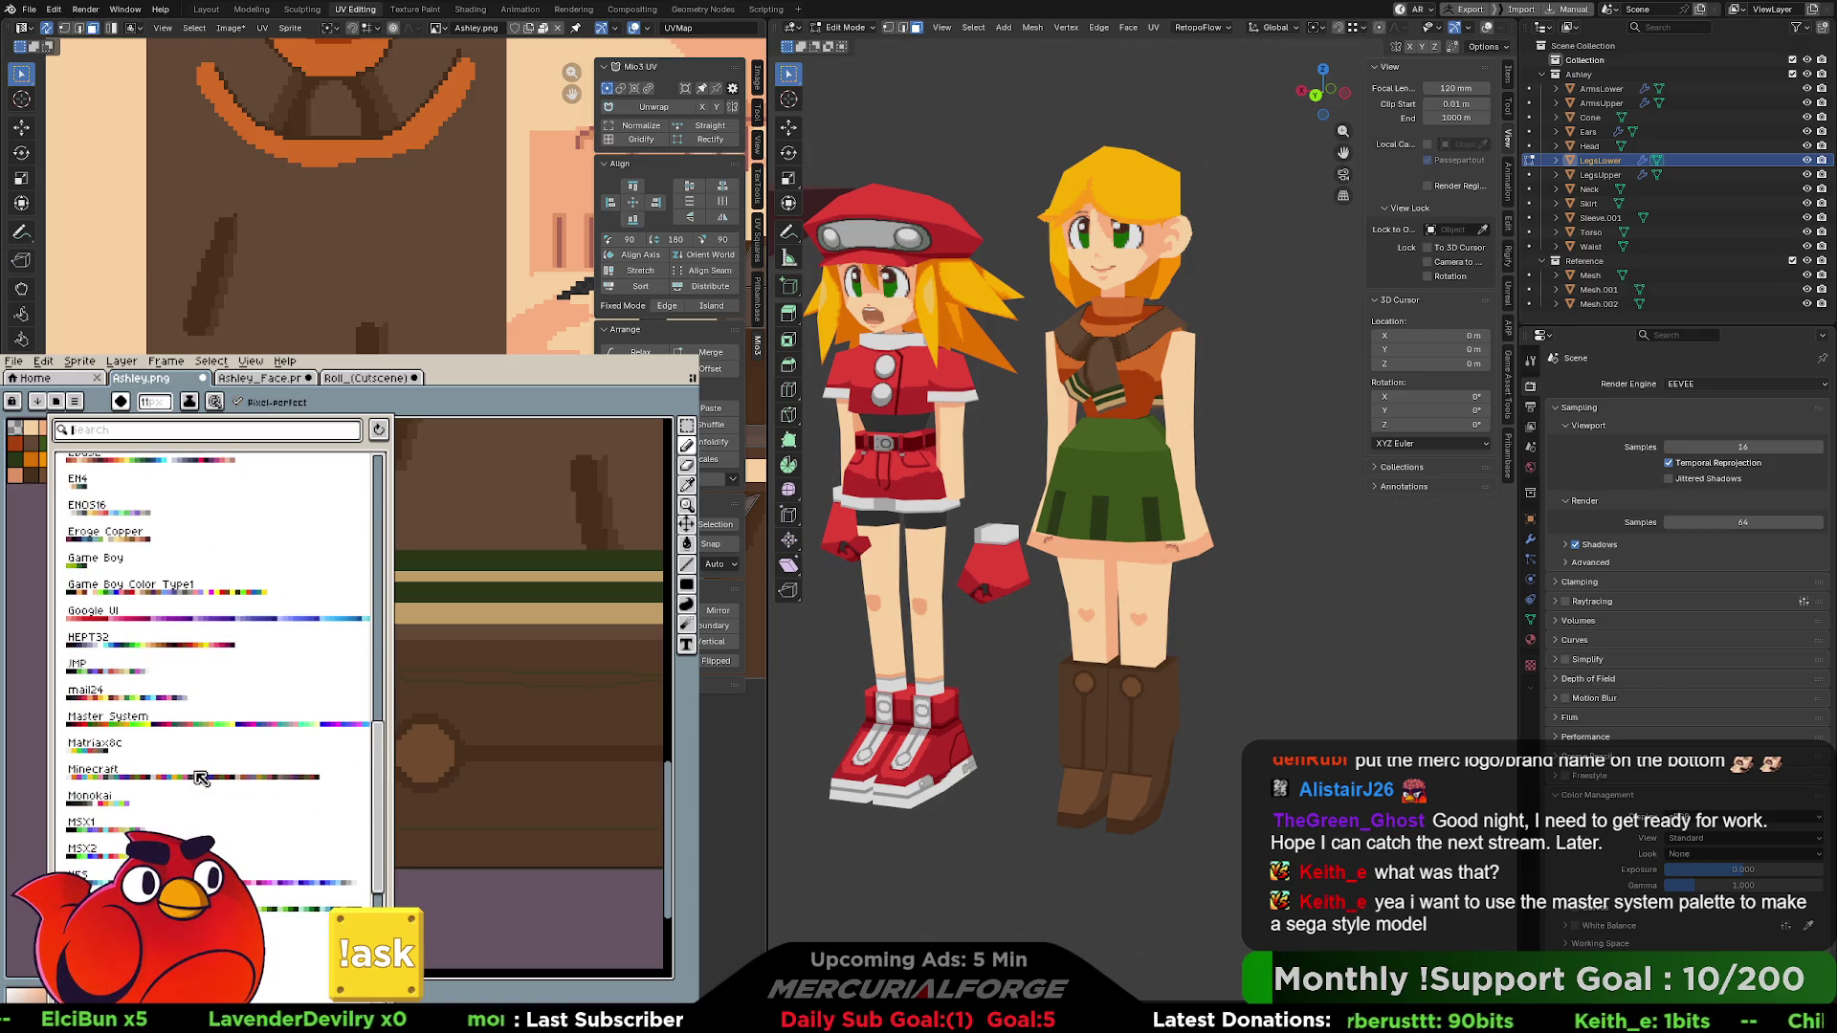
{"action": "scroll", "coordinate": [199, 777], "scroll_direction": "down", "scroll_amount": 2}
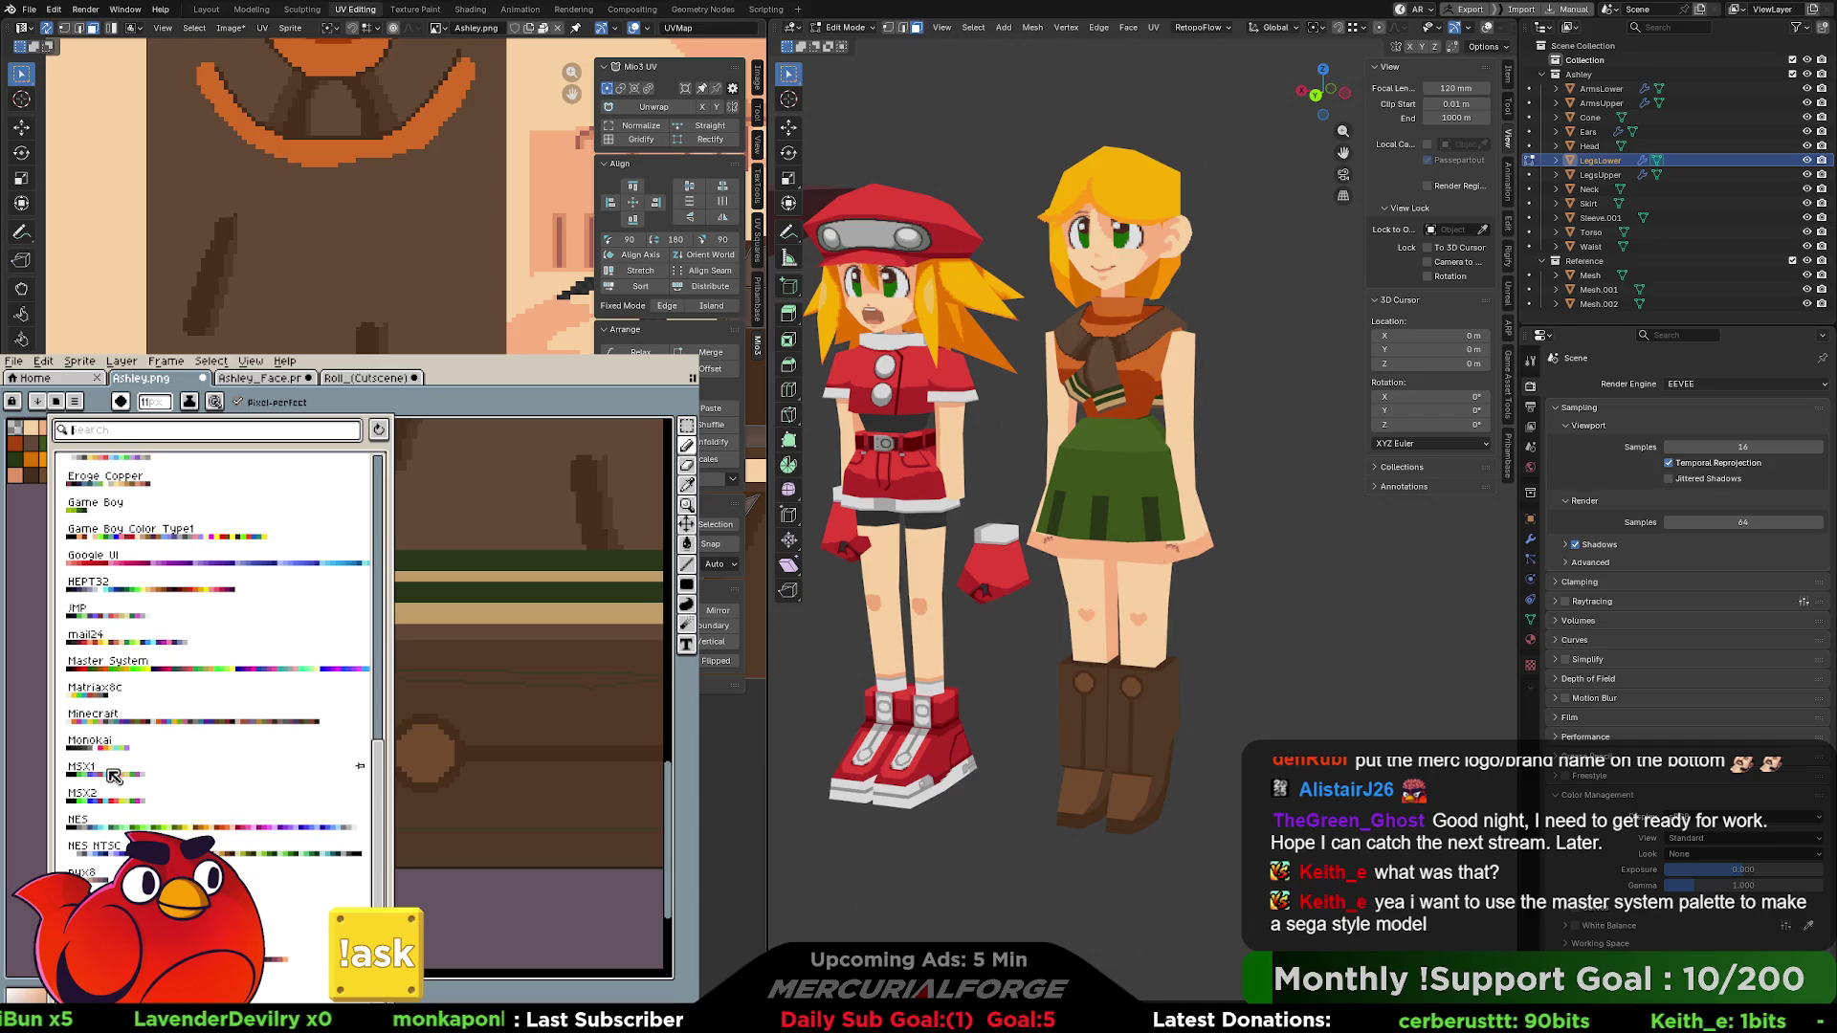
{"action": "left_click", "coordinate": [92, 800]}
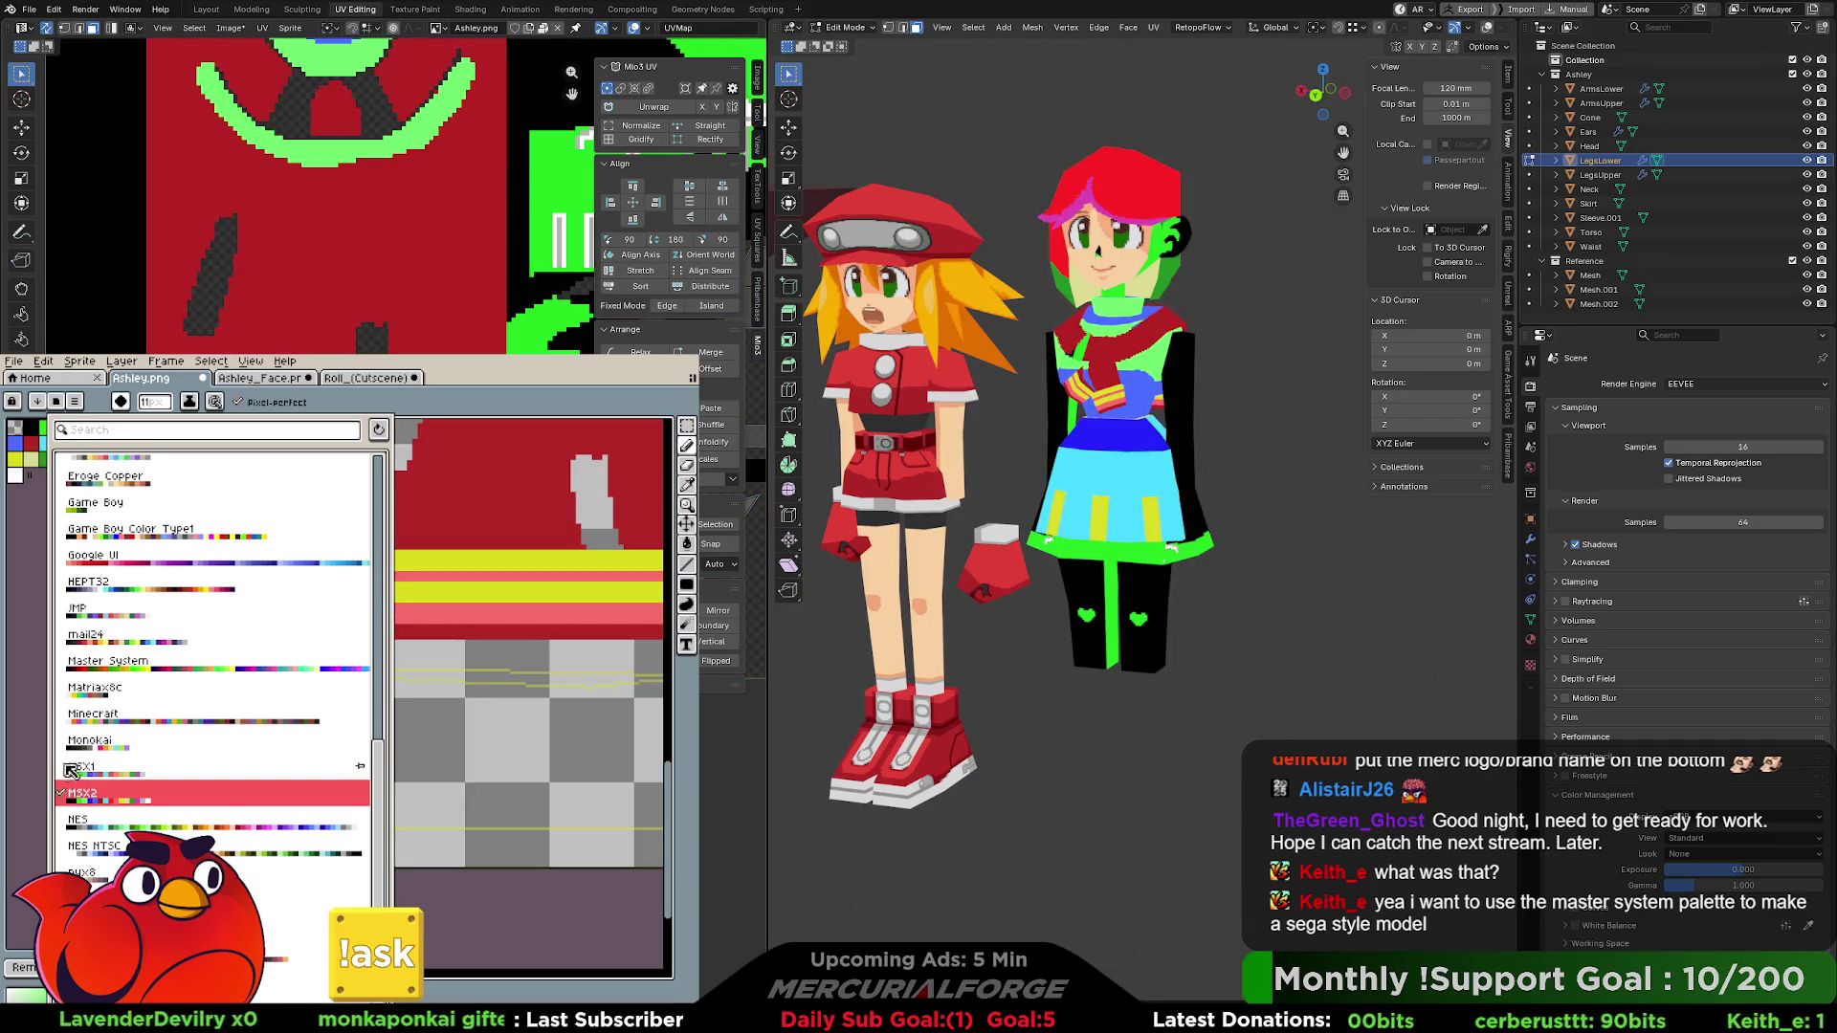
{"action": "double_click", "coordinate": [77, 769]}
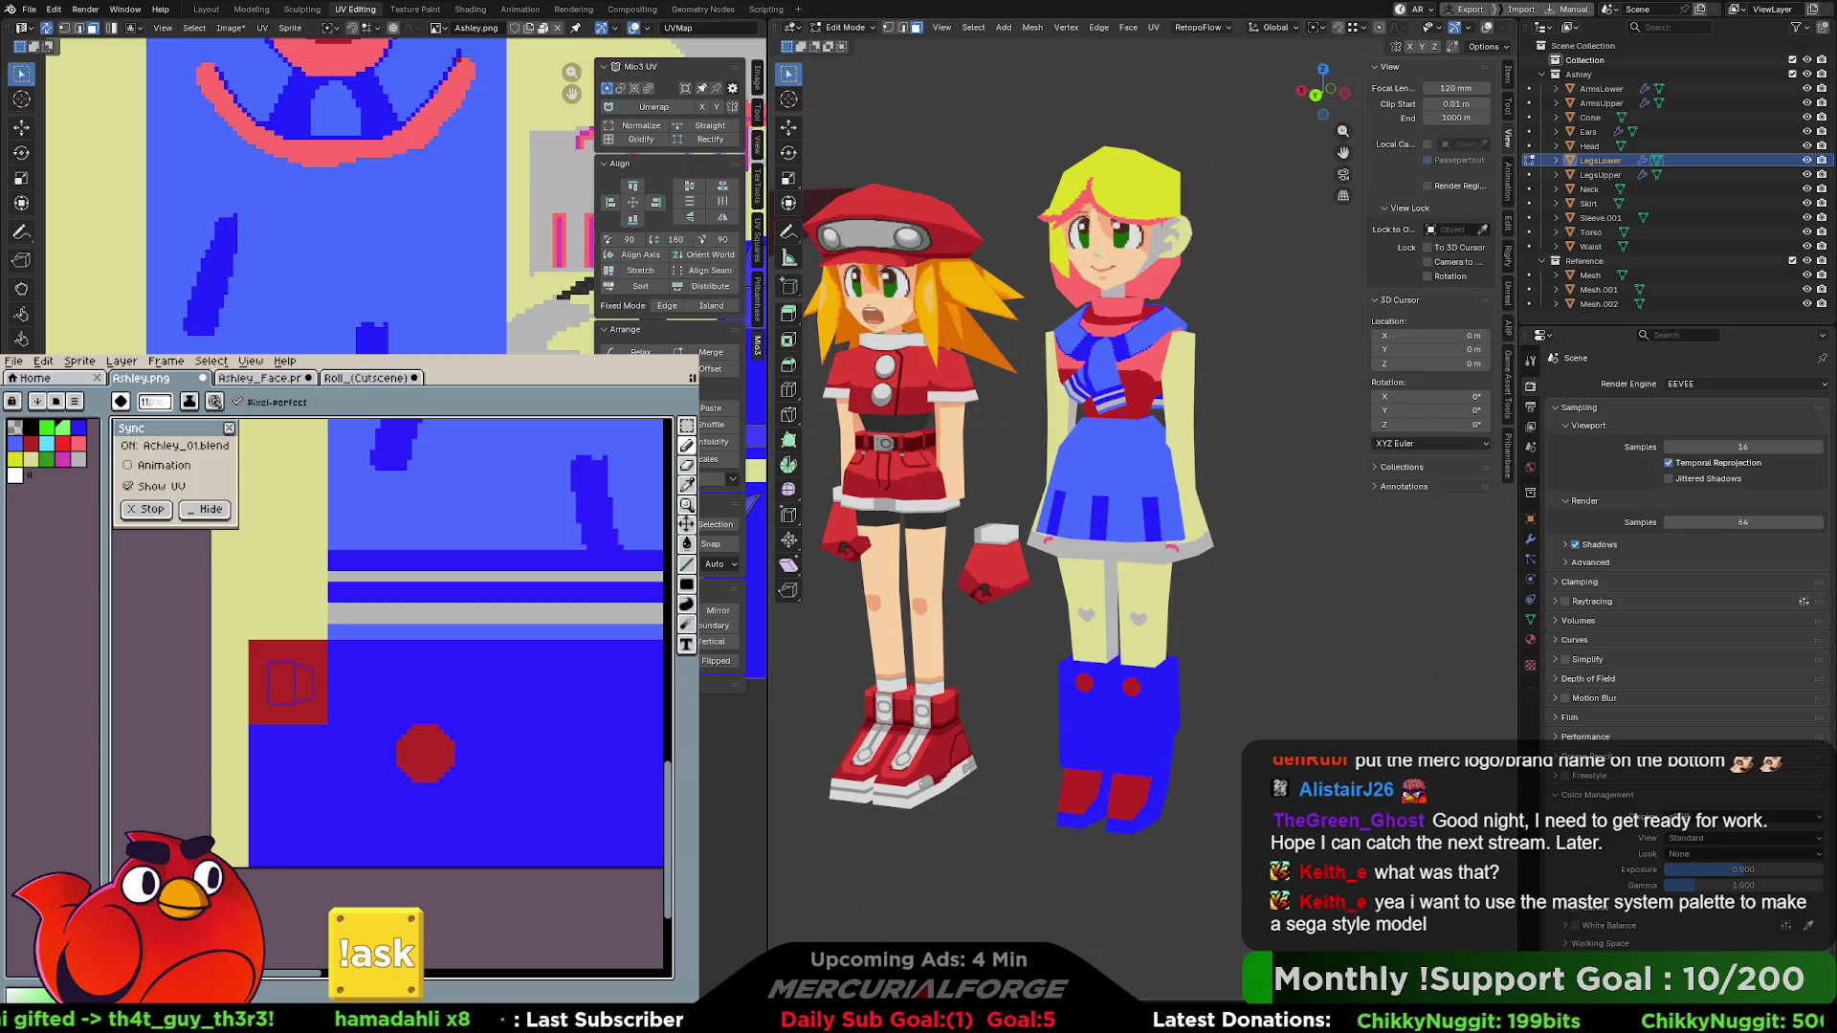
{"action": "middle_click_drag", "start_coordinate": [1378, 427], "coordinate": [1330, 424]}
{"action": "key", "text": "KP_7"}
{"action": "key", "text": "KP_1"}
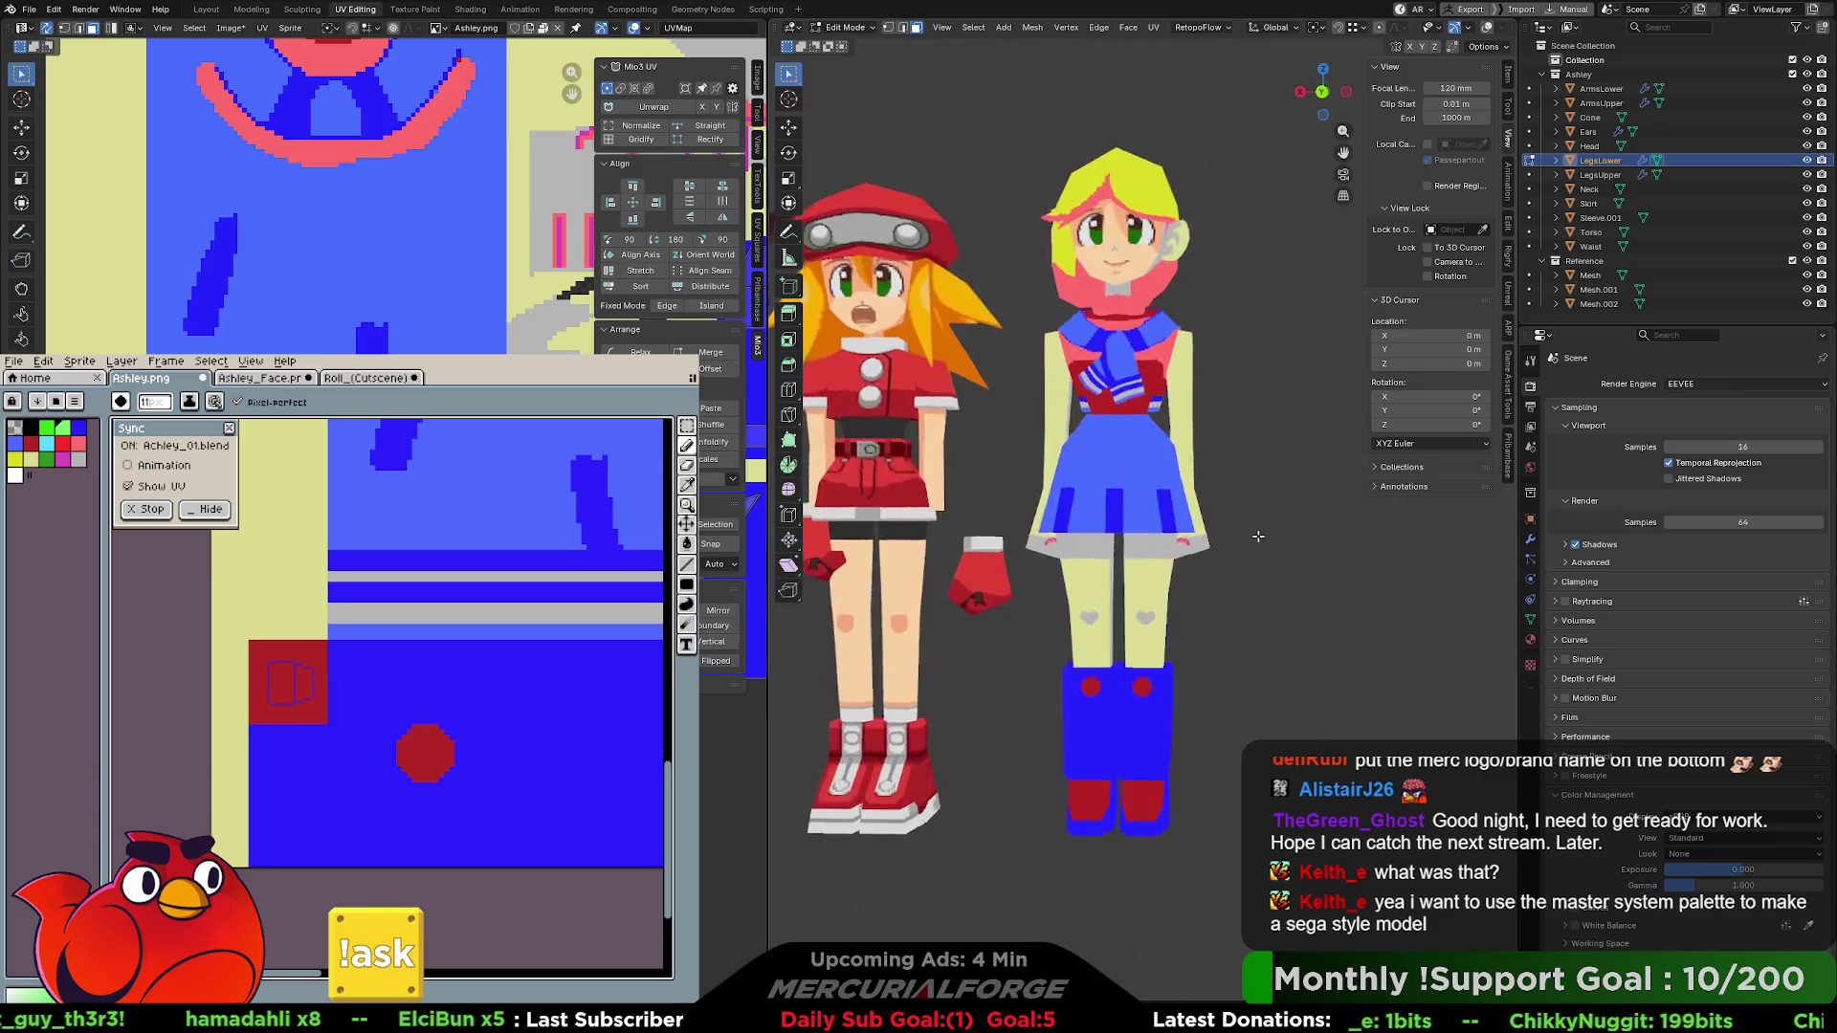
{"action": "mouse_move", "coordinate": [1252, 551]}
{"action": "middle_mouse_down"}
{"action": "mouse_move", "coordinate": [969, 463]}
{"action": "mouse_move", "coordinate": [1273, 487]}
{"action": "middle_mouse_up"}
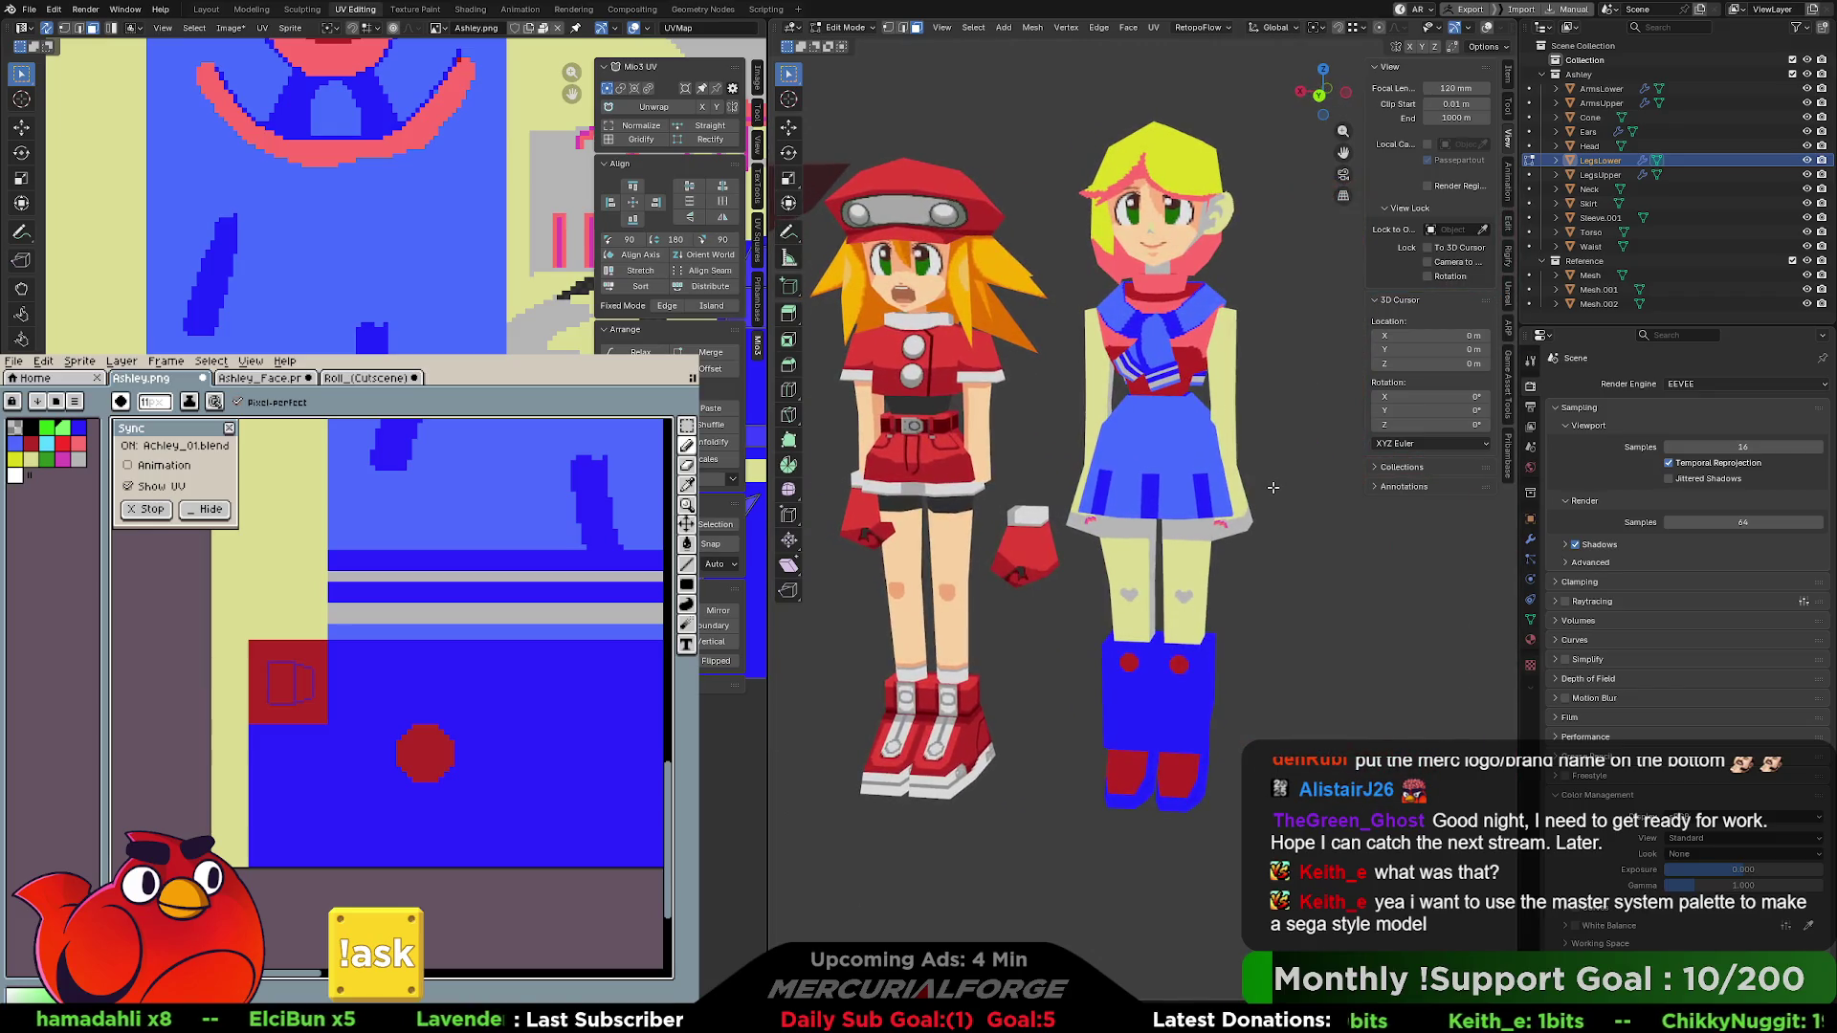
{"action": "key", "text": "ctrl+z"}
{"action": "key", "text": "ctrl+z"}
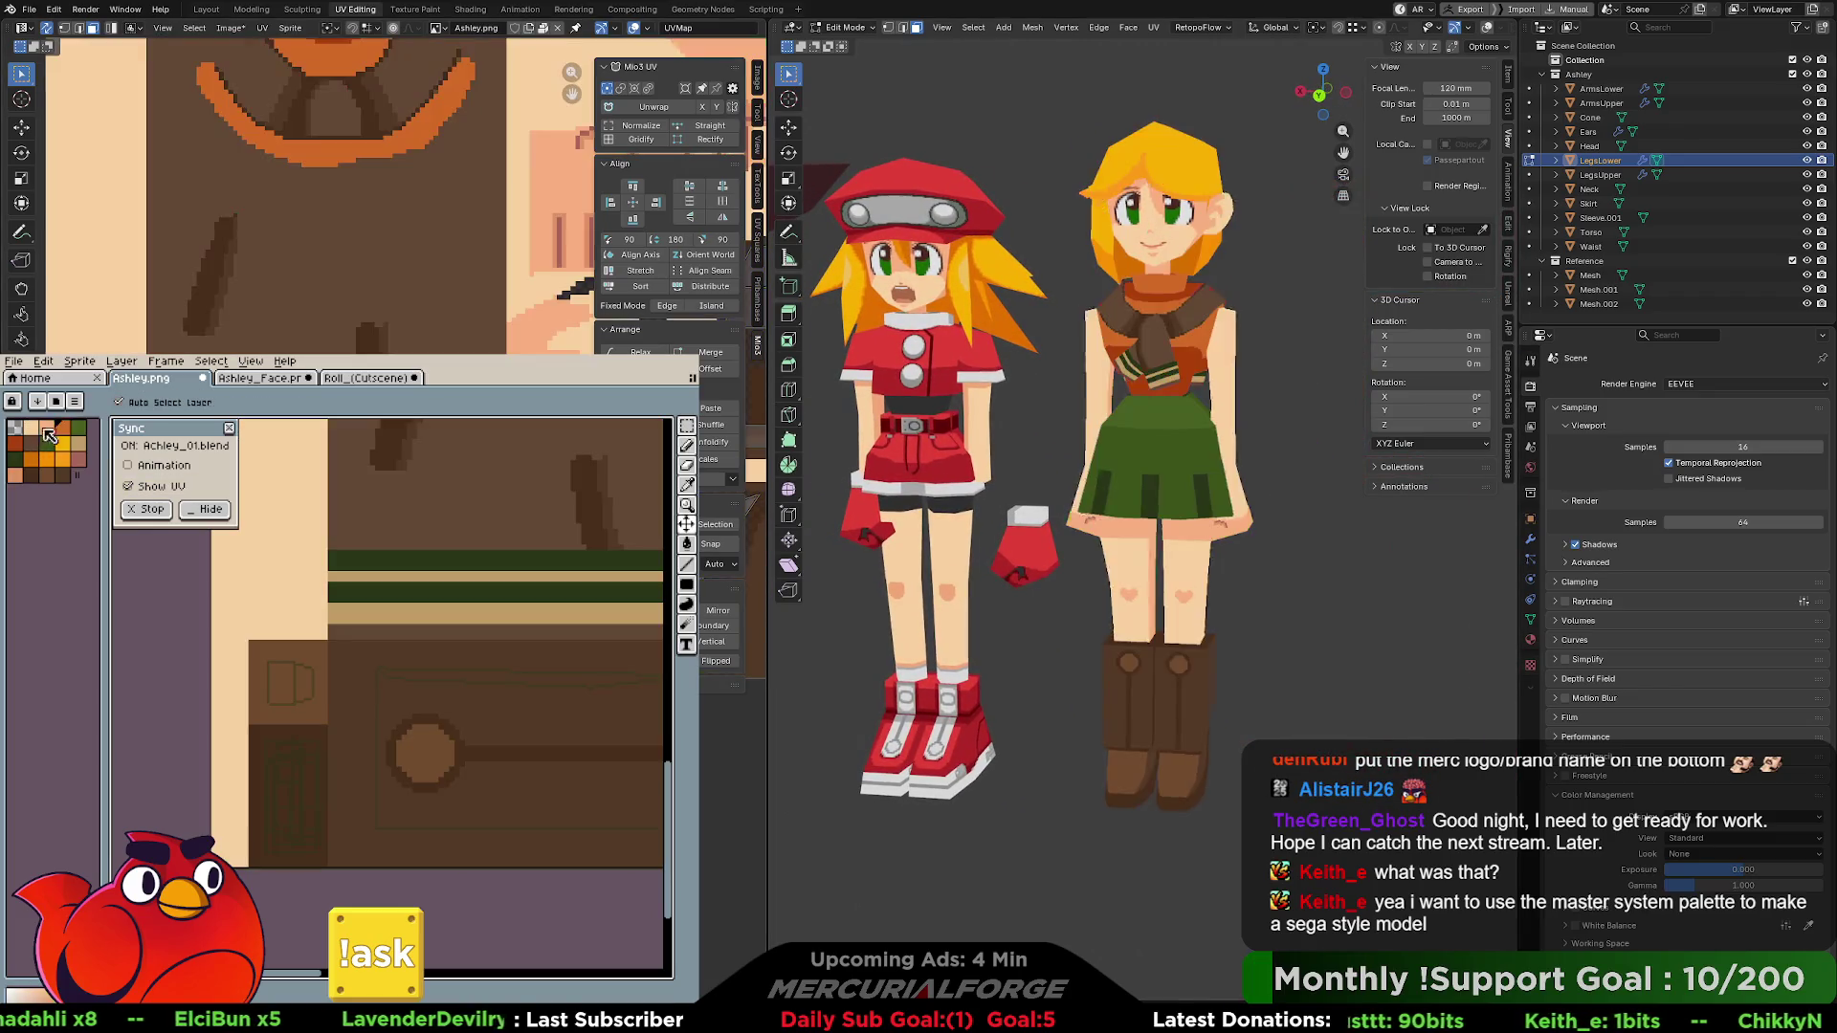
{"action": "left_click", "coordinate": [42, 402]}
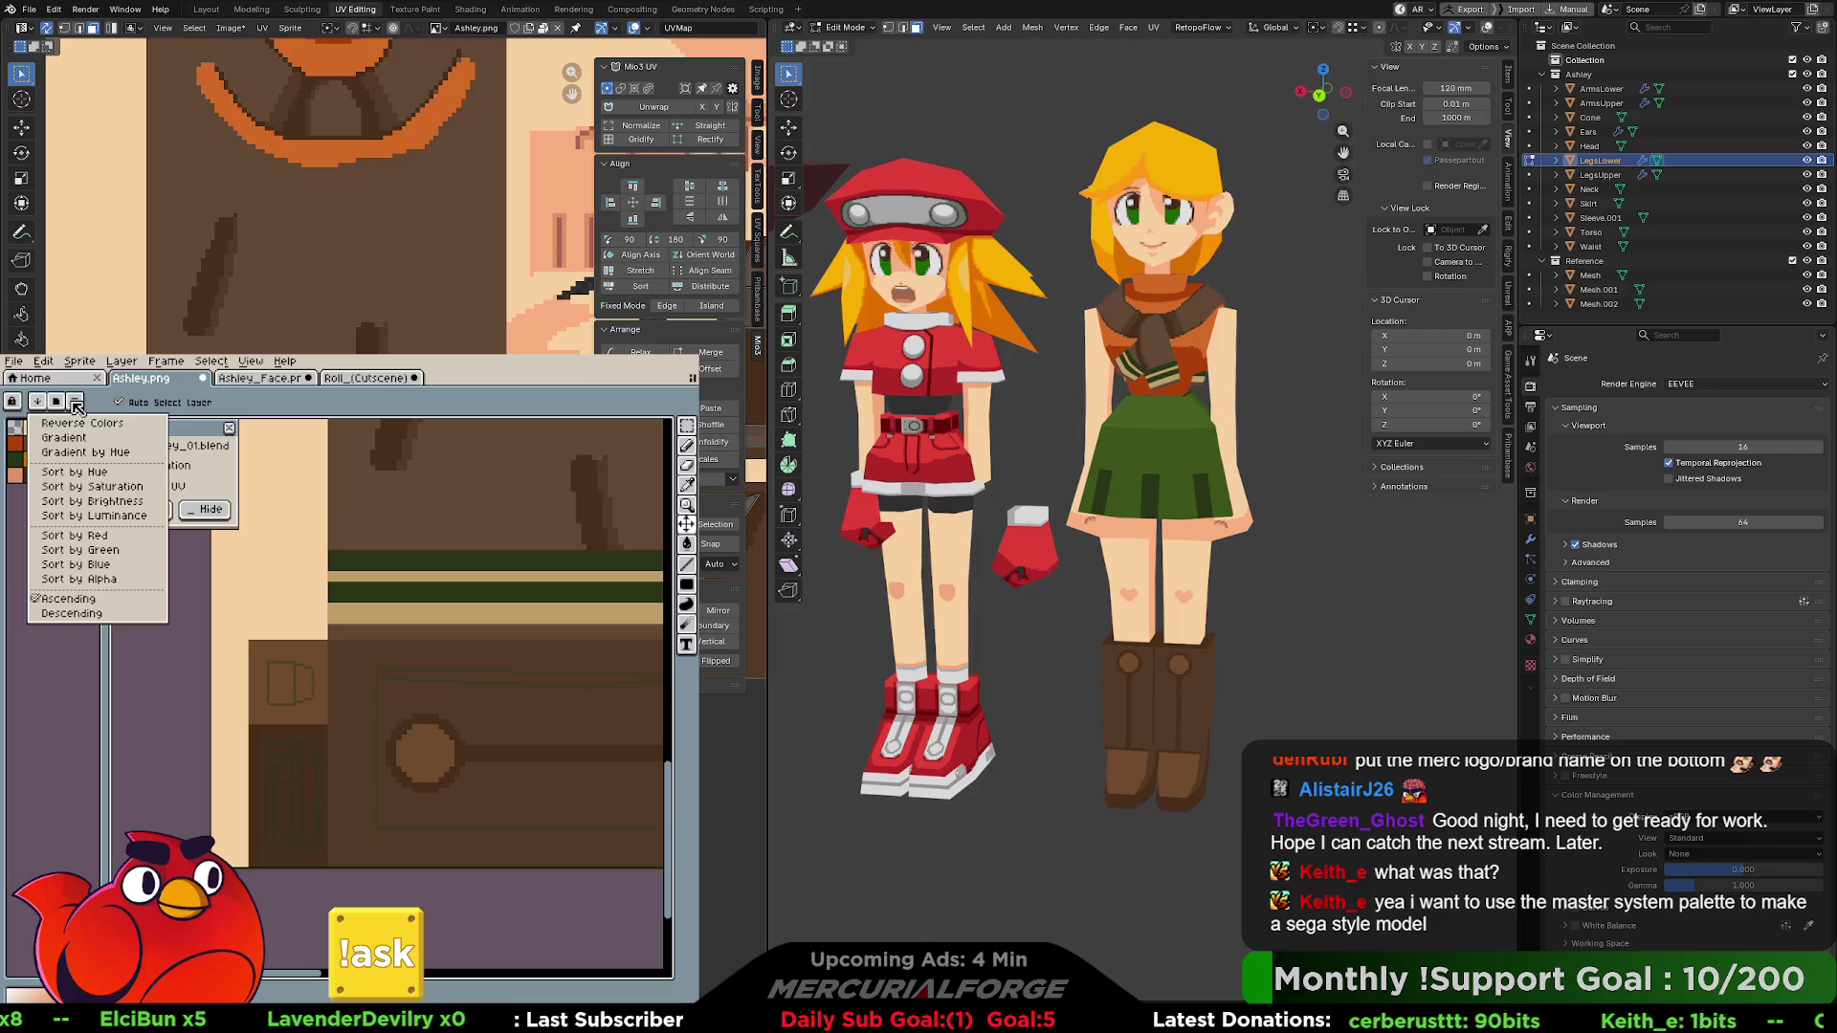
- Preview the AAP-64 and ARNE32 preset palettes on Ashley's texture
{"action": "left_click", "coordinate": [38, 402]}
{"action": "left_click", "coordinate": [39, 402]}
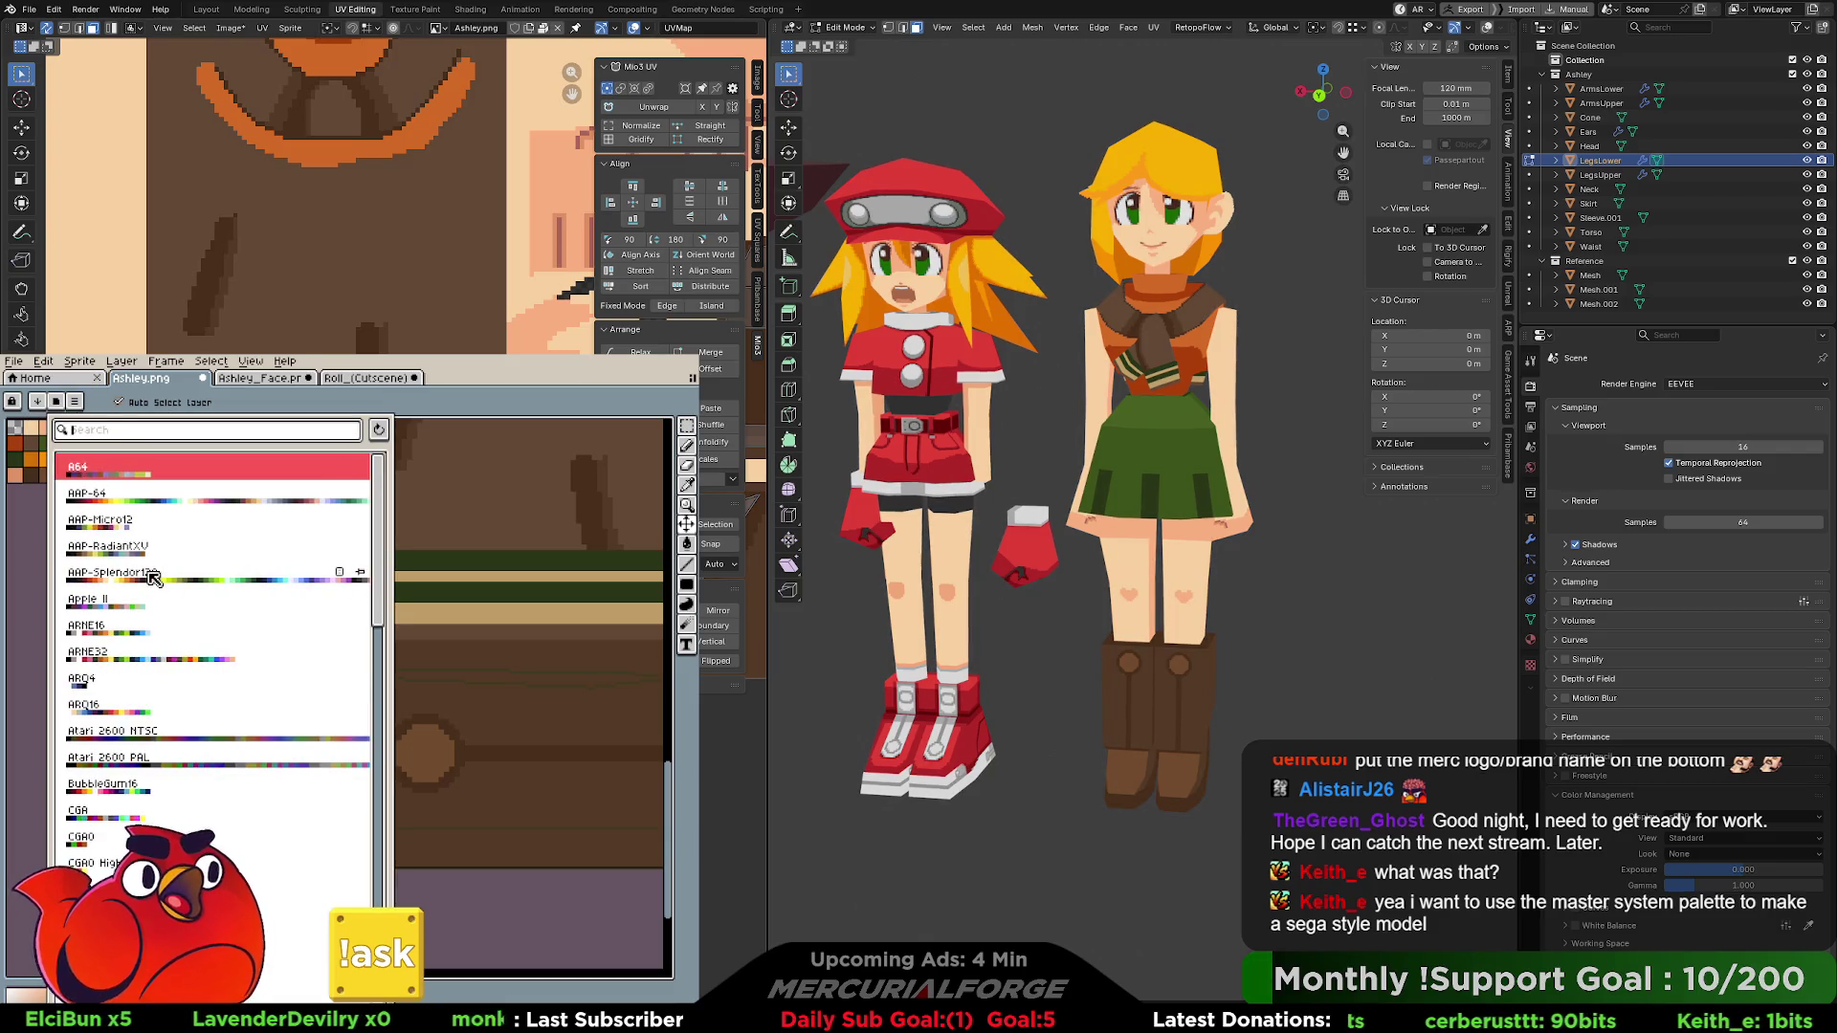
{"action": "left_click", "coordinate": [177, 502]}
{"action": "scroll", "coordinate": [221, 589], "scroll_direction": "down", "scroll_amount": 3}
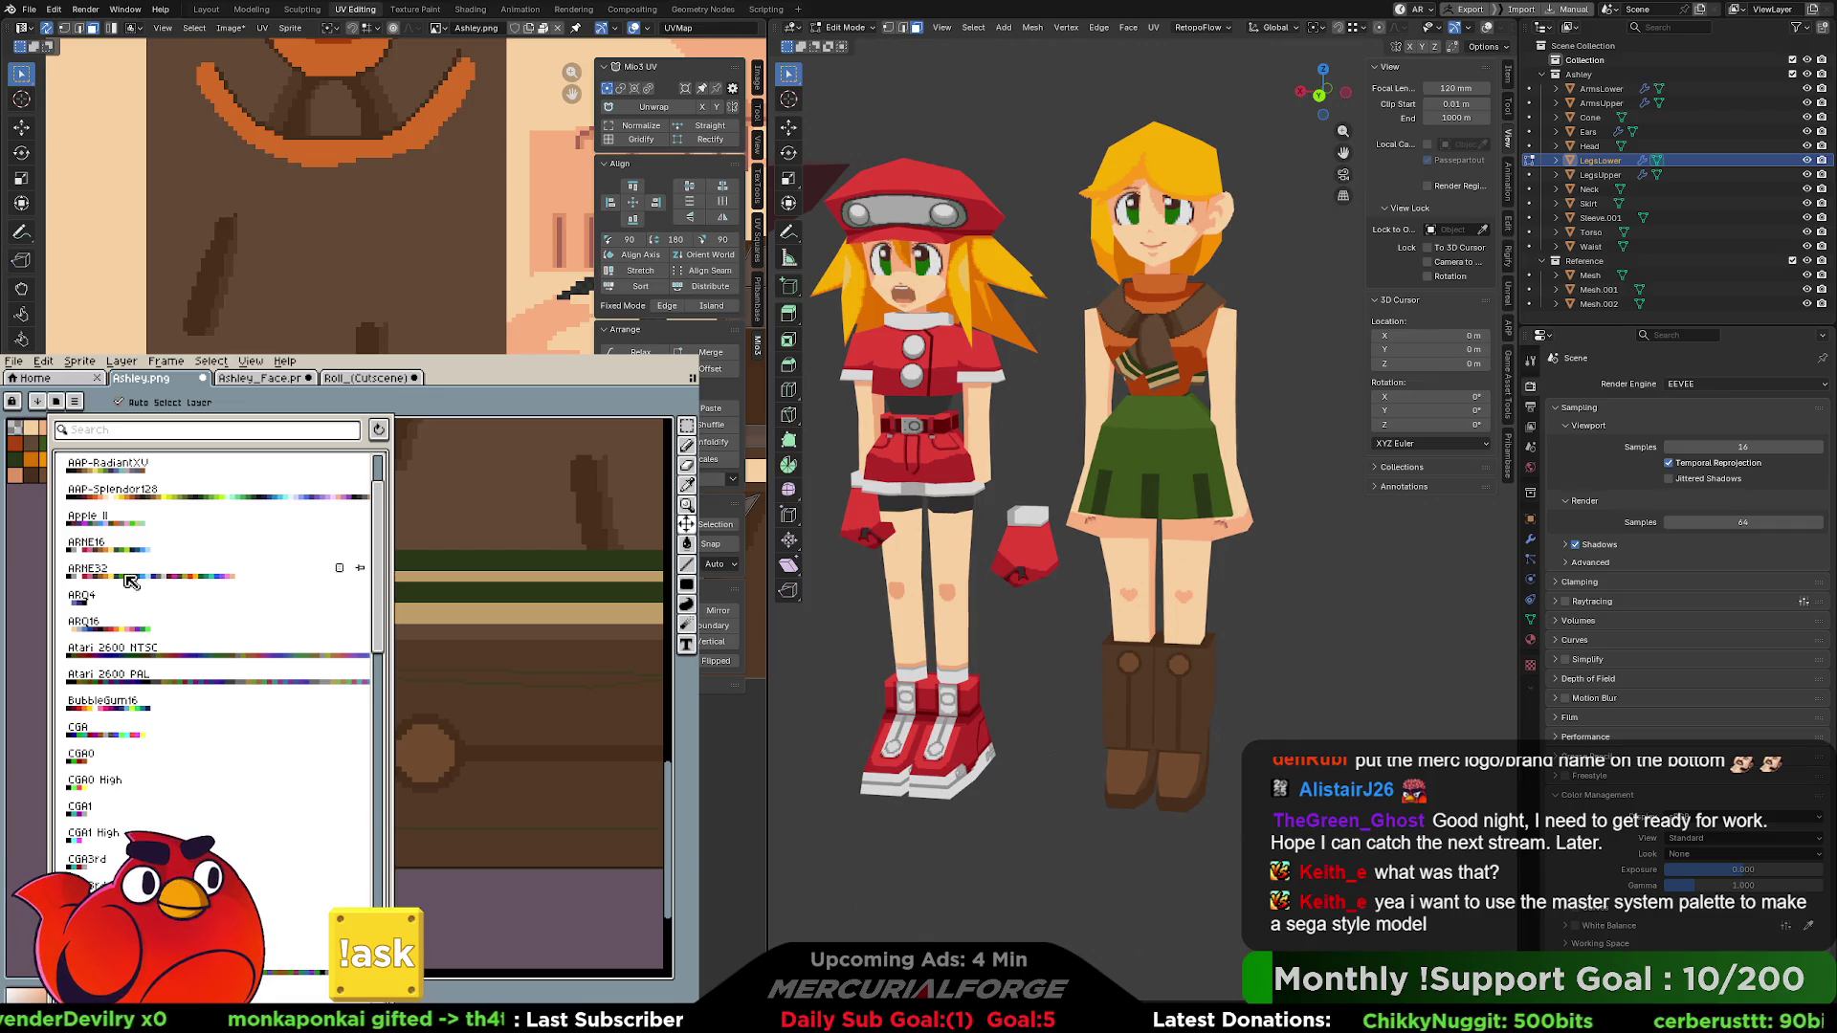
{"action": "left_click", "coordinate": [92, 574]}
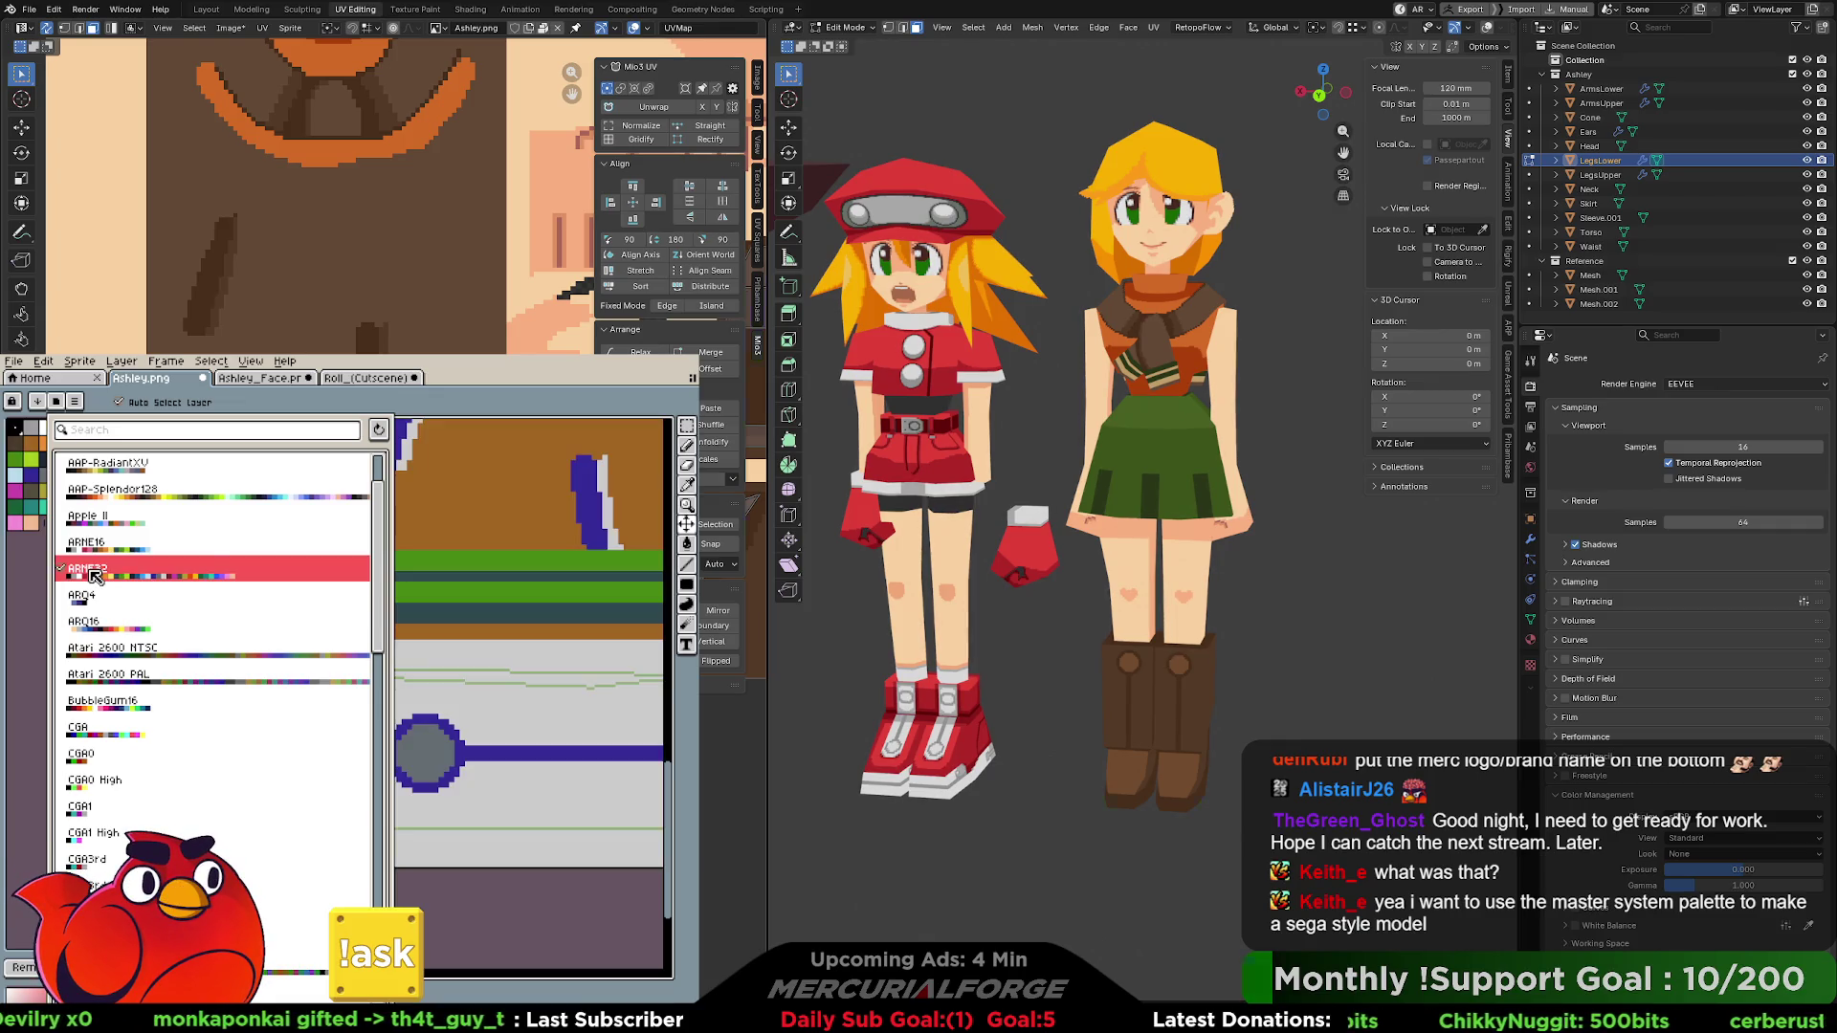
{"action": "left_click", "coordinate": [24, 578]}
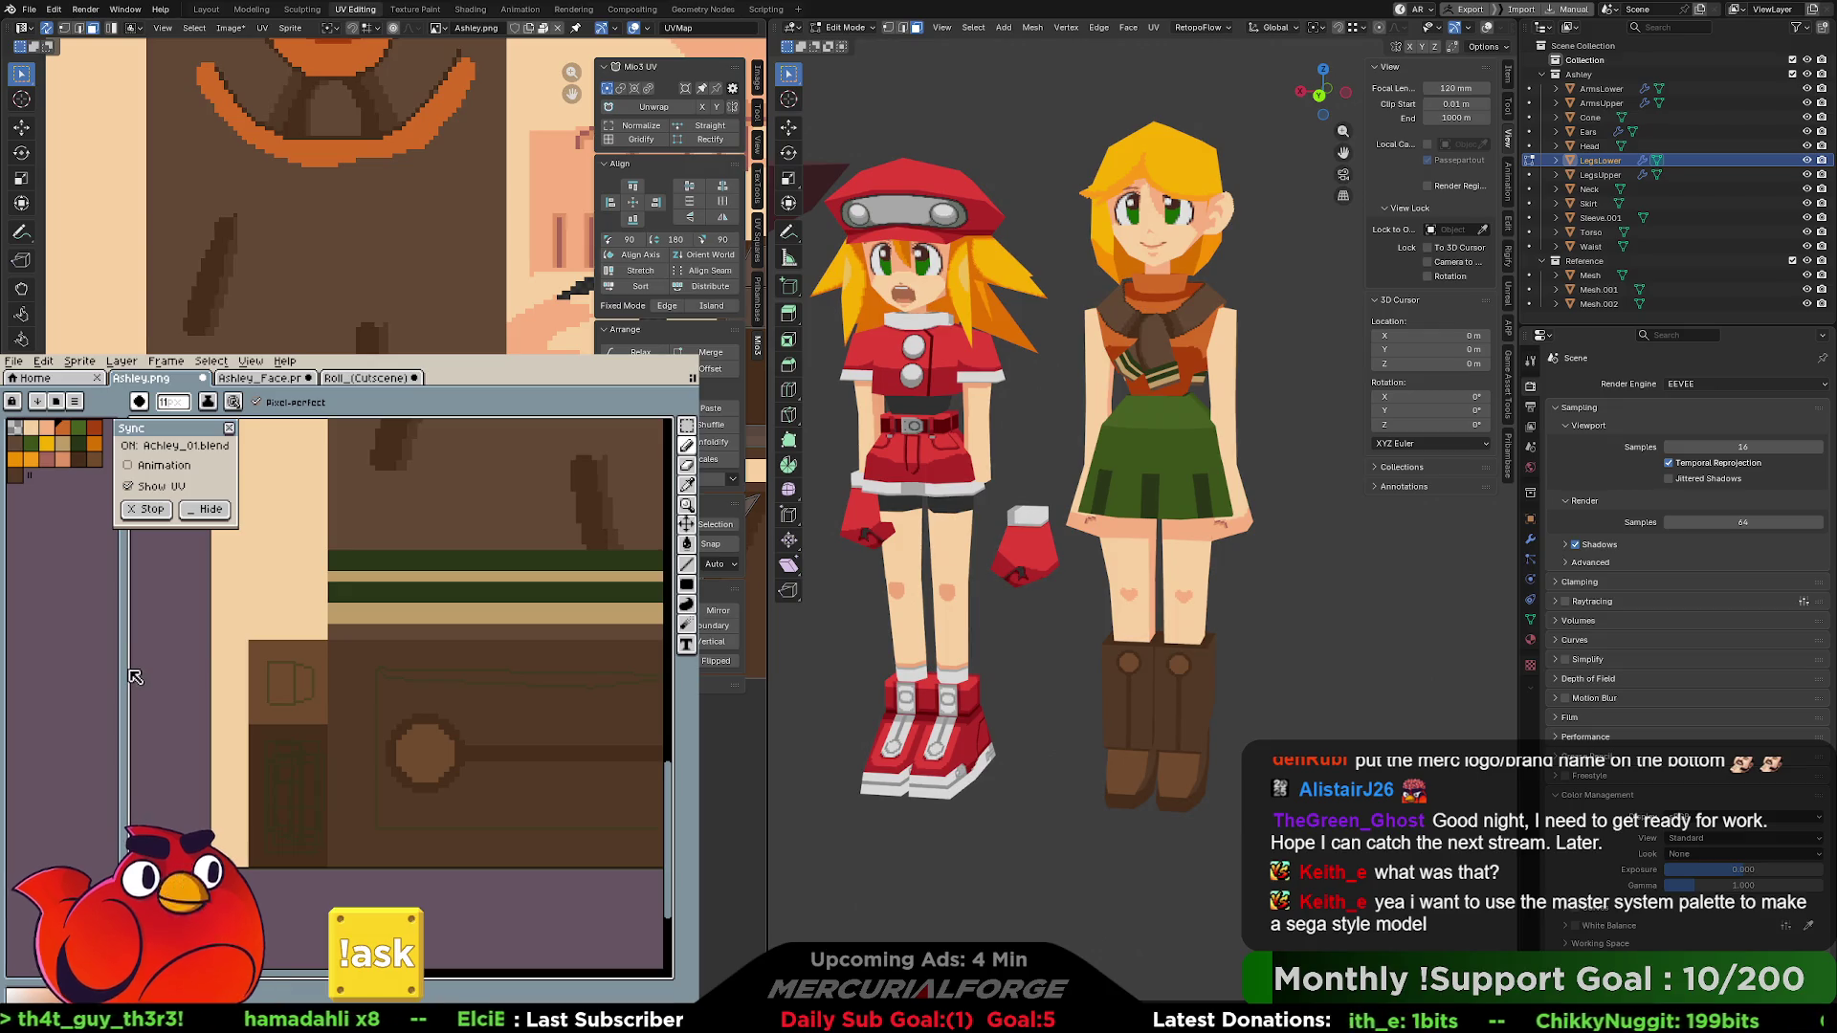
- Widen the palette panel, try other presets, and settle on a muted palette
{"action": "left_click_drag", "start_coordinate": [123, 673], "coordinate": [109, 674]}
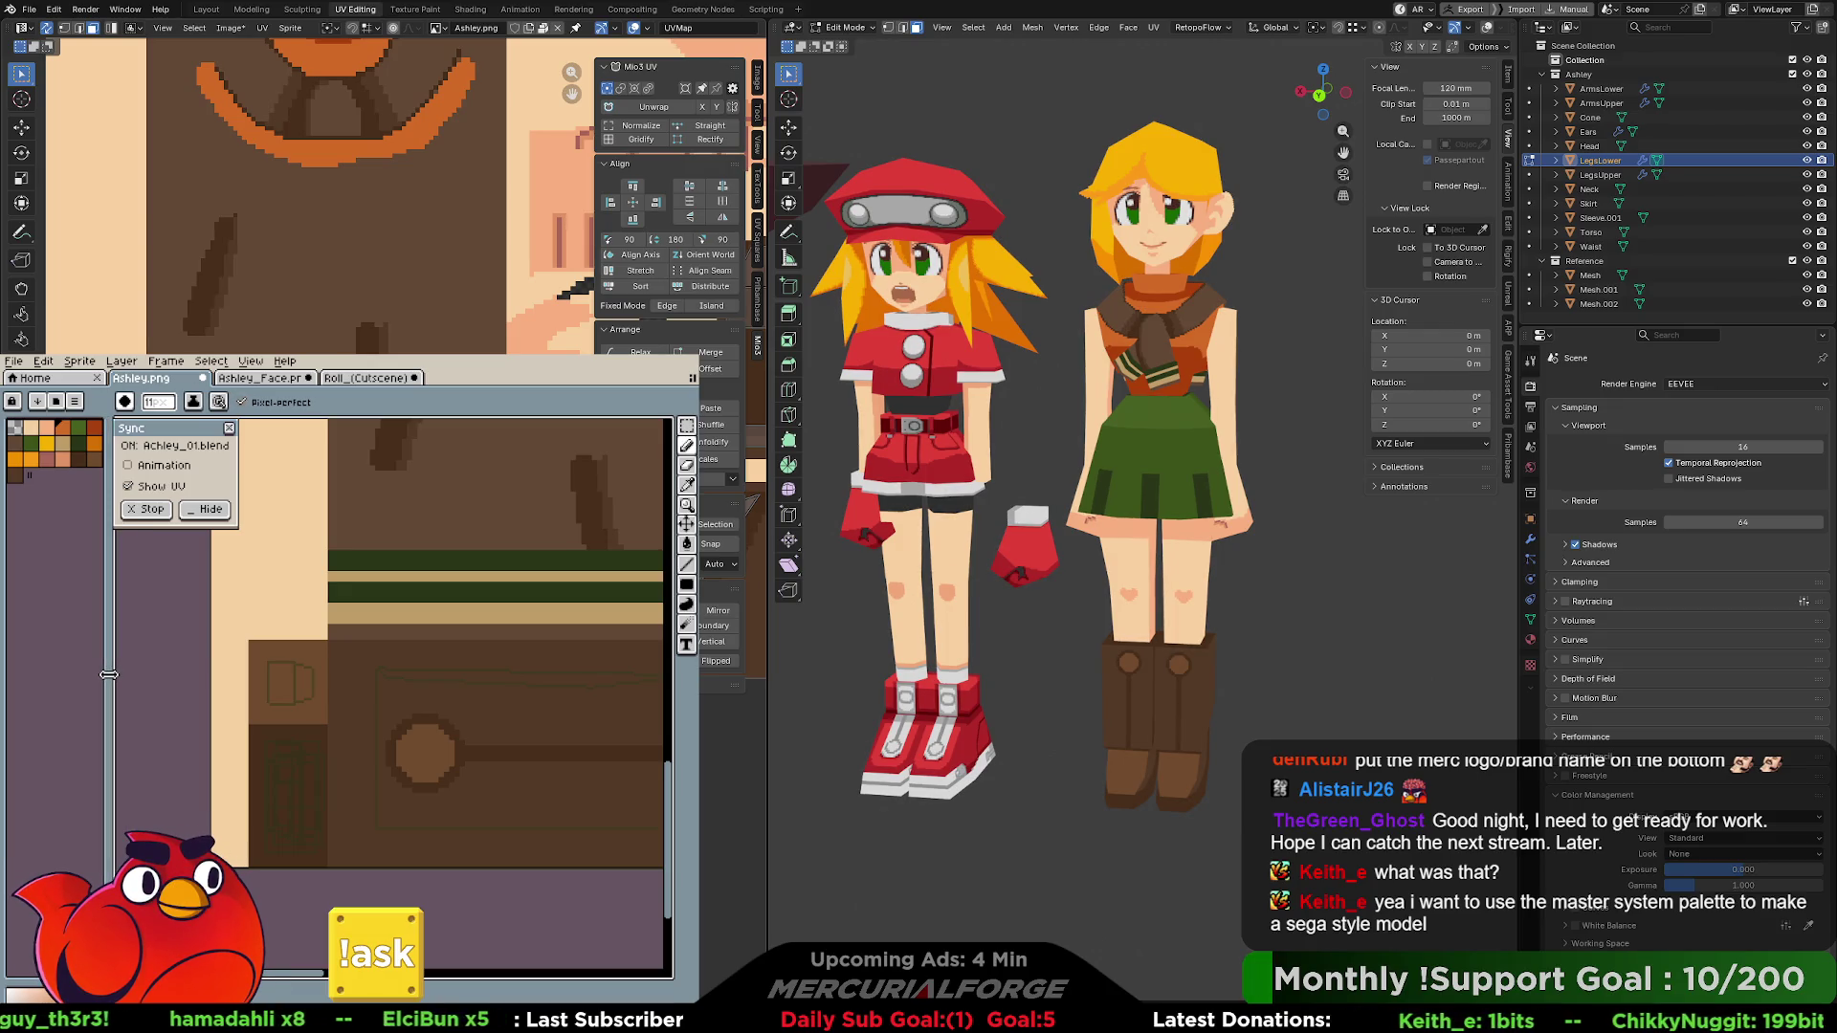
{"action": "left_click", "coordinate": [58, 402]}
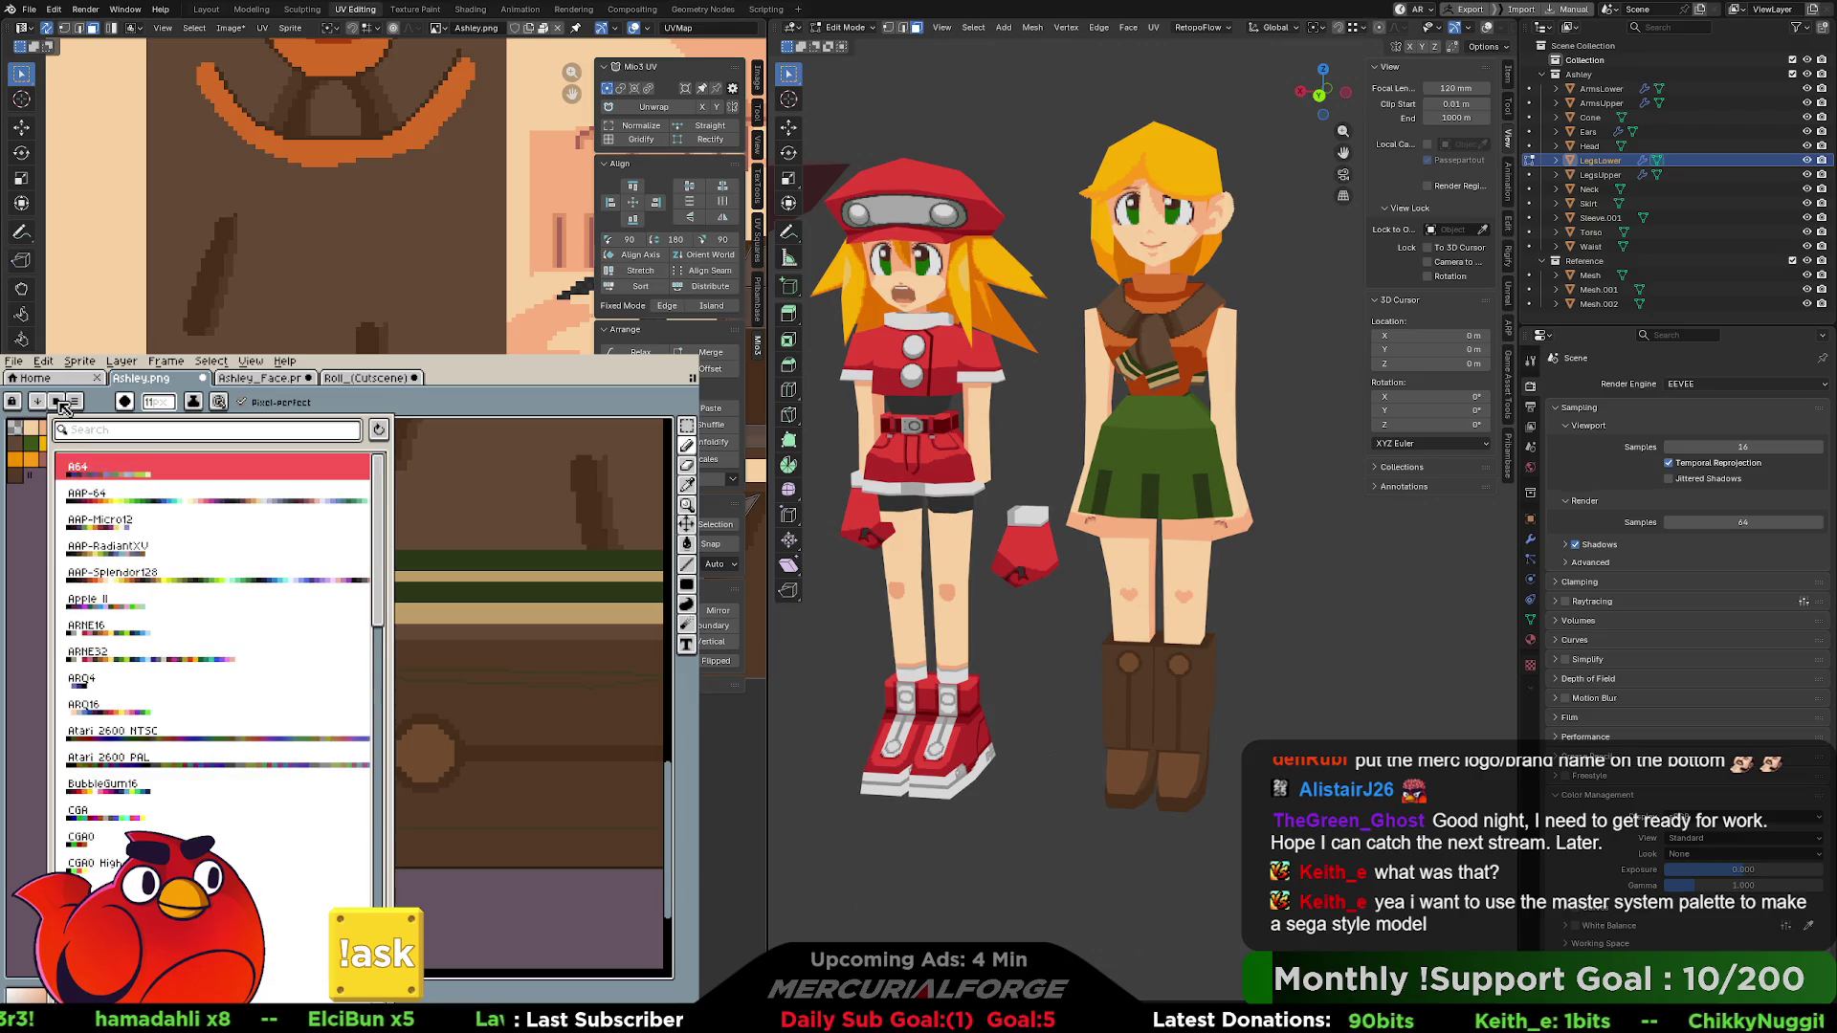
{"action": "scroll", "coordinate": [172, 737], "scroll_direction": "down", "scroll_amount": 5}
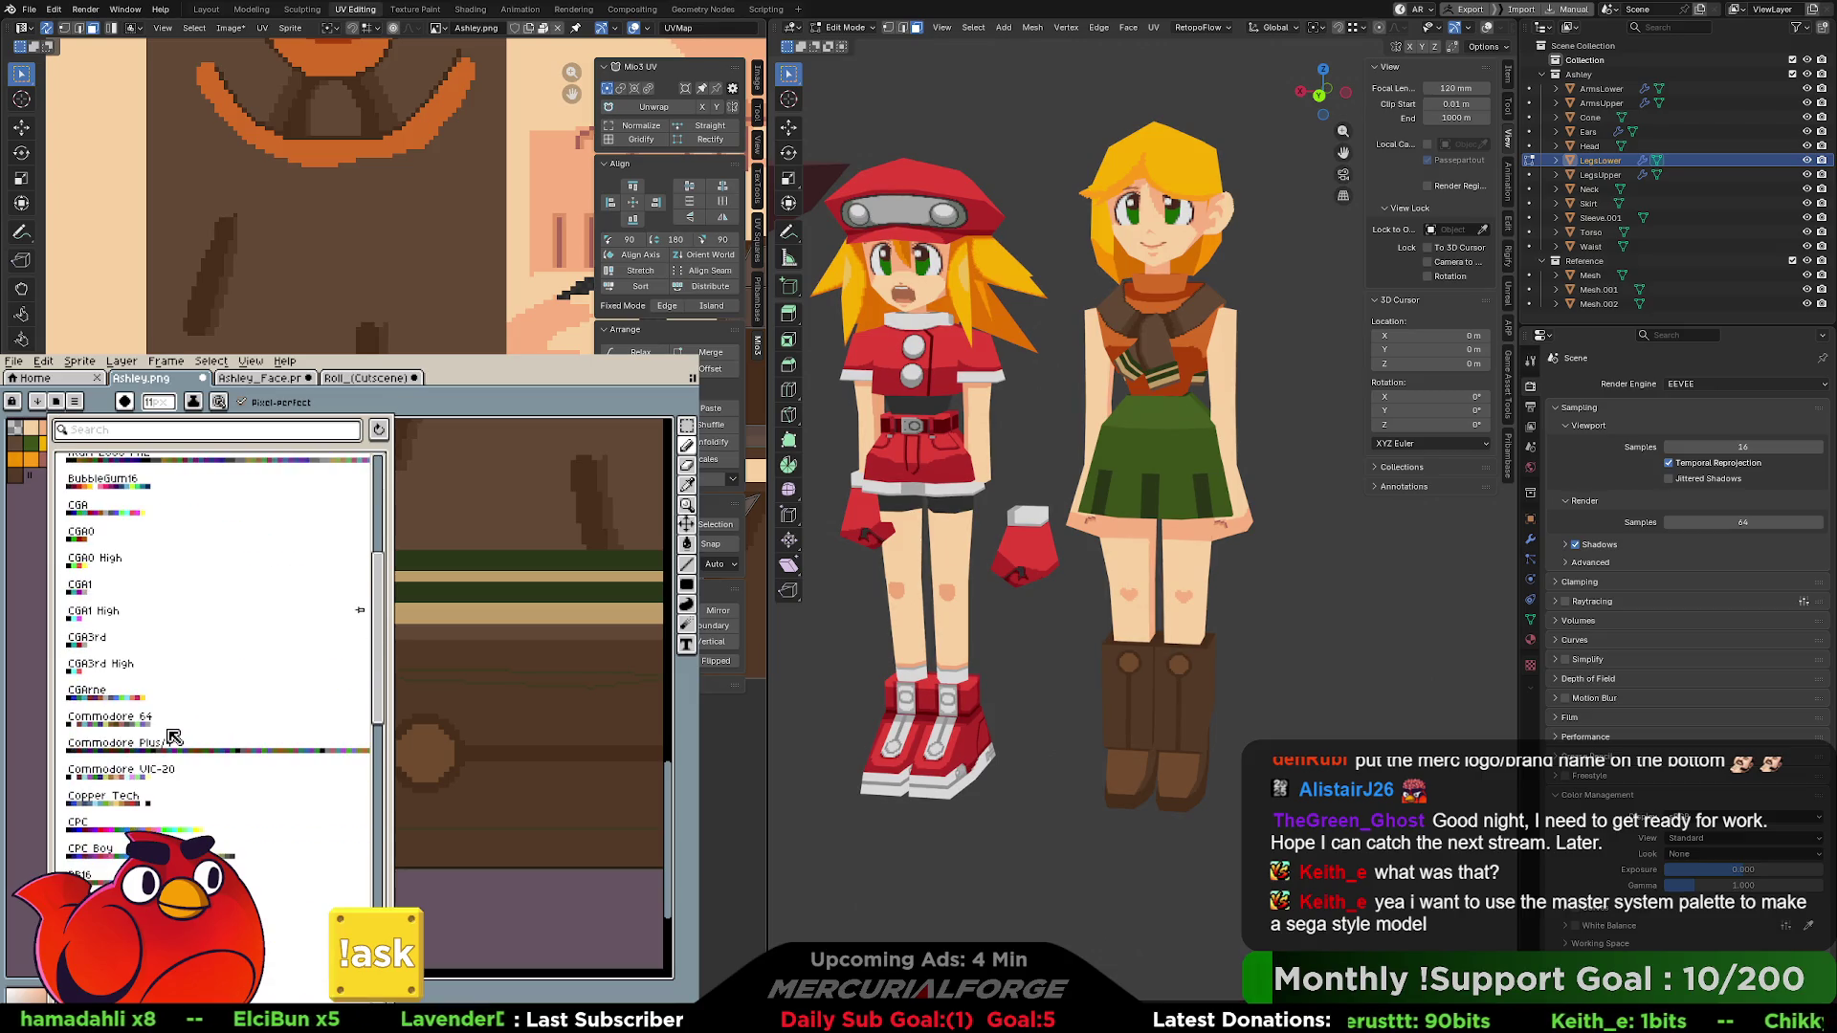
{"action": "left_click", "coordinate": [105, 478]}
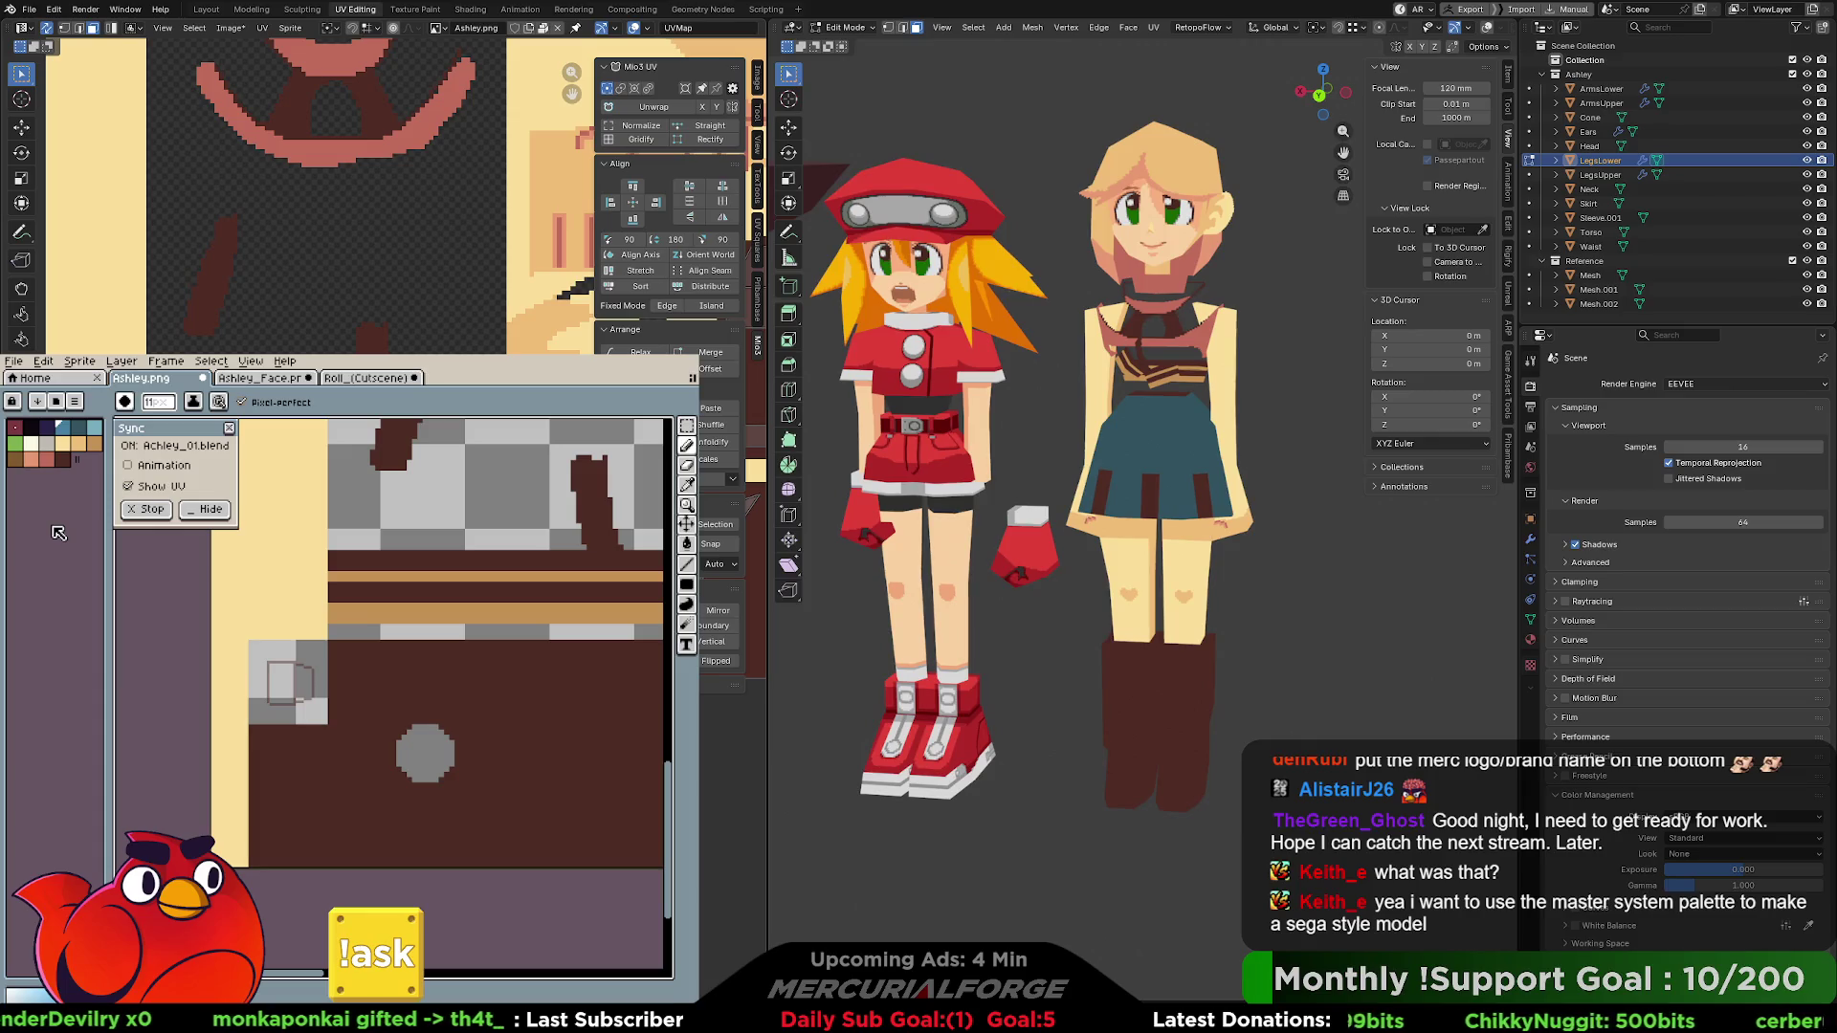
{"action": "left_click", "coordinate": [54, 439]}
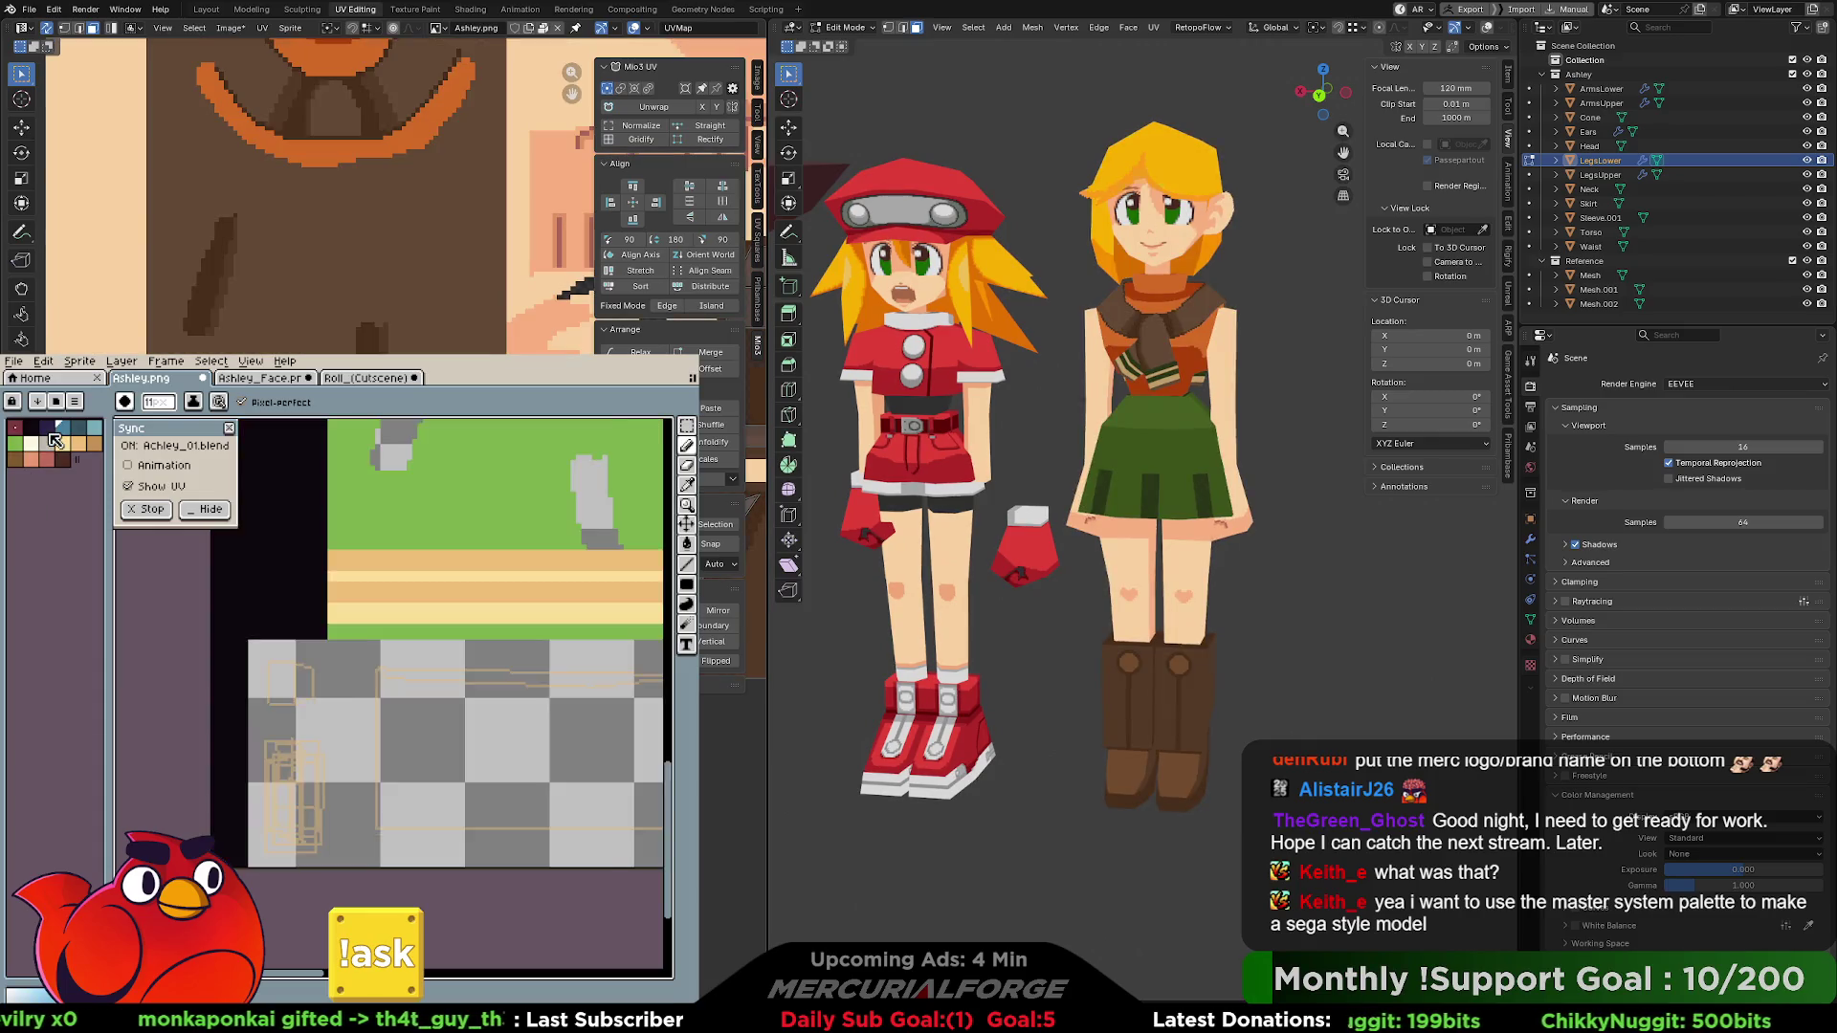
{"action": "left_click", "coordinate": [54, 439]}
{"action": "mouse_move", "coordinate": [1175, 322]}
{"action": "middle_mouse_down"}
{"action": "mouse_move", "coordinate": [1171, 257]}
{"action": "mouse_move", "coordinate": [1161, 376]}
{"action": "middle_mouse_up"}
{"action": "scroll", "coordinate": [1161, 377], "scroll_direction": "up", "scroll_amount": 3}
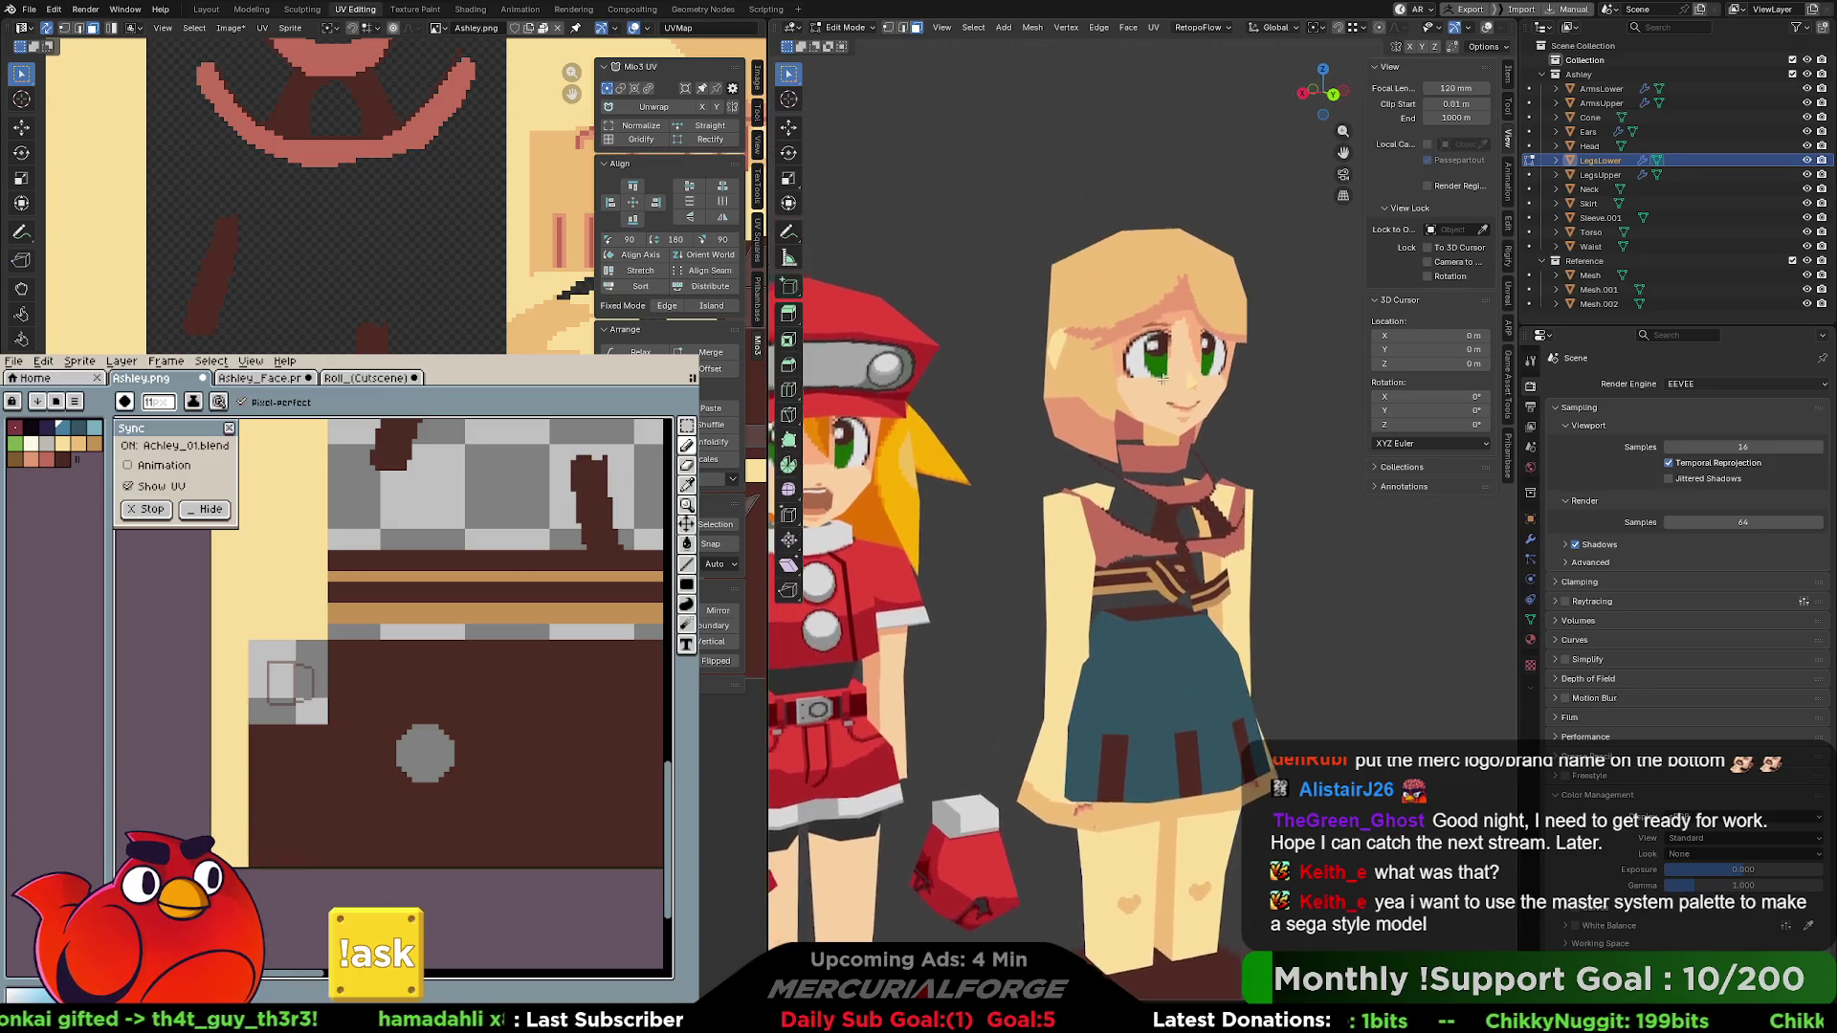
{"action": "scroll", "coordinate": [514, 268], "scroll_direction": "down", "scroll_amount": 4}
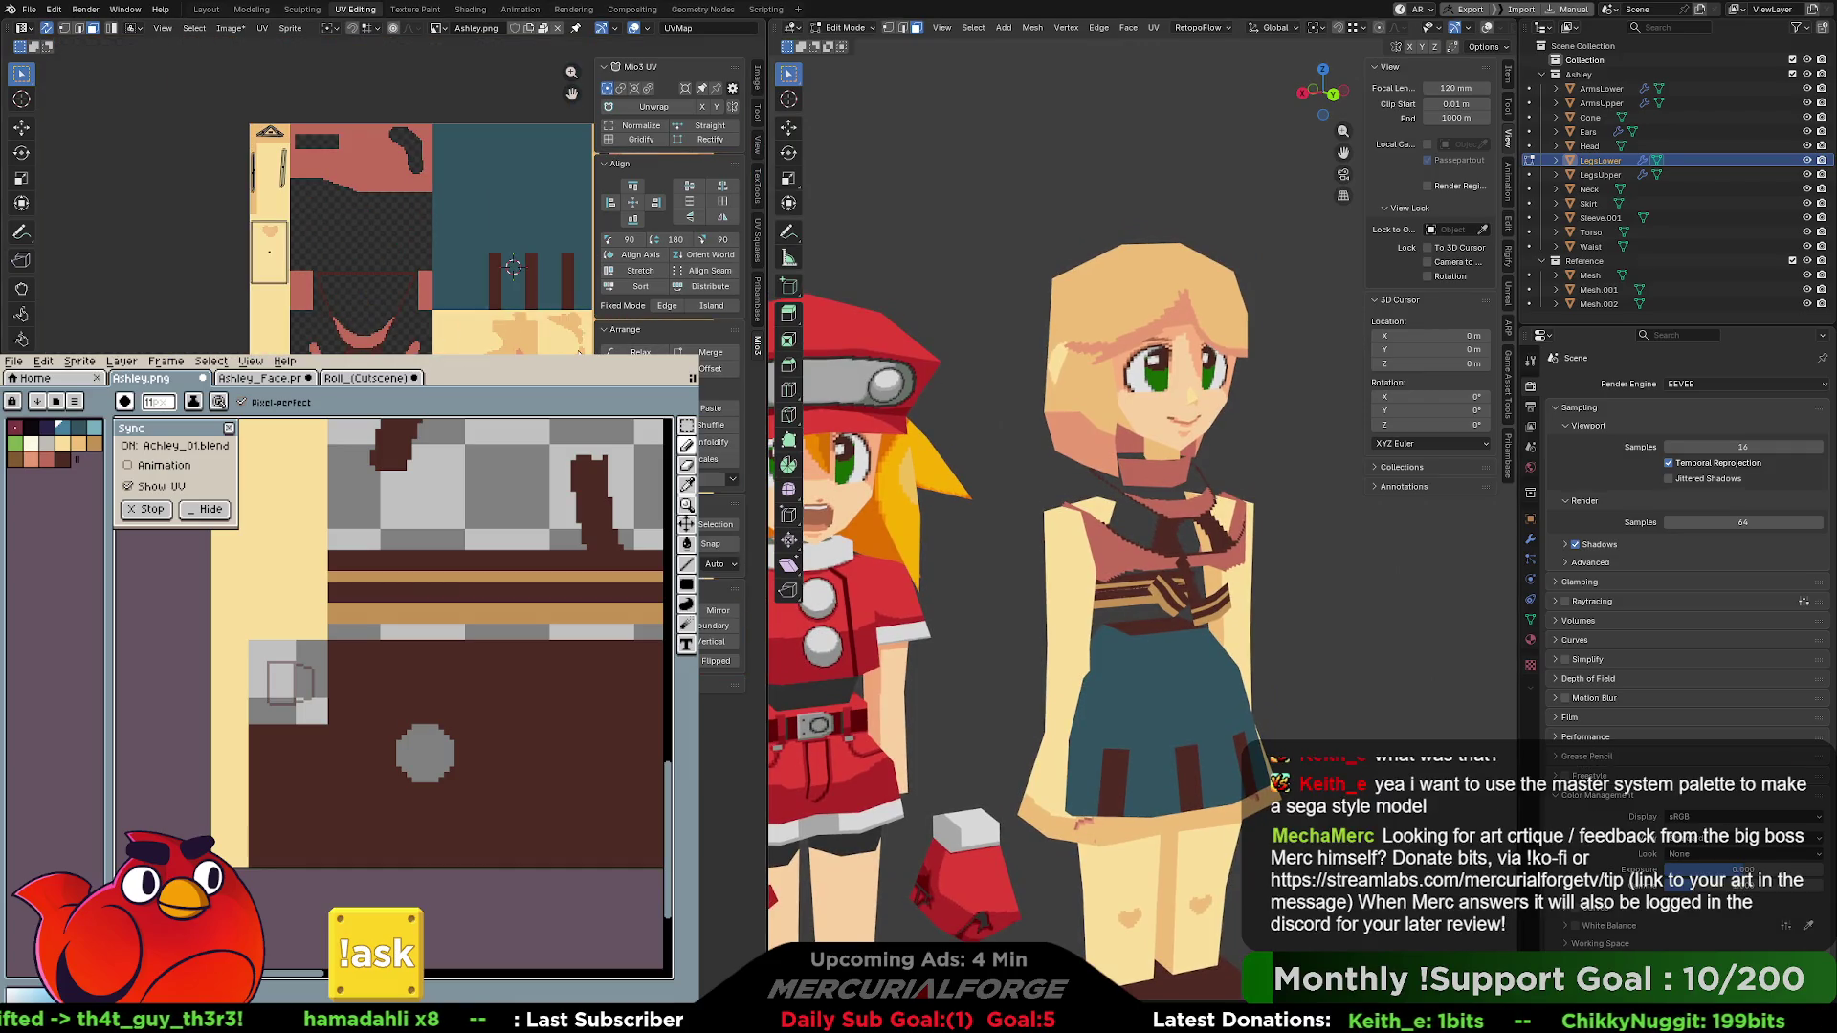
{"action": "middle_click_drag", "start_coordinate": [514, 268], "coordinate": [390, 310]}
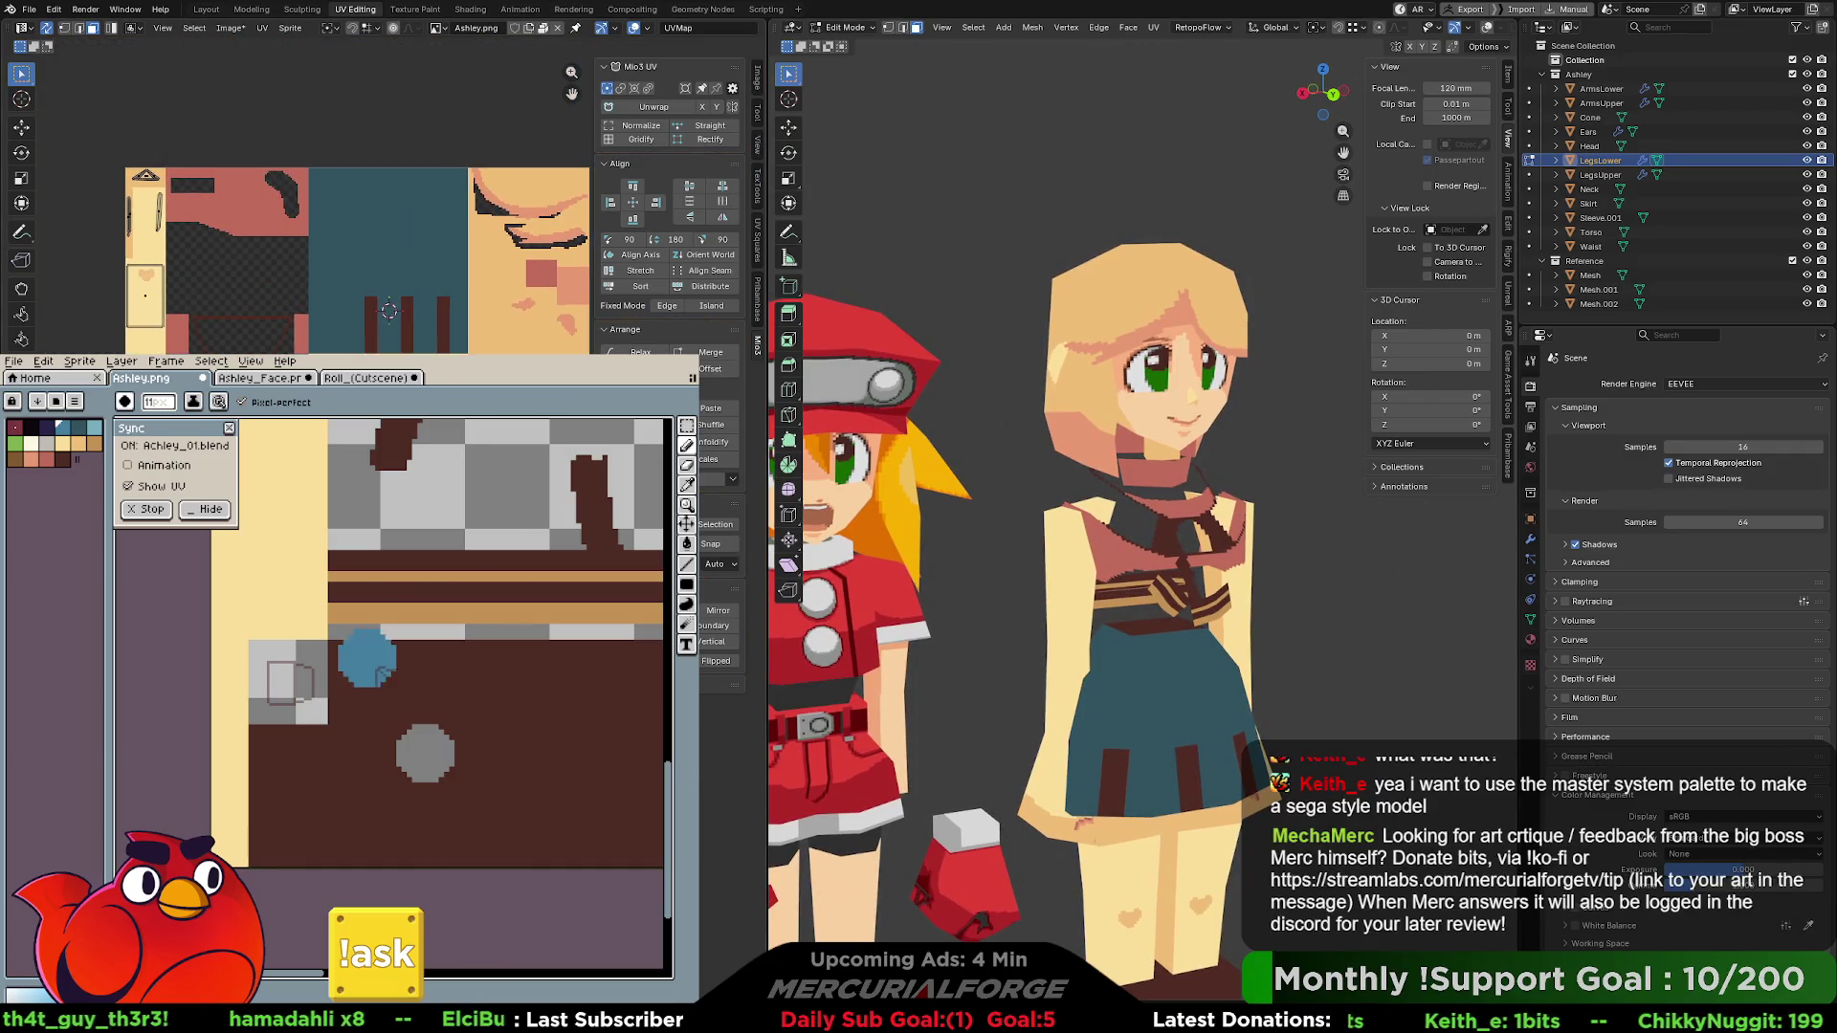
{"action": "middle_click_drag", "start_coordinate": [492, 533], "coordinate": [347, 778]}
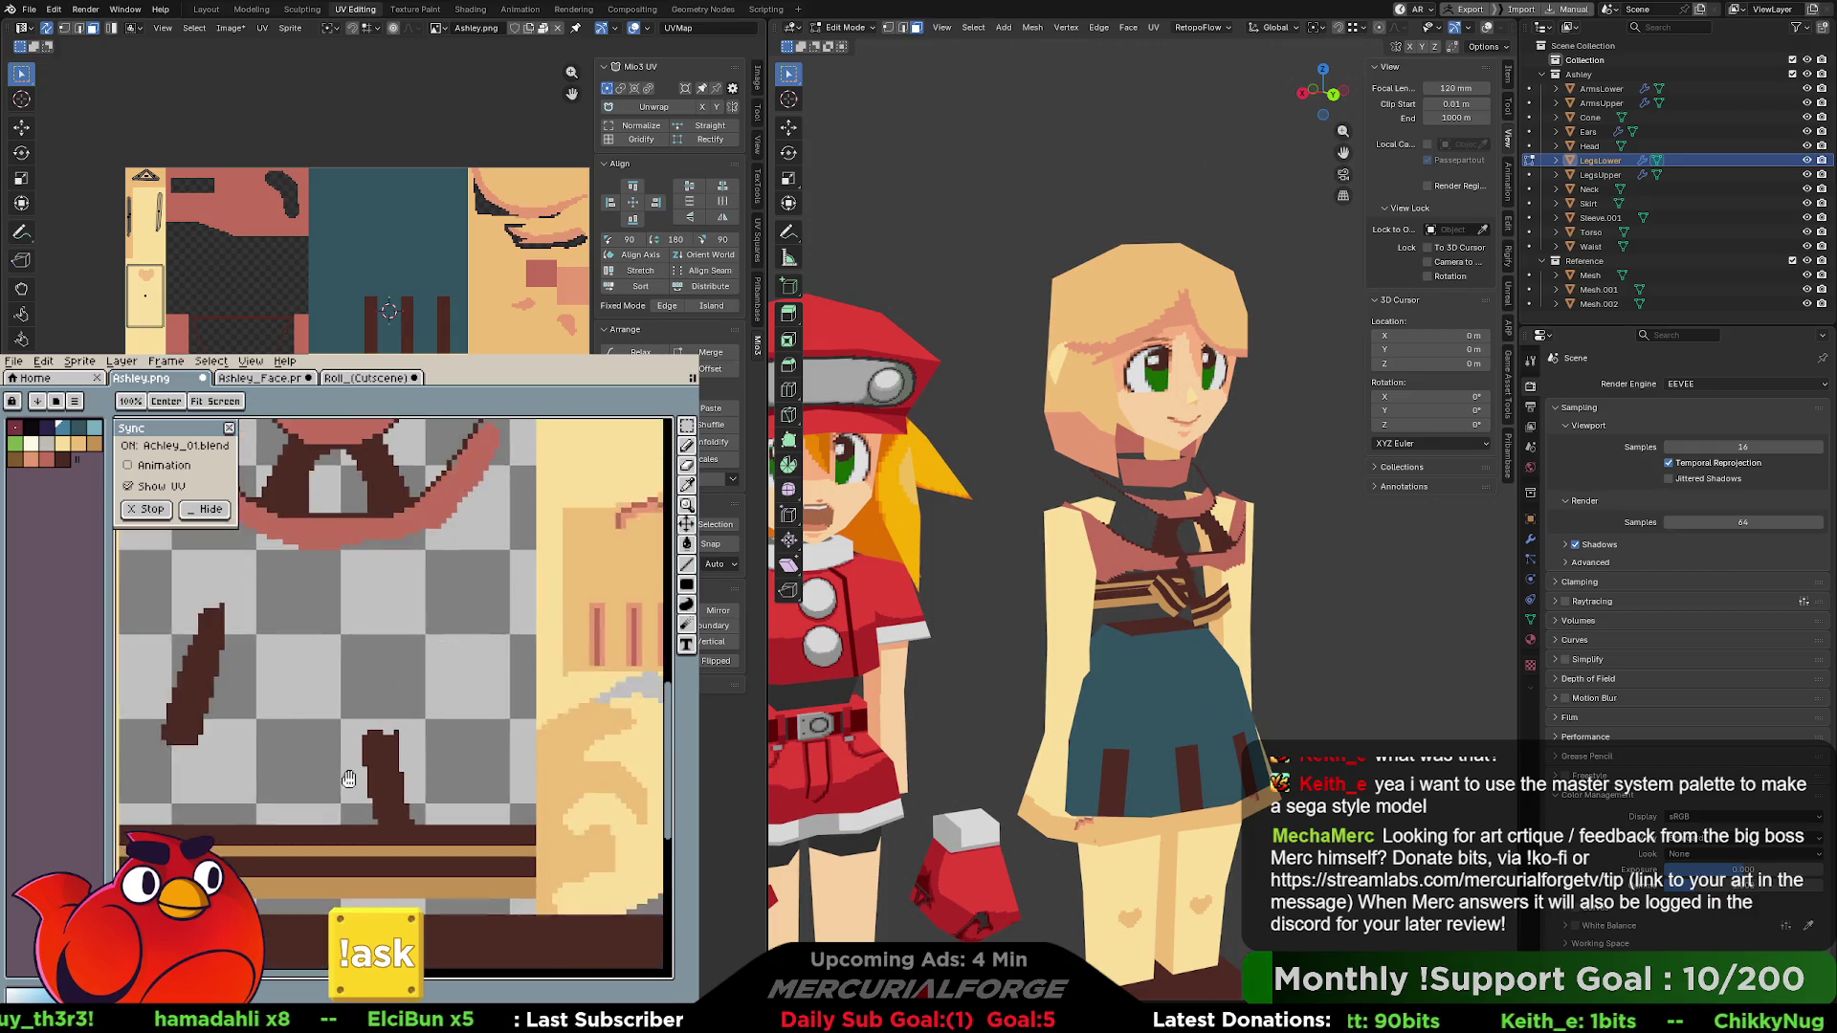
{"action": "scroll", "coordinate": [346, 778], "scroll_direction": "up", "scroll_amount": 10}
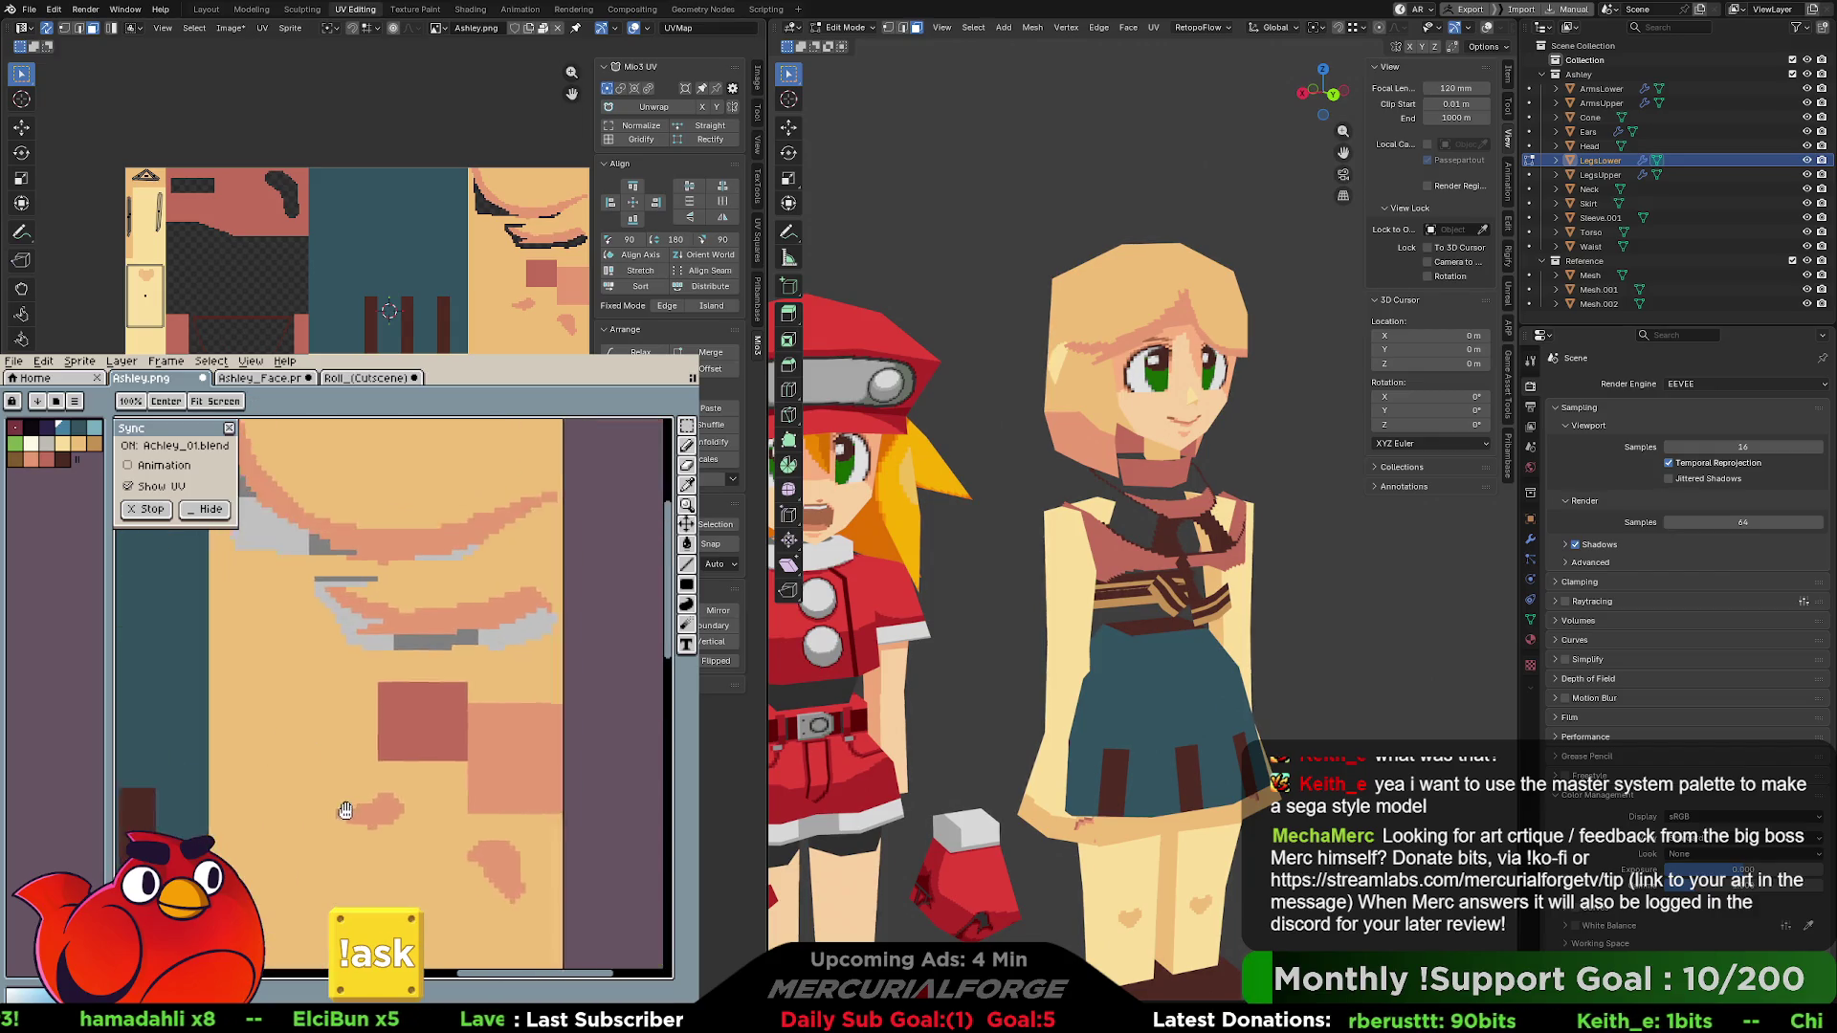
{"action": "scroll", "coordinate": [342, 799], "scroll_direction": "up", "scroll_amount": 3}
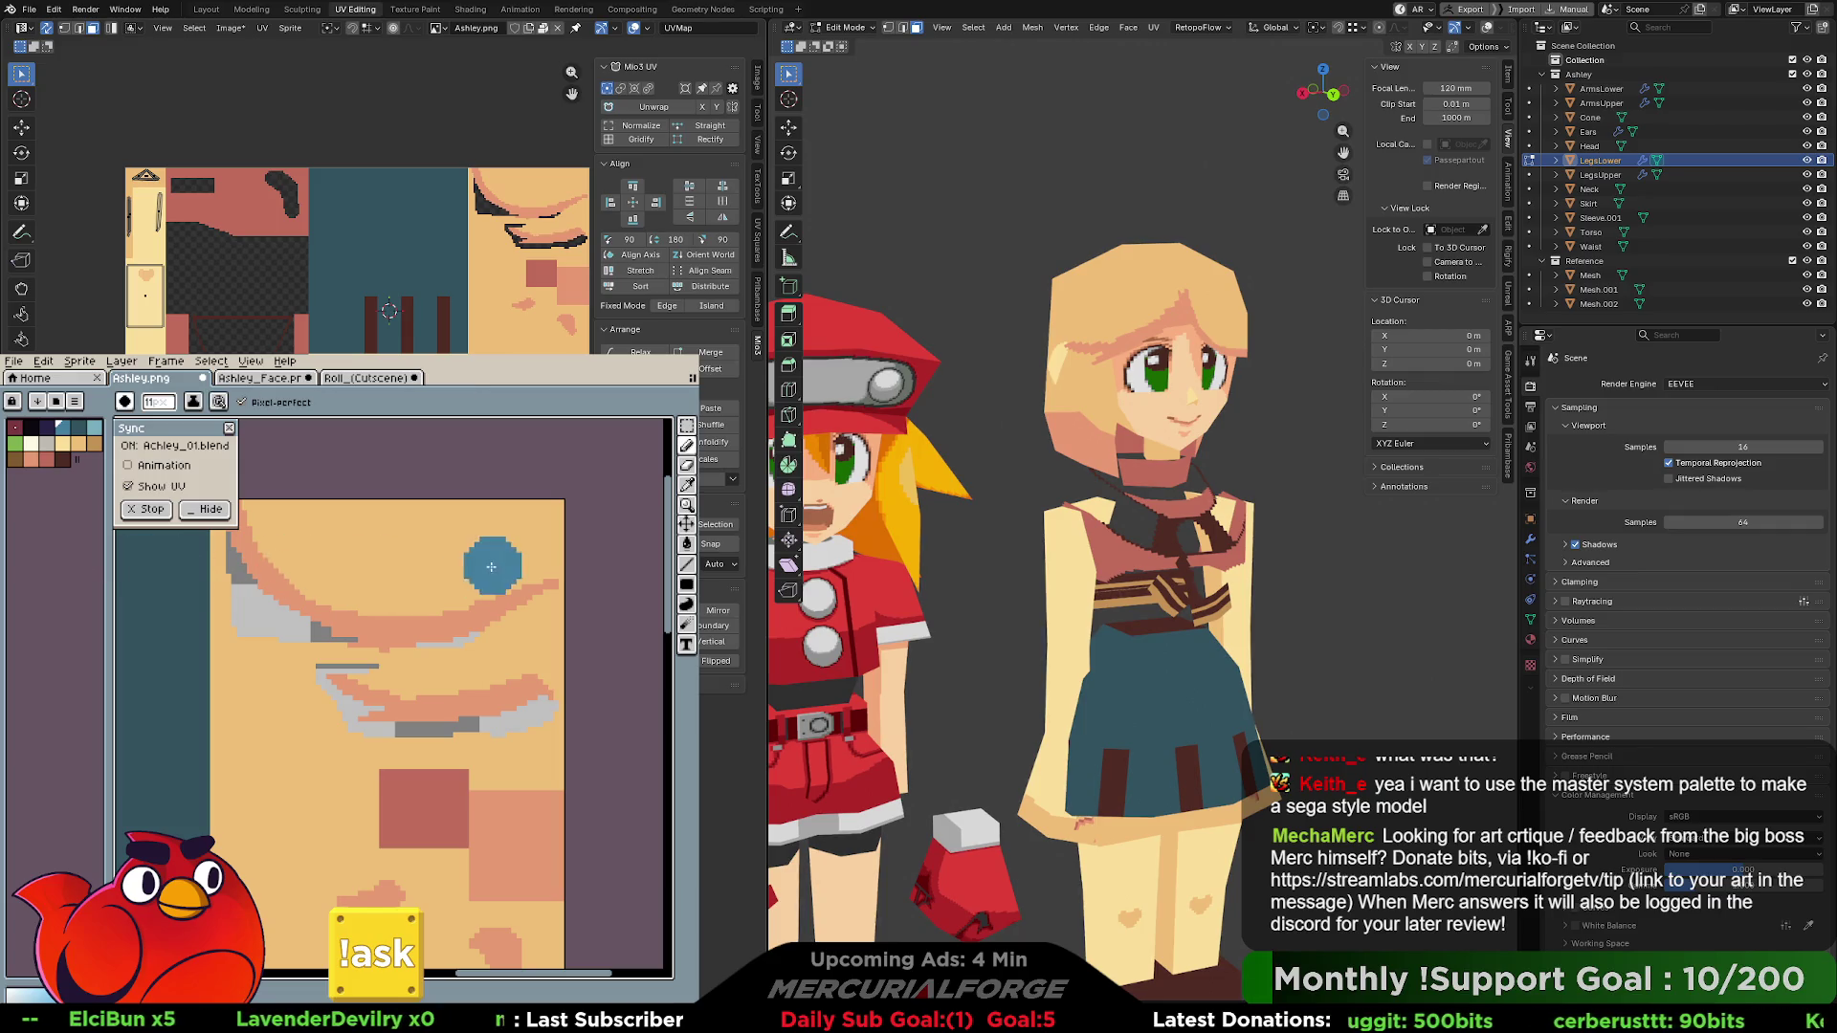
{"action": "key", "text": "b"}
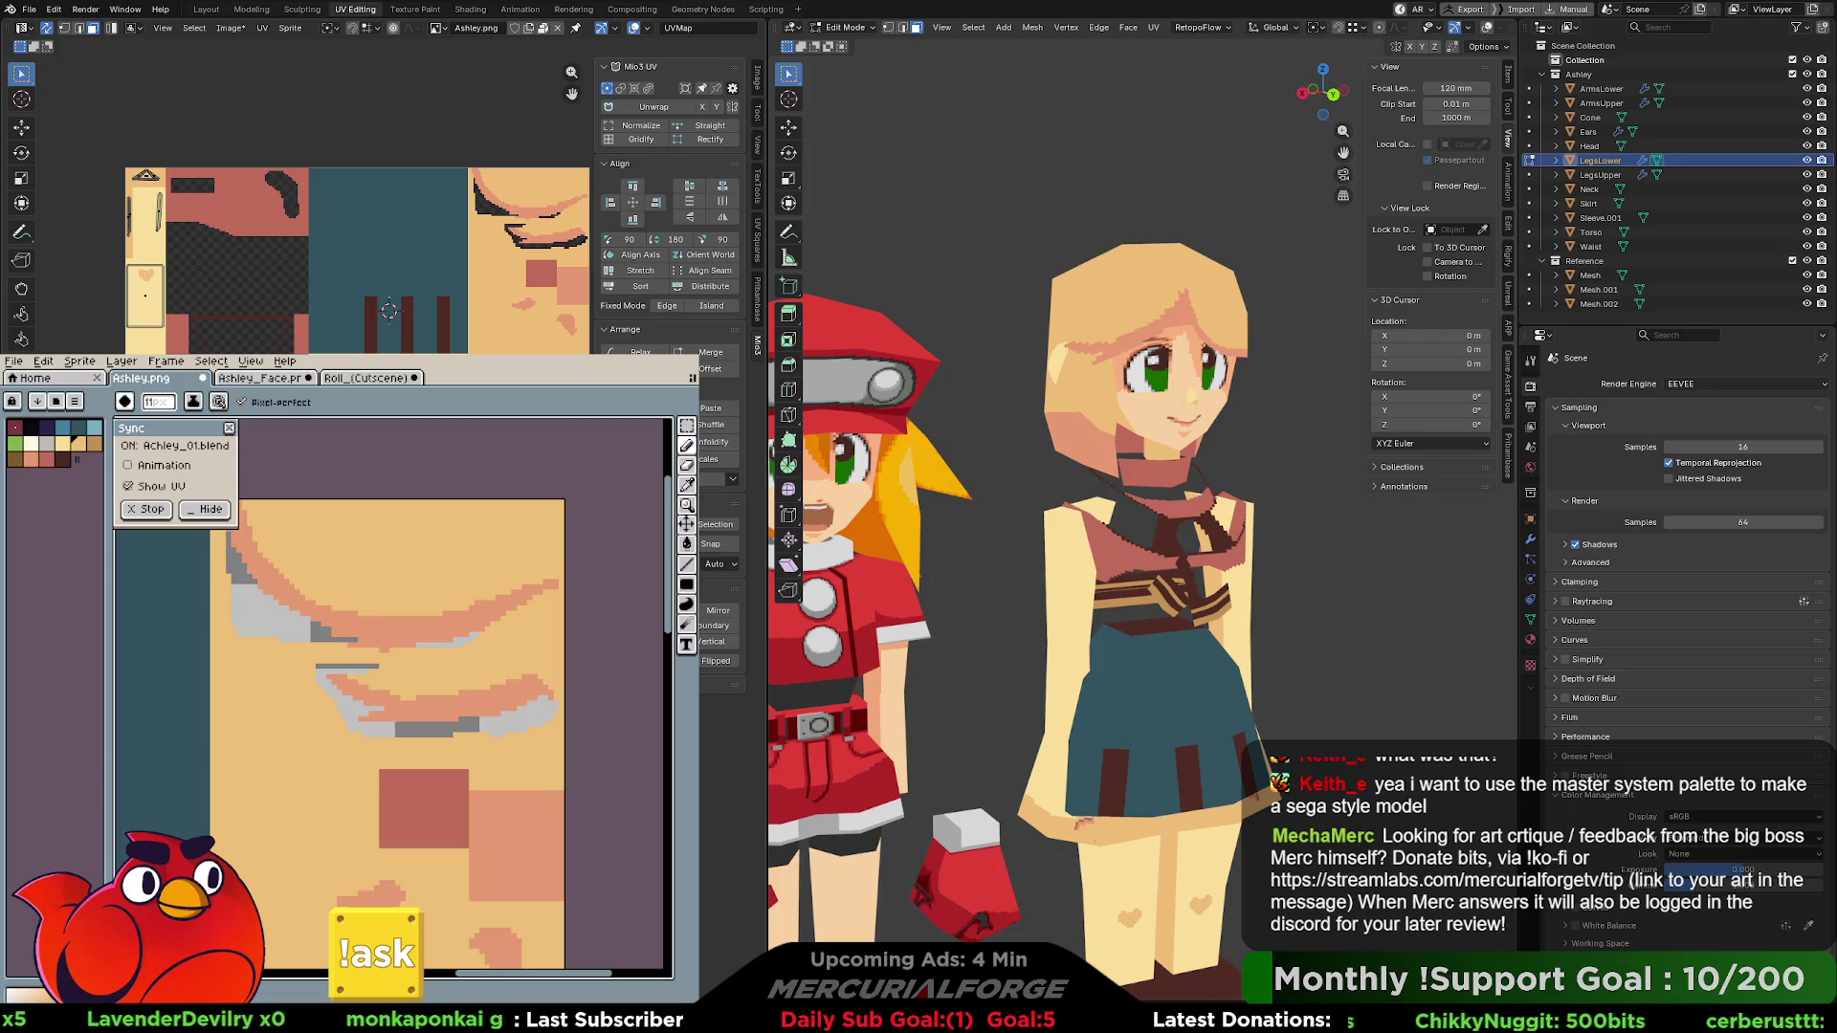
{"action": "key", "text": "i"}
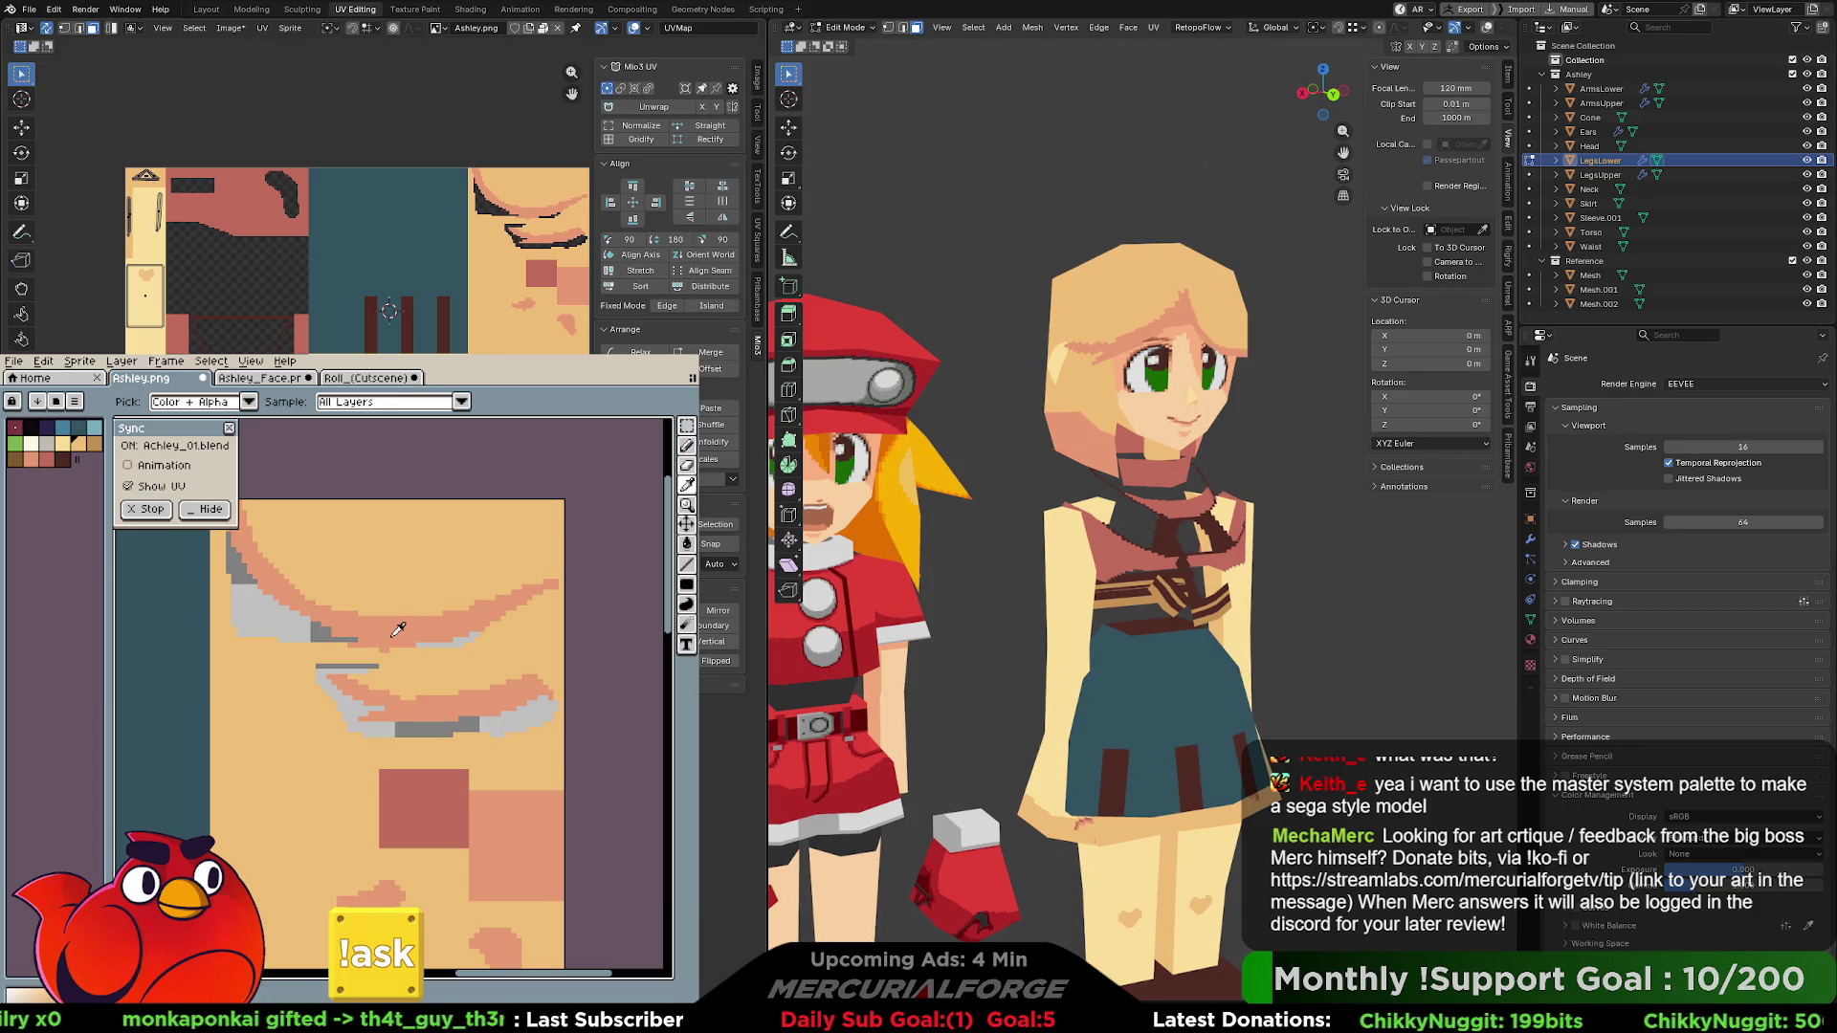
{"action": "key", "text": "b"}
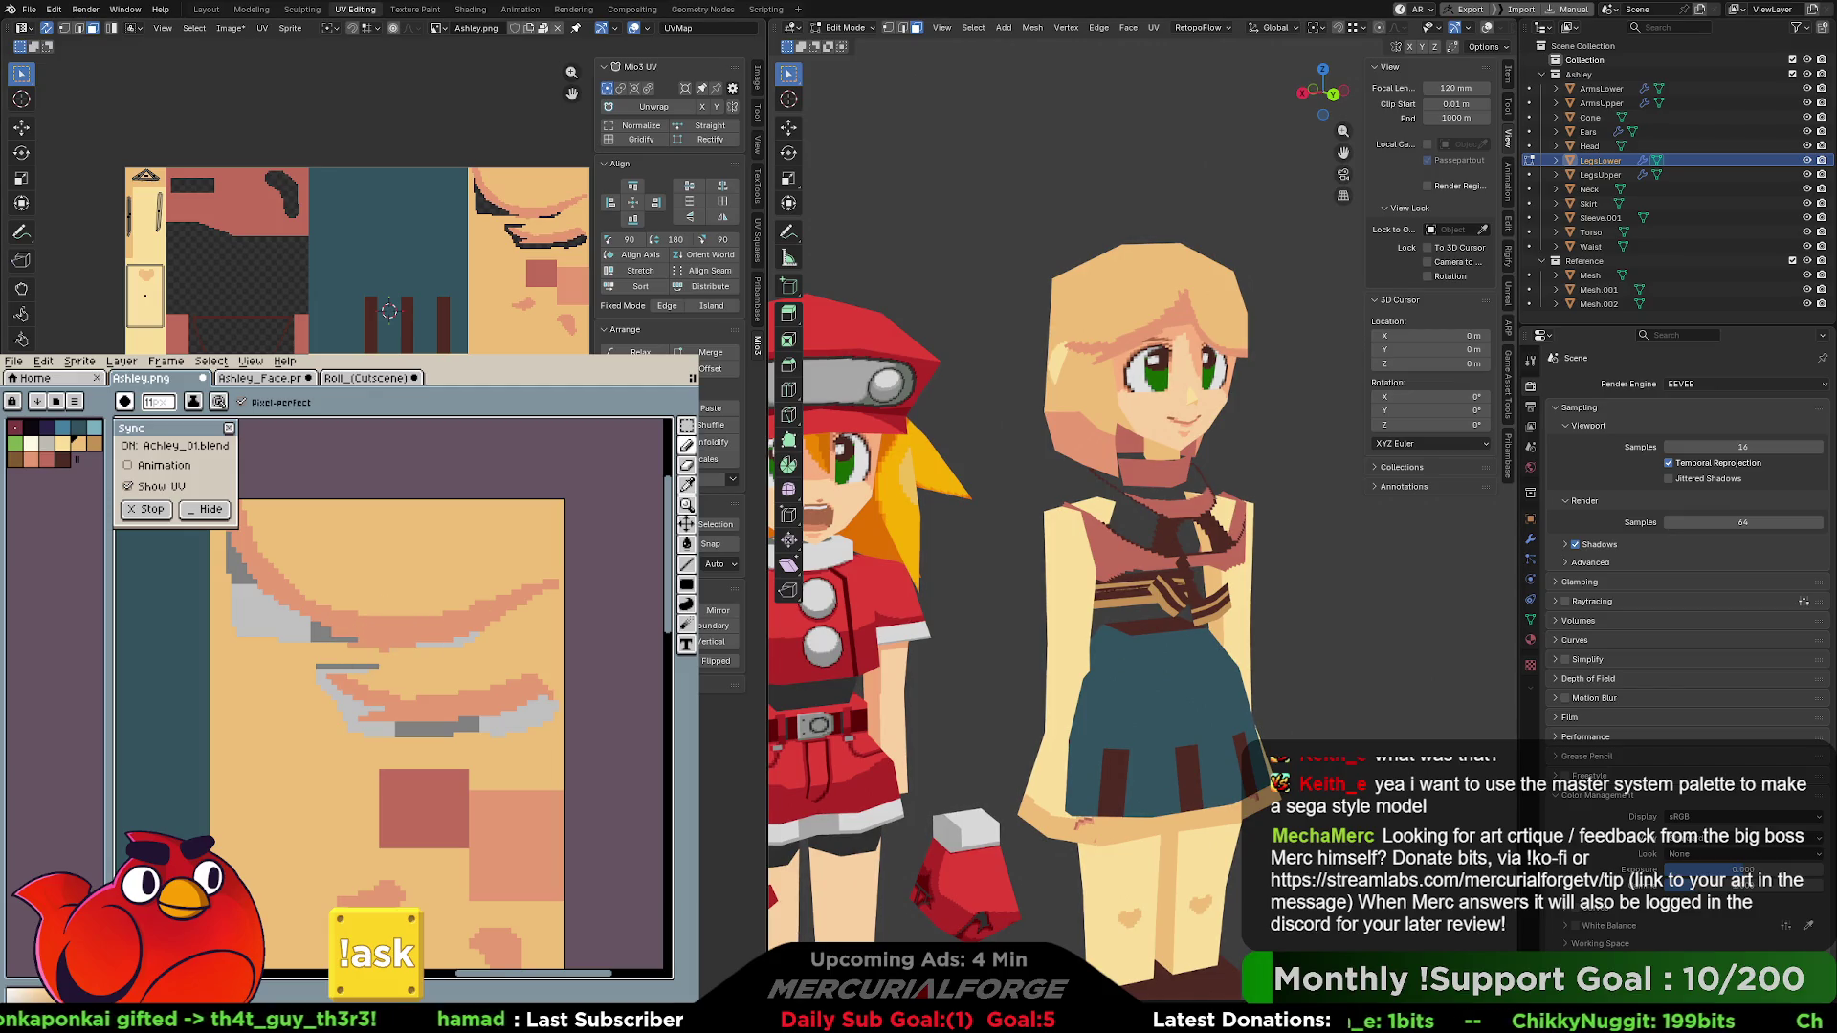
{"action": "key", "text": "Home"}
{"action": "mouse_move", "coordinate": [1177, 558]}
{"action": "middle_mouse_down"}
{"action": "mouse_move", "coordinate": [1282, 559]}
{"action": "mouse_move", "coordinate": [1203, 559]}
{"action": "middle_mouse_up"}
{"action": "scroll", "coordinate": [1139, 502], "scroll_direction": "up", "scroll_amount": 8}
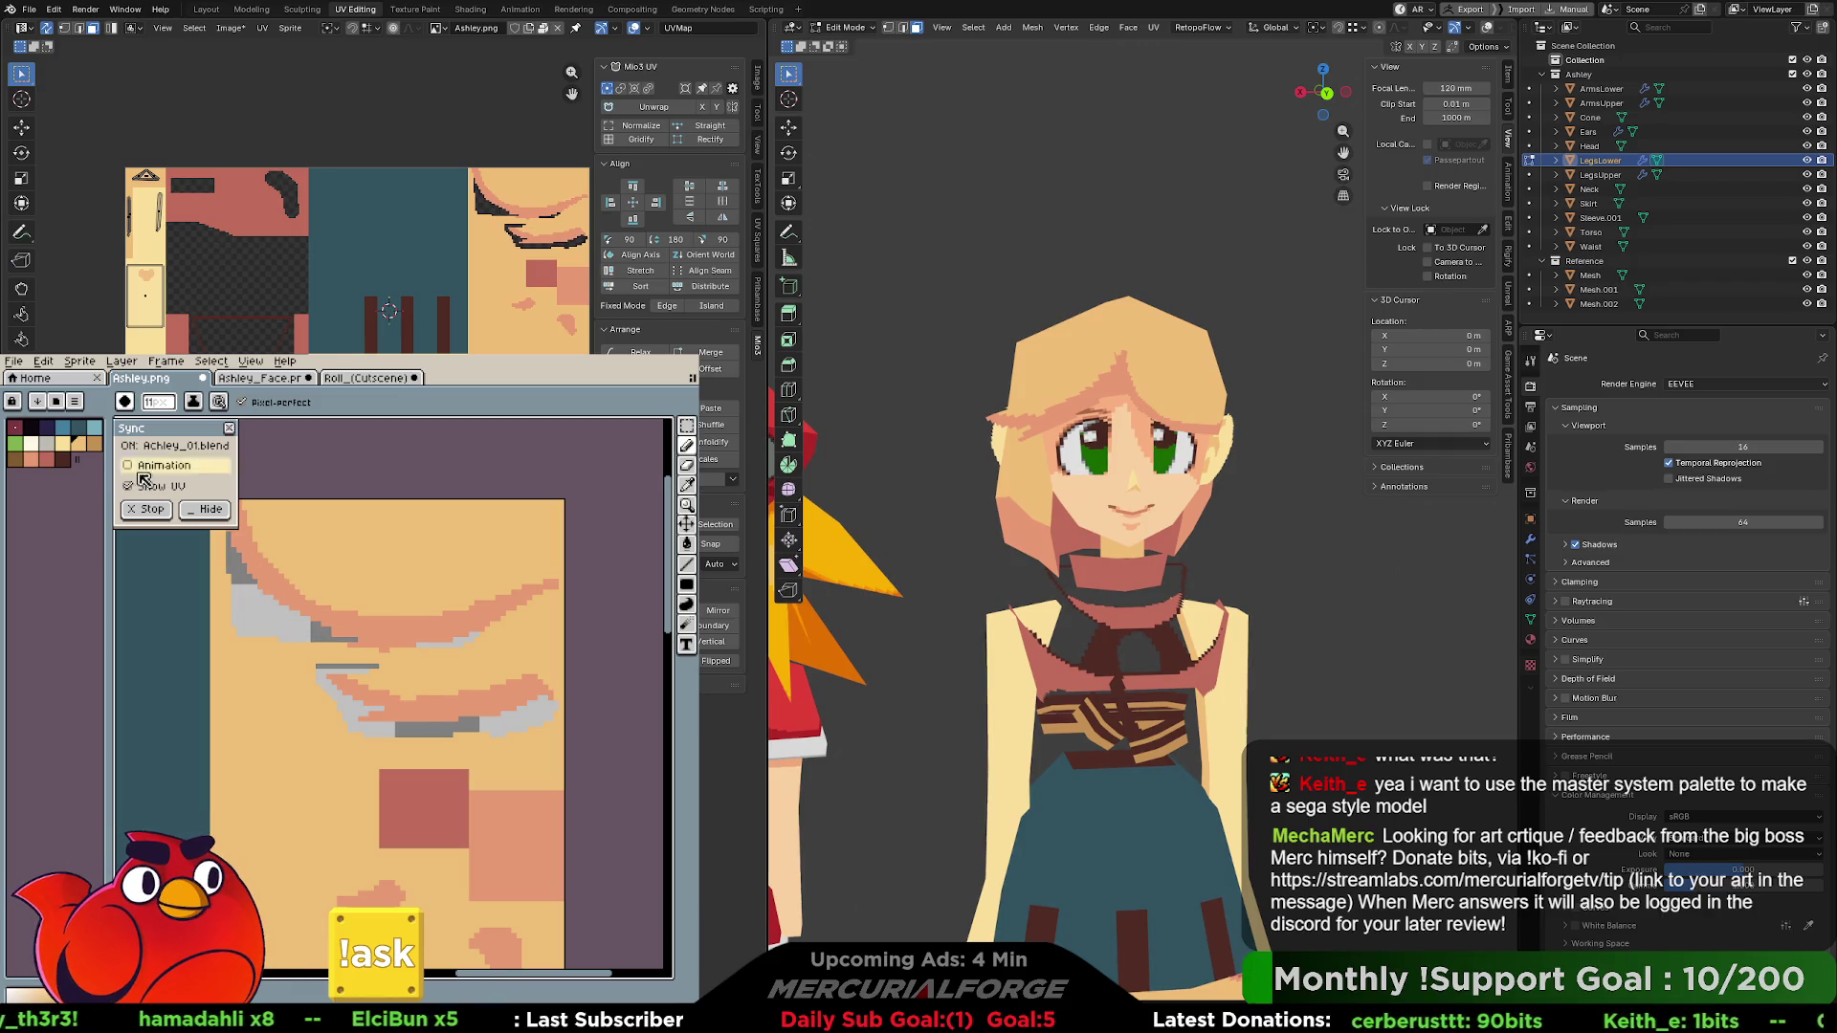
{"action": "key", "text": "i"}
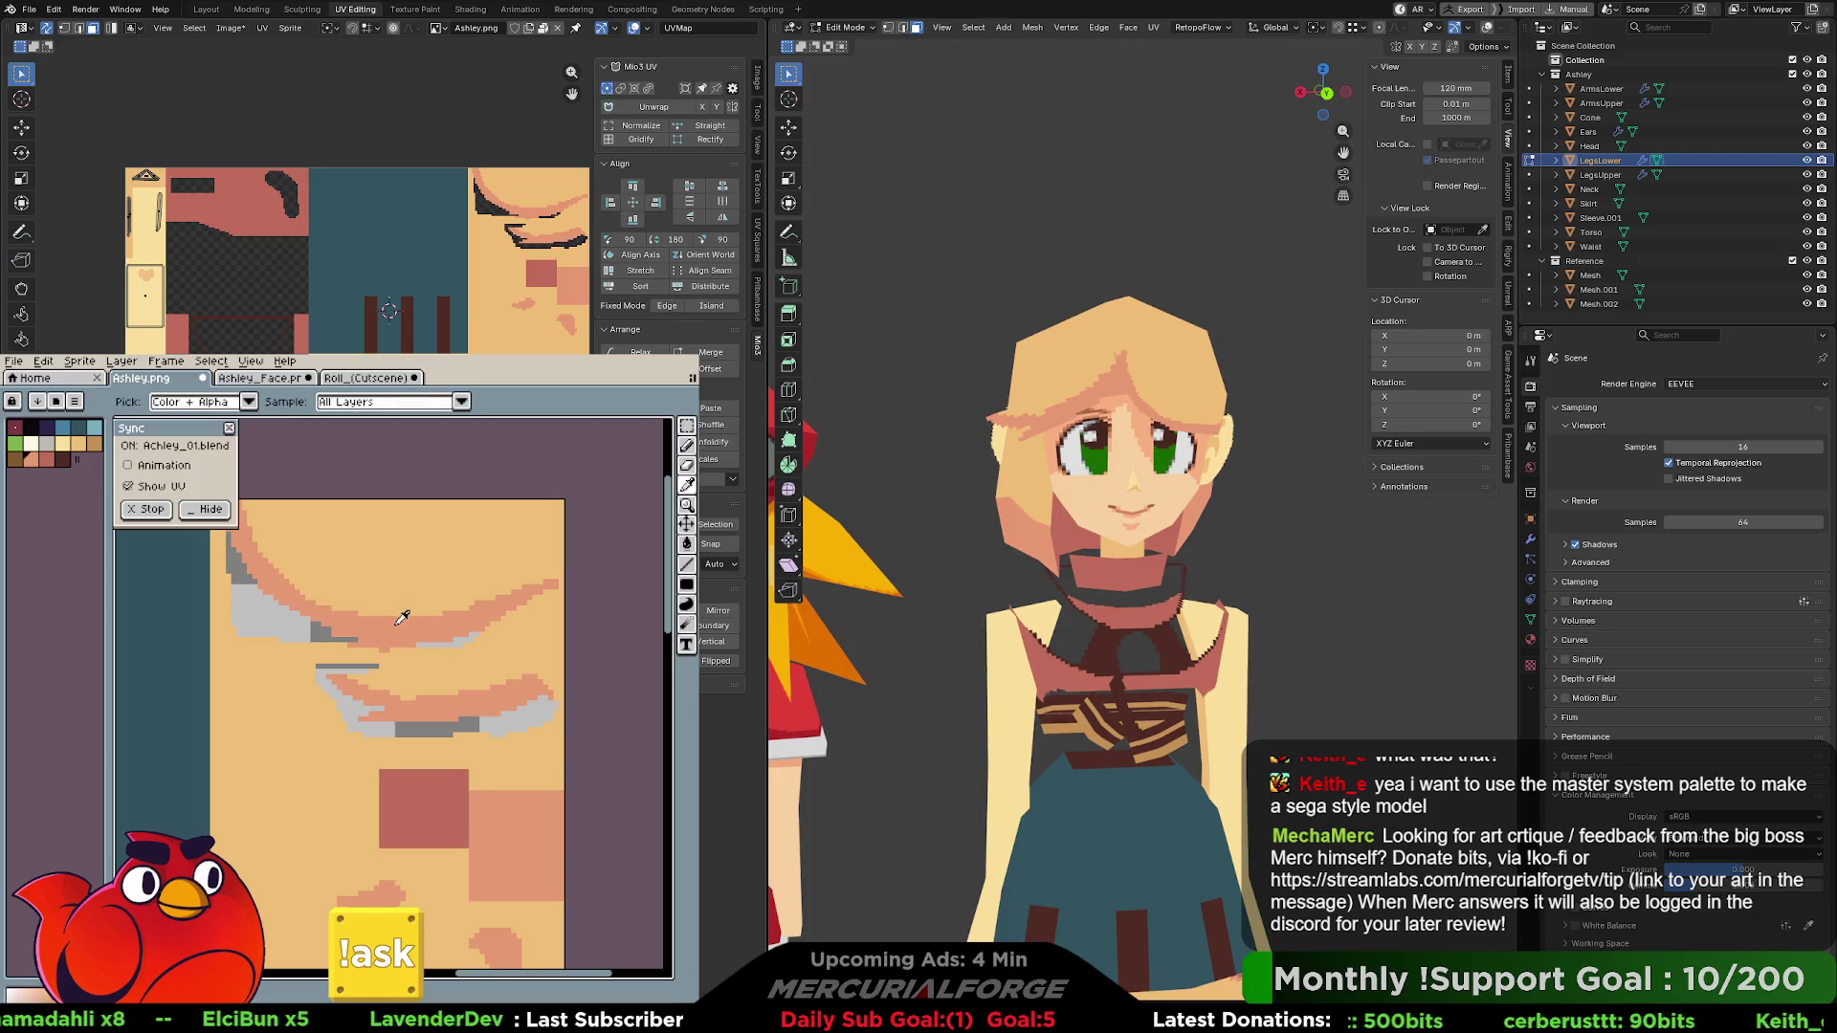
{"action": "key", "text": "b"}
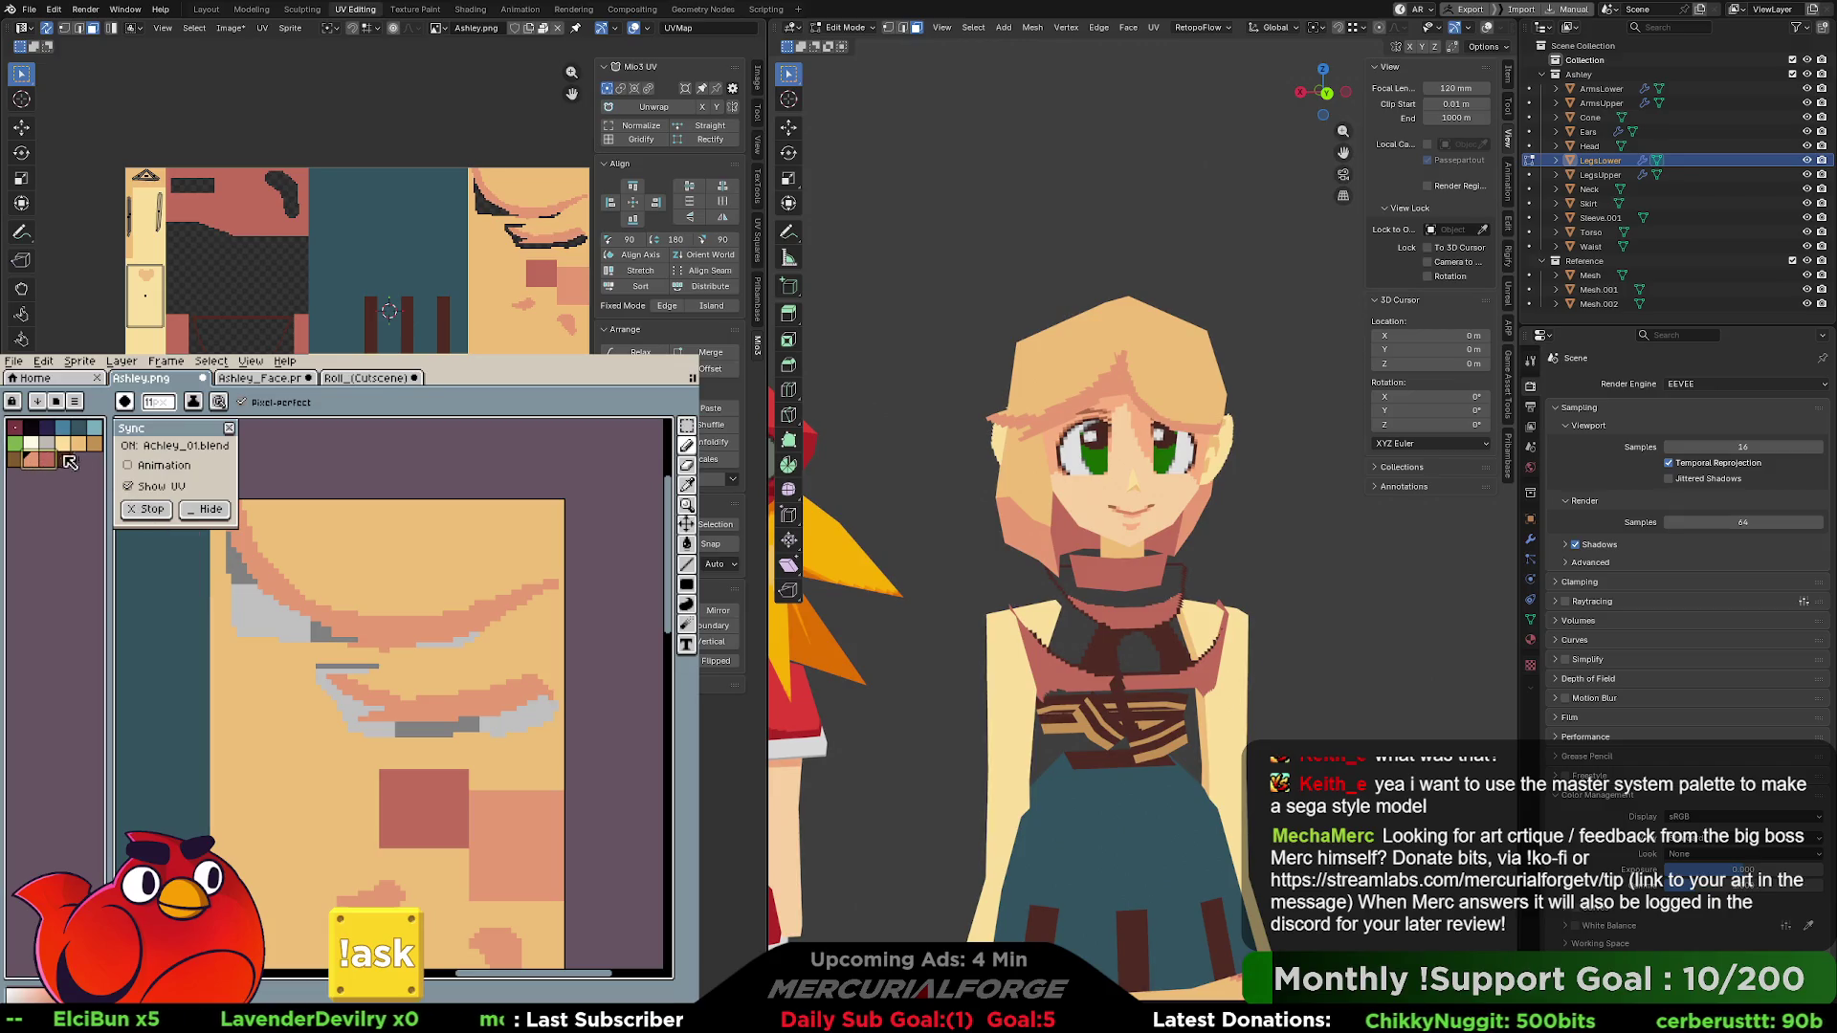
{"action": "left_click", "coordinate": [85, 452]}
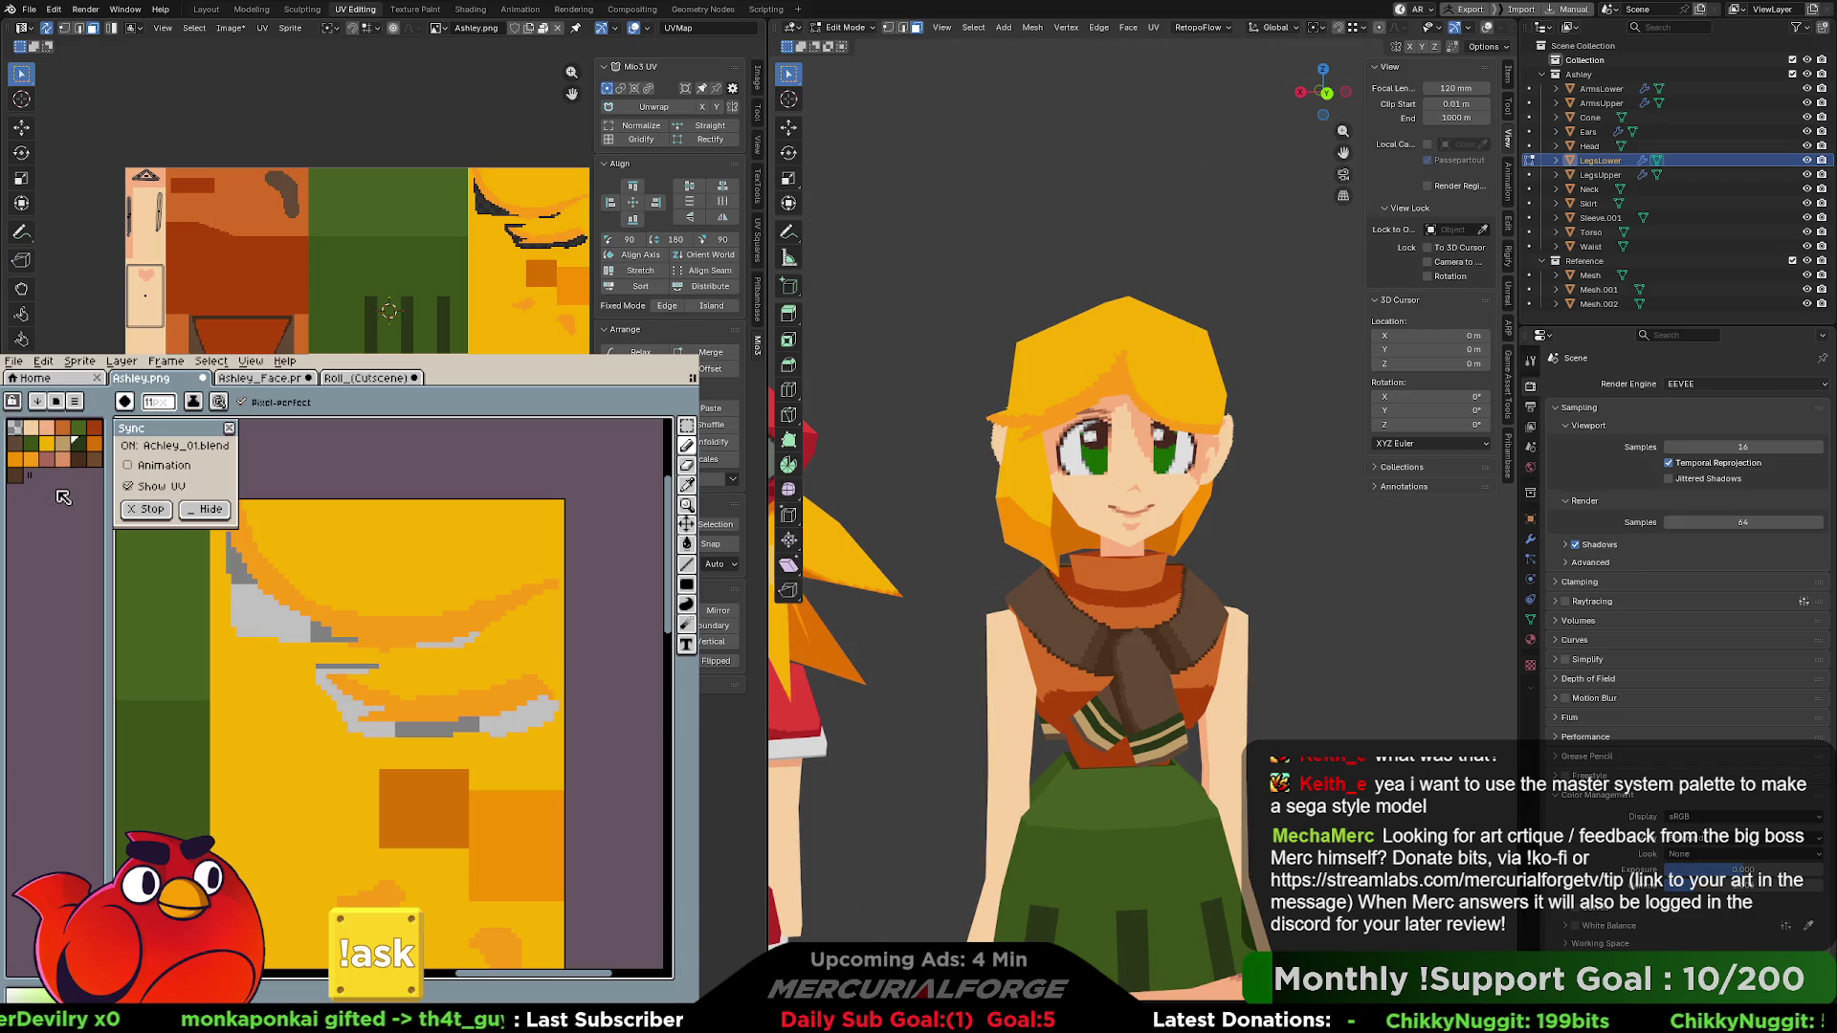
- Move a swatch to a new slot and bucket-fill the yellow hair with light peach
{"action": "left_click_drag", "start_coordinate": [34, 478], "coordinate": [69, 486]}
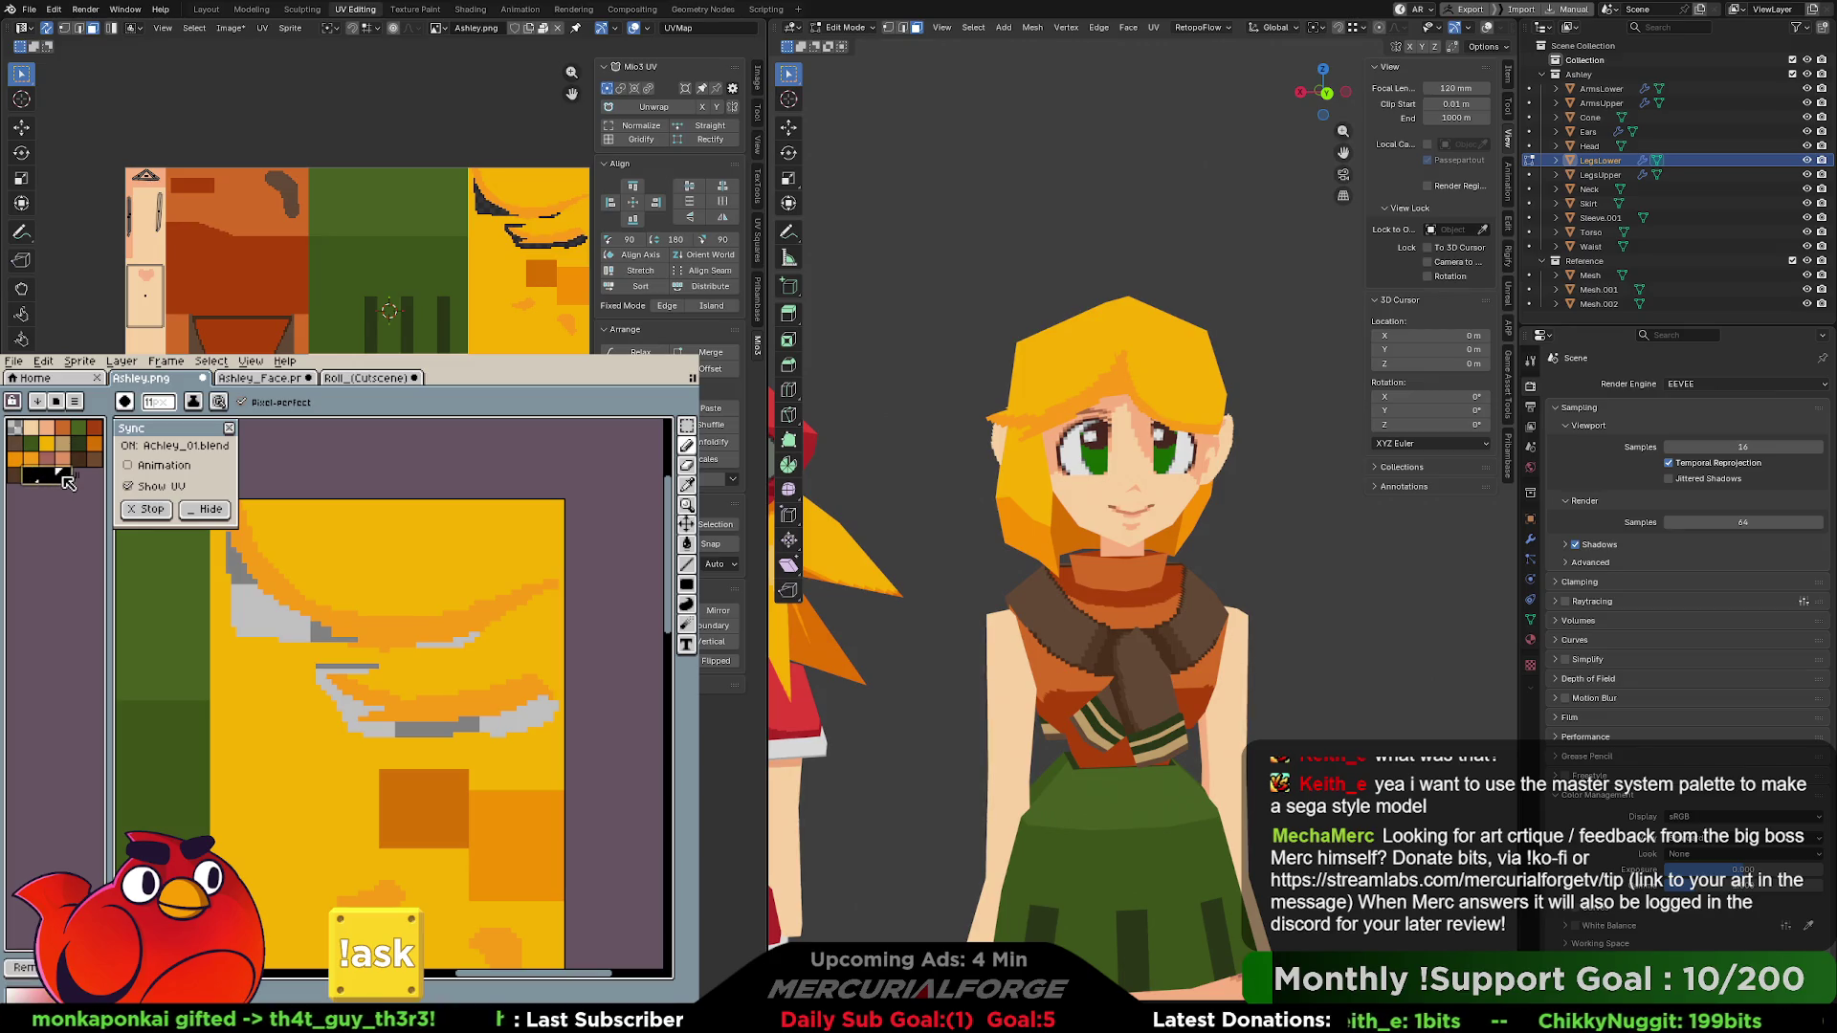
{"action": "left_click", "coordinate": [33, 478]}
{"action": "key", "text": "g"}
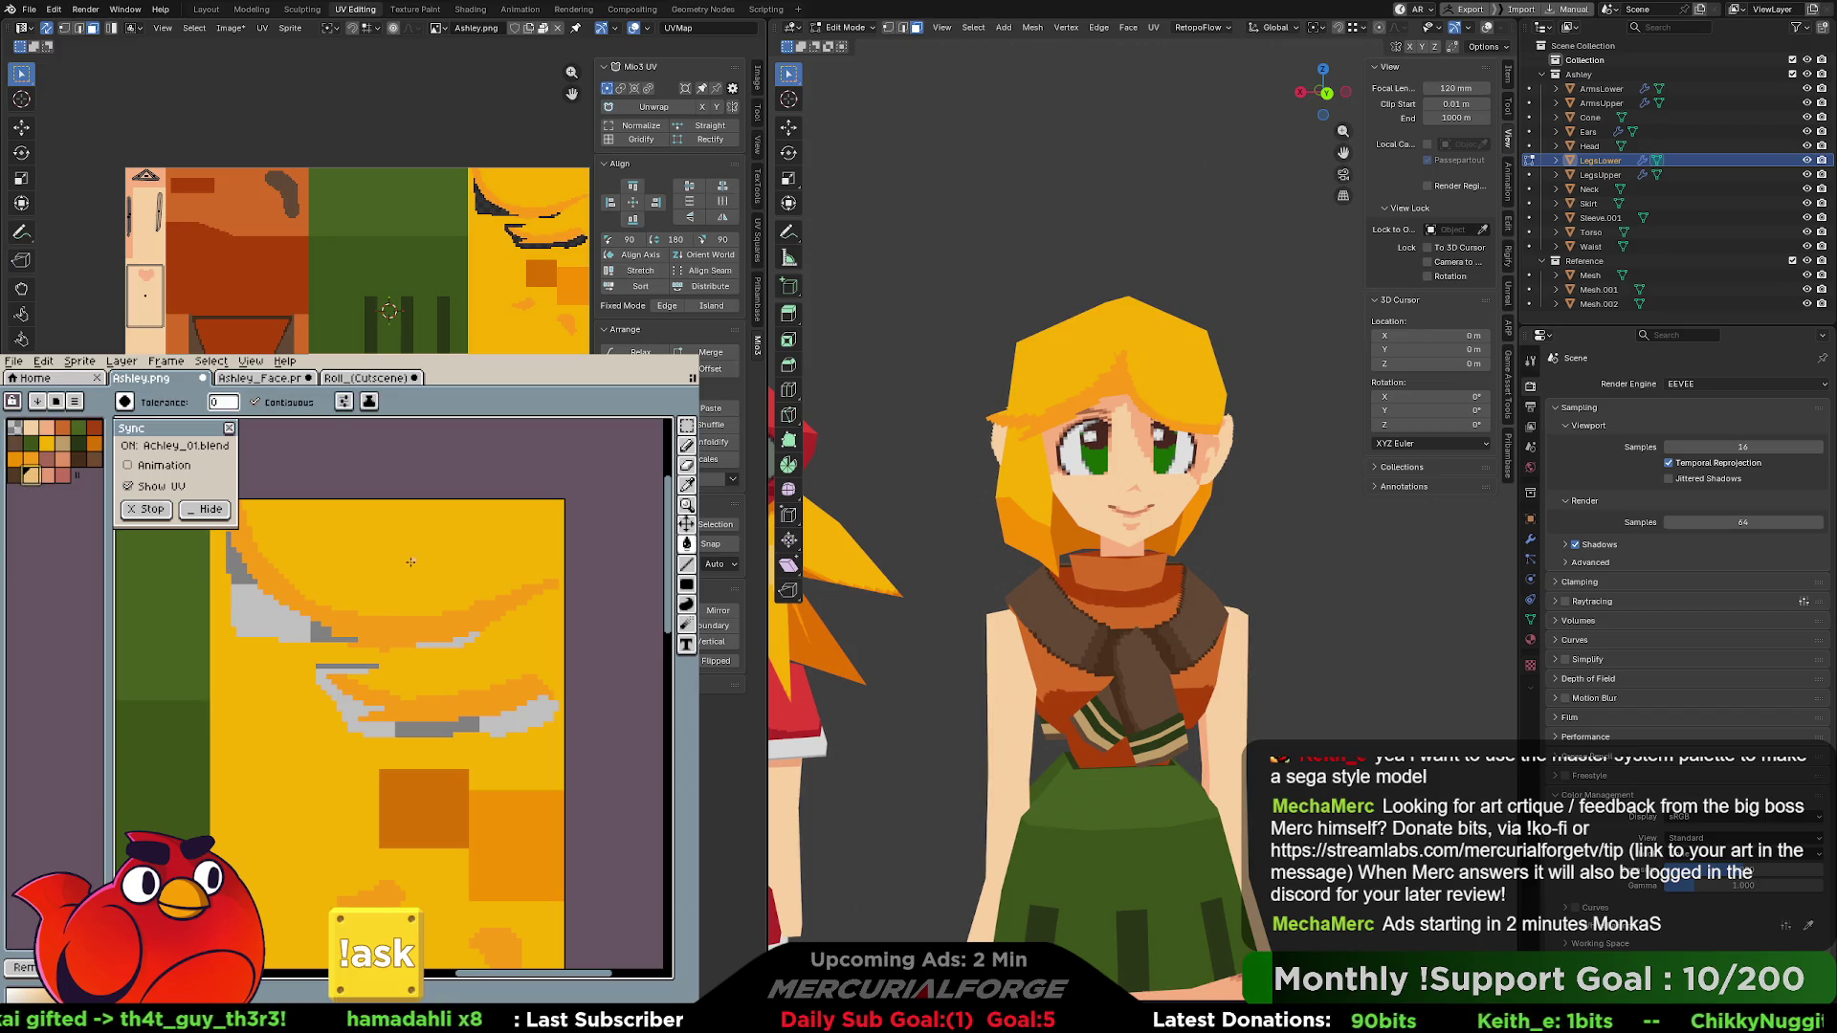
{"action": "left_click", "coordinate": [417, 555]}
{"action": "scroll", "coordinate": [424, 744], "scroll_direction": "down", "scroll_amount": 3}
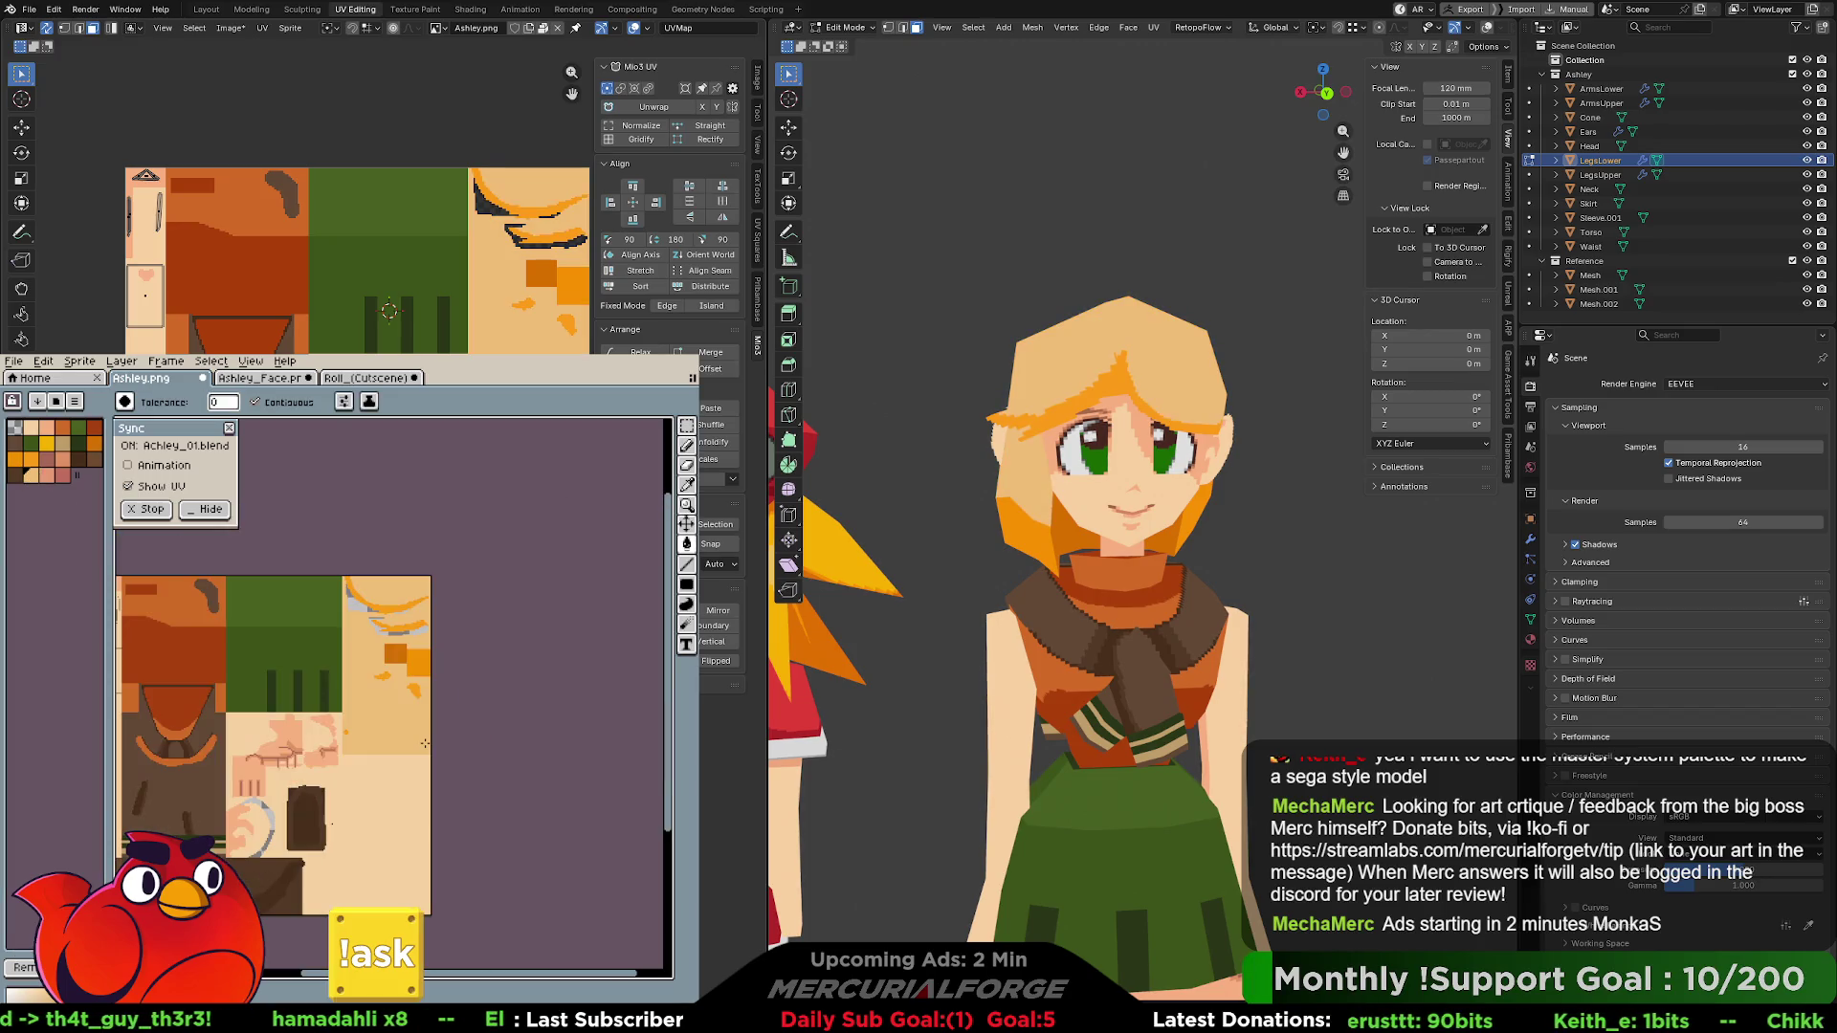
{"action": "scroll", "coordinate": [424, 744], "scroll_direction": "up", "scroll_amount": 2}
- Fill the orange face patches with pink and reddish pink, then pick light tan
{"action": "left_click", "coordinate": [46, 475]}
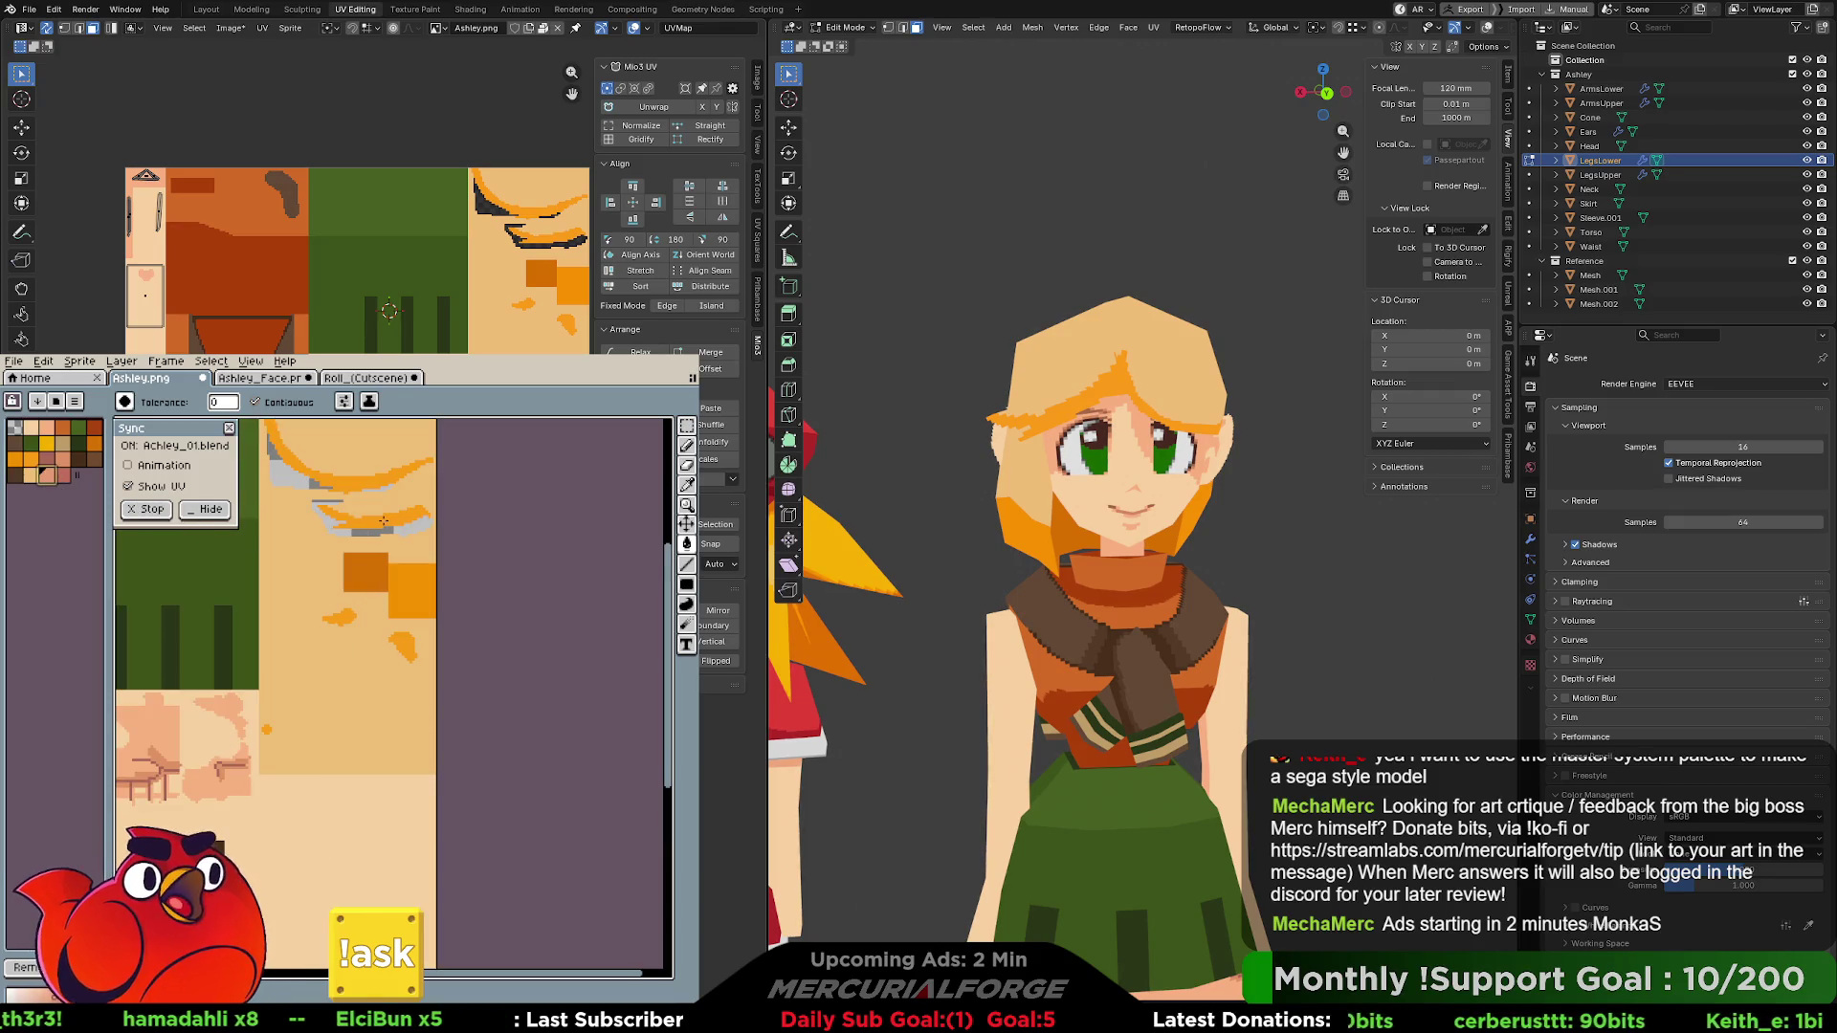
{"action": "left_click", "coordinate": [408, 580]}
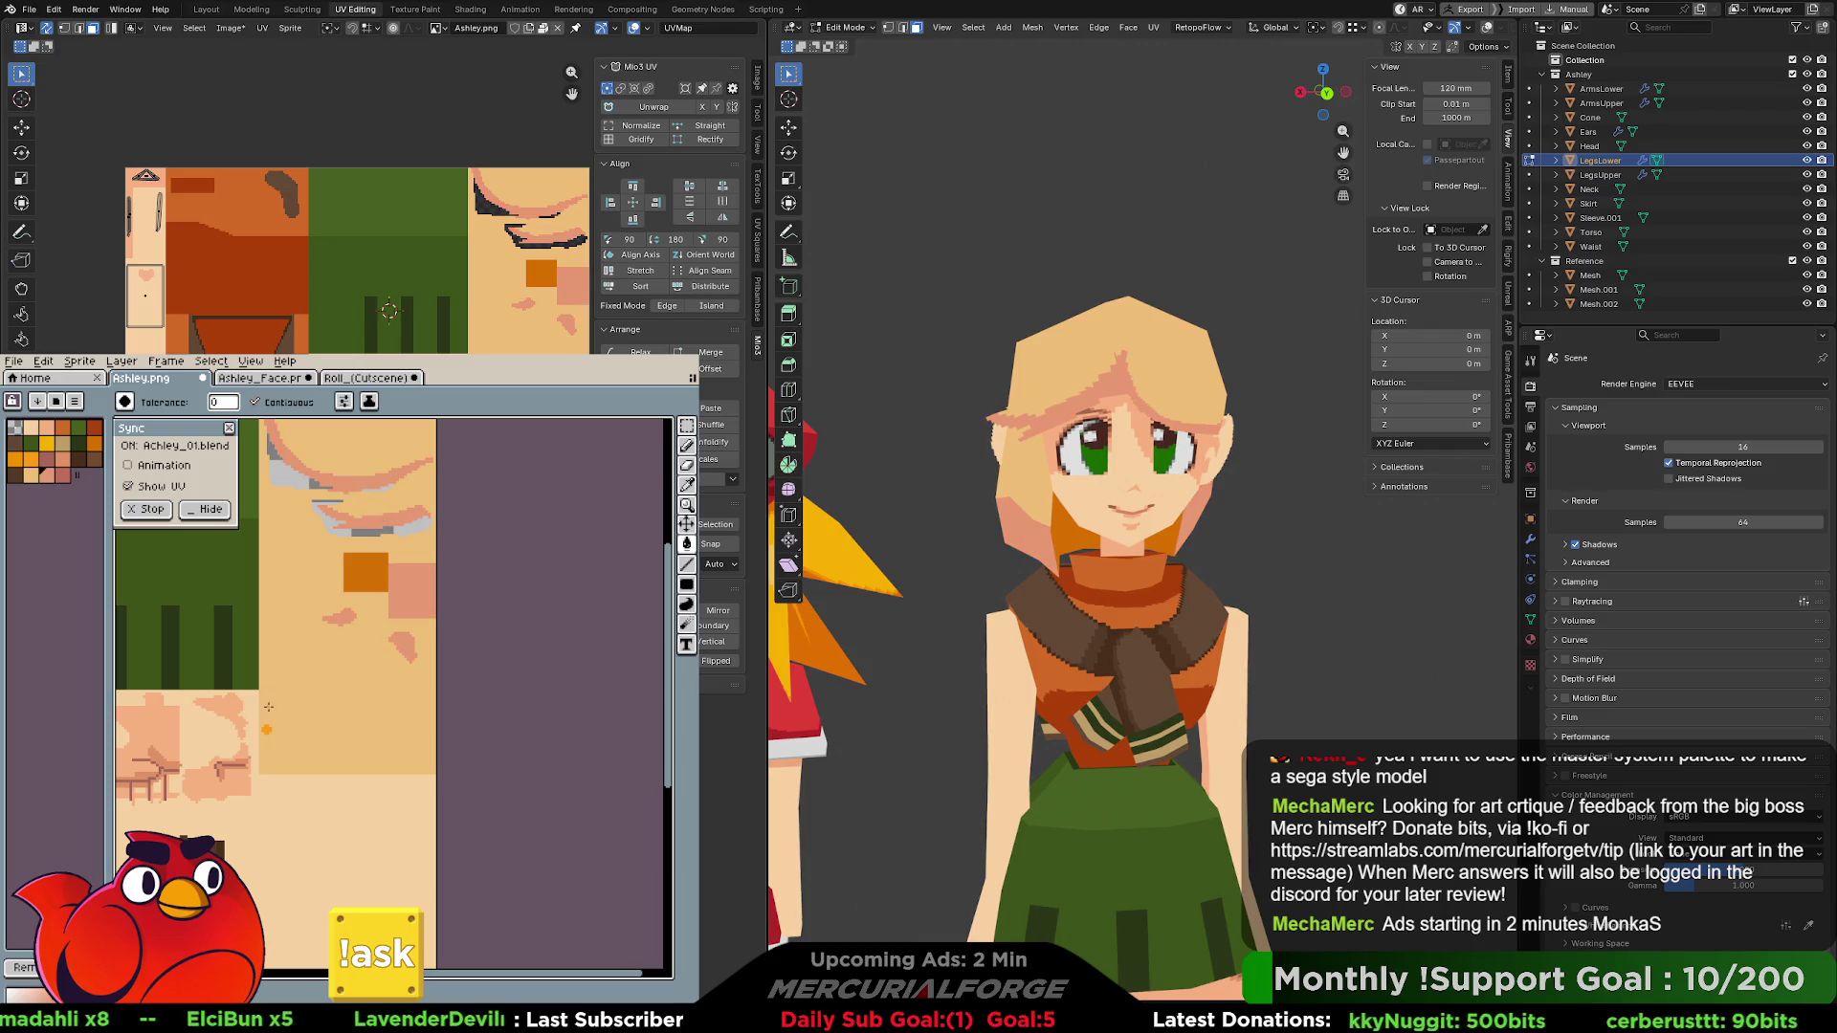
{"action": "left_click", "coordinate": [374, 568]}
{"action": "left_click", "coordinate": [30, 477]}
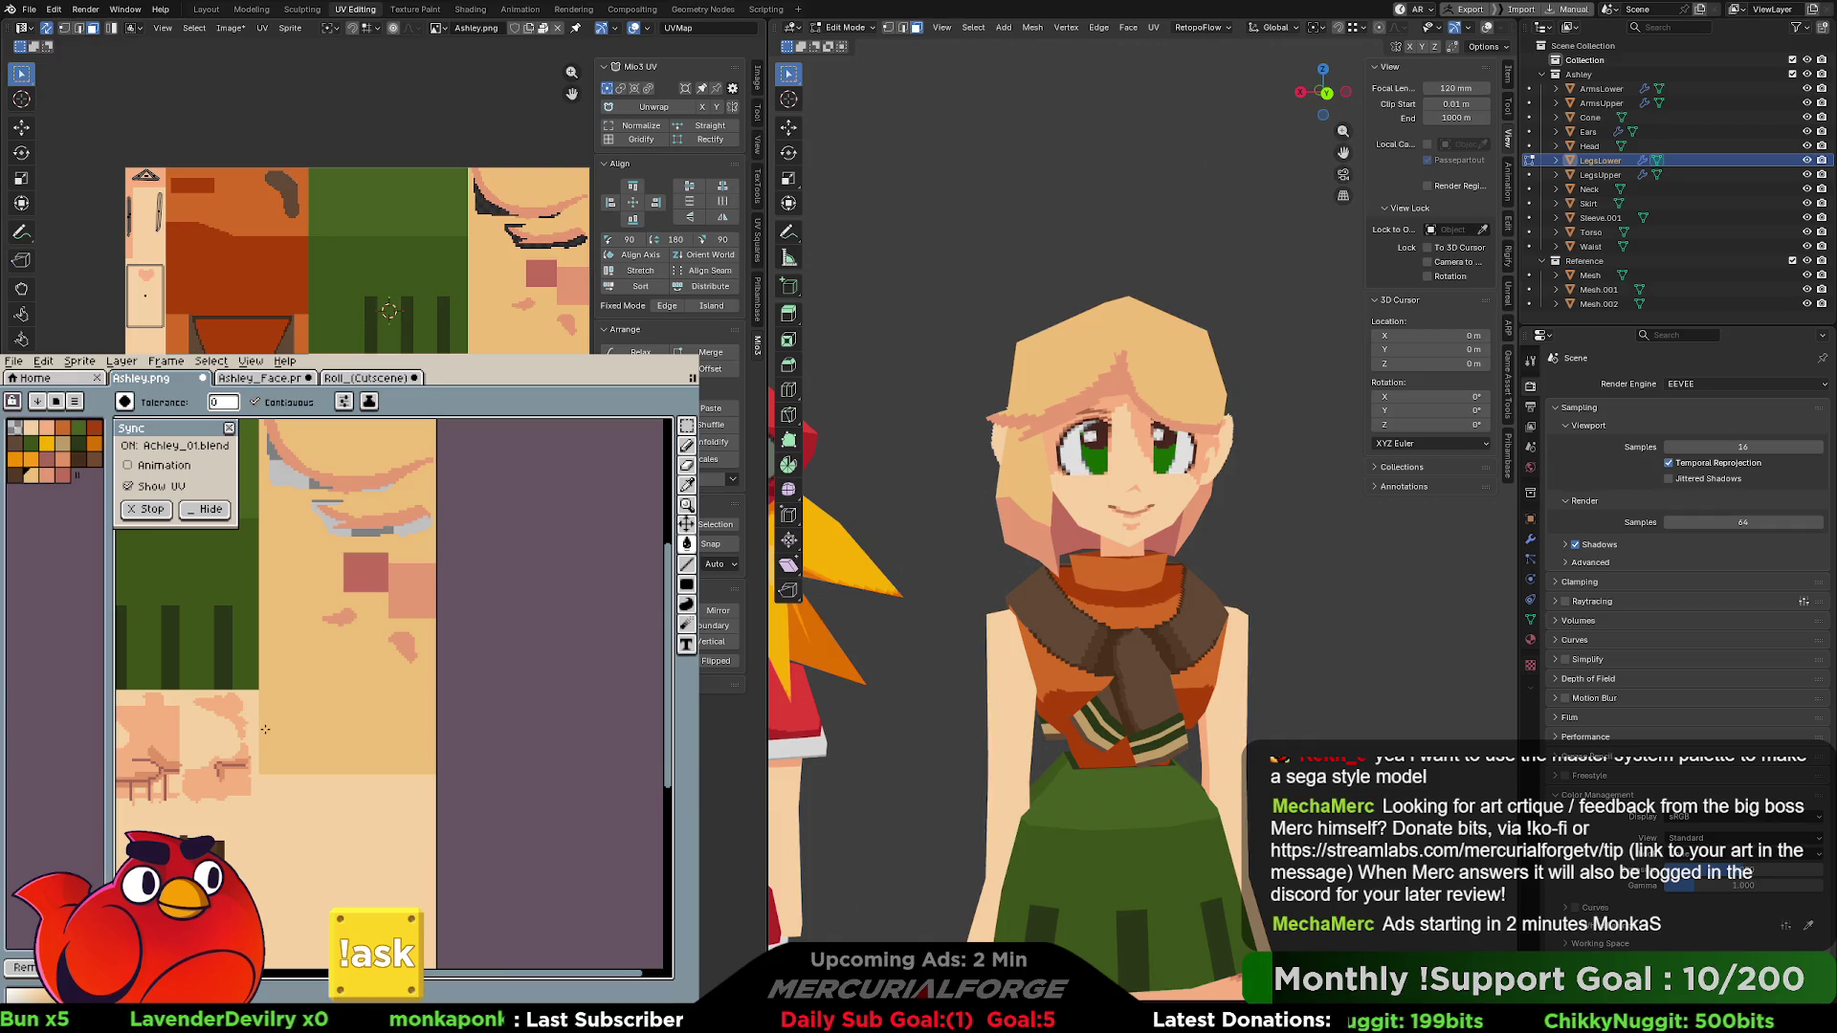
{"action": "scroll", "coordinate": [1220, 507], "scroll_direction": "down", "scroll_amount": 5}
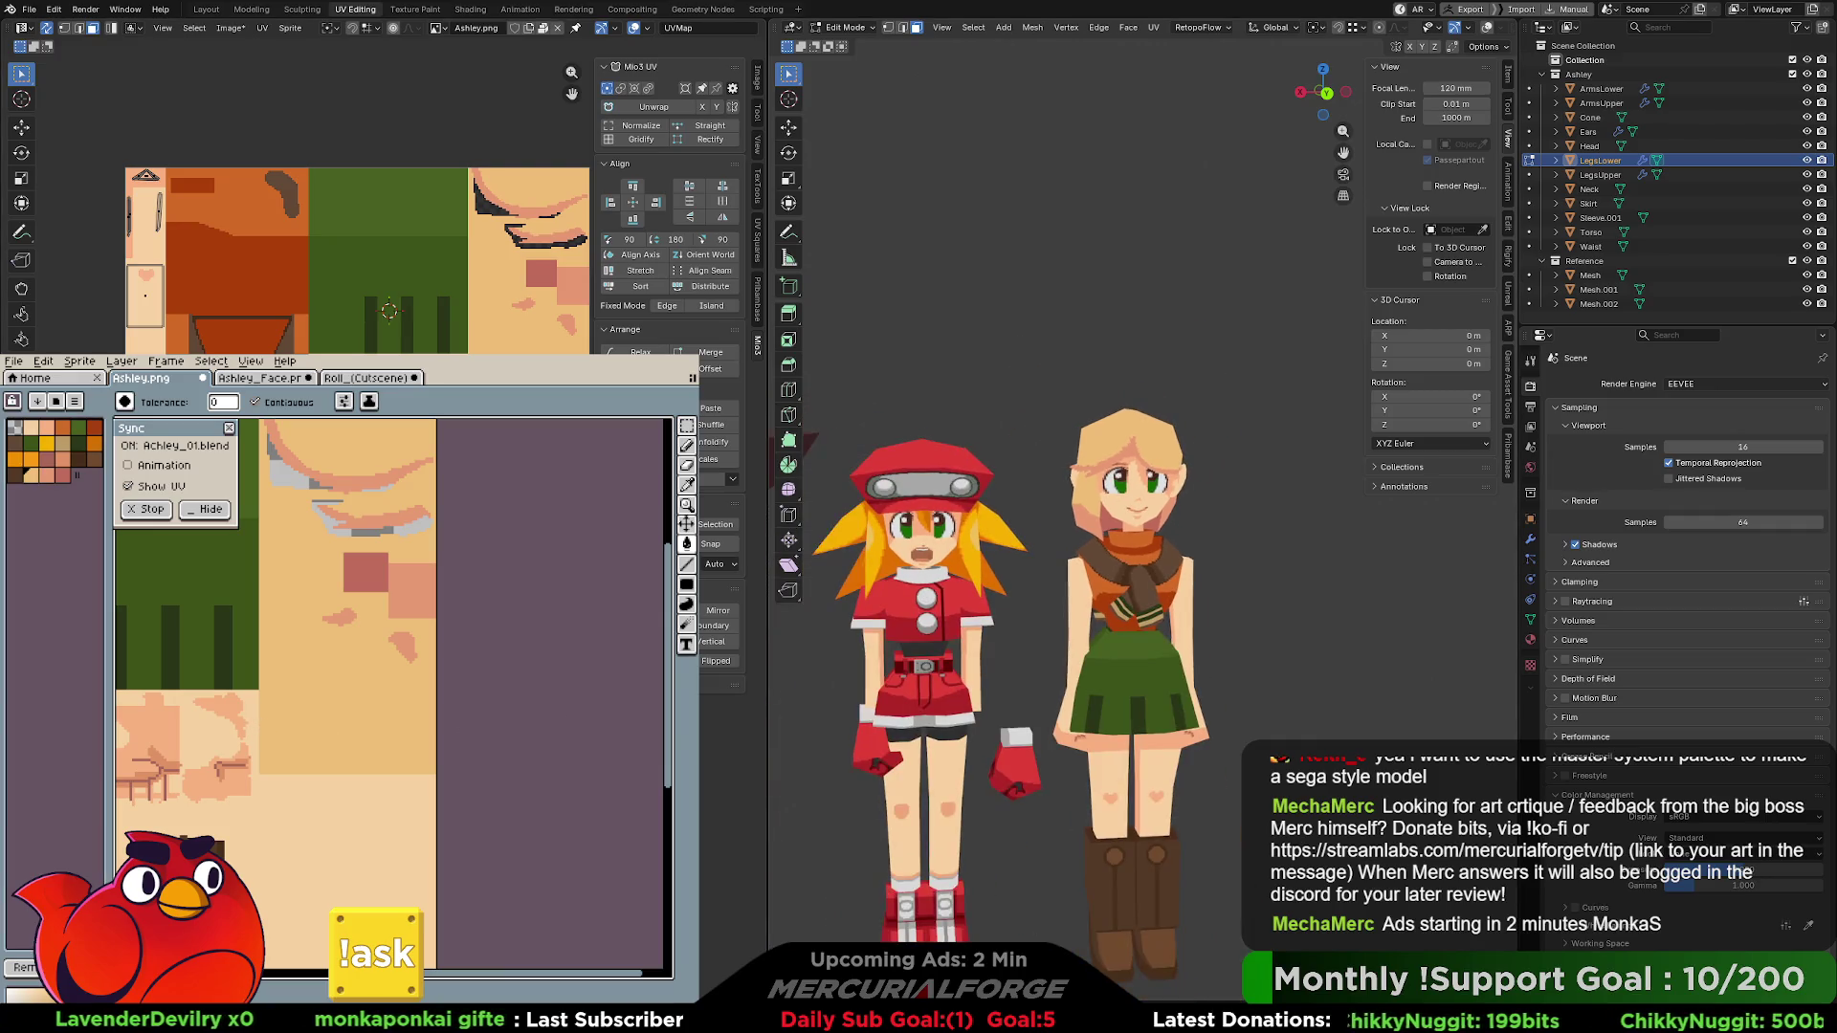
{"action": "scroll", "coordinate": [1220, 507], "scroll_direction": "up", "scroll_amount": 2}
{"action": "mouse_move", "coordinate": [1221, 507]}
{"action": "middle_mouse_down"}
{"action": "mouse_move", "coordinate": [1340, 498]}
{"action": "mouse_move", "coordinate": [1185, 492]}
{"action": "mouse_move", "coordinate": [1243, 487]}
{"action": "middle_mouse_up"}
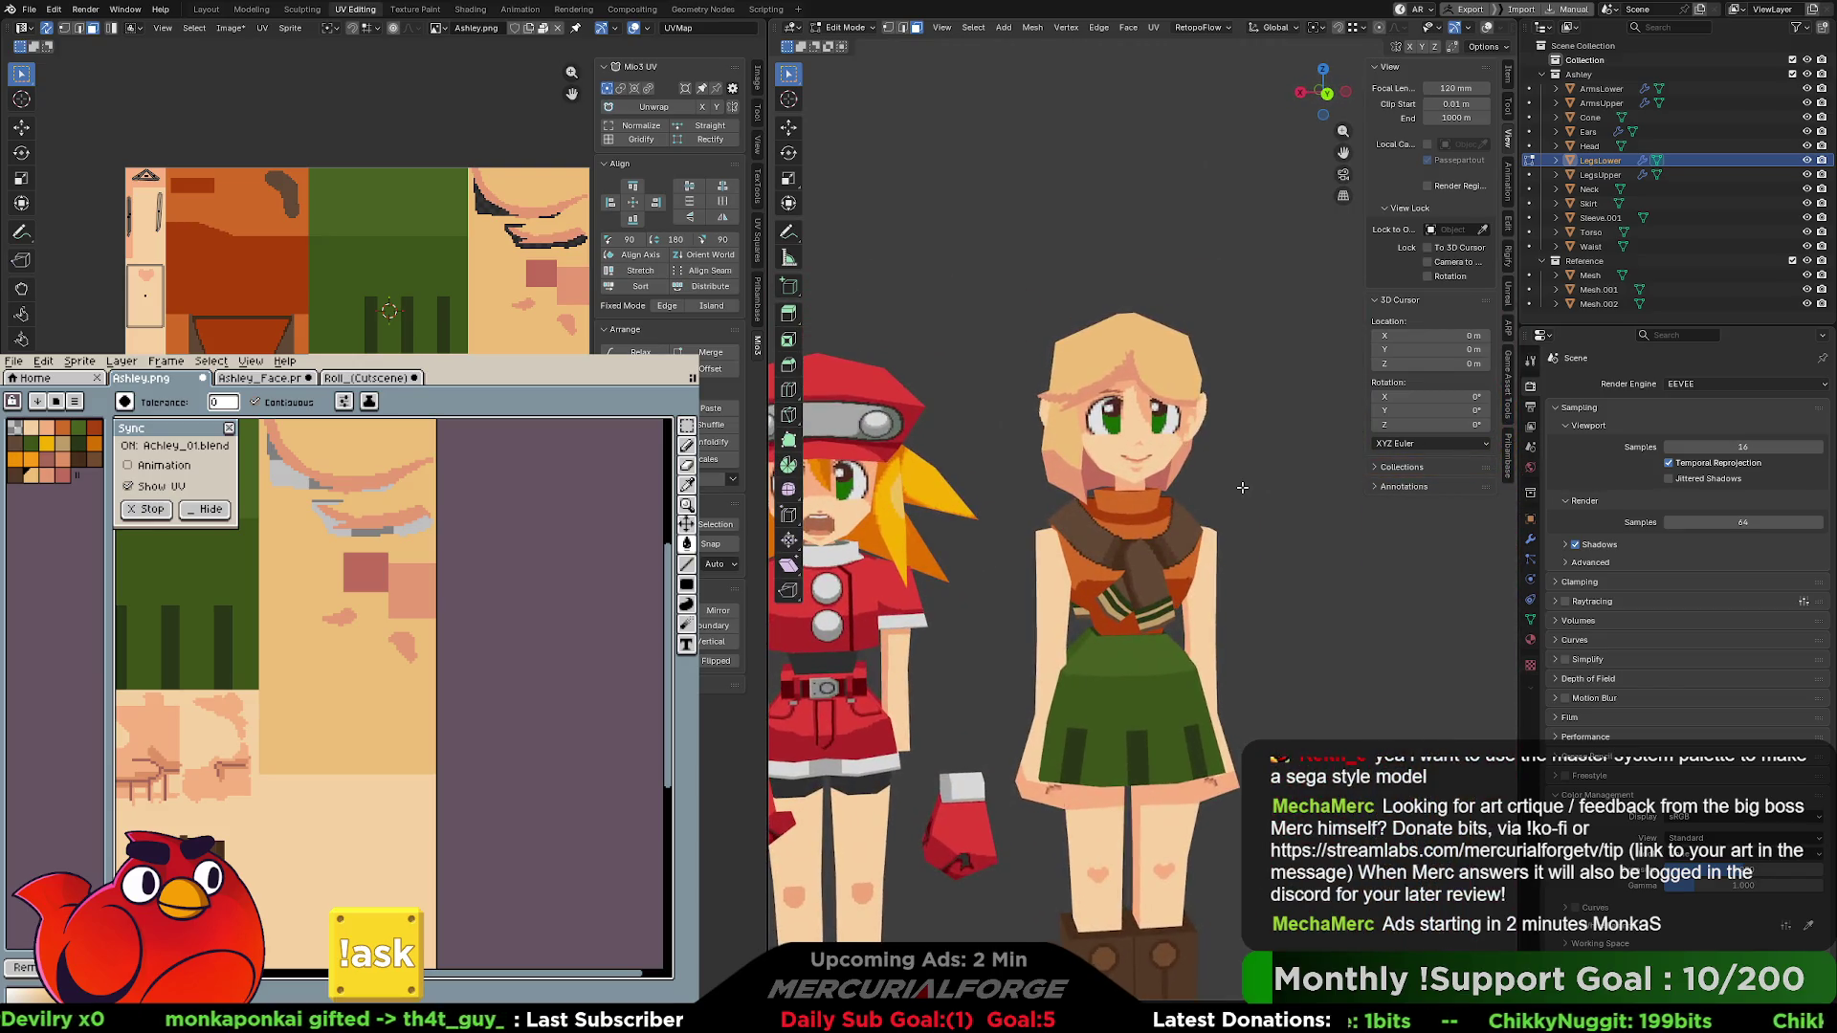
{"action": "scroll", "coordinate": [1242, 488], "scroll_direction": "down", "scroll_amount": 2}
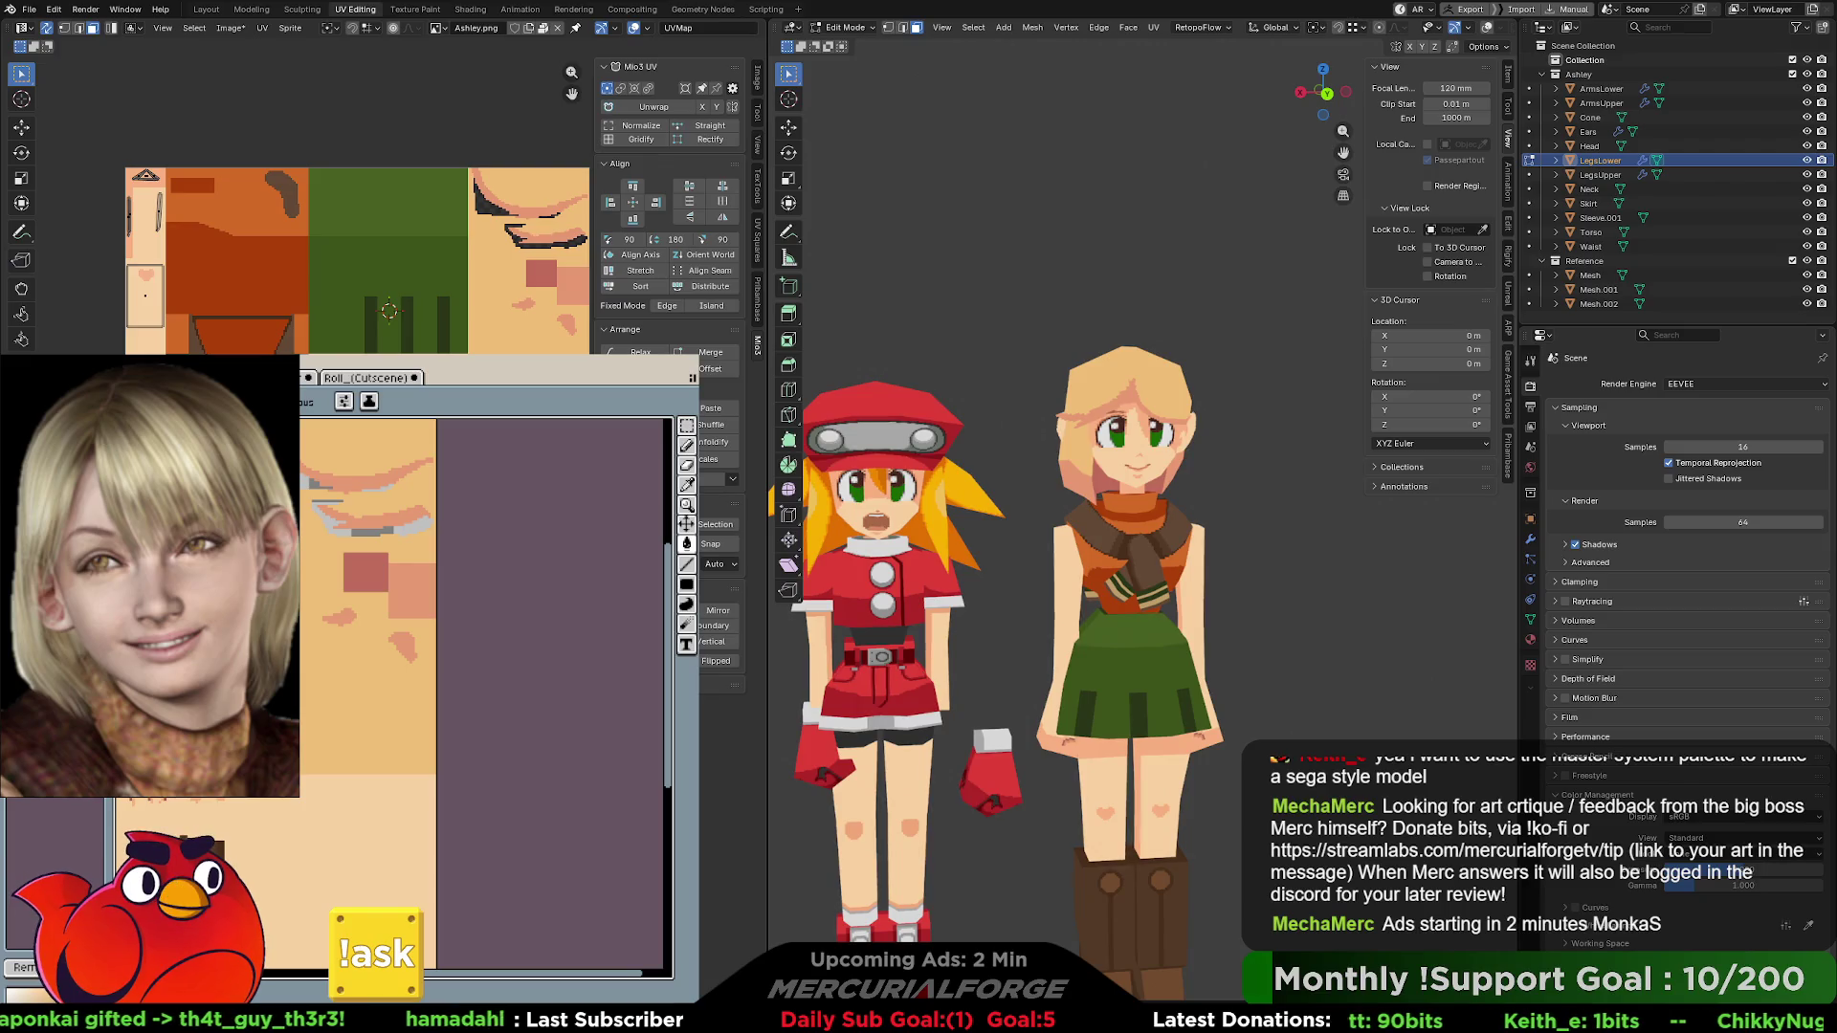
{"action": "scroll", "coordinate": [1281, 508], "scroll_direction": "up", "scroll_amount": 6}
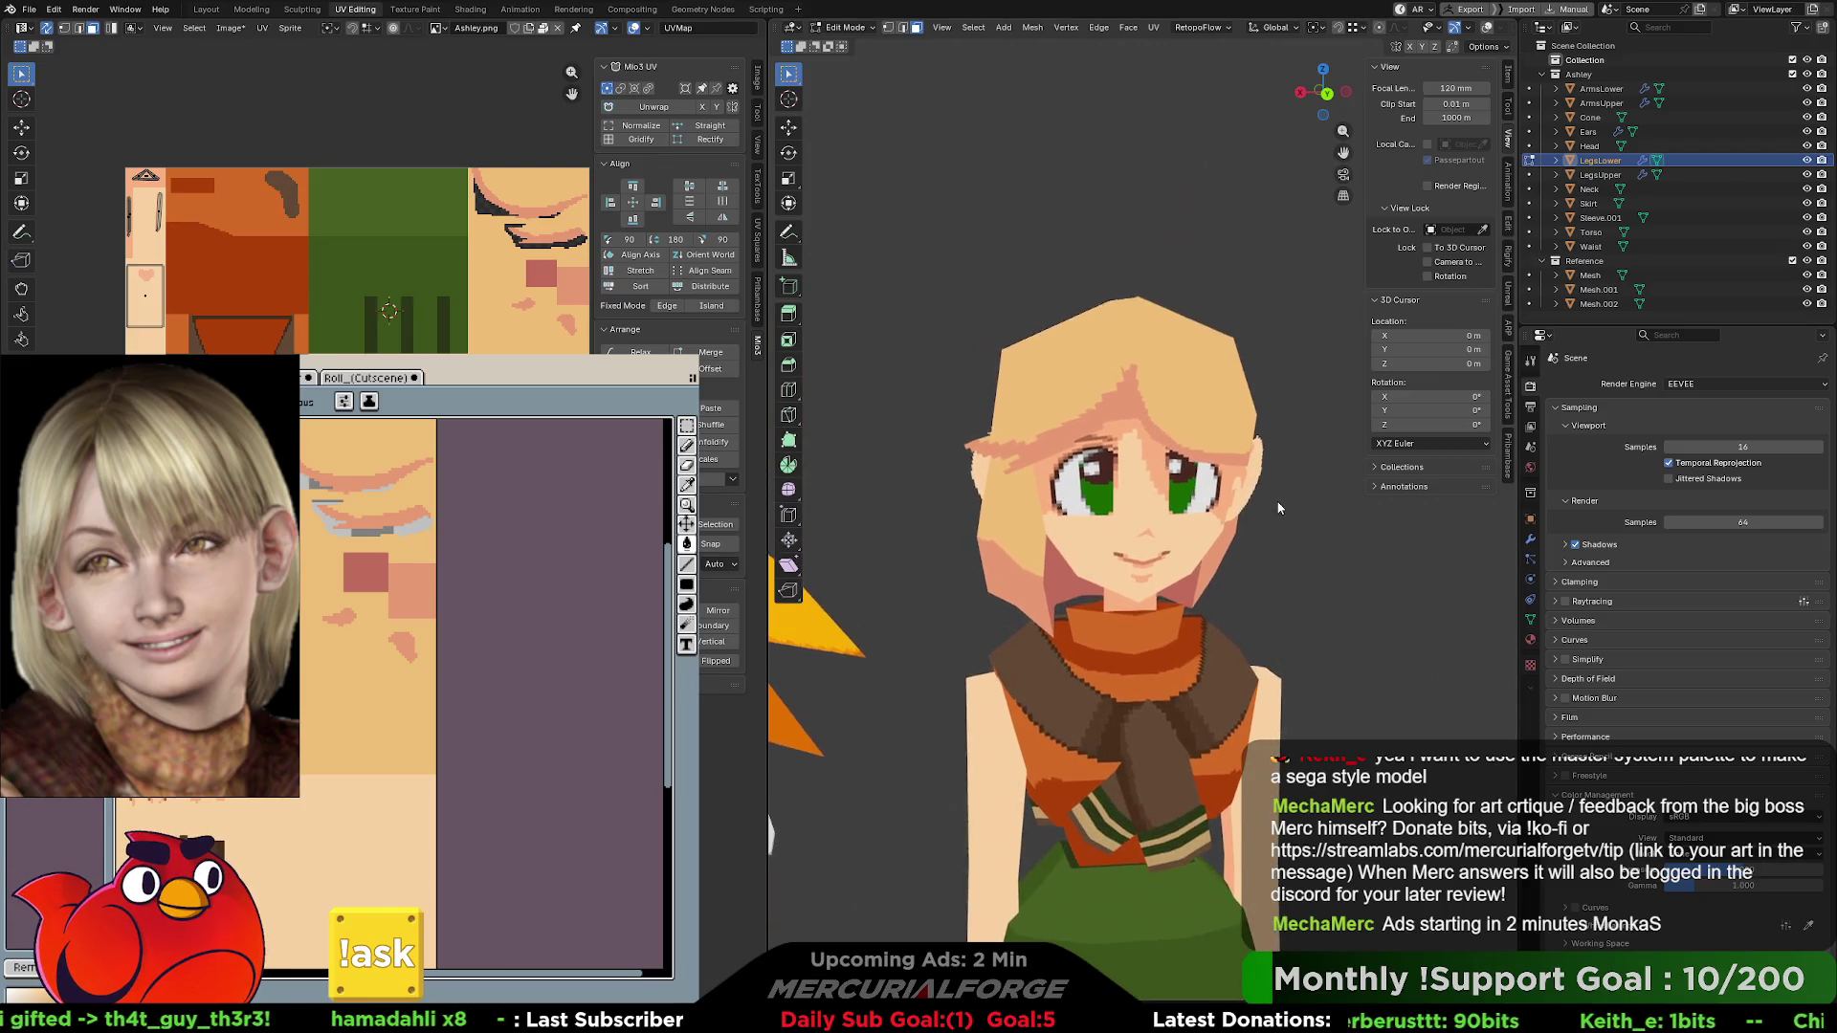
{"action": "scroll", "coordinate": [1286, 517], "scroll_direction": "down", "scroll_amount": 2}
{"action": "middle_click_drag", "start_coordinate": [1272, 503], "coordinate": [1244, 450], "text": "shift"}
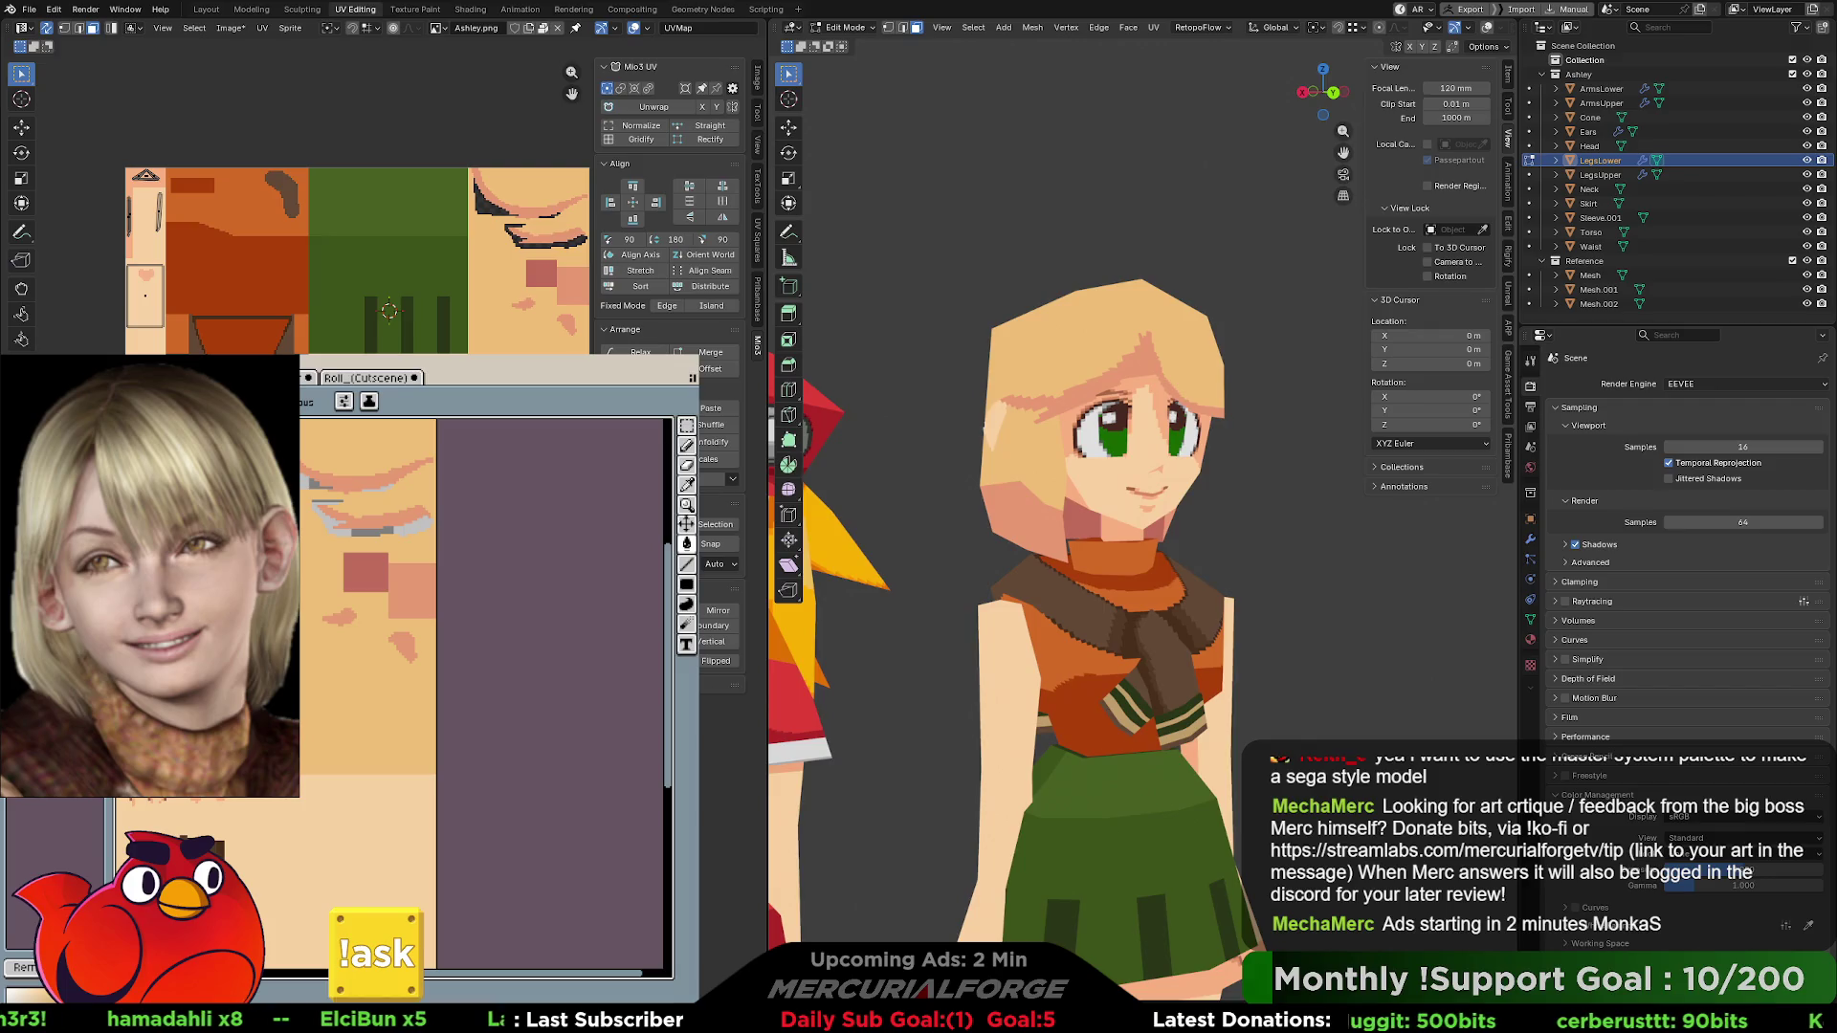
{"action": "middle_click_drag", "start_coordinate": [1287, 515], "coordinate": [1235, 518]}
{"action": "scroll", "coordinate": [1232, 519], "scroll_direction": "down", "scroll_amount": 6}
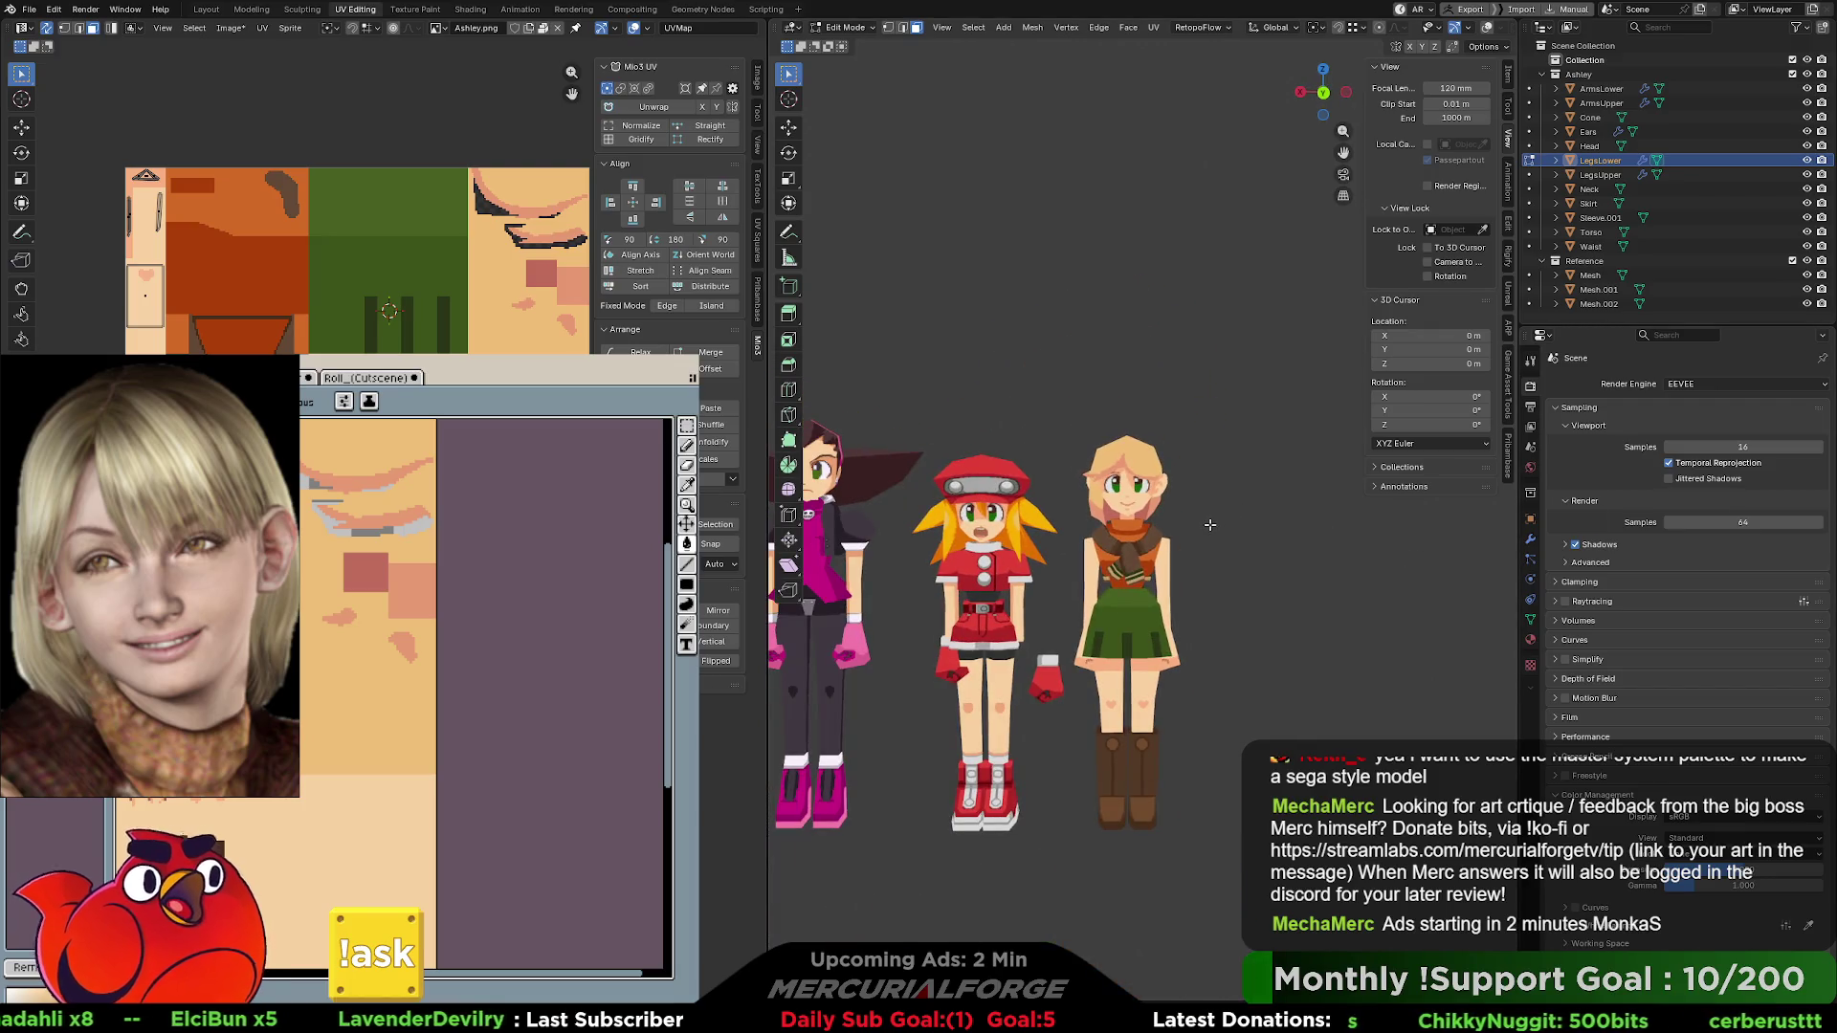
{"action": "scroll", "coordinate": [1211, 524], "scroll_direction": "up", "scroll_amount": 5}
{"action": "middle_click_drag", "start_coordinate": [1209, 523], "coordinate": [1190, 515]}
{"action": "scroll", "coordinate": [1190, 514], "scroll_direction": "down", "scroll_amount": 1}
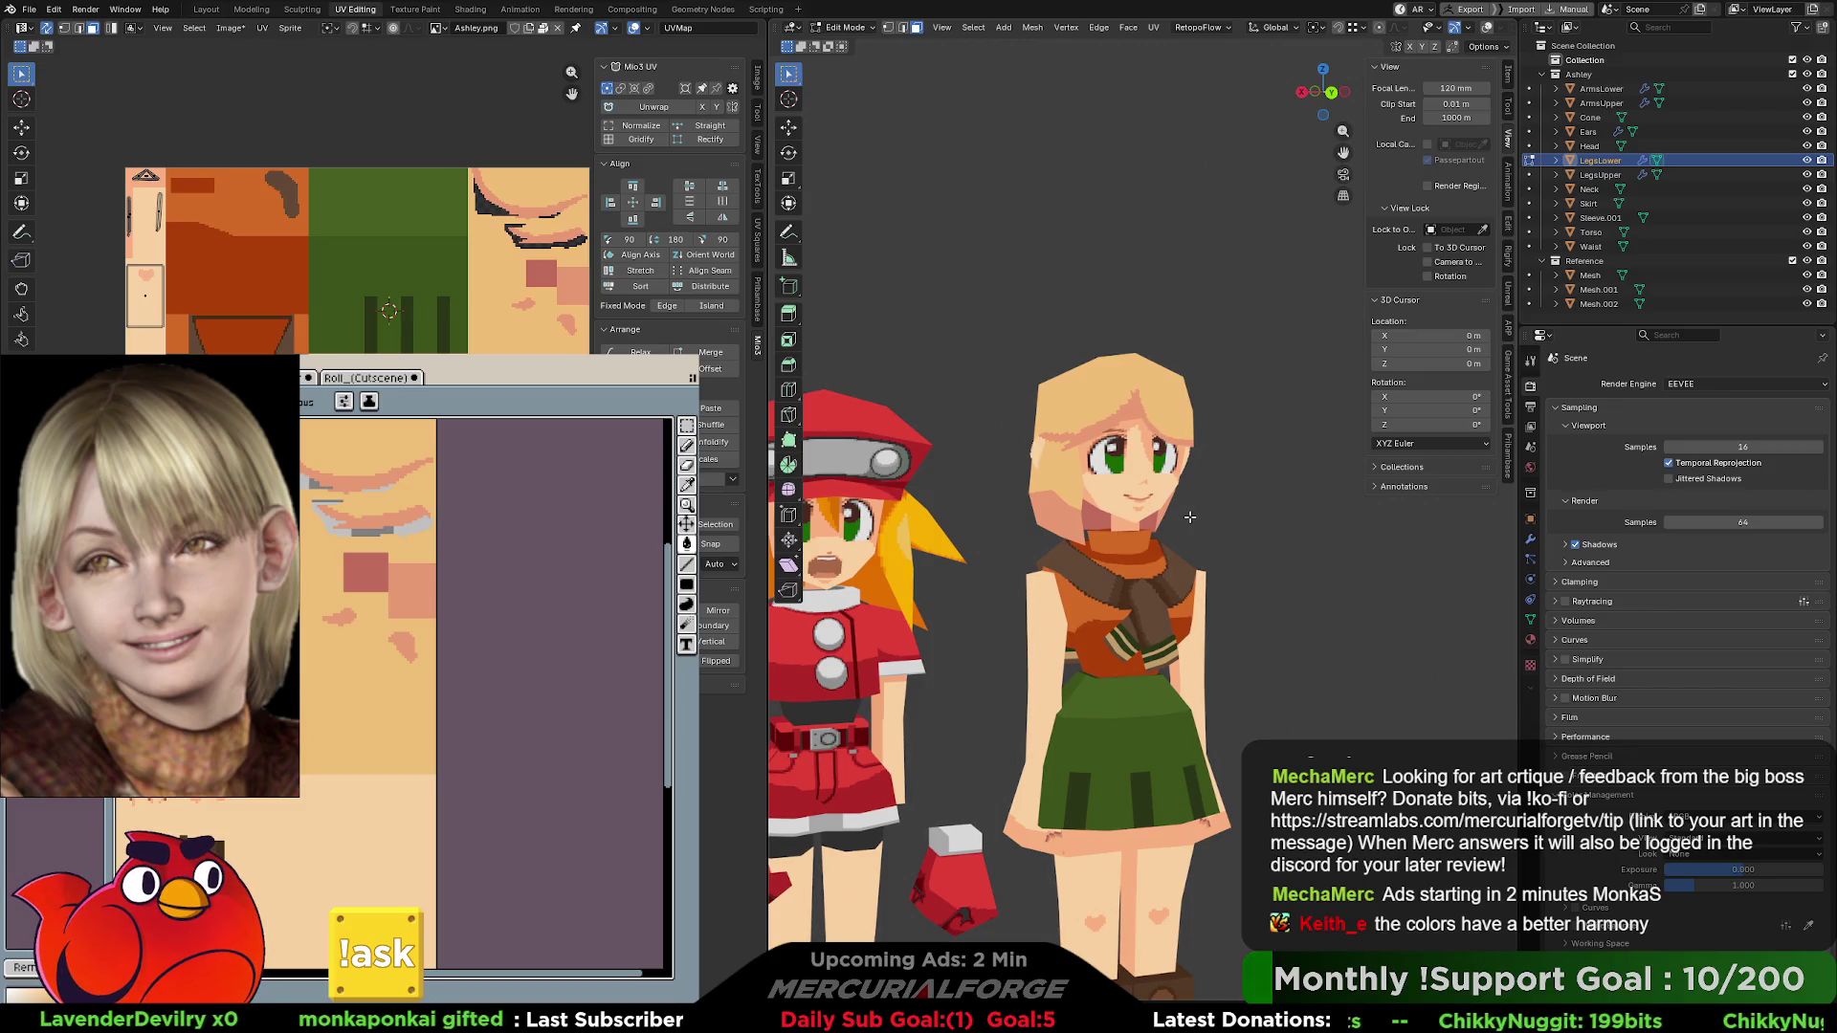
{"action": "middle_click_drag", "start_coordinate": [1189, 517], "coordinate": [1157, 522]}
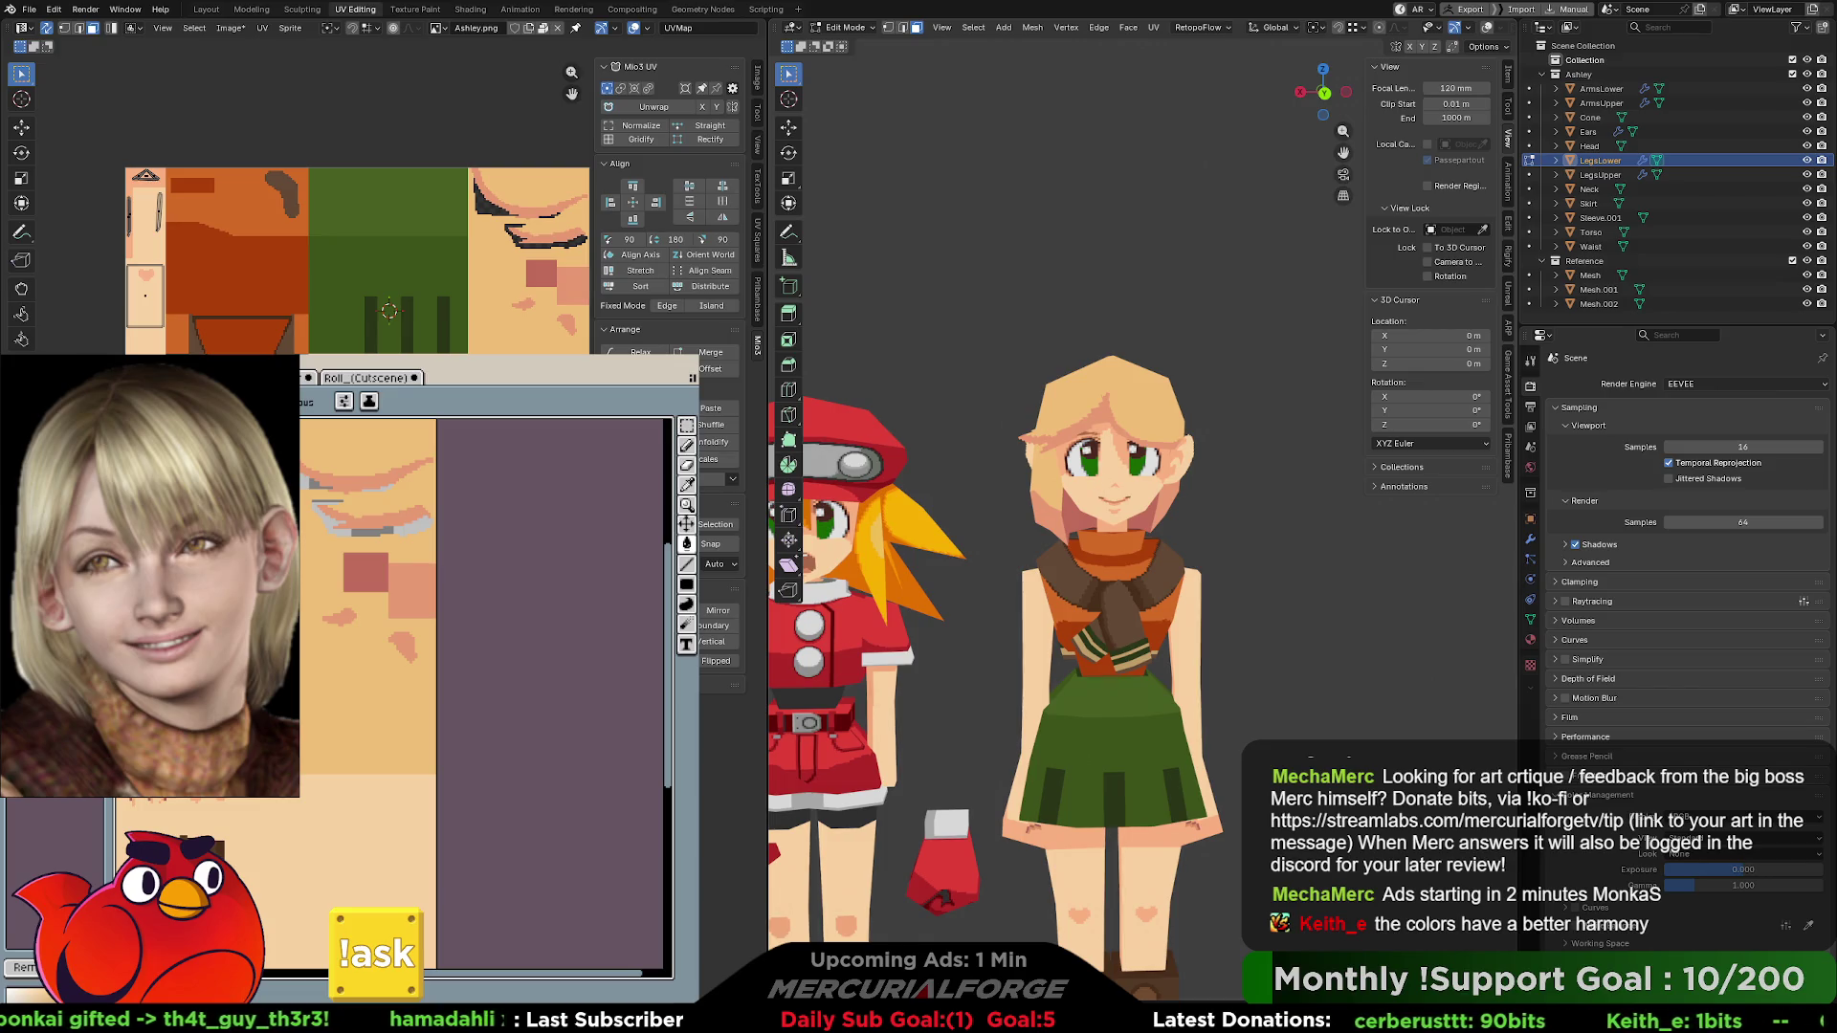
- Cancel the accidental New Sprite dialog, add a new layer, and fill it with flat skin colour
{"action": "scroll", "coordinate": [372, 672], "scroll_direction": "down", "scroll_amount": 2}
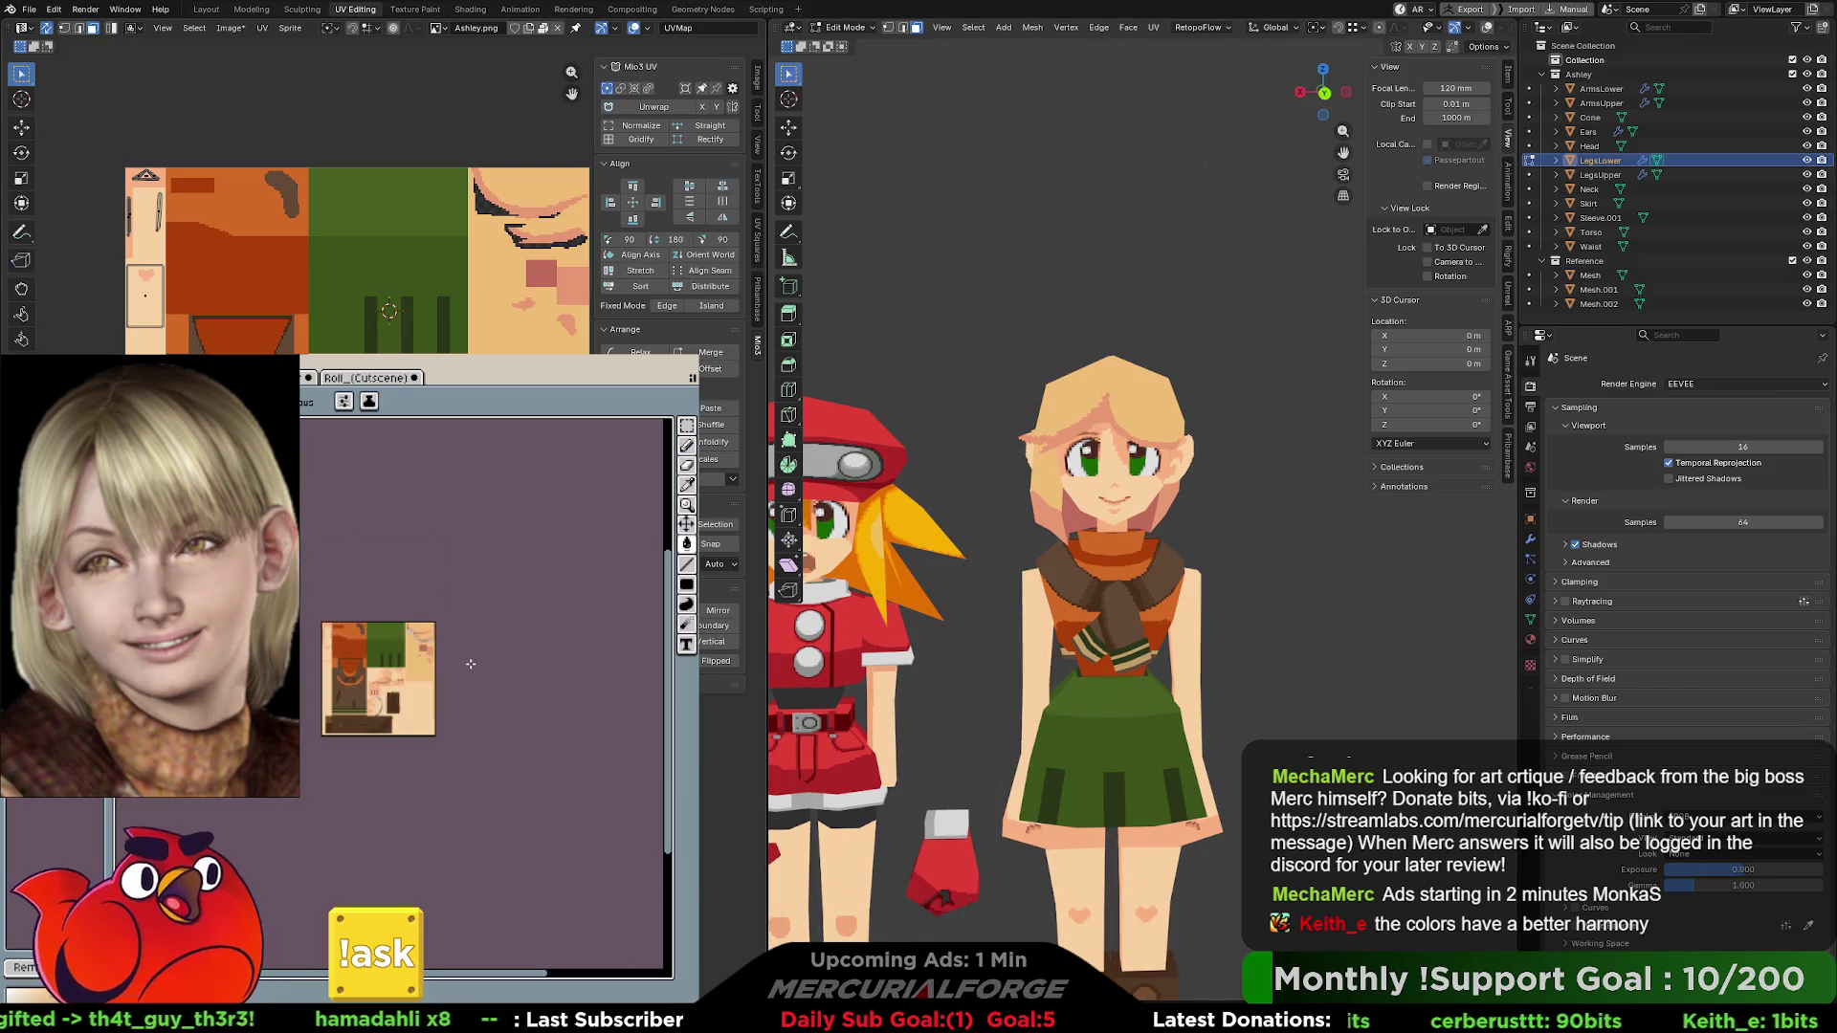
{"action": "middle_click_drag", "start_coordinate": [275, 685], "coordinate": [441, 686]}
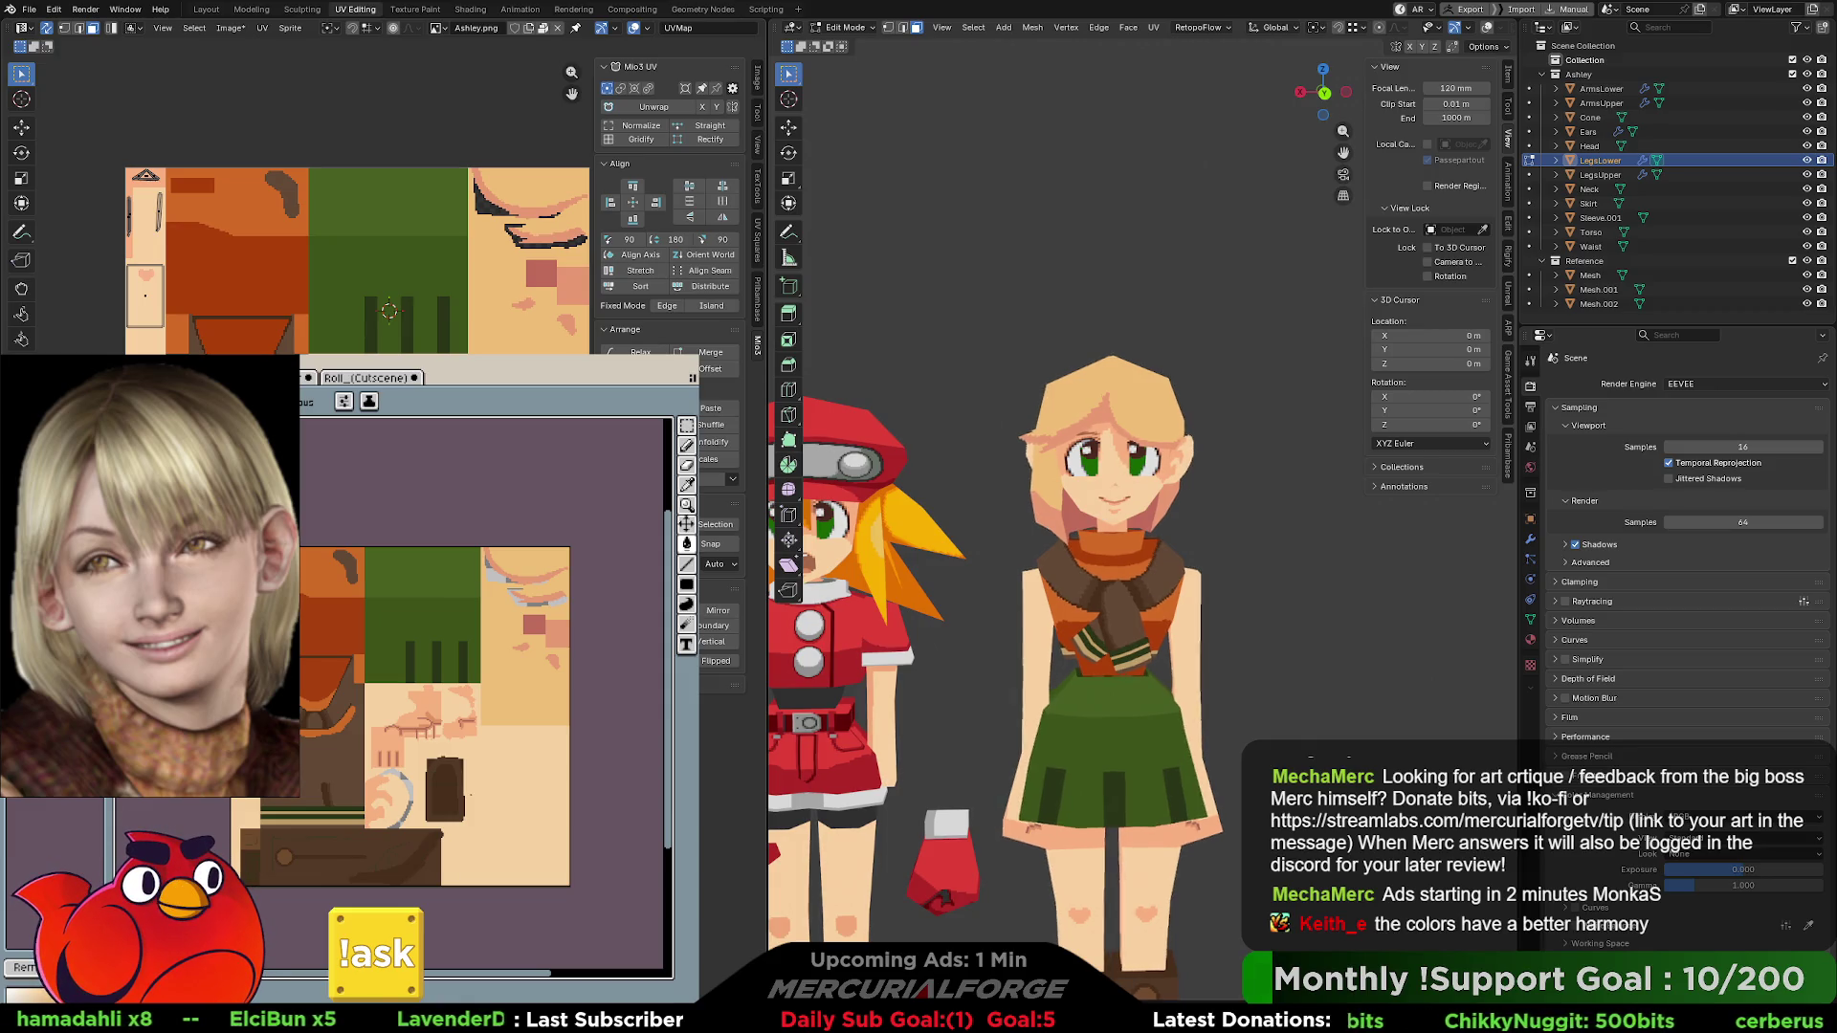
{"action": "key", "text": "ctrl+n"}
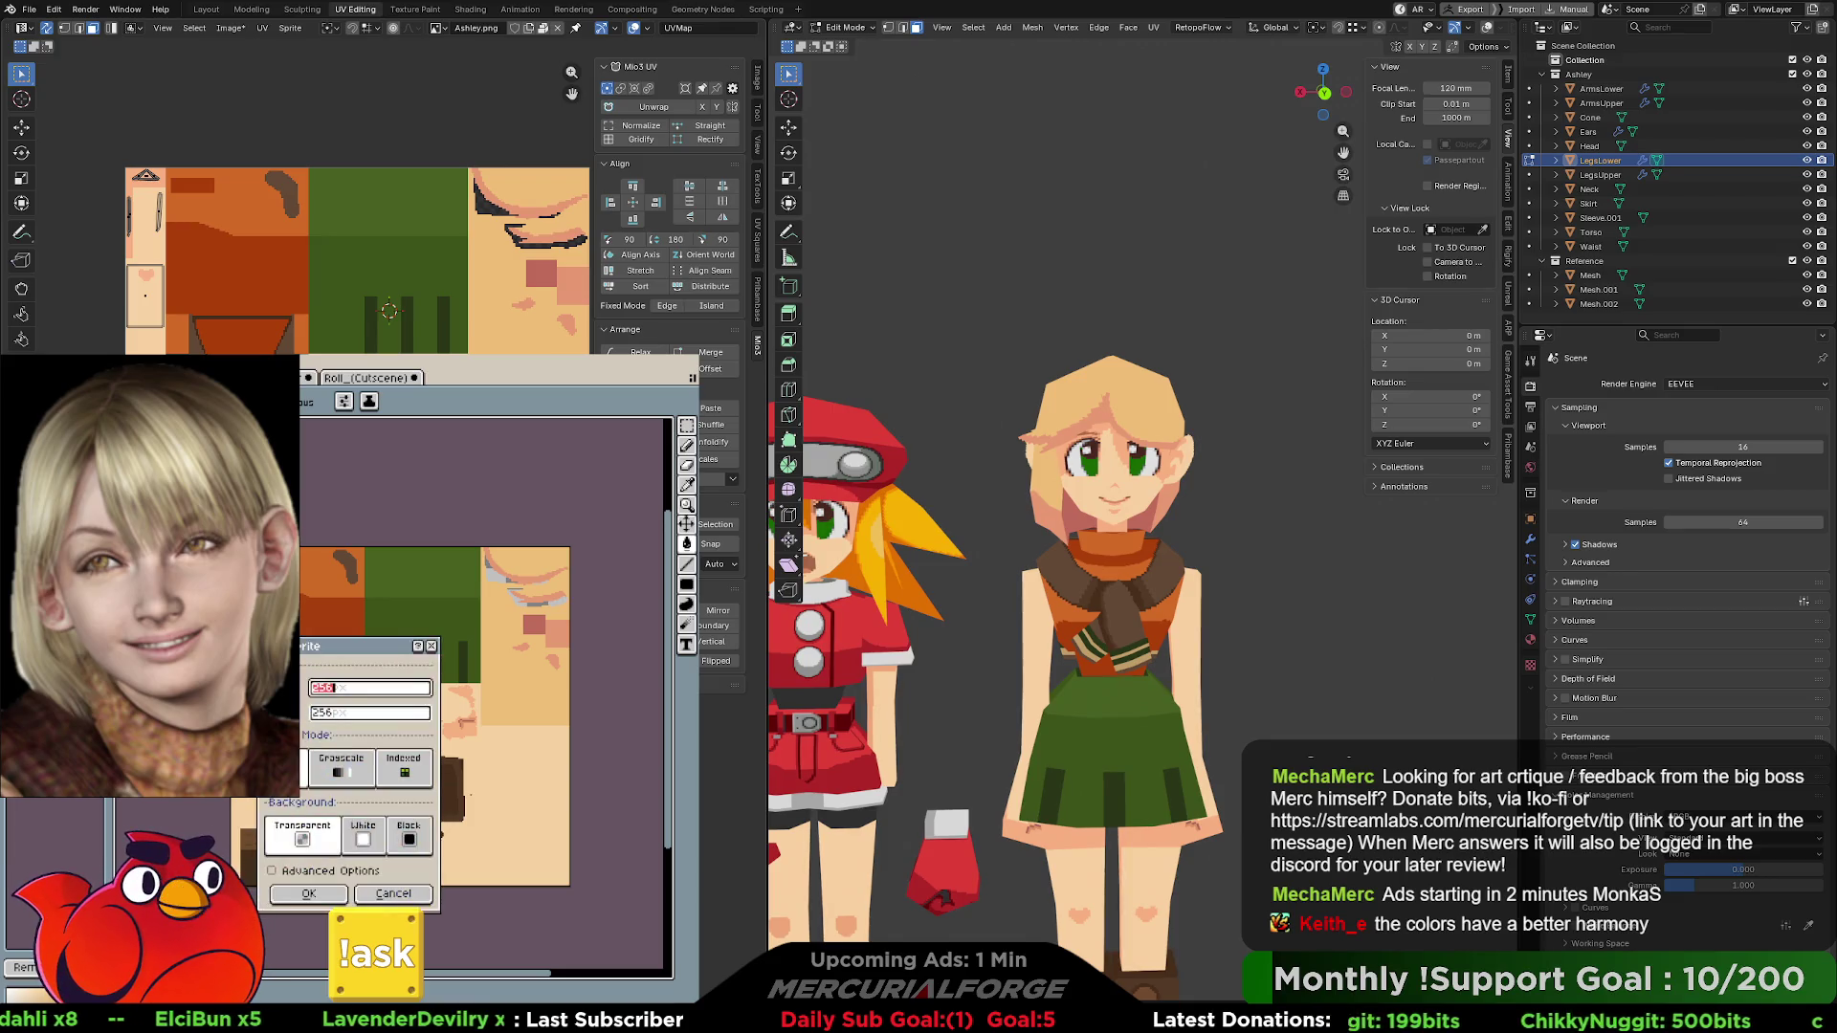
{"action": "left_click", "coordinate": [400, 900]}
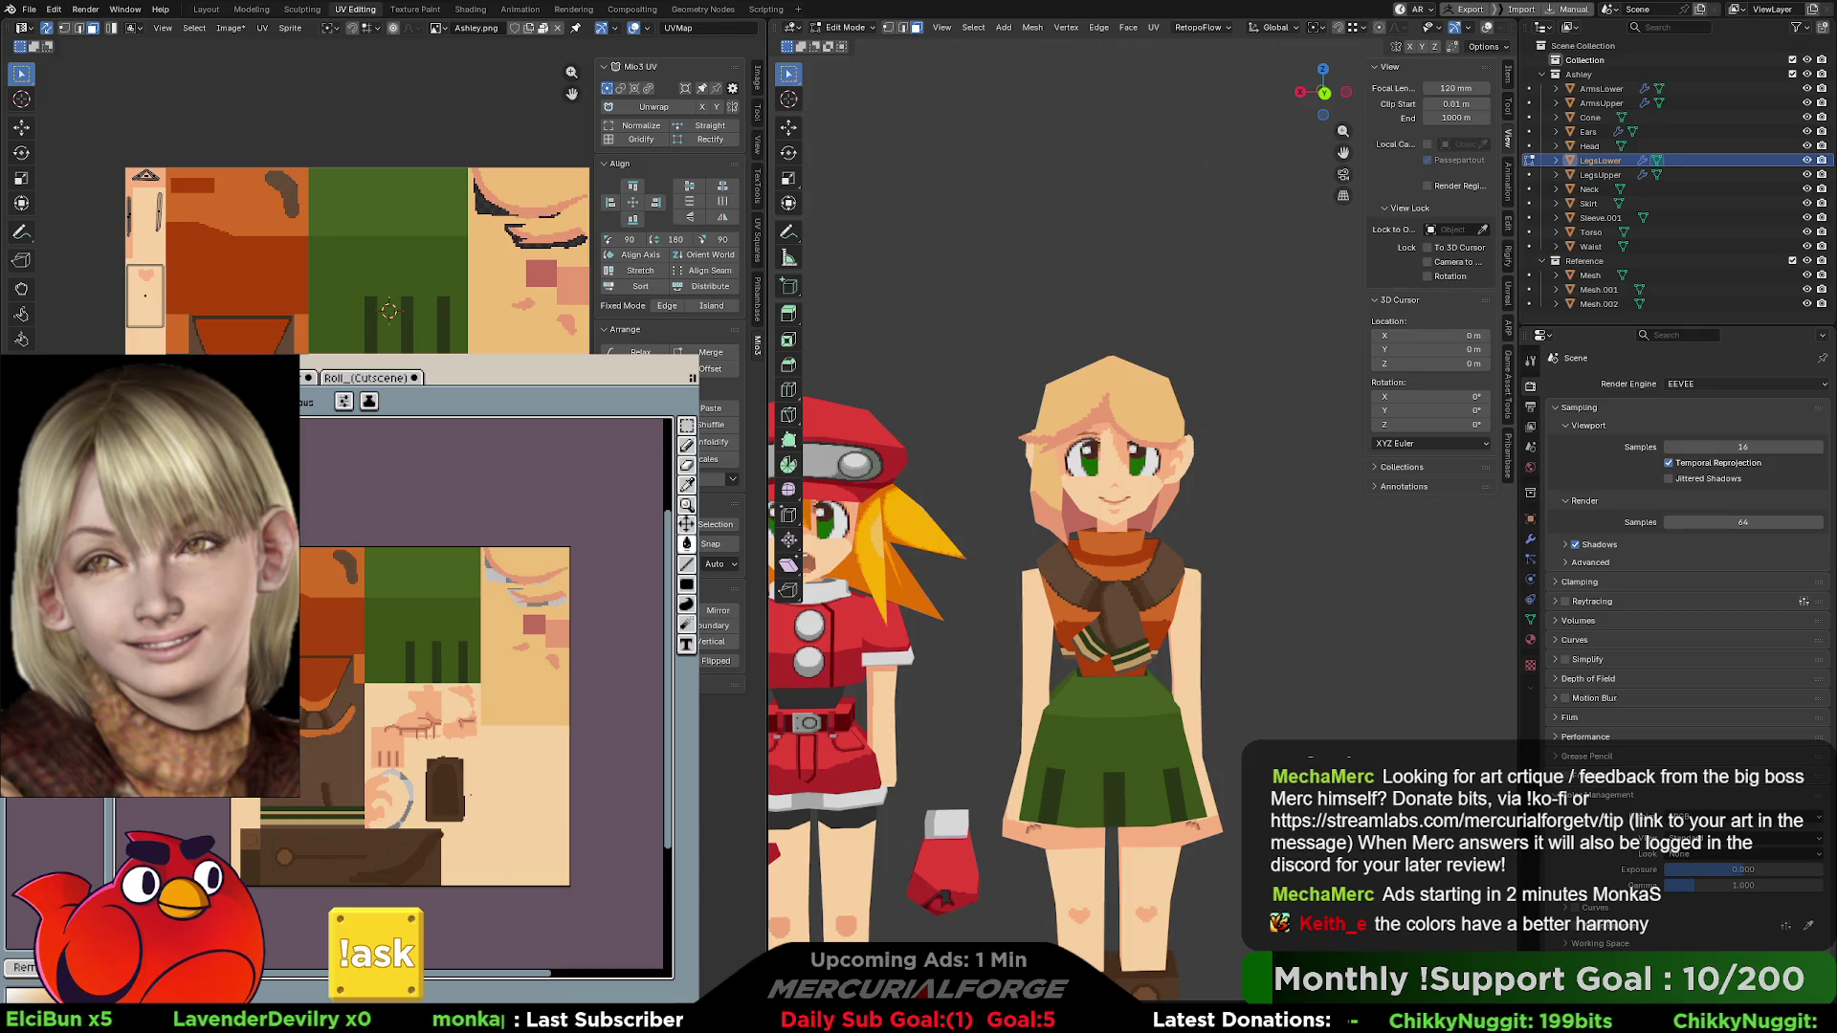
{"action": "mouse_move", "coordinate": [287, 443]}
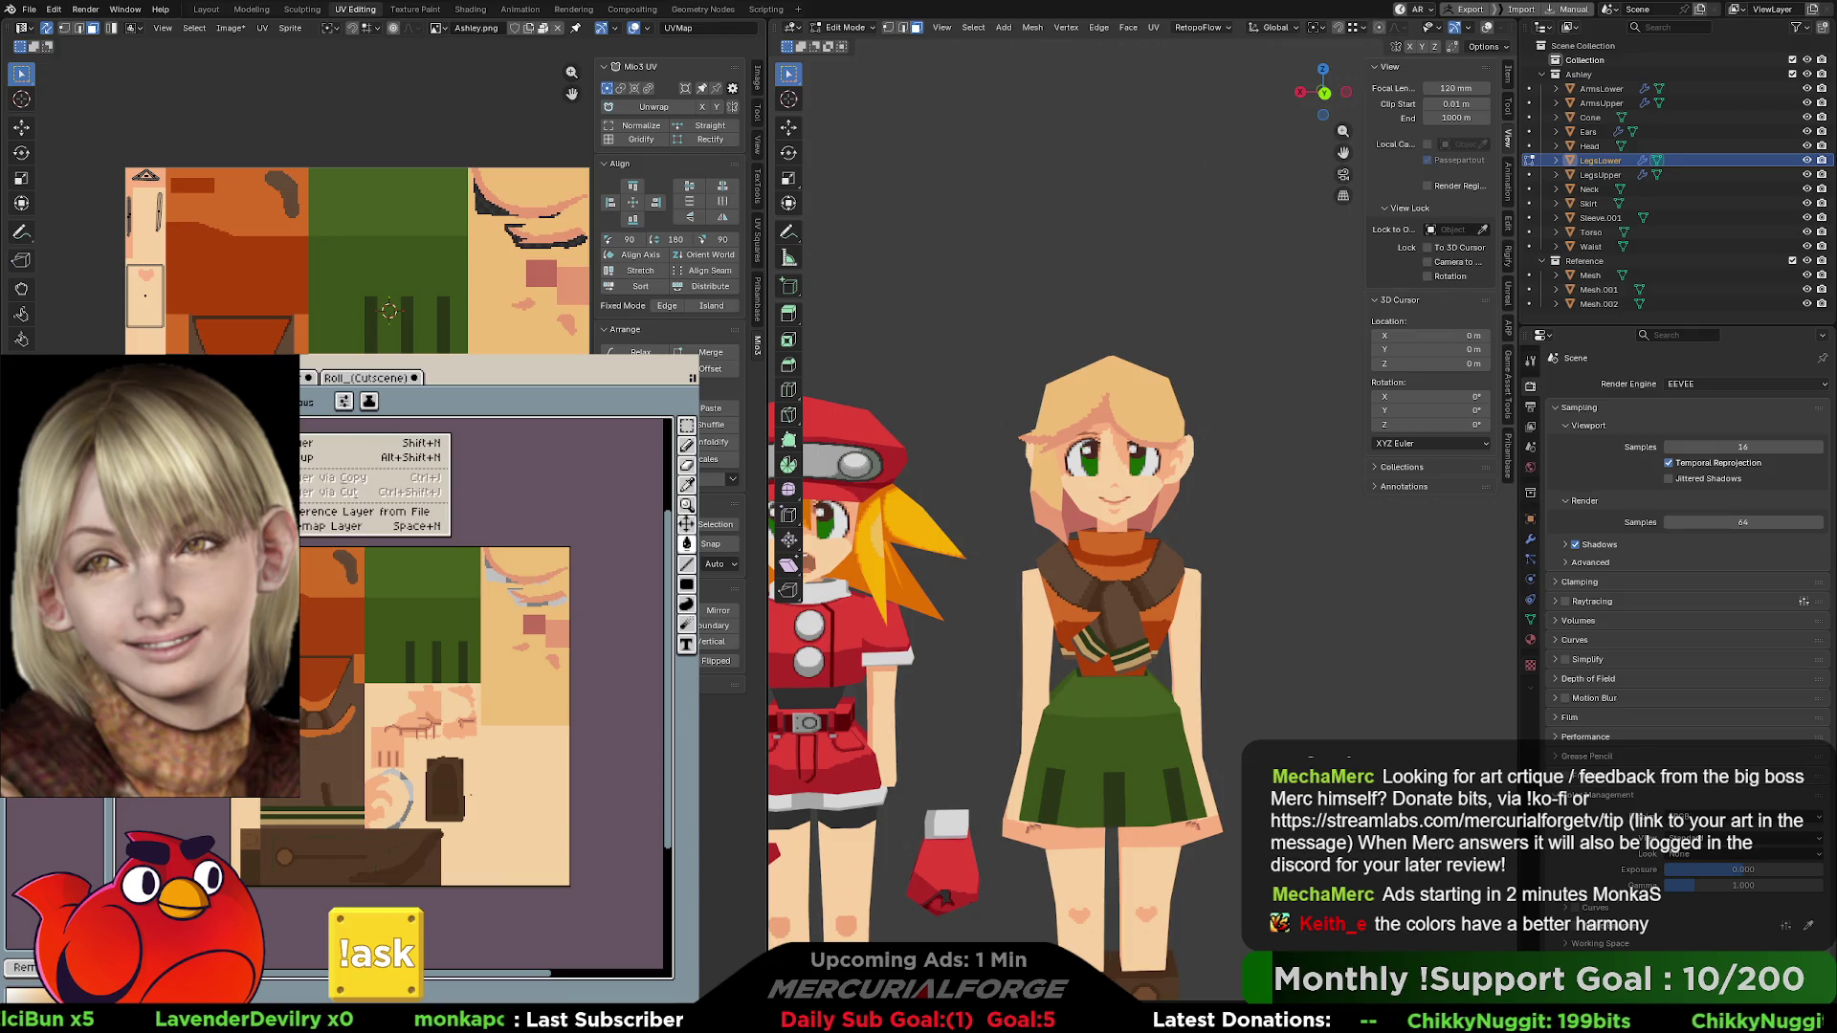
{"action": "left_click", "coordinate": [374, 451]}
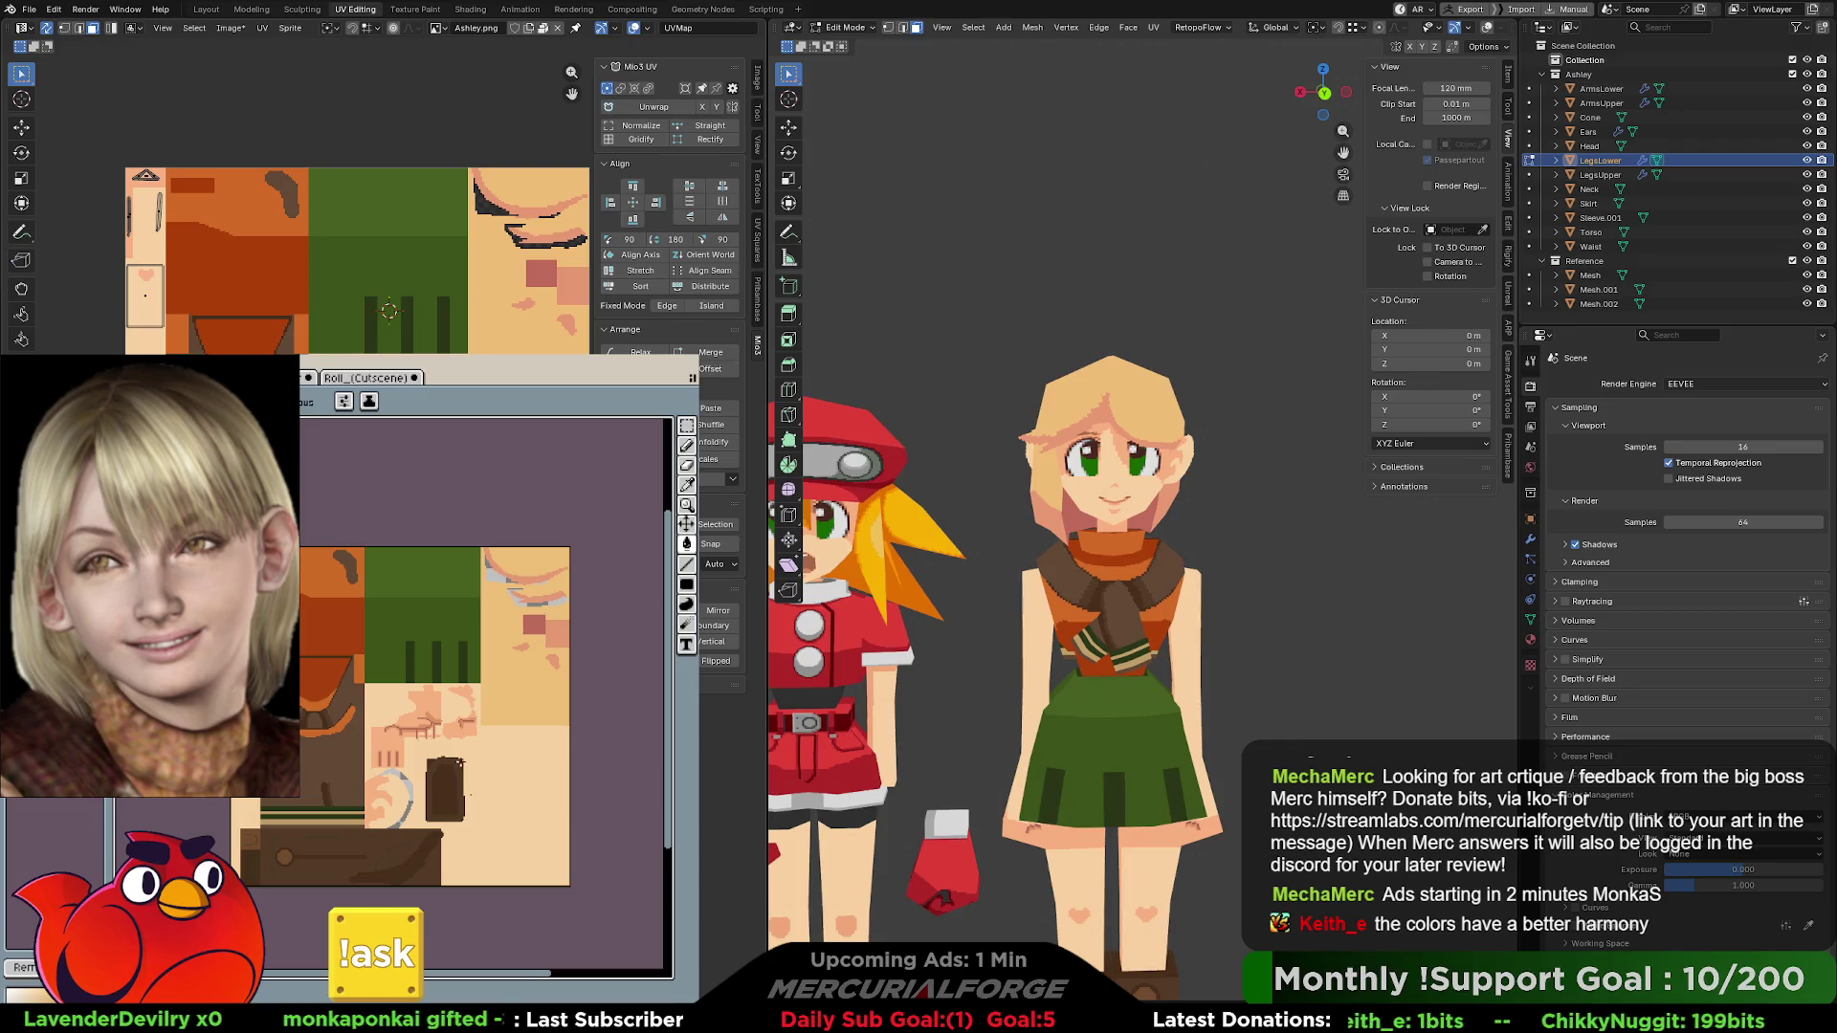
{"action": "left_click", "coordinate": [477, 735]}
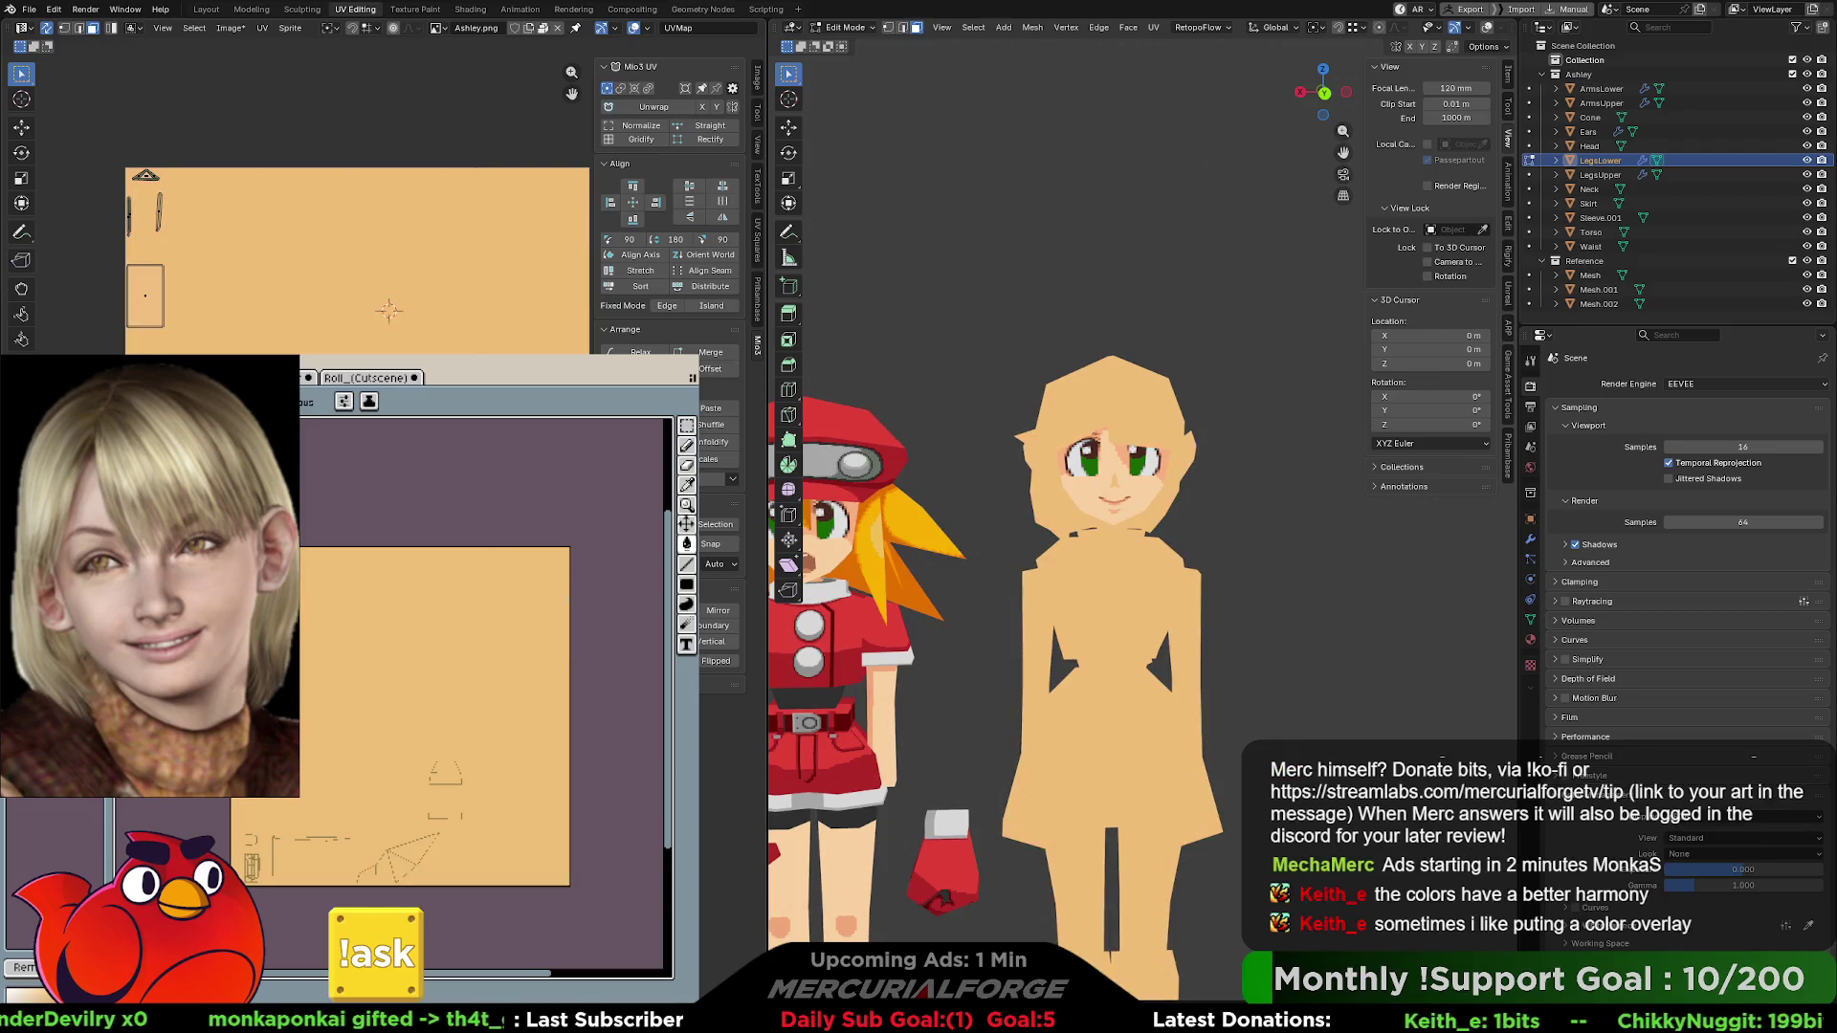
{"action": "key", "text": "shift+p"}
- Set the peach layer to Overlay blend at about 34% opacity and save the texture
{"action": "left_click_drag", "start_coordinate": [667, 814], "coordinate": [541, 813]}
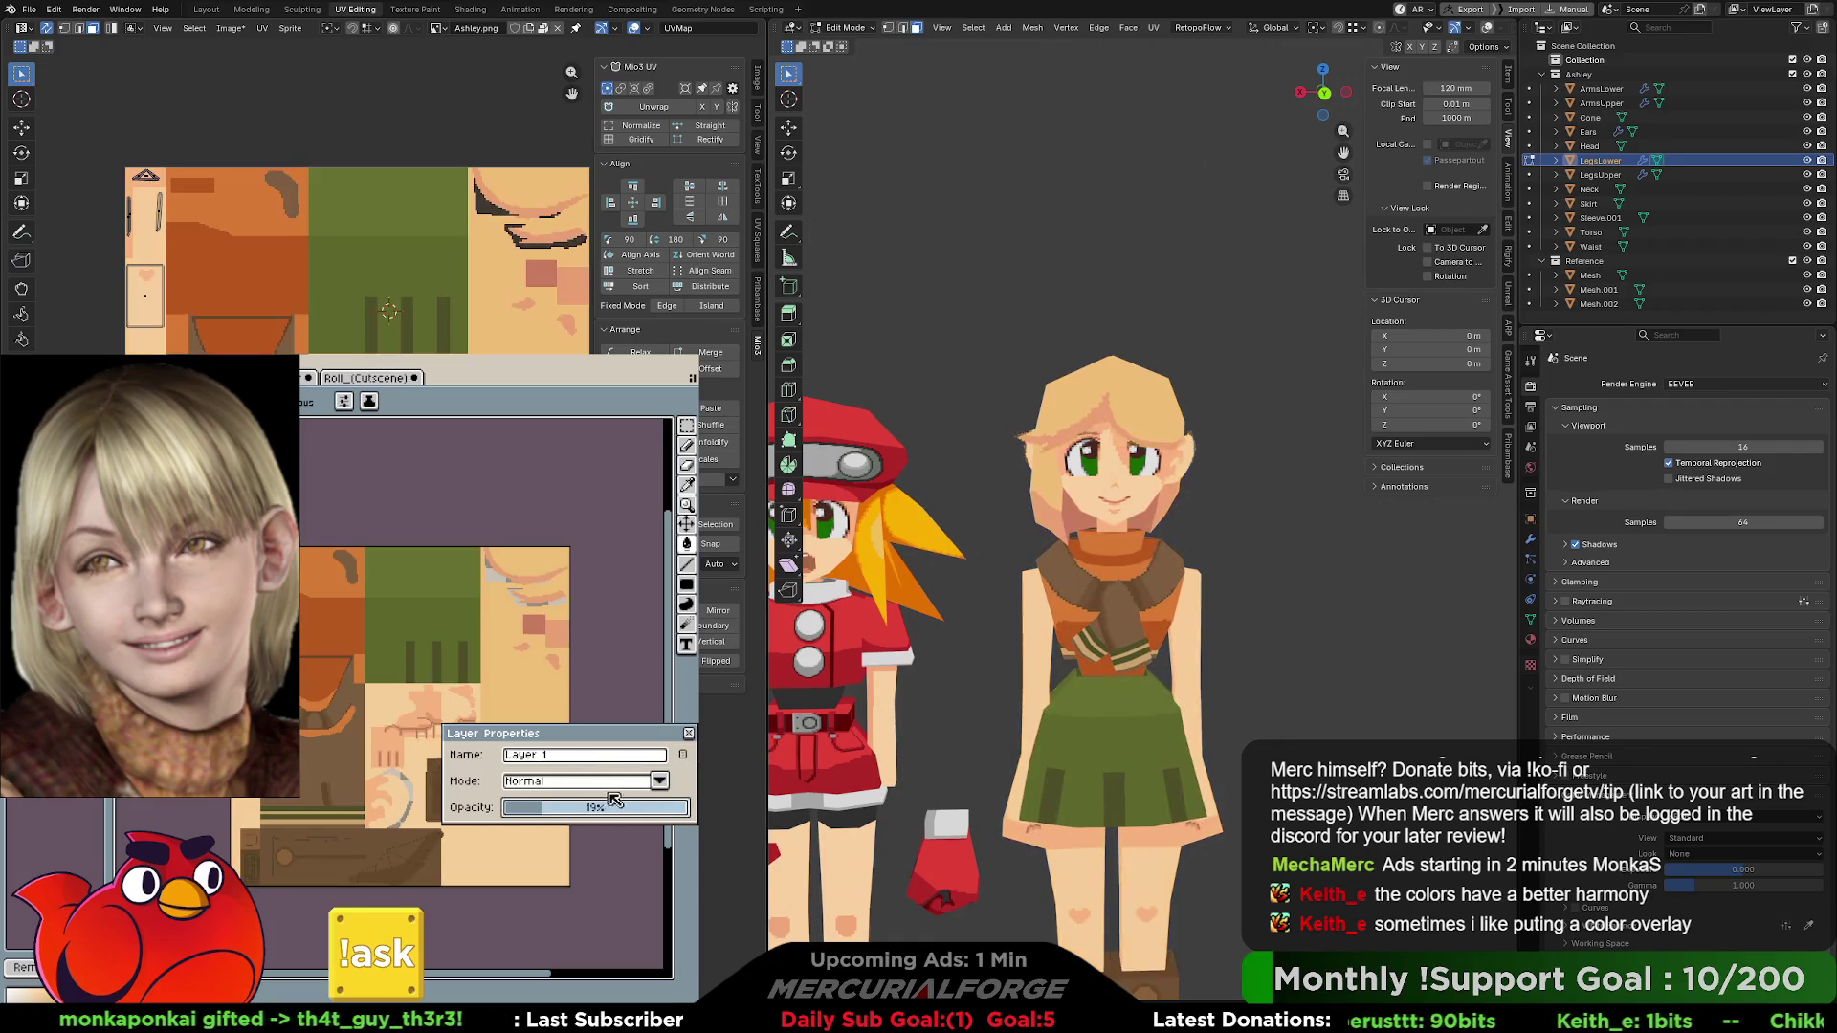
{"action": "left_click", "coordinate": [650, 786]}
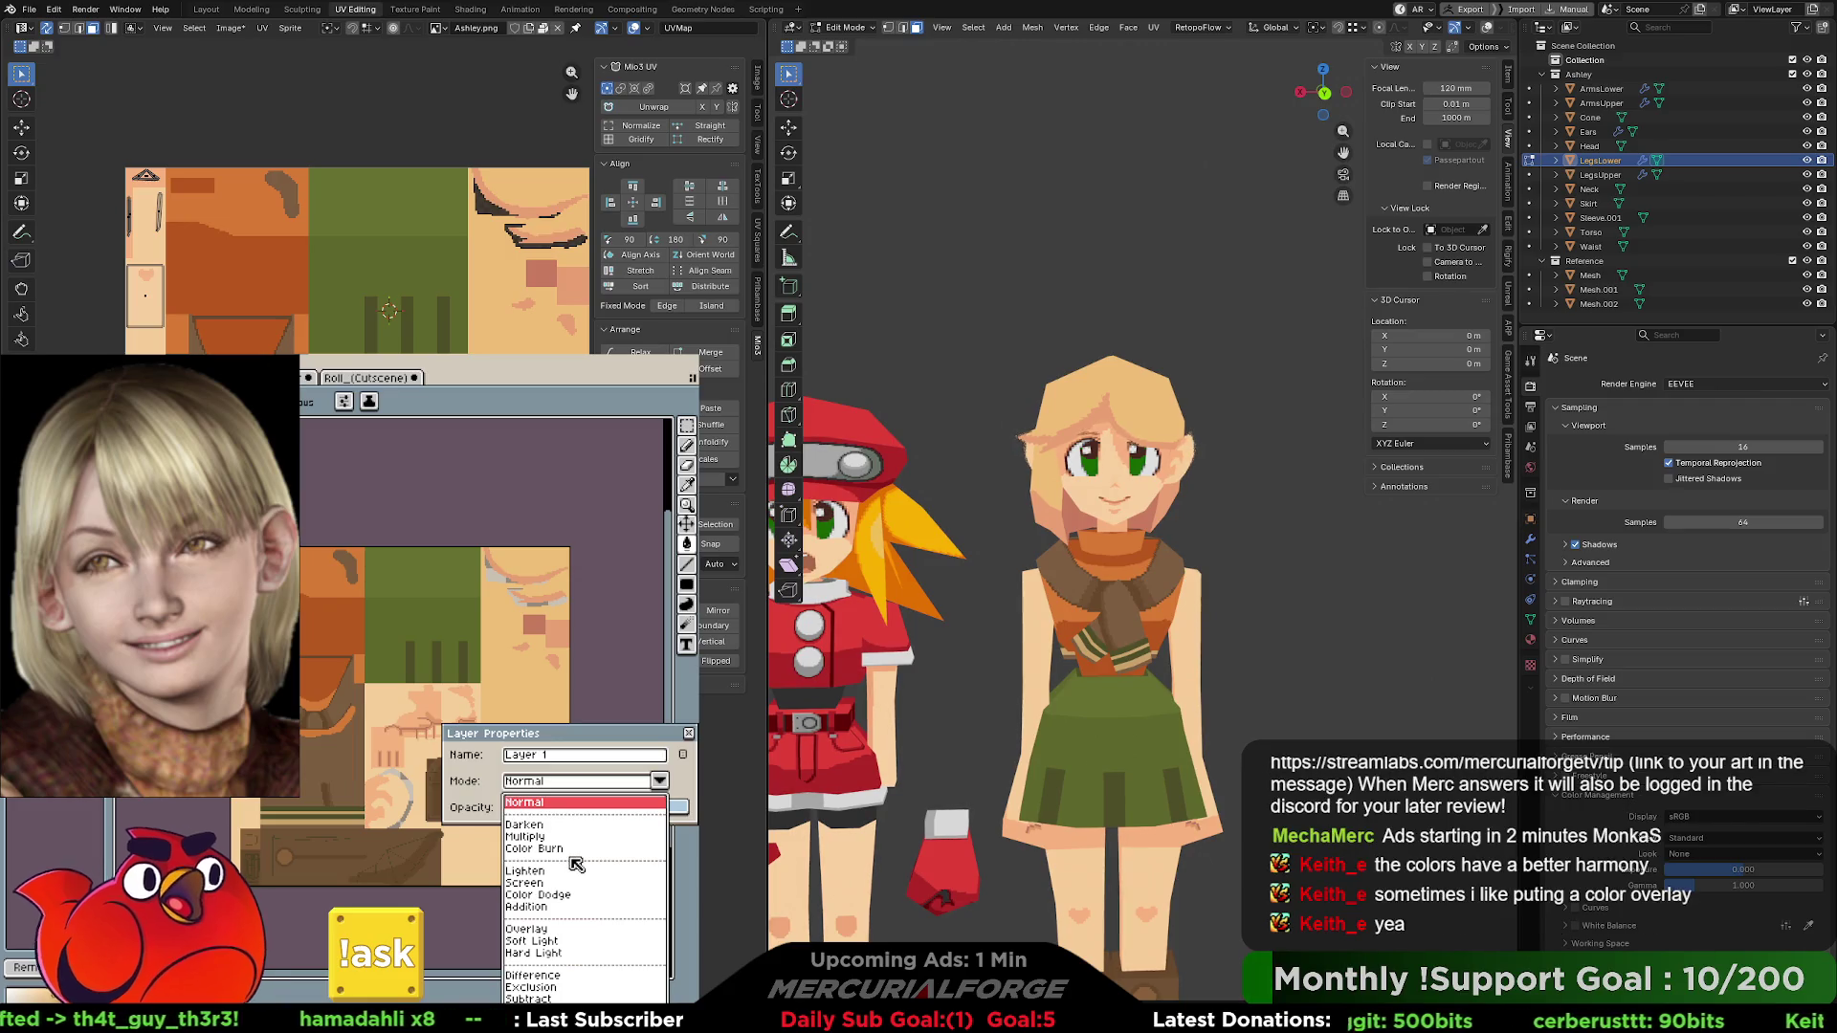
{"action": "left_click", "coordinate": [544, 926]}
{"action": "left_click", "coordinate": [600, 810]}
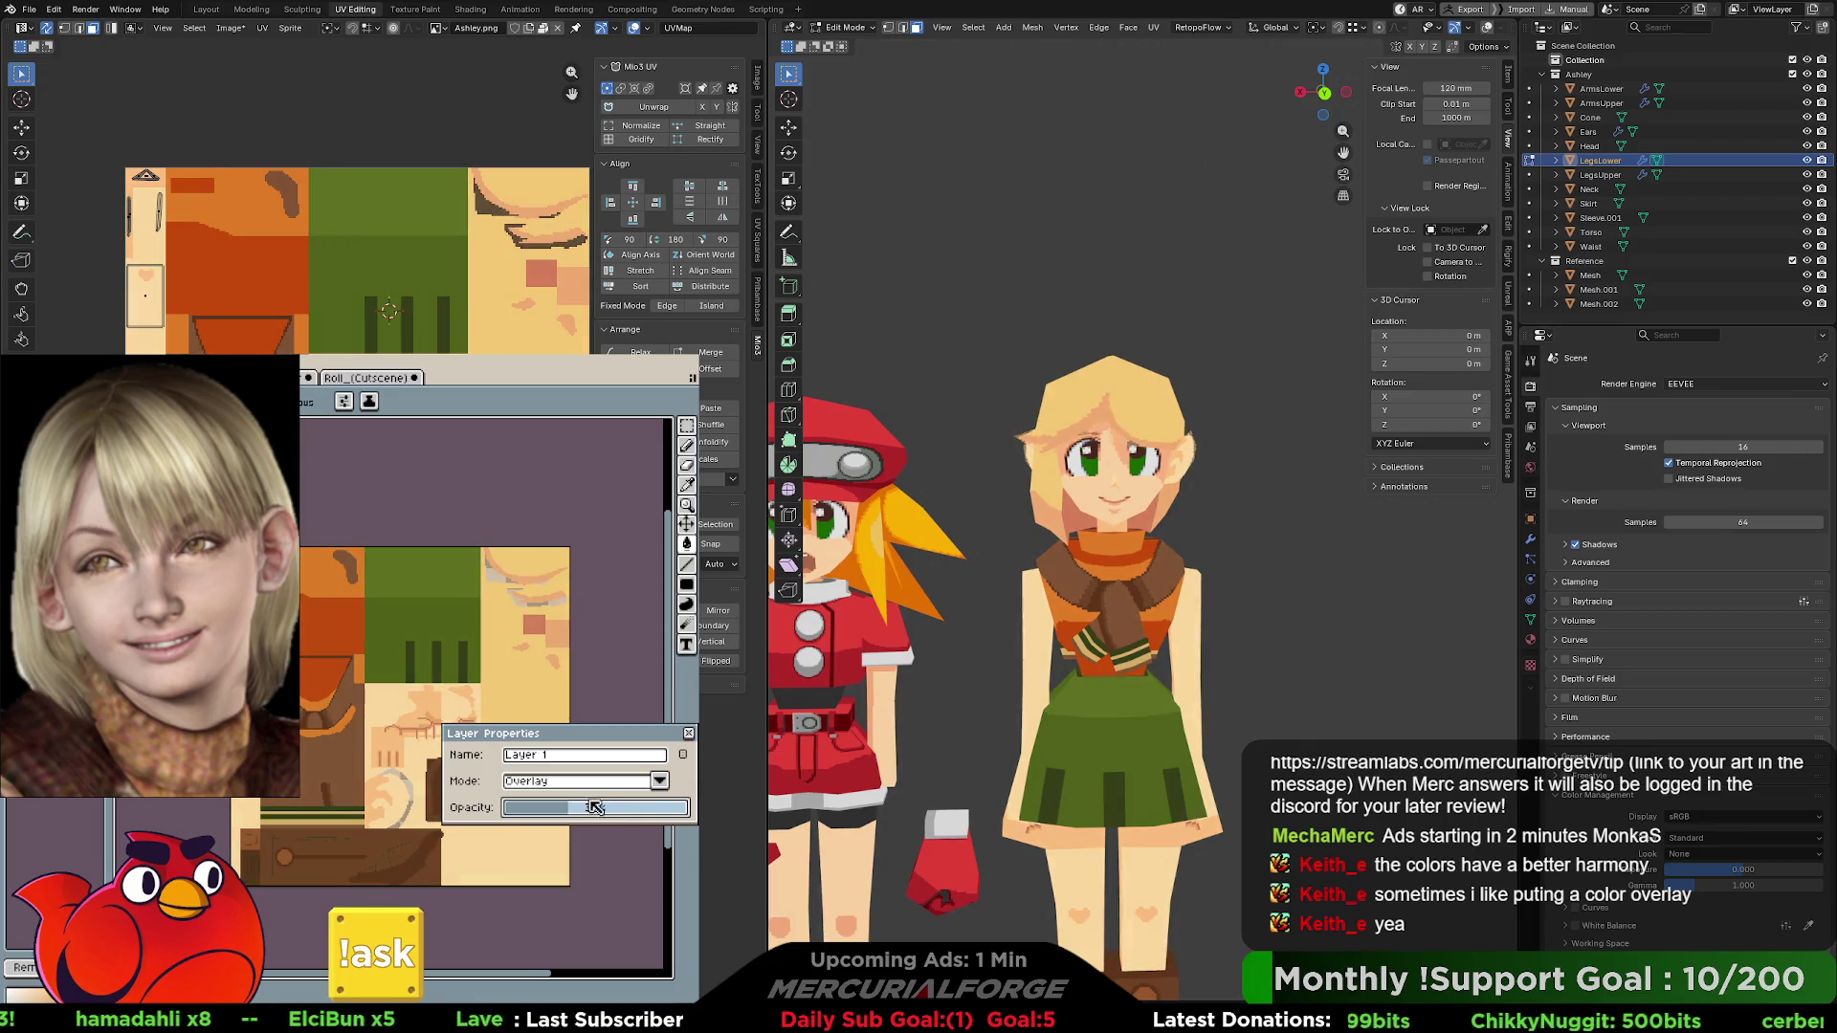
{"action": "left_click", "coordinate": [660, 782]}
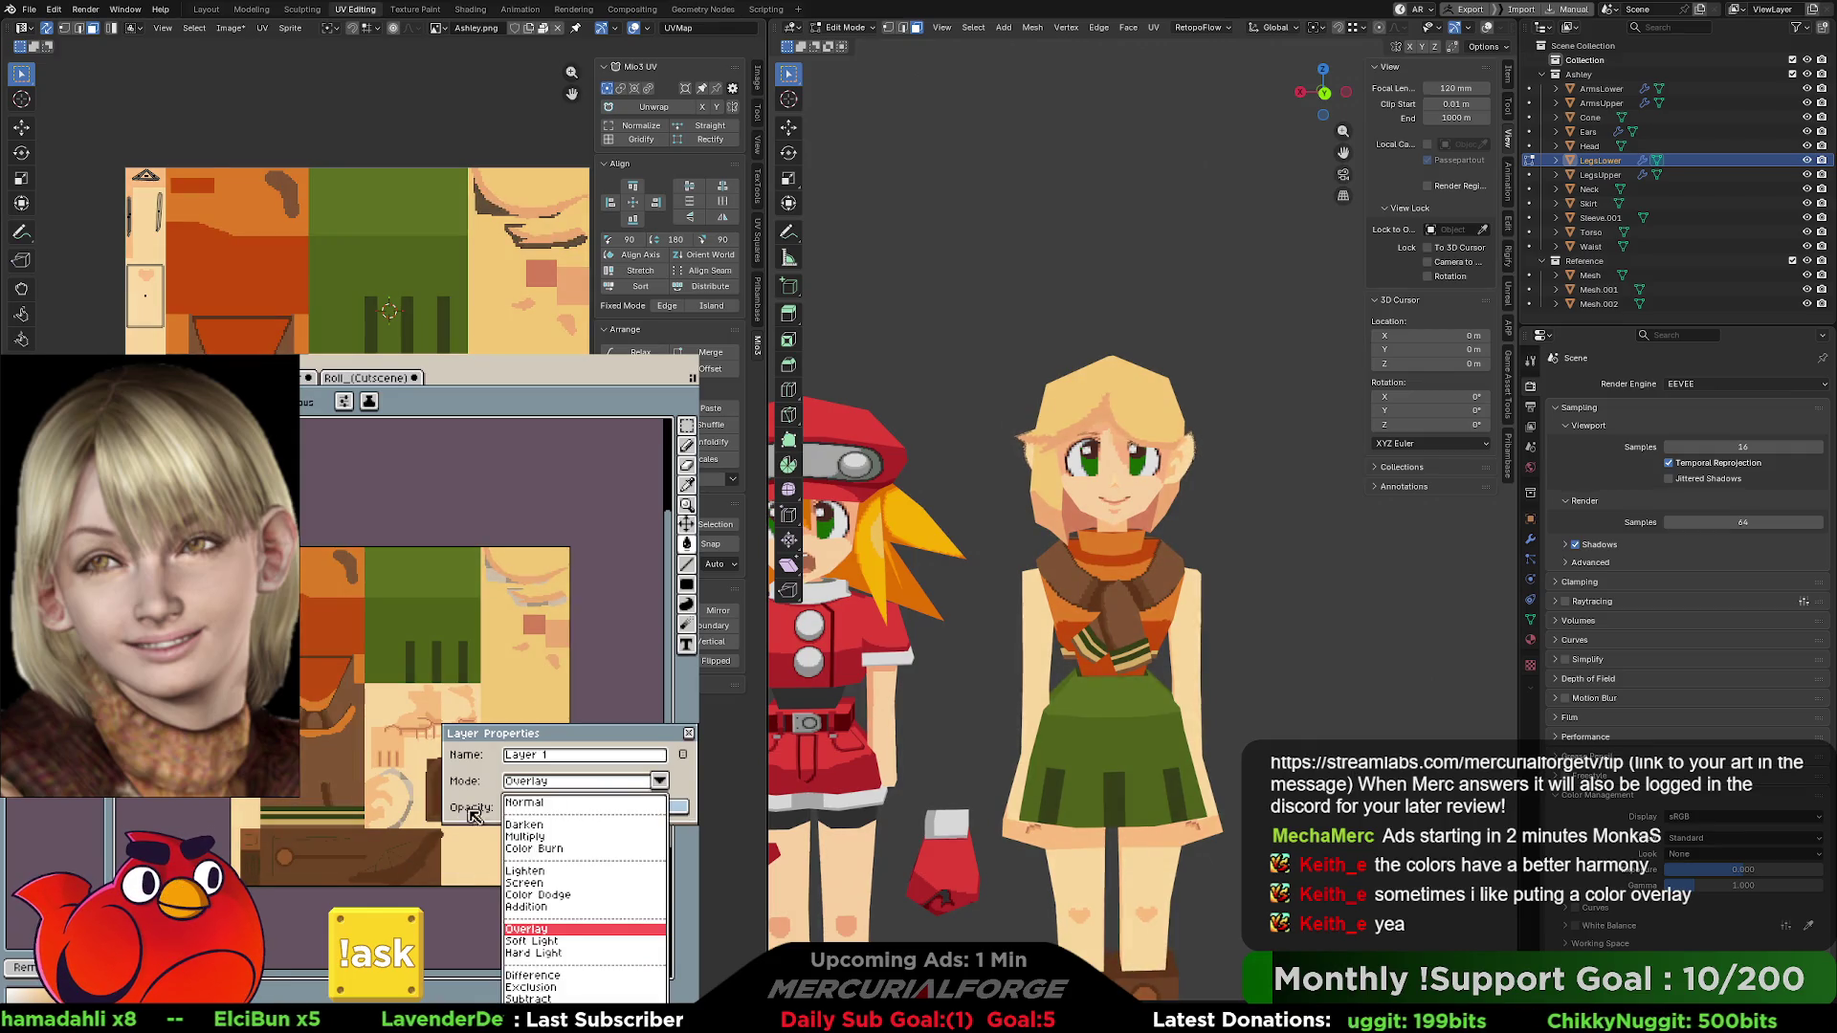
{"action": "left_click", "coordinate": [469, 821]}
{"action": "left_click", "coordinate": [689, 734]}
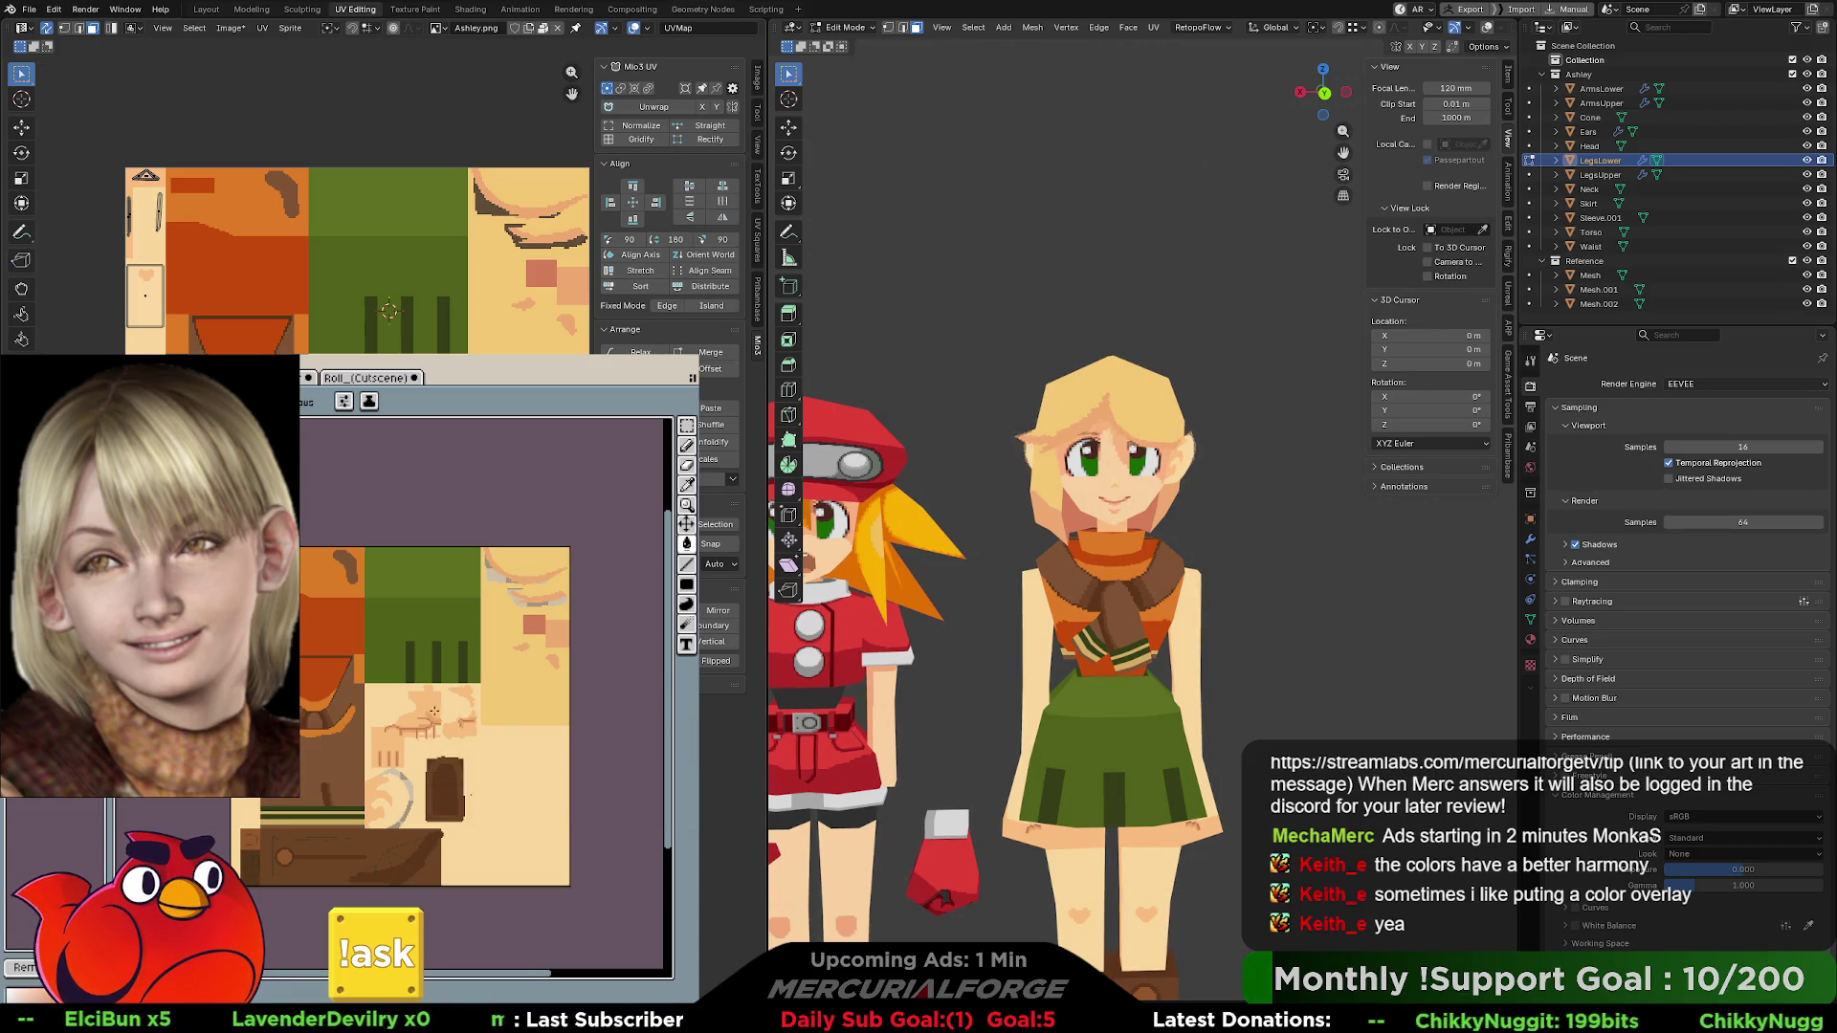
{"action": "key", "text": "ctrl+s"}
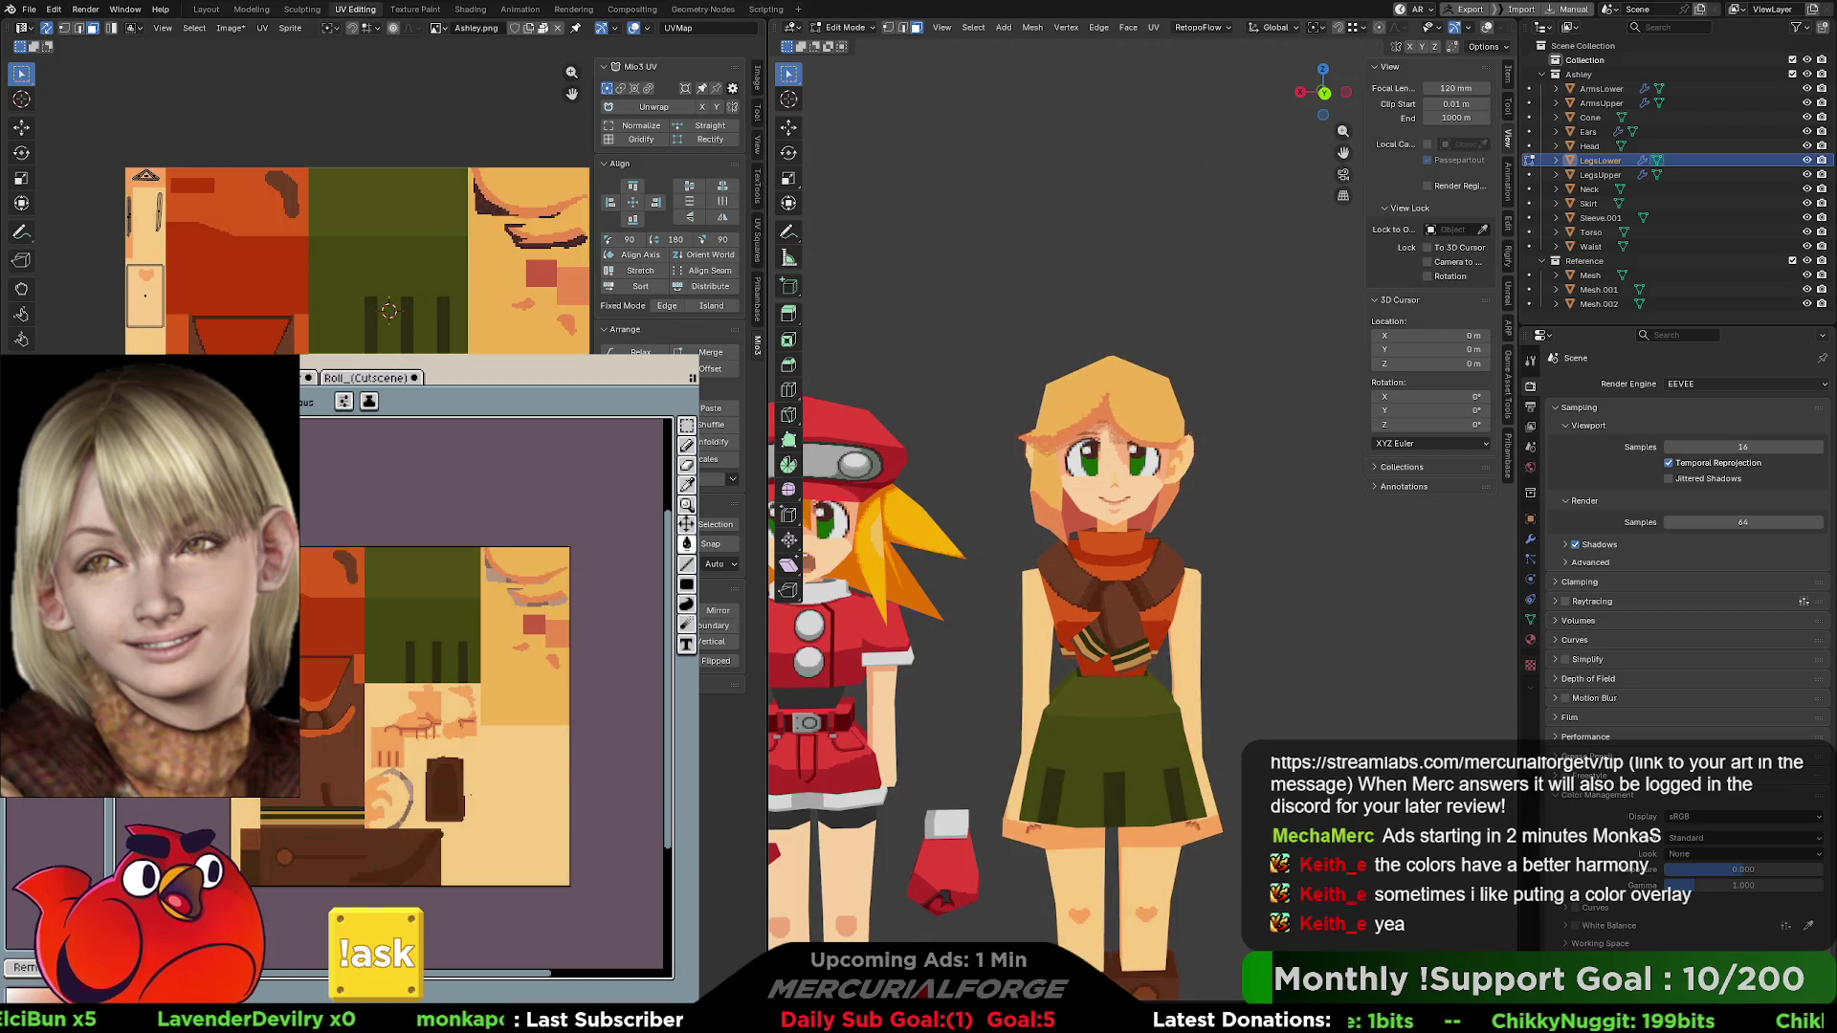
{"action": "scroll", "coordinate": [1241, 604], "scroll_direction": "up", "scroll_amount": 1}
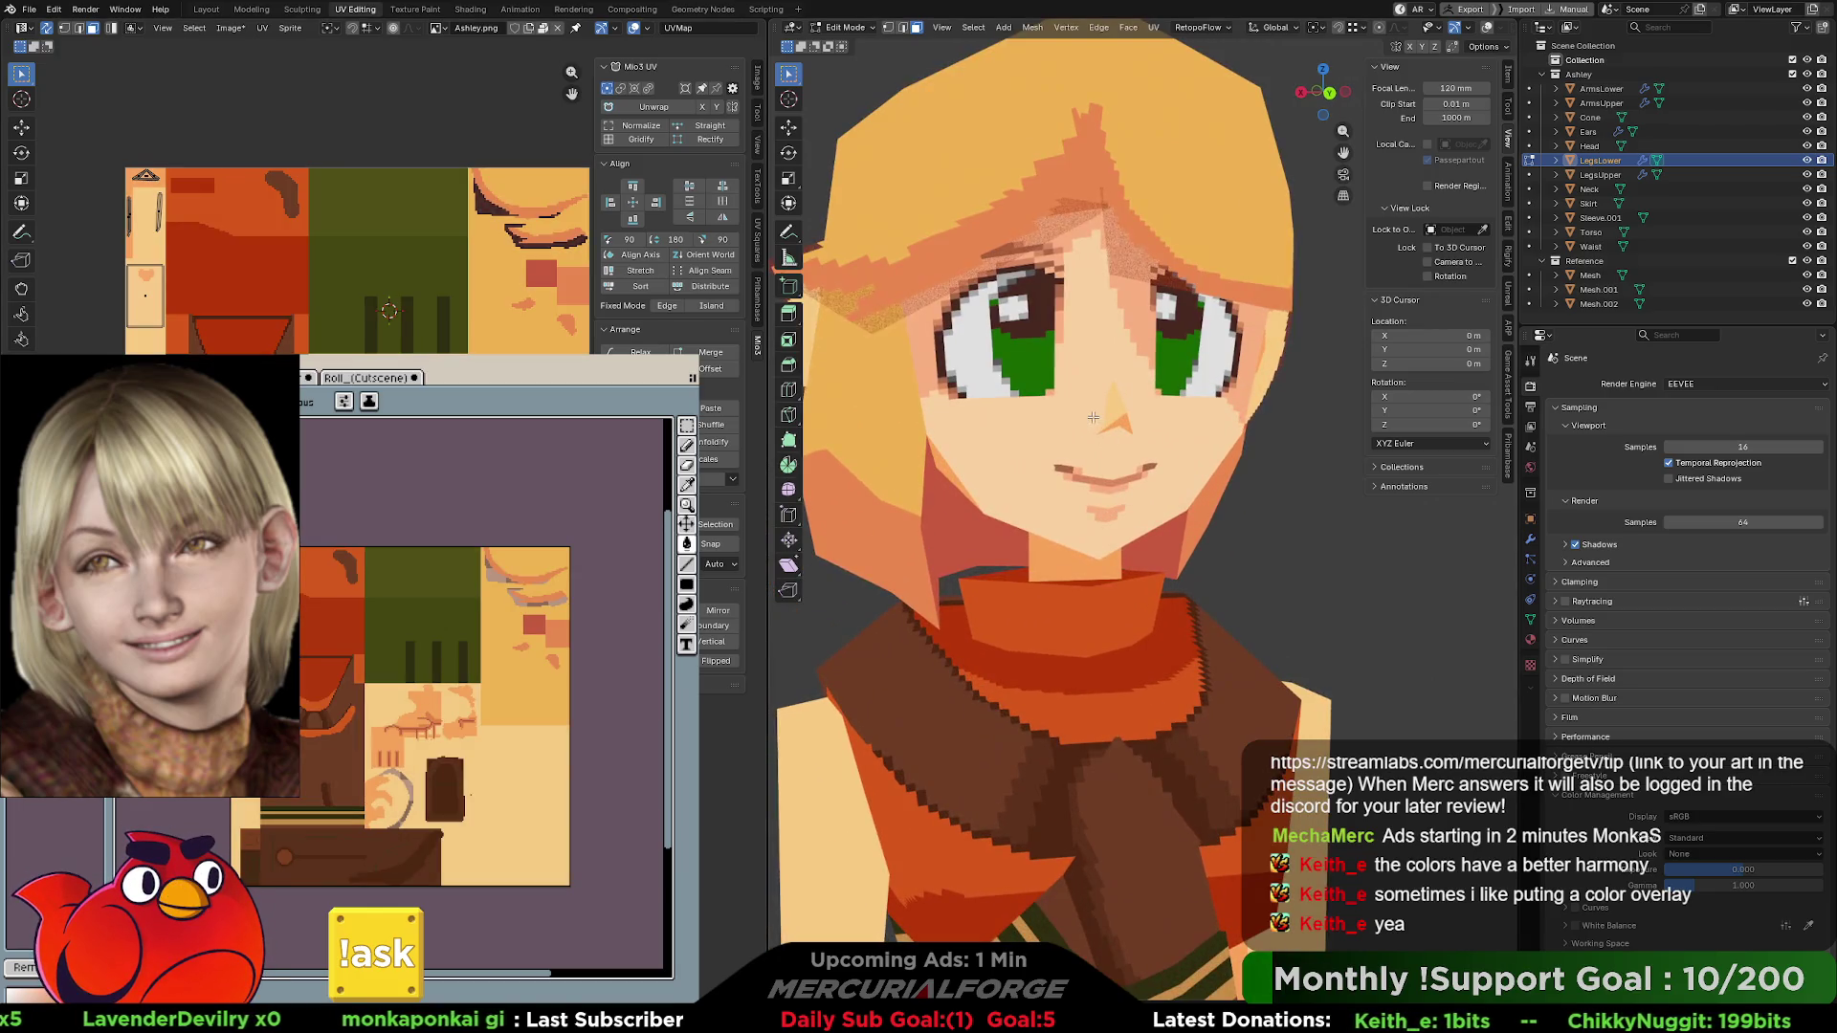
{"action": "scroll", "coordinate": [1108, 456], "scroll_direction": "up", "scroll_amount": 1}
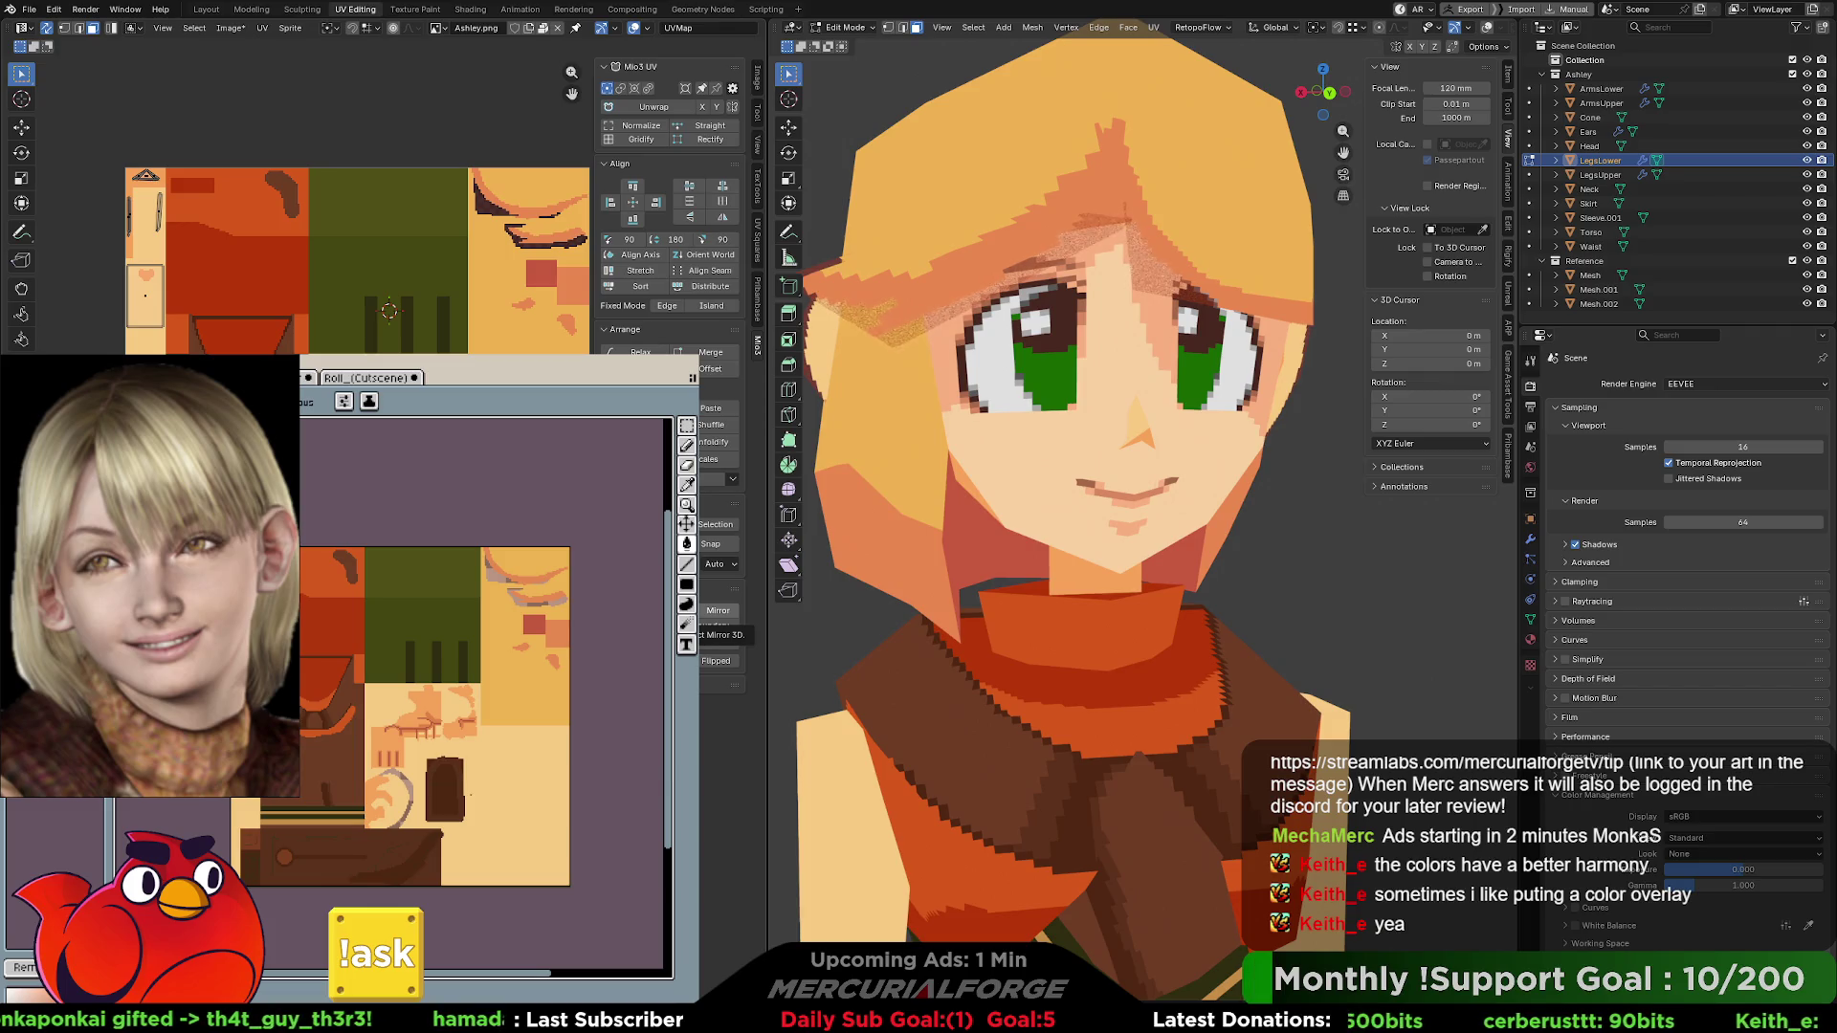
{"action": "key", "text": "ctrl+z"}
{"action": "key", "text": "ctrl+y"}
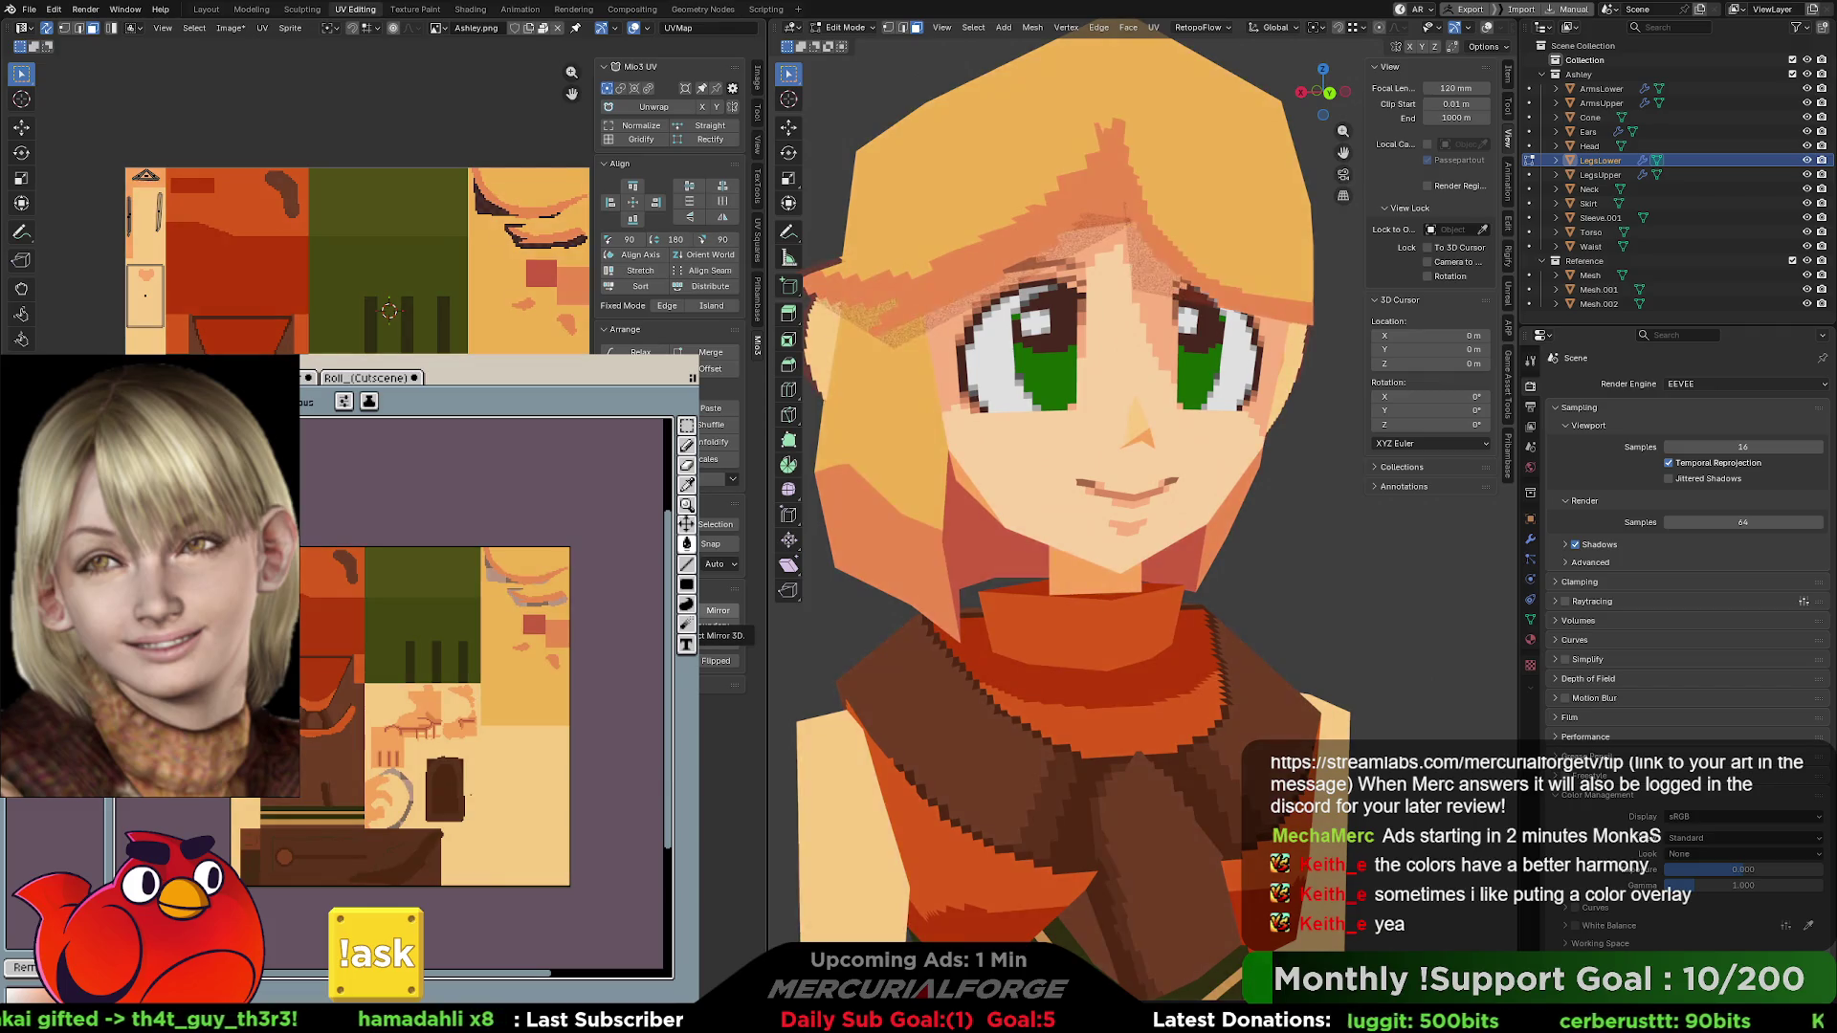
{"action": "scroll", "coordinate": [1005, 574], "scroll_direction": "down", "scroll_amount": 10}
{"action": "scroll", "coordinate": [1005, 575], "scroll_direction": "up", "scroll_amount": 2}
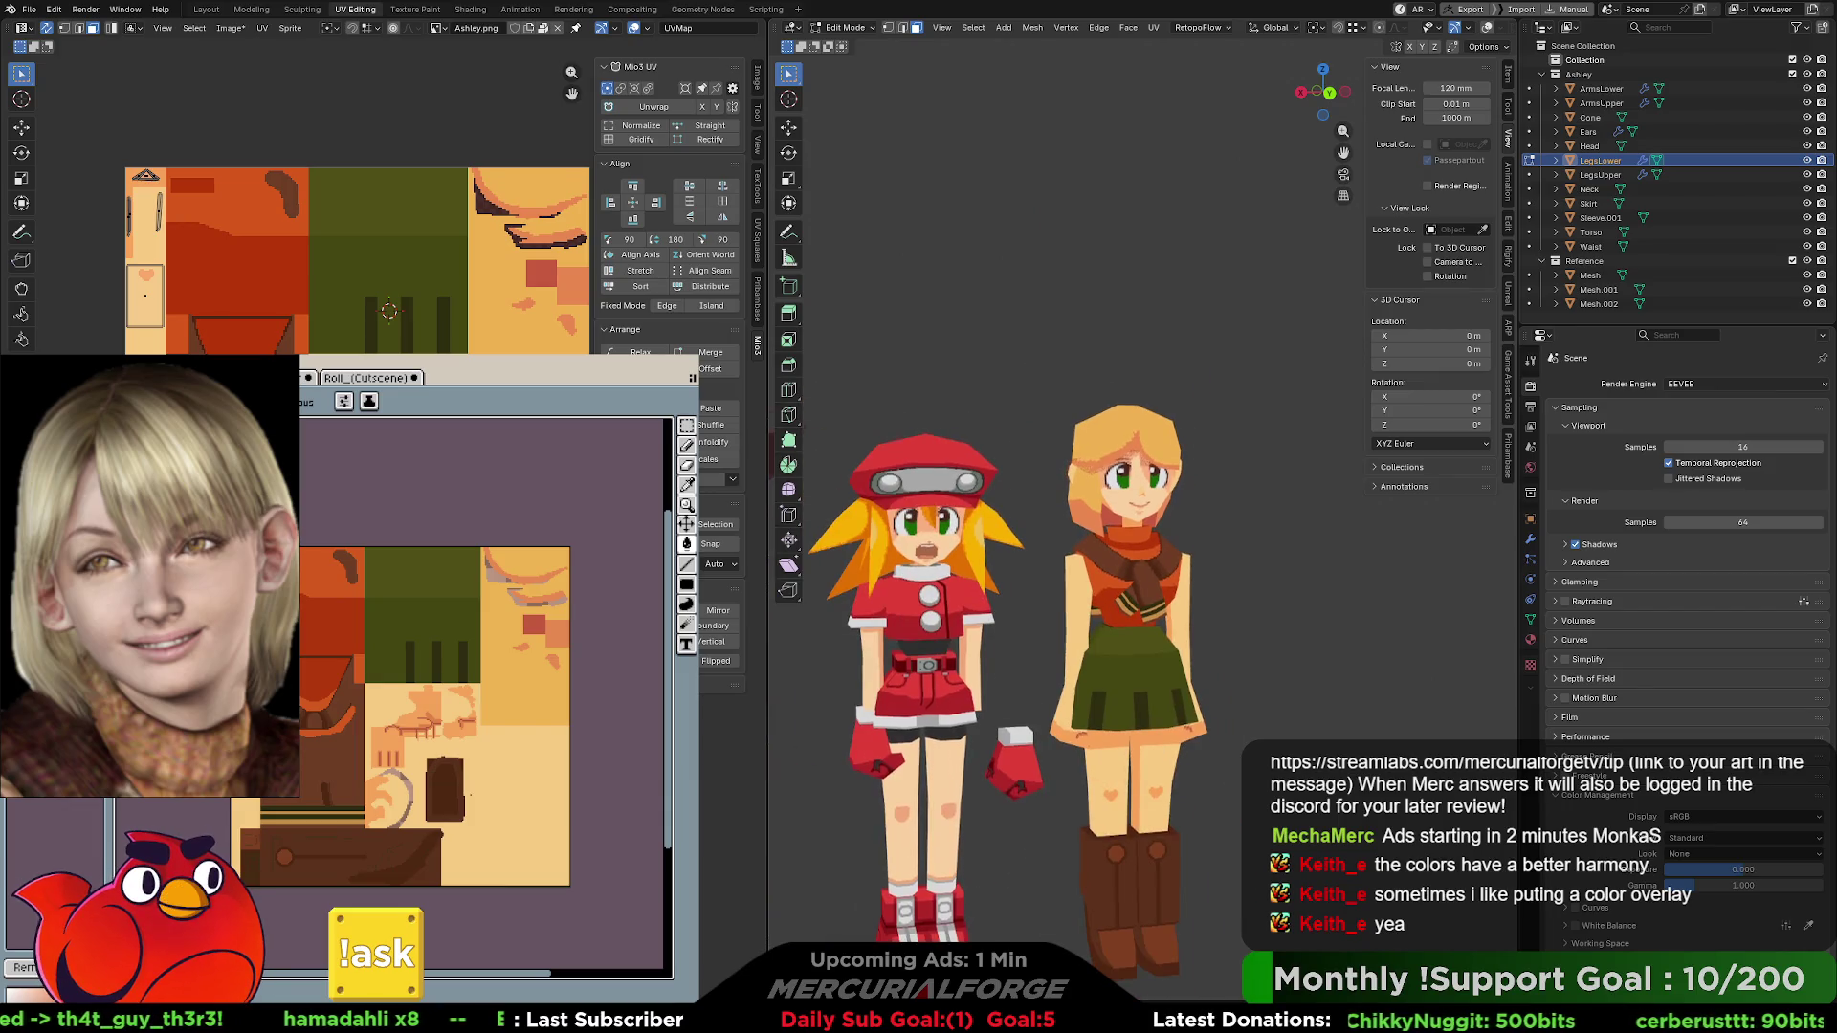
- Toggle the warm tint on and off with undo/redo to compare the three characters' textures
{"action": "scroll", "coordinate": [1265, 603], "scroll_direction": "up", "scroll_amount": 3}
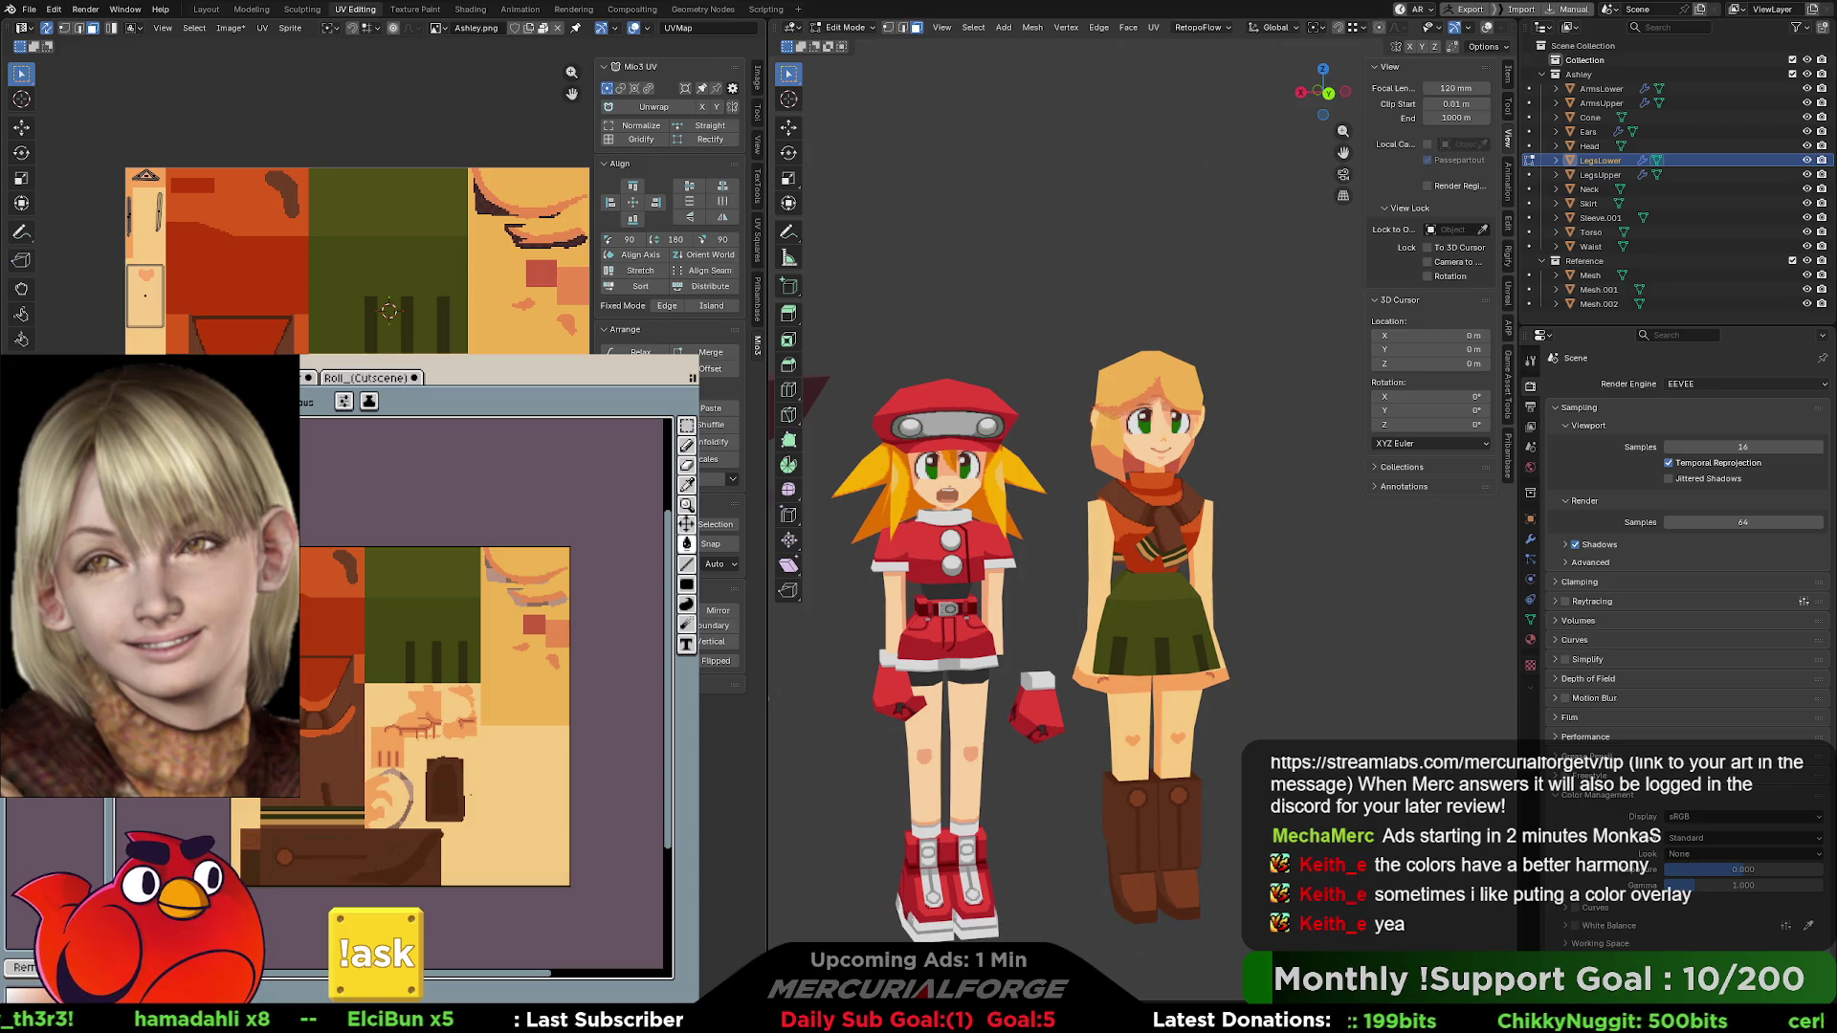
{"action": "key", "text": "ctrl+z"}
{"action": "key", "text": "ctrl+y"}
{"action": "key", "text": "ctrl+z"}
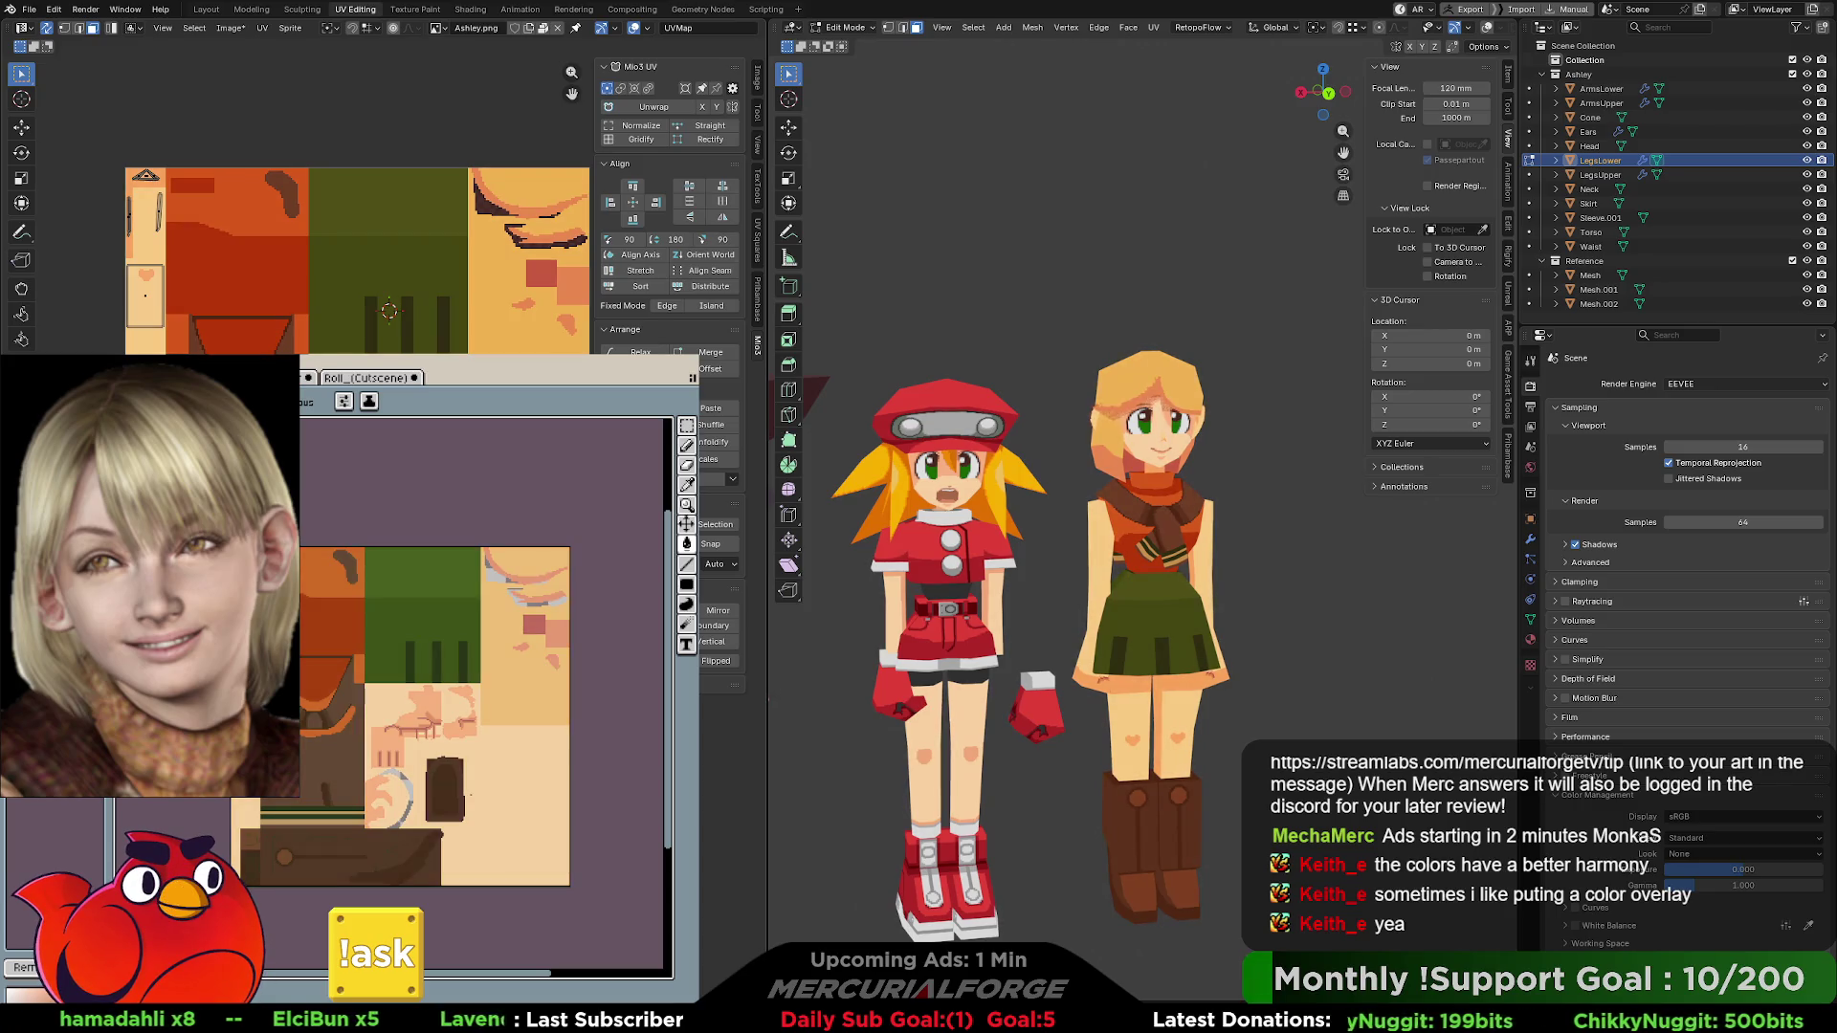
{"action": "key", "text": "ctrl+z"}
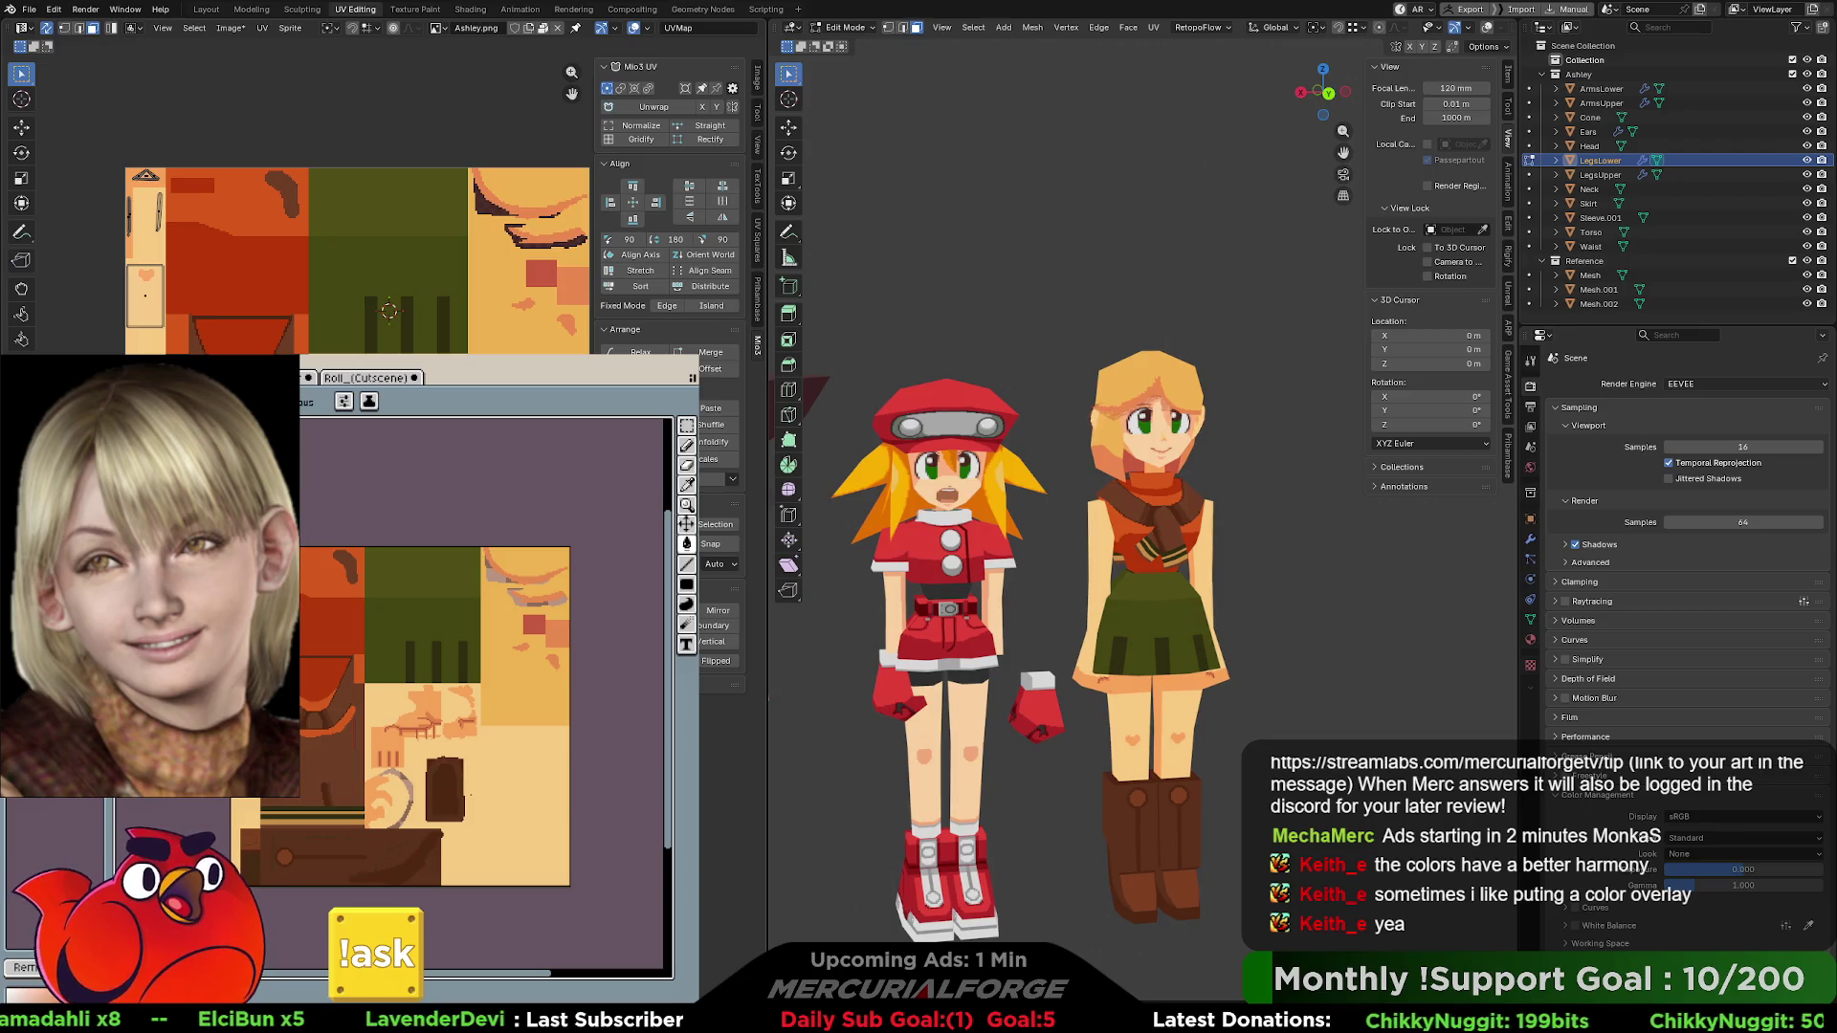
{"action": "key", "text": "ctrl+y"}
{"action": "key", "text": "ctrl+z"}
{"action": "key", "text": "ctrl+y"}
{"action": "key", "text": "ctrl+z"}
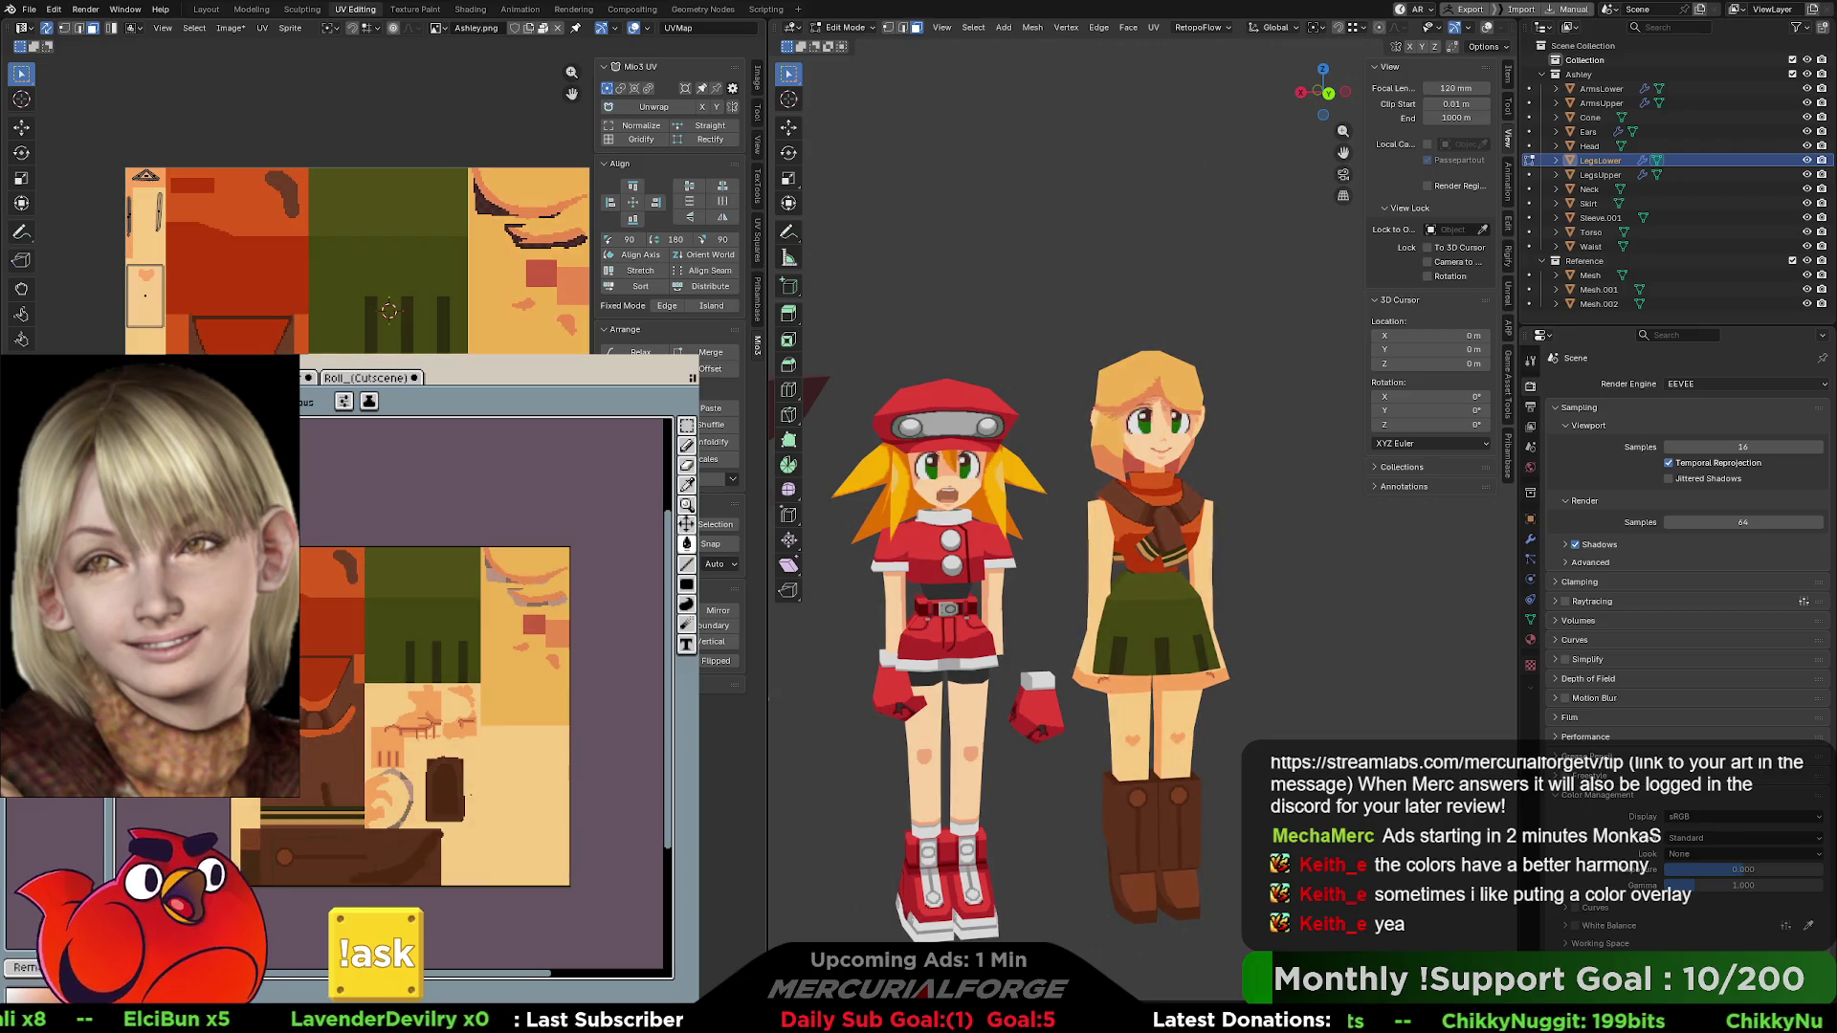
{"action": "mouse_move", "coordinate": [1234, 602]}
{"action": "middle_mouse_down"}
{"action": "mouse_move", "coordinate": [1397, 599]}
{"action": "mouse_move", "coordinate": [1260, 593]}
{"action": "middle_mouse_up"}
{"action": "scroll", "coordinate": [1207, 595], "scroll_direction": "down", "scroll_amount": 2}
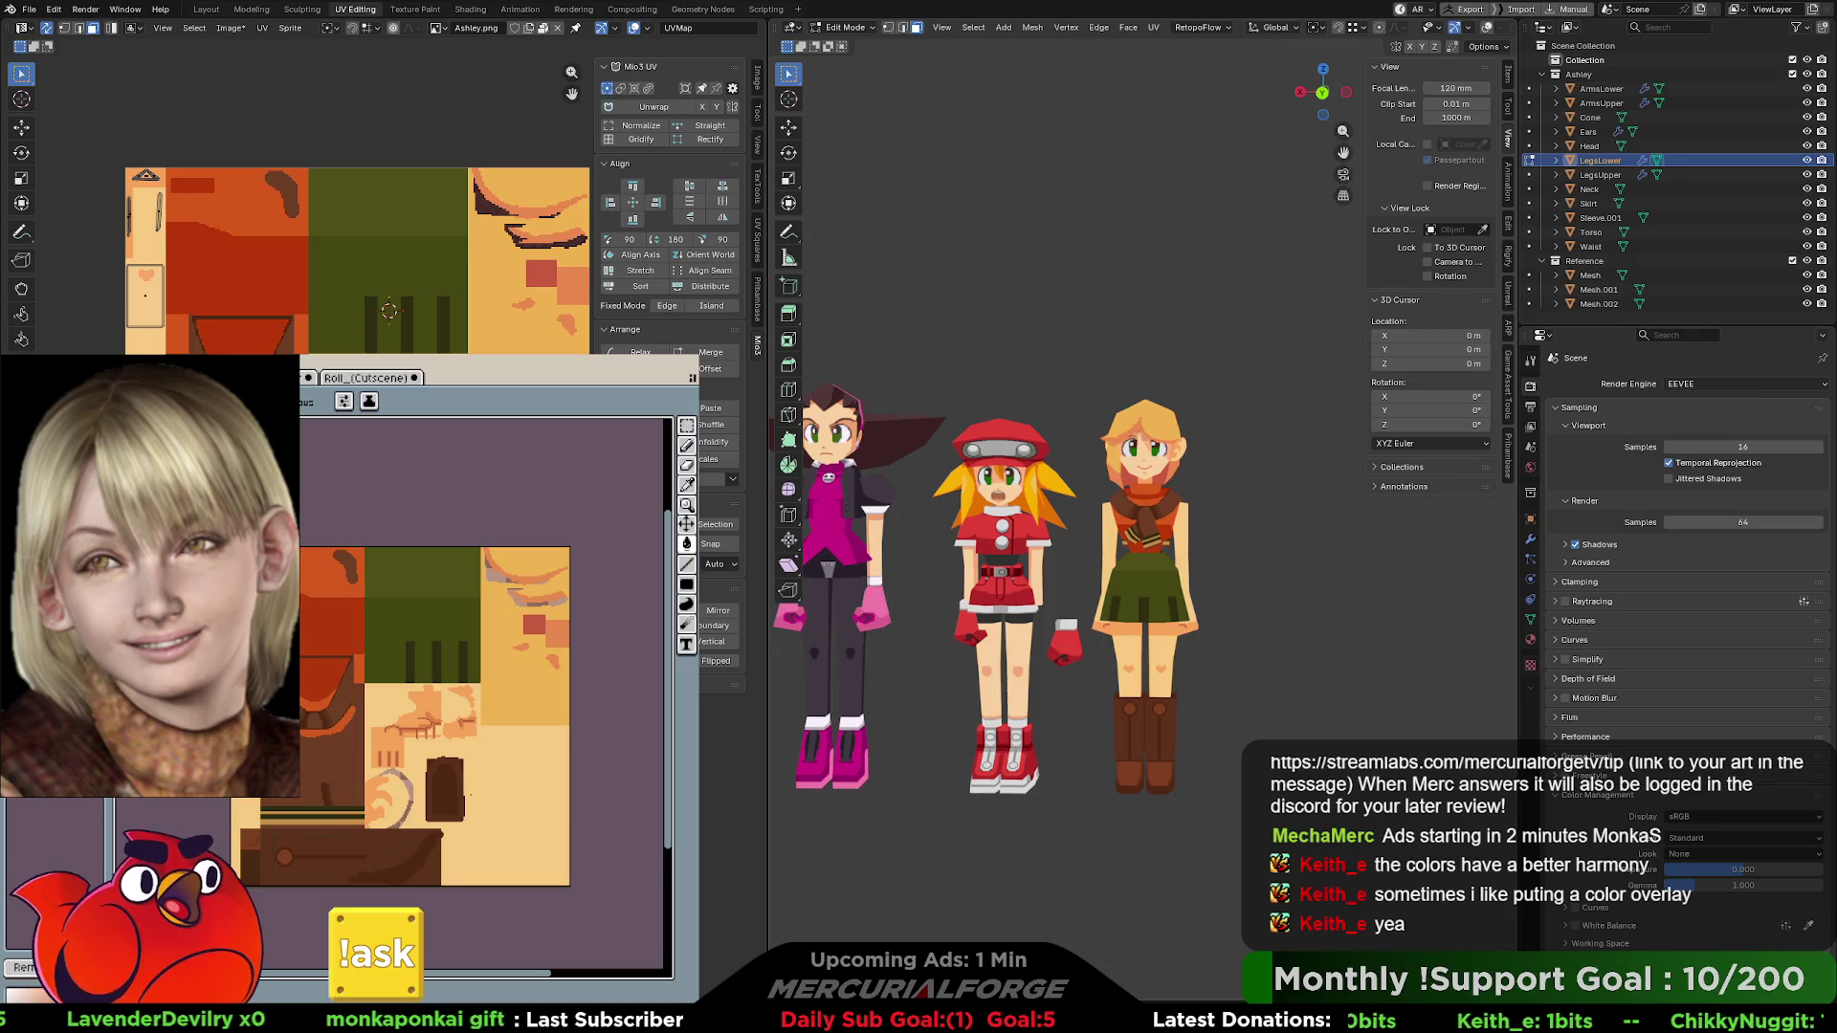
{"action": "key", "text": "ctrl+z"}
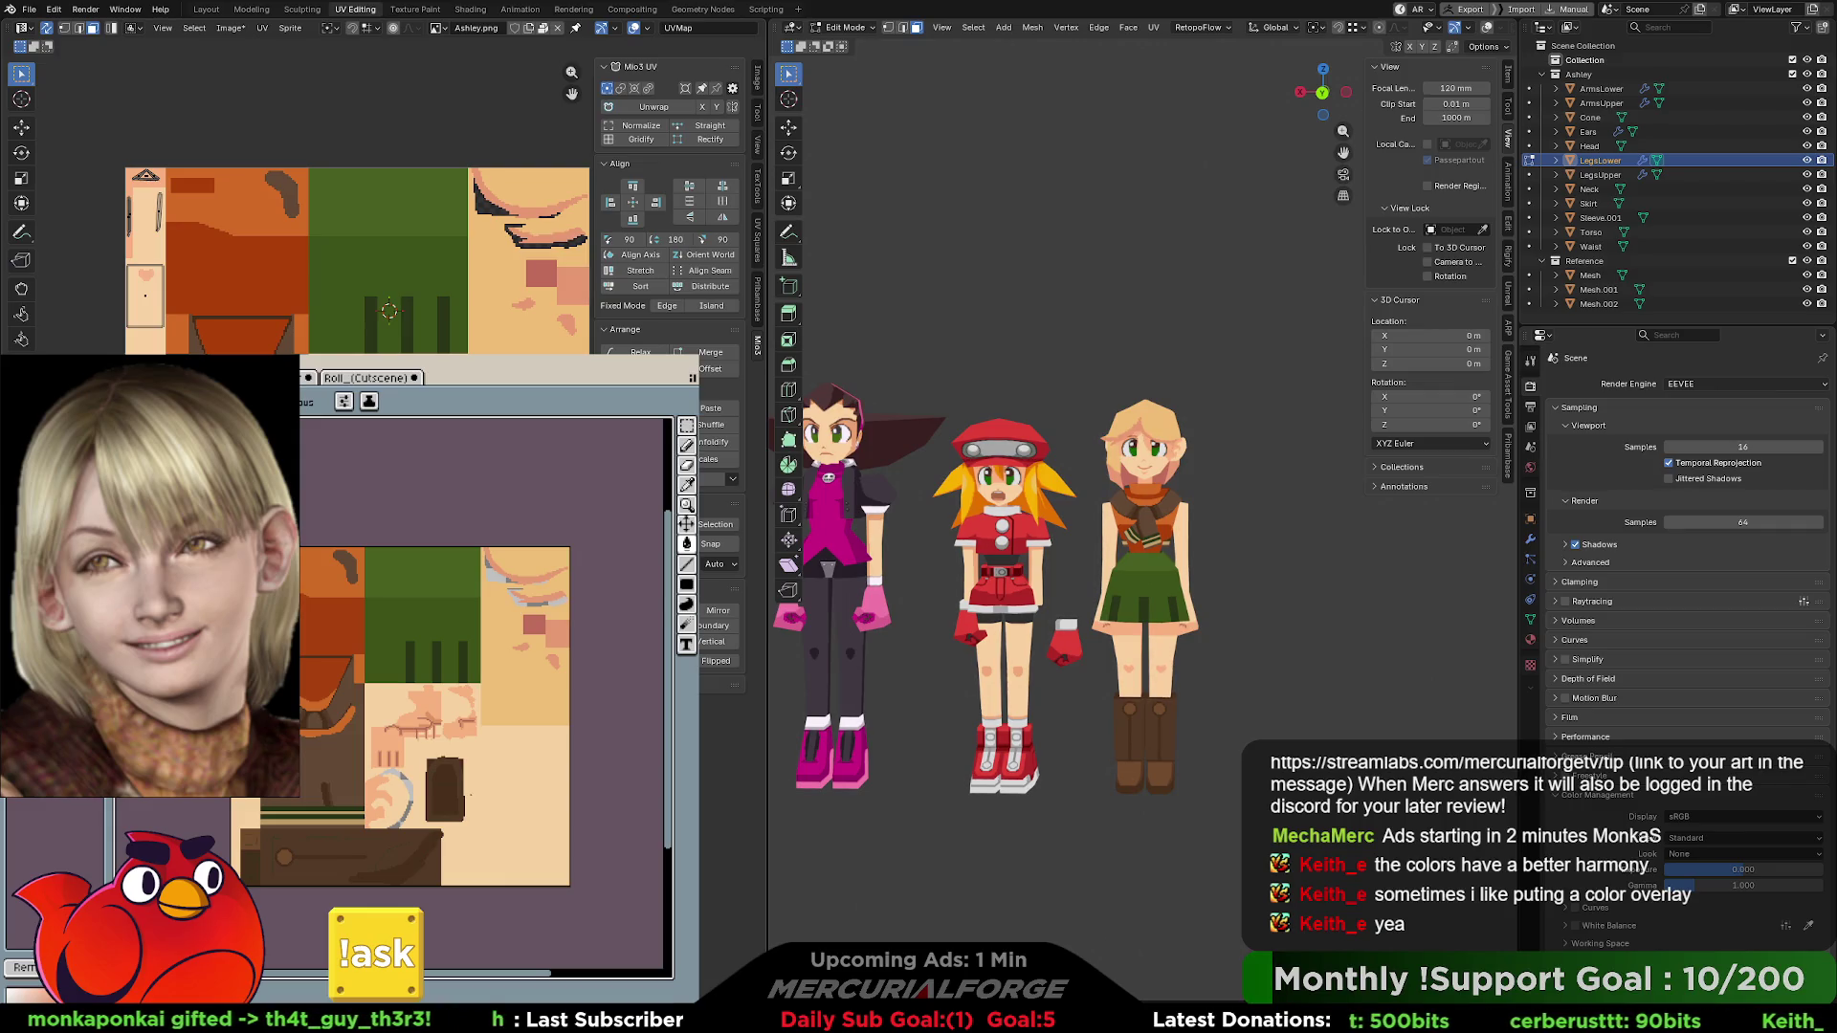
{"action": "key", "text": "ctrl+y"}
{"action": "key", "text": "ctrl+z"}
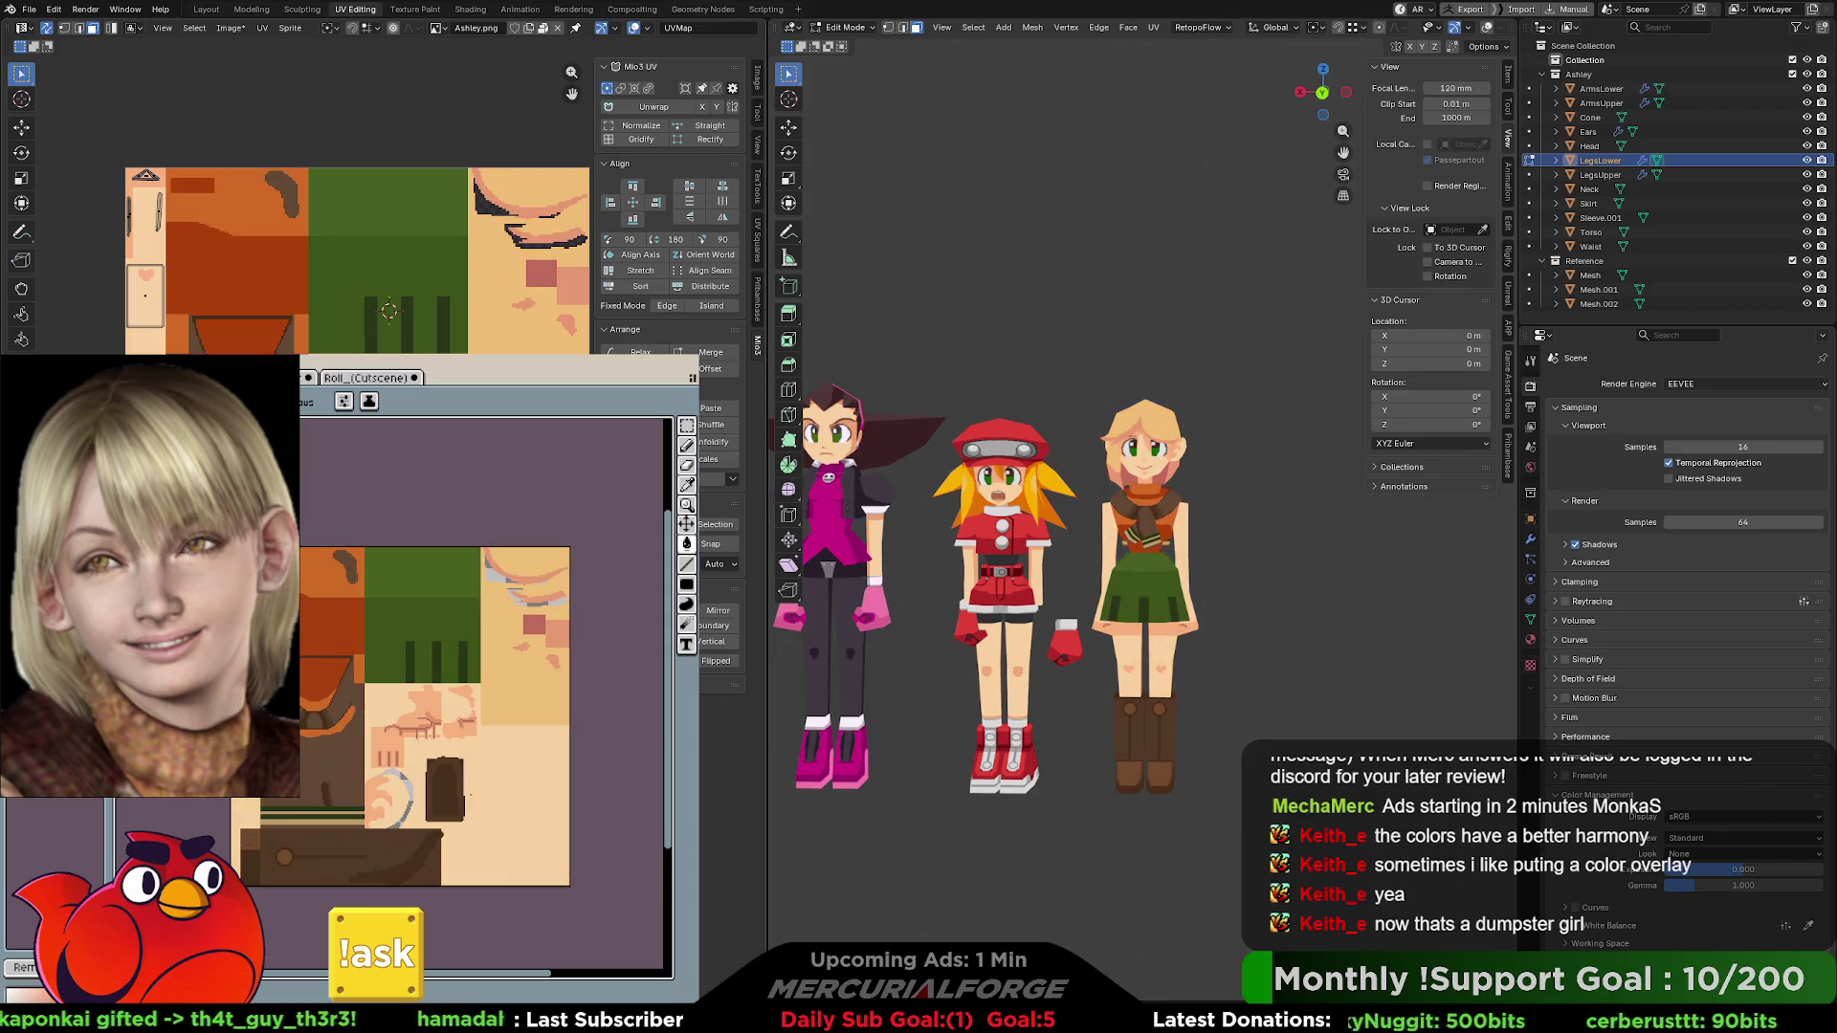
{"action": "key", "text": "ctrl+y"}
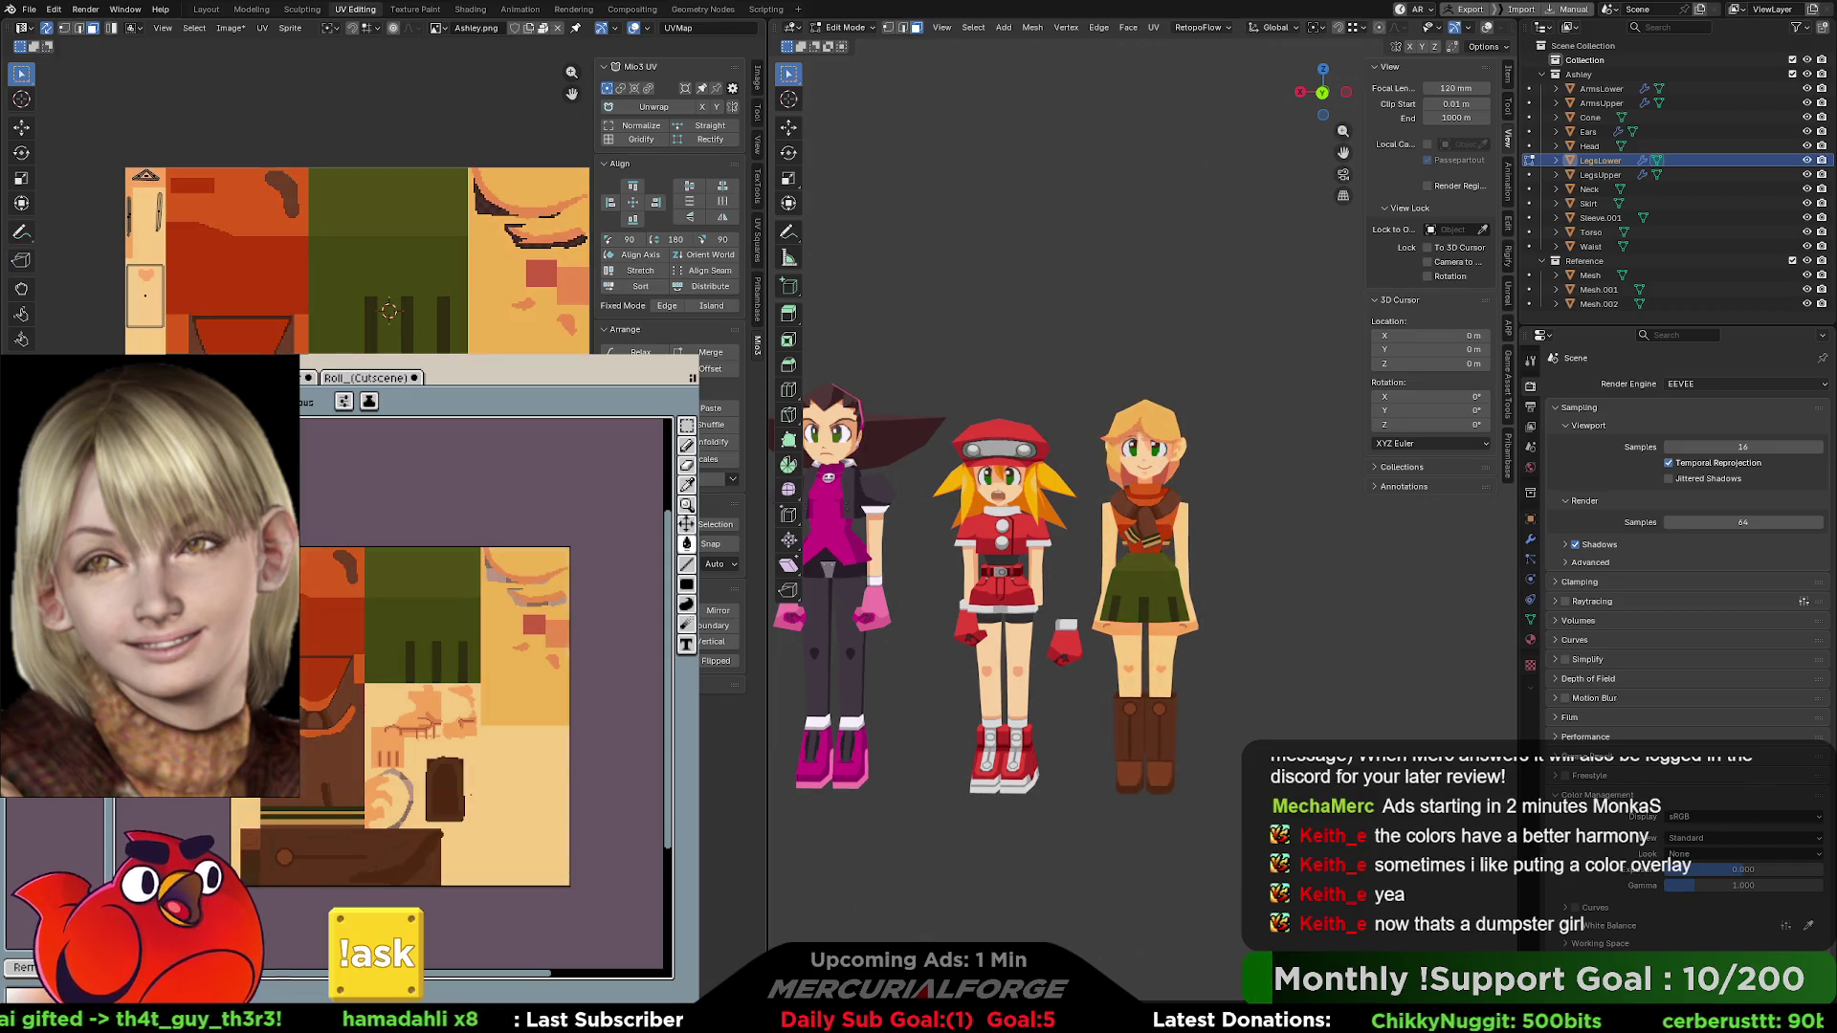
{"action": "key", "text": "ctrl+z"}
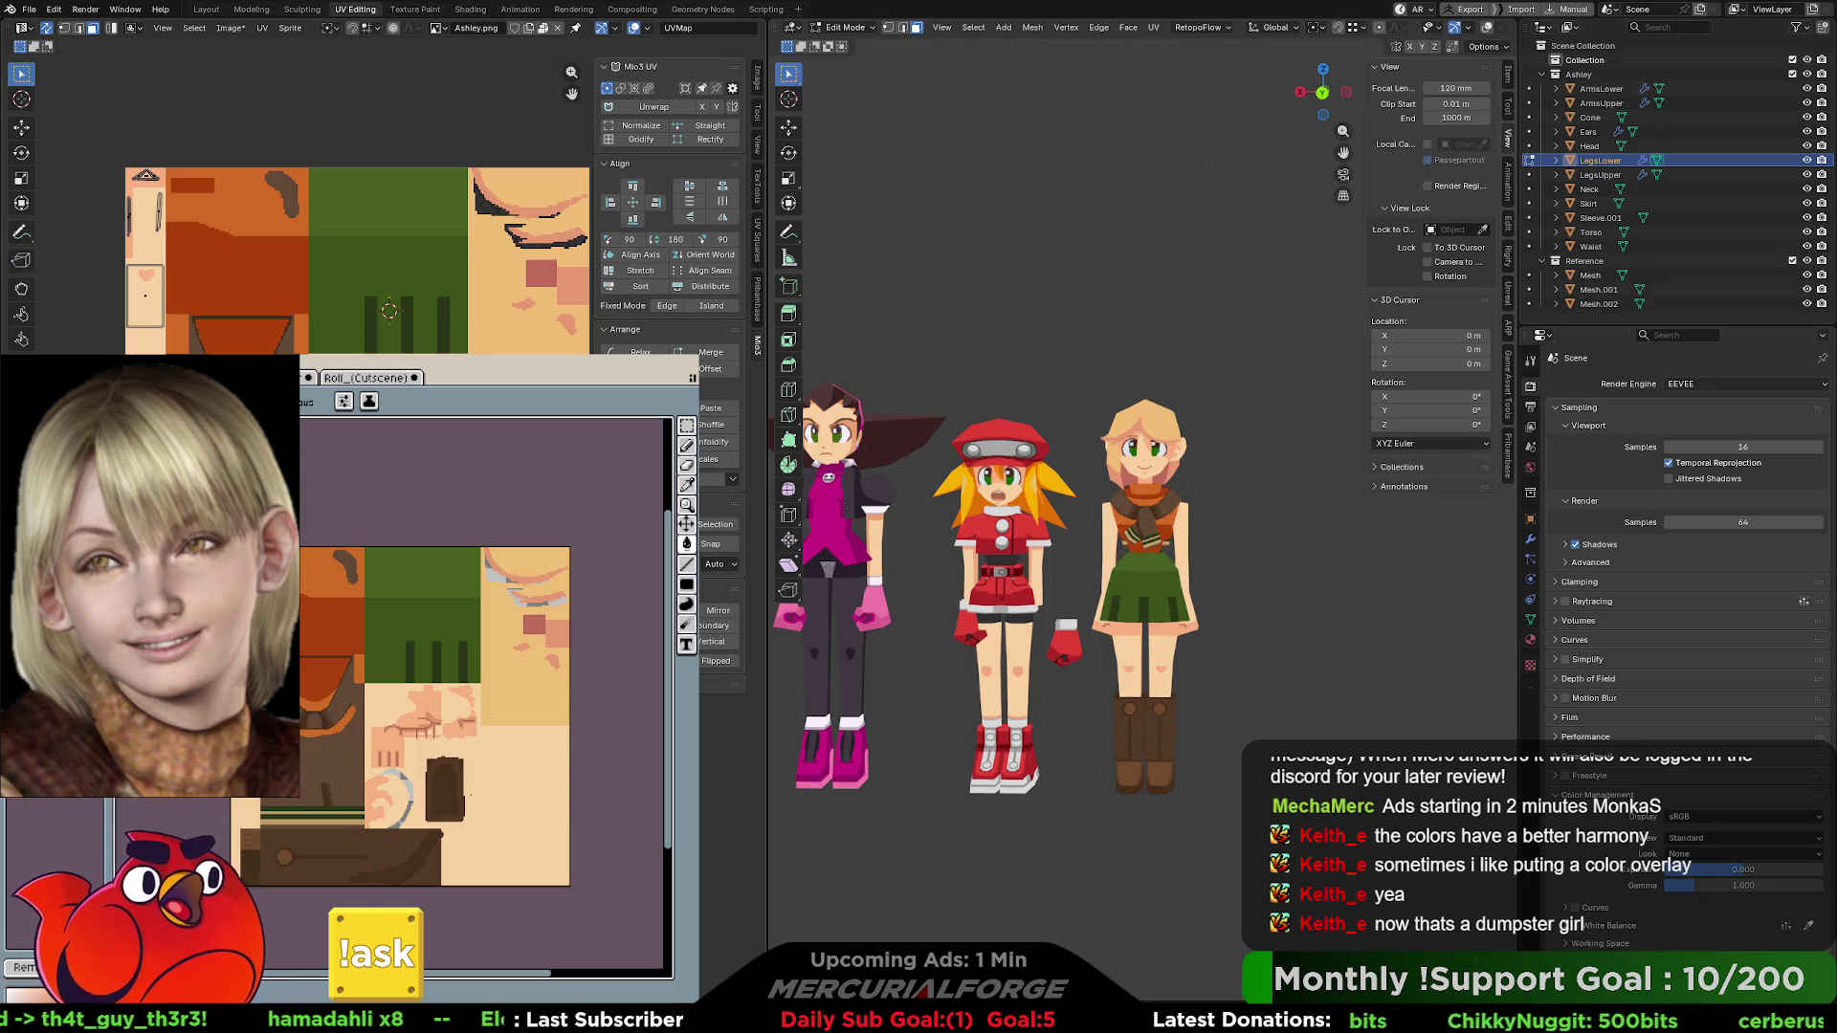
{"action": "key", "text": "ctrl+y"}
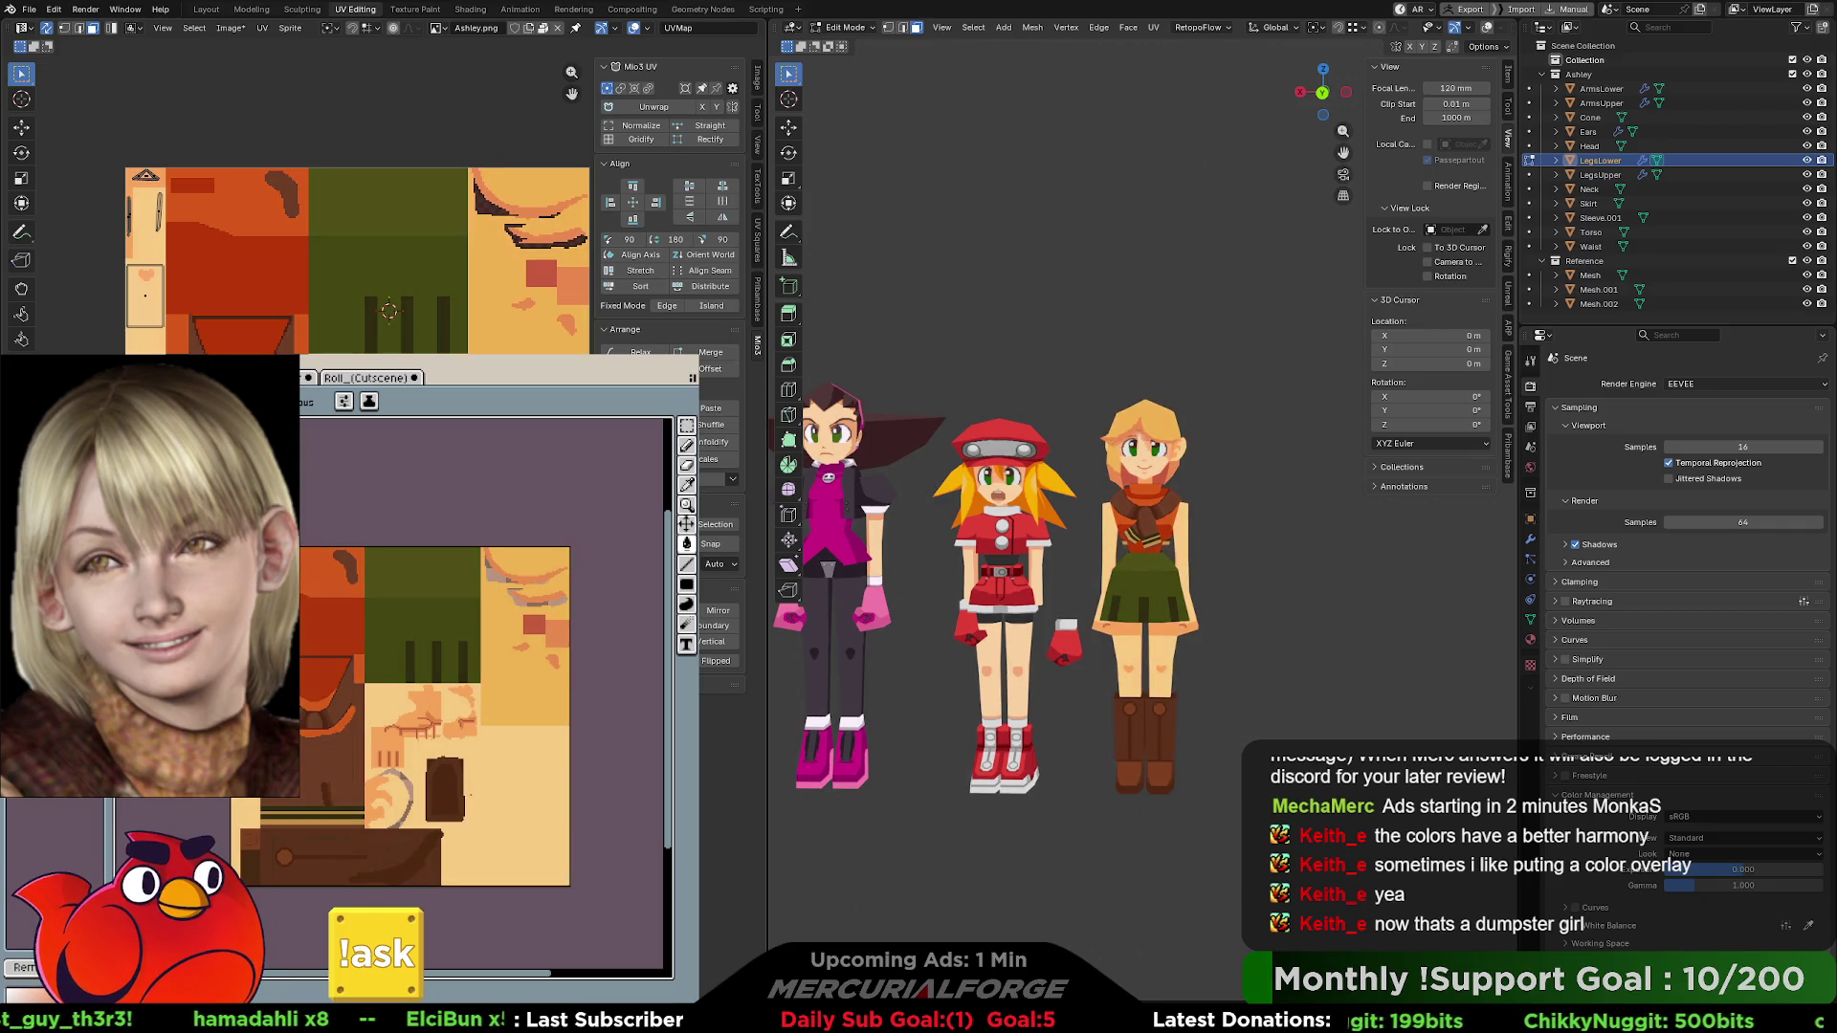
- Magic Wand-select the grey arc under the eyebrow and add the lower arc to the selection
{"action": "scroll", "coordinate": [444, 794], "scroll_direction": "up", "scroll_amount": 3}
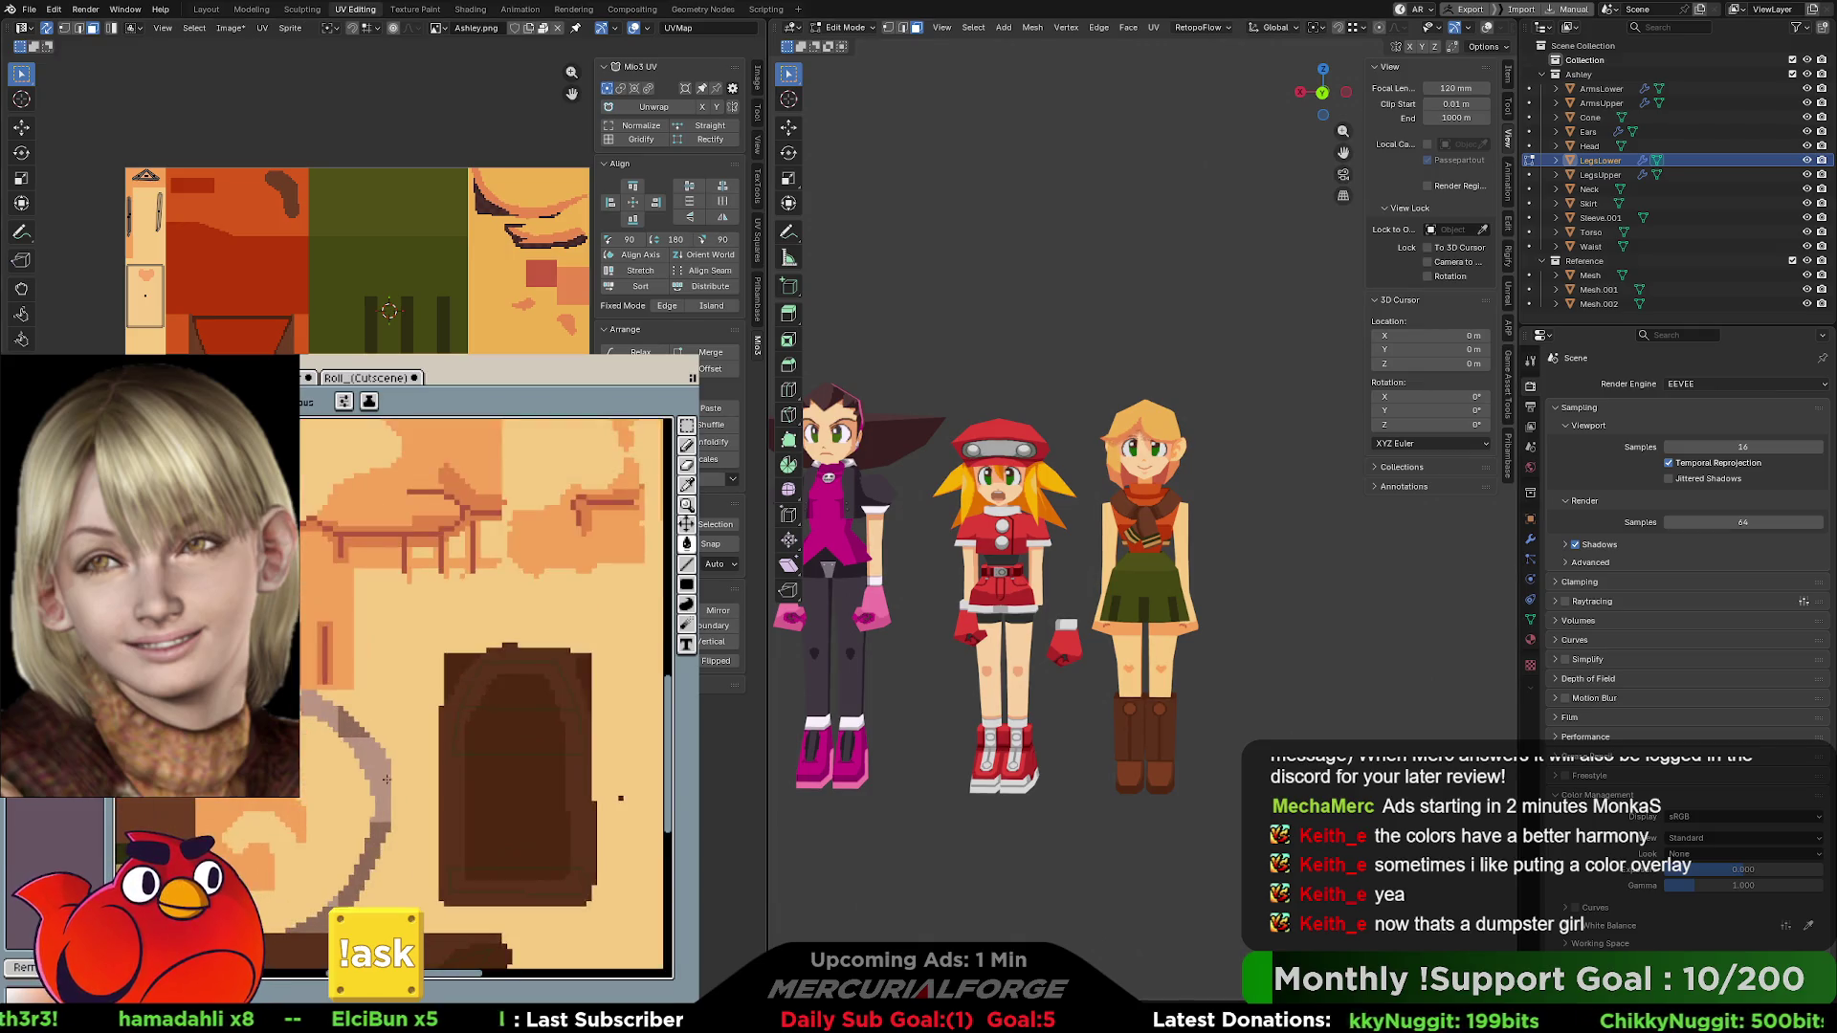
{"action": "scroll", "coordinate": [366, 764], "scroll_direction": "up", "scroll_amount": 2}
{"action": "key", "text": "w"}
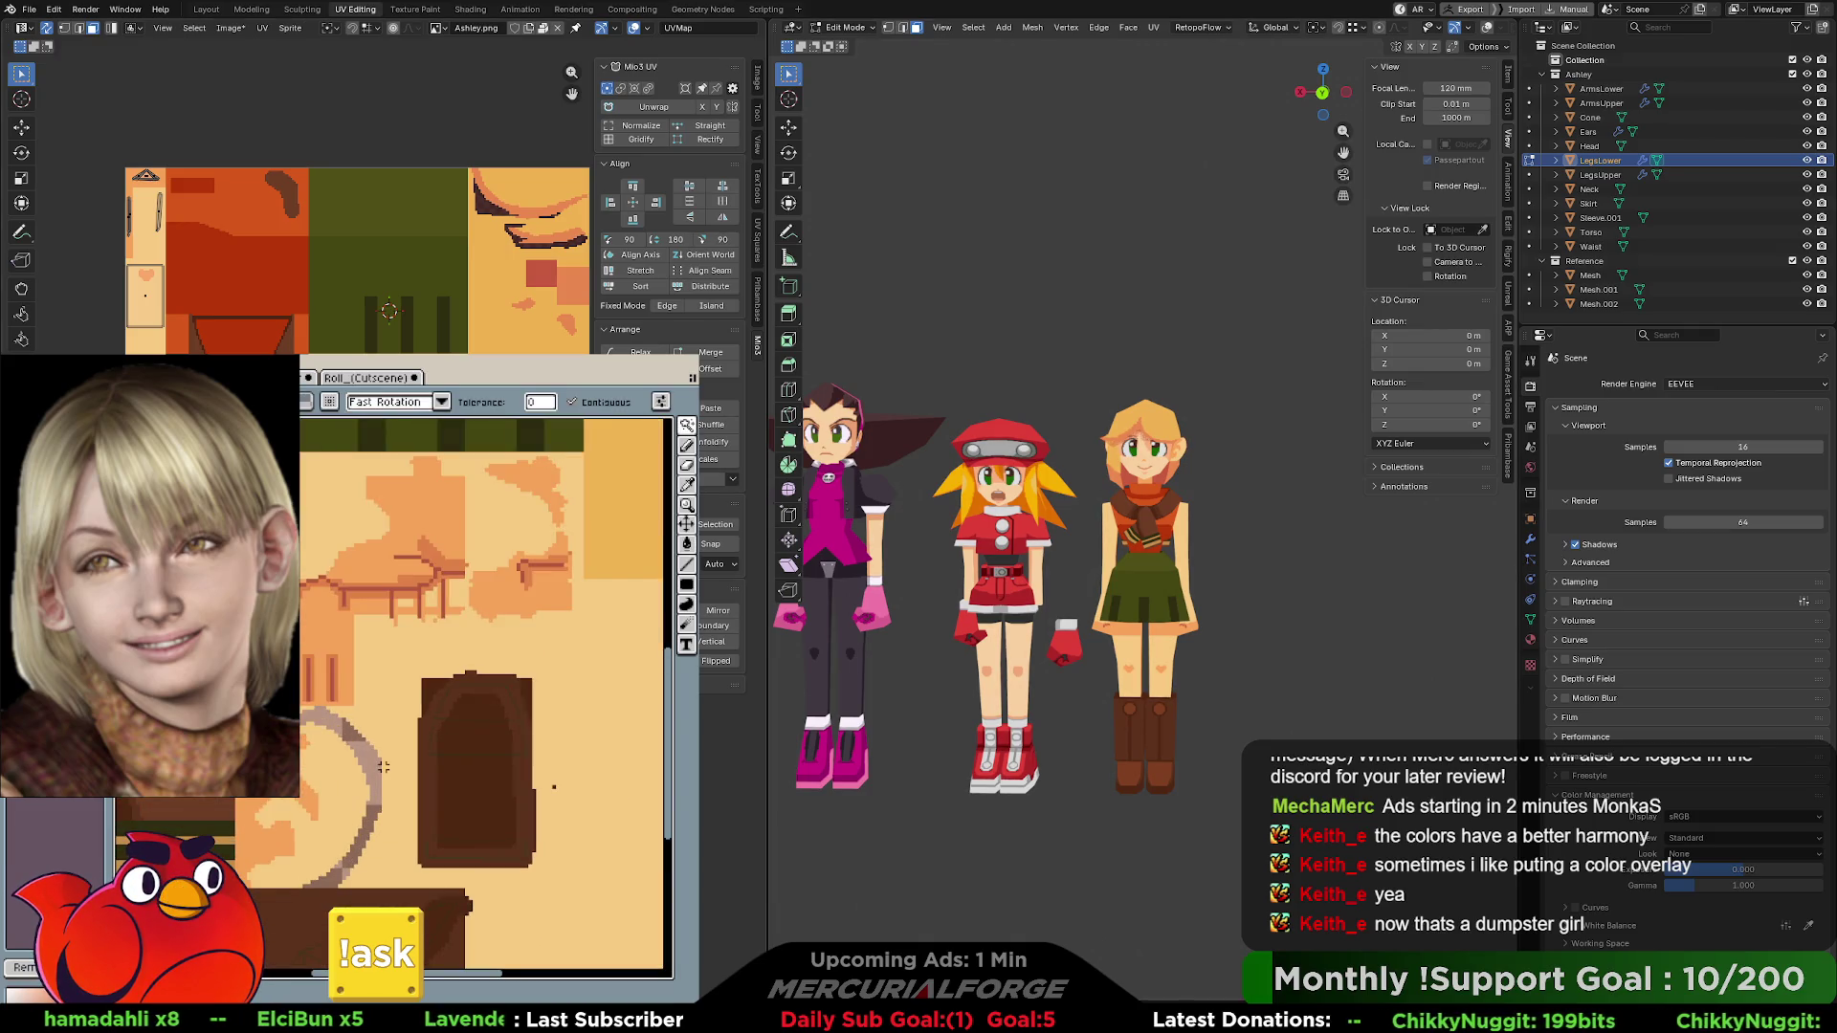
{"action": "key", "text": "s"}
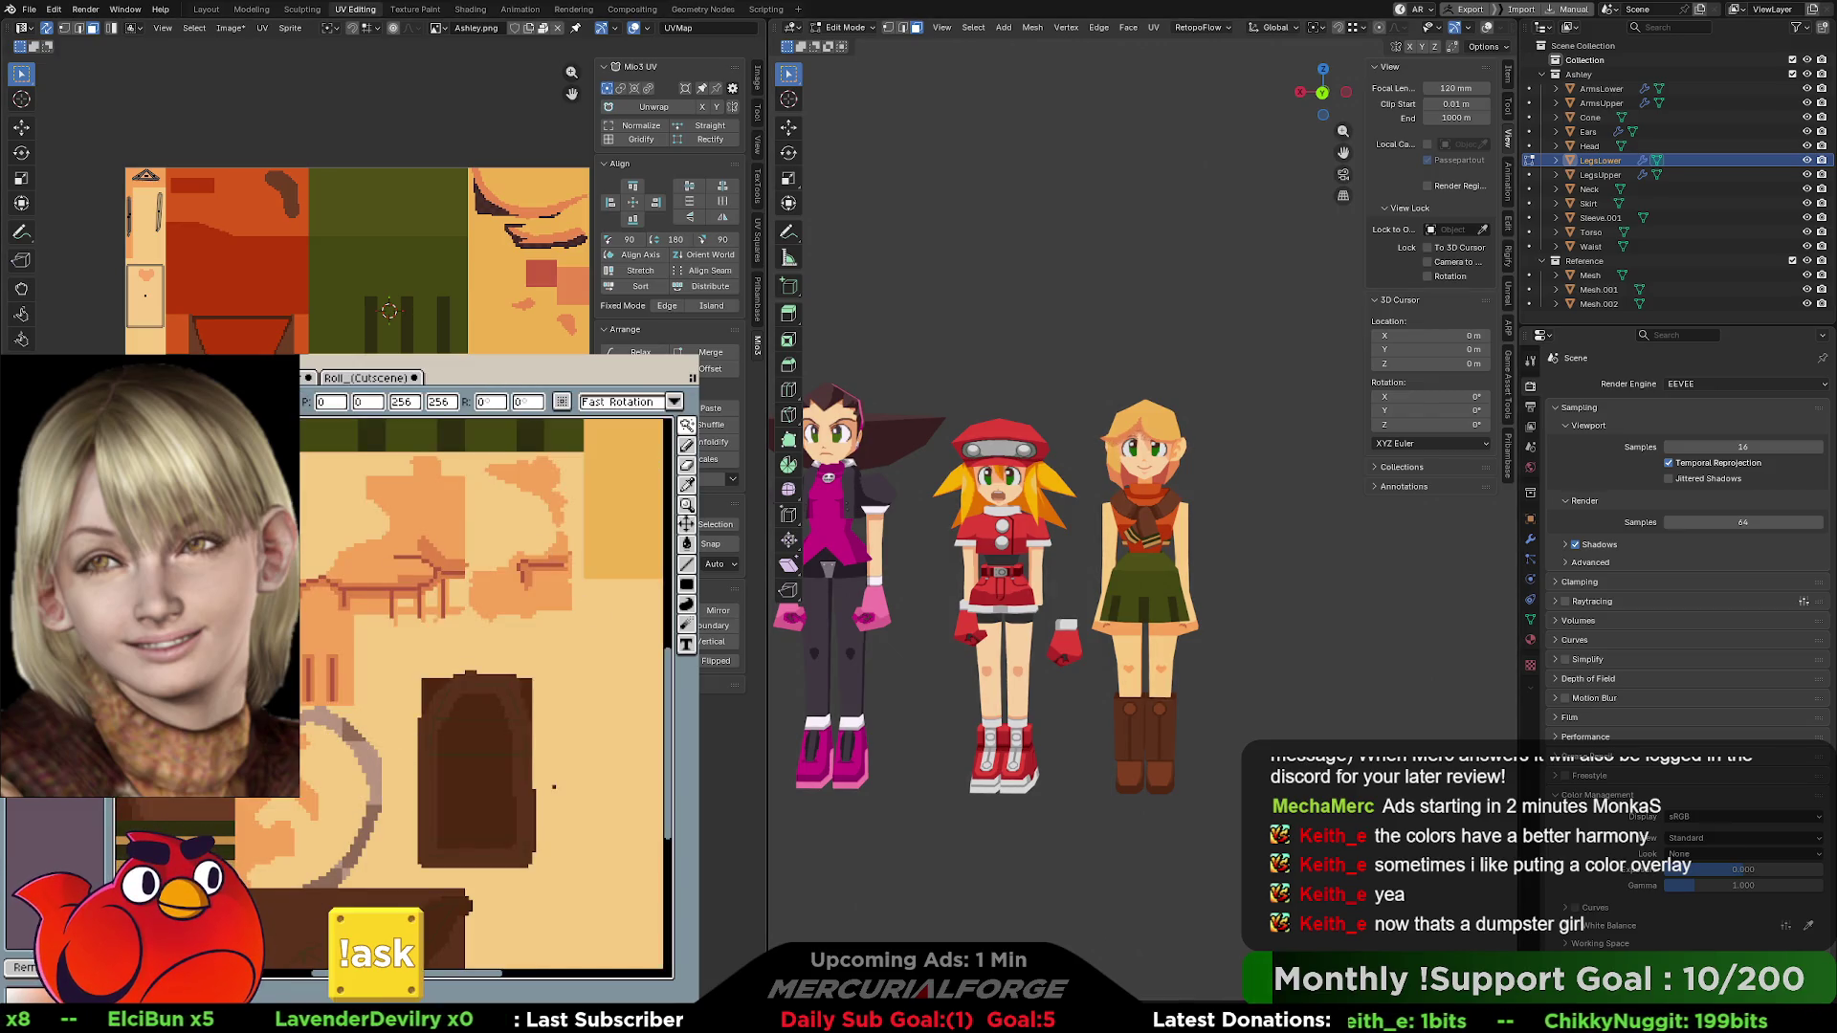
{"action": "key", "text": "w"}
{"action": "left_click", "coordinate": [368, 752]}
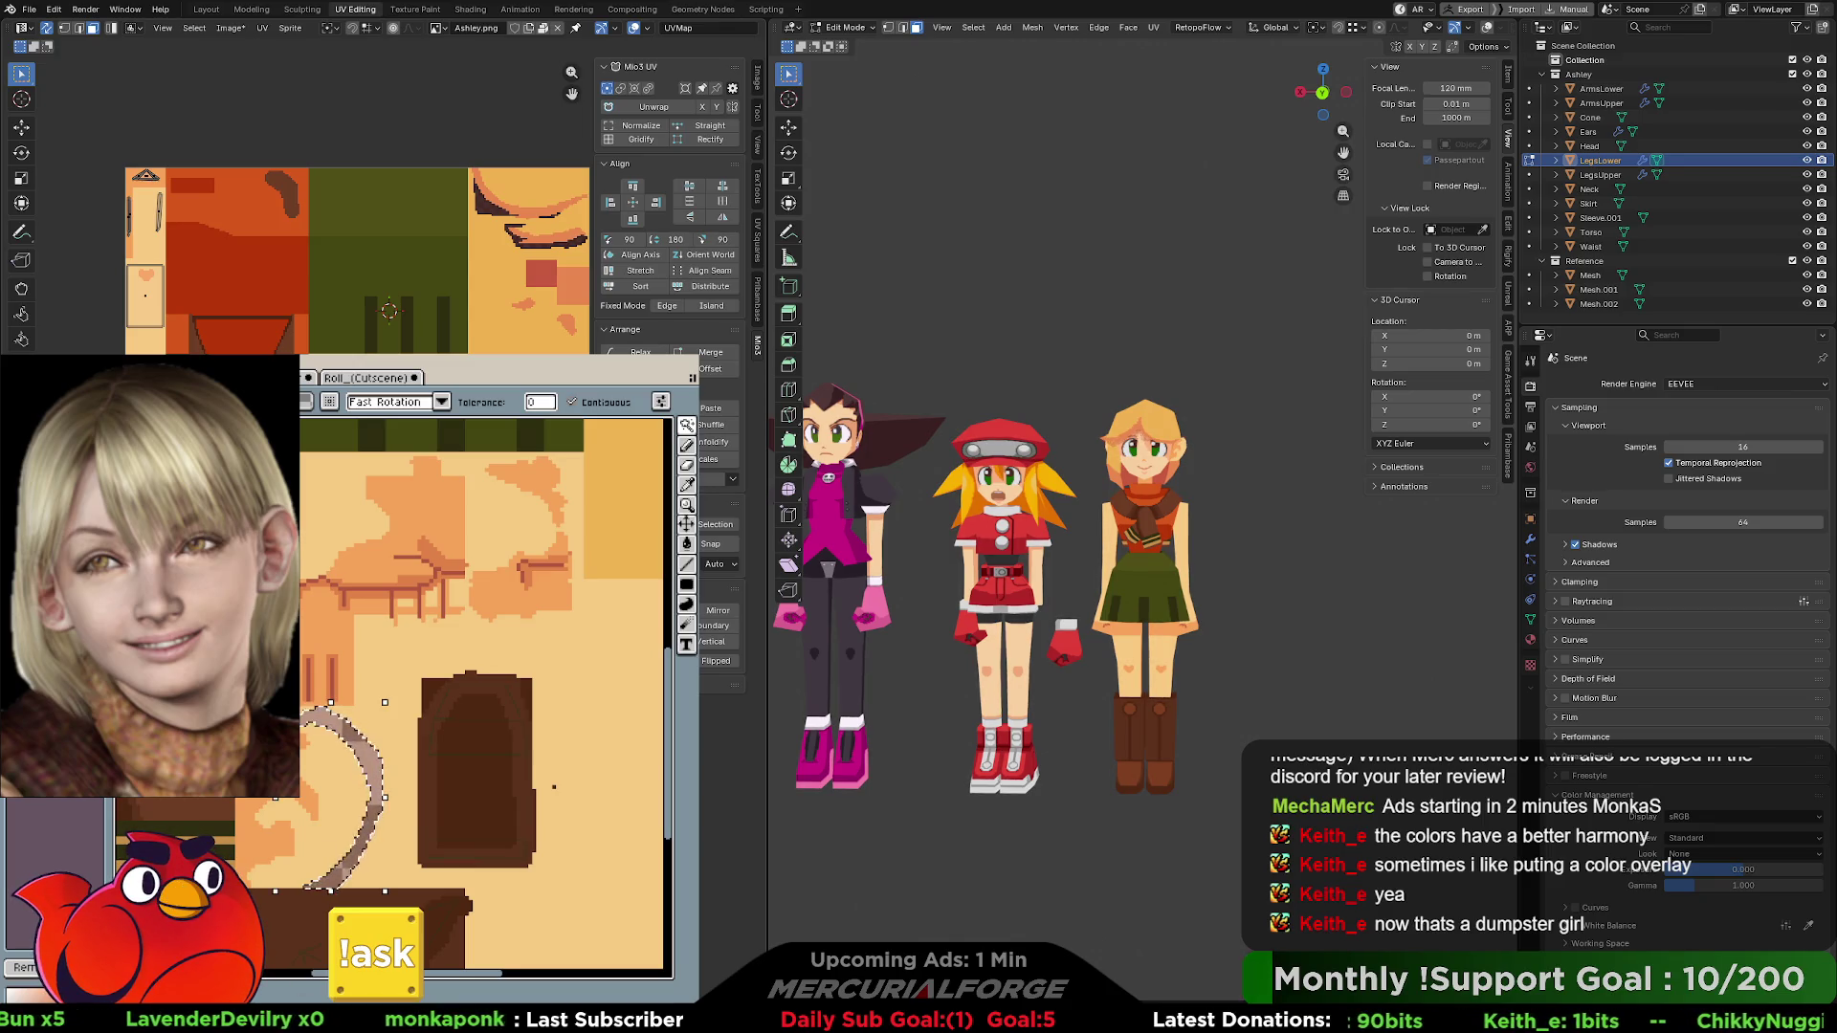
{"action": "key", "text": "ctrl+d"}
{"action": "middle_click_drag", "start_coordinate": [534, 545], "coordinate": [340, 660]}
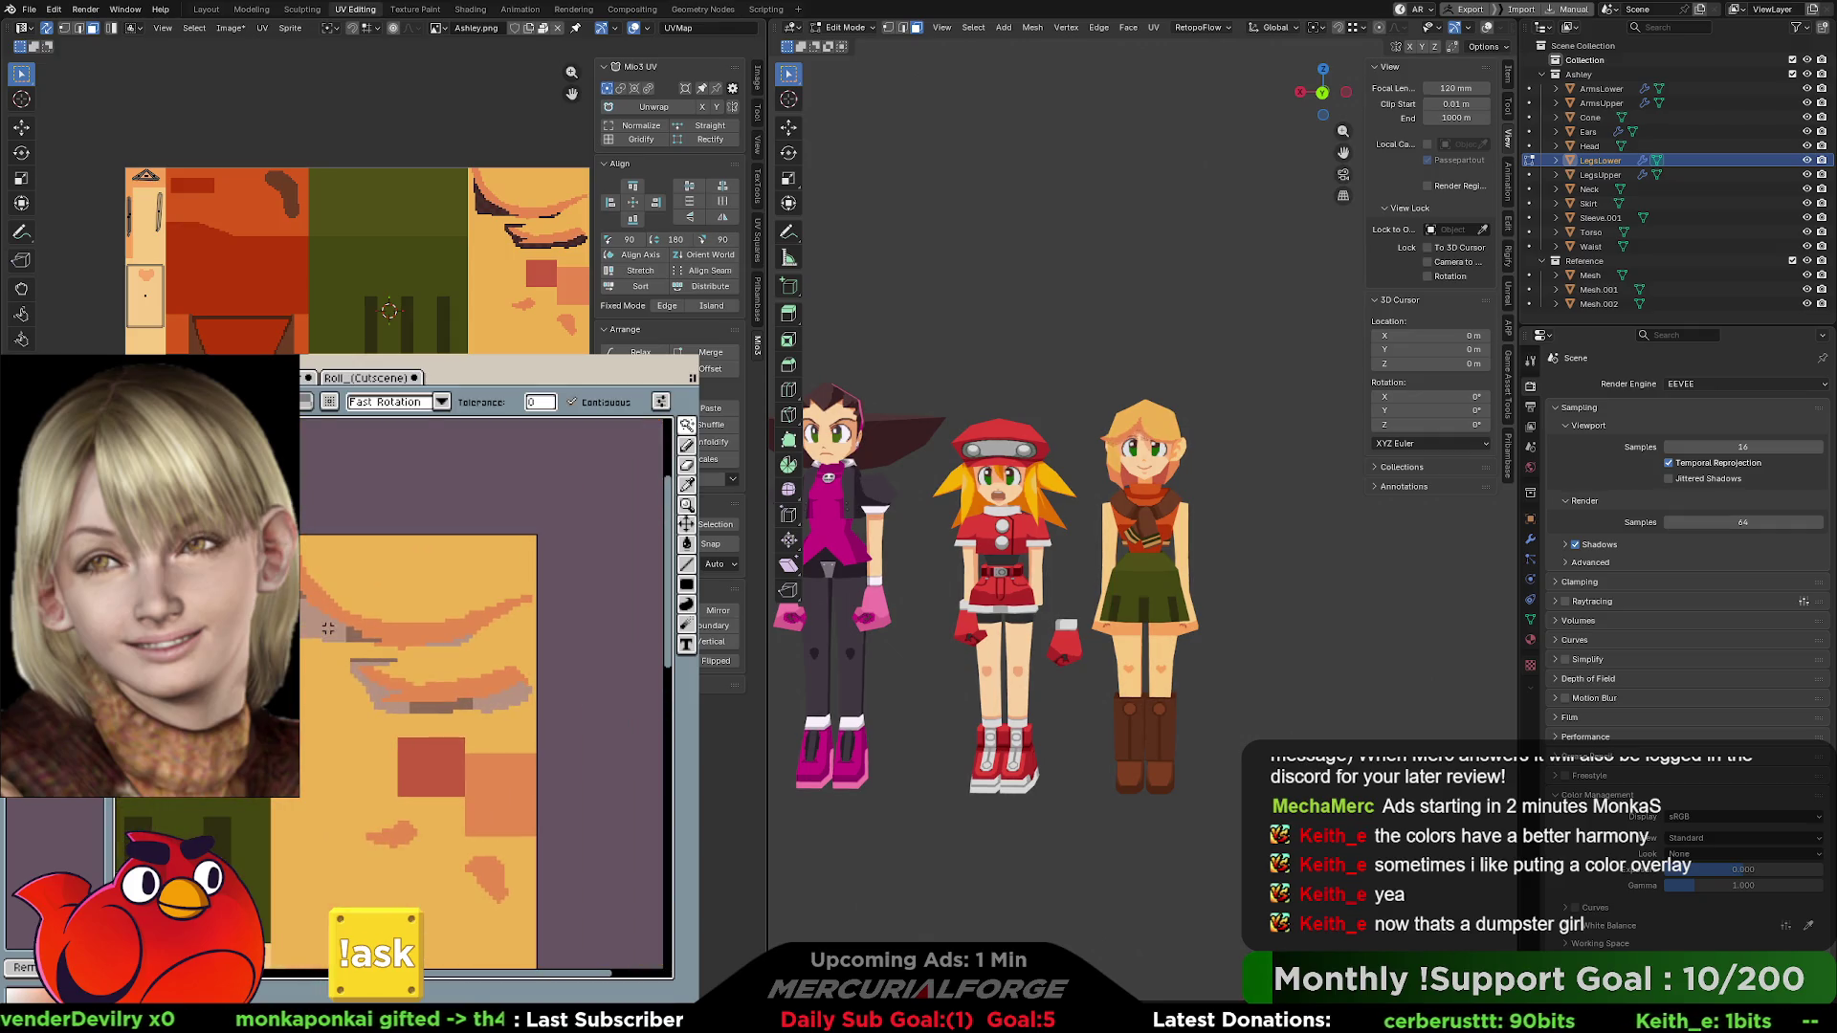
{"action": "left_click", "coordinate": [330, 638]}
{"action": "left_click", "coordinate": [442, 704], "text": "shift"}
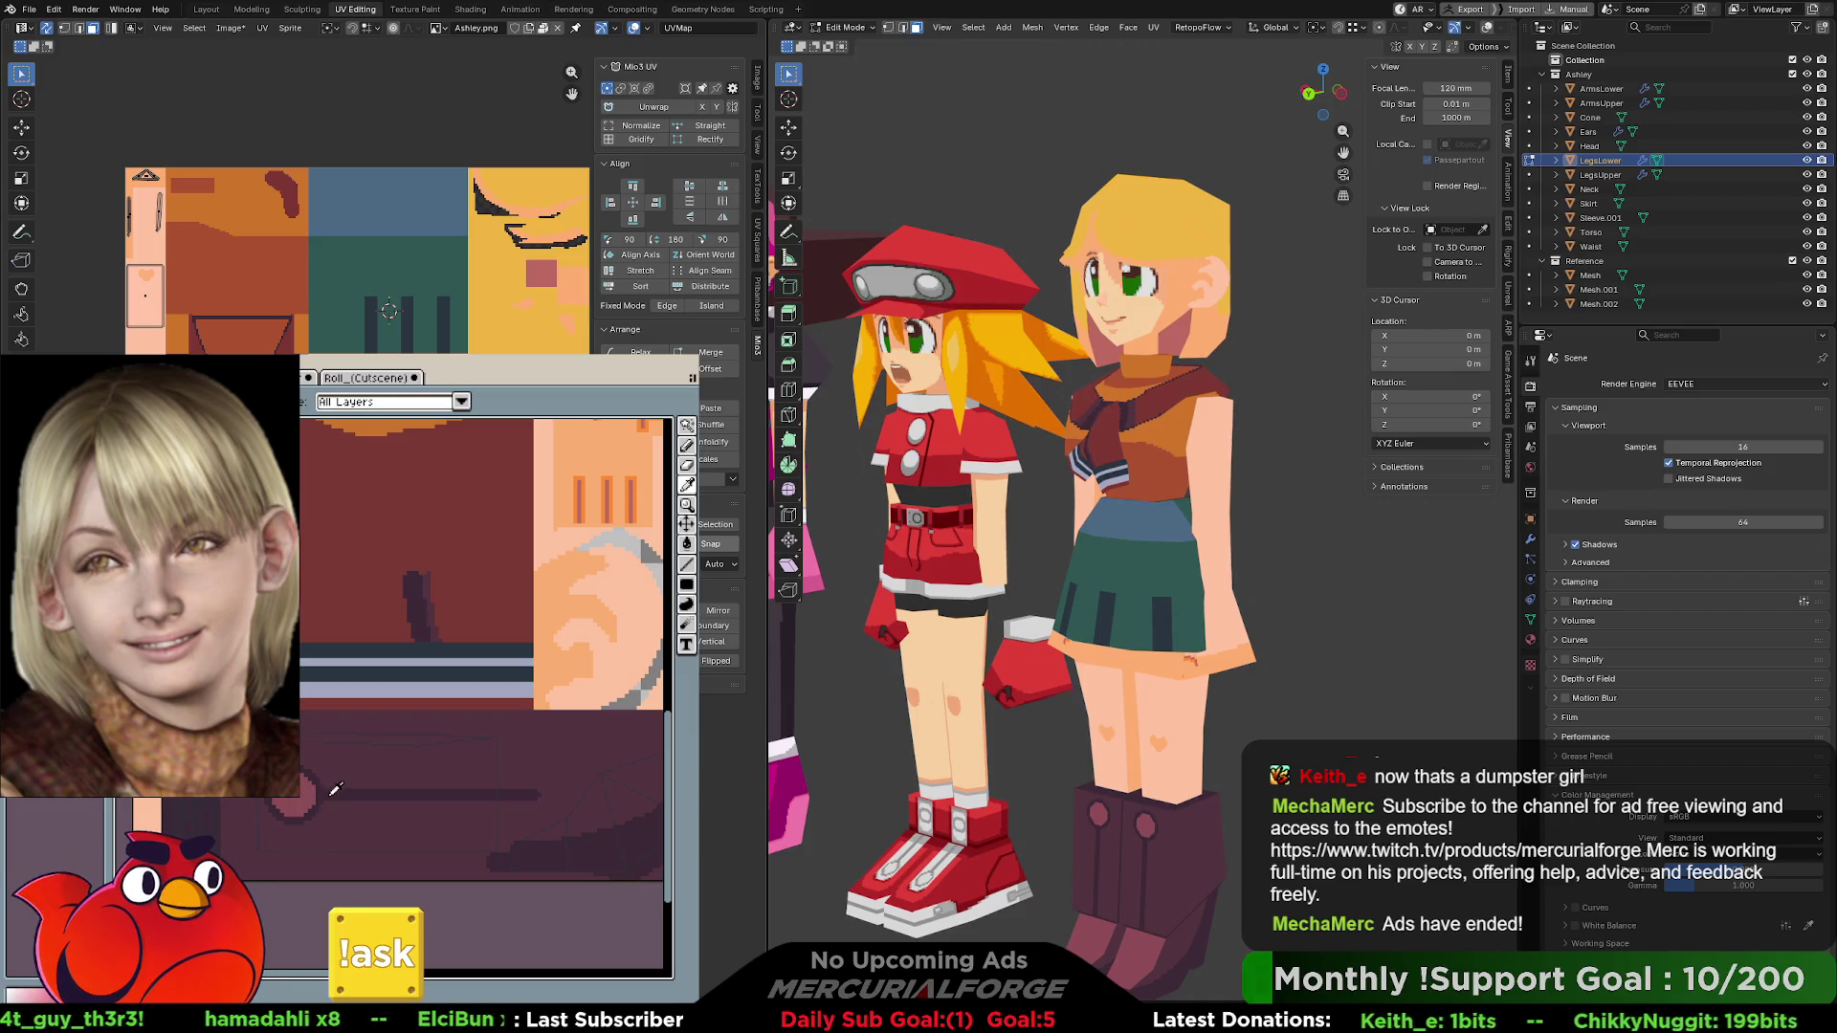
- Switch to the Move tool and save the texture so Blender reloads it
{"action": "key", "text": "w"}
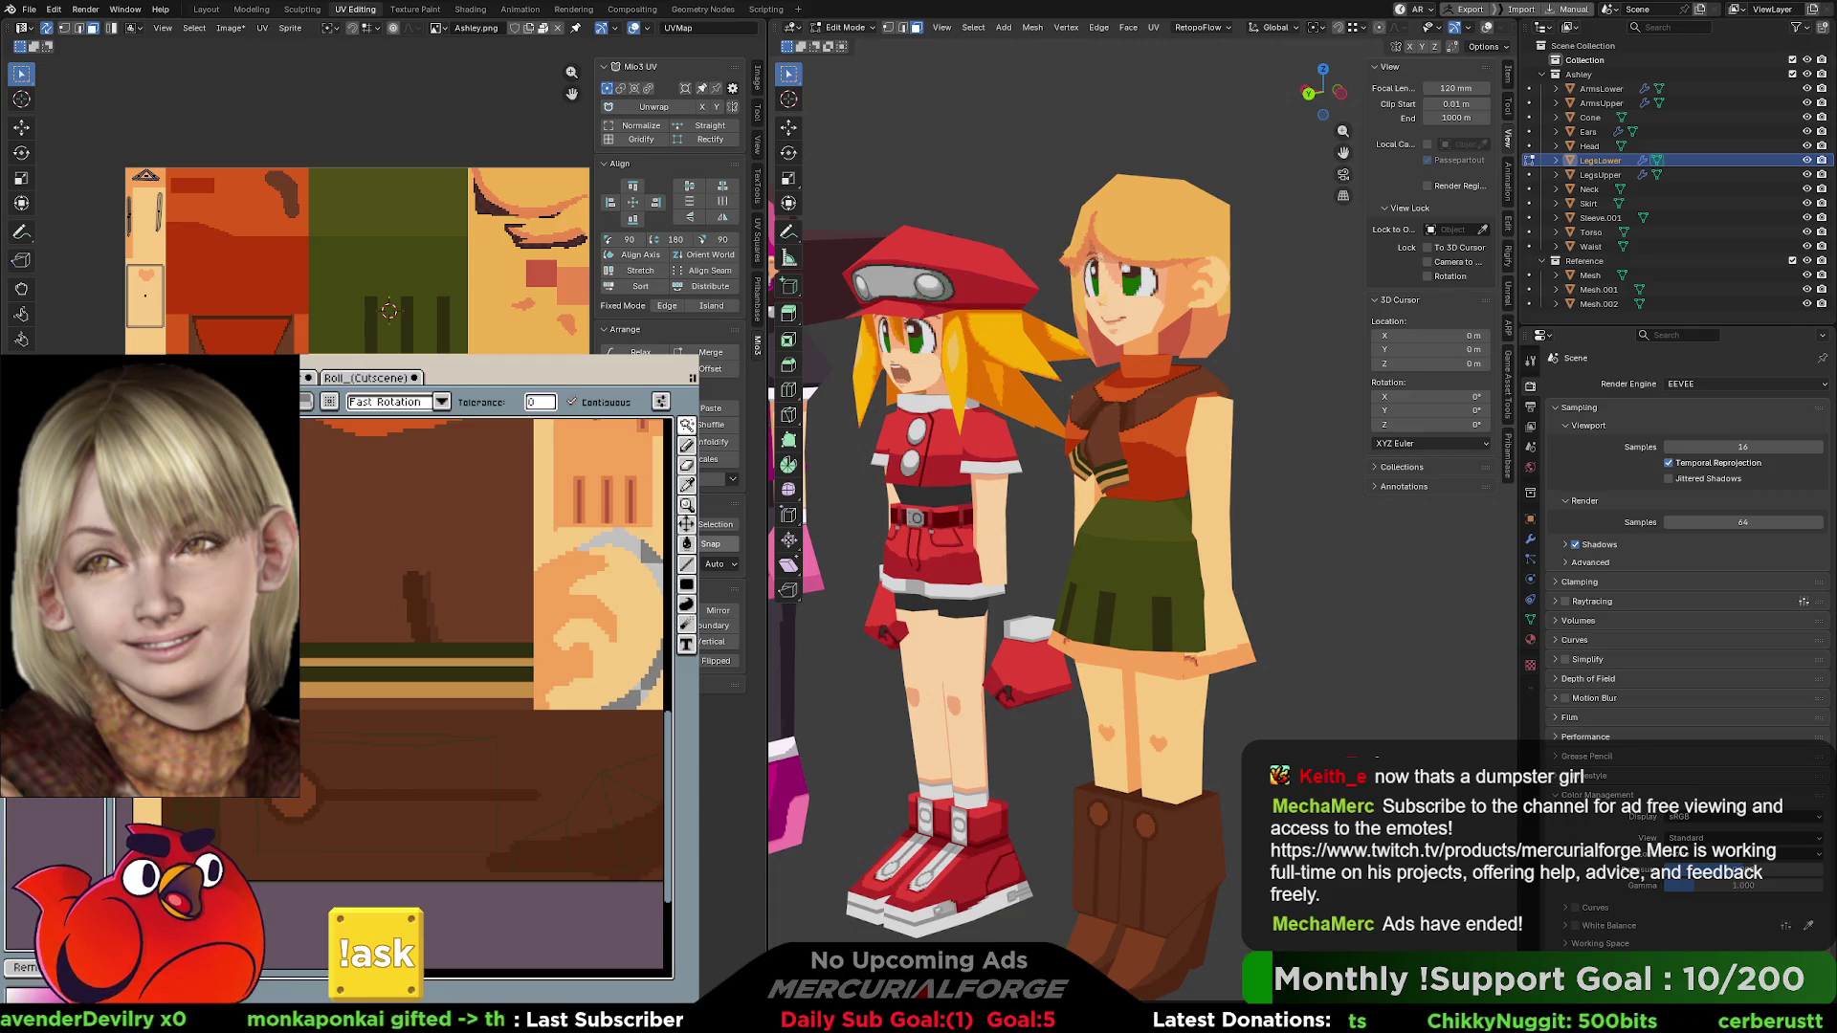
{"action": "key", "text": "b"}
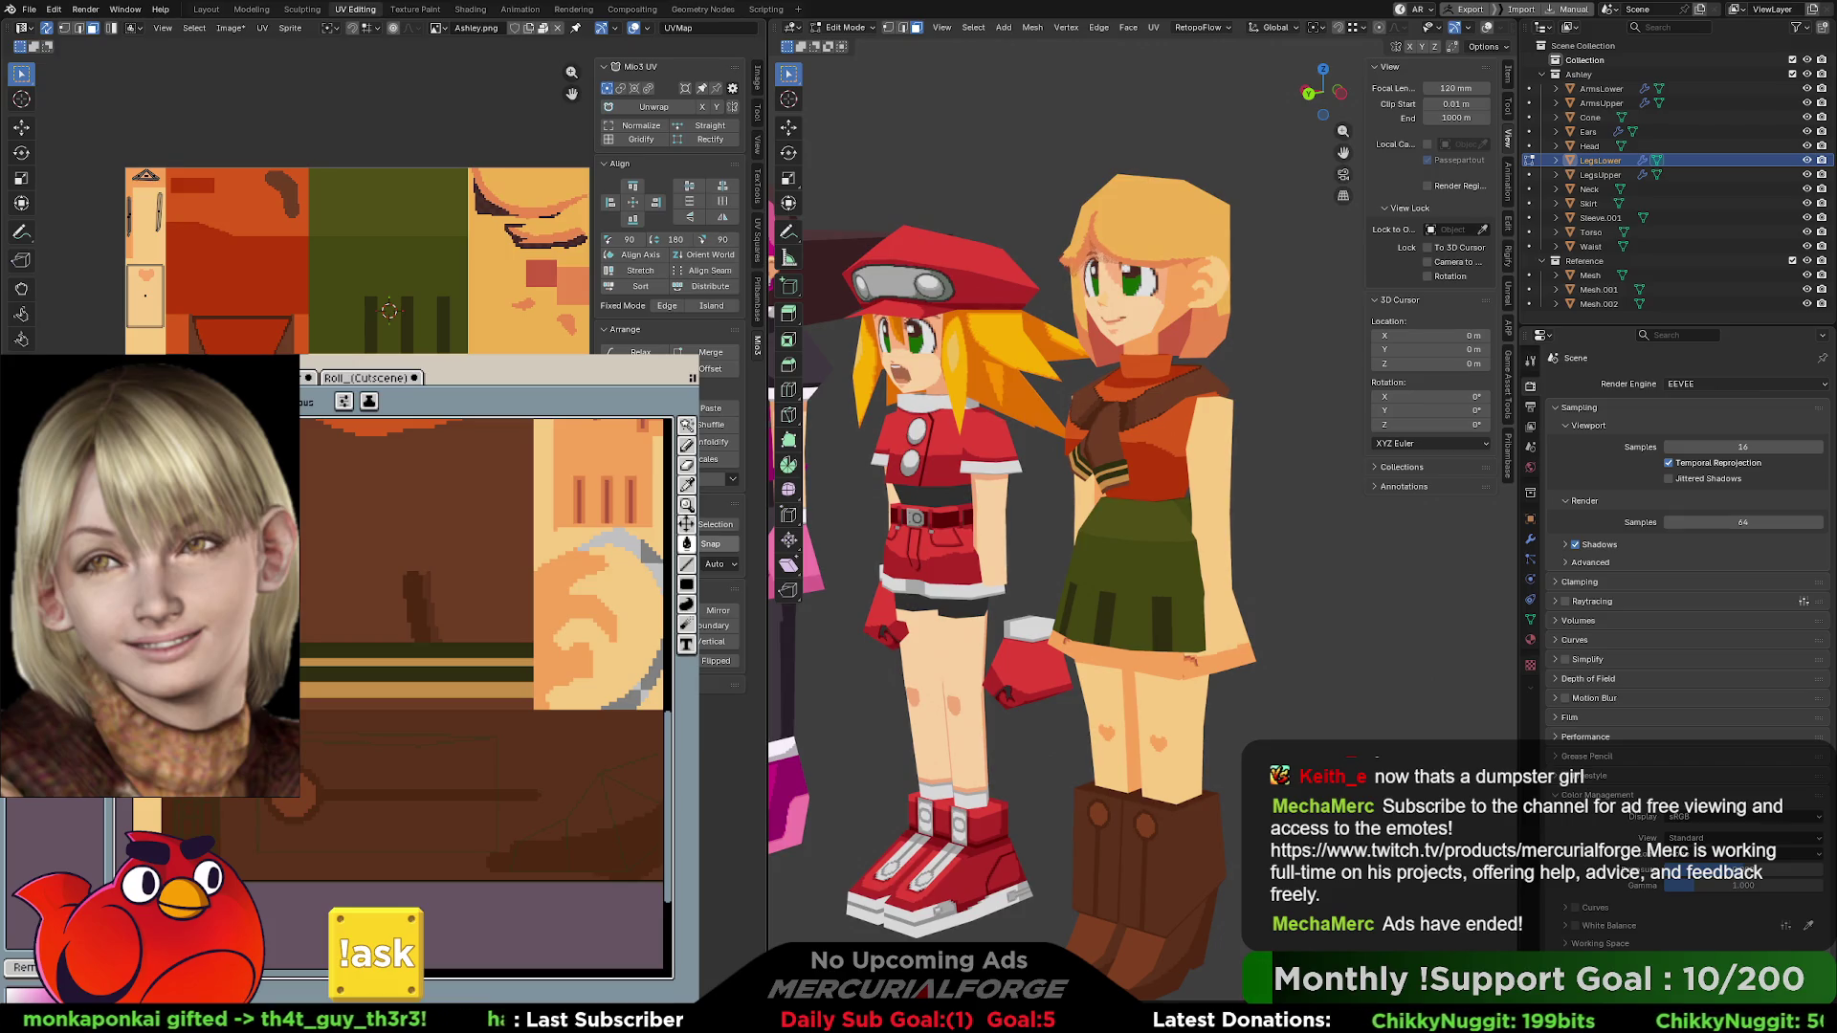
{"action": "key", "text": "v"}
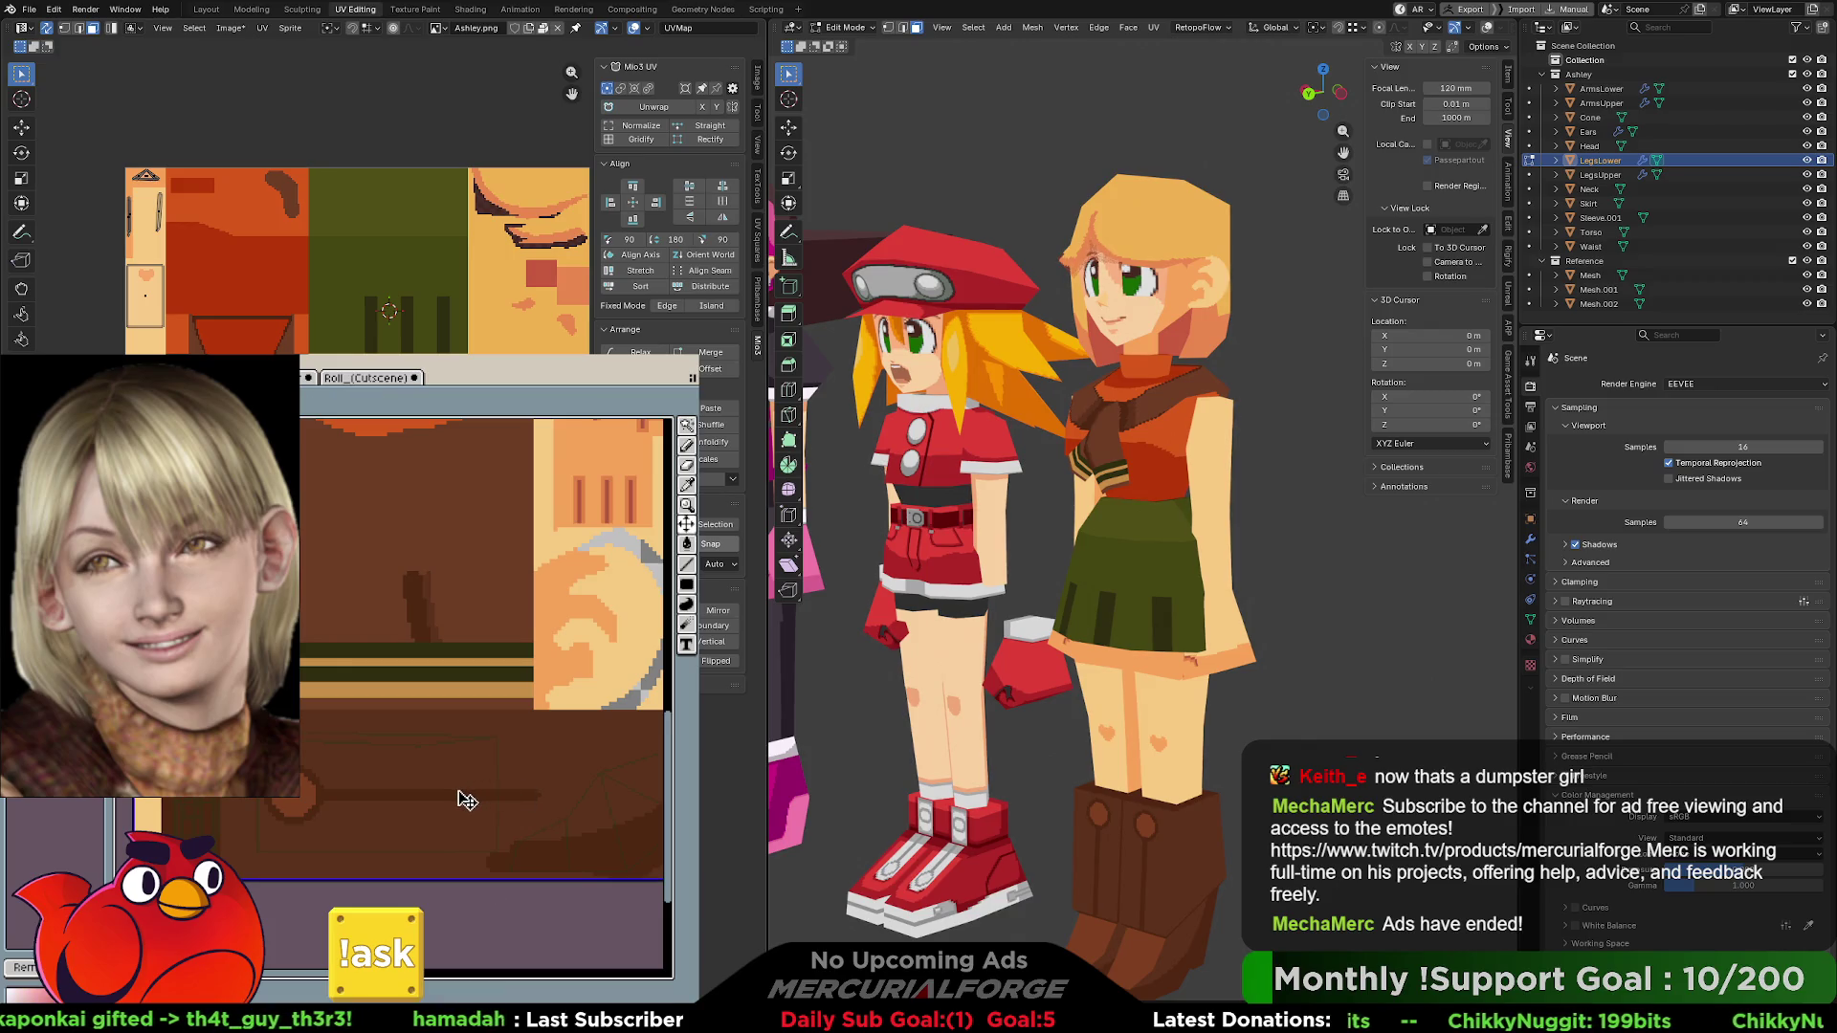
{"action": "key", "text": "g"}
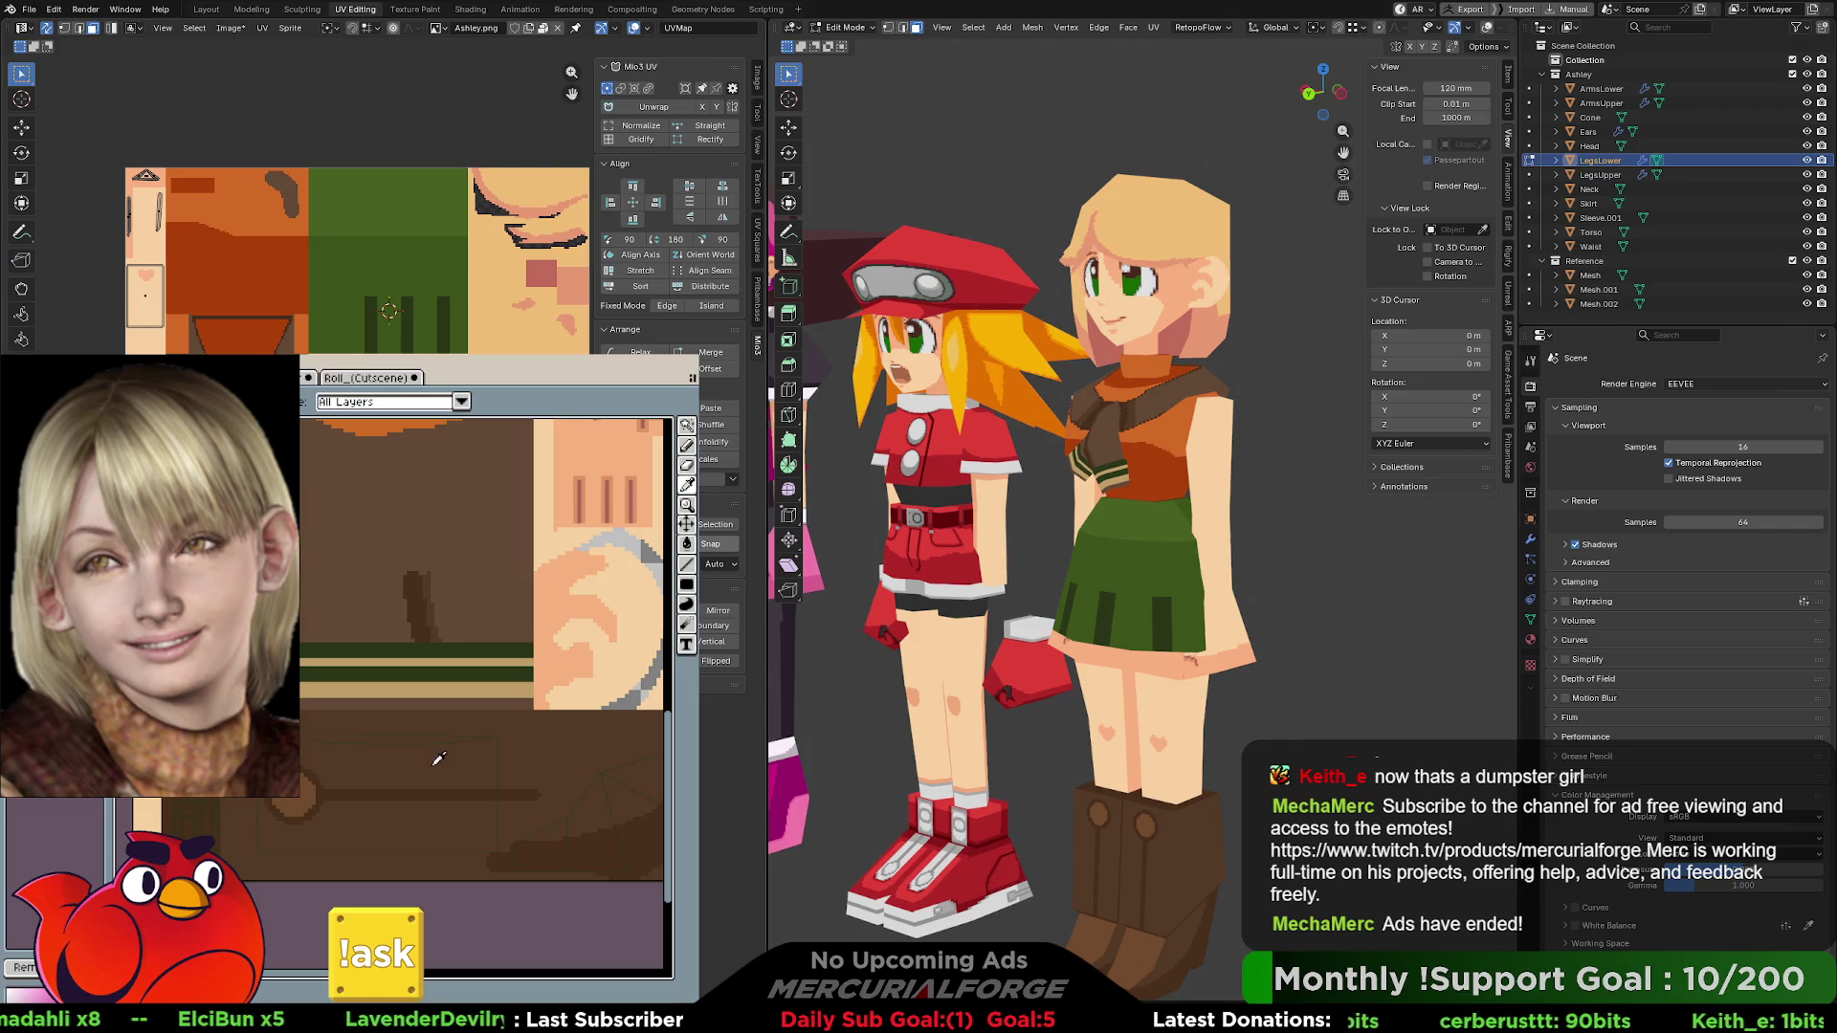
- Pan to the peach torso area and fill the brown circle and strip with pink
{"action": "scroll", "coordinate": [432, 765], "scroll_direction": "right", "scroll_amount": 3, "text": "shift"}
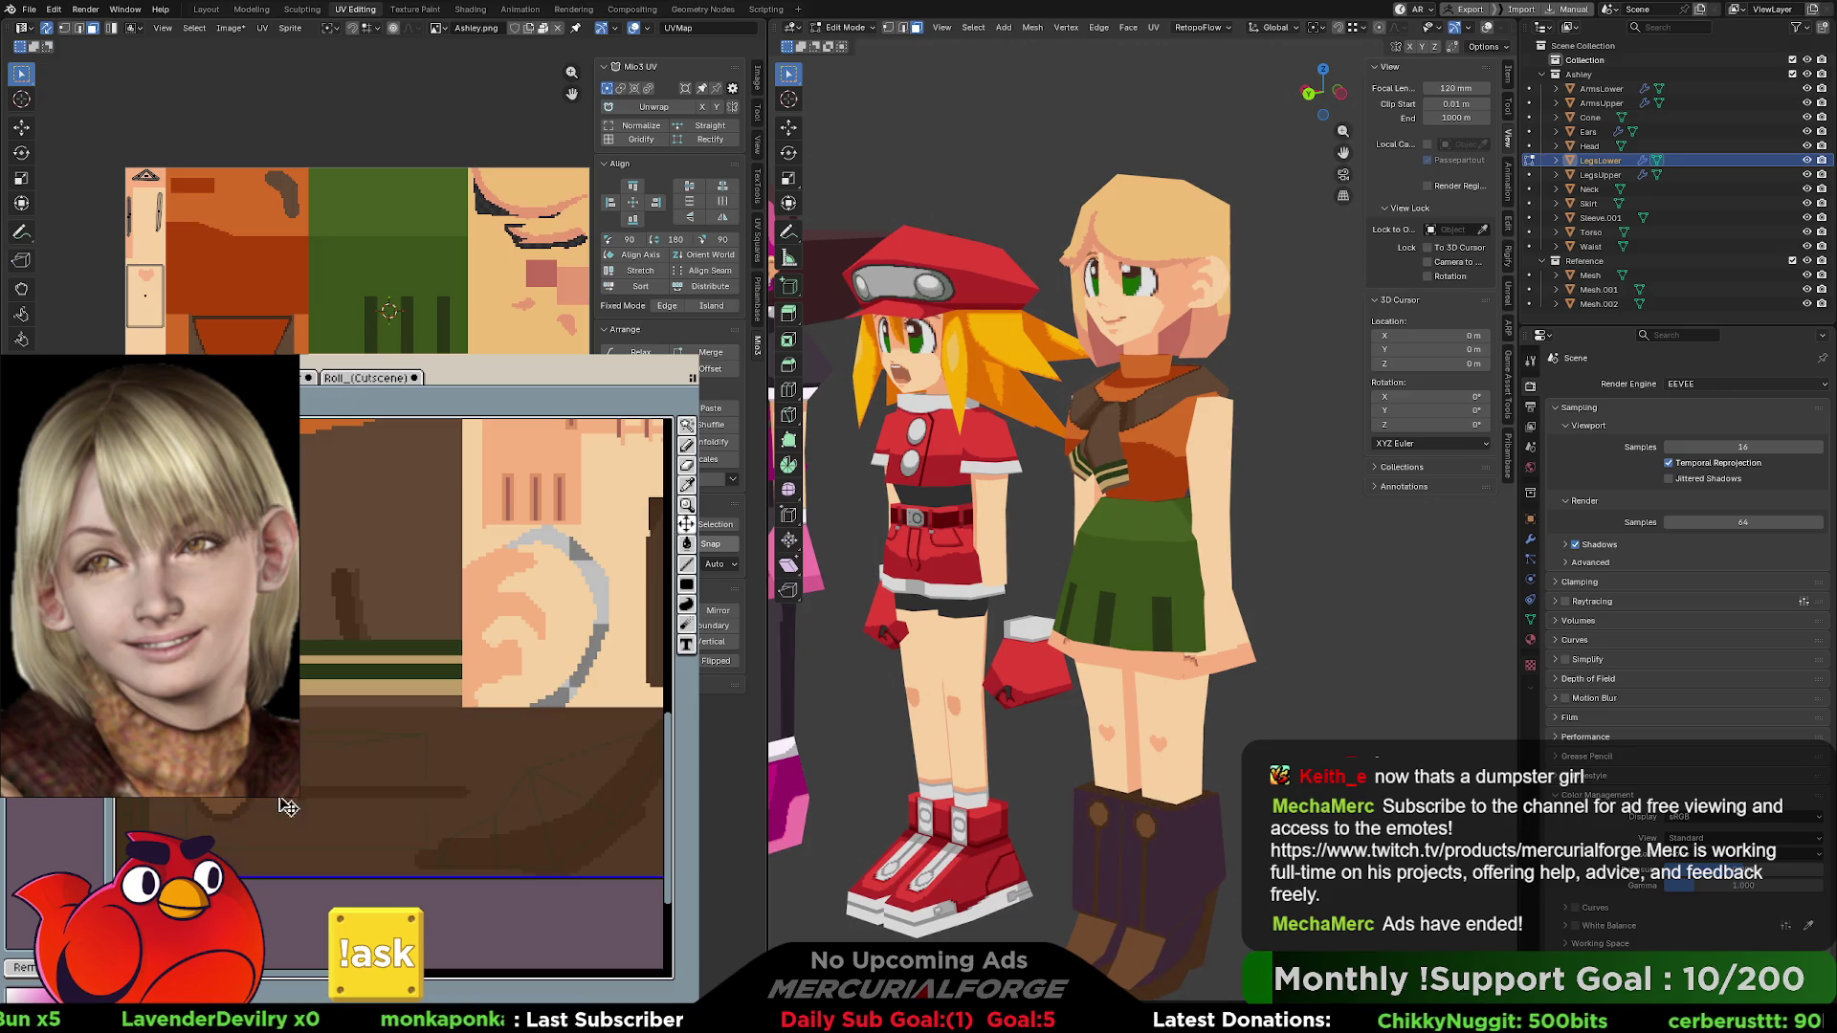
{"action": "scroll", "coordinate": [378, 785], "scroll_direction": "left", "scroll_amount": 4, "text": "shift"}
{"action": "scroll", "coordinate": [378, 787], "scroll_direction": "left", "scroll_amount": 1, "text": "shift"}
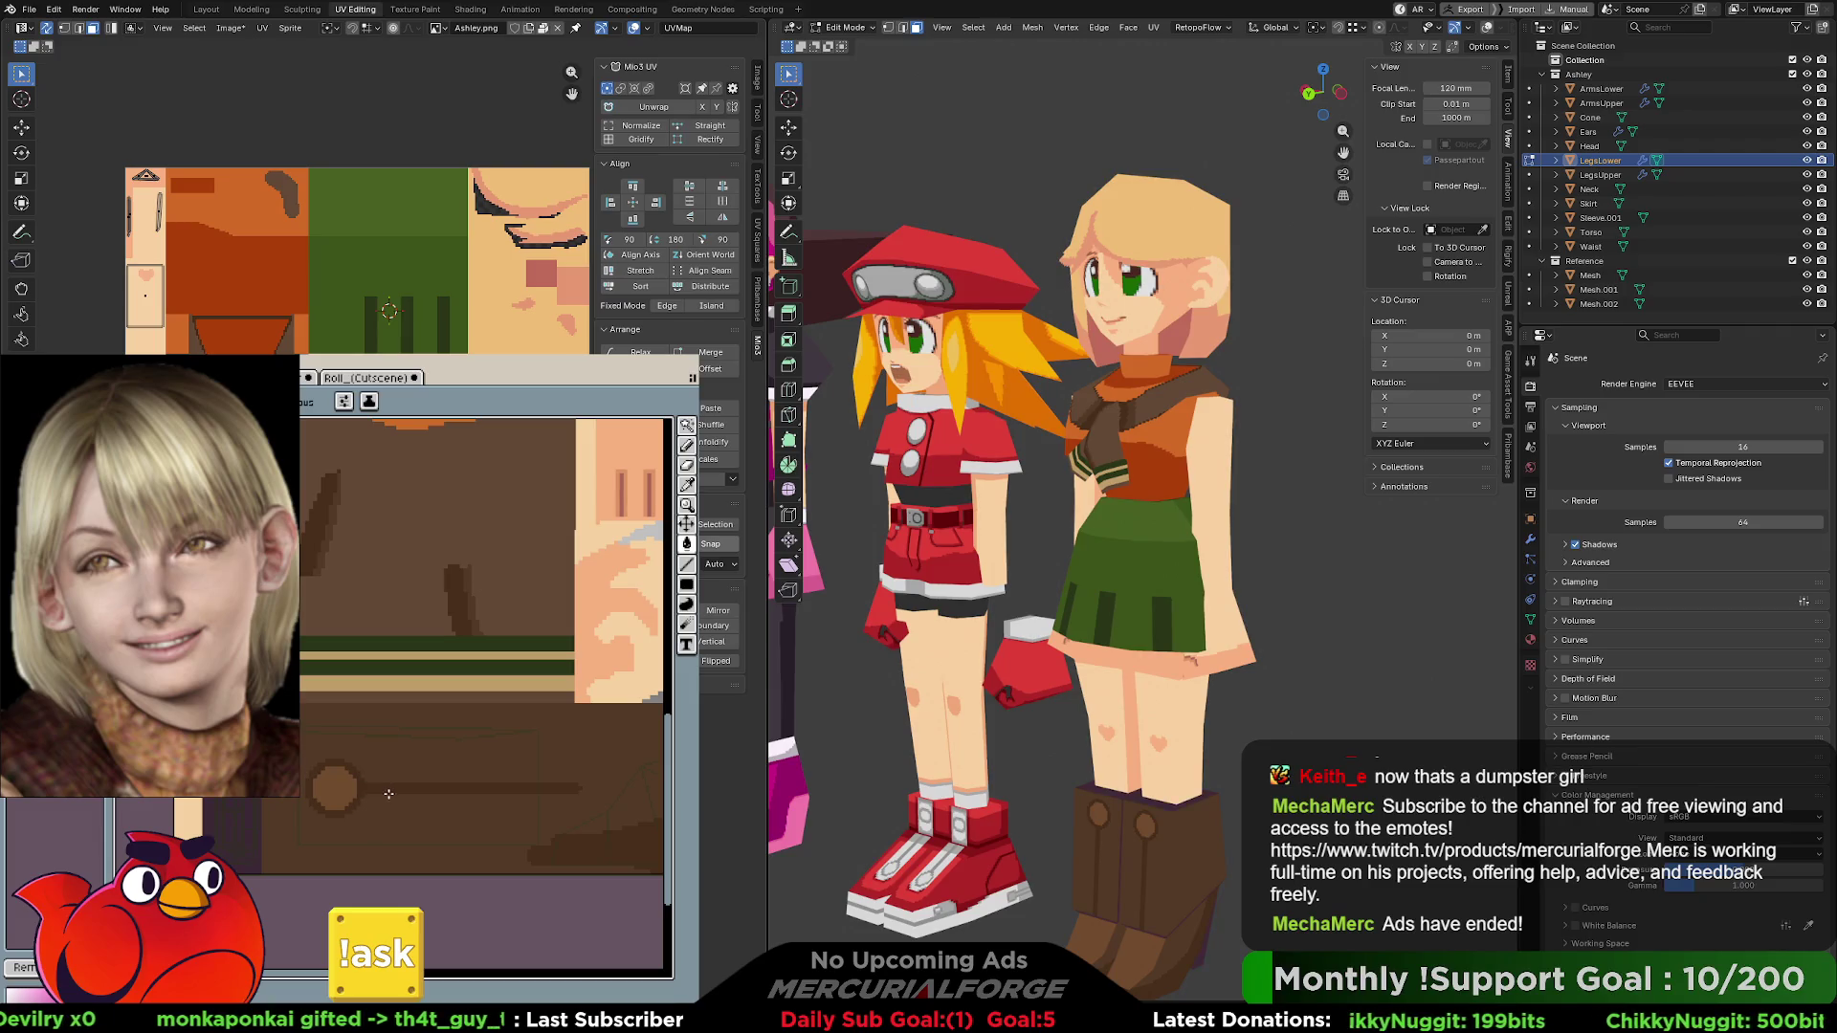
{"action": "mouse_move", "coordinate": [606, 849]}
{"action": "middle_mouse_down"}
{"action": "mouse_move", "coordinate": [206, 765]}
{"action": "mouse_move", "coordinate": [338, 741]}
{"action": "middle_mouse_up"}
{"action": "scroll", "coordinate": [503, 628], "scroll_direction": "down", "scroll_amount": 3}
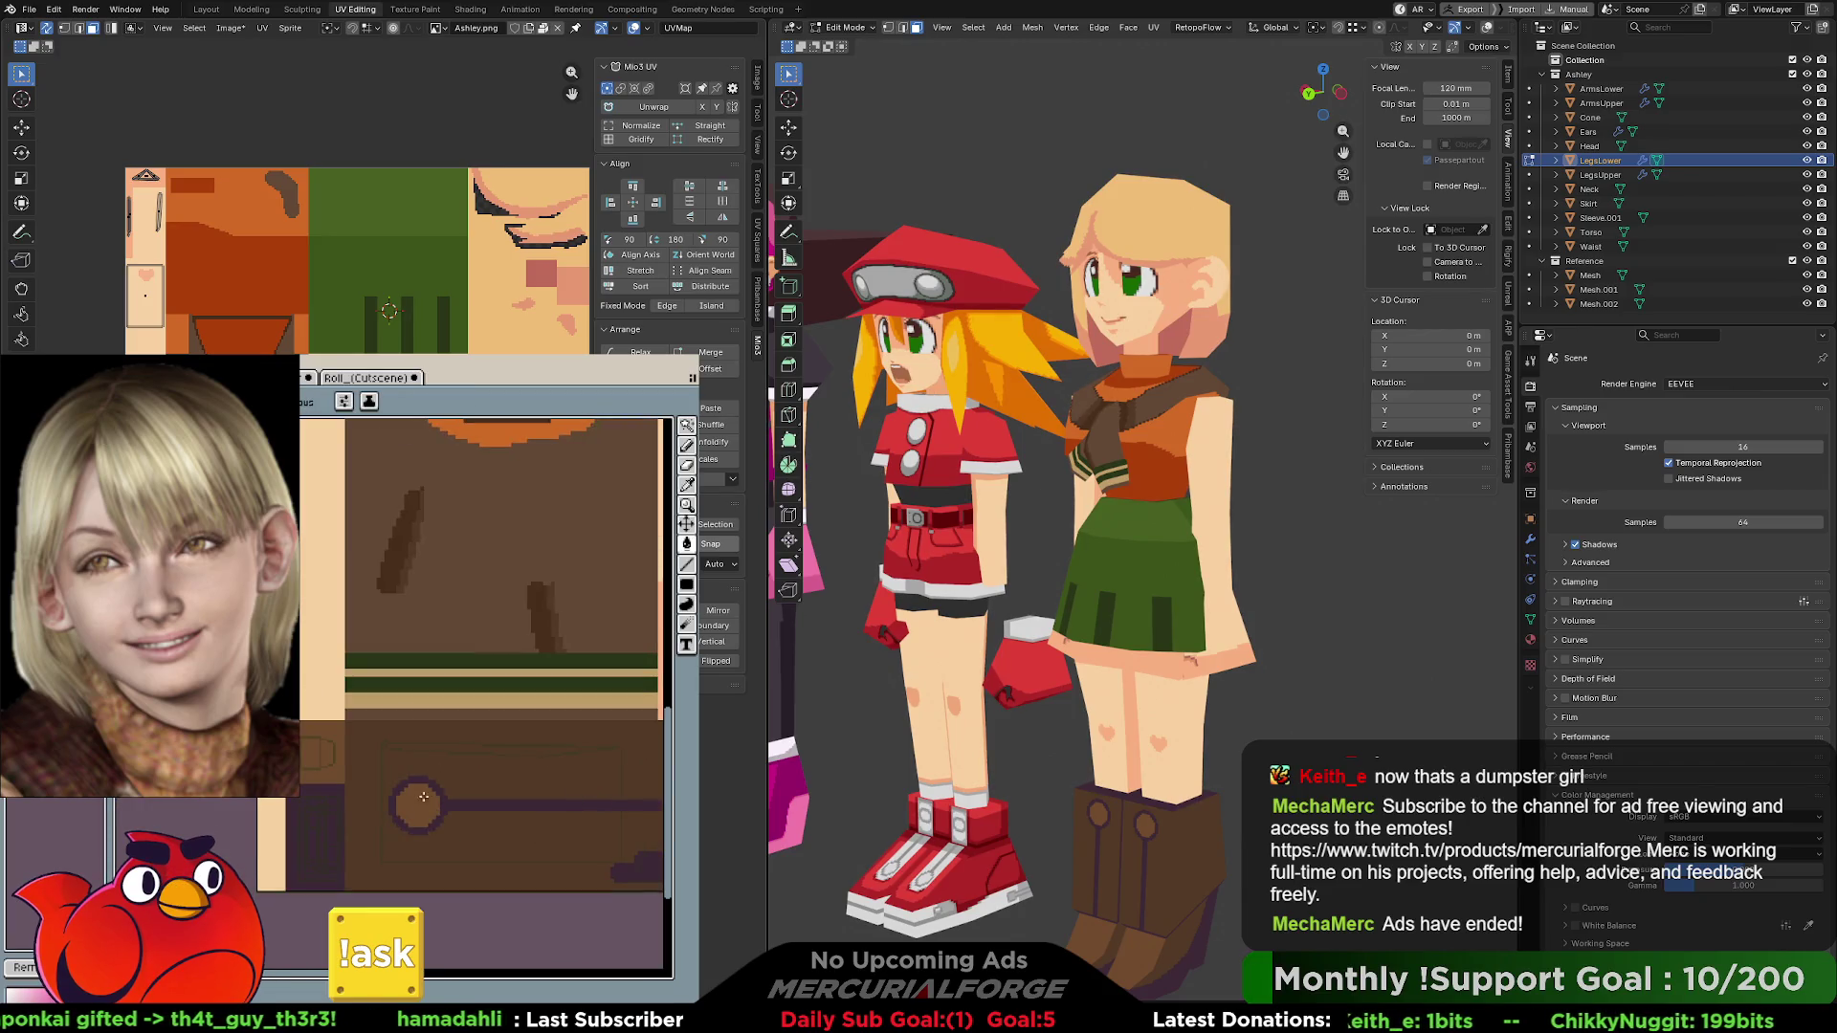
{"action": "scroll", "coordinate": [439, 785], "scroll_direction": "right", "scroll_amount": 3}
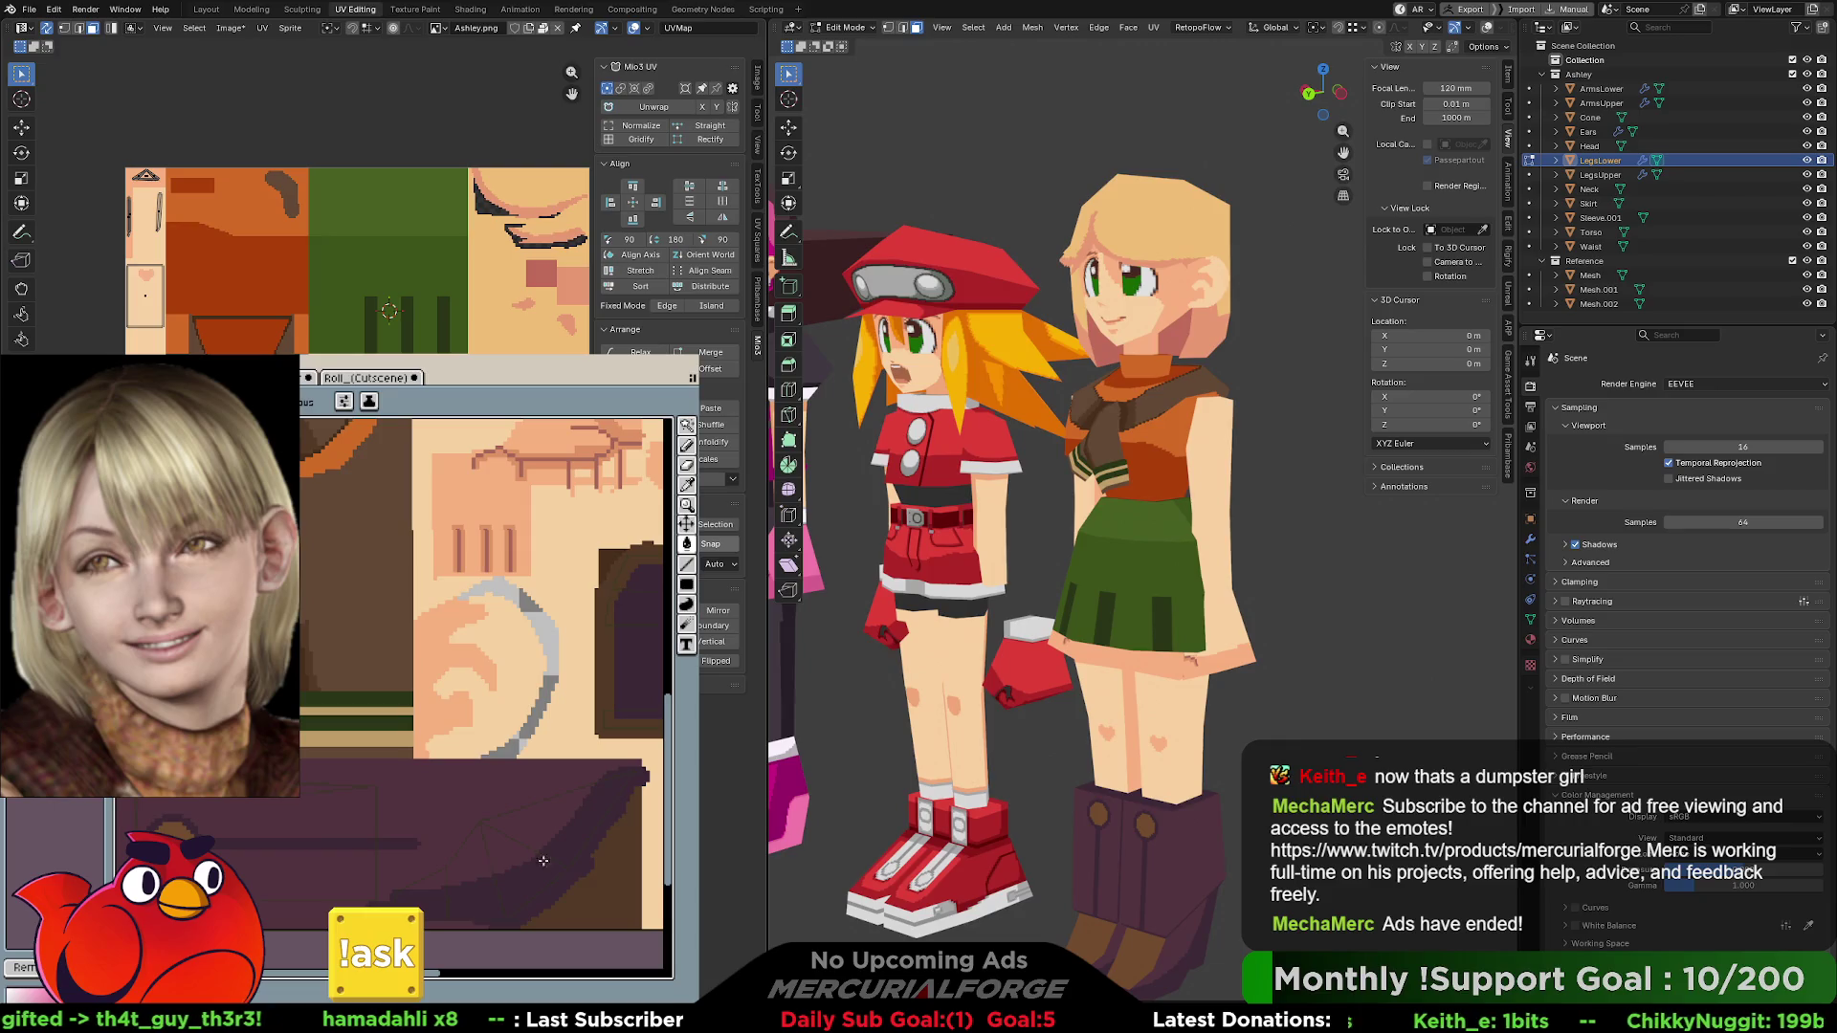
{"action": "scroll", "coordinate": [500, 763], "scroll_direction": "left", "scroll_amount": 3}
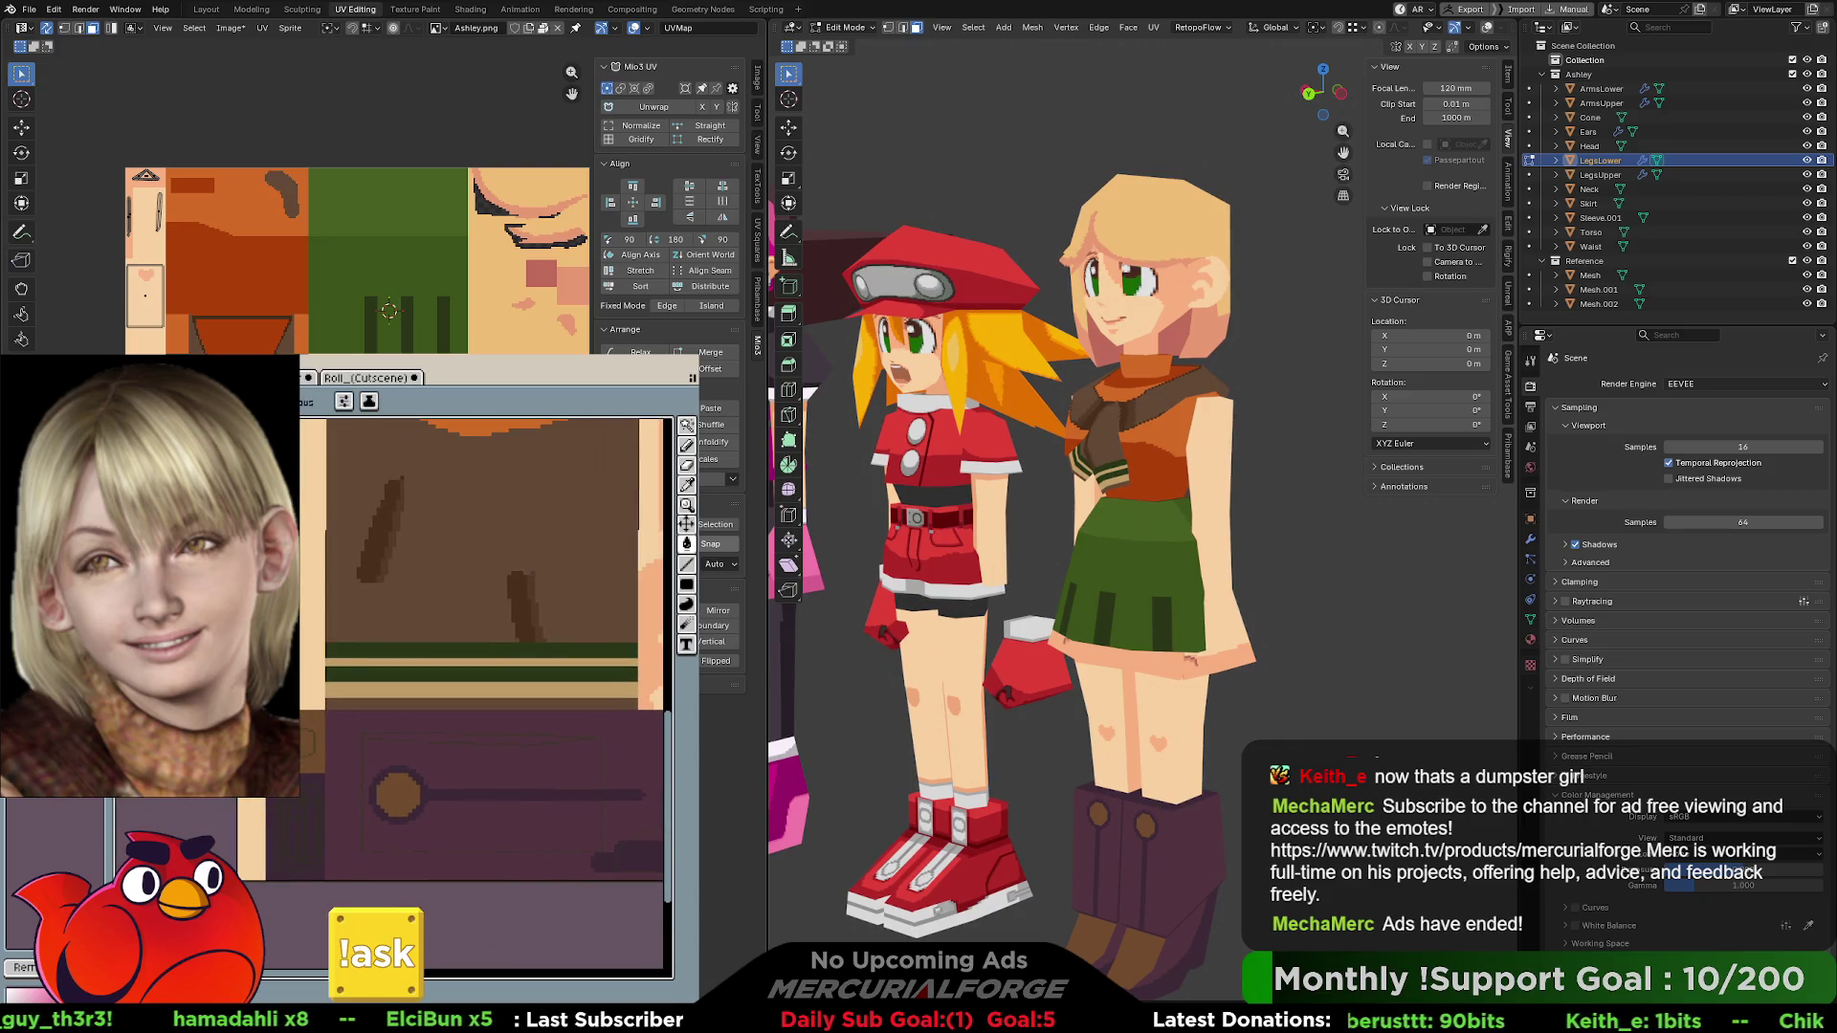
{"action": "left_click", "coordinate": [306, 761]}
- Fill the round brown patch on the texture with pink
{"action": "left_click", "coordinate": [398, 800]}
{"action": "scroll", "coordinate": [1252, 659], "scroll_direction": "down", "scroll_amount": 3}
{"action": "scroll", "coordinate": [1251, 658], "scroll_direction": "up", "scroll_amount": 2}
- Orbit and zoom around the characters to inspect Ashley from behind and the sides
{"action": "mouse_move", "coordinate": [1252, 658]}
{"action": "middle_mouse_down"}
{"action": "mouse_move", "coordinate": [906, 640]}
{"action": "mouse_move", "coordinate": [1226, 661]}
{"action": "mouse_move", "coordinate": [1235, 627]}
{"action": "mouse_move", "coordinate": [1176, 631]}
{"action": "middle_mouse_up"}
{"action": "scroll", "coordinate": [1208, 637], "scroll_direction": "up", "scroll_amount": 3}
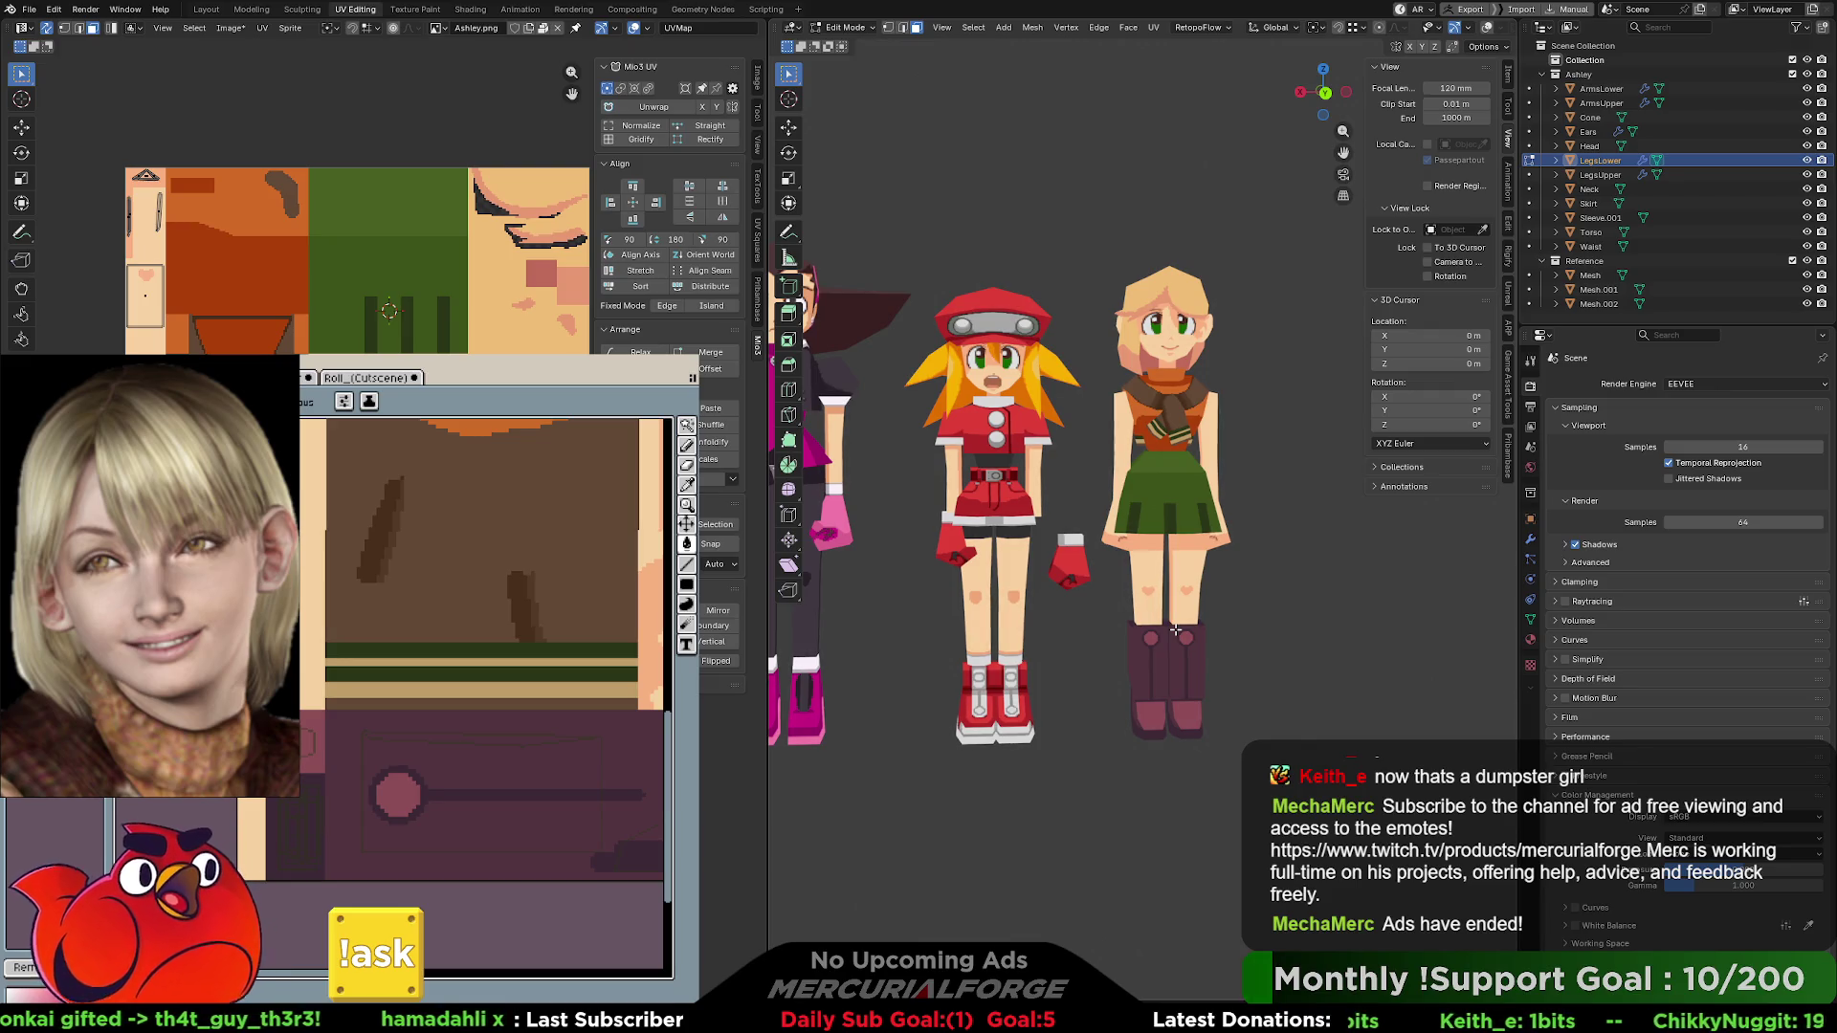
{"action": "mouse_move", "coordinate": [1230, 492]}
{"action": "middle_mouse_down"}
{"action": "mouse_move", "coordinate": [1101, 498]}
{"action": "mouse_move", "coordinate": [1205, 493]}
{"action": "mouse_move", "coordinate": [1091, 521]}
{"action": "mouse_move", "coordinate": [1129, 507]}
{"action": "mouse_move", "coordinate": [1134, 534]}
{"action": "mouse_move", "coordinate": [1072, 536]}
{"action": "middle_mouse_up"}
{"action": "scroll", "coordinate": [1148, 495], "scroll_direction": "up", "scroll_amount": 4}
{"action": "scroll", "coordinate": [1085, 528], "scroll_direction": "up", "scroll_amount": 3}
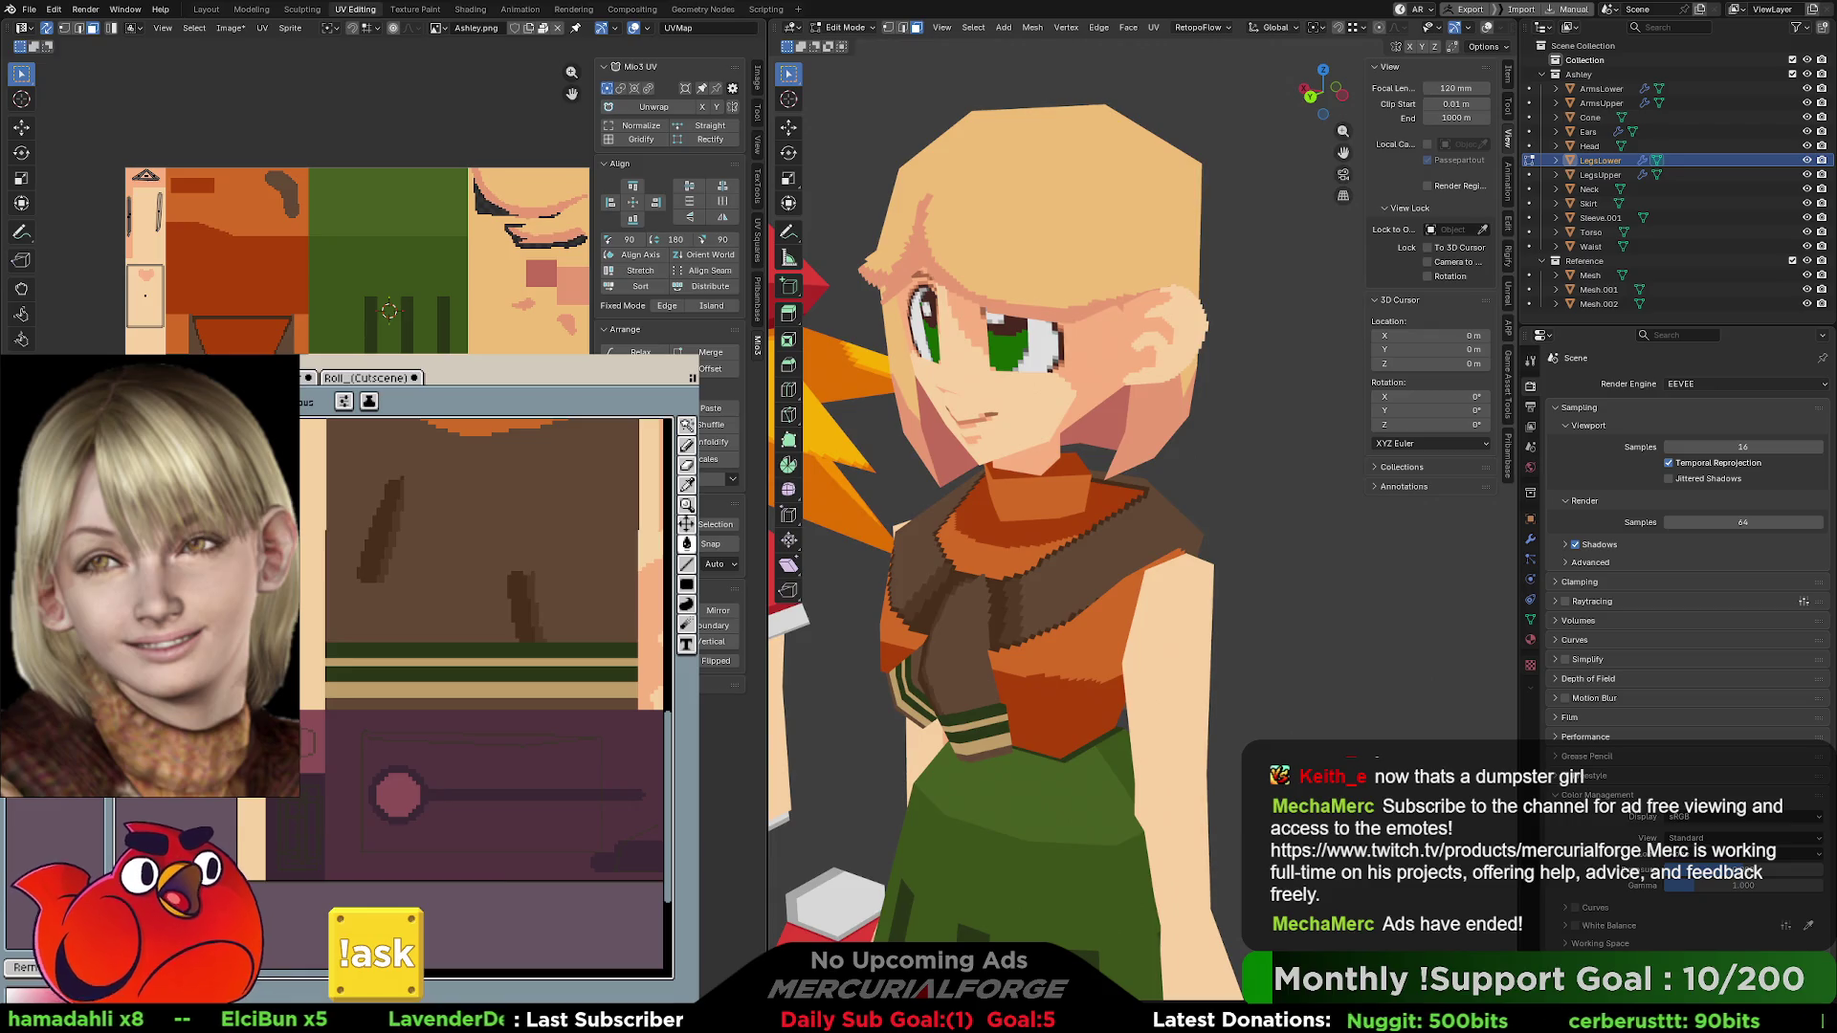
- Zoom onto Ashley and pan the canvas to the scarf tie, sampling a scarf colour
{"action": "scroll", "coordinate": [436, 287], "scroll_direction": "up", "scroll_amount": 5}
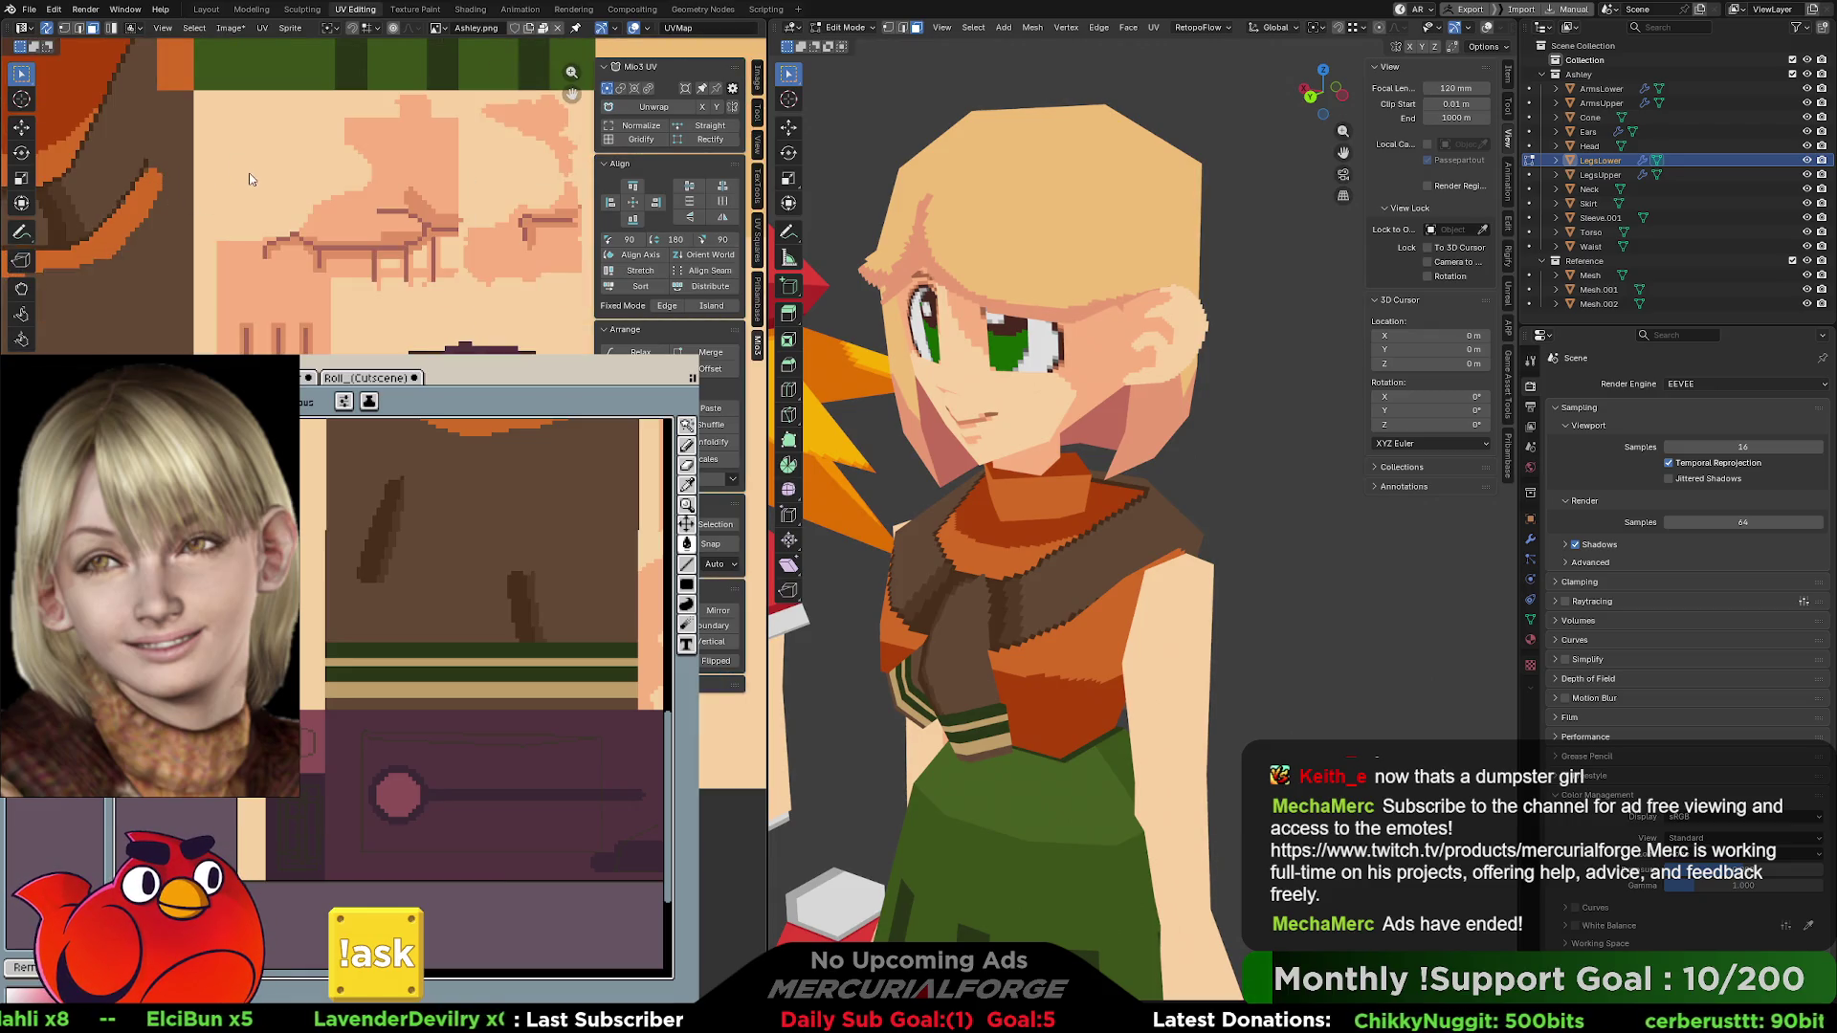
{"action": "mouse_move", "coordinate": [459, 479]}
{"action": "middle_mouse_down"}
{"action": "mouse_move", "coordinate": [445, 653]}
{"action": "mouse_move", "coordinate": [469, 518]}
{"action": "middle_mouse_up"}
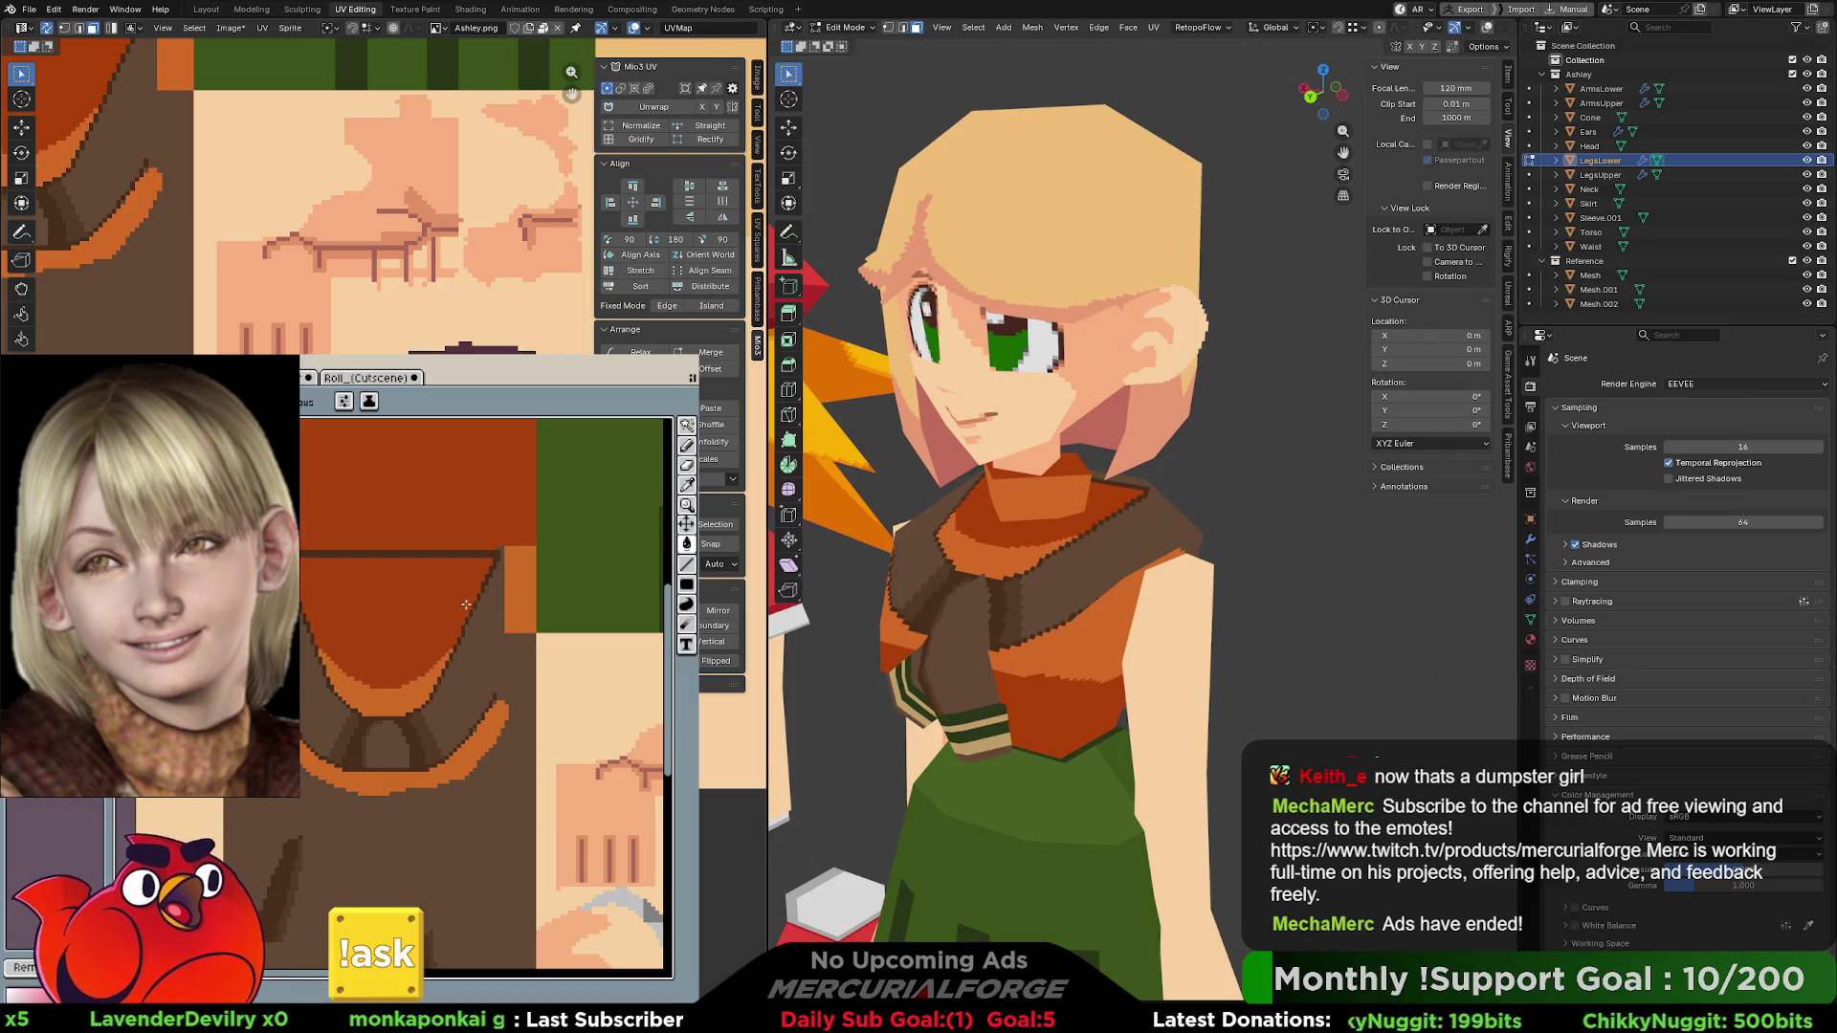
{"action": "middle_click_drag", "start_coordinate": [464, 622], "coordinate": [439, 656]}
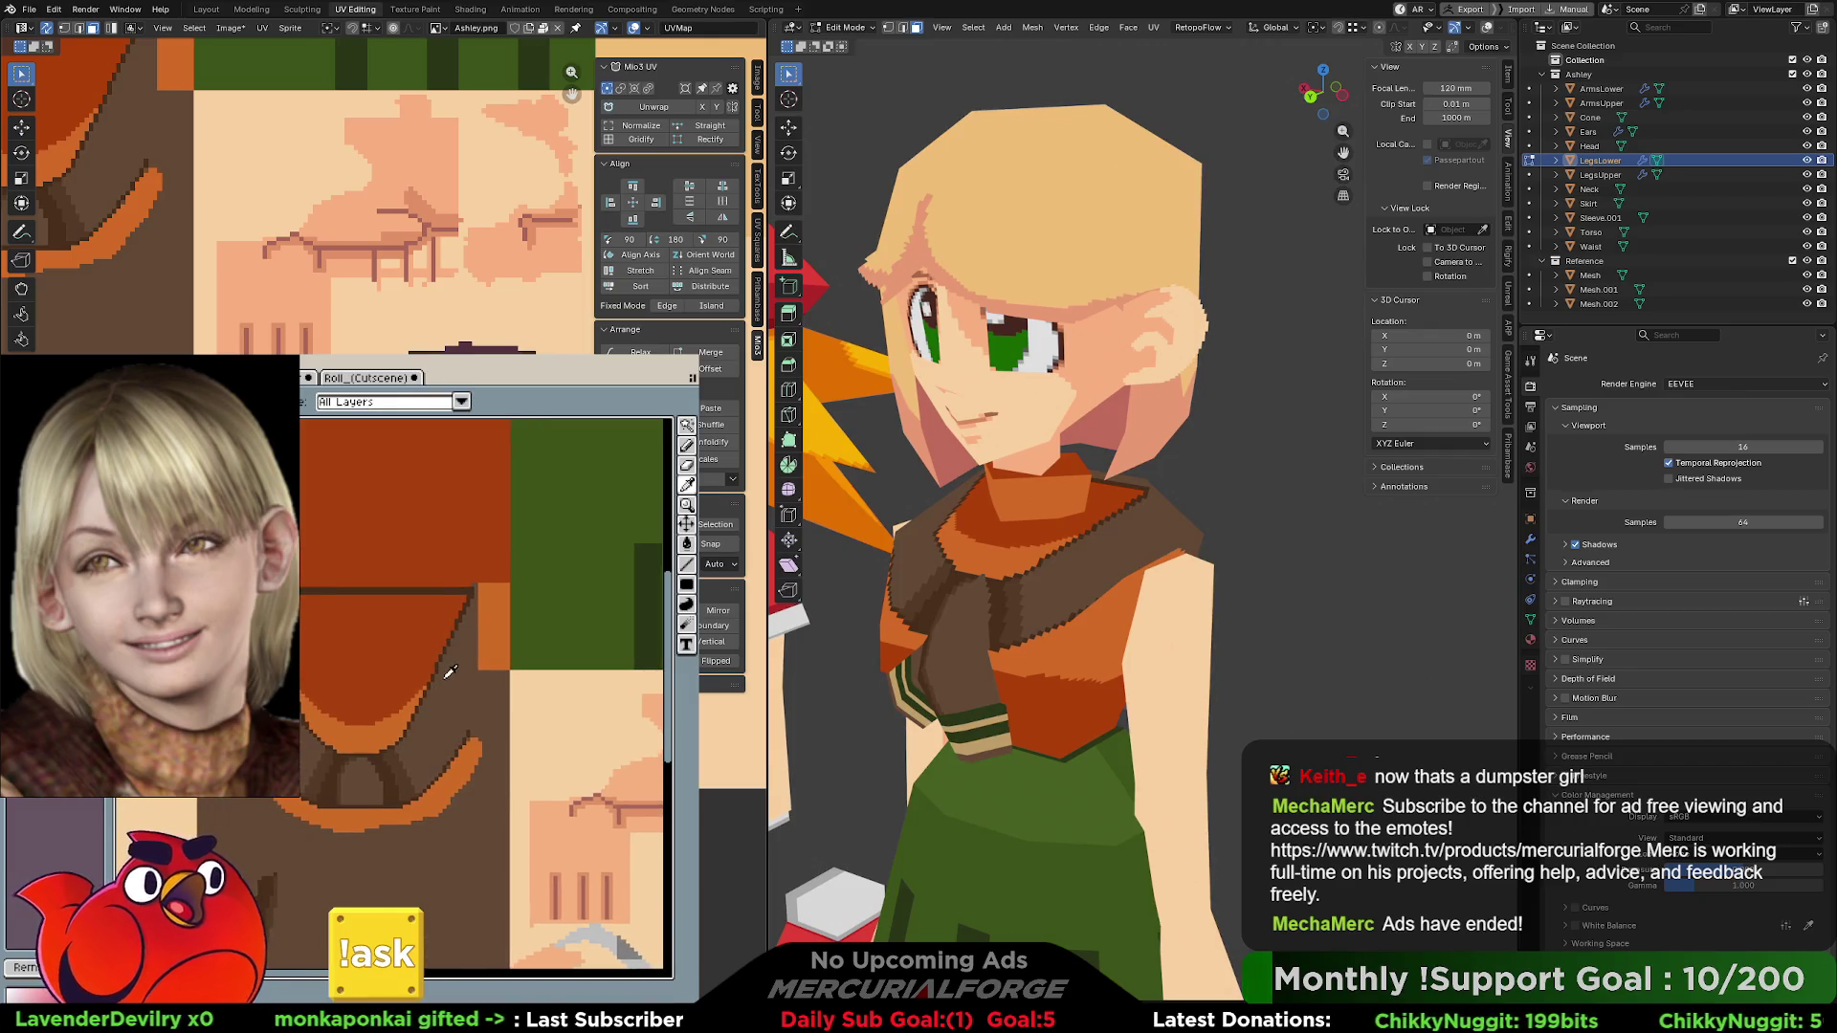
{"action": "left_click", "coordinate": [402, 763], "text": "alt"}
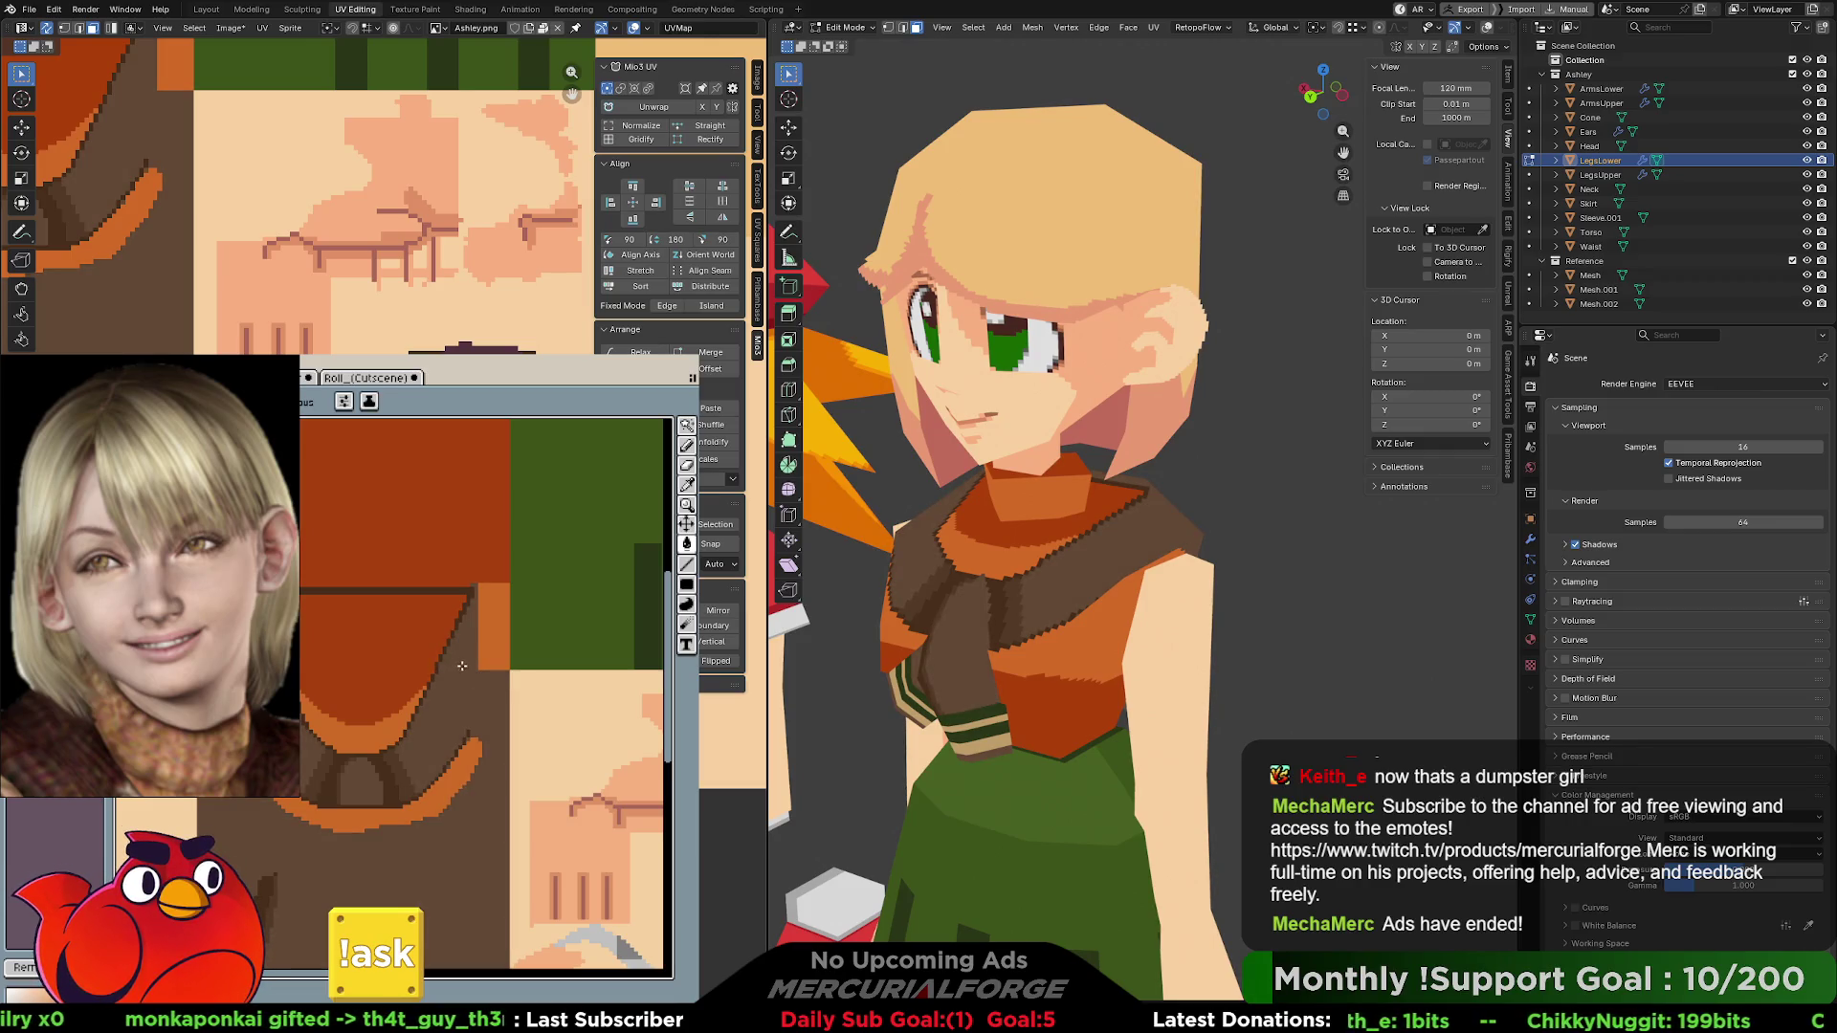
{"action": "left_click", "coordinate": [446, 671]}
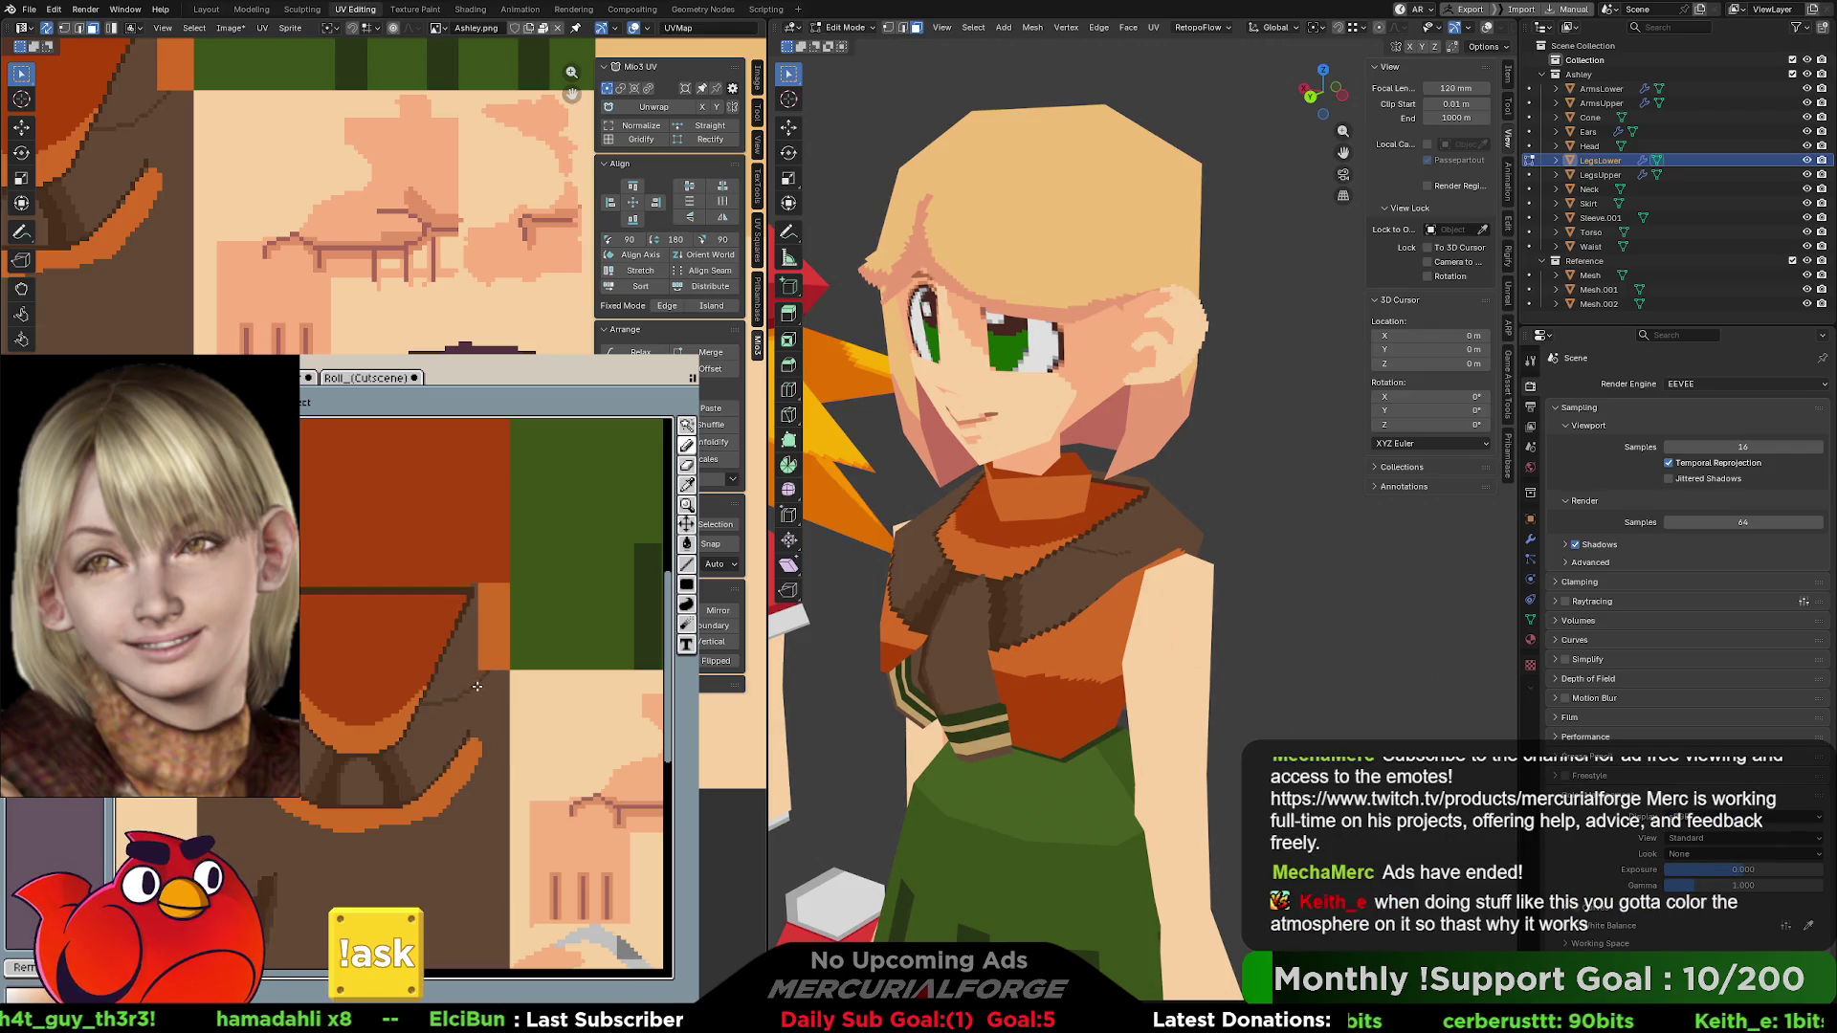
- Pan further along the scarf on the canvas, then orbit to view Ashley's back
{"action": "left_click_drag", "start_coordinate": [460, 679], "coordinate": [454, 708]}
{"action": "left_click_drag", "start_coordinate": [454, 717], "coordinate": [452, 732]}
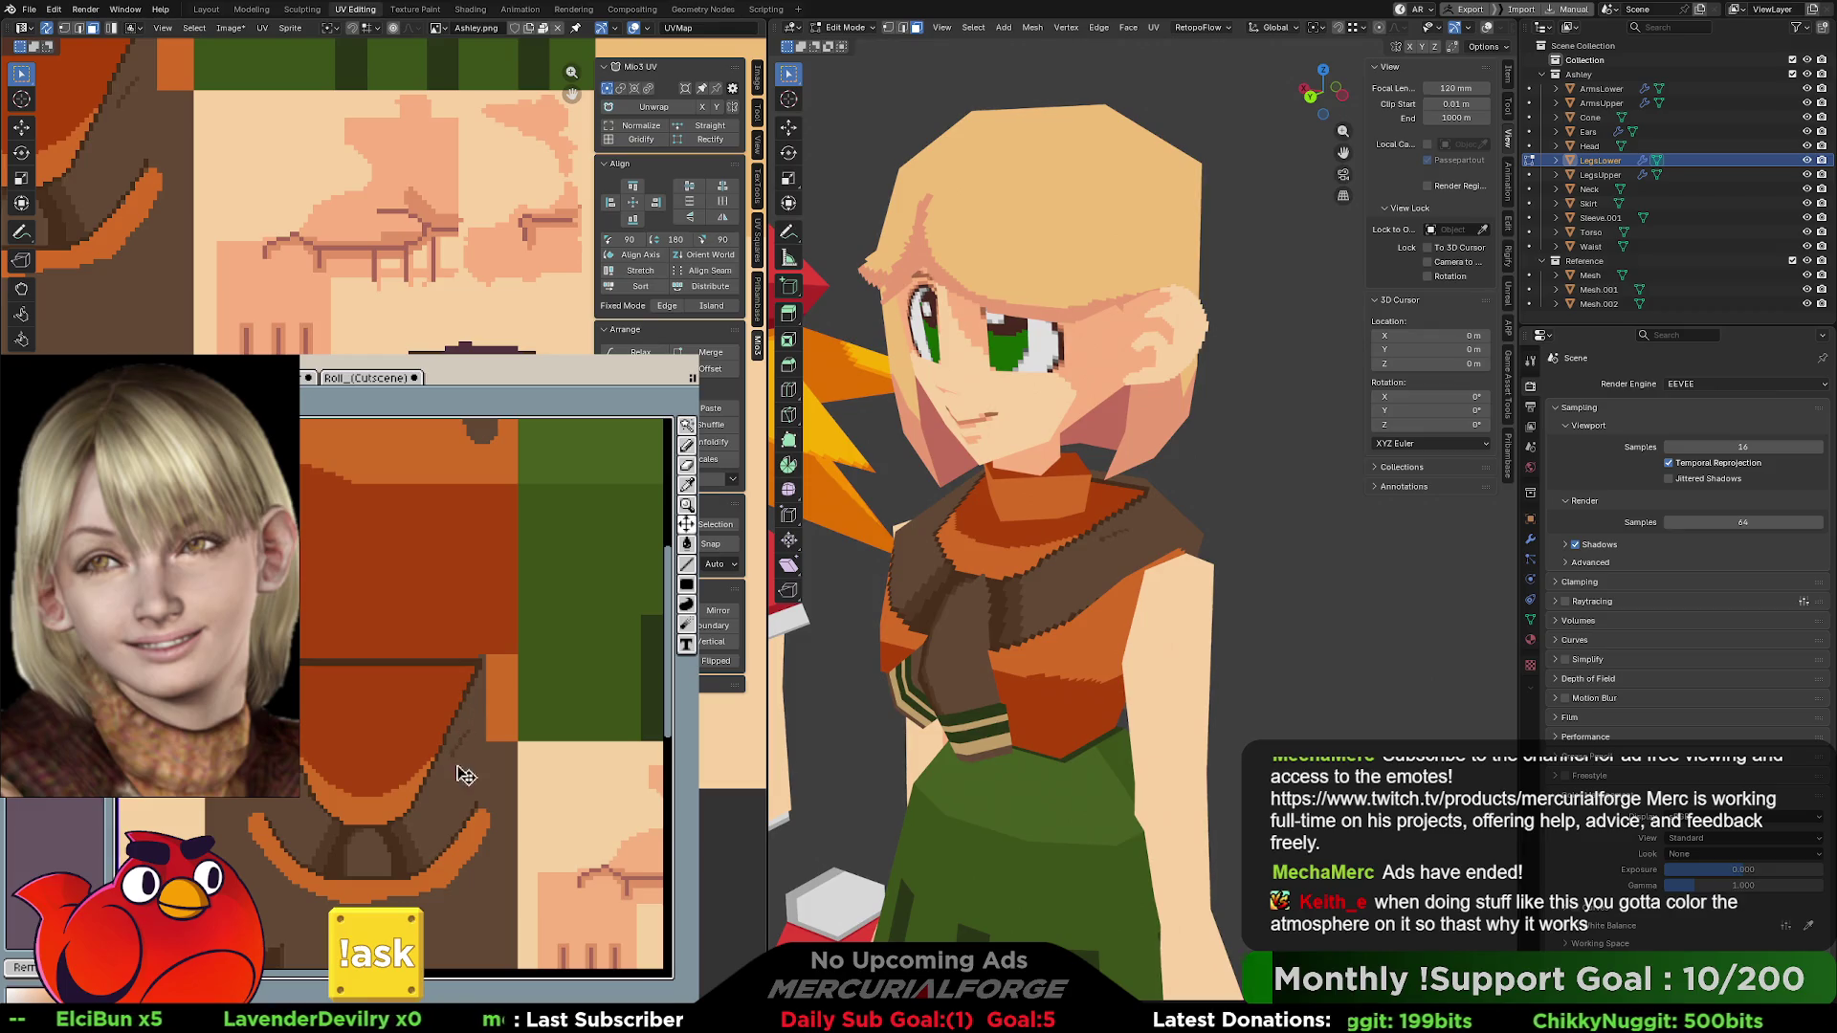
{"action": "scroll", "coordinate": [469, 727], "scroll_direction": "up", "scroll_amount": 3}
{"action": "scroll", "coordinate": [445, 732], "scroll_direction": "right", "scroll_amount": 1}
{"action": "scroll", "coordinate": [430, 656], "scroll_direction": "down", "scroll_amount": 5}
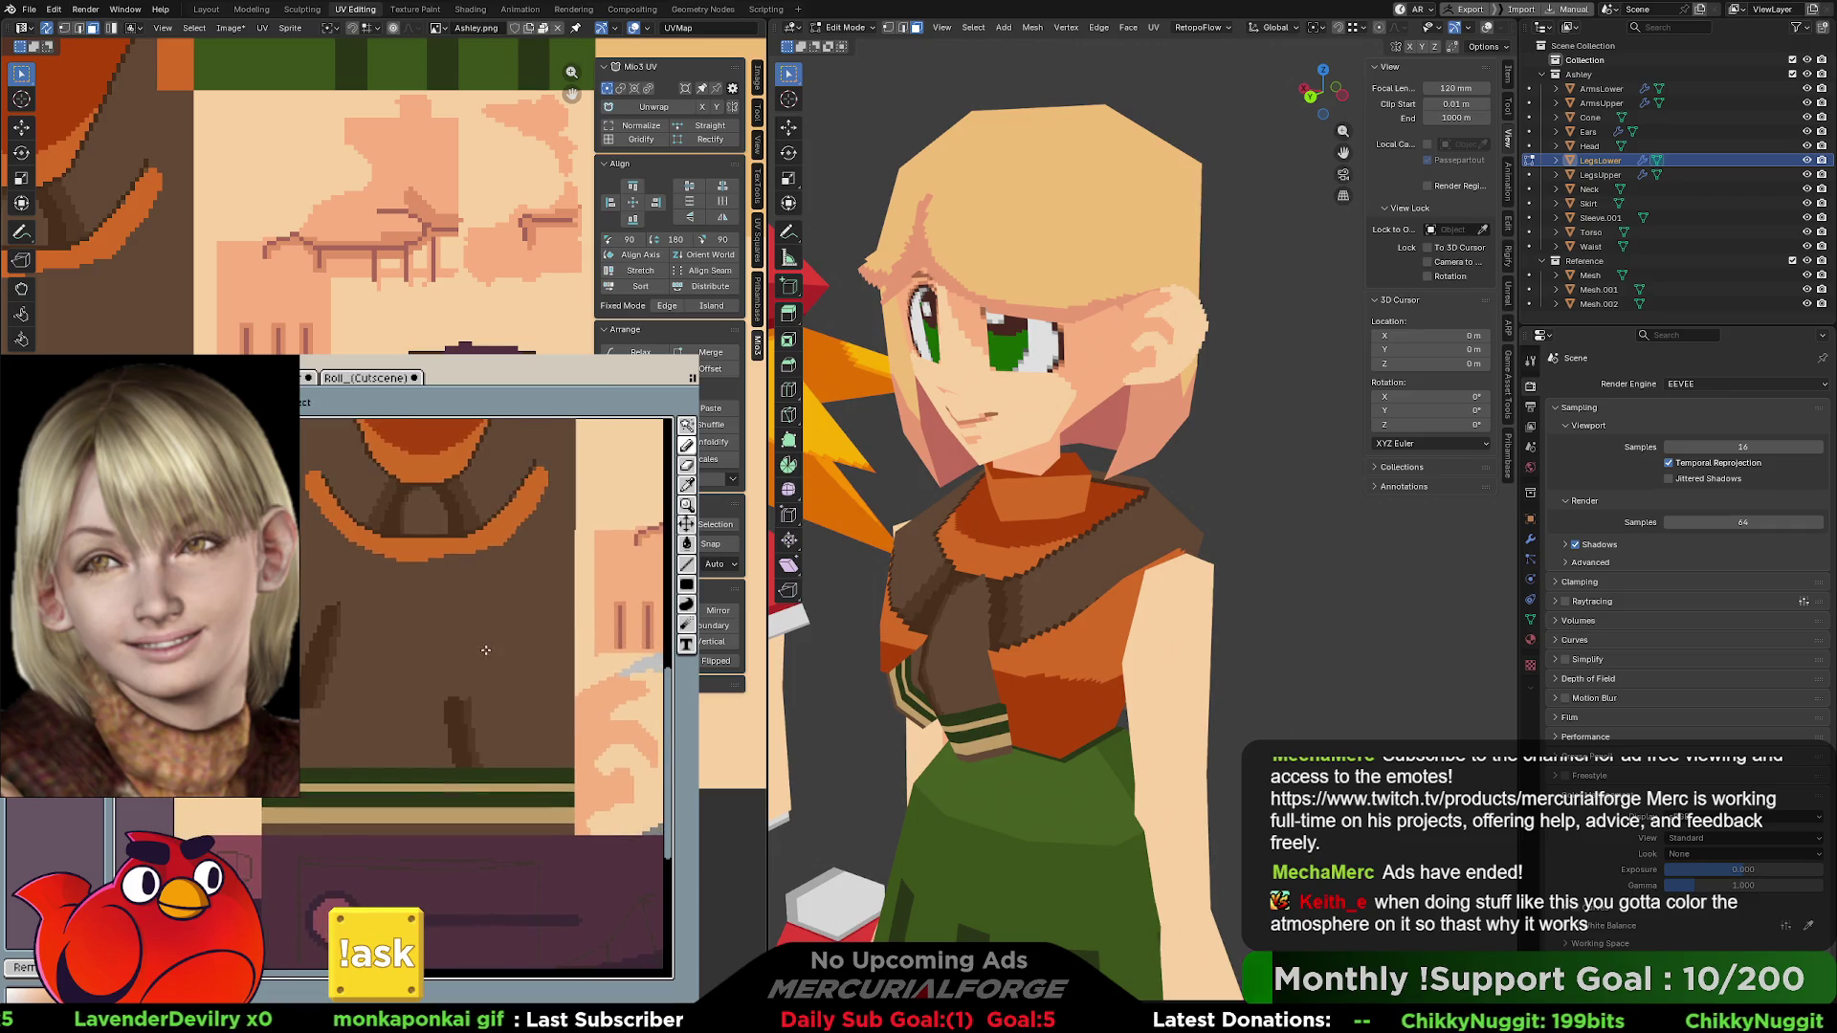
{"action": "scroll", "coordinate": [488, 646], "scroll_direction": "up", "scroll_amount": 1}
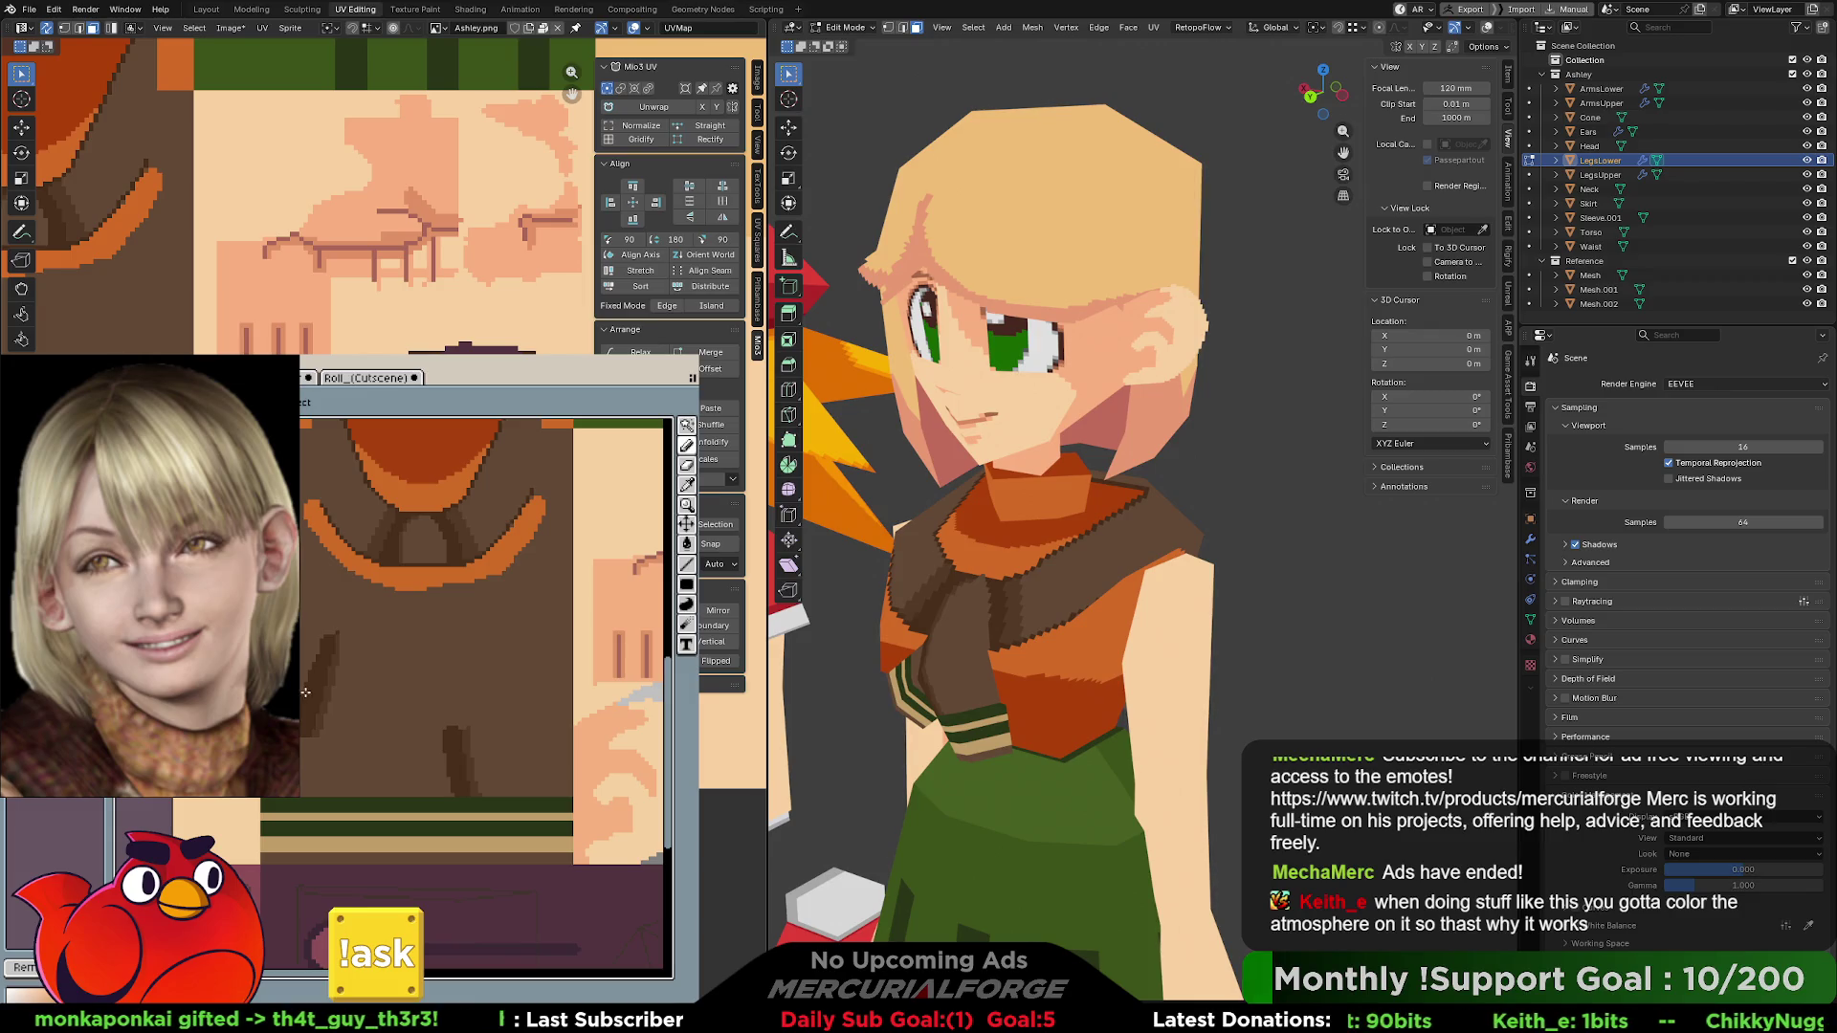
{"action": "middle_click_drag", "start_coordinate": [862, 631], "coordinate": [1062, 639]}
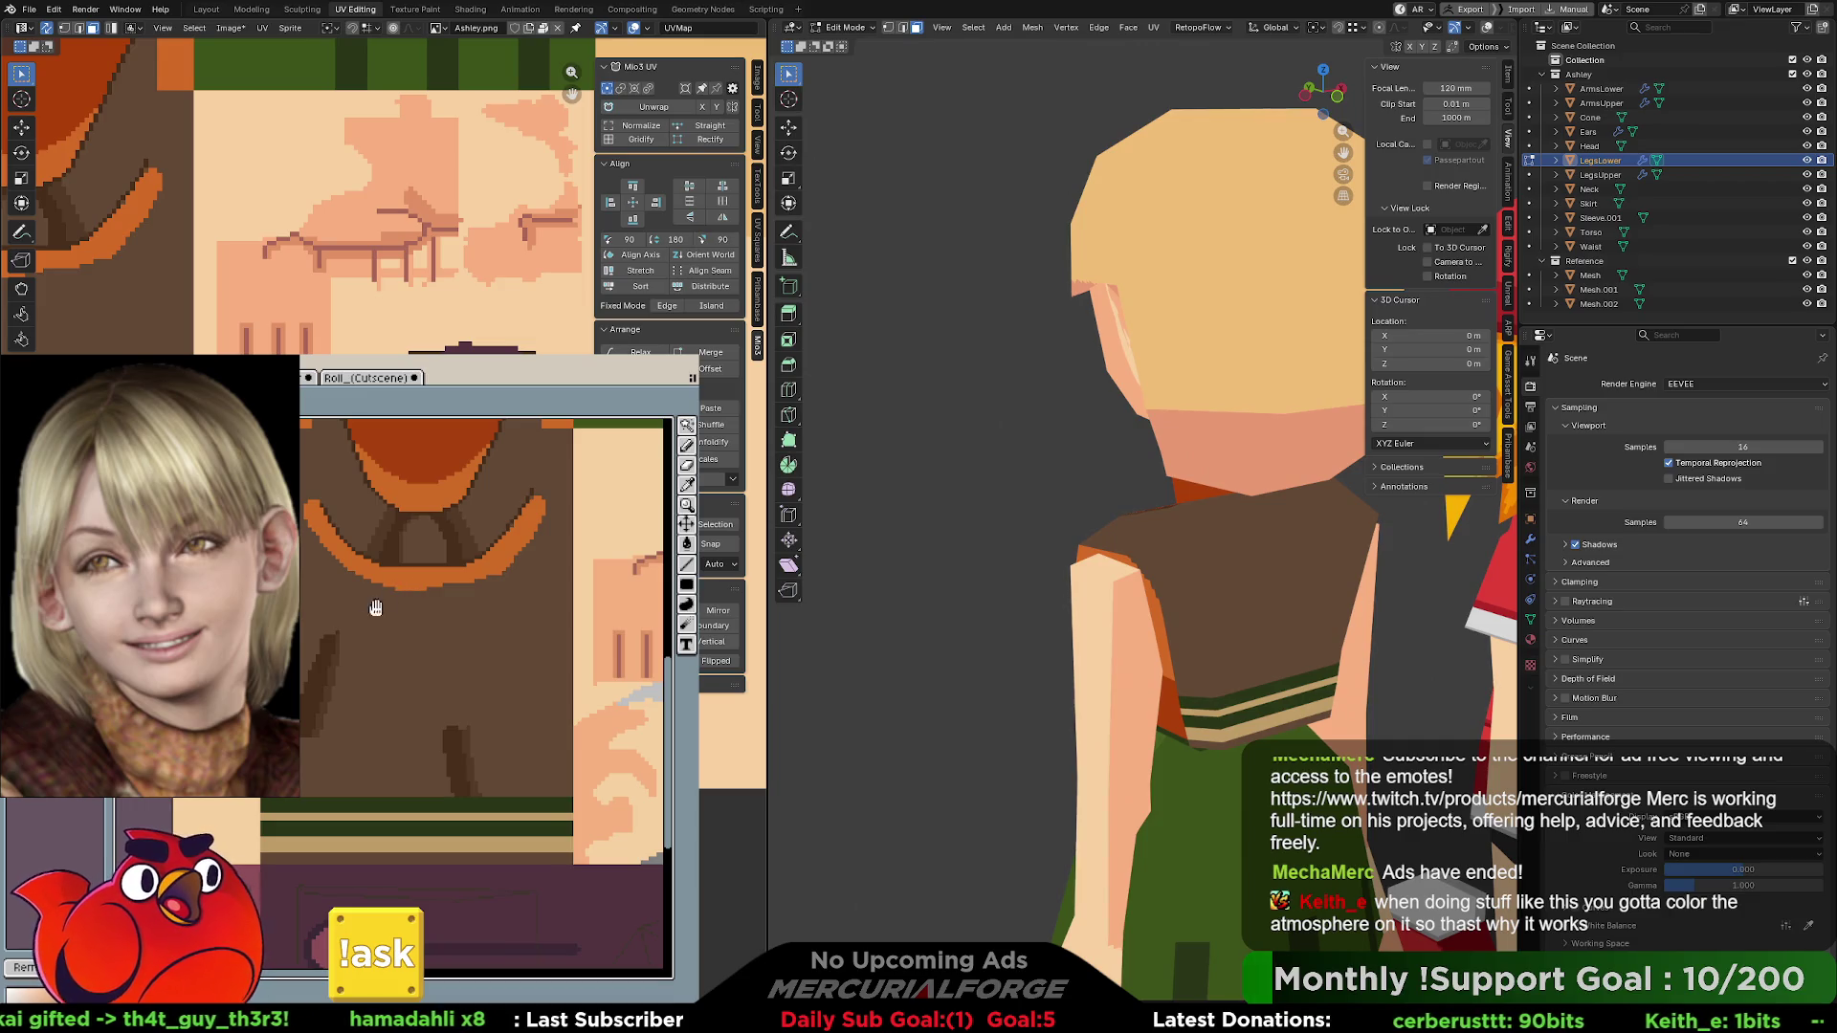
- Switch from the legs to the Torso object and edit it with the UV view framed on the orange collar arc
{"action": "middle_click_drag", "start_coordinate": [383, 664], "coordinate": [394, 635]}
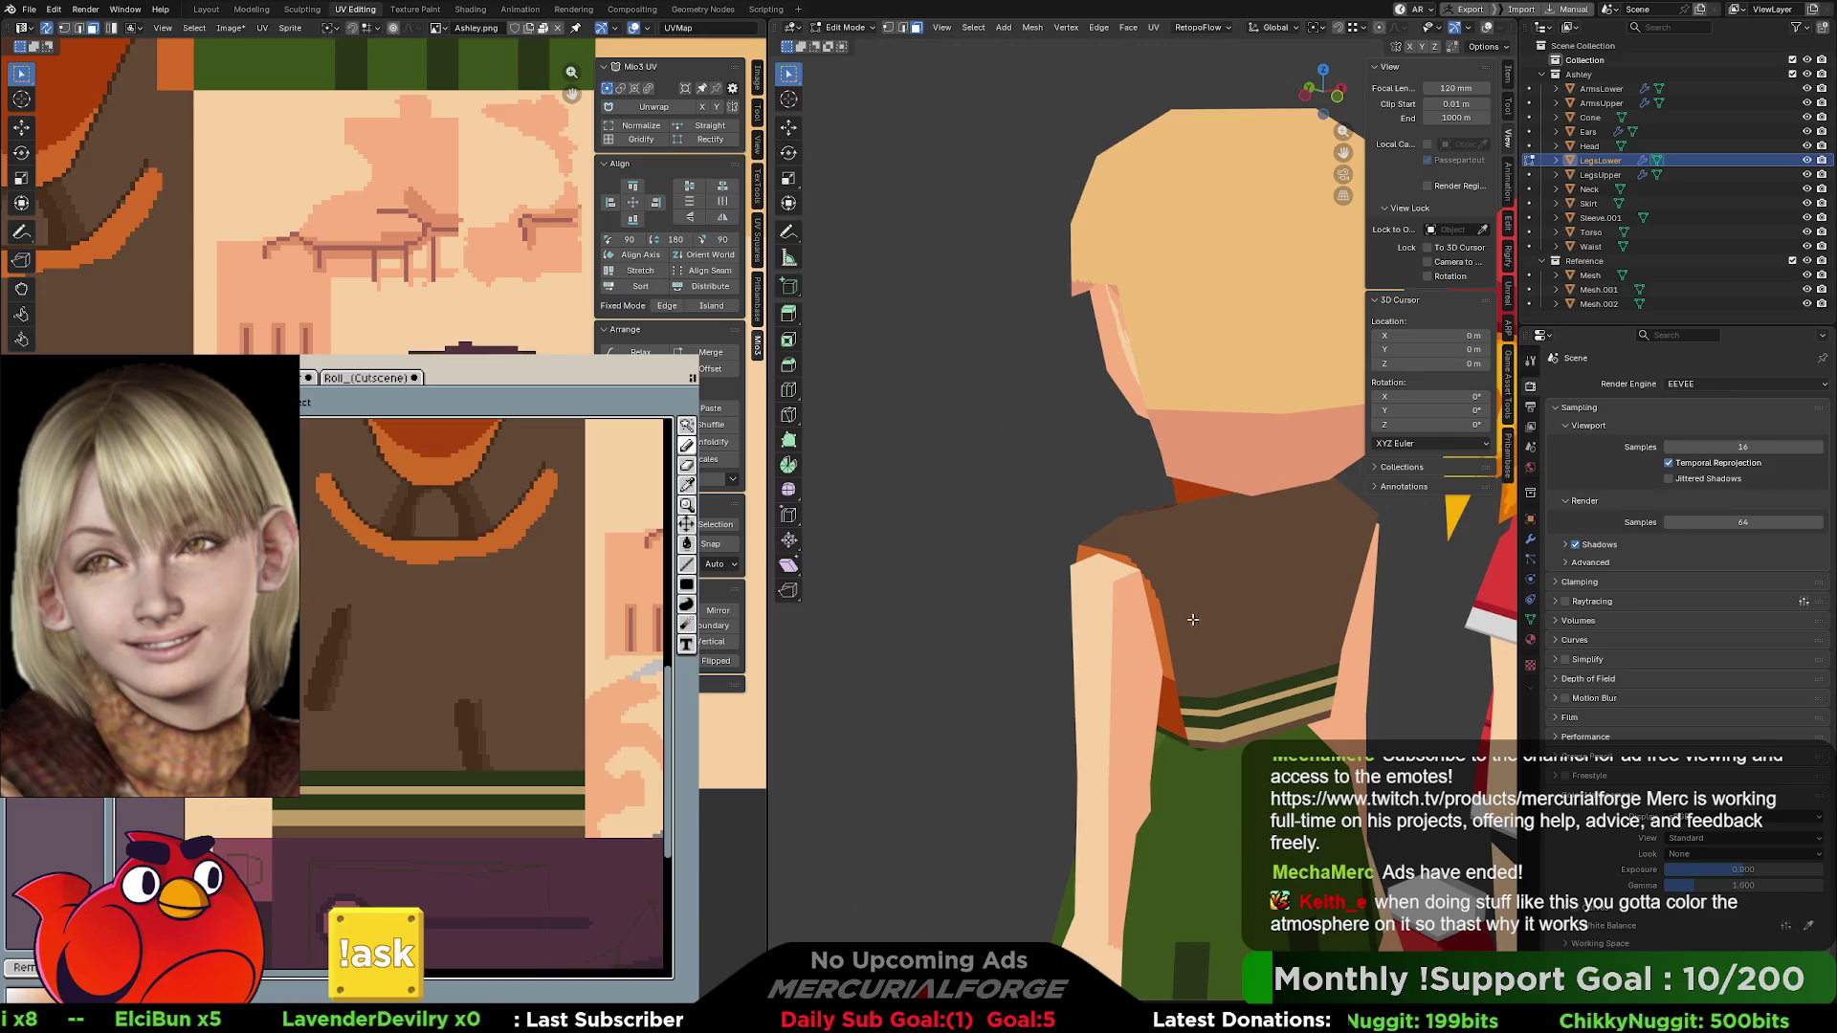
{"action": "key", "text": "Tab"}
{"action": "left_click", "coordinate": [1221, 599]}
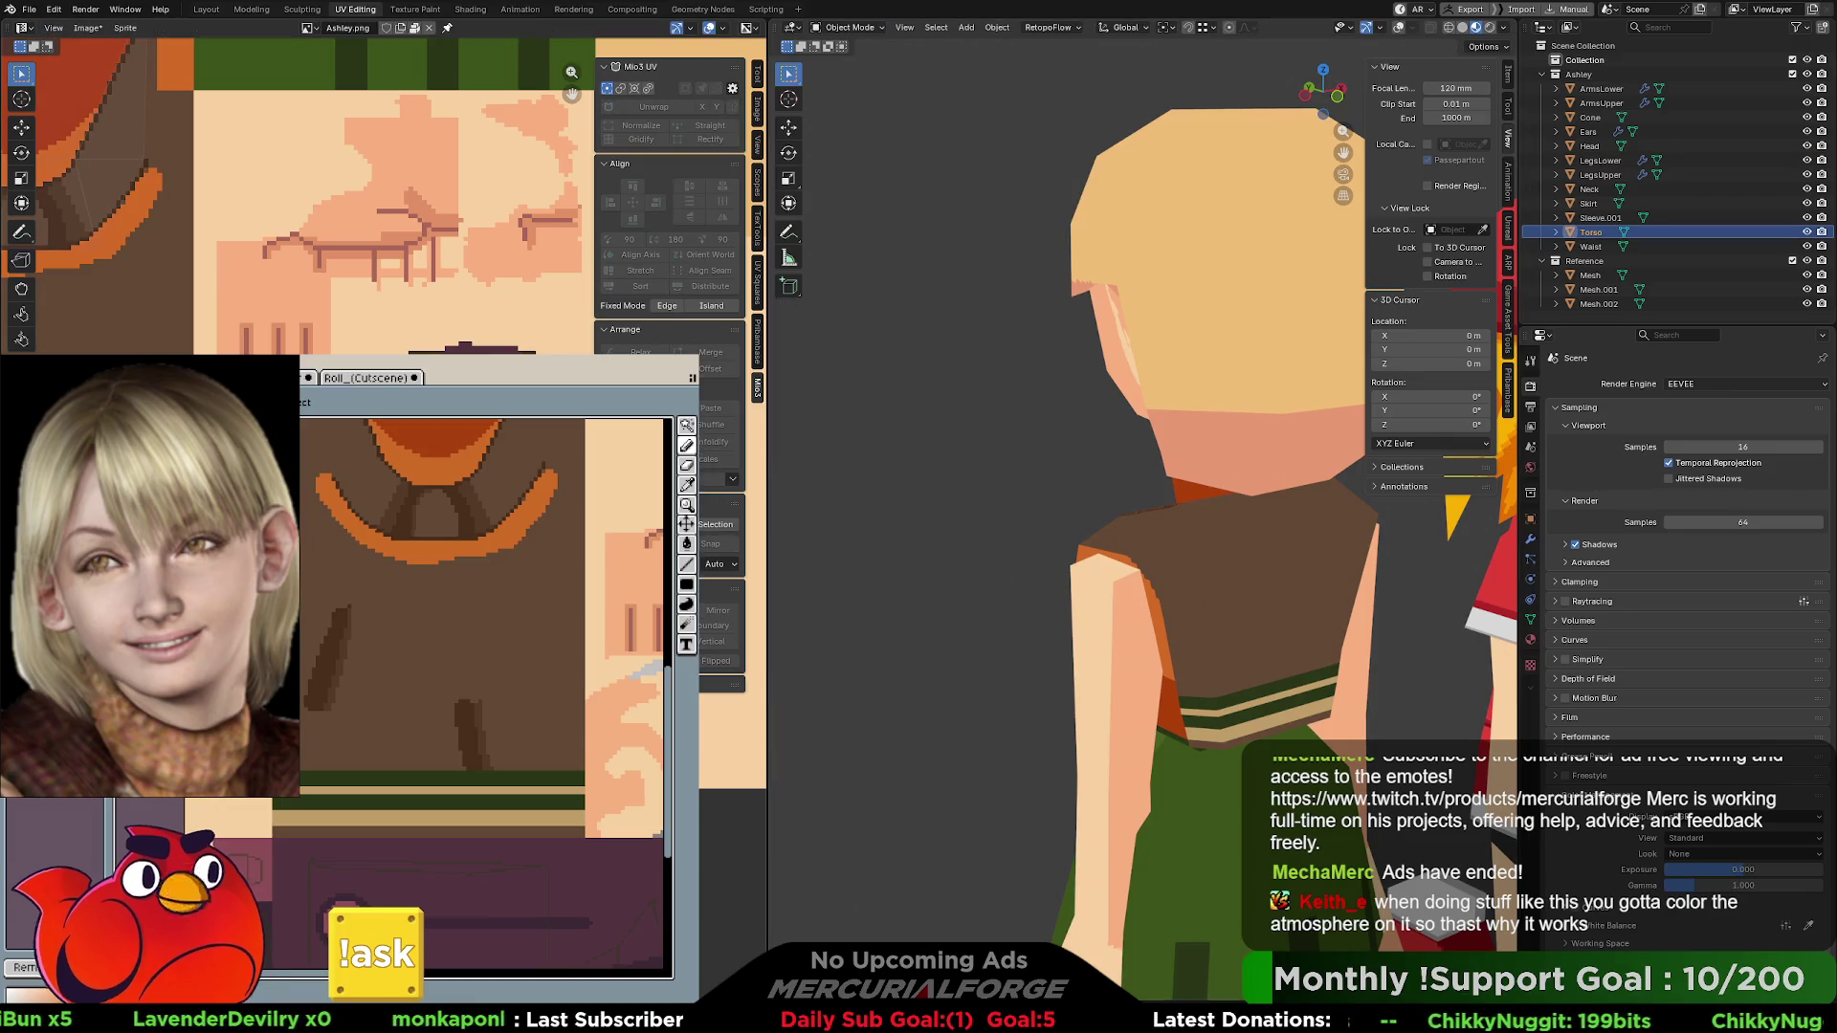
{"action": "scroll", "coordinate": [296, 192], "scroll_direction": "up", "scroll_amount": 3}
{"action": "middle_click_drag", "start_coordinate": [297, 191], "coordinate": [343, 3]}
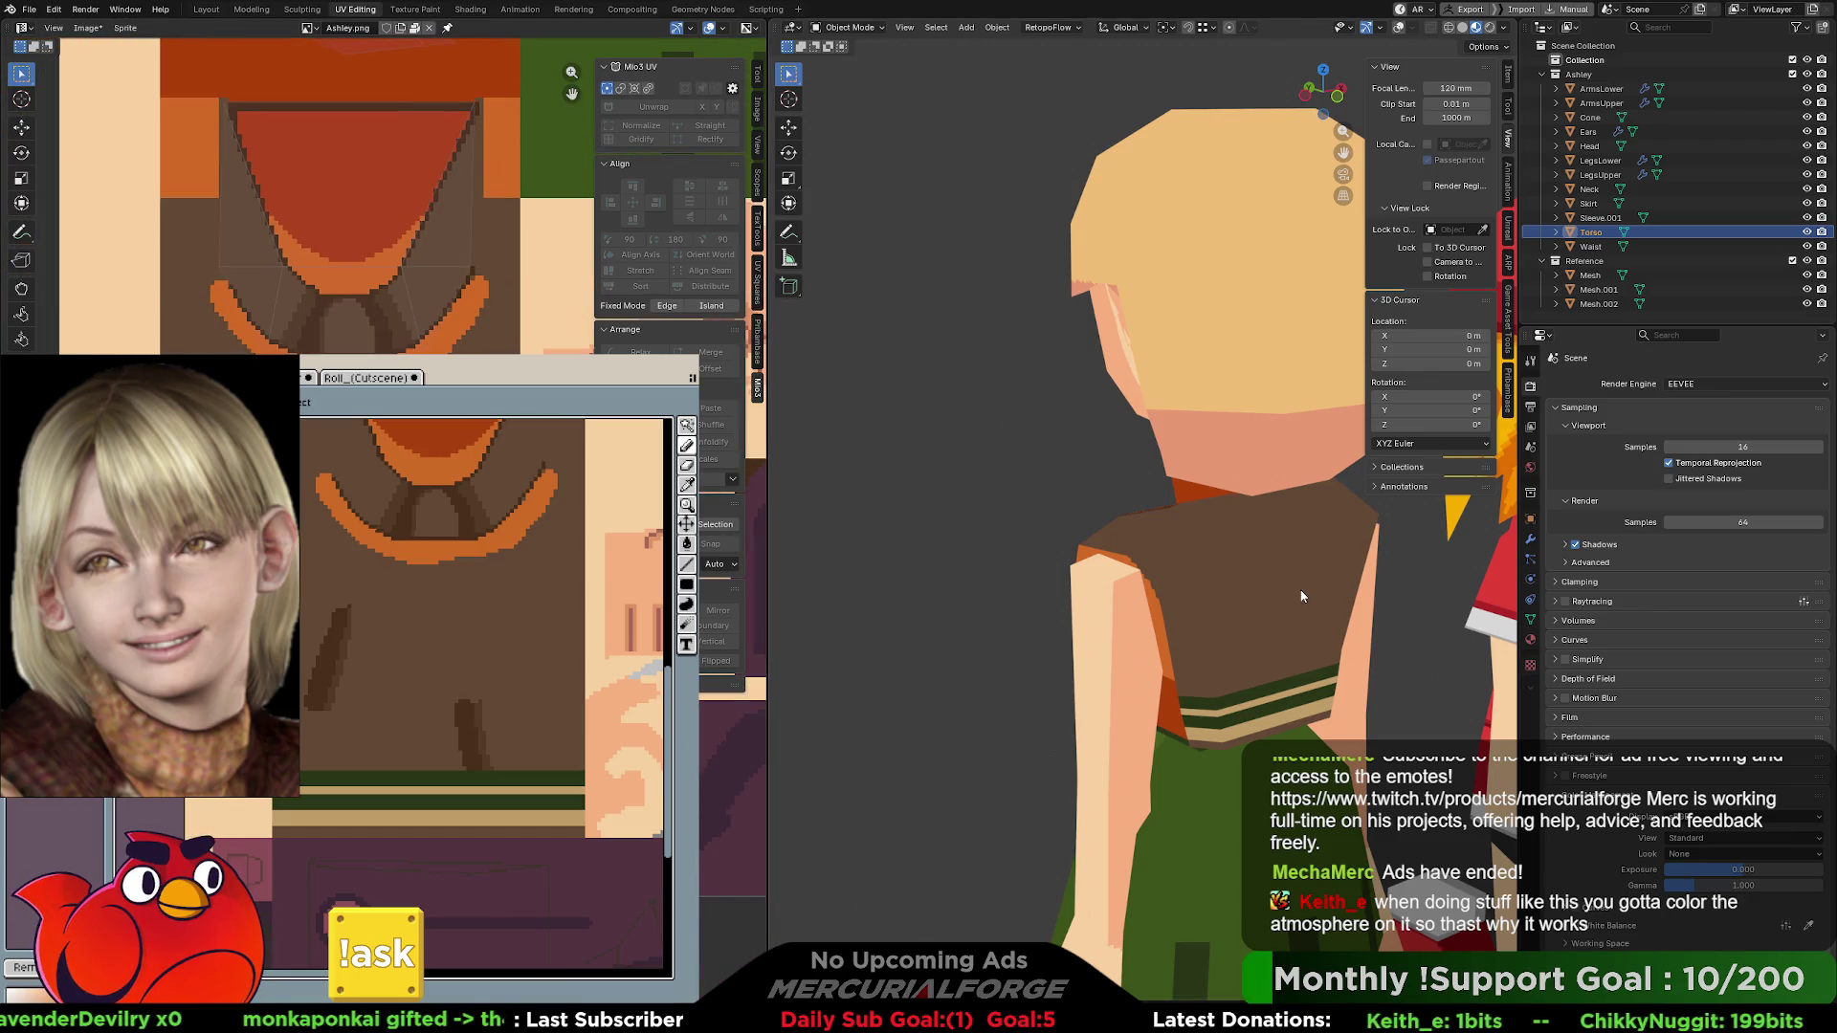
{"action": "scroll", "coordinate": [335, 144], "scroll_direction": "up", "scroll_amount": 2}
{"action": "middle_click_drag", "start_coordinate": [335, 144], "coordinate": [340, 240]}
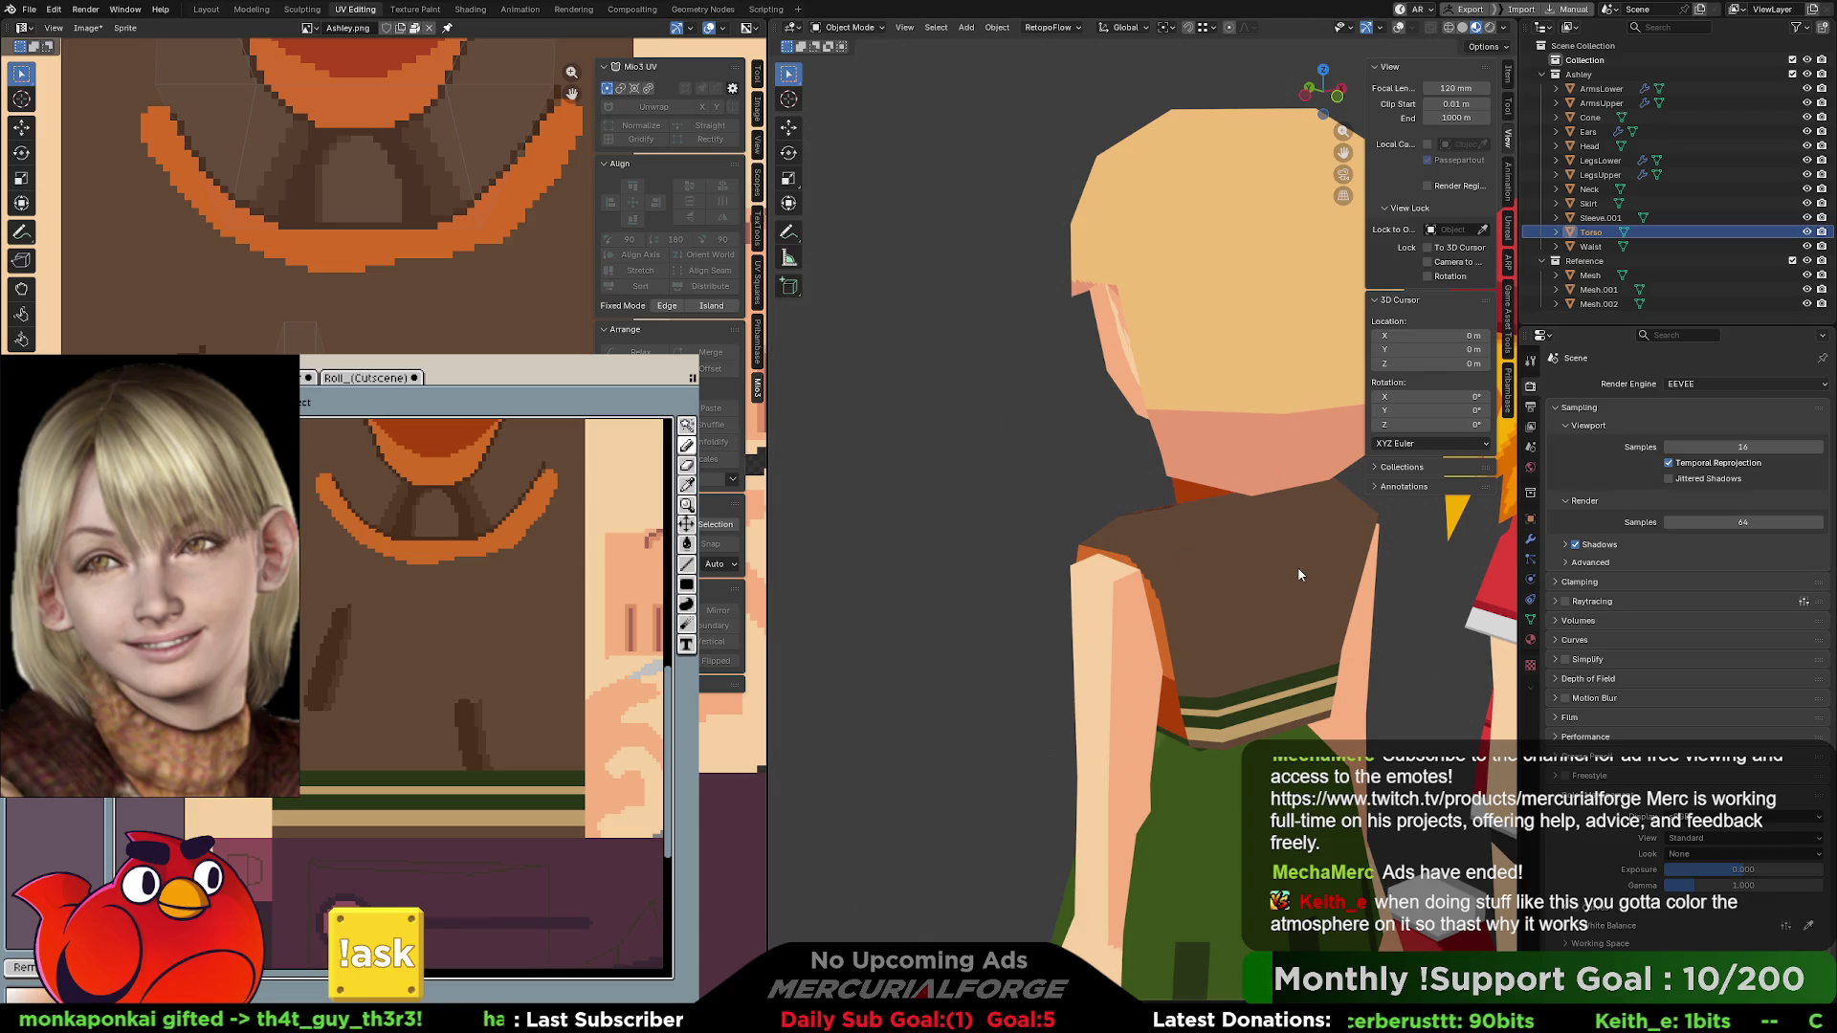
{"action": "key", "text": "Tab"}
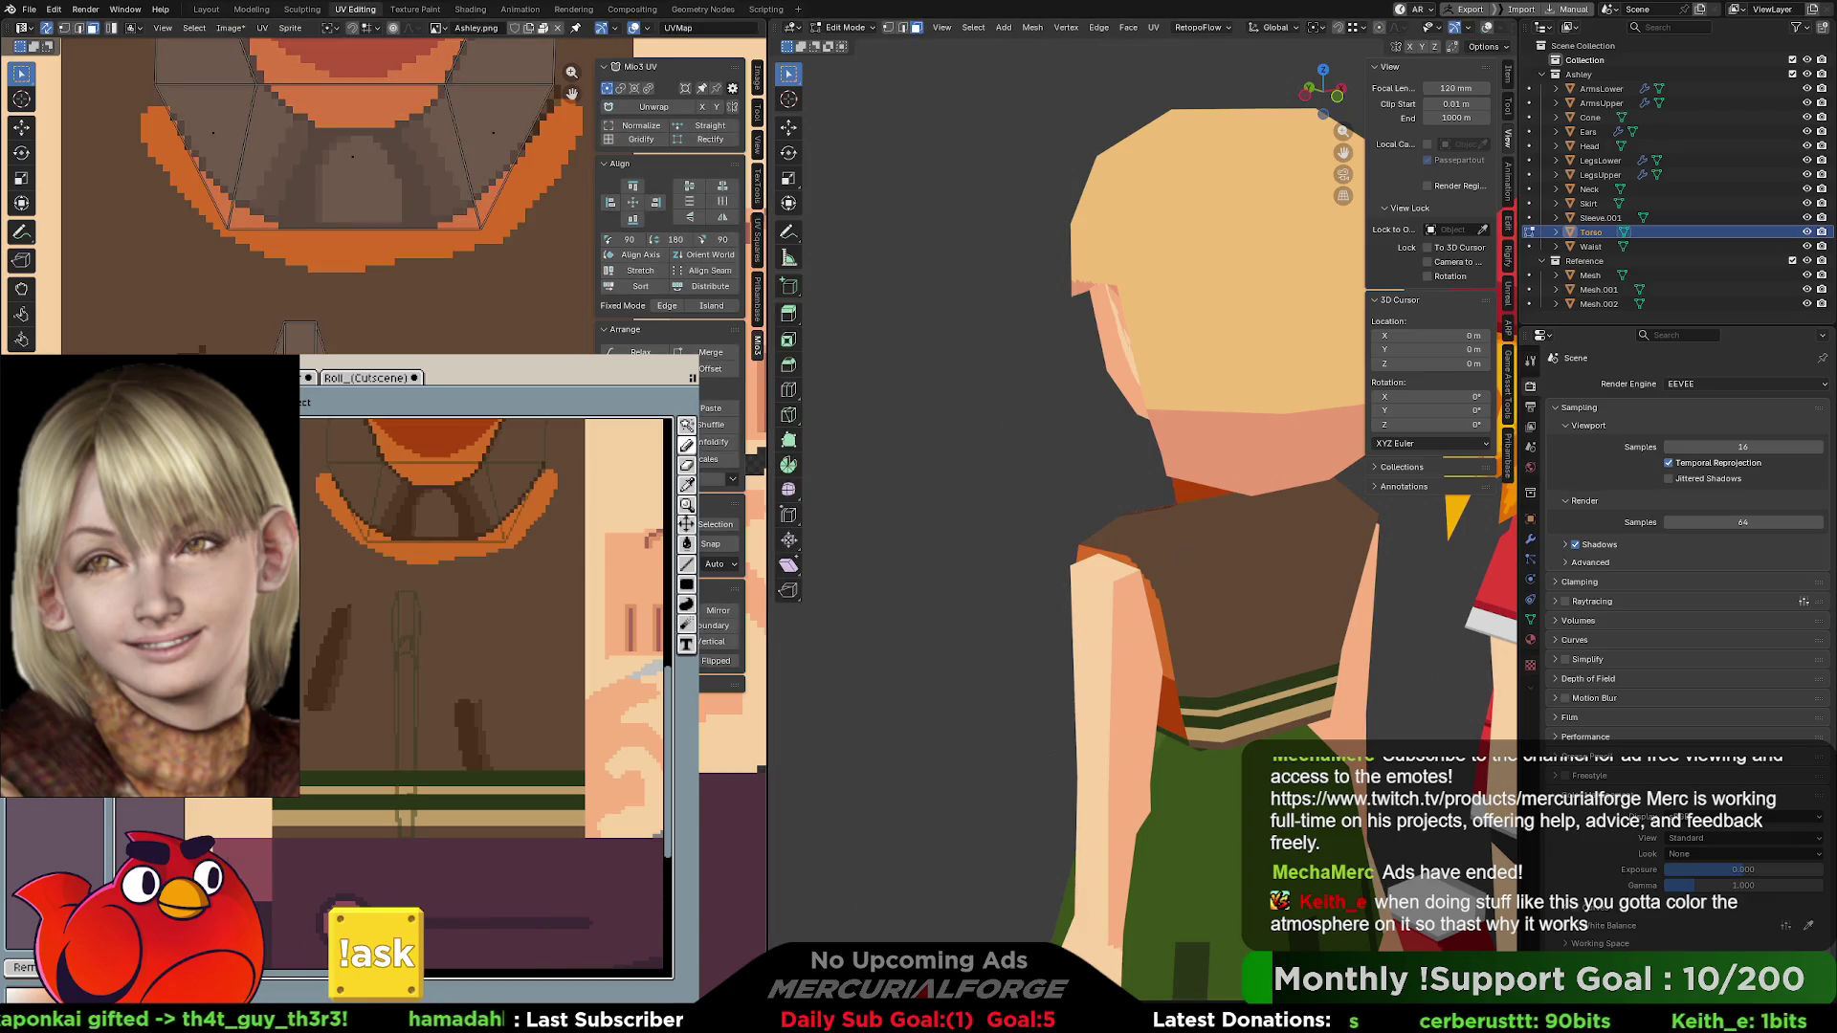
- Scale the small collar-stripe UV island along X and nudge it into place
{"action": "left_click", "coordinate": [299, 334]}
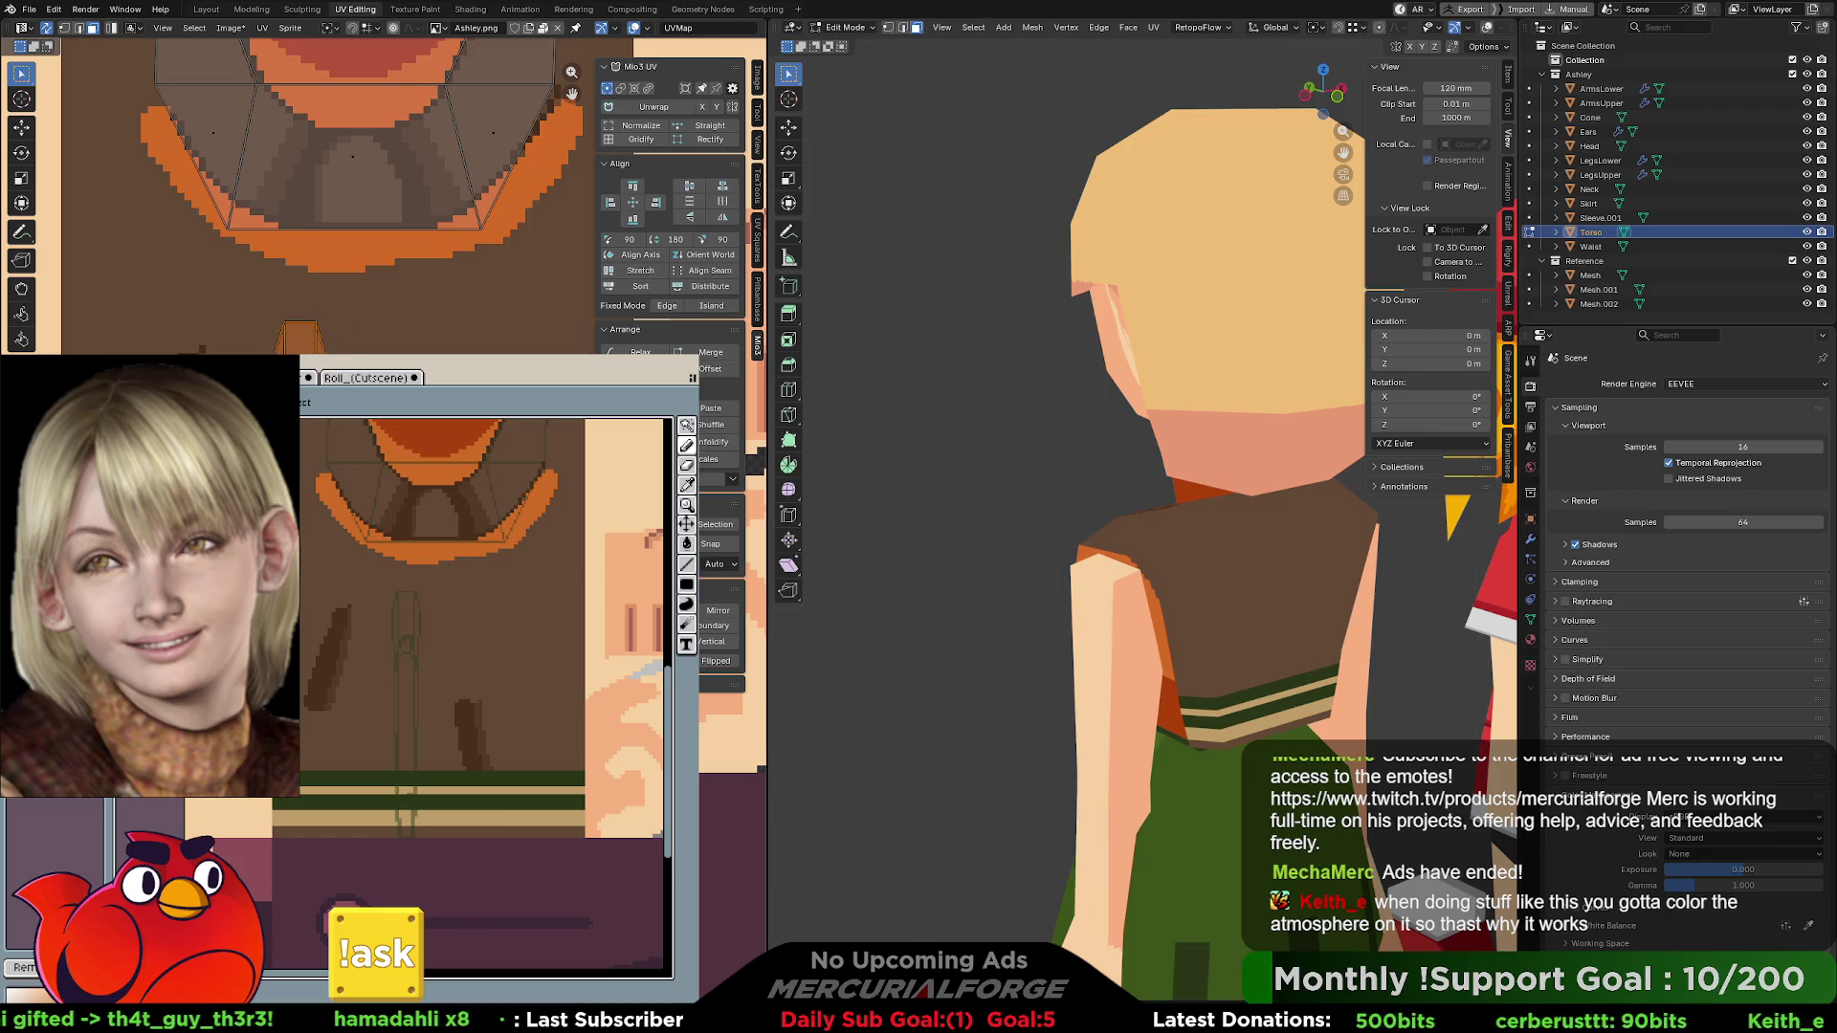
{"action": "key", "text": "g"}
{"action": "key", "text": "s"}
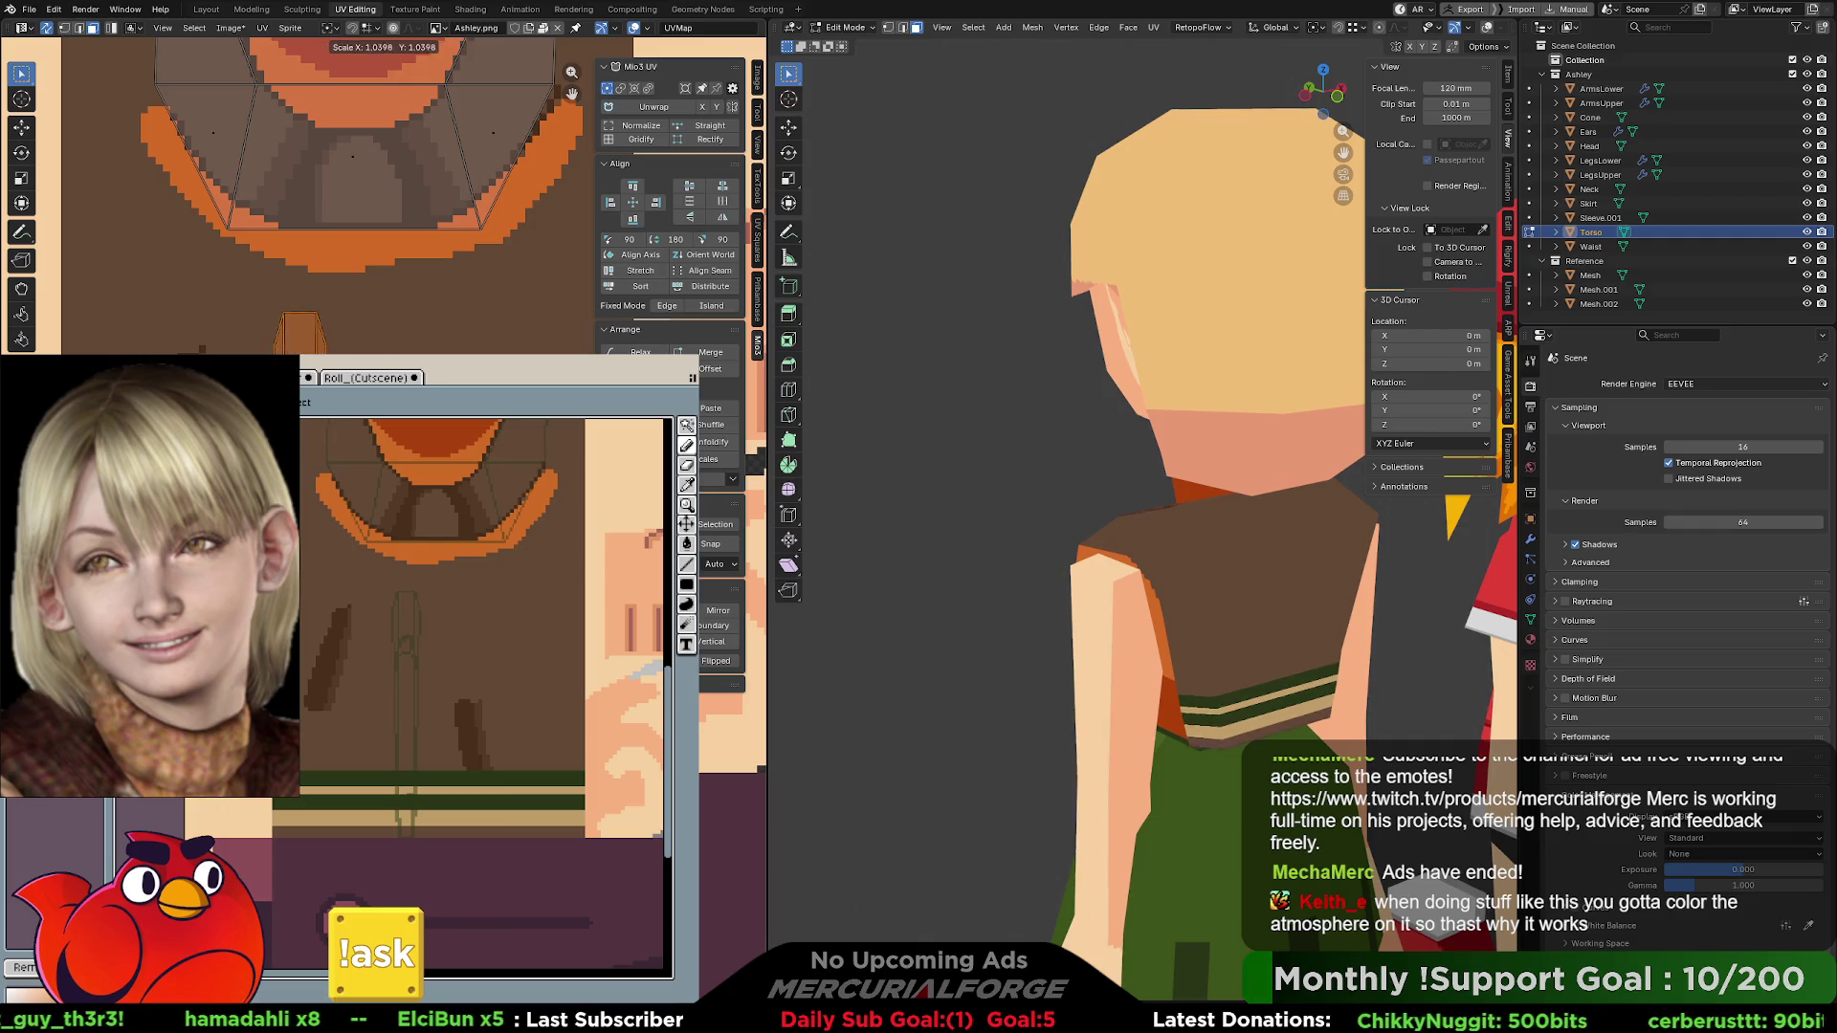
{"action": "key", "text": "x"}
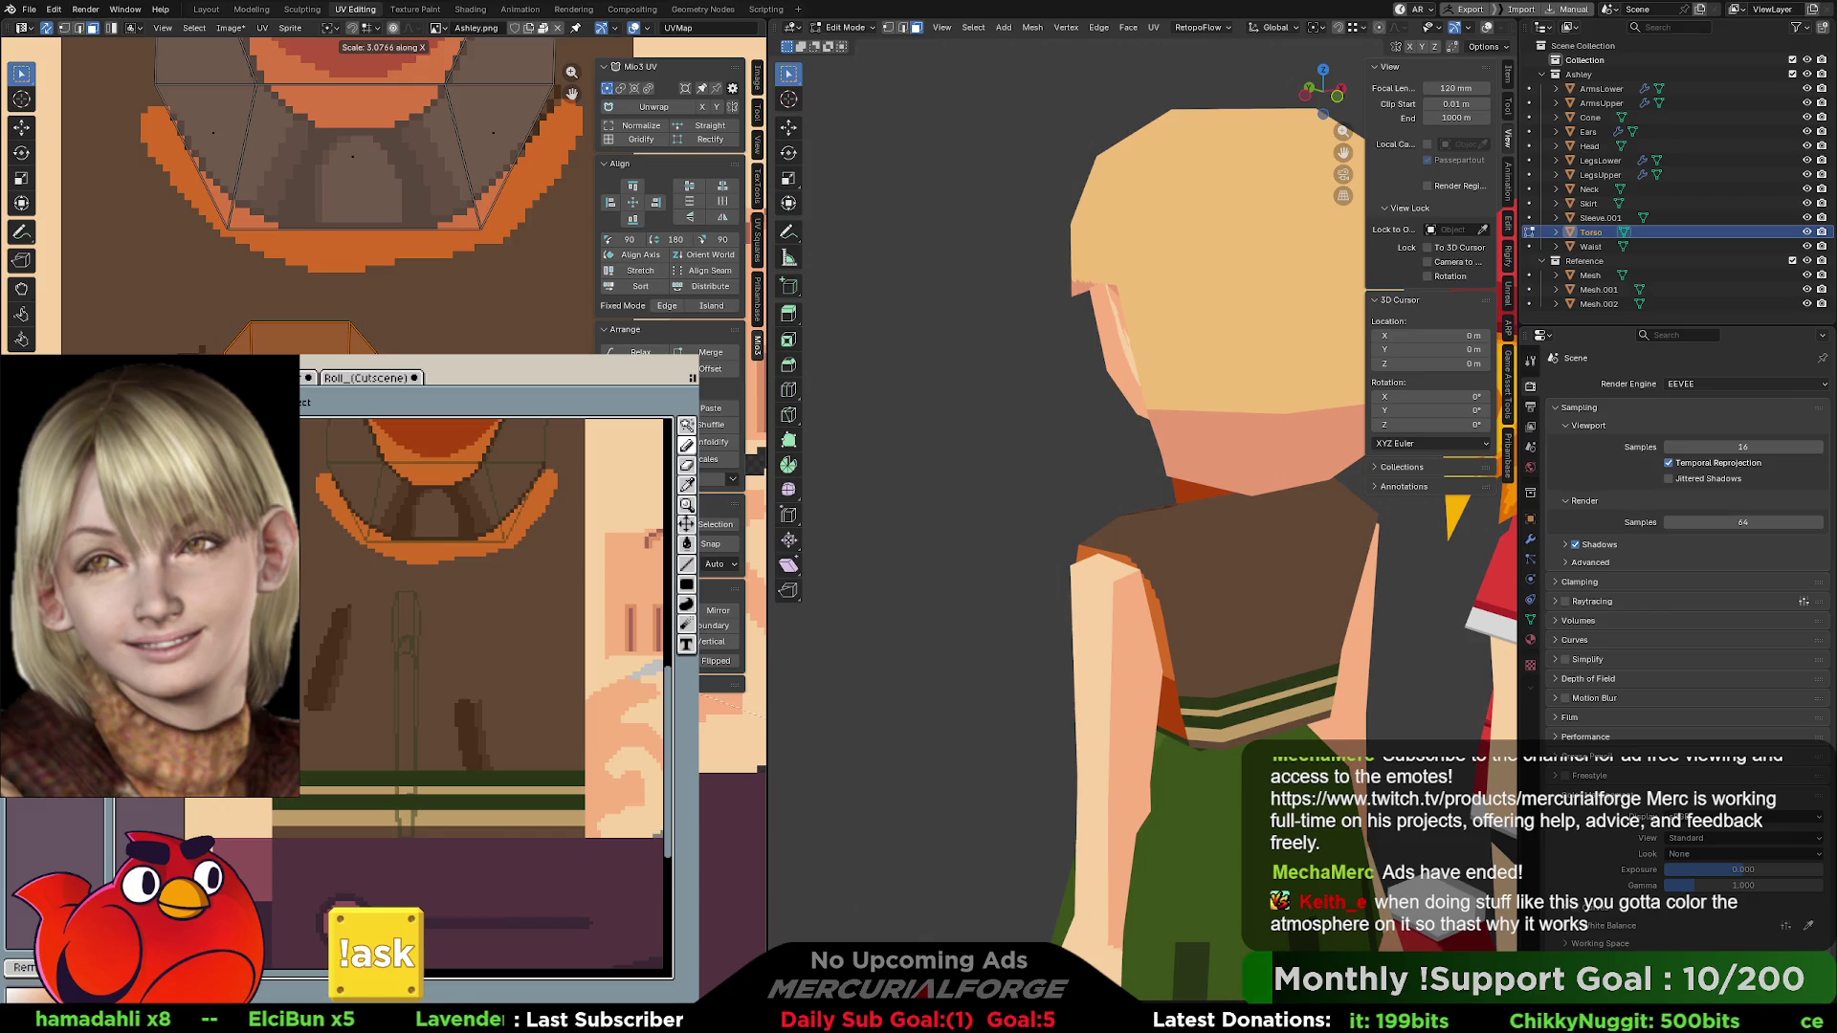
{"action": "key", "text": "Return"}
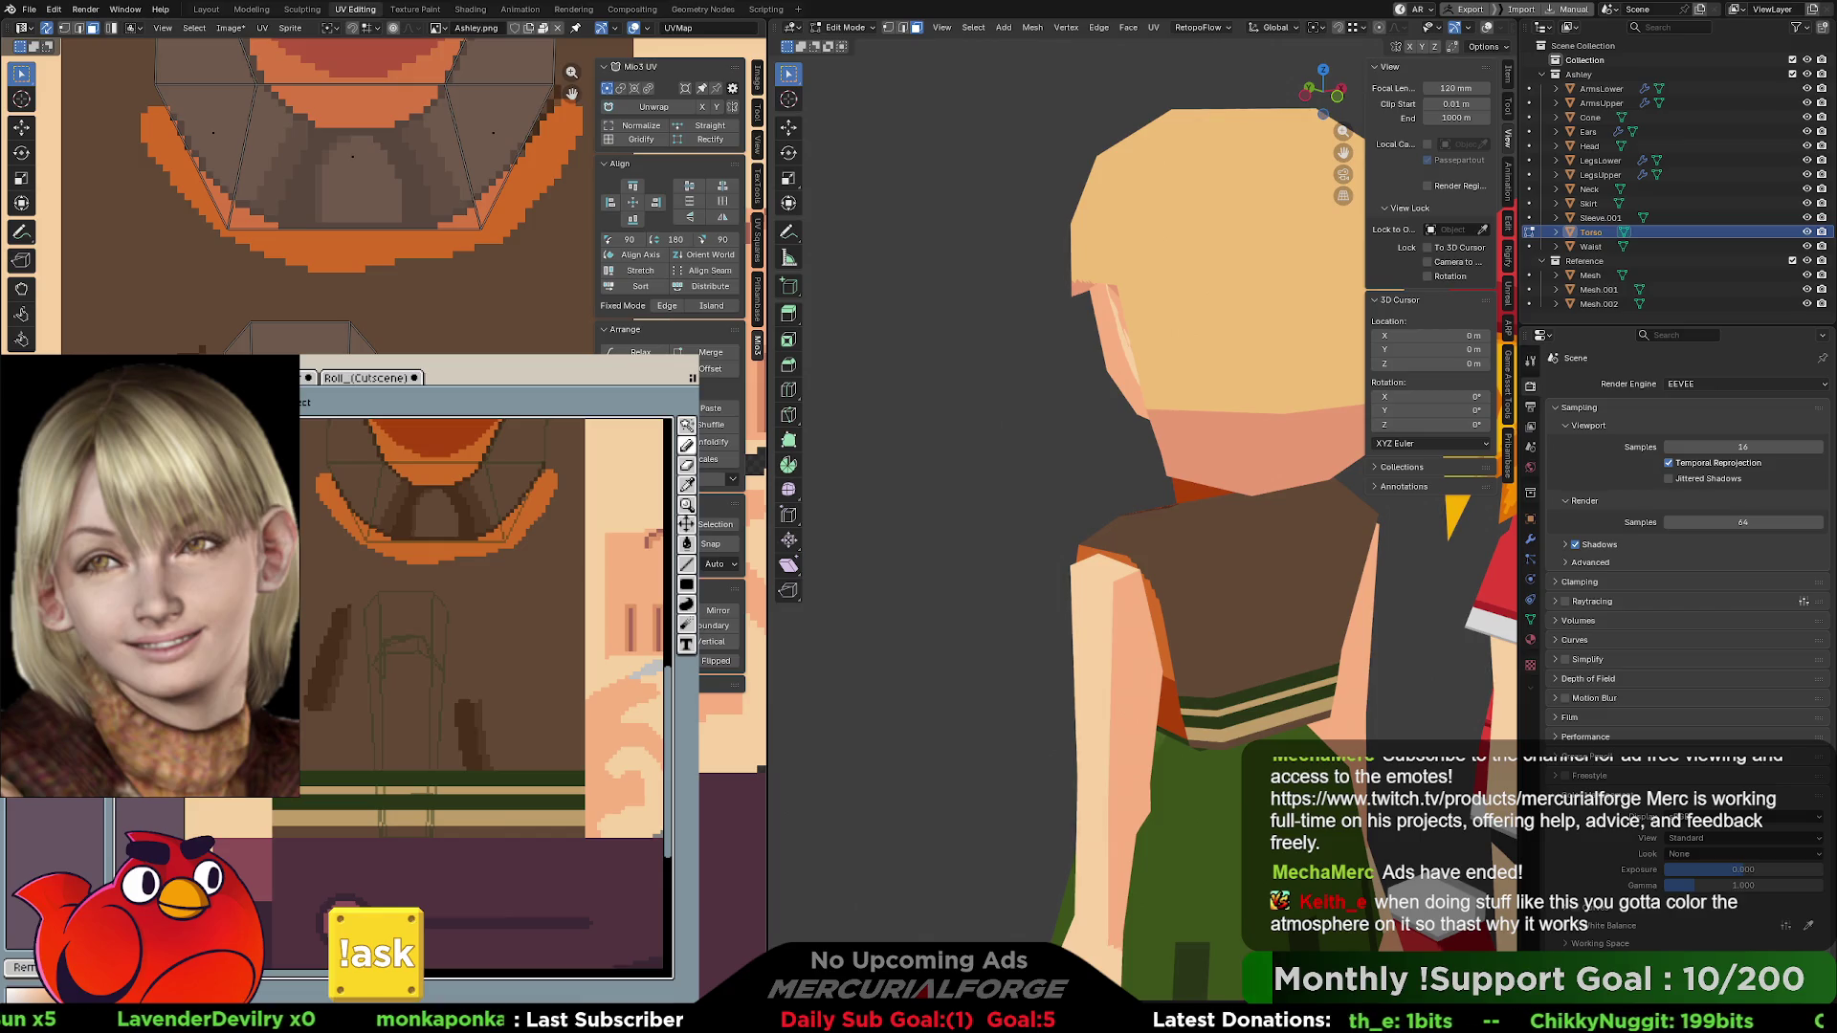
{"action": "key", "text": "g"}
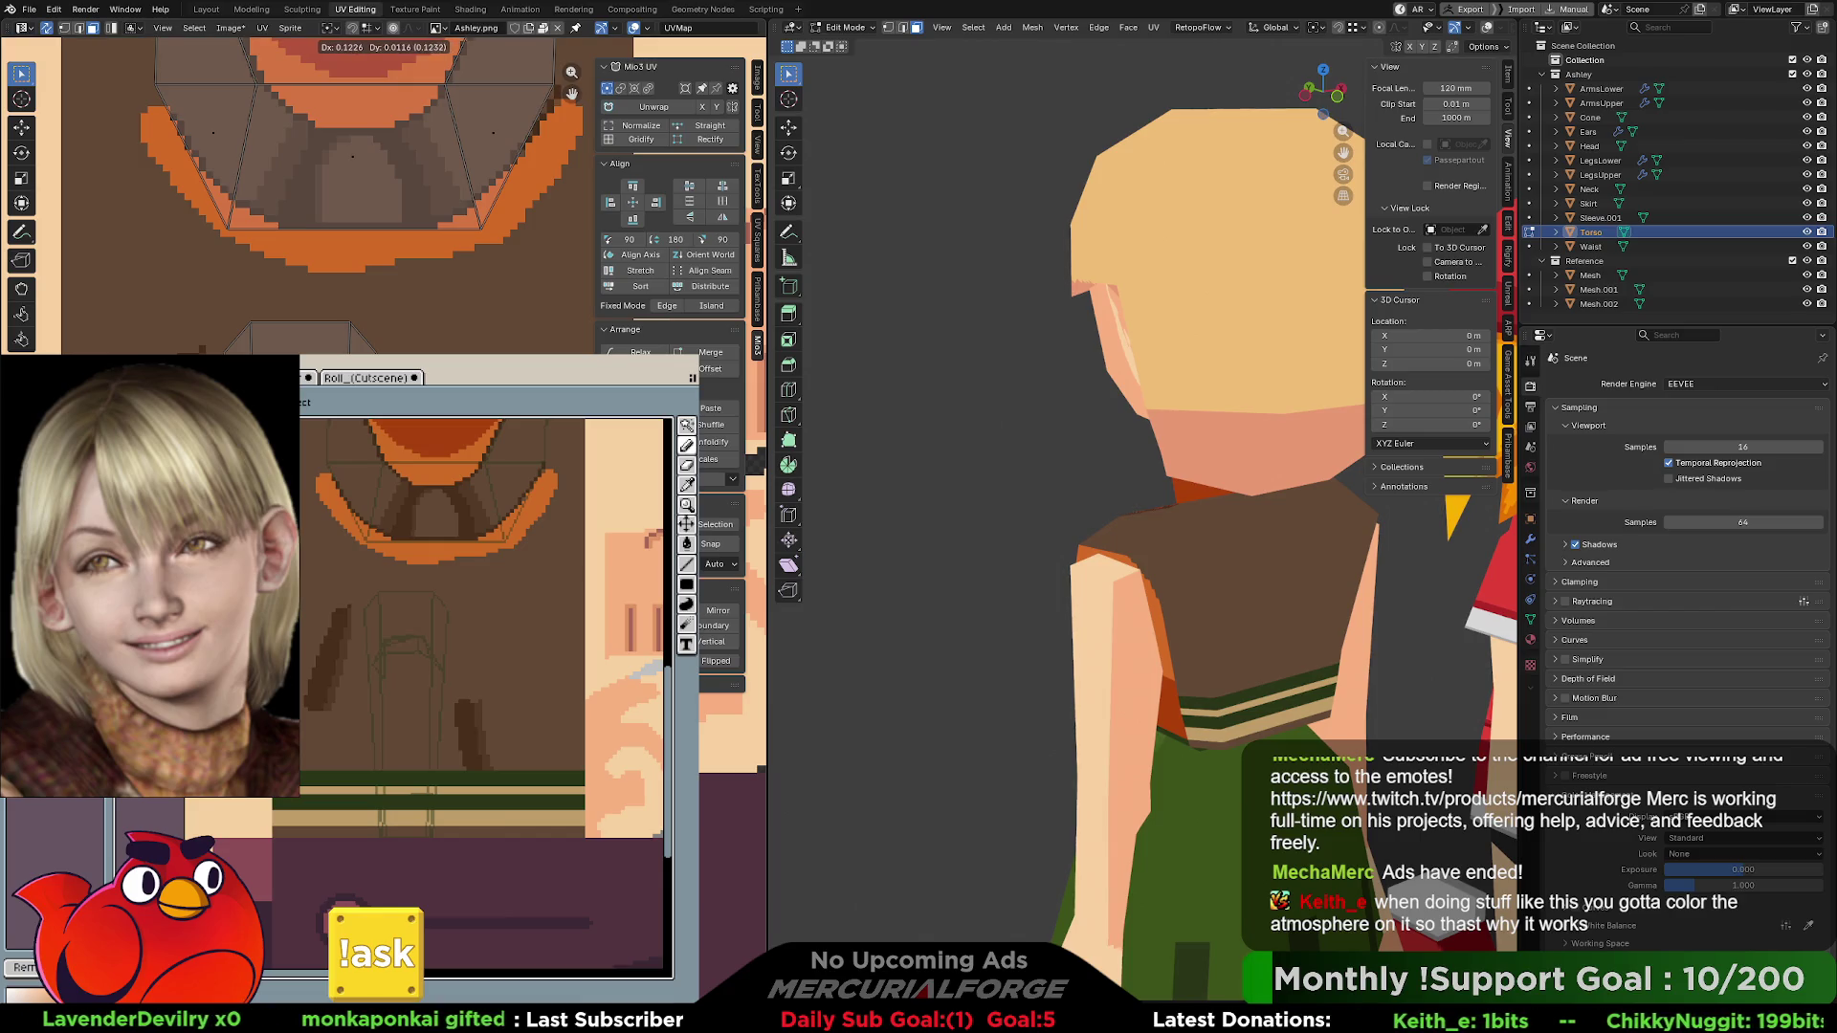
{"action": "key", "text": "Return"}
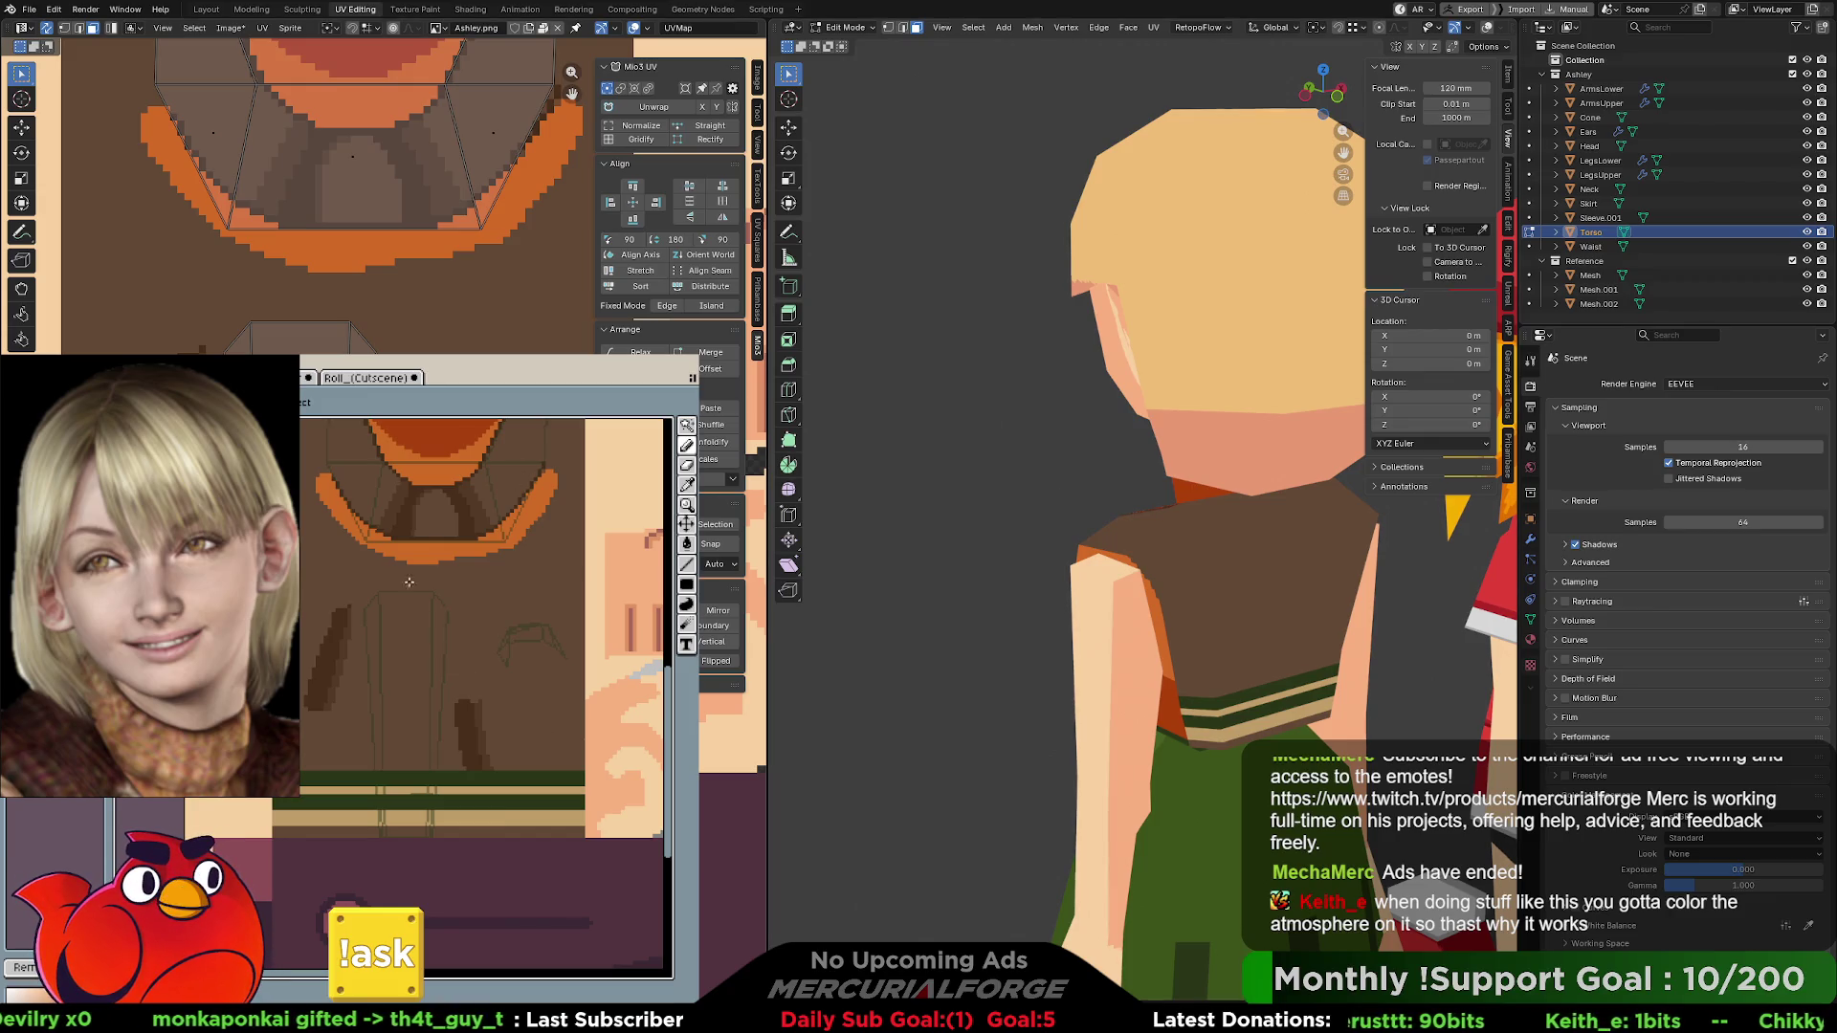
{"action": "scroll", "coordinate": [419, 651], "scroll_direction": "up", "scroll_amount": 1}
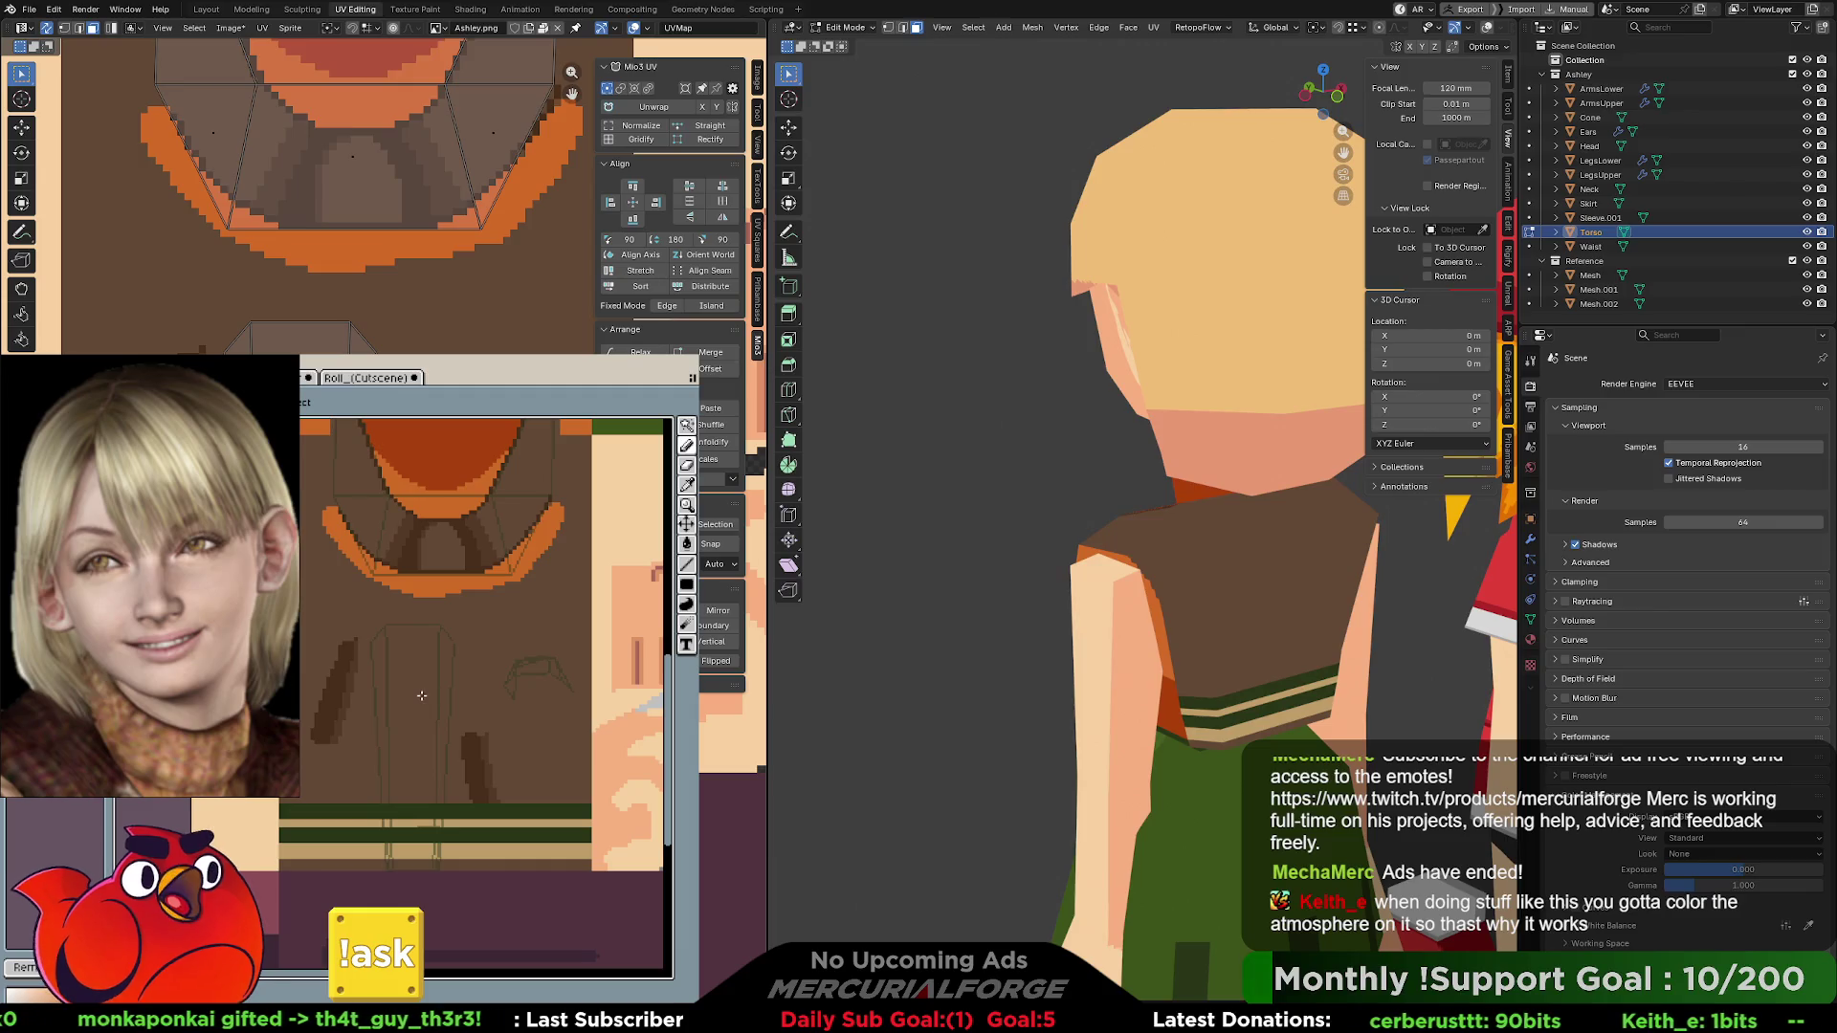
- Paint two round dark-brown patches on the torso texture below the scarf
{"action": "left_click", "coordinate": [414, 655]}
{"action": "left_click_drag", "start_coordinate": [413, 656], "coordinate": [413, 650]}
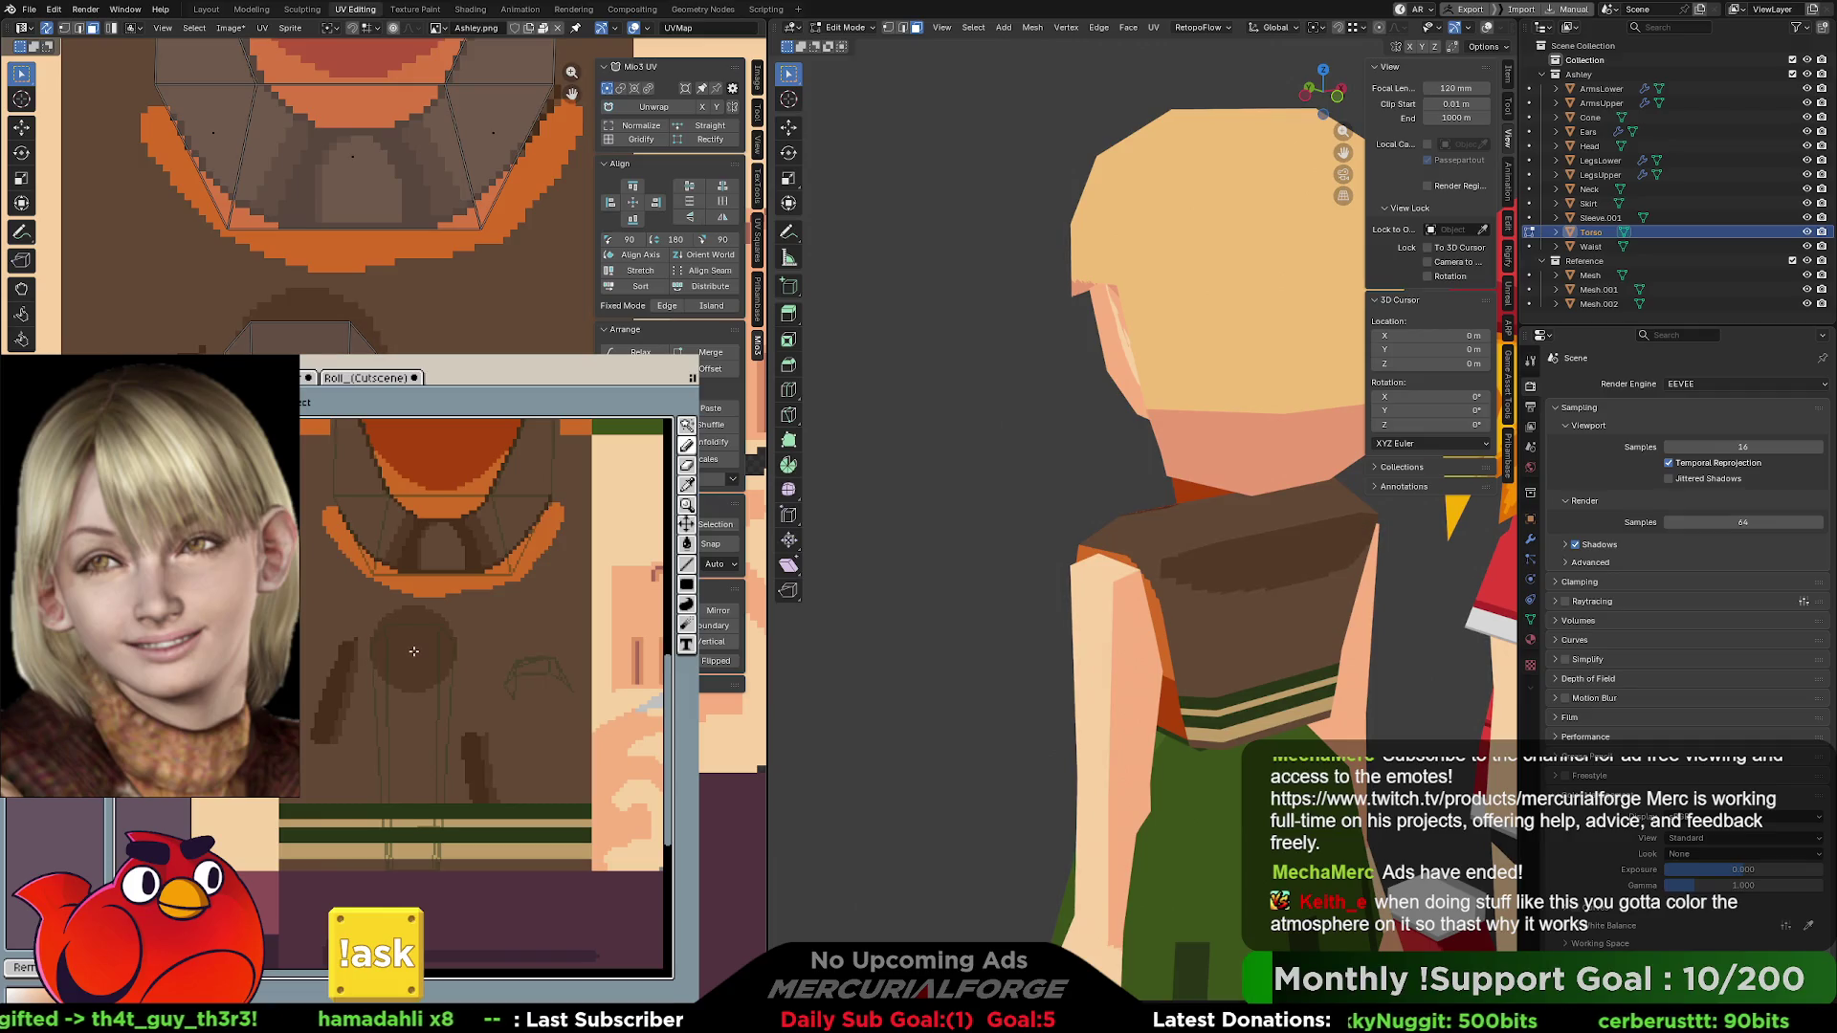
{"action": "left_click", "coordinate": [414, 675]}
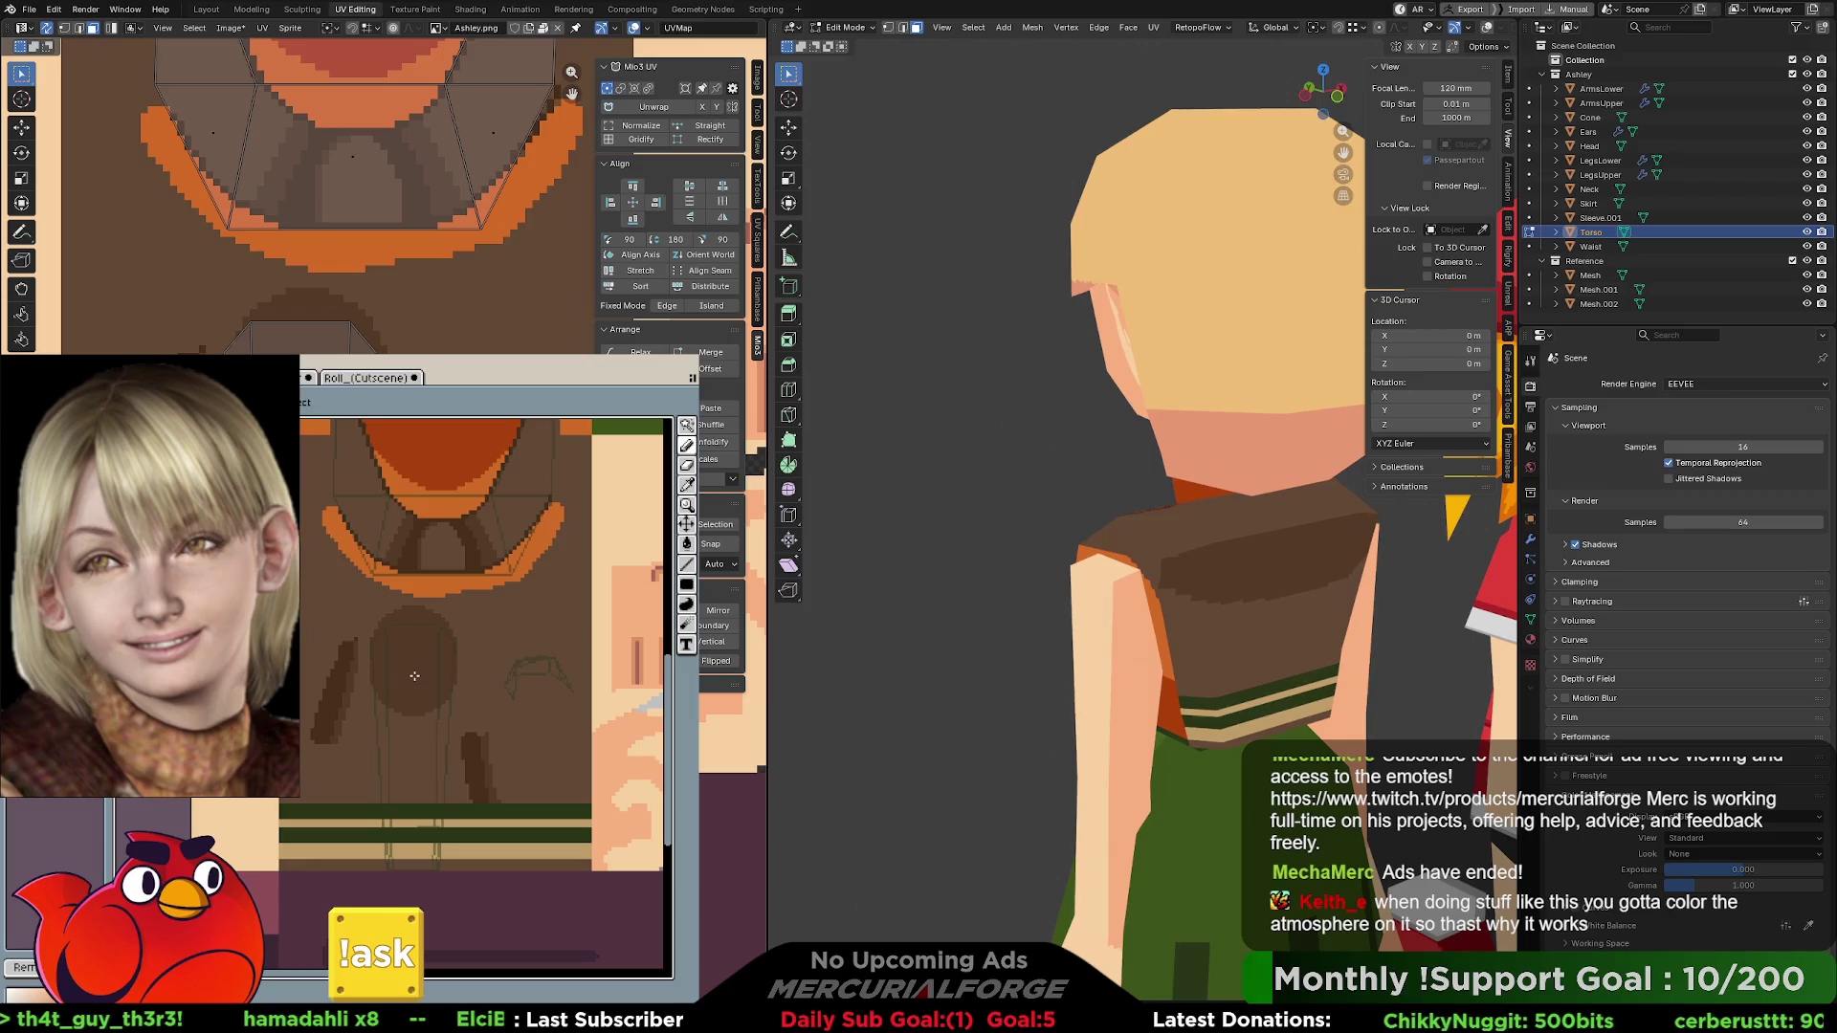
{"action": "left_click_drag", "start_coordinate": [414, 678], "coordinate": [414, 693]}
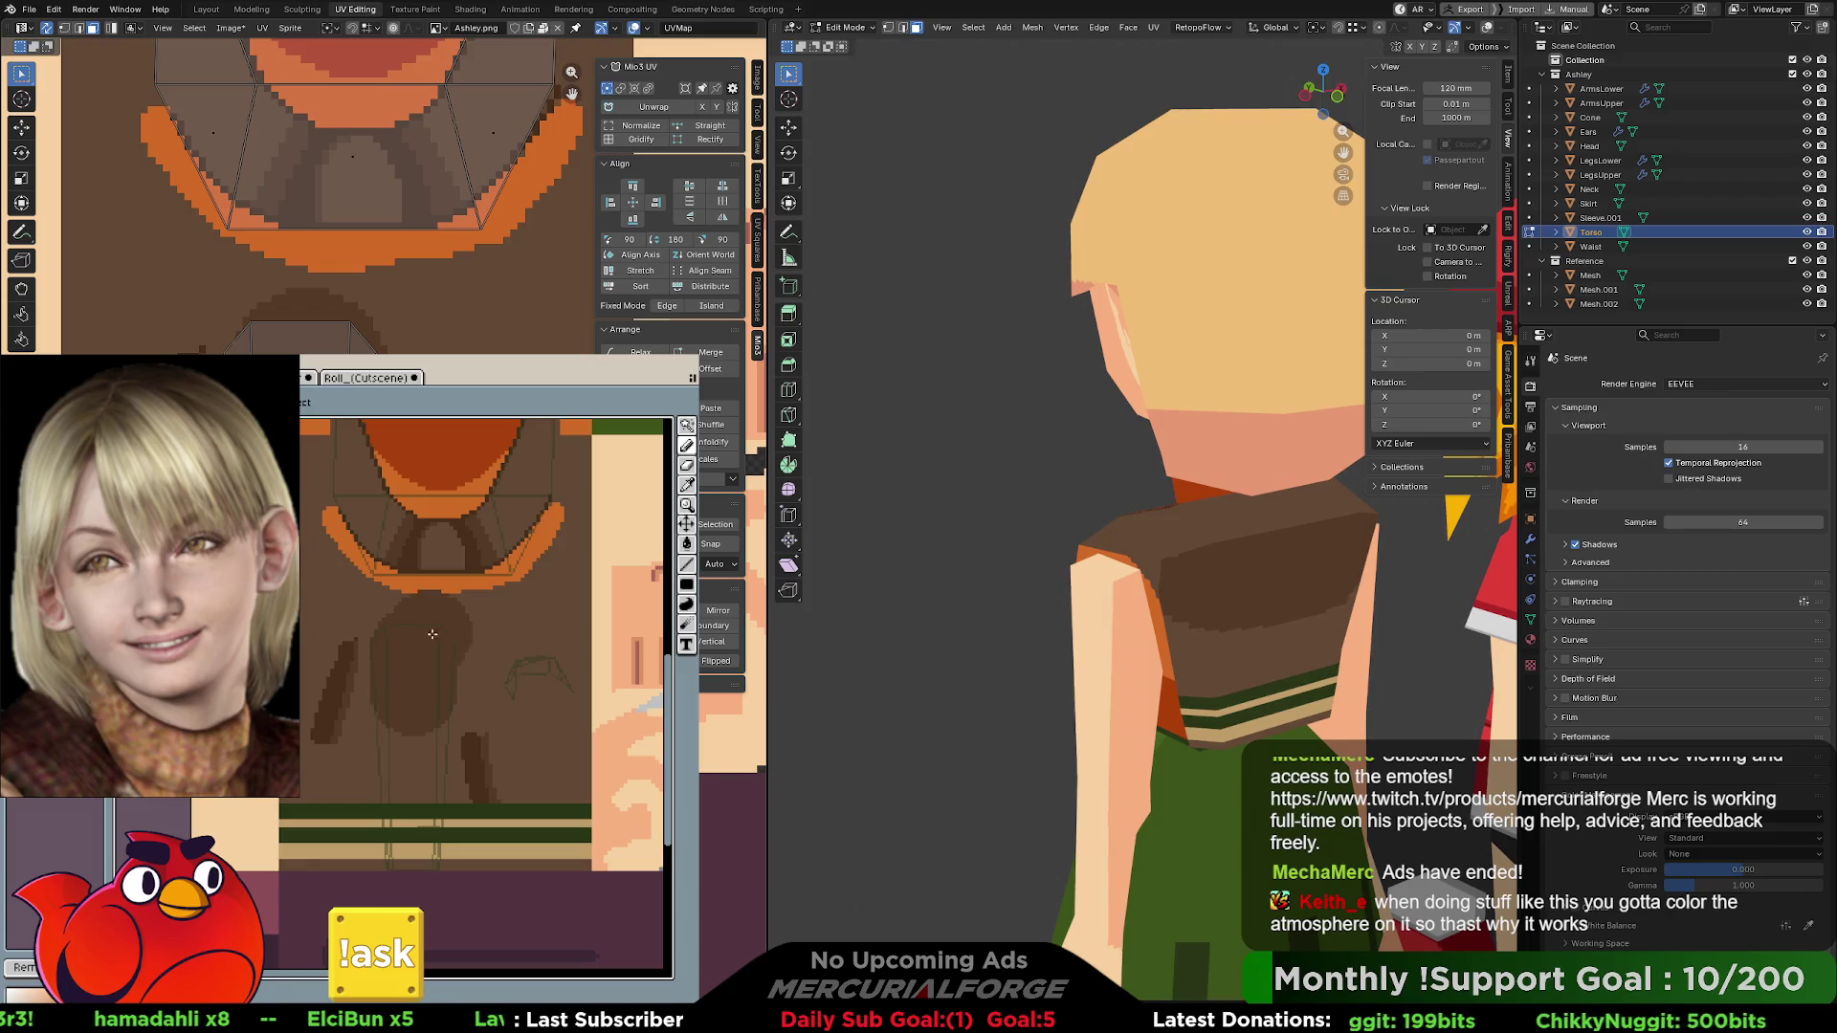
{"action": "left_click", "coordinate": [538, 682]}
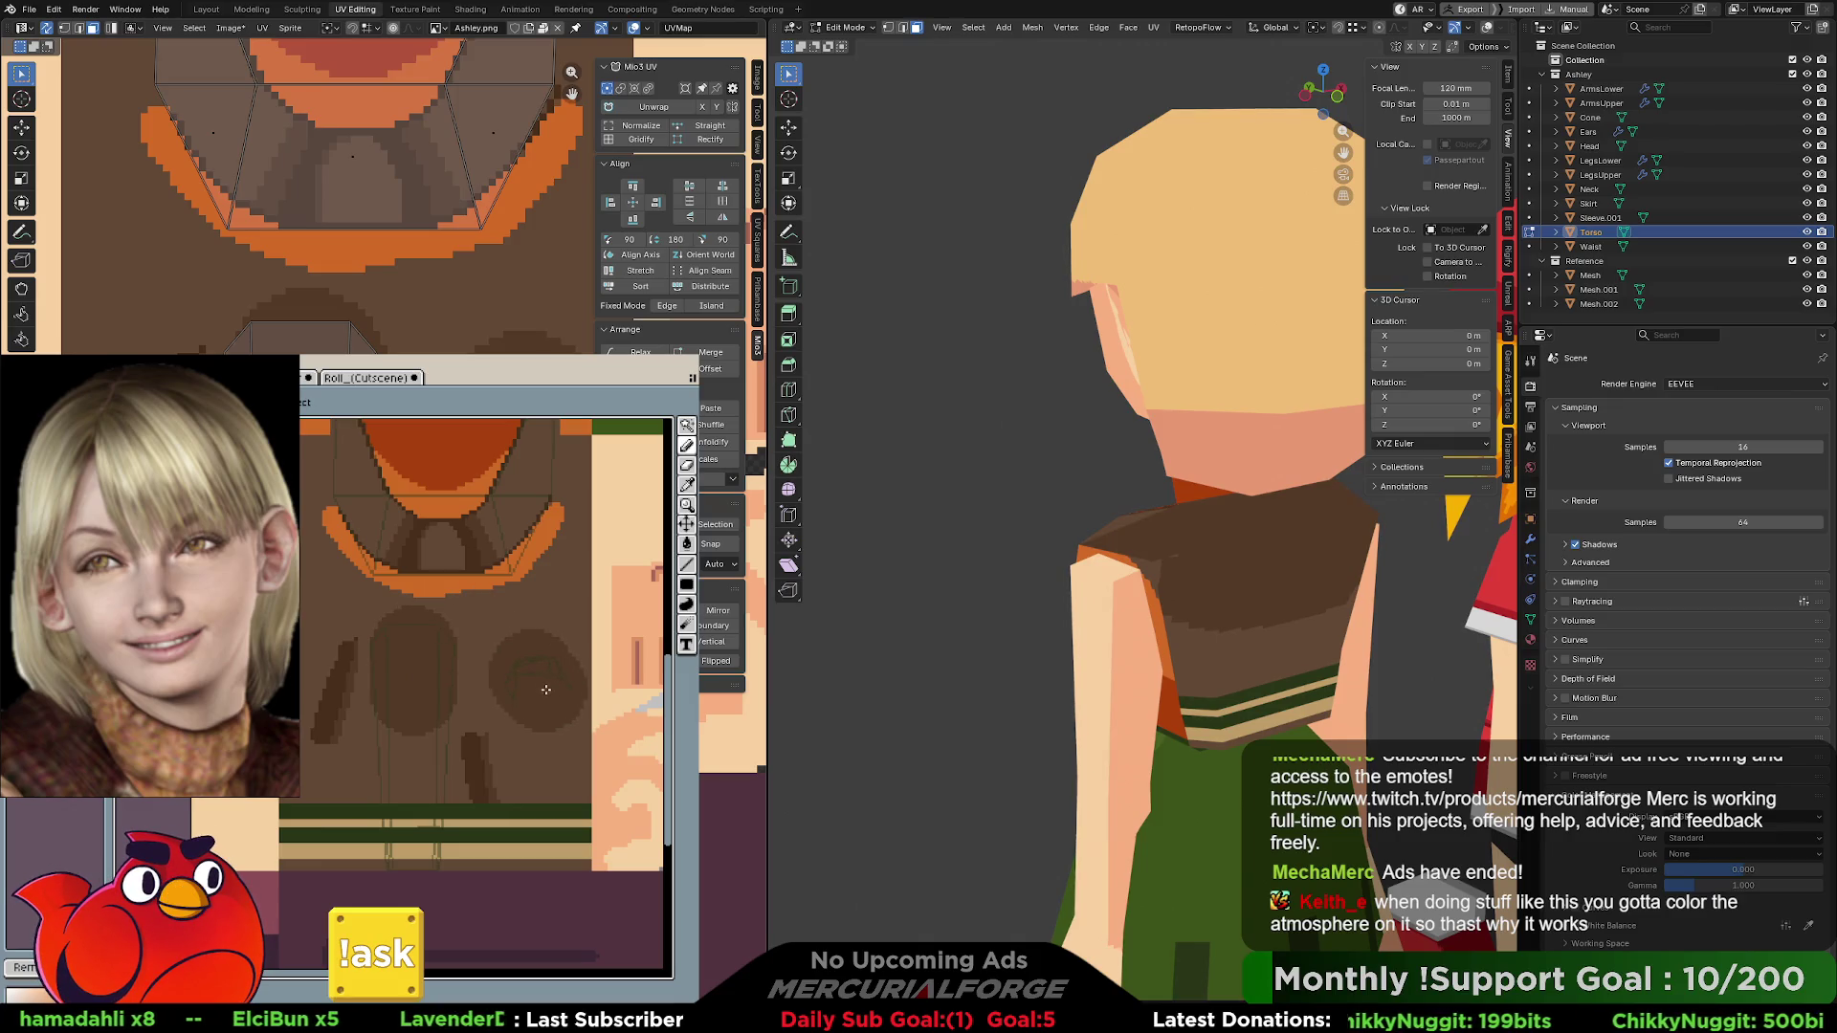
{"action": "key", "text": "ctrl+z"}
{"action": "left_click", "coordinate": [534, 682]}
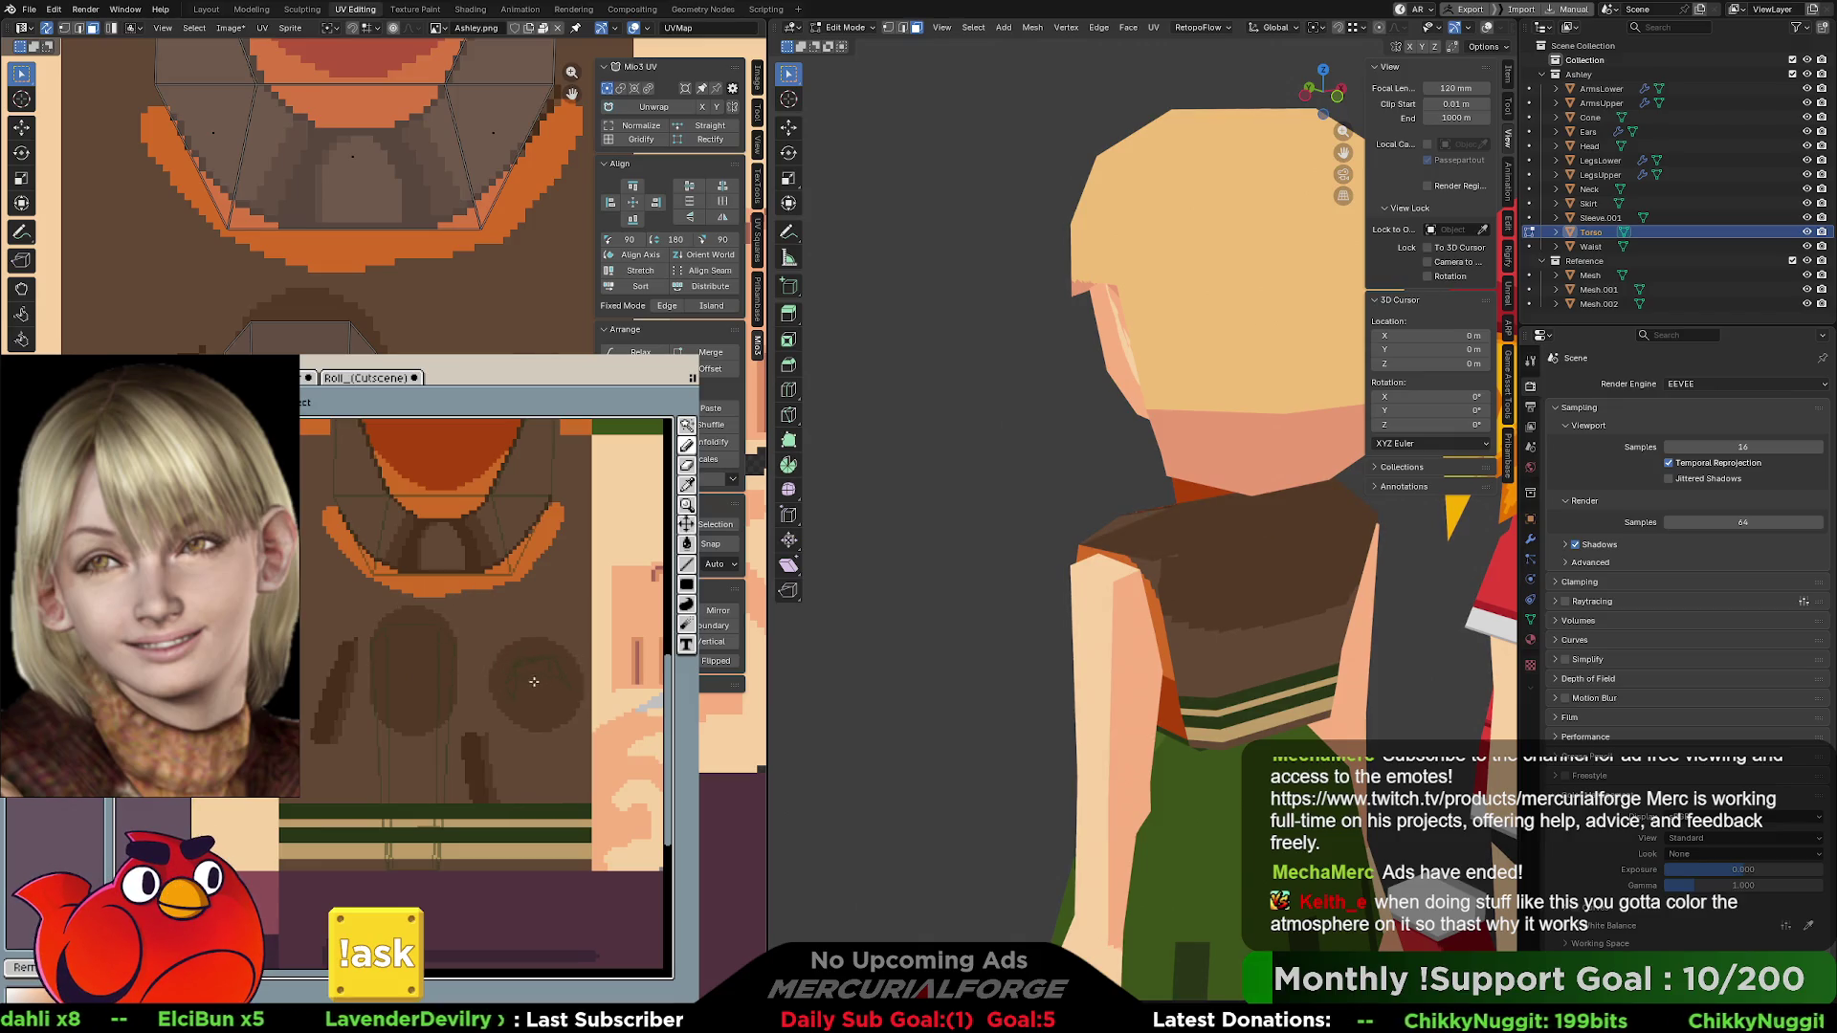
- Pan the canvas to the top of the texture and orbit to face Ashley from the front
{"action": "middle_click_drag", "start_coordinate": [521, 472], "coordinate": [499, 707]}
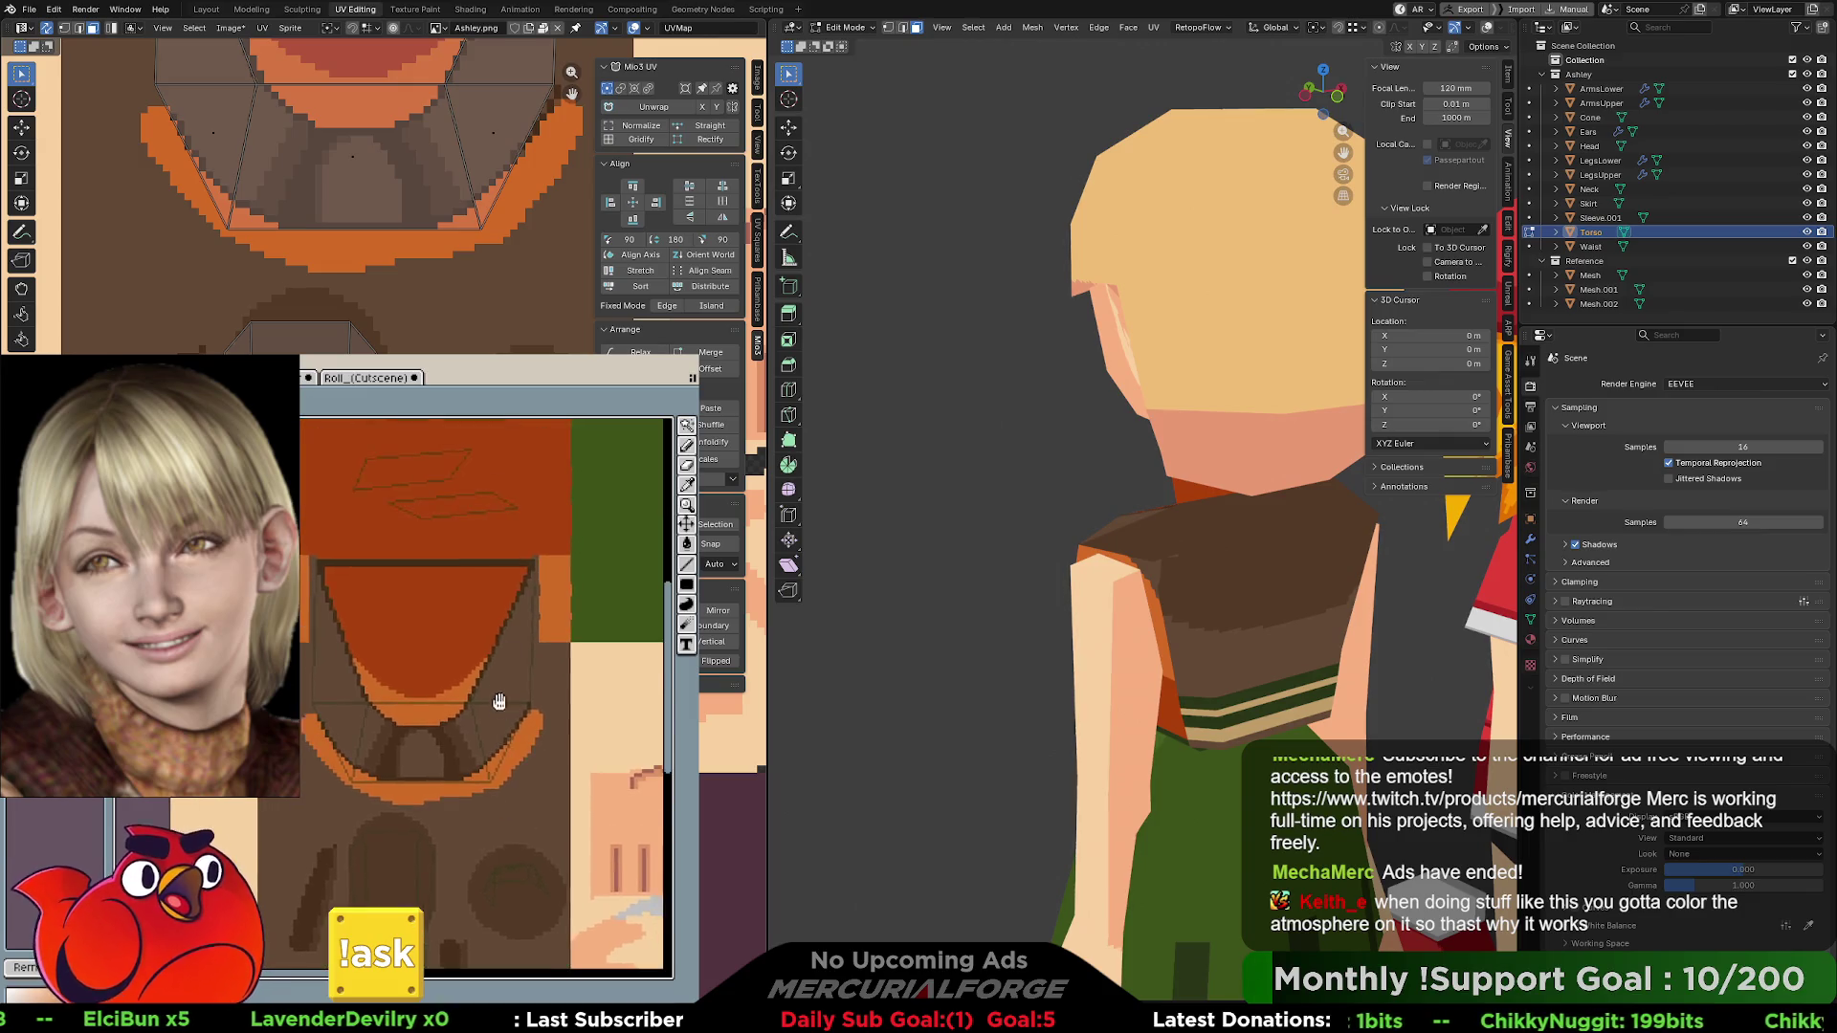
{"action": "scroll", "coordinate": [500, 706], "scroll_direction": "up", "scroll_amount": 5}
{"action": "left_click_drag", "start_coordinate": [473, 574], "coordinate": [507, 641]}
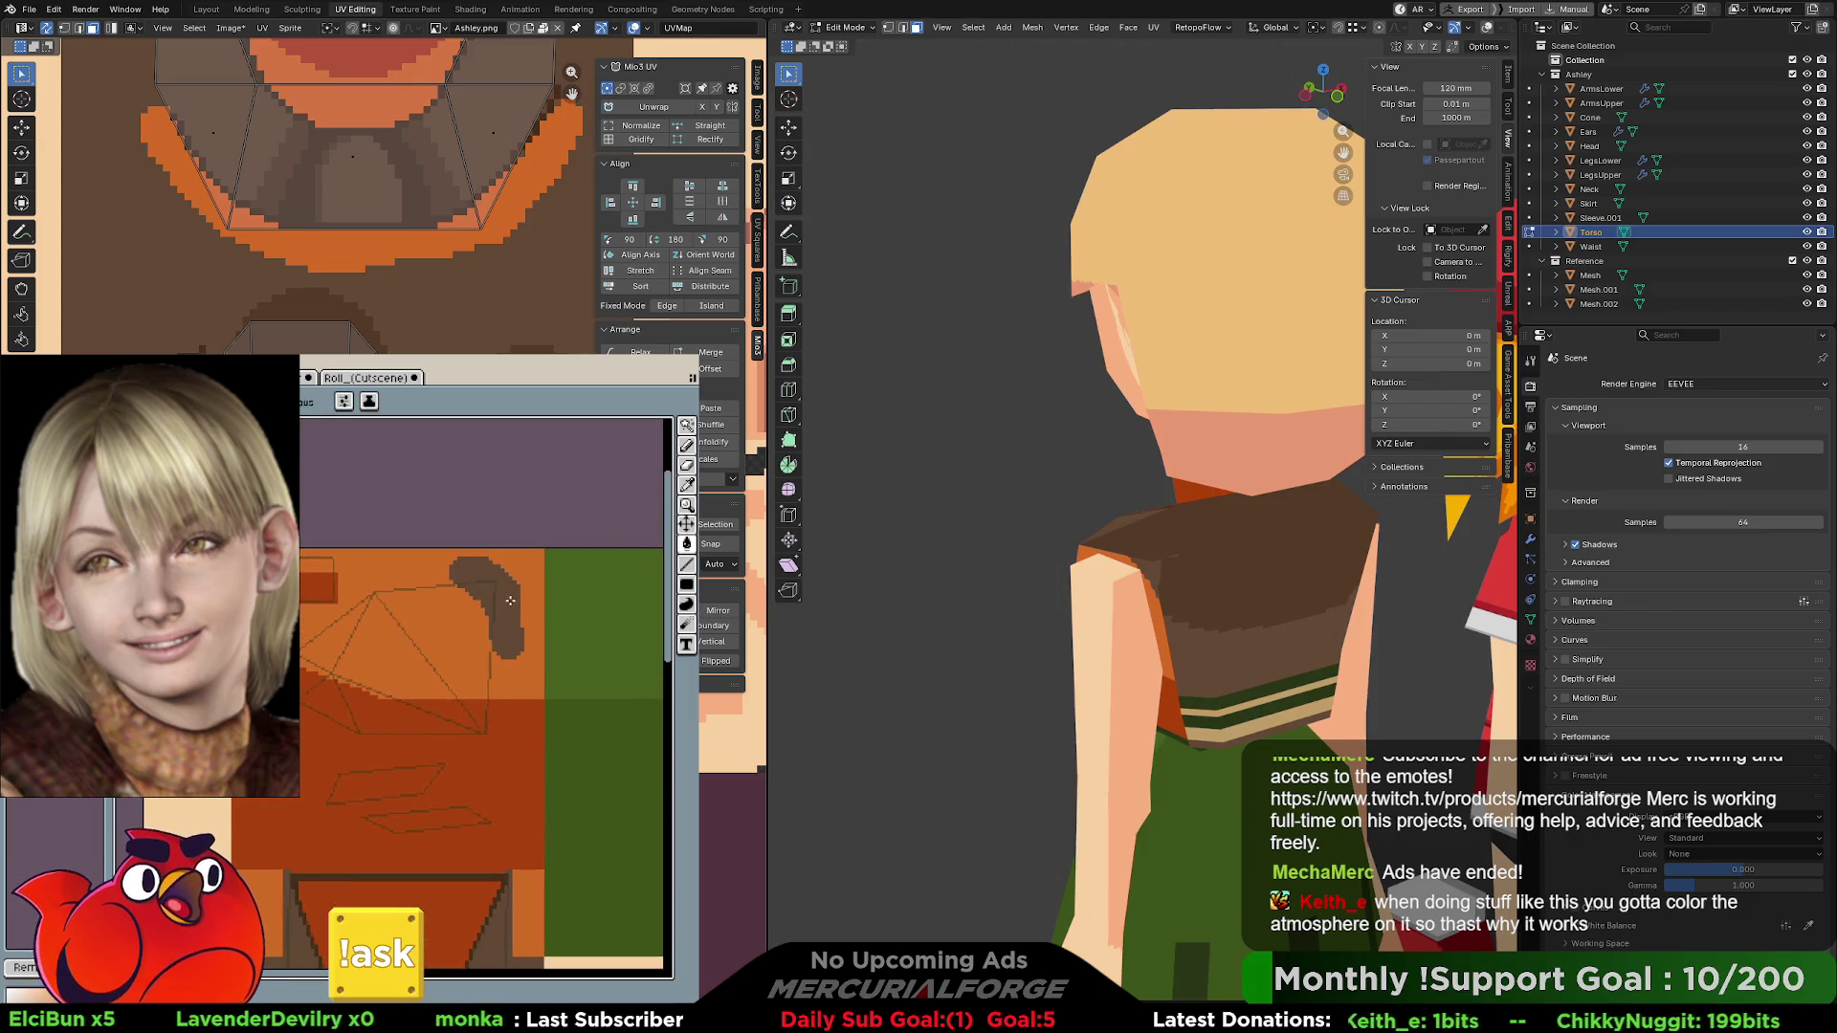
{"action": "key", "text": "space"}
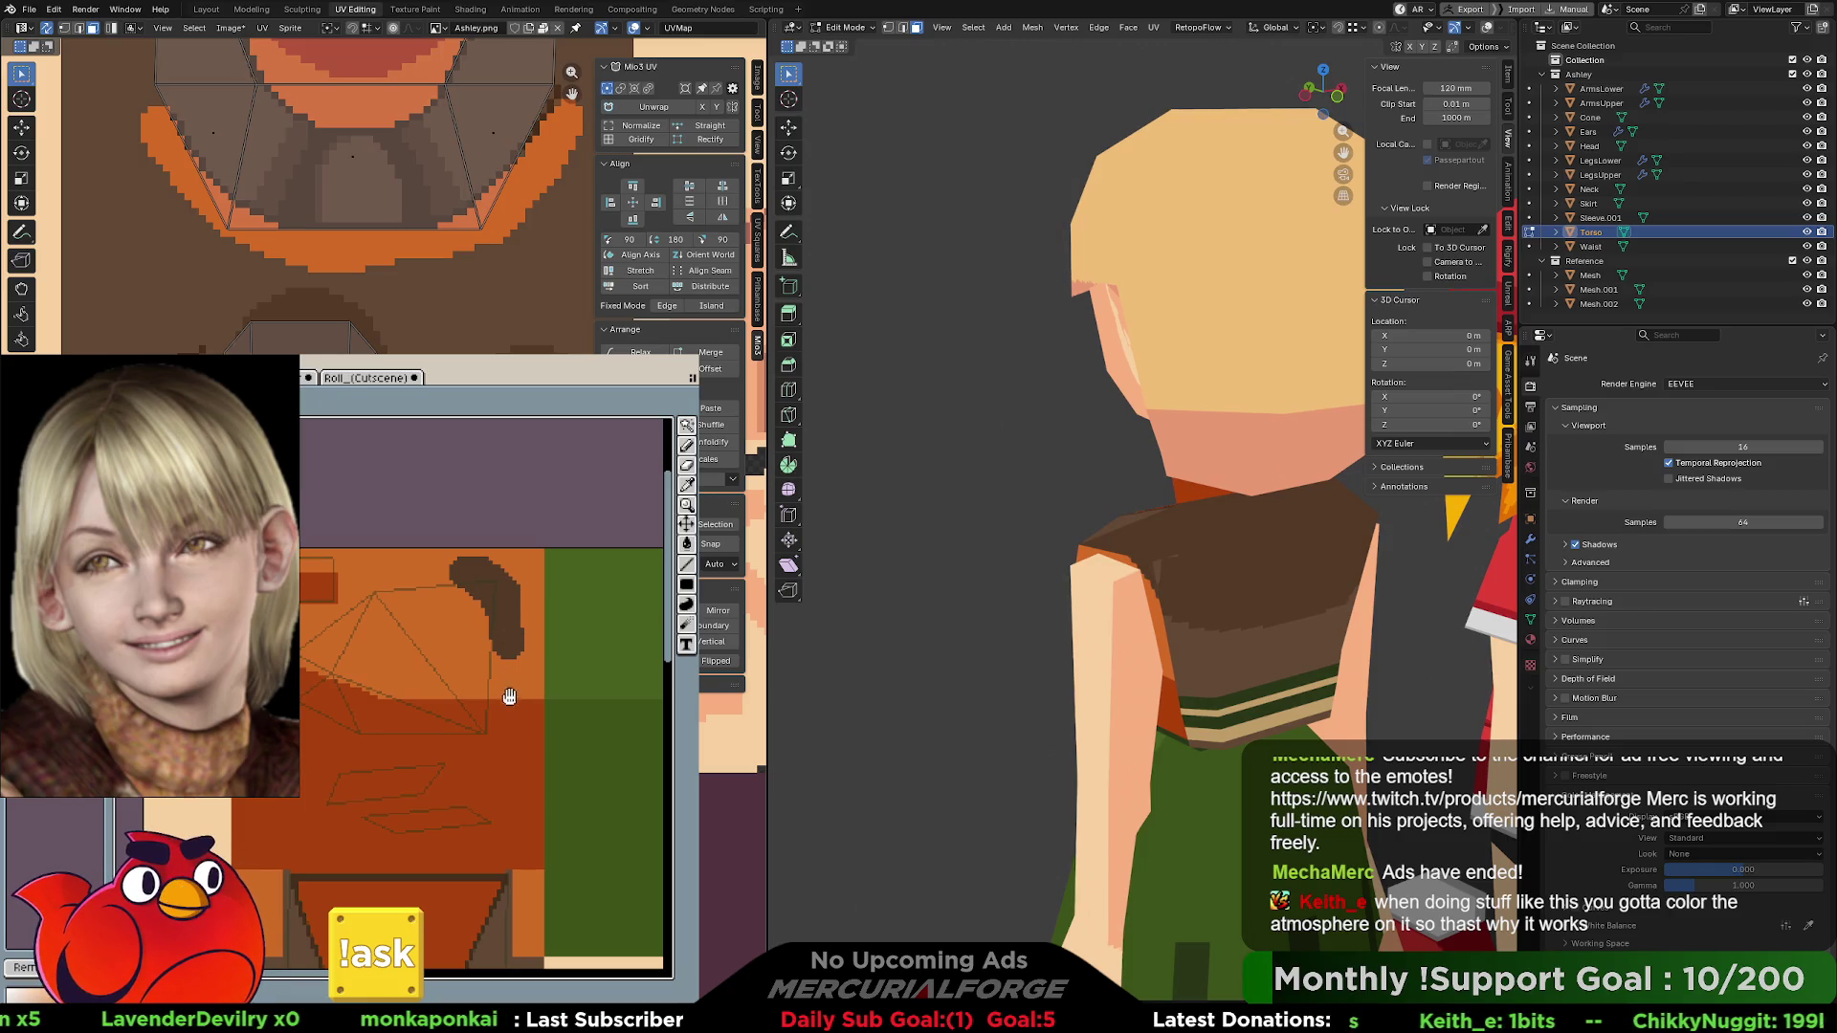
{"action": "scroll", "coordinate": [508, 693], "scroll_direction": "down", "scroll_amount": 7}
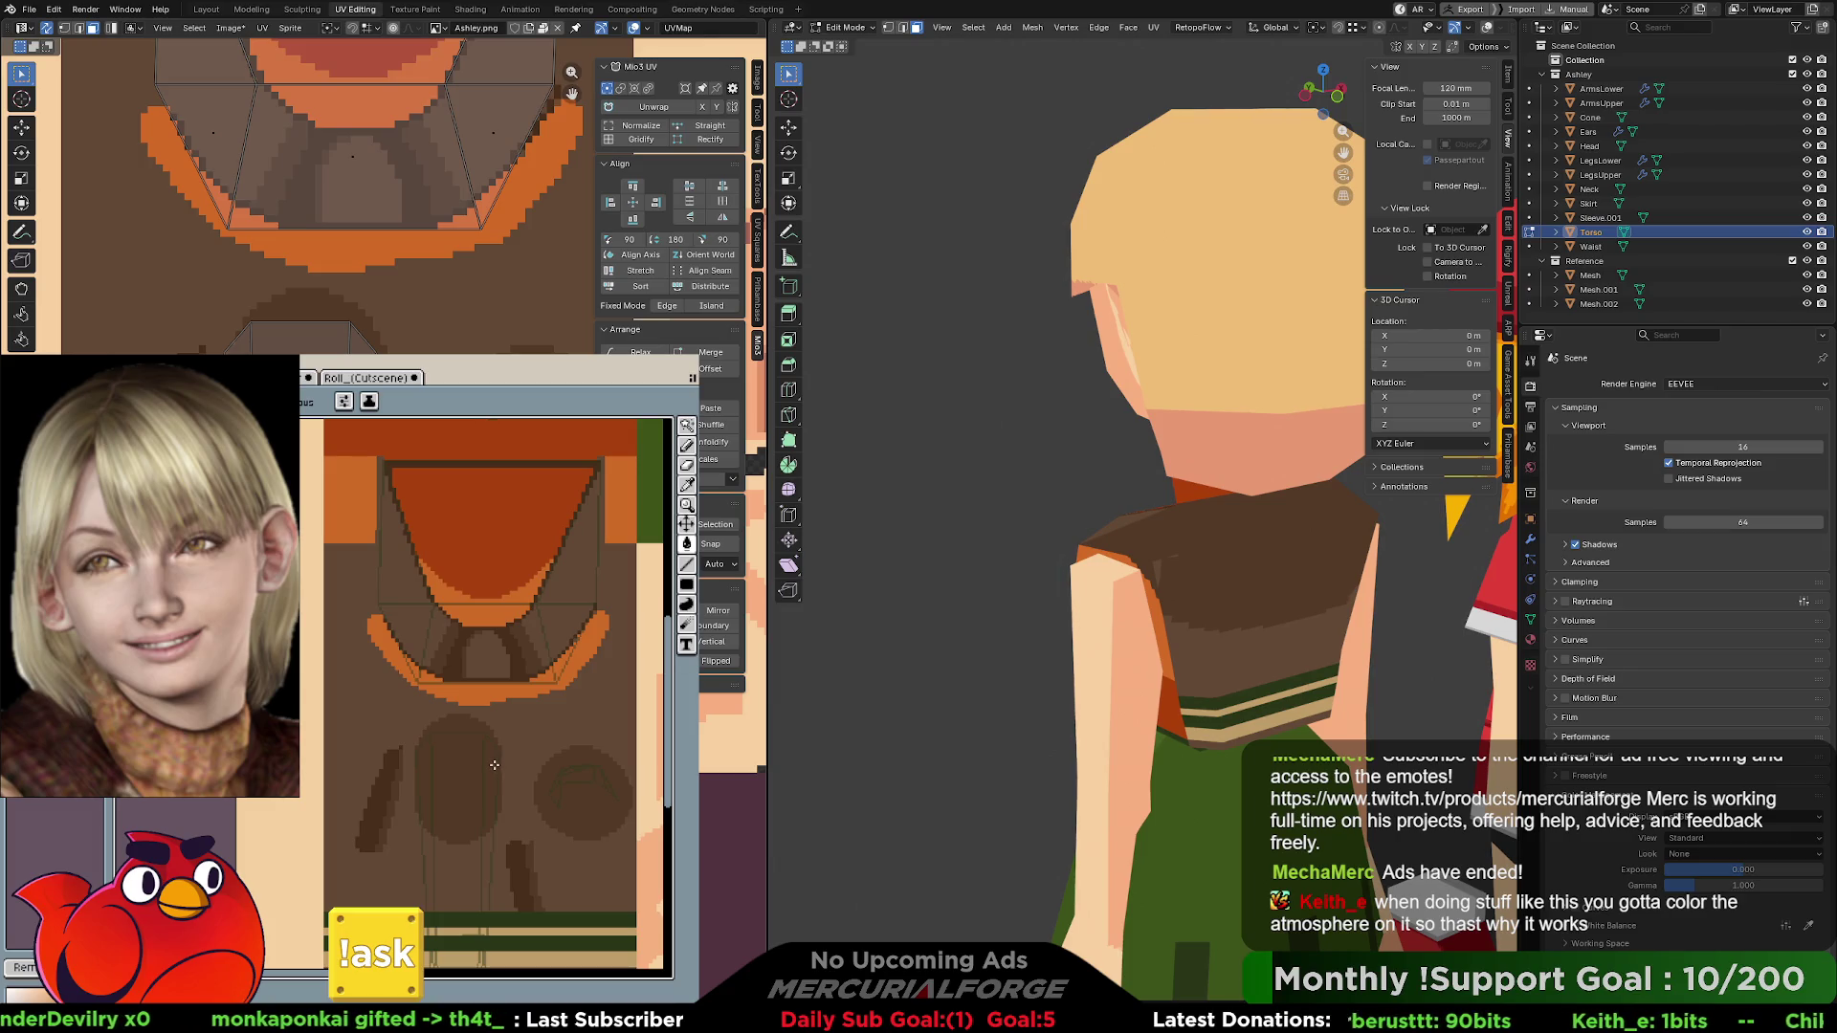
{"action": "key", "text": "space"}
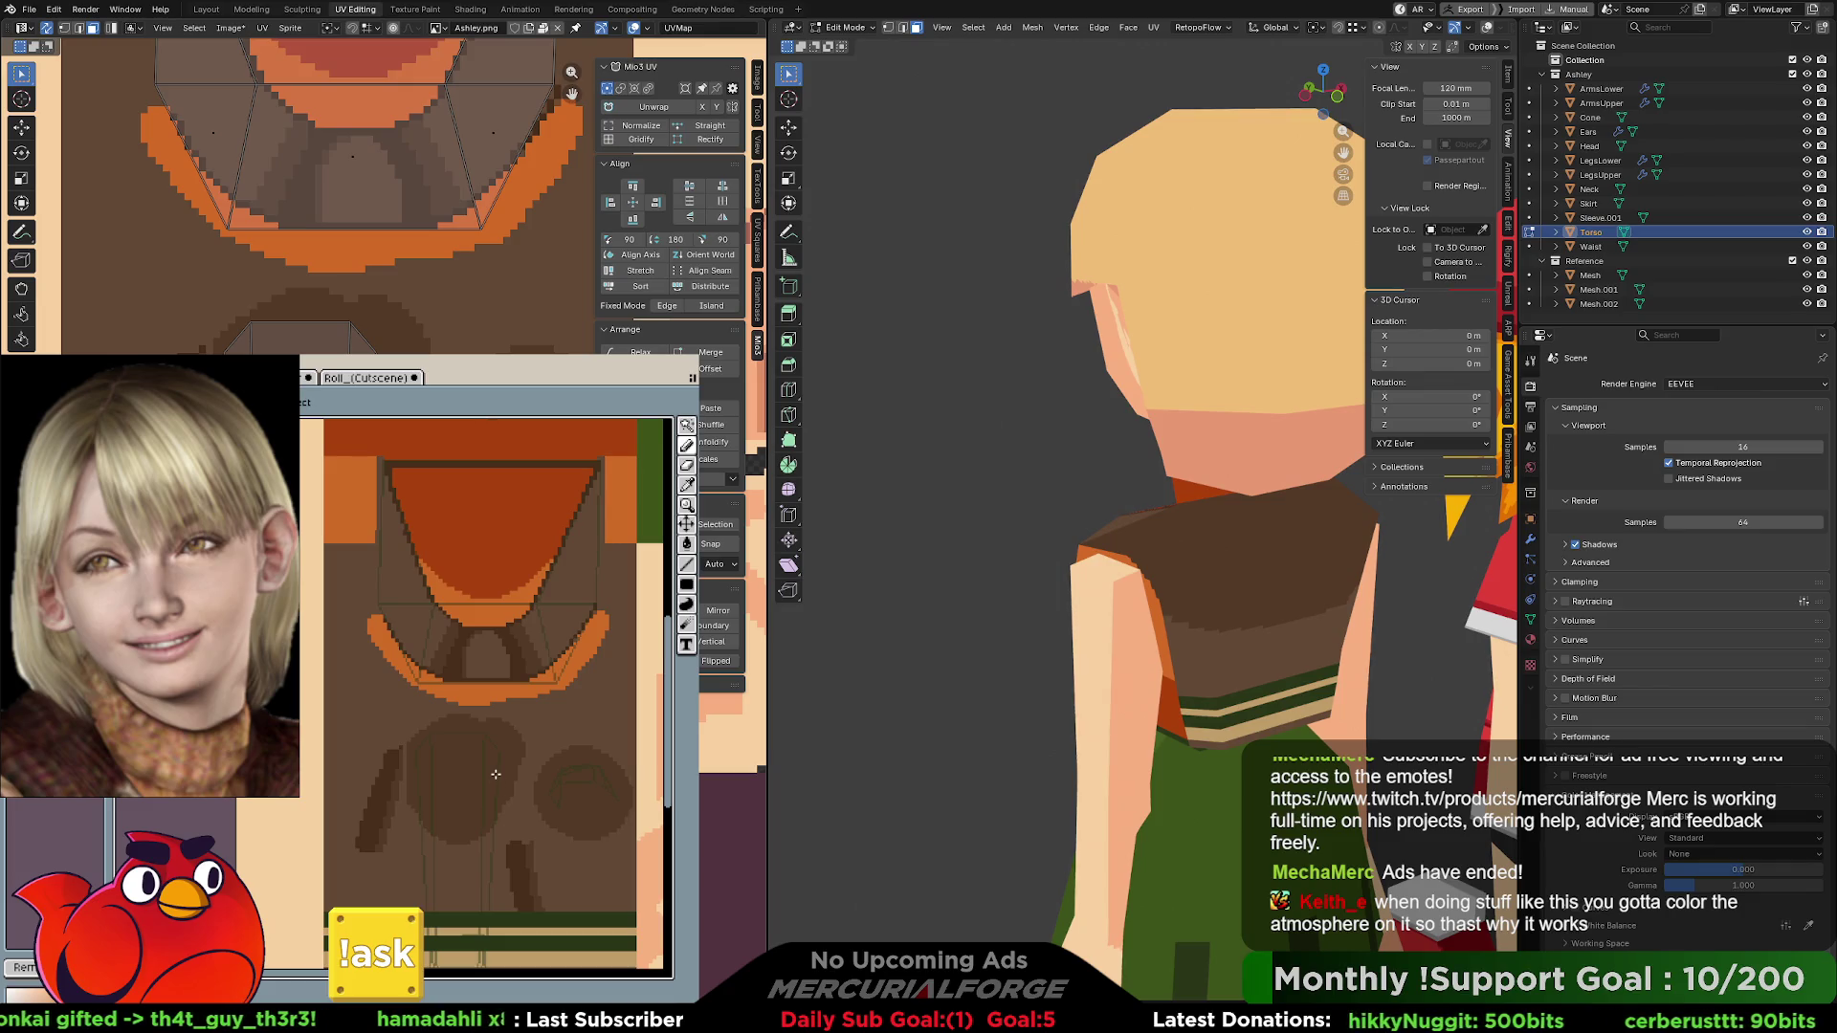
{"action": "mouse_move", "coordinate": [1359, 555]}
{"action": "middle_mouse_down"}
{"action": "mouse_move", "coordinate": [1091, 560]}
{"action": "mouse_move", "coordinate": [1175, 538]}
{"action": "middle_mouse_up"}
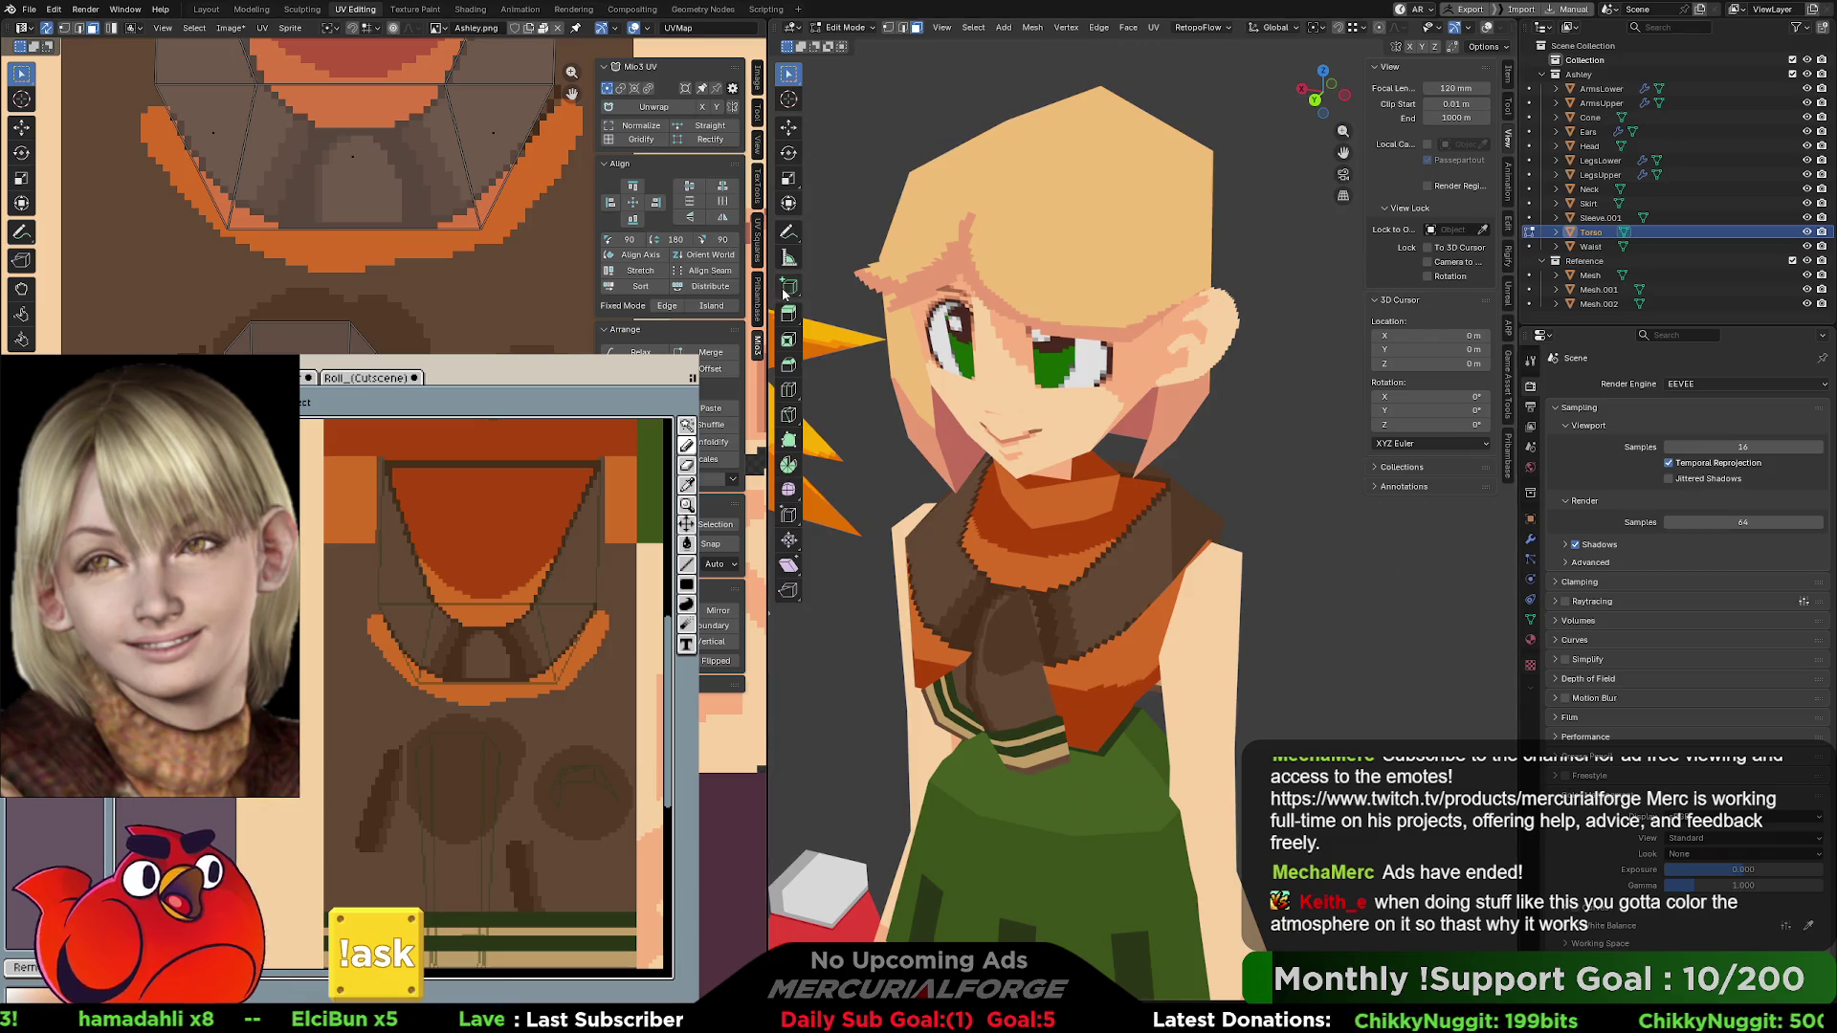
- Frame the scarf's texture area and look down on the character from above
{"action": "middle_click_drag", "start_coordinate": [597, 520], "coordinate": [534, 632]}
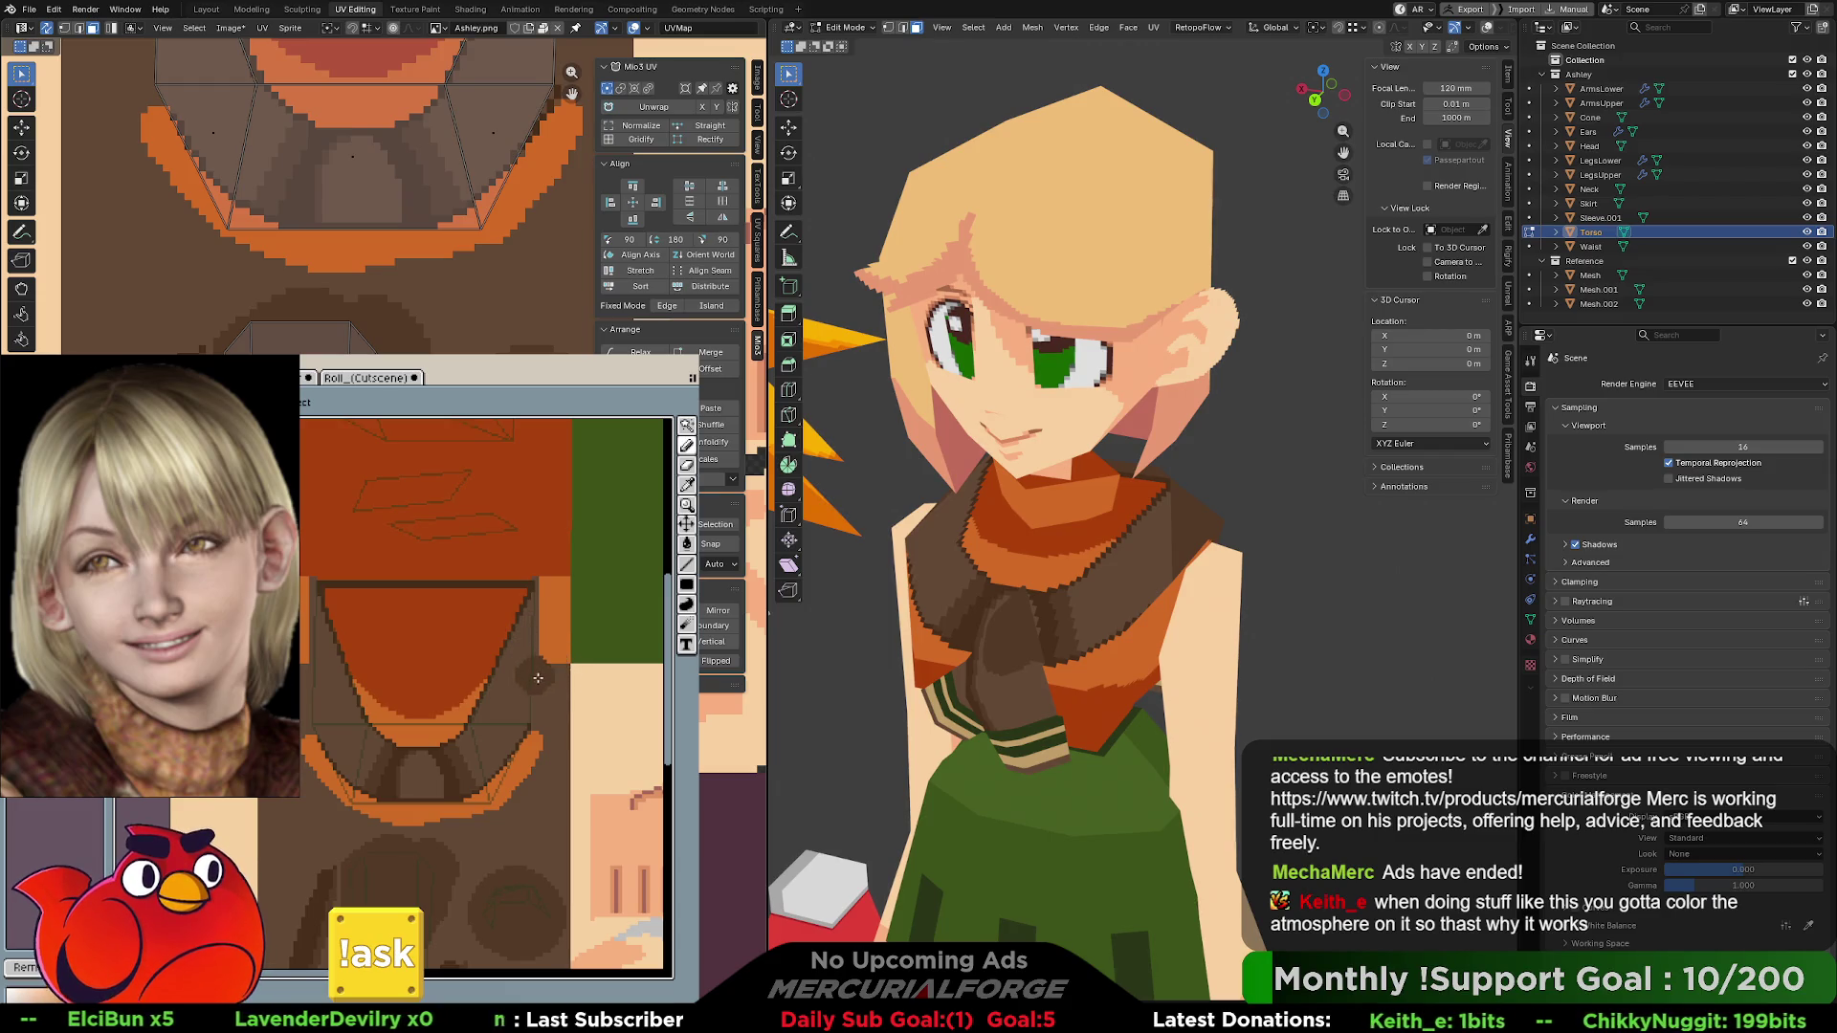
{"action": "left_click_drag", "start_coordinate": [542, 693], "coordinate": [546, 680]}
{"action": "left_click", "coordinate": [545, 681]}
{"action": "left_click", "coordinate": [542, 680]}
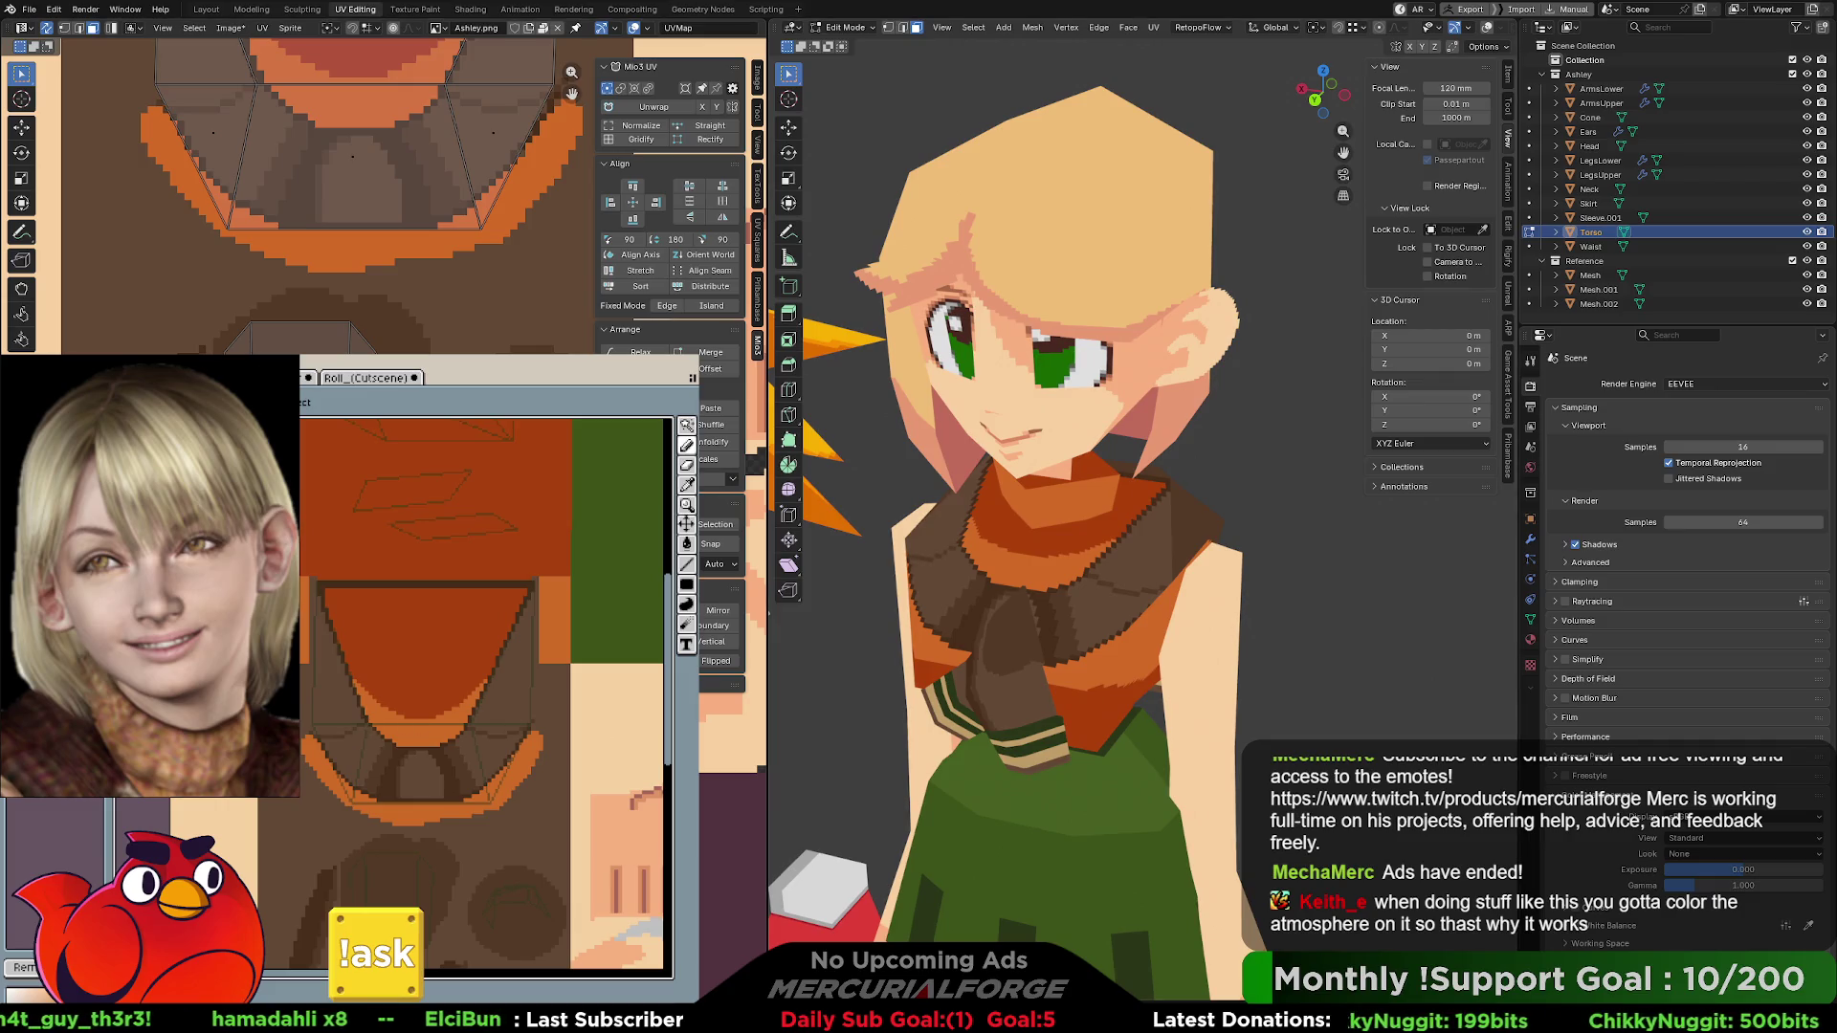
{"action": "middle_click_drag", "start_coordinate": [1062, 536], "coordinate": [1105, 580]}
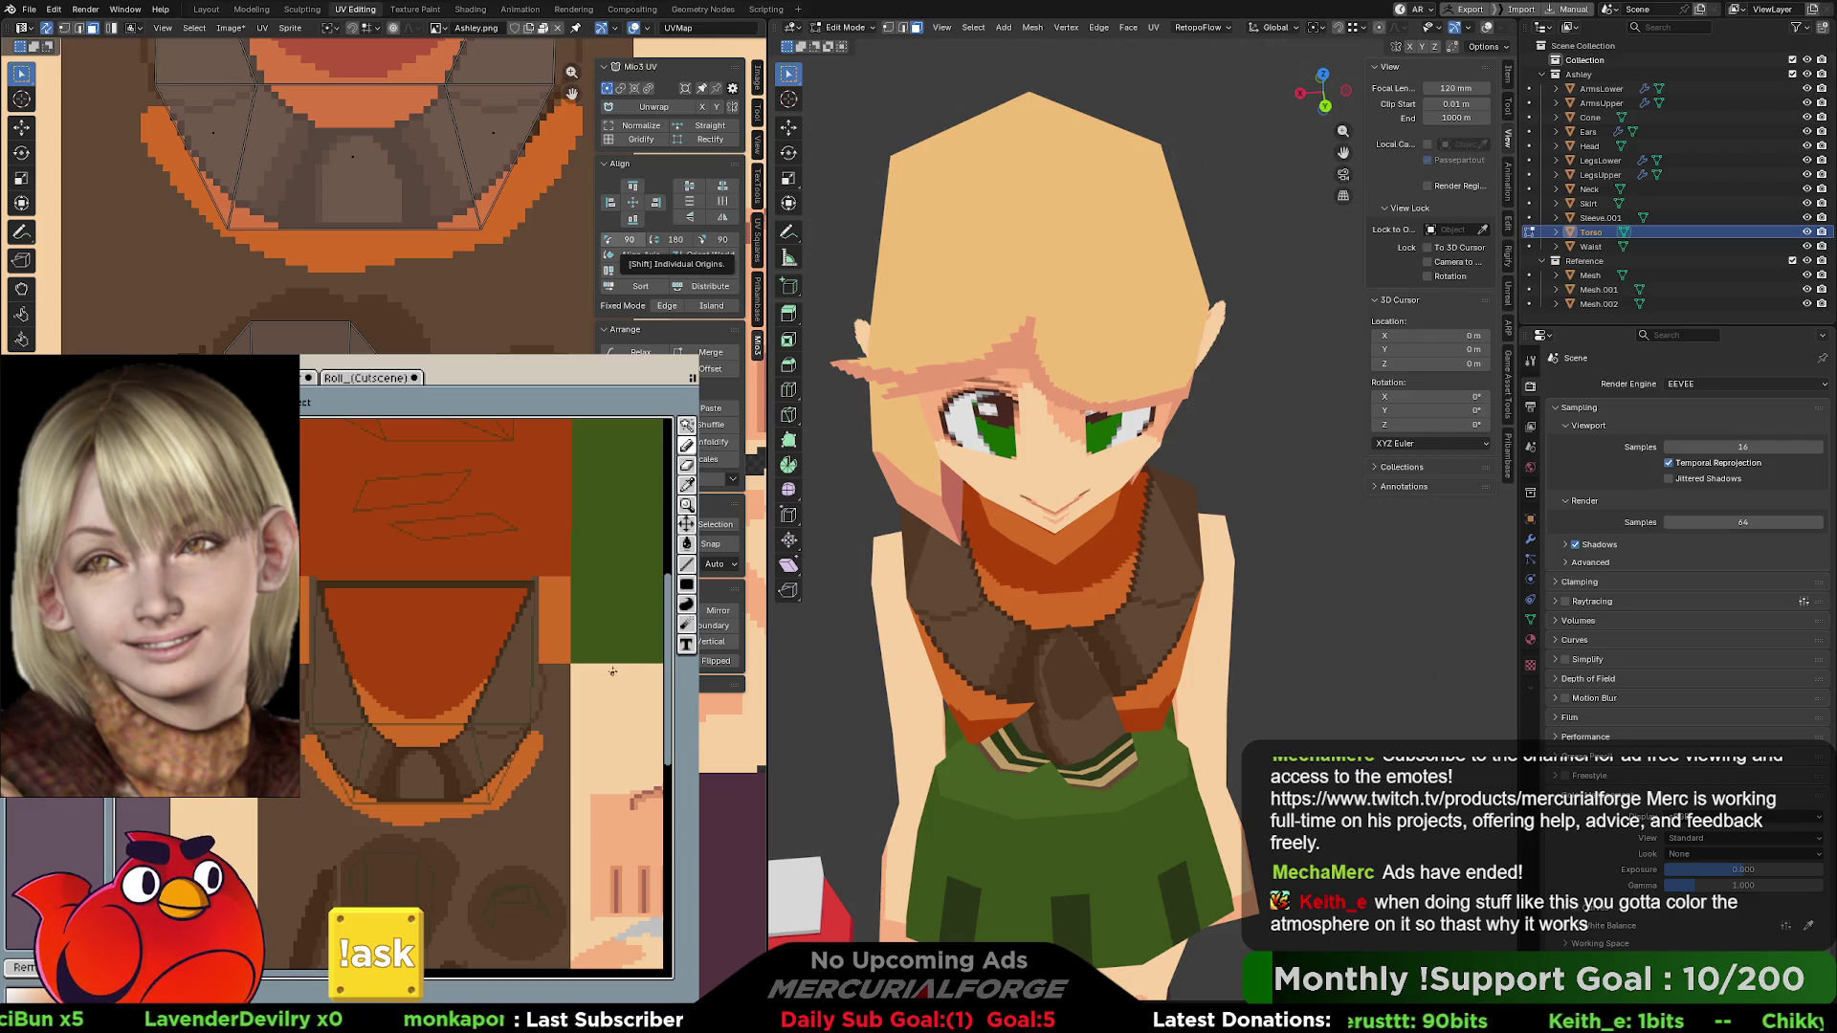
- Bucket-fill darker brown on the right and left of the knot, then view from the front
{"action": "left_click", "coordinate": [525, 670]}
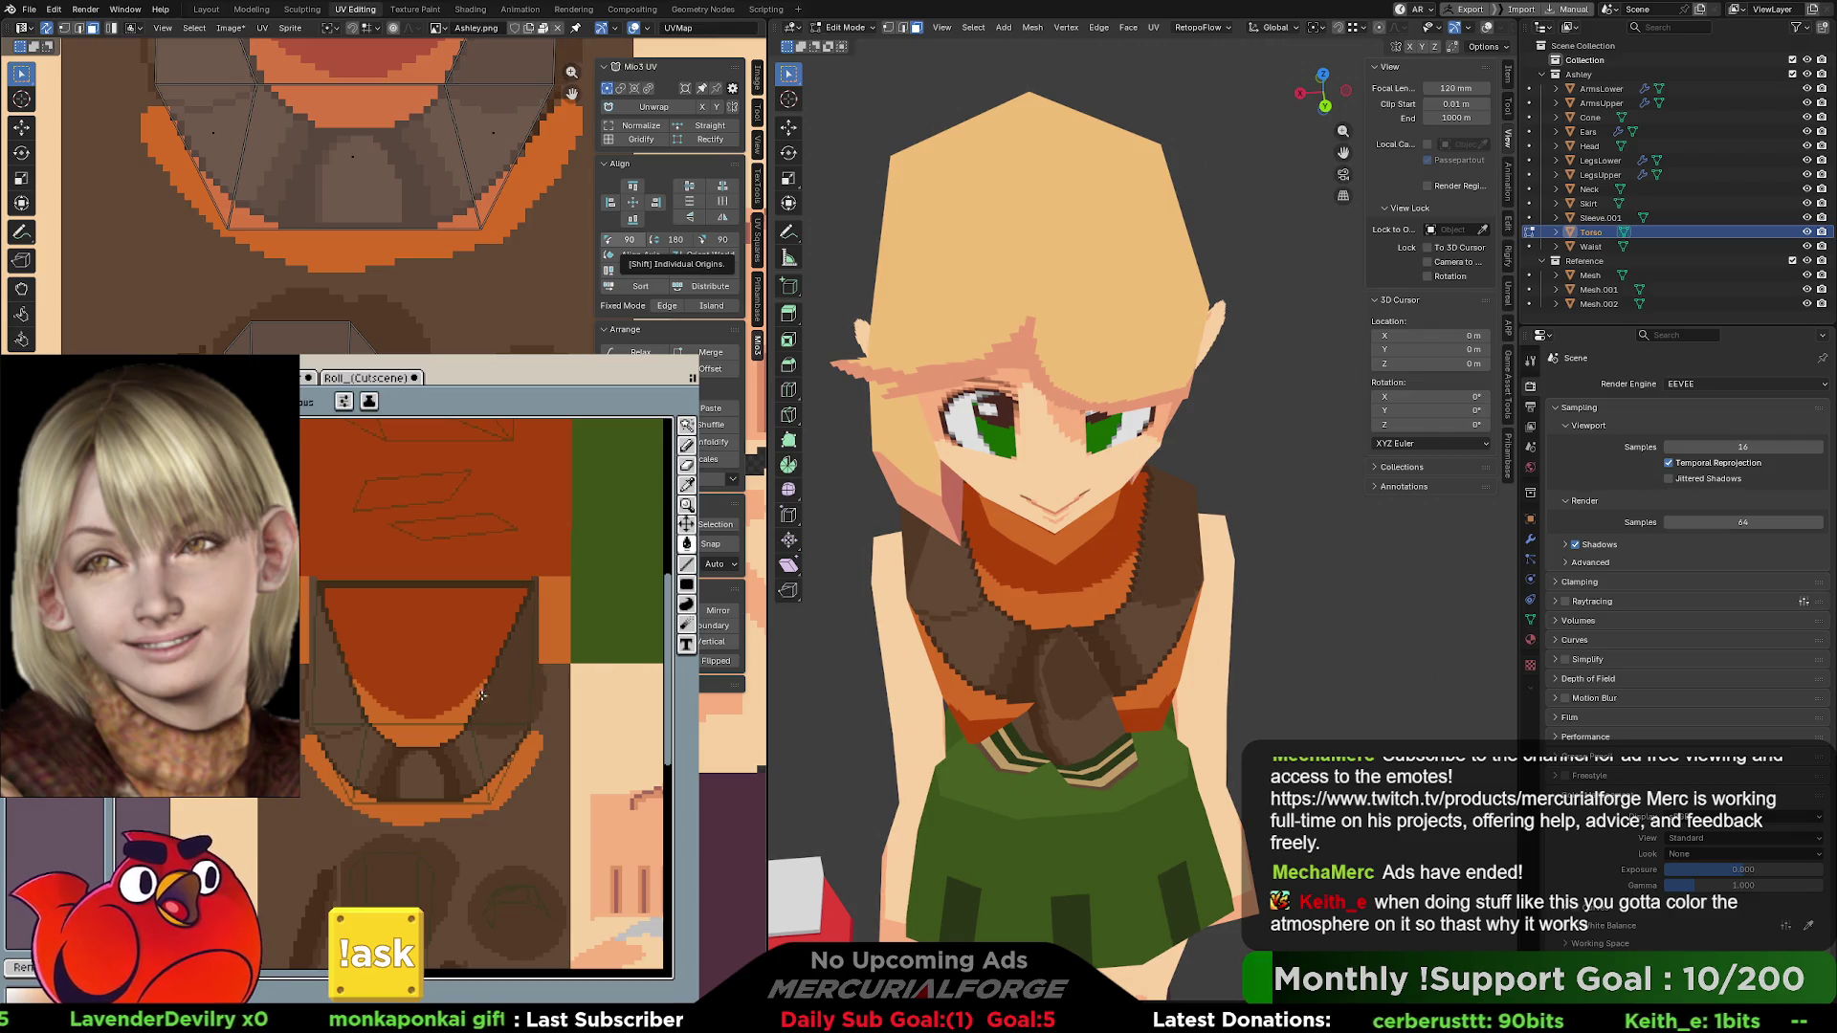
{"action": "left_click", "coordinate": [340, 704]}
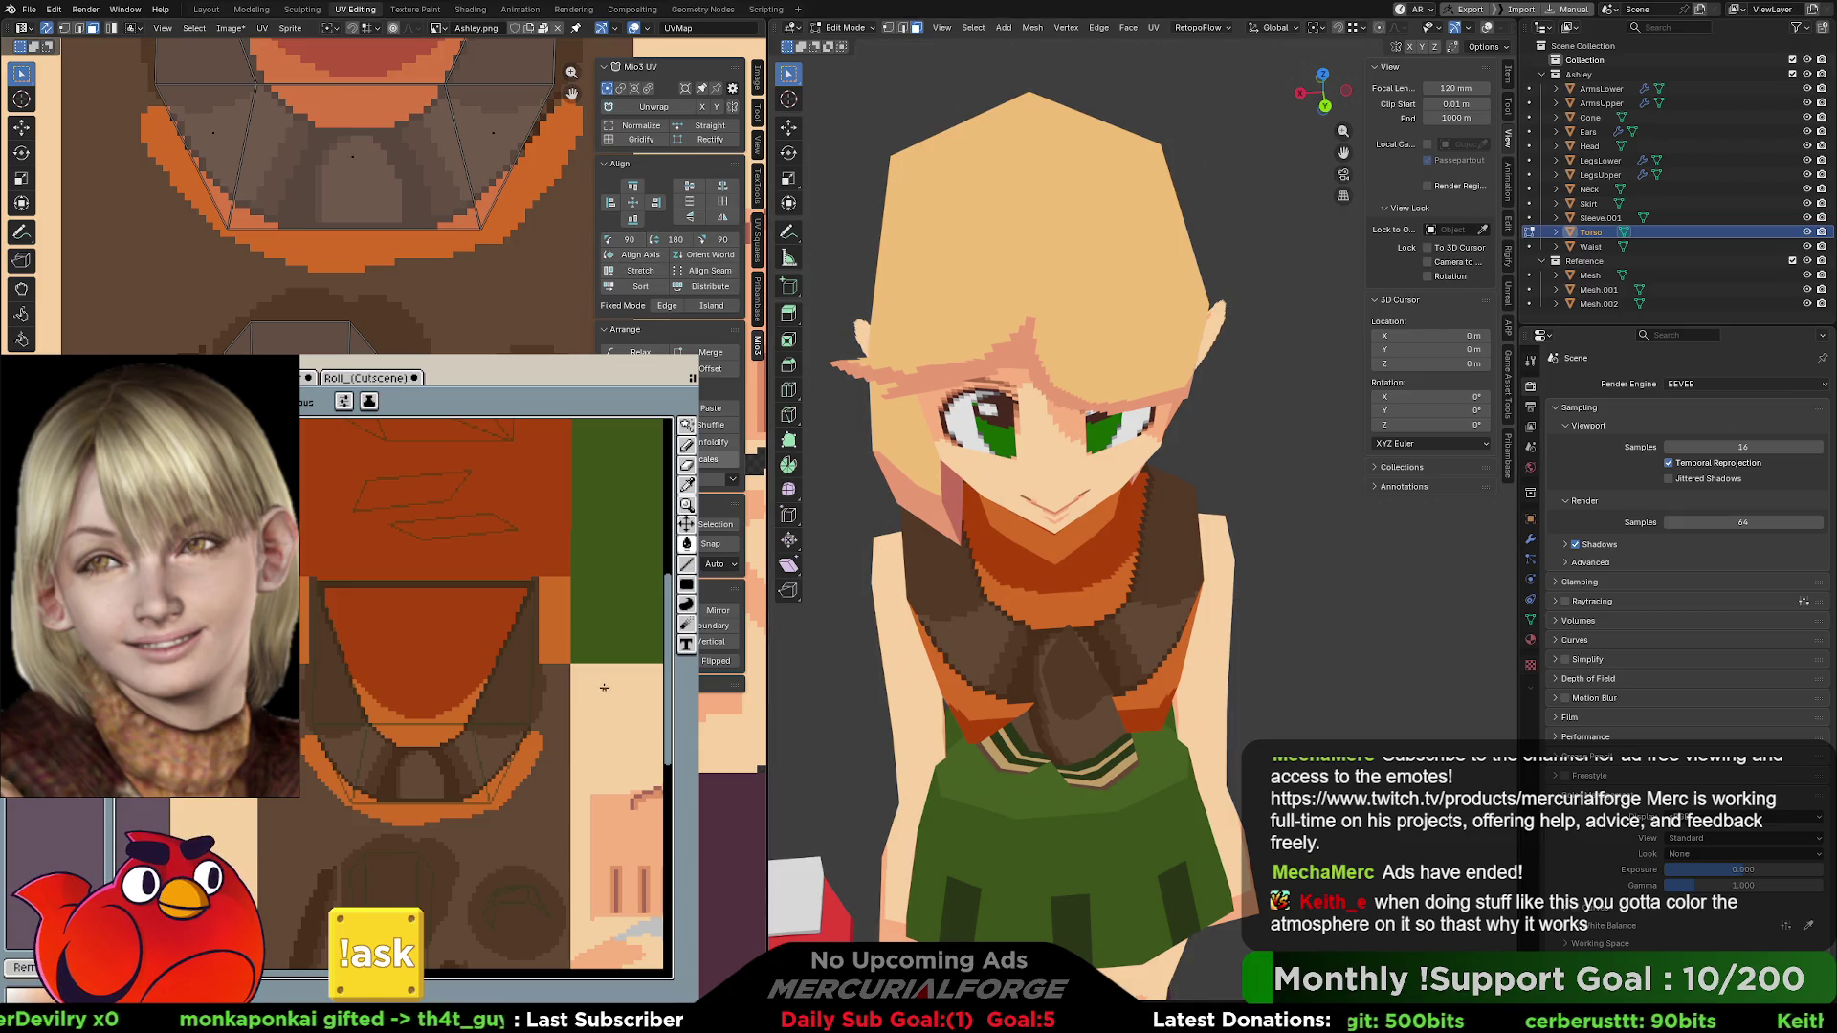
{"action": "key", "text": "ctrl"}
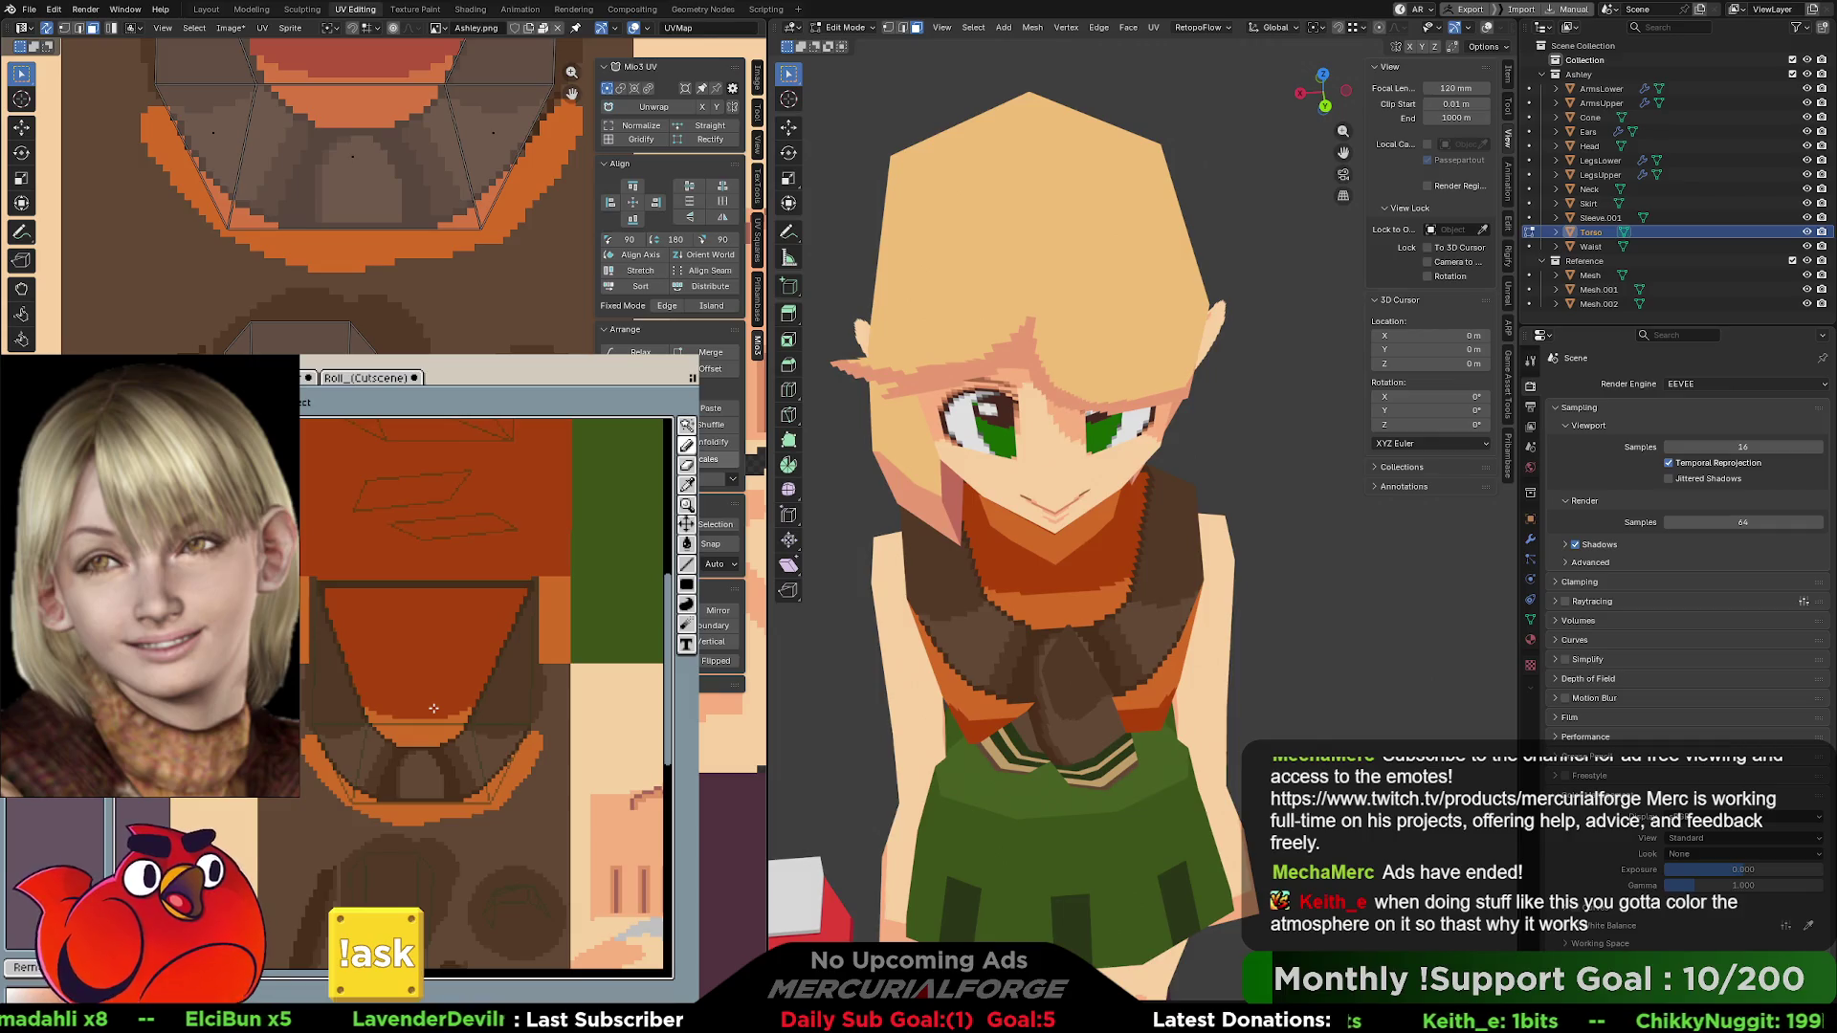
{"action": "mouse_move", "coordinate": [986, 612]}
{"action": "middle_mouse_down"}
{"action": "mouse_move", "coordinate": [991, 547]}
{"action": "mouse_move", "coordinate": [1062, 541]}
{"action": "middle_mouse_up"}
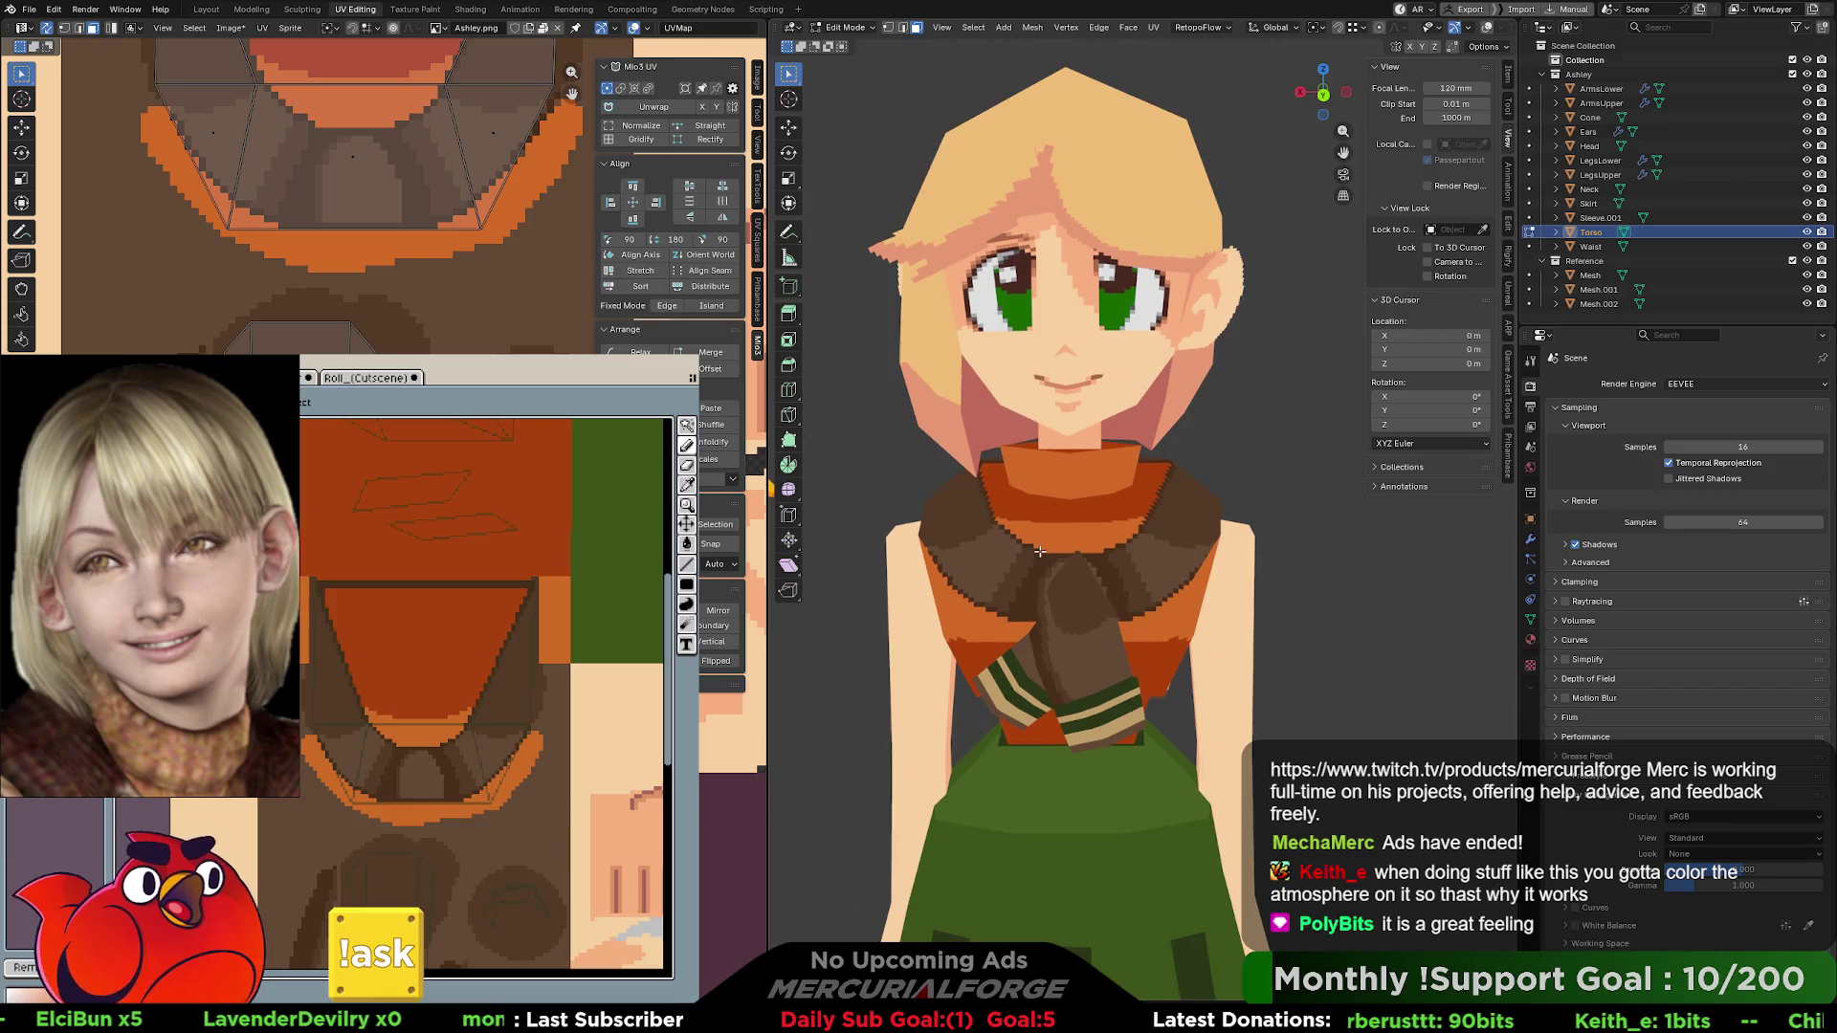
- Snap the view to an axis framing both characters and compare the last texture edit
{"action": "scroll", "coordinate": [1098, 548], "scroll_direction": "down", "scroll_amount": 8}
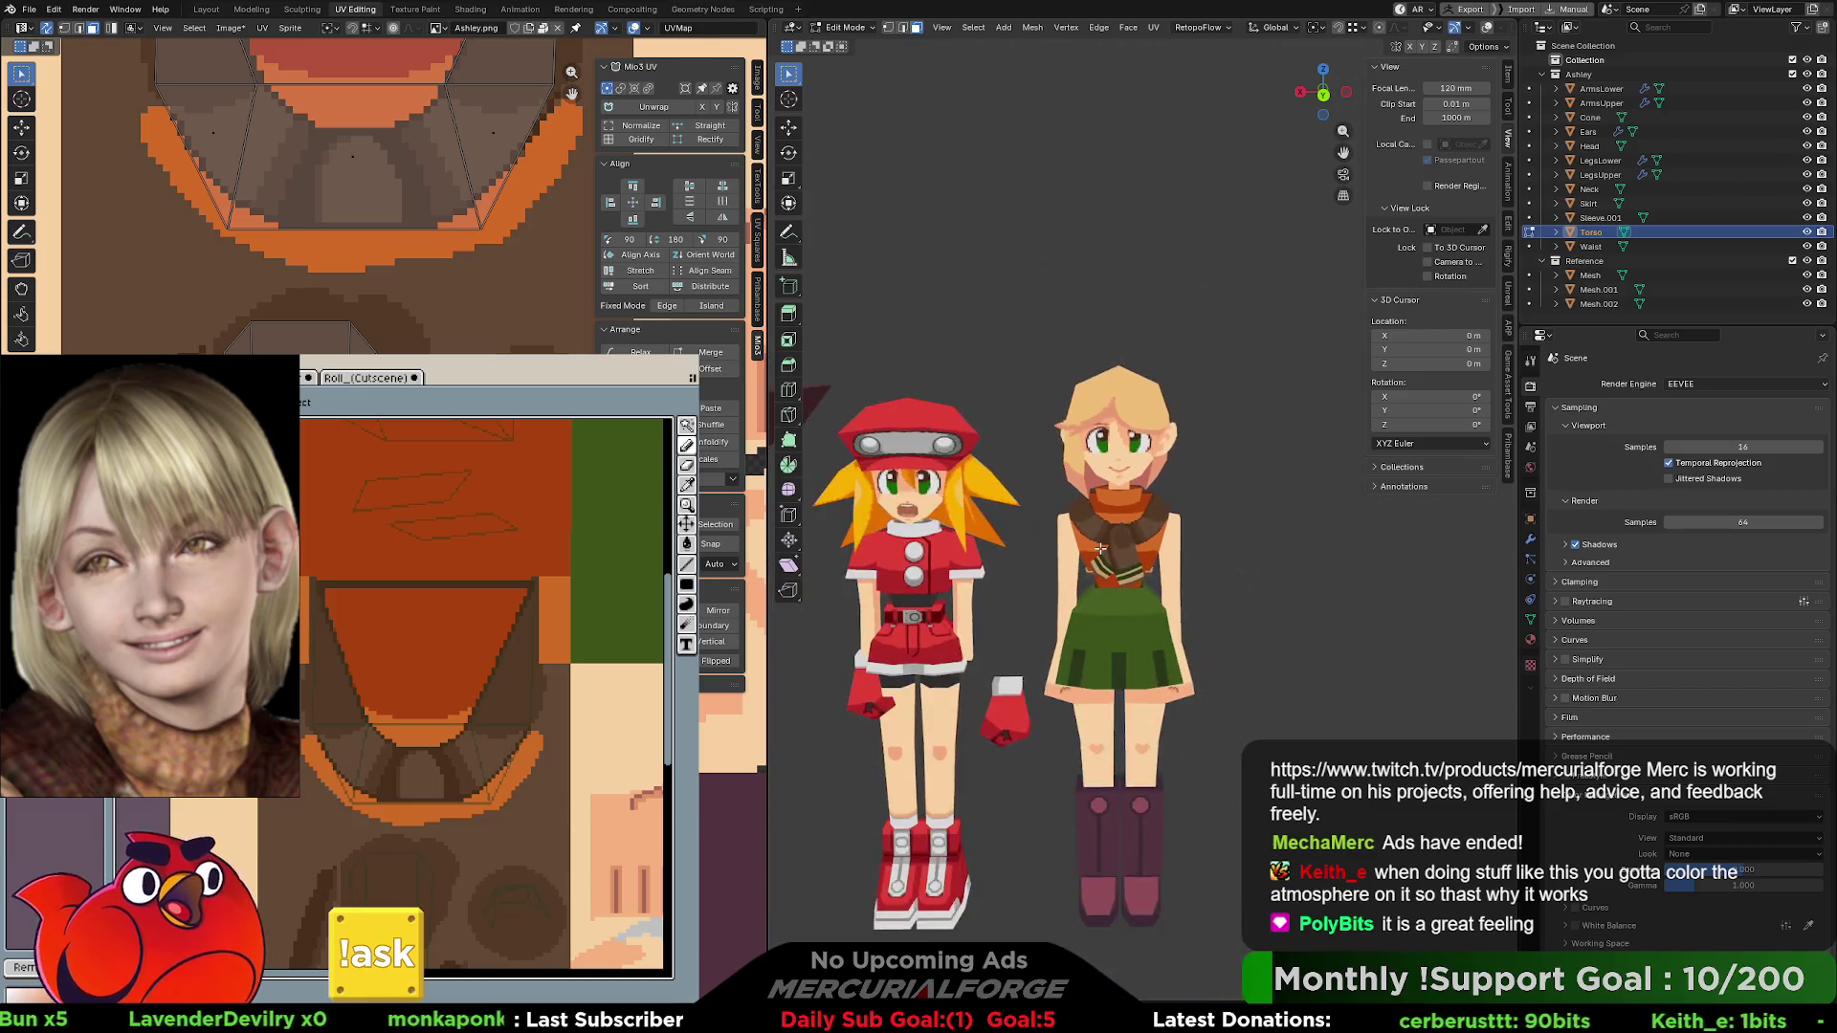
{"action": "scroll", "coordinate": [1137, 523], "scroll_direction": "up", "scroll_amount": 6}
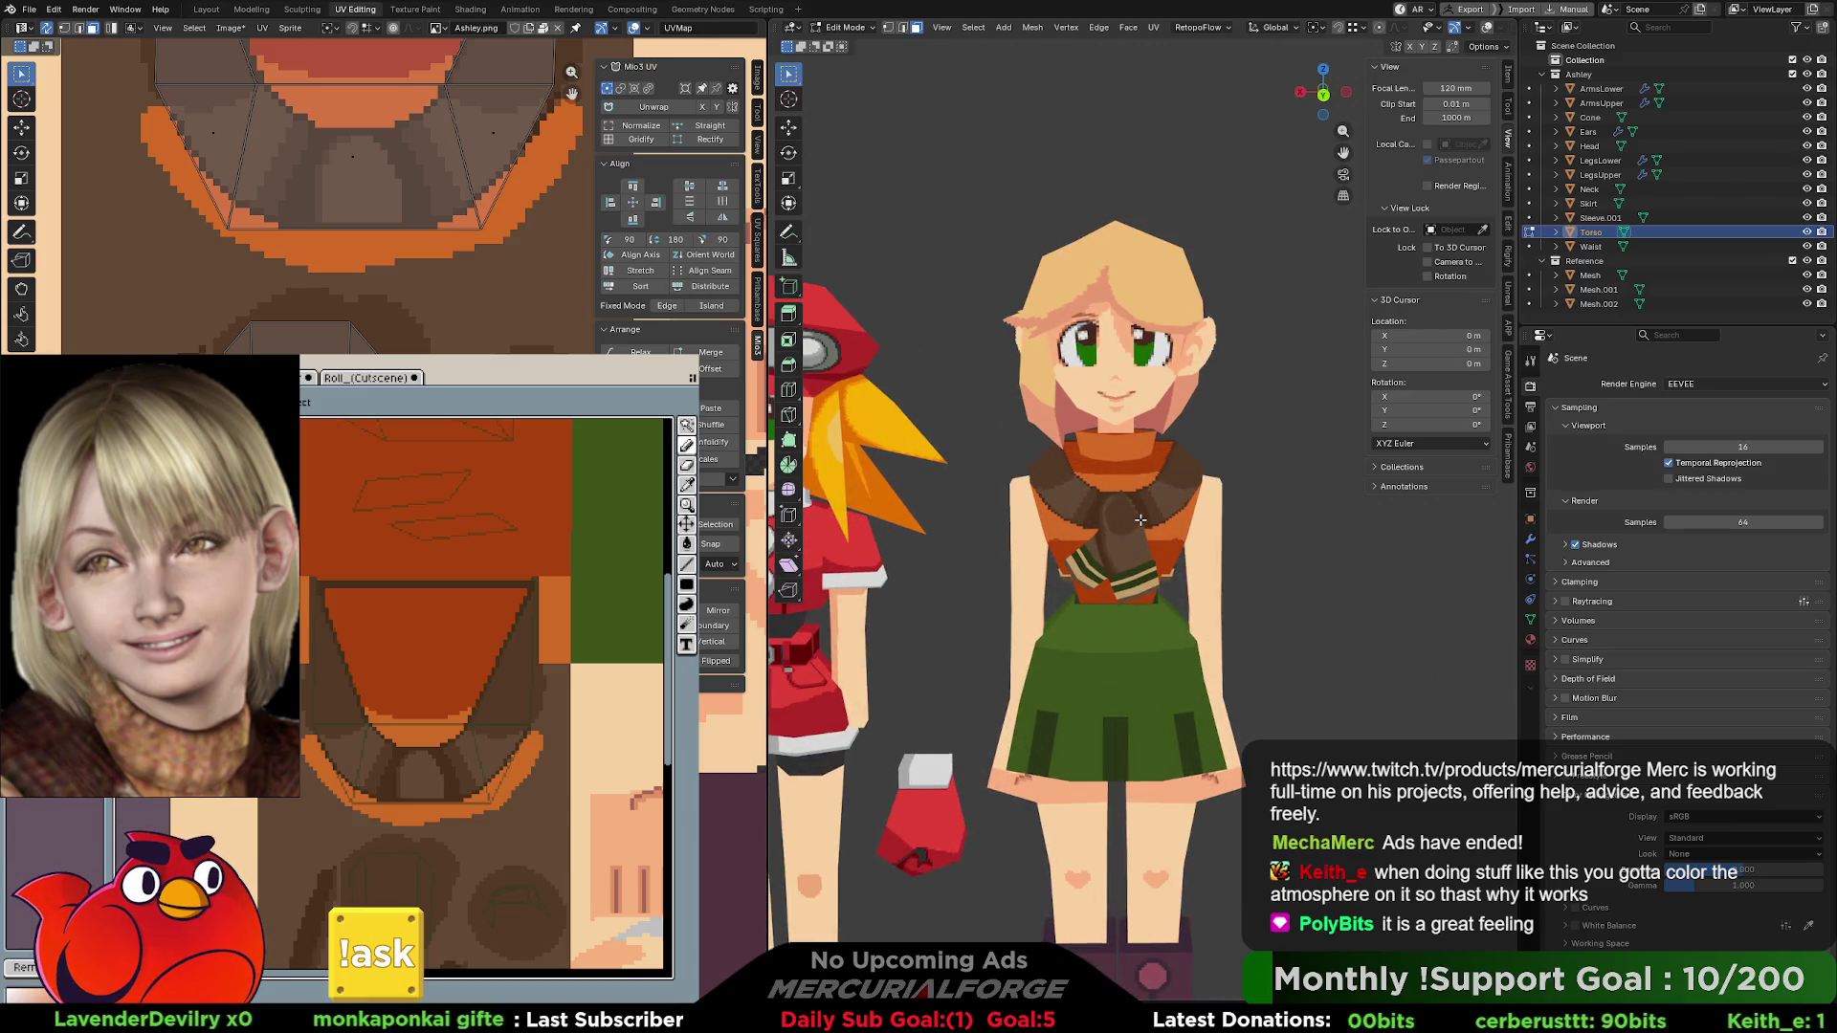
{"action": "mouse_move", "coordinate": [1163, 523]}
{"action": "middle_mouse_down"}
{"action": "mouse_move", "coordinate": [1378, 526]}
{"action": "mouse_move", "coordinate": [1062, 505]}
{"action": "mouse_move", "coordinate": [1124, 503]}
{"action": "mouse_move", "coordinate": [1079, 503]}
{"action": "middle_mouse_up"}
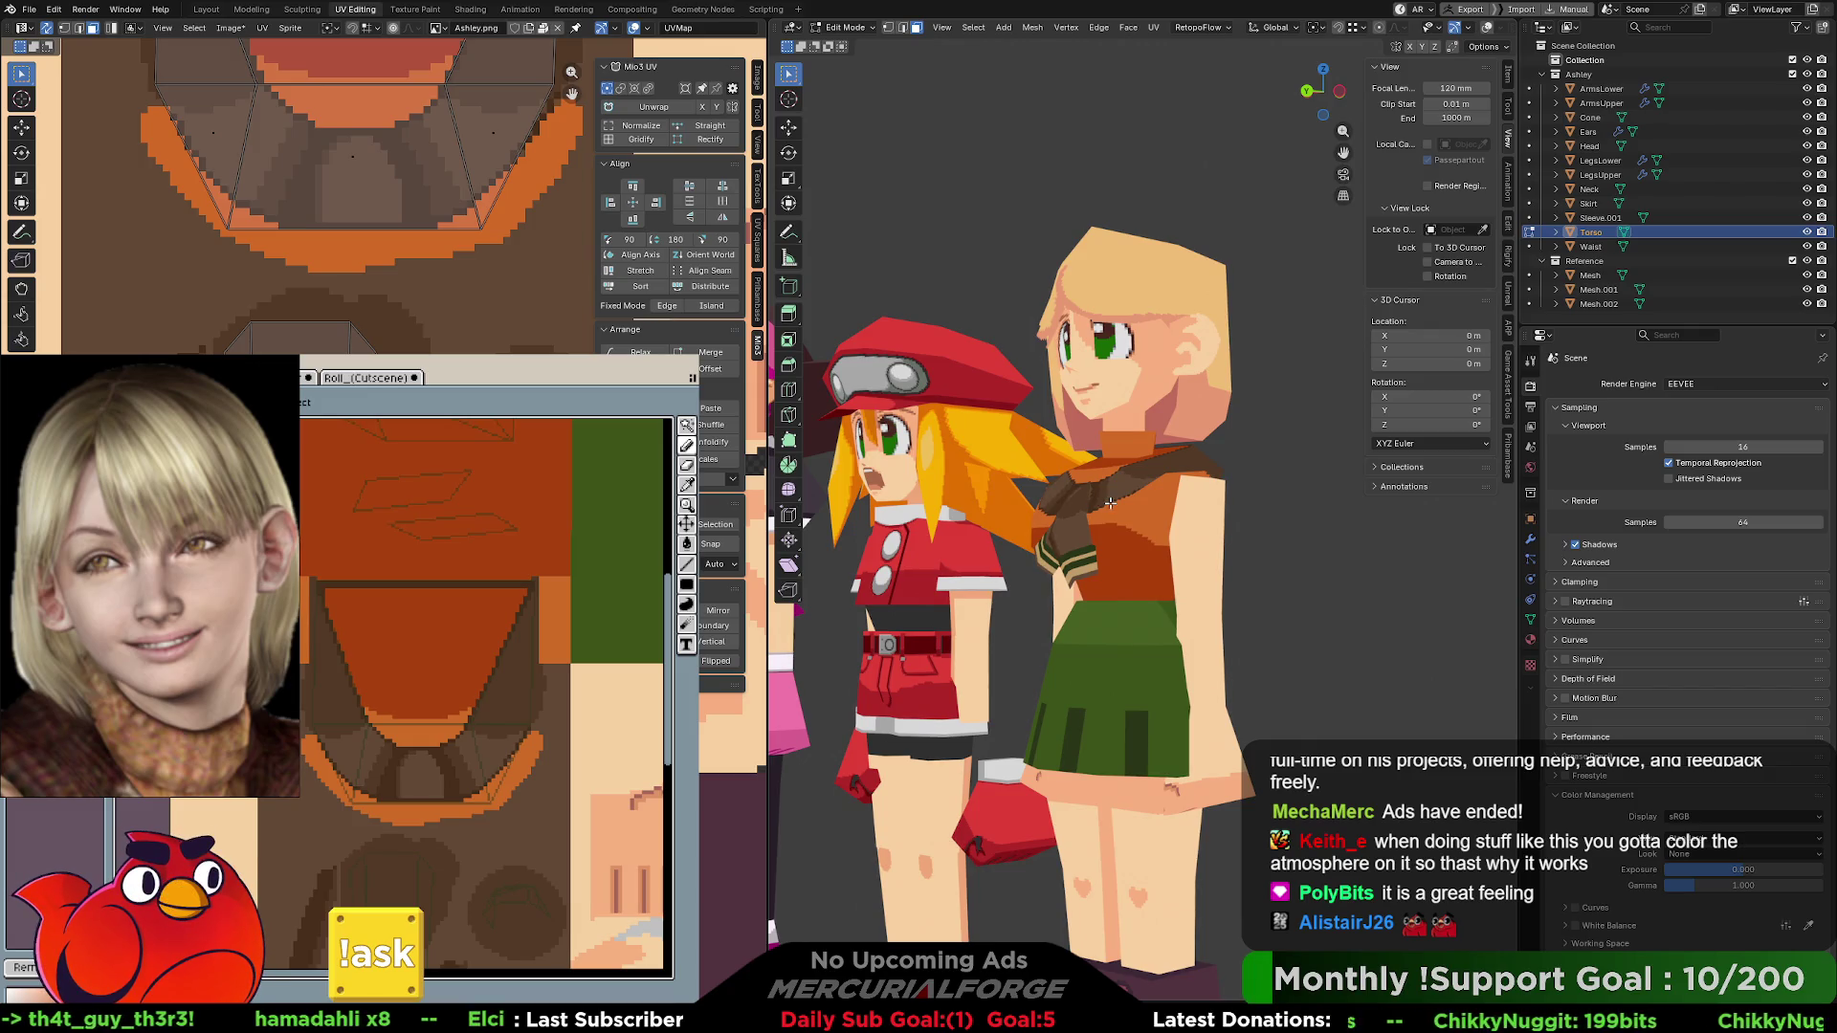
{"action": "key", "text": "ctrl+KP_1"}
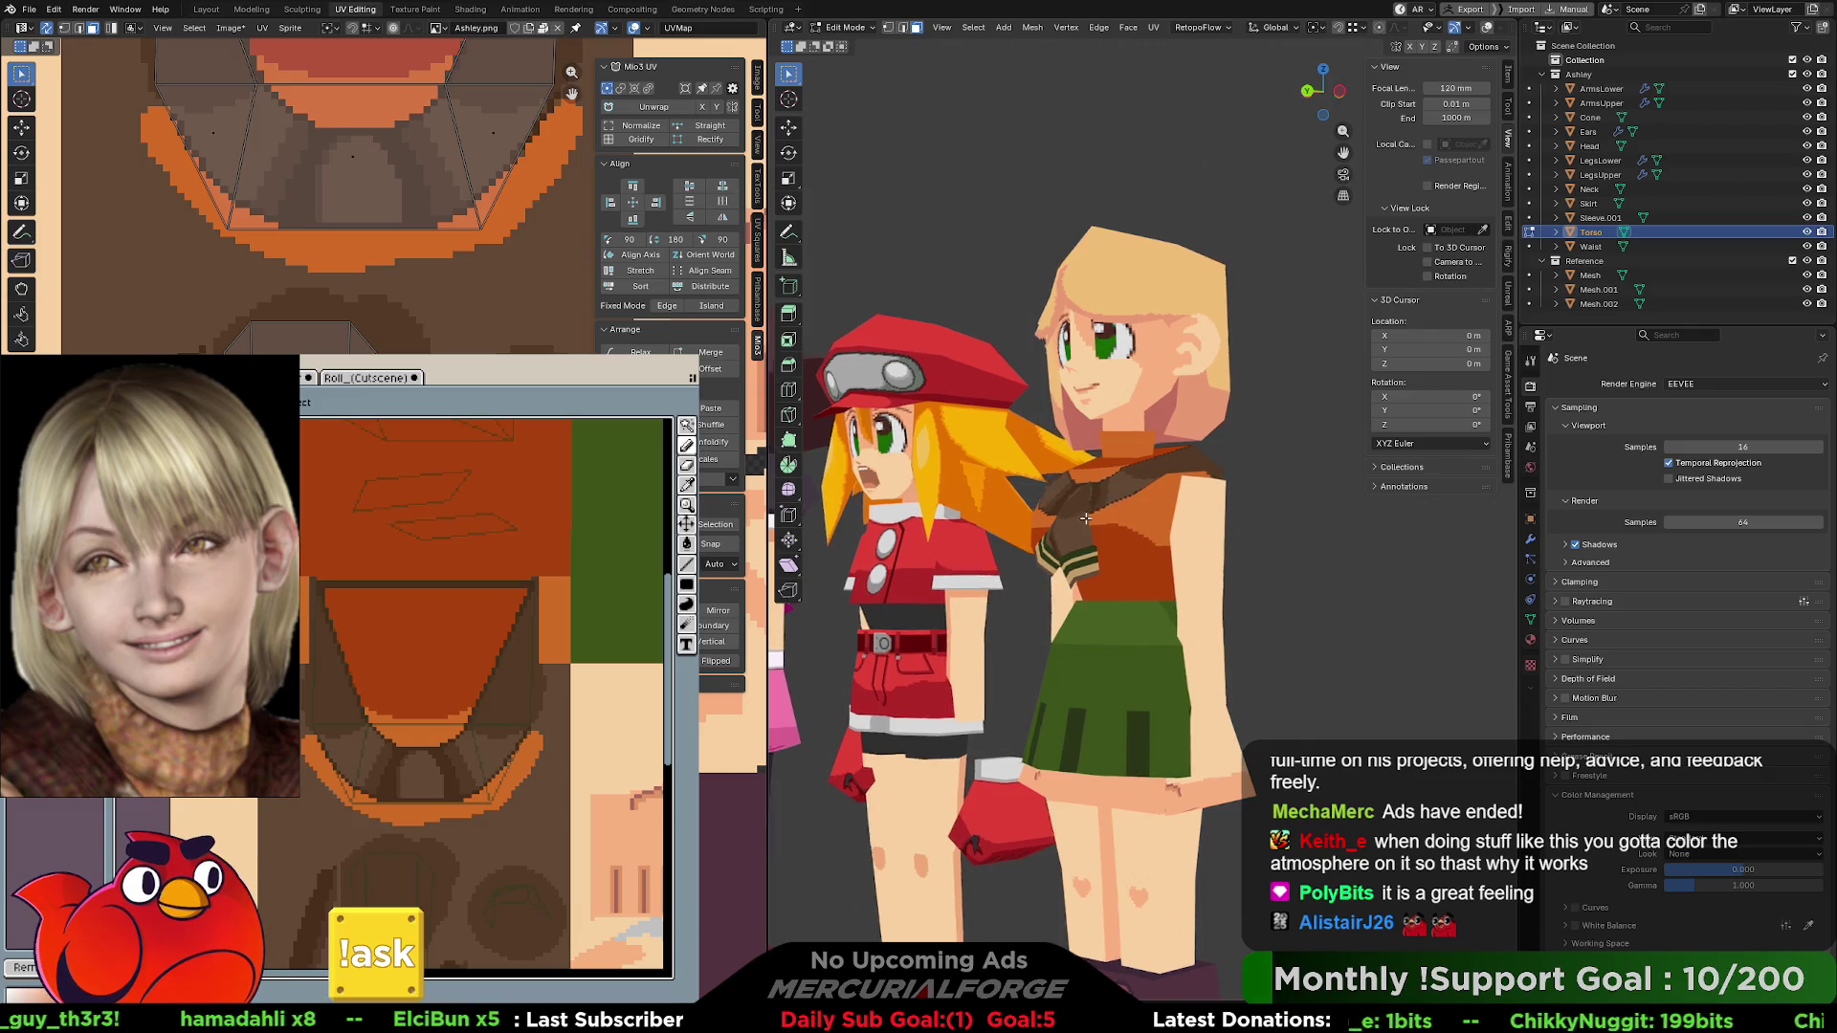
{"action": "scroll", "coordinate": [1171, 528], "scroll_direction": "down", "scroll_amount": 3}
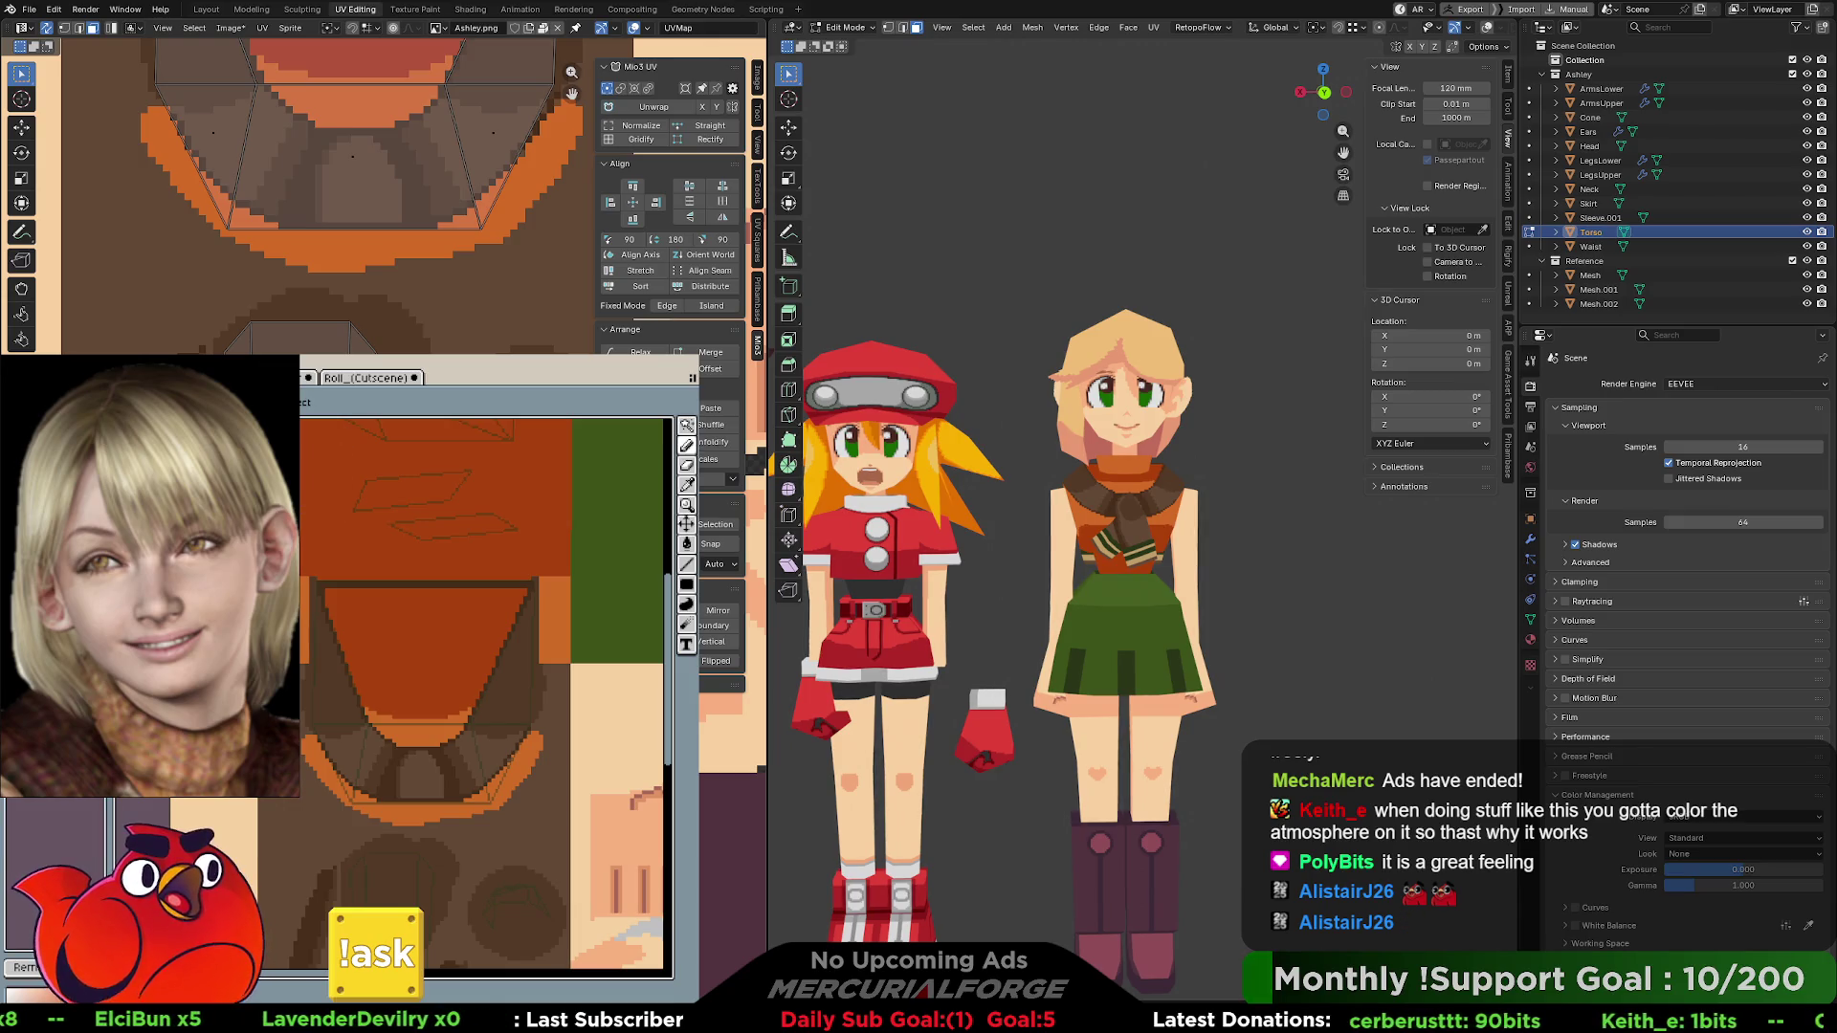
{"action": "key", "text": "ctrl+z"}
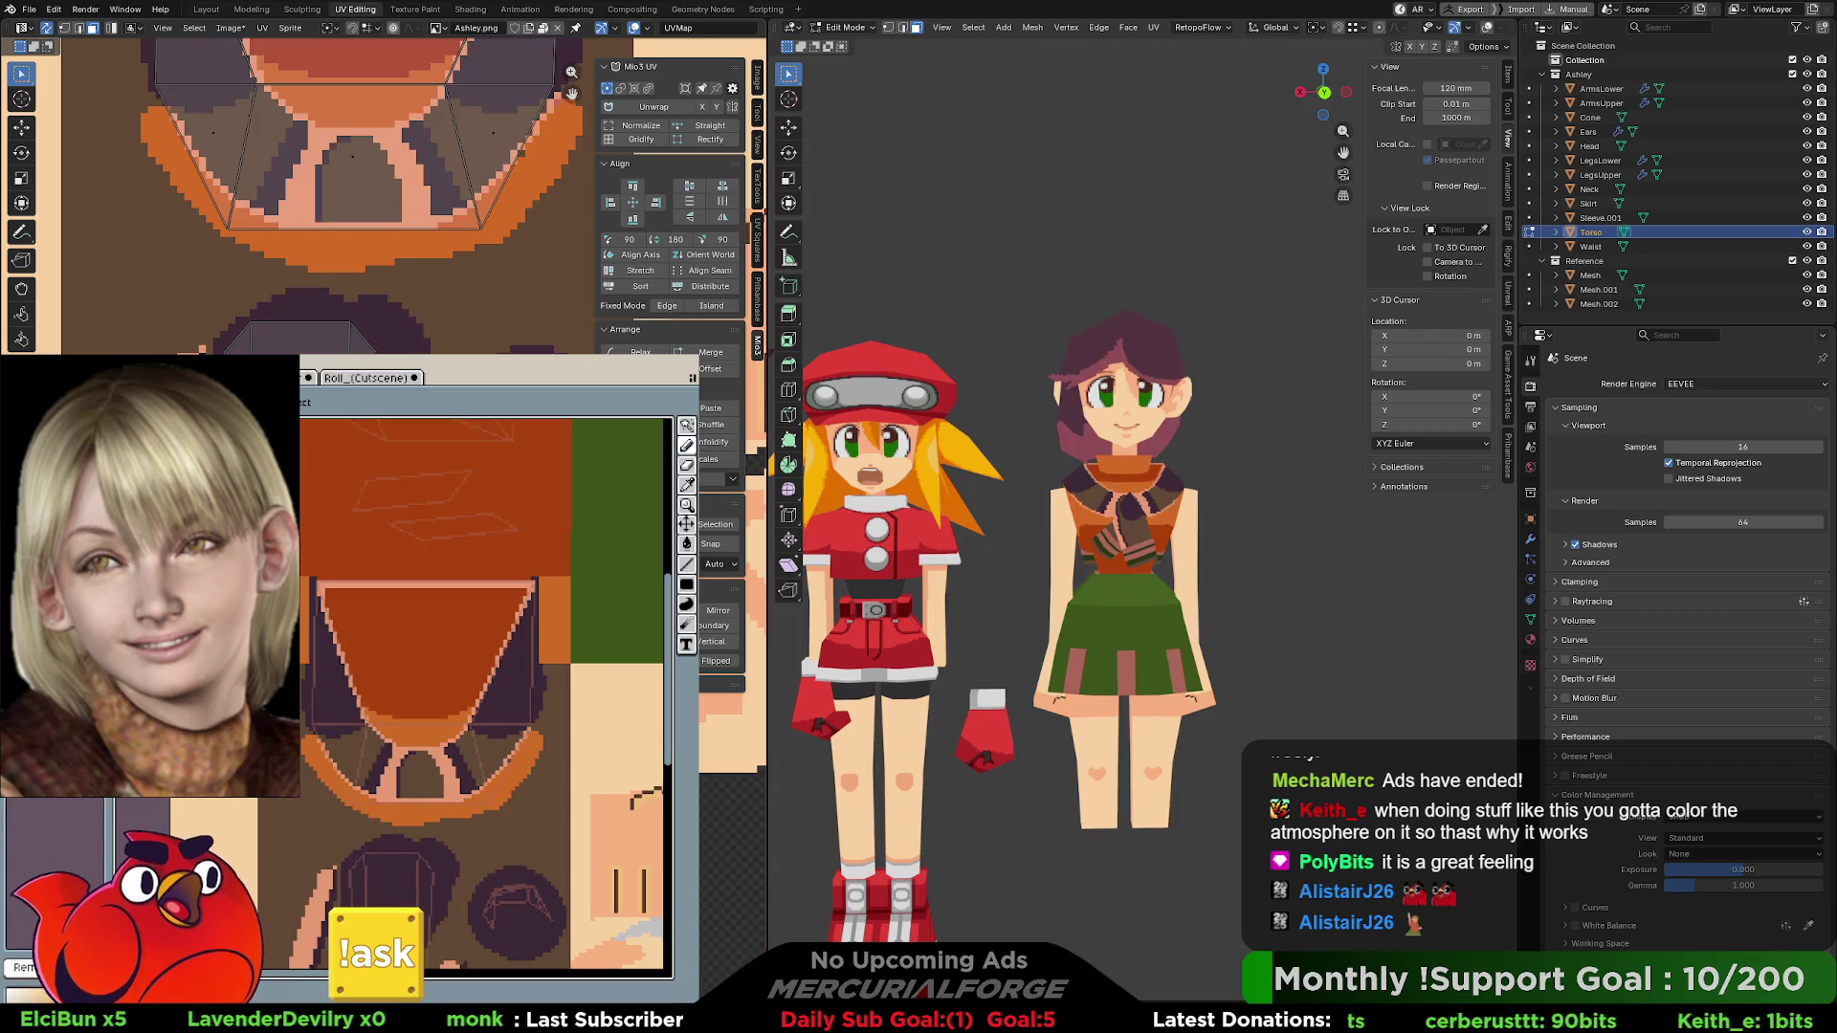
{"action": "key", "text": "ctrl+y"}
{"action": "mouse_move", "coordinate": [1228, 682]}
{"action": "middle_mouse_down", "text": "shift"}
{"action": "mouse_move", "coordinate": [1233, 605]}
{"action": "mouse_move", "coordinate": [1216, 605]}
{"action": "middle_mouse_up", "text": "shift"}
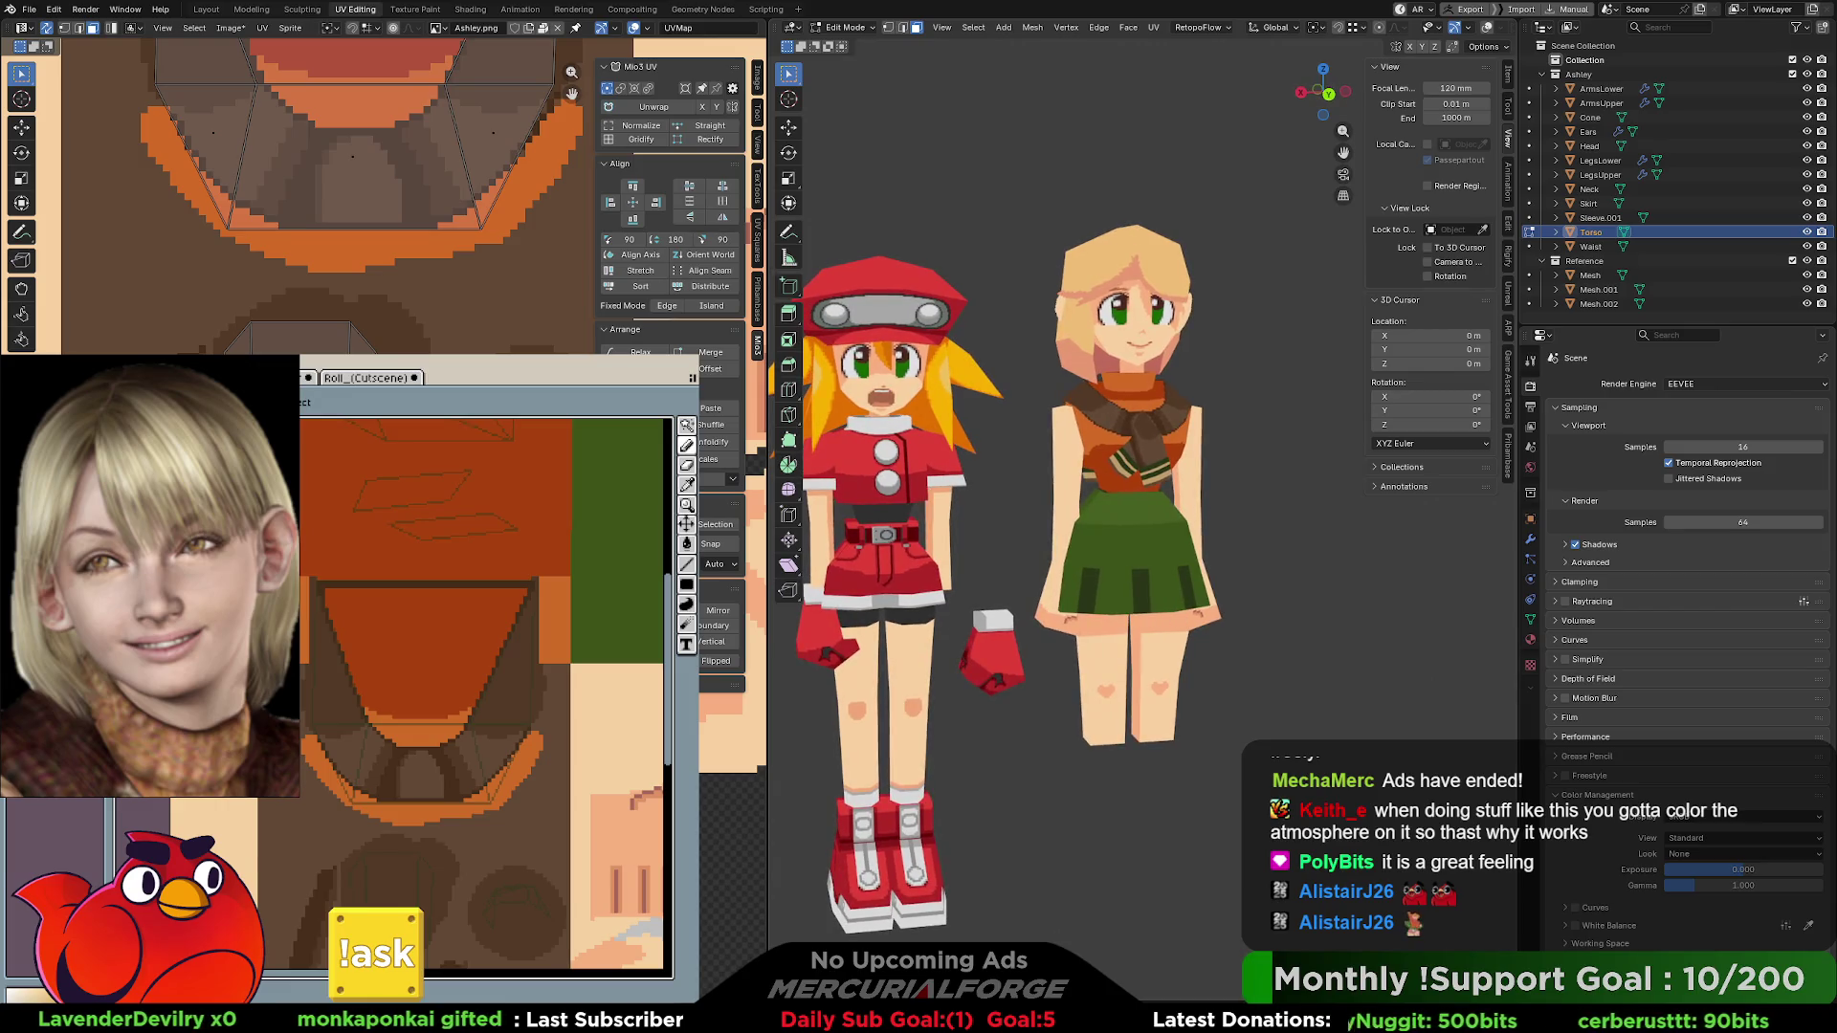
- Toggle between dark-haired, purple-hair and blonde-with-purple-boots versions of the texture
{"action": "key", "text": "ctrl+z"}
{"action": "key", "text": "ctrl+y"}
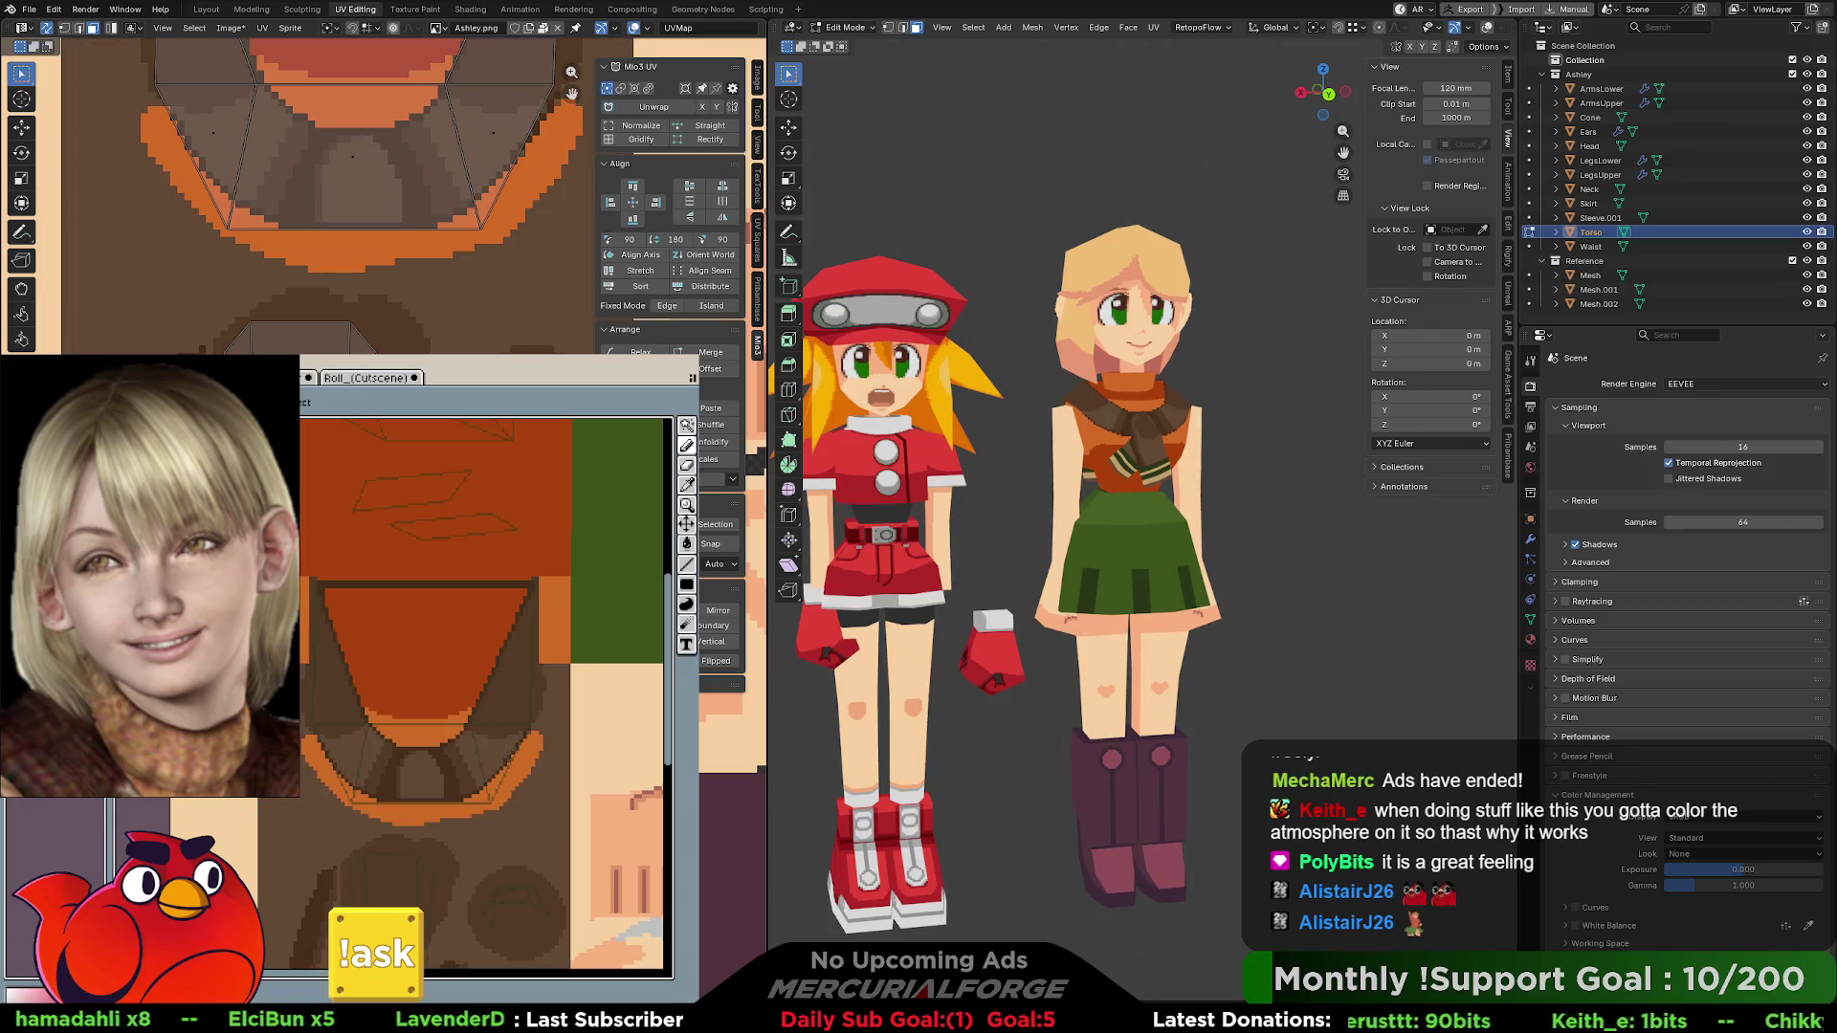
{"action": "key", "text": "ctrl+z"}
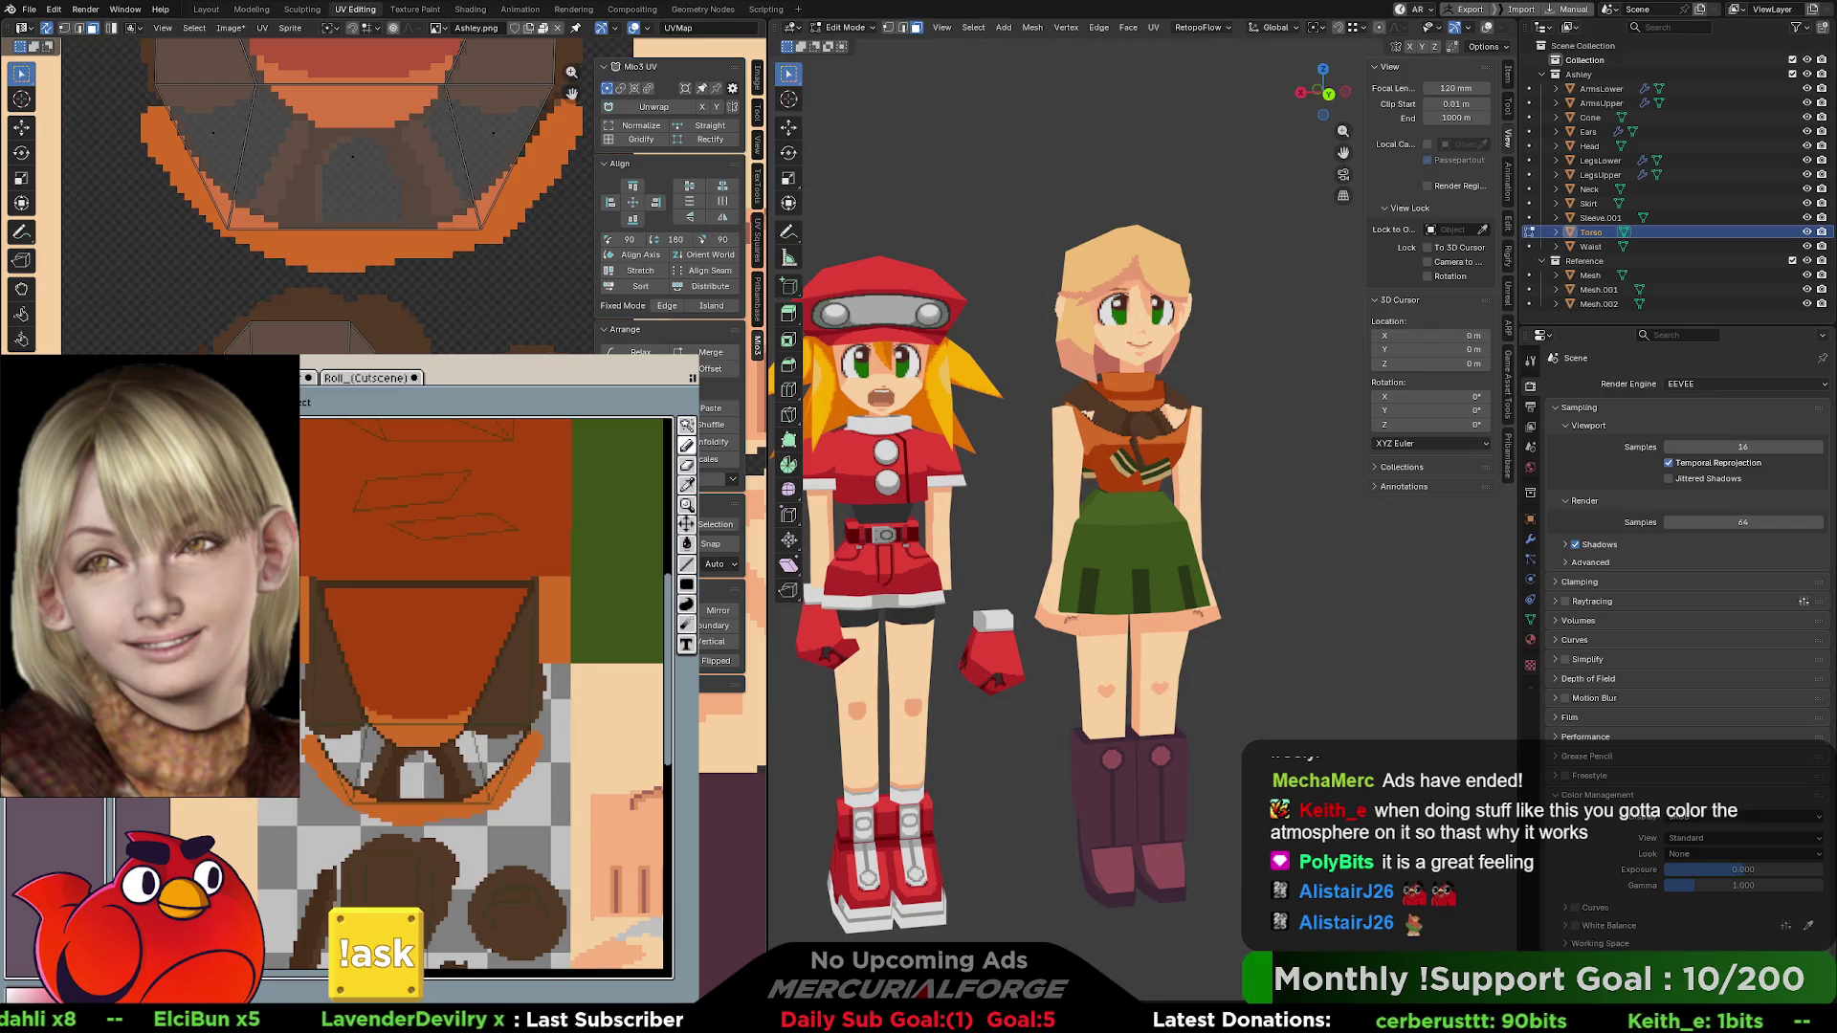
{"action": "key", "text": "ctrl+y"}
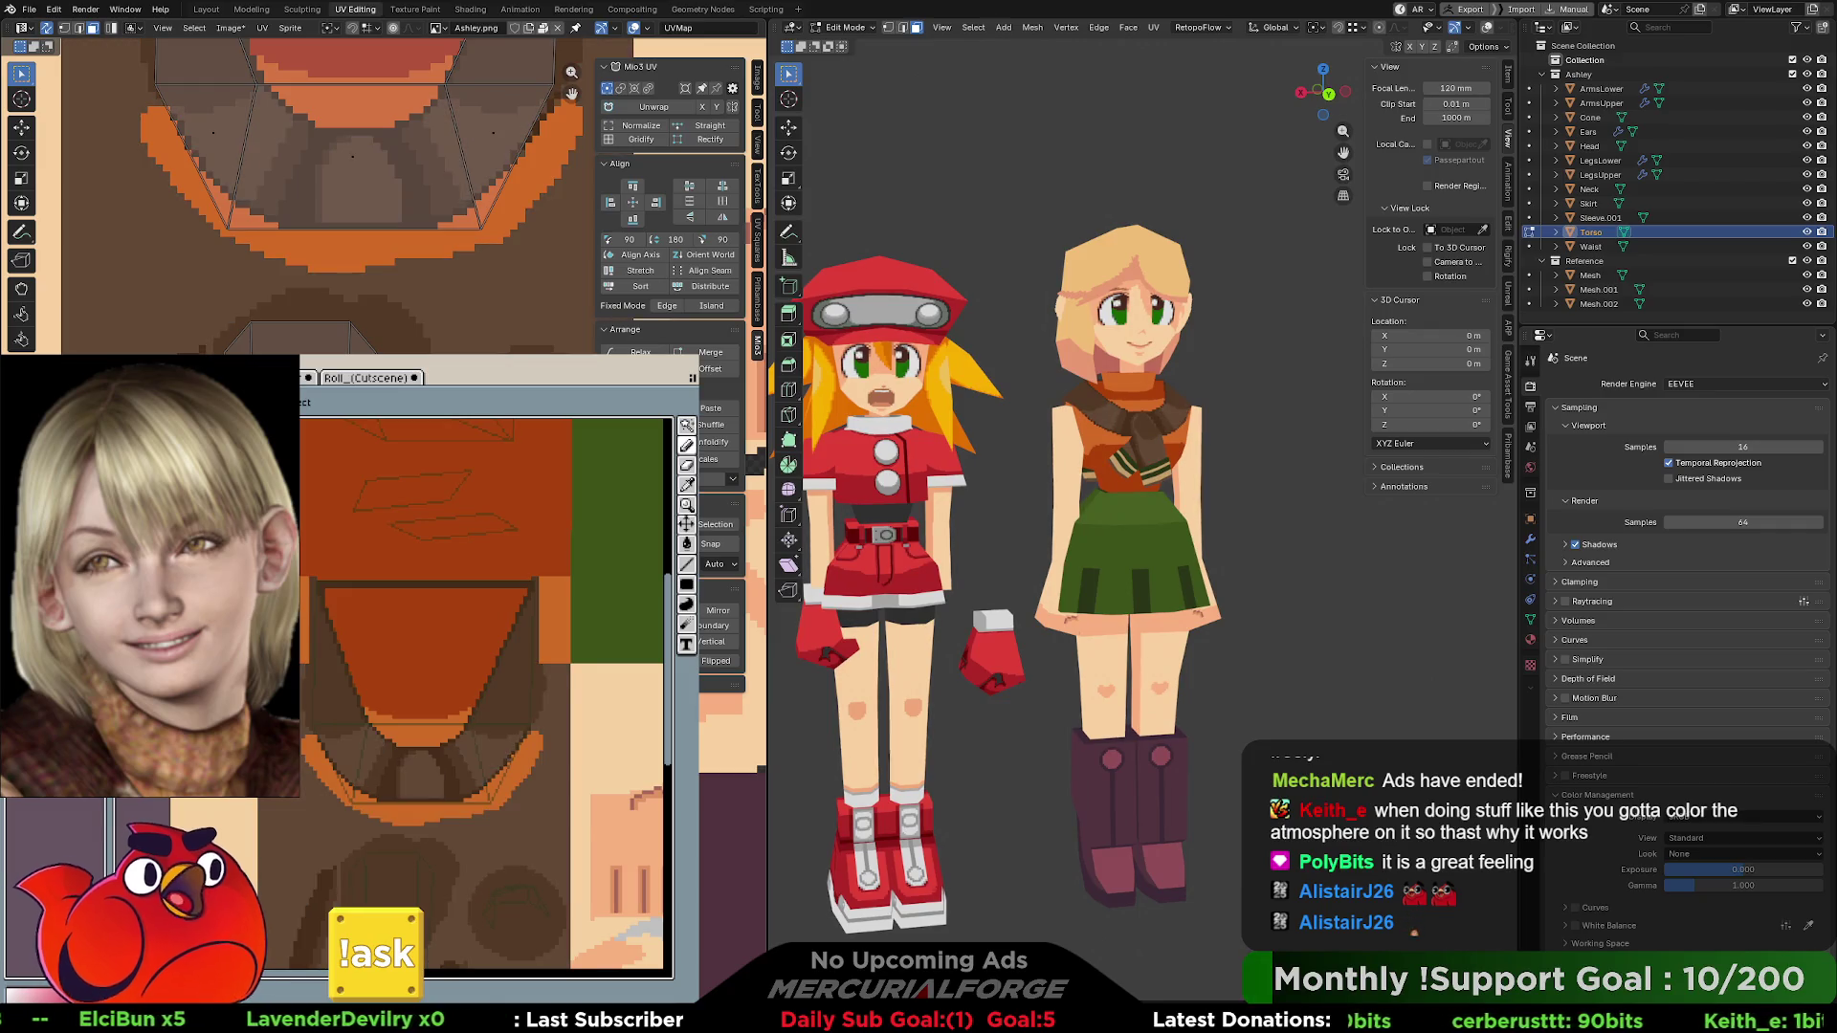
{"action": "key", "text": "ctrl+y"}
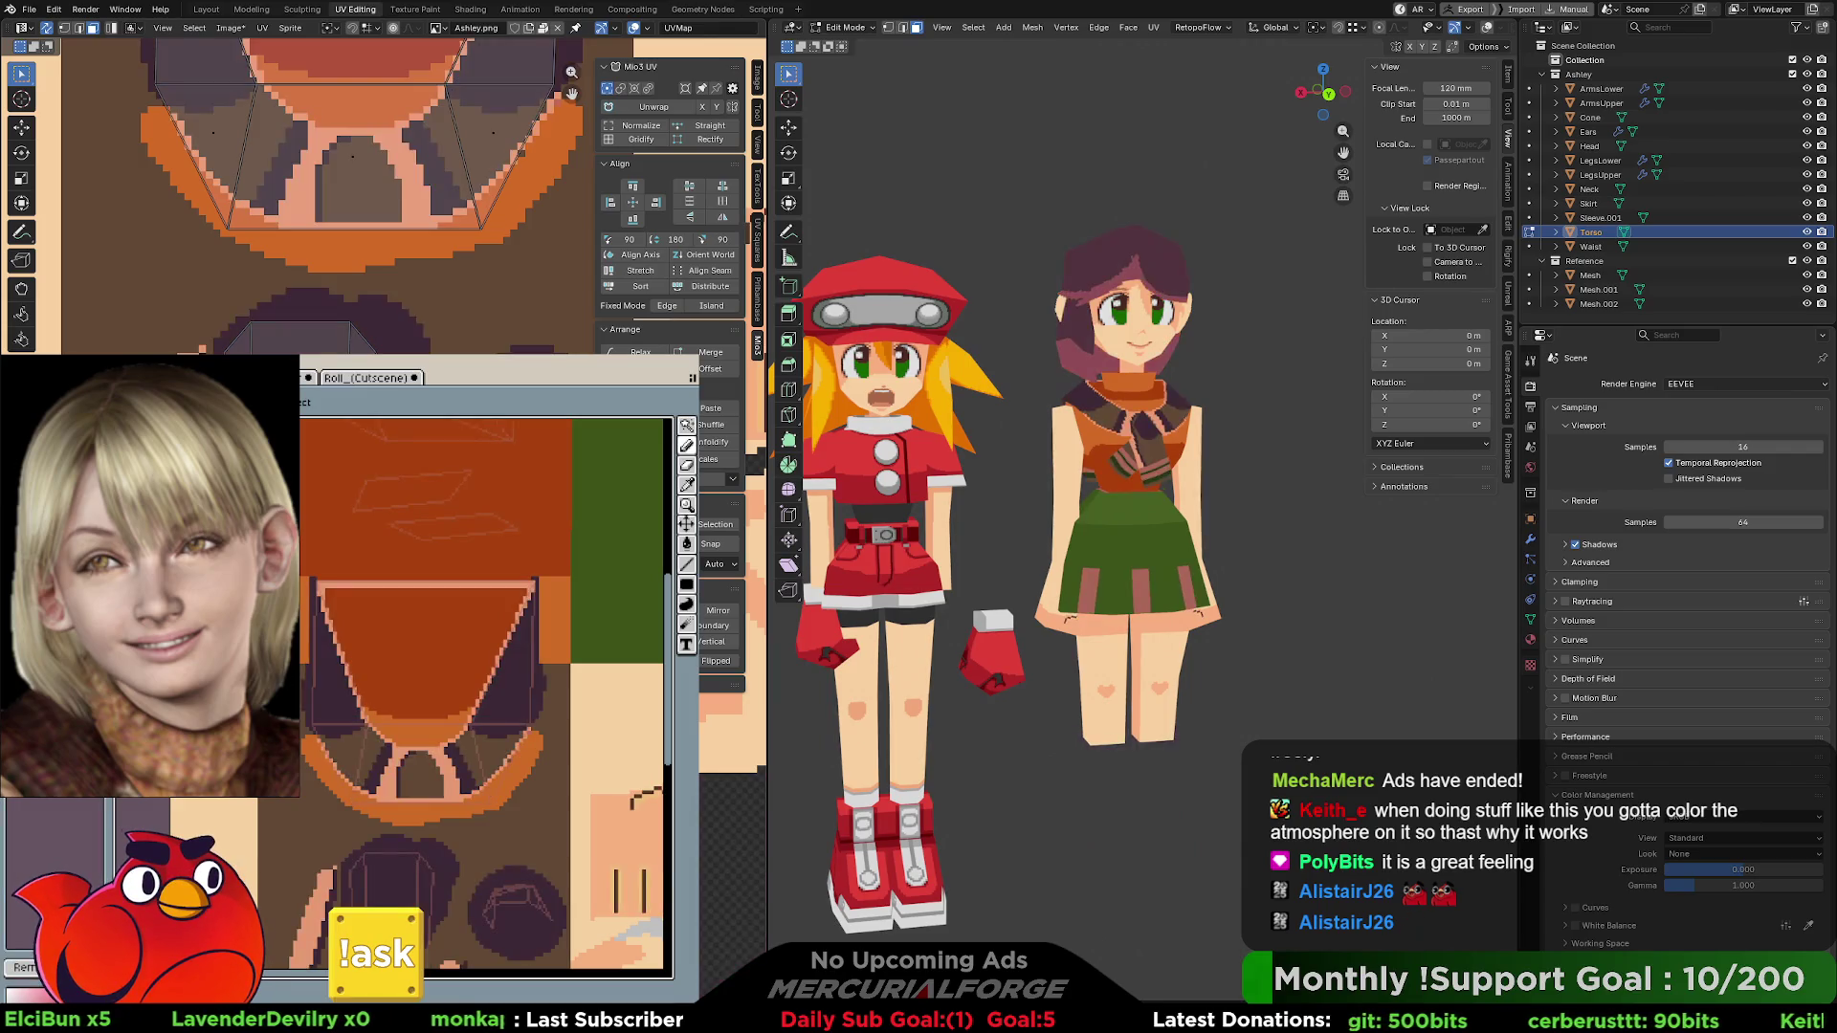
{"action": "key", "text": "ctrl+y"}
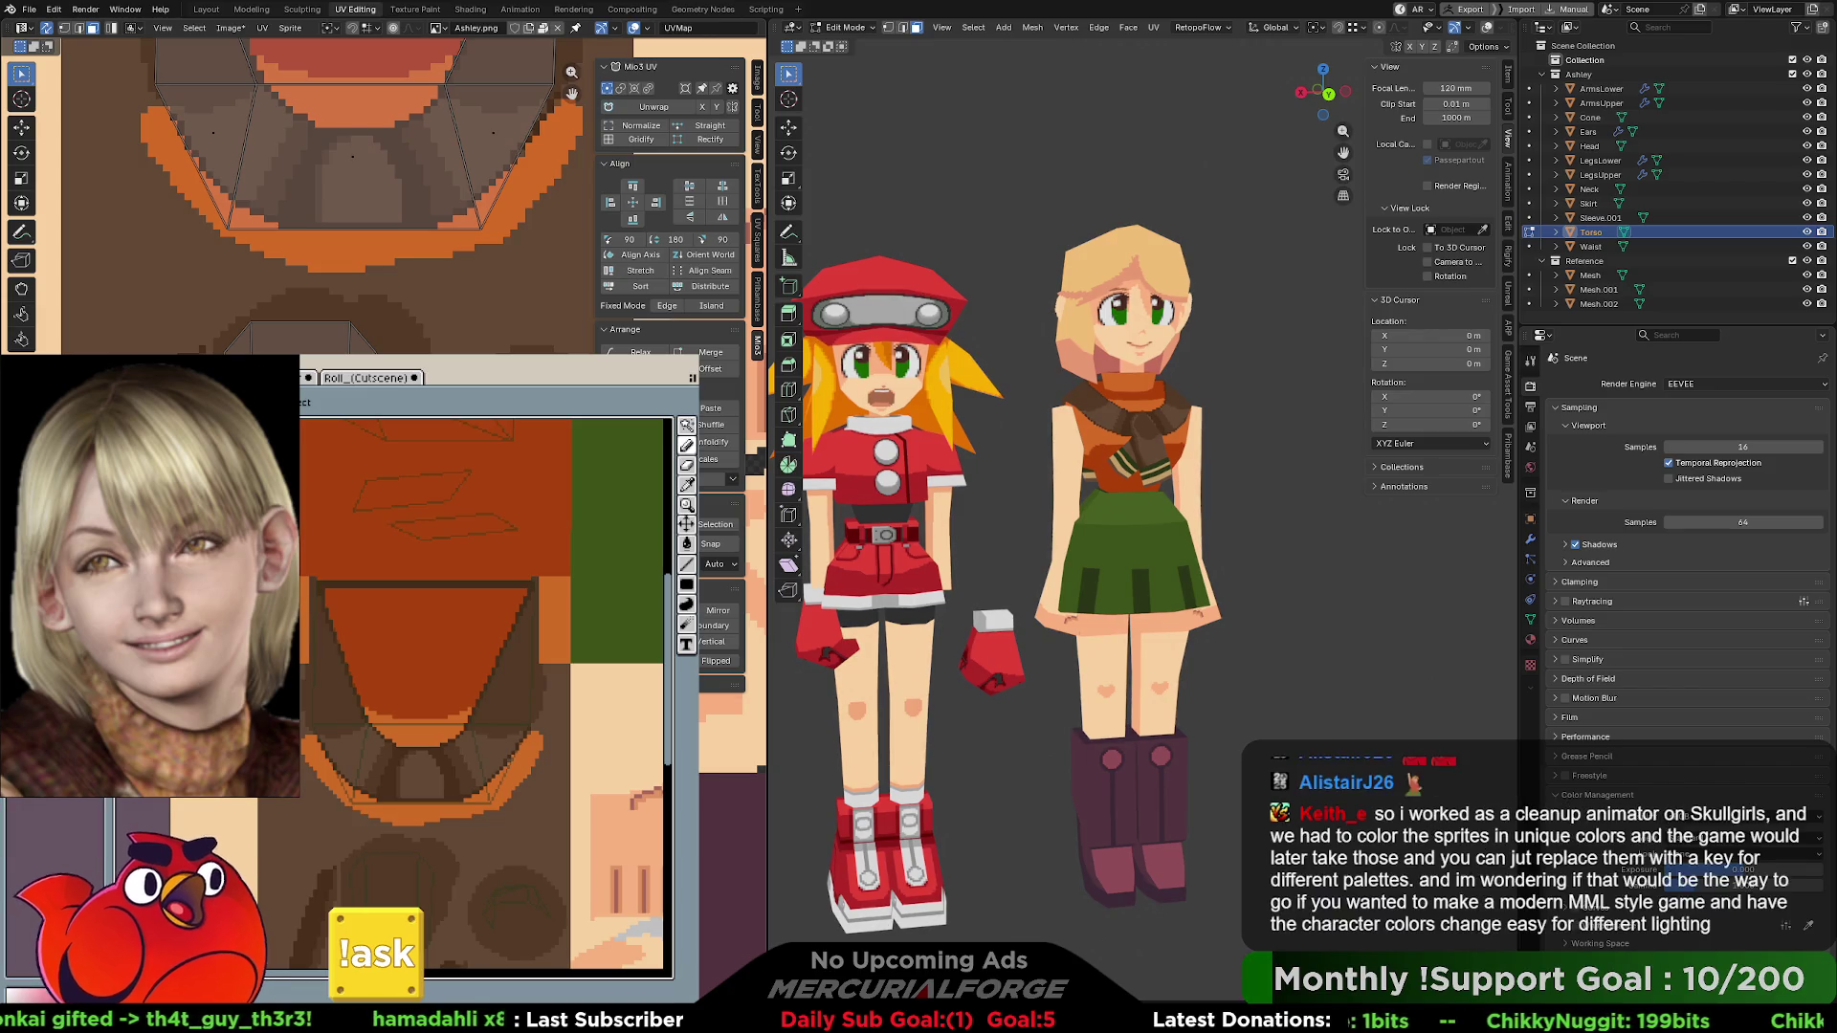
- Try peach-orange, brown-purple-green and pink-brown palettes, then return to the orange-and-green outfit
{"action": "key", "text": "ctrl+z"}
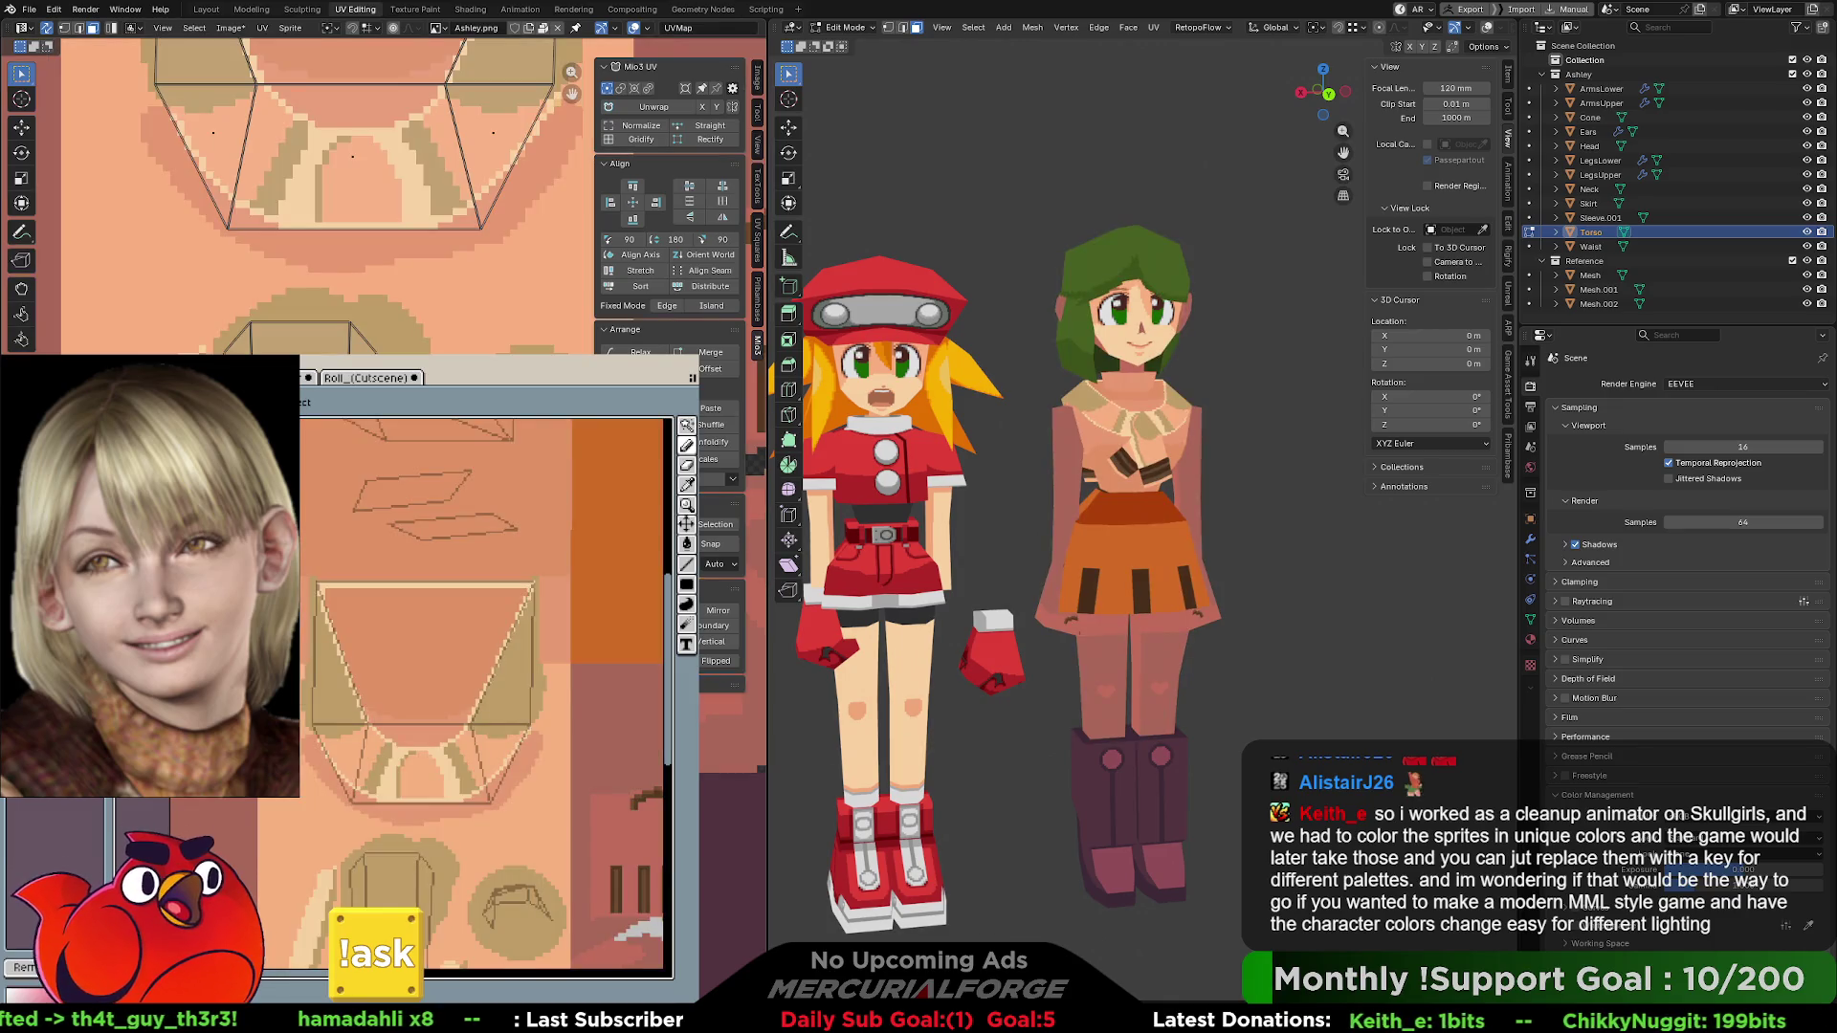
{"action": "key", "text": "ctrl+y"}
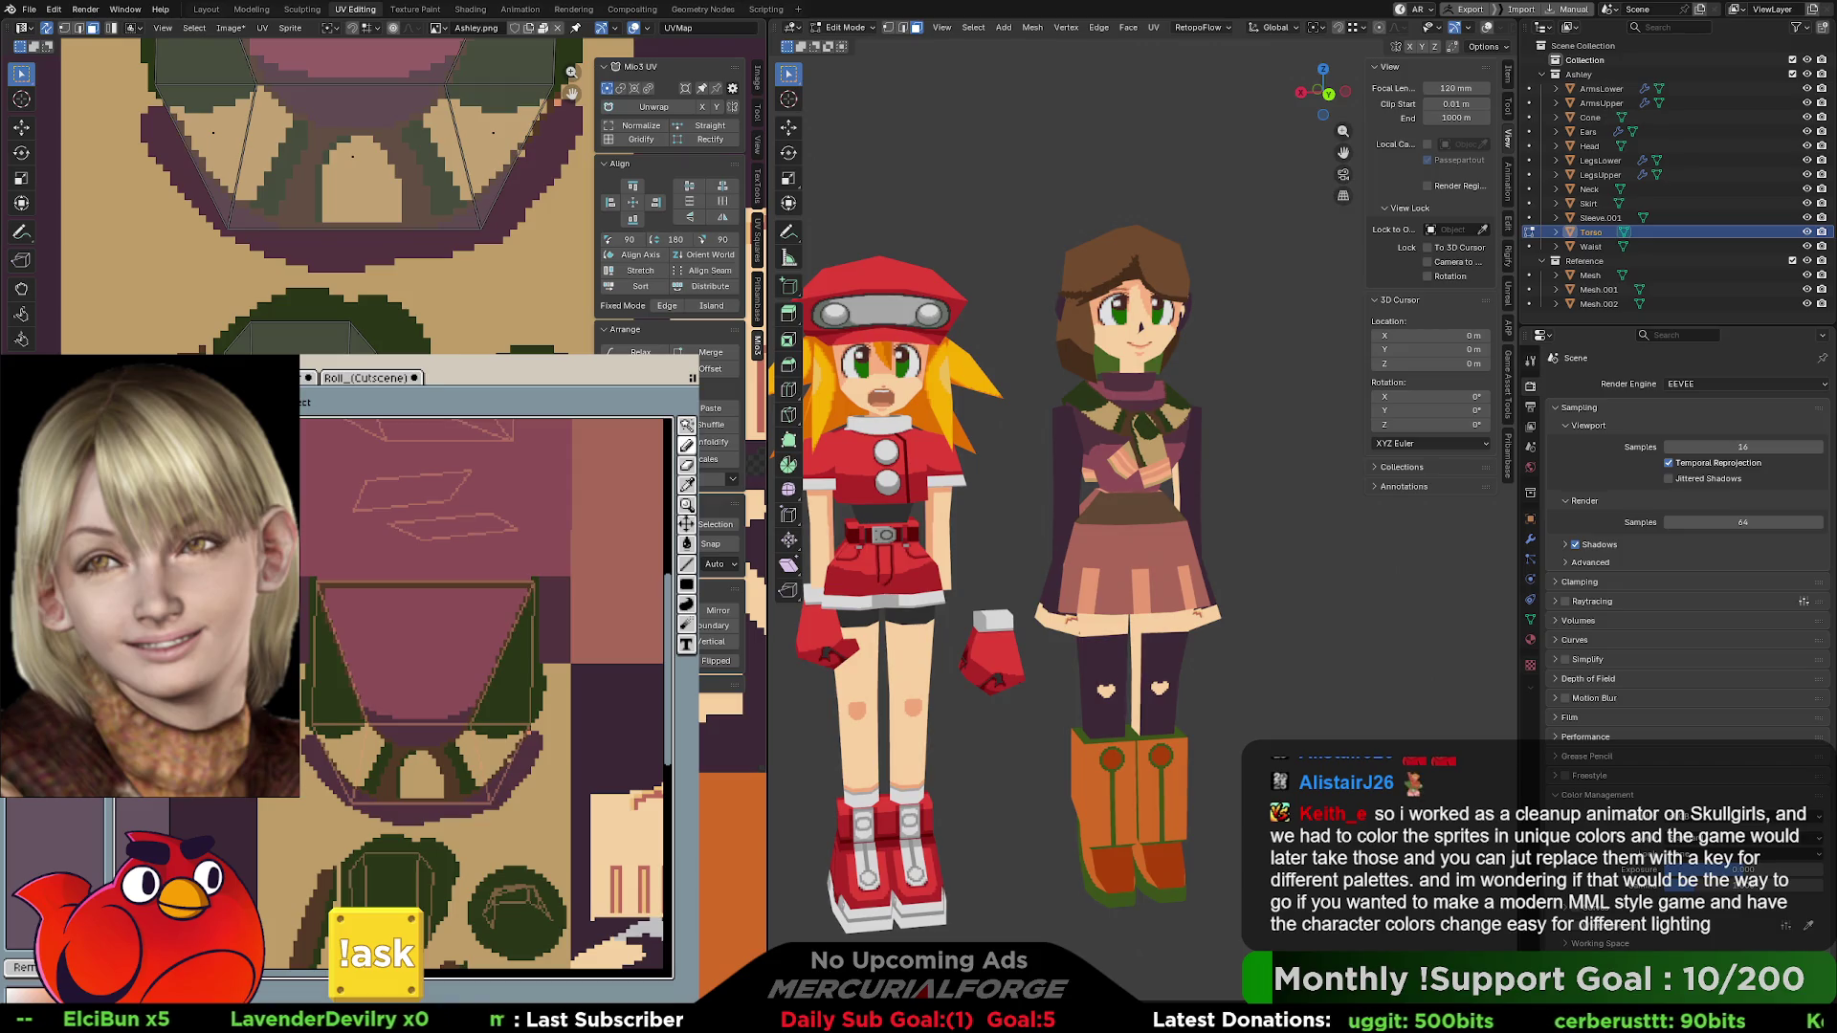
{"action": "key", "text": "ctrl+z"}
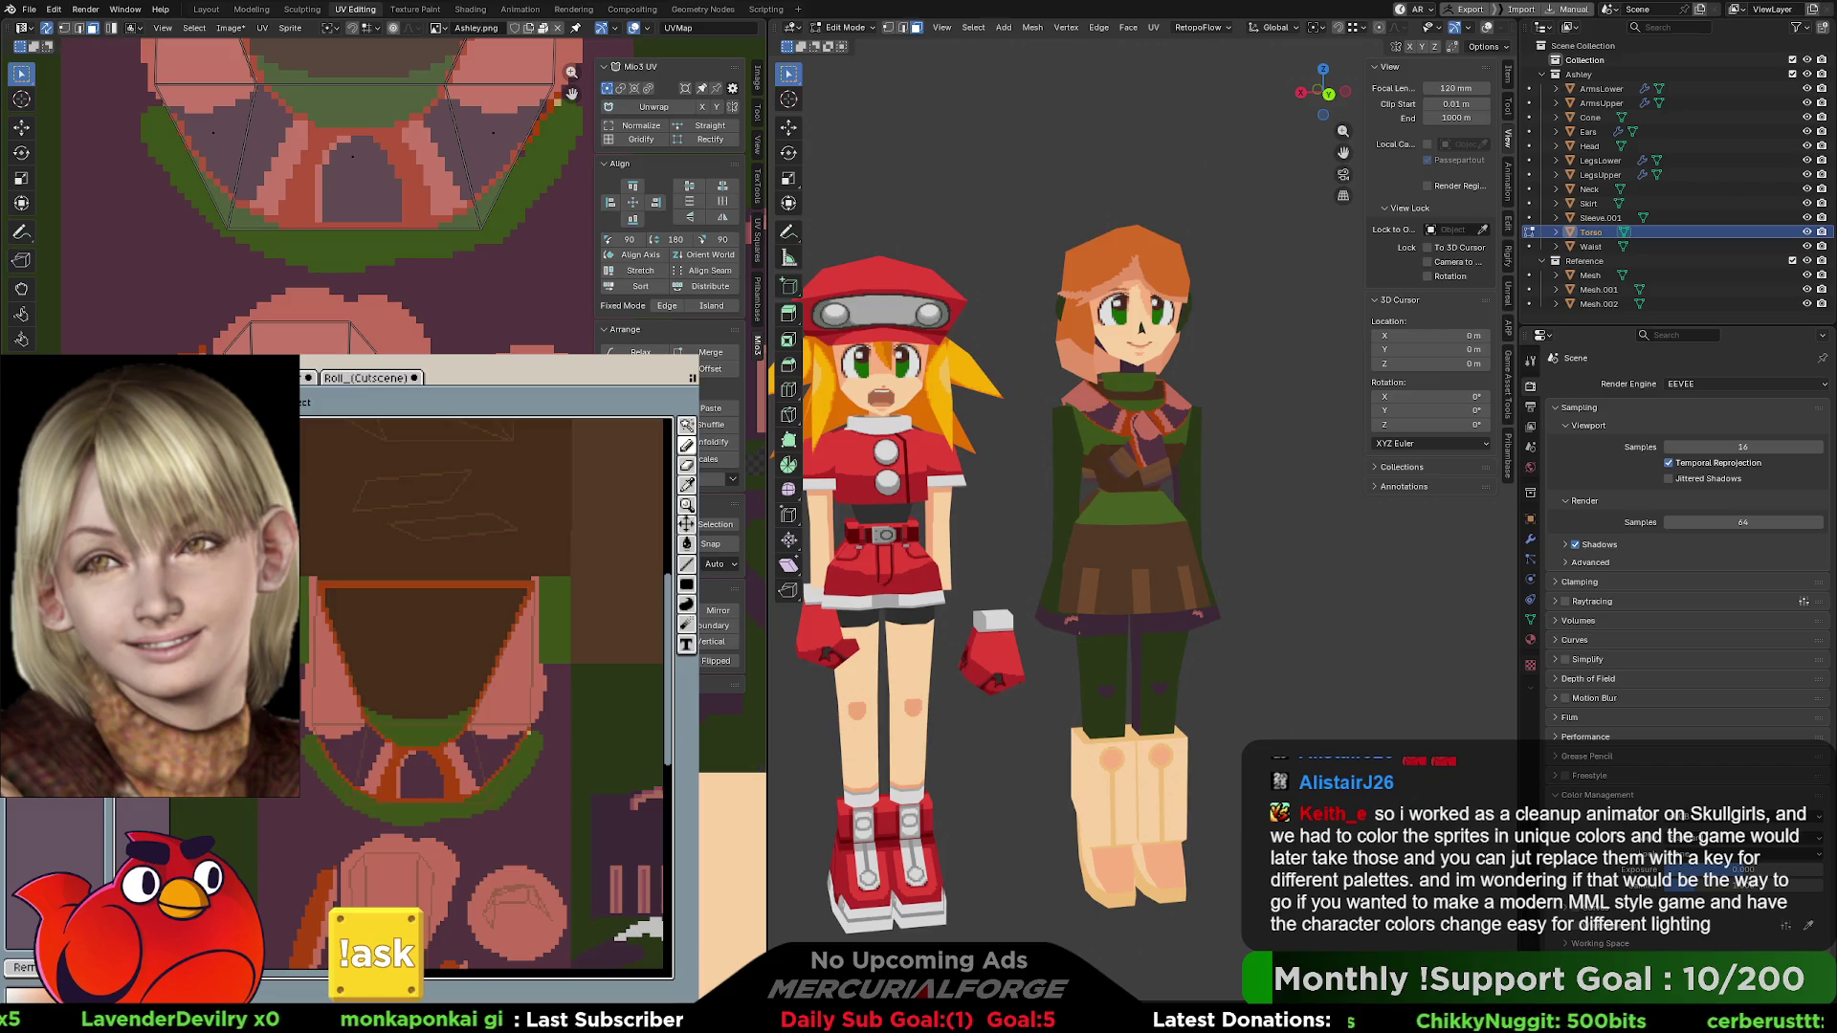
{"action": "key", "text": "ctrl+y"}
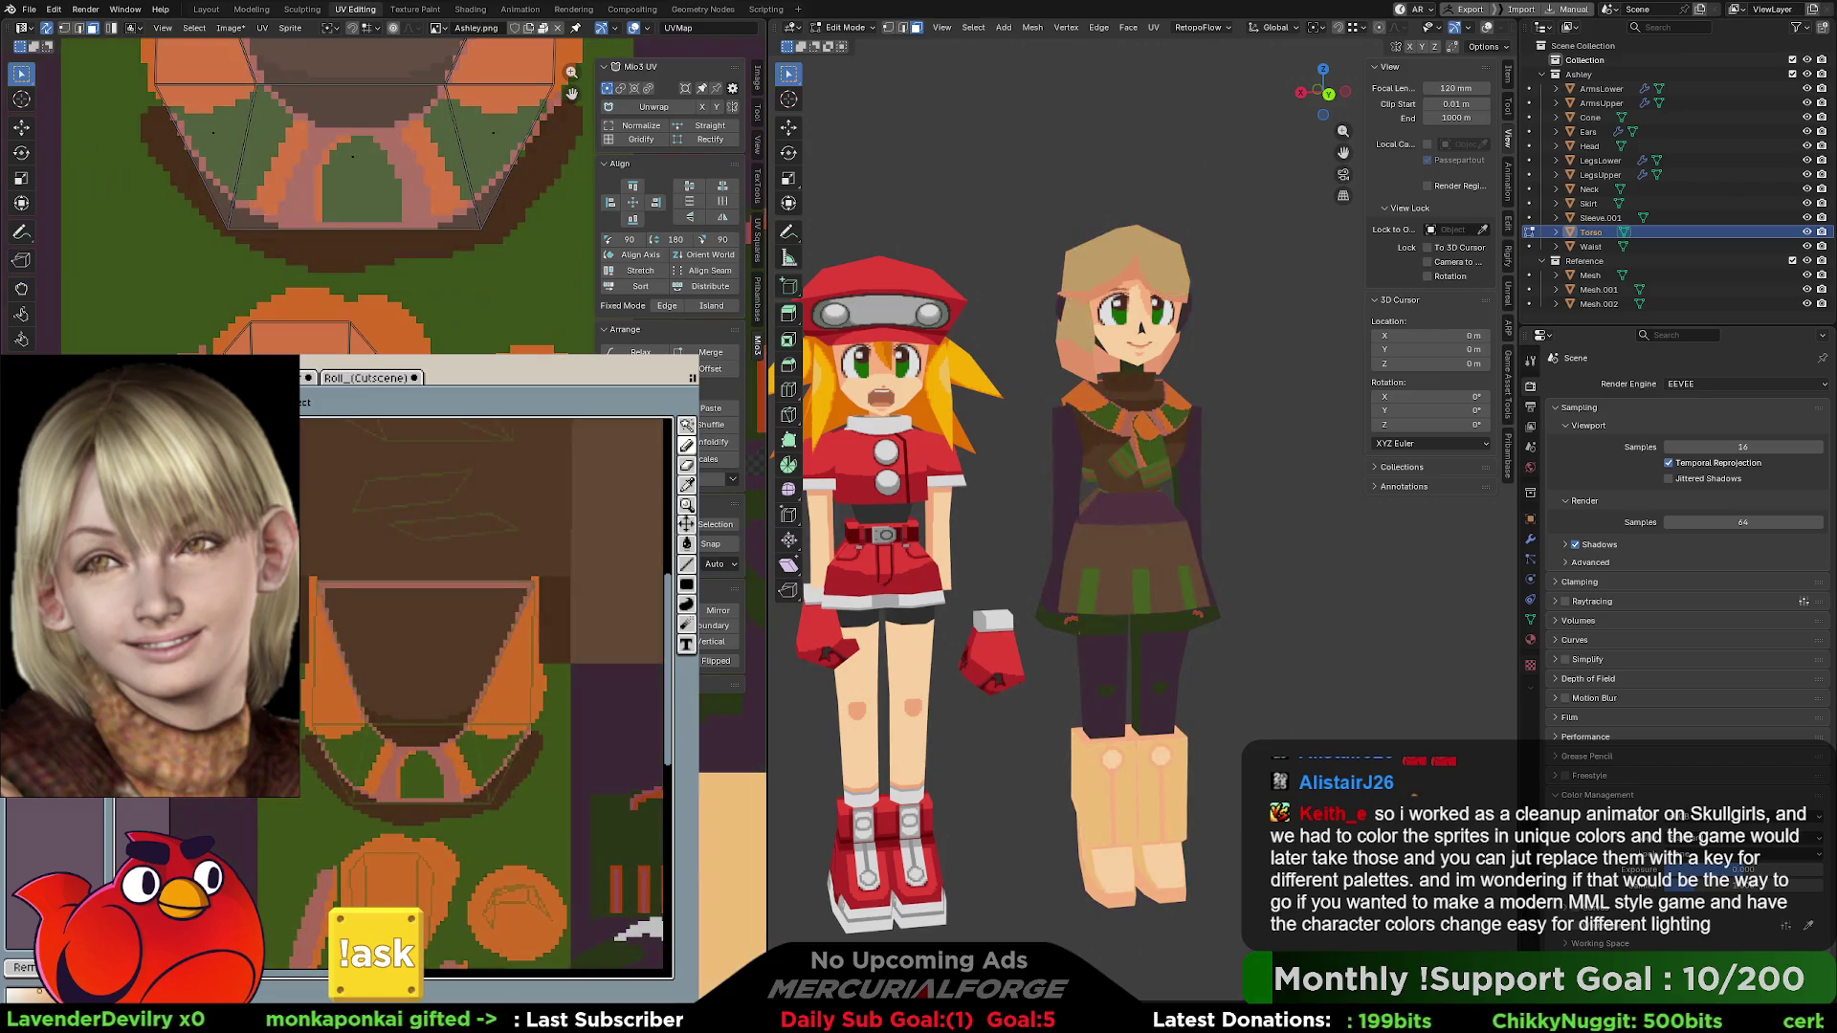
{"action": "key", "text": "ctrl+y"}
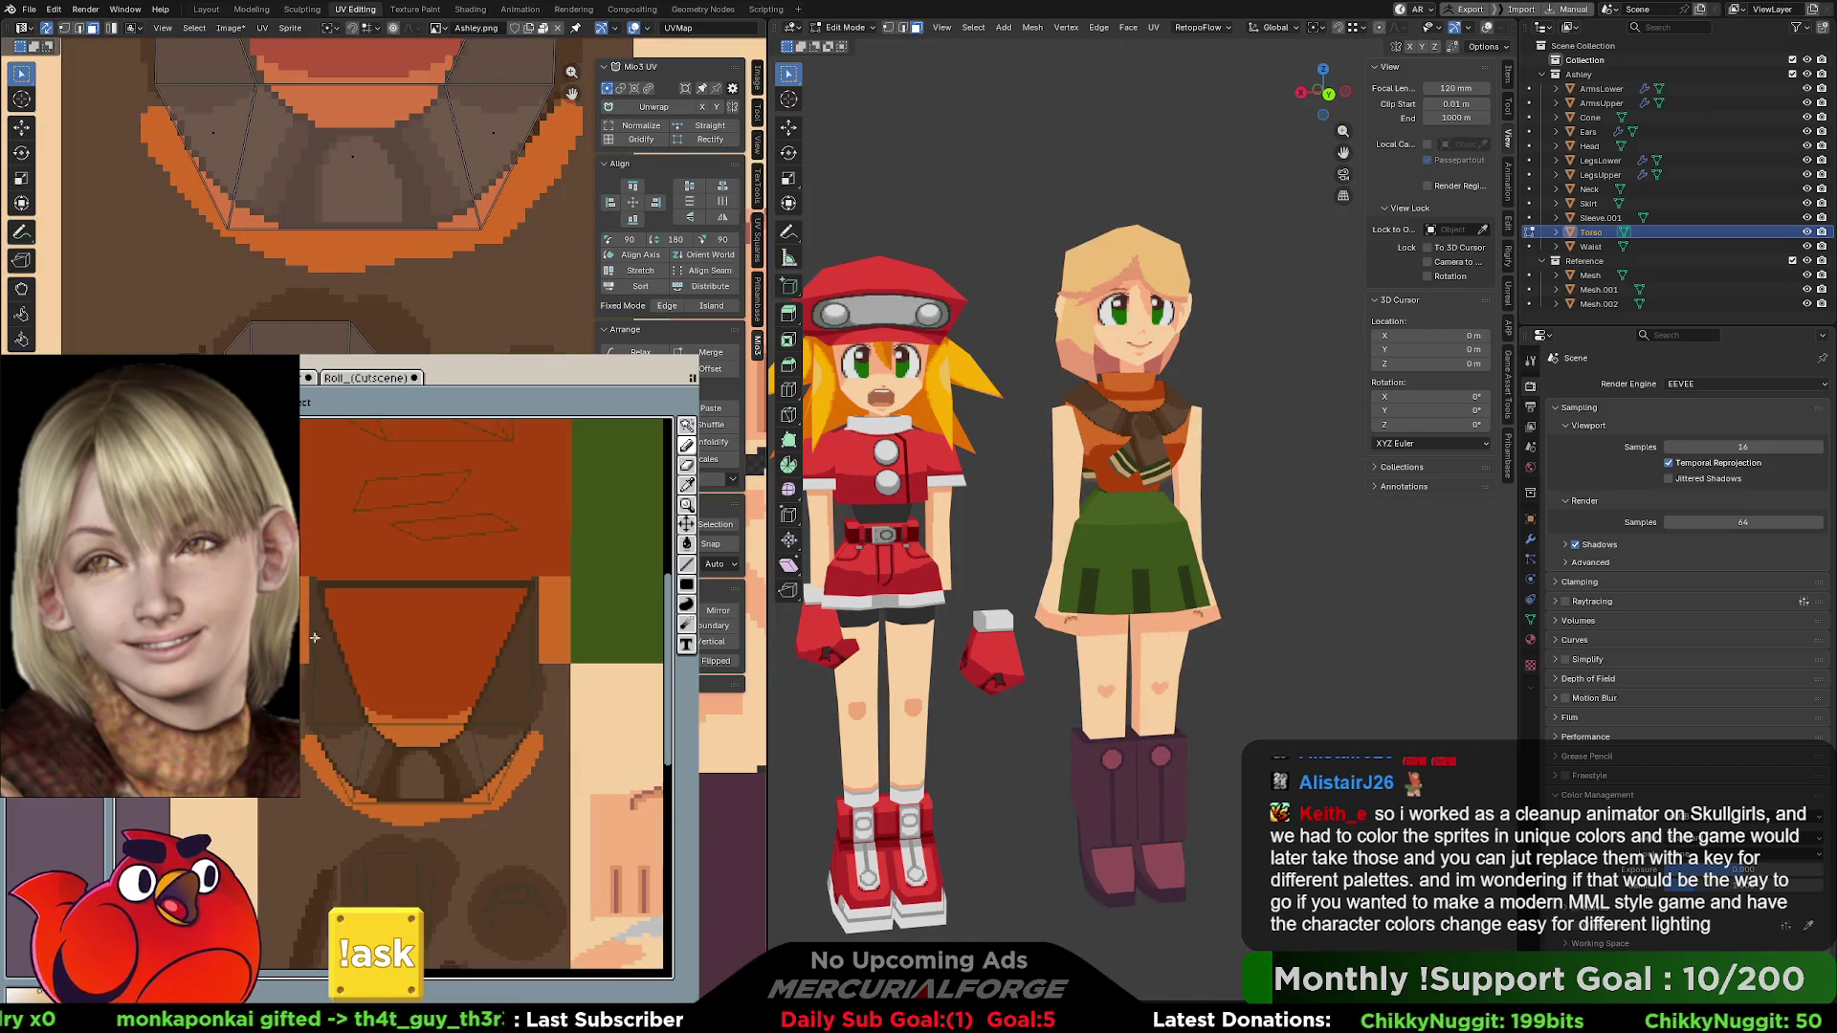
{"action": "mouse_move", "coordinate": [425, 590]}
{"action": "middle_mouse_down"}
{"action": "mouse_move", "coordinate": [484, 644]}
{"action": "mouse_move", "coordinate": [358, 637]}
{"action": "mouse_move", "coordinate": [410, 605]}
{"action": "middle_mouse_up"}
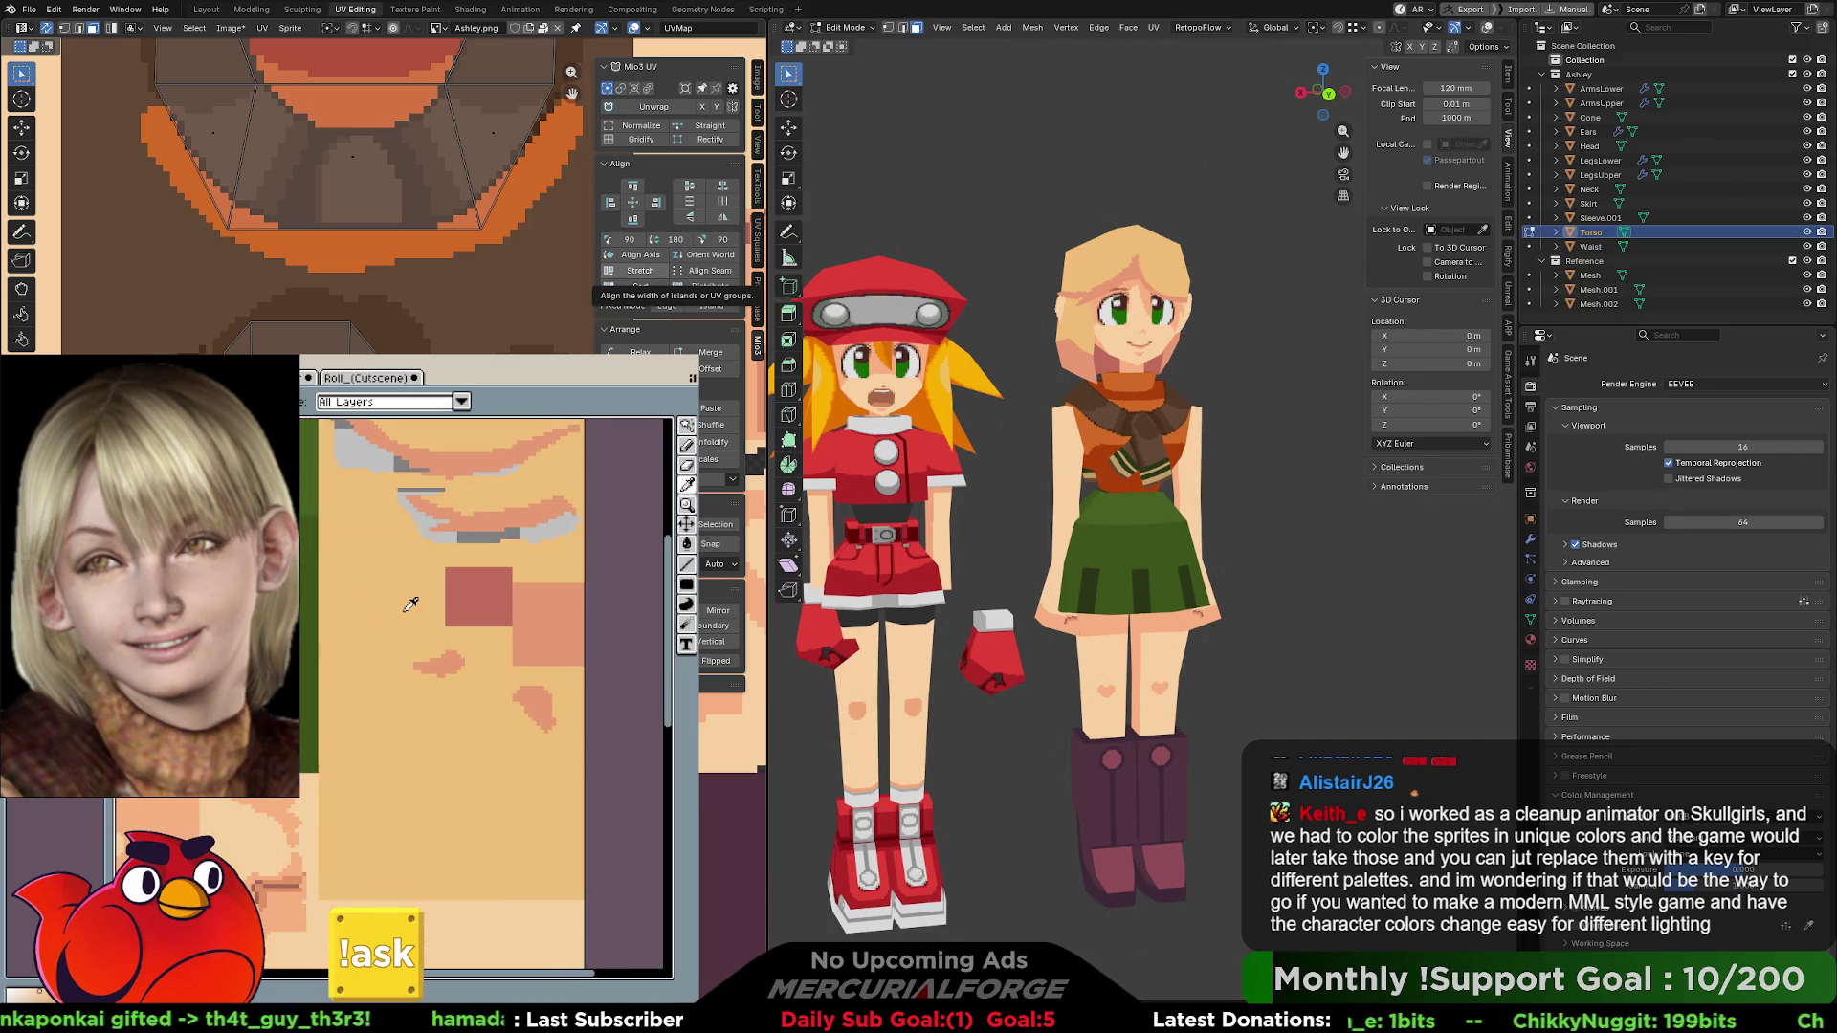
{"action": "key", "text": "b"}
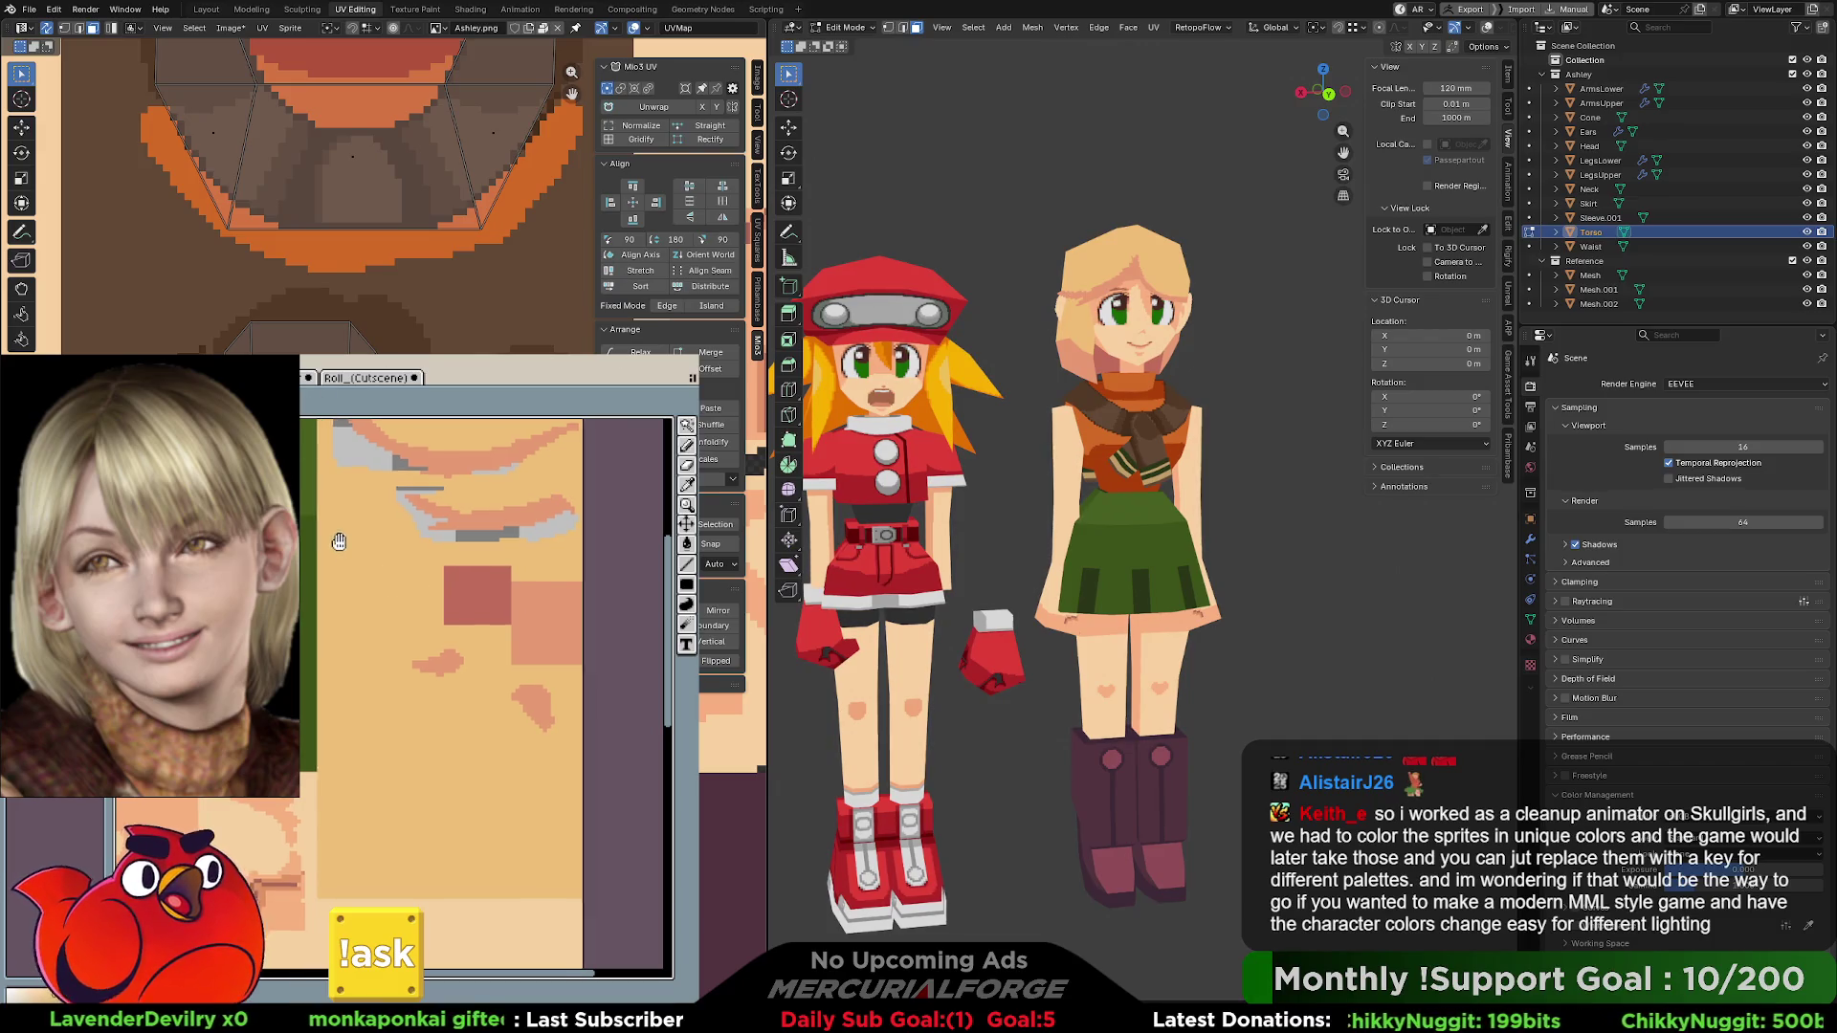
{"action": "middle_click_drag", "start_coordinate": [339, 543], "coordinate": [453, 605]}
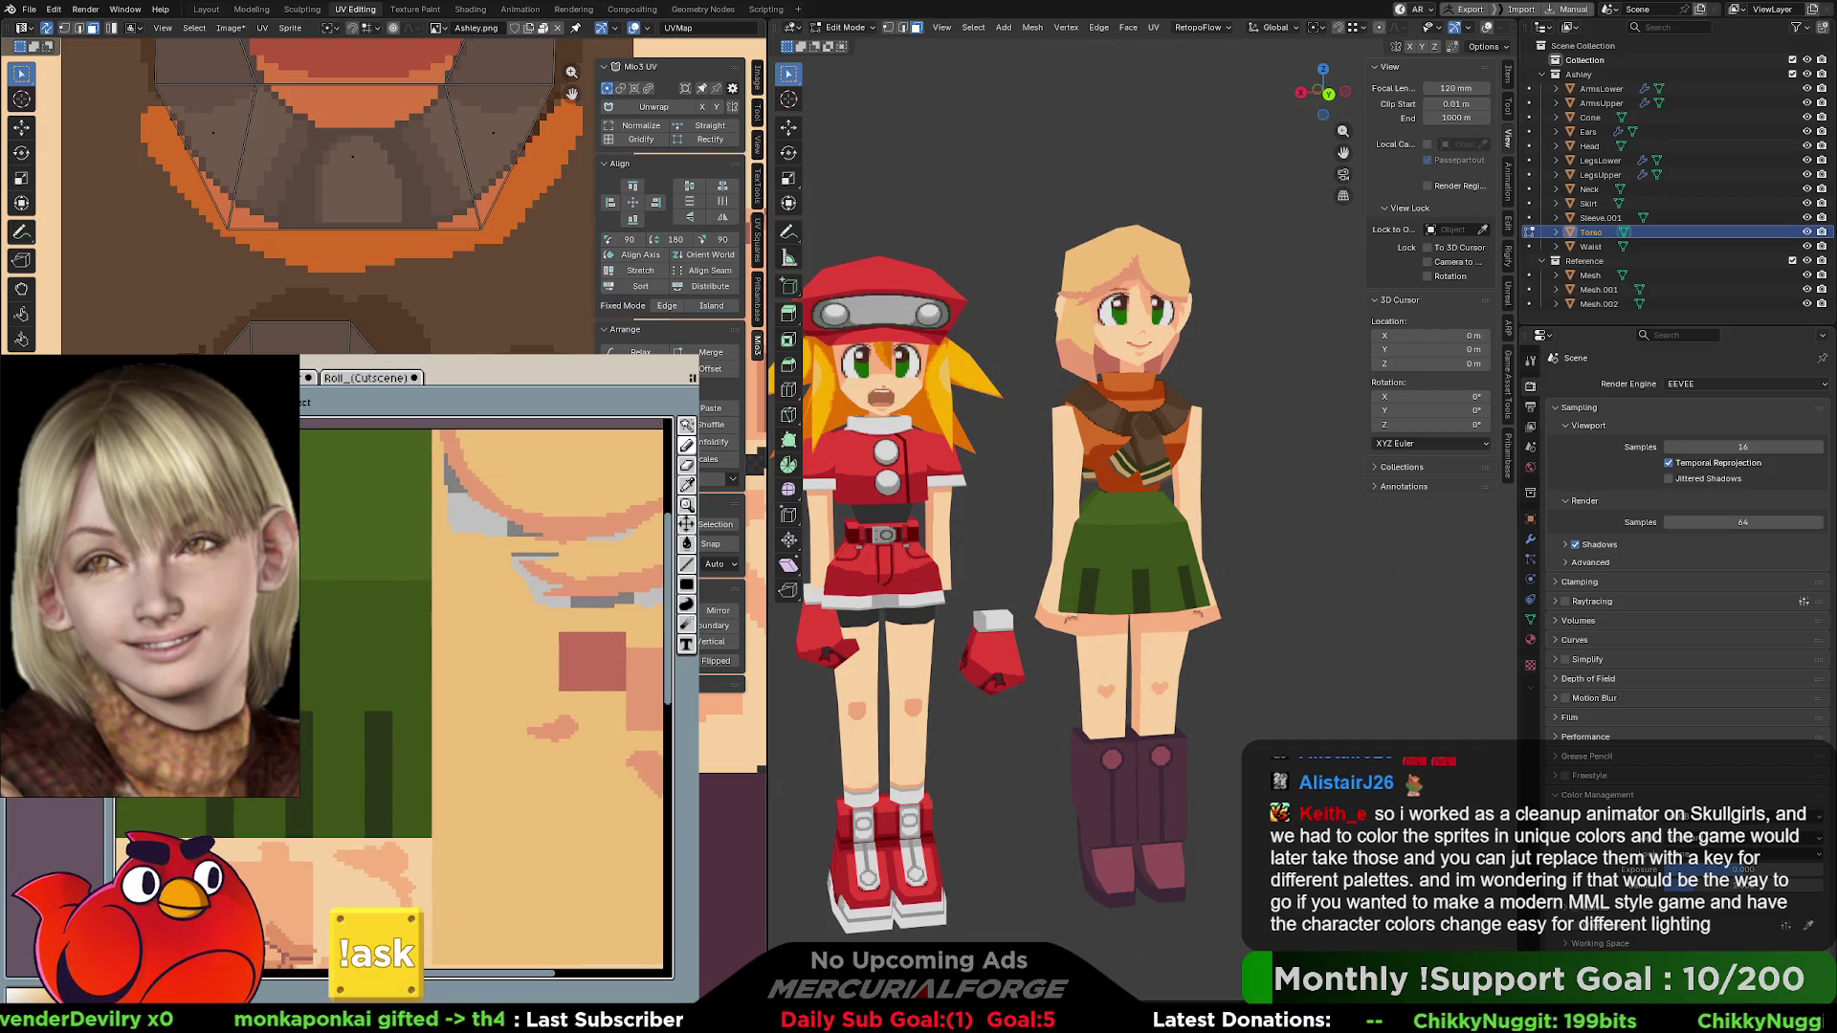
{"action": "key", "text": "F4"}
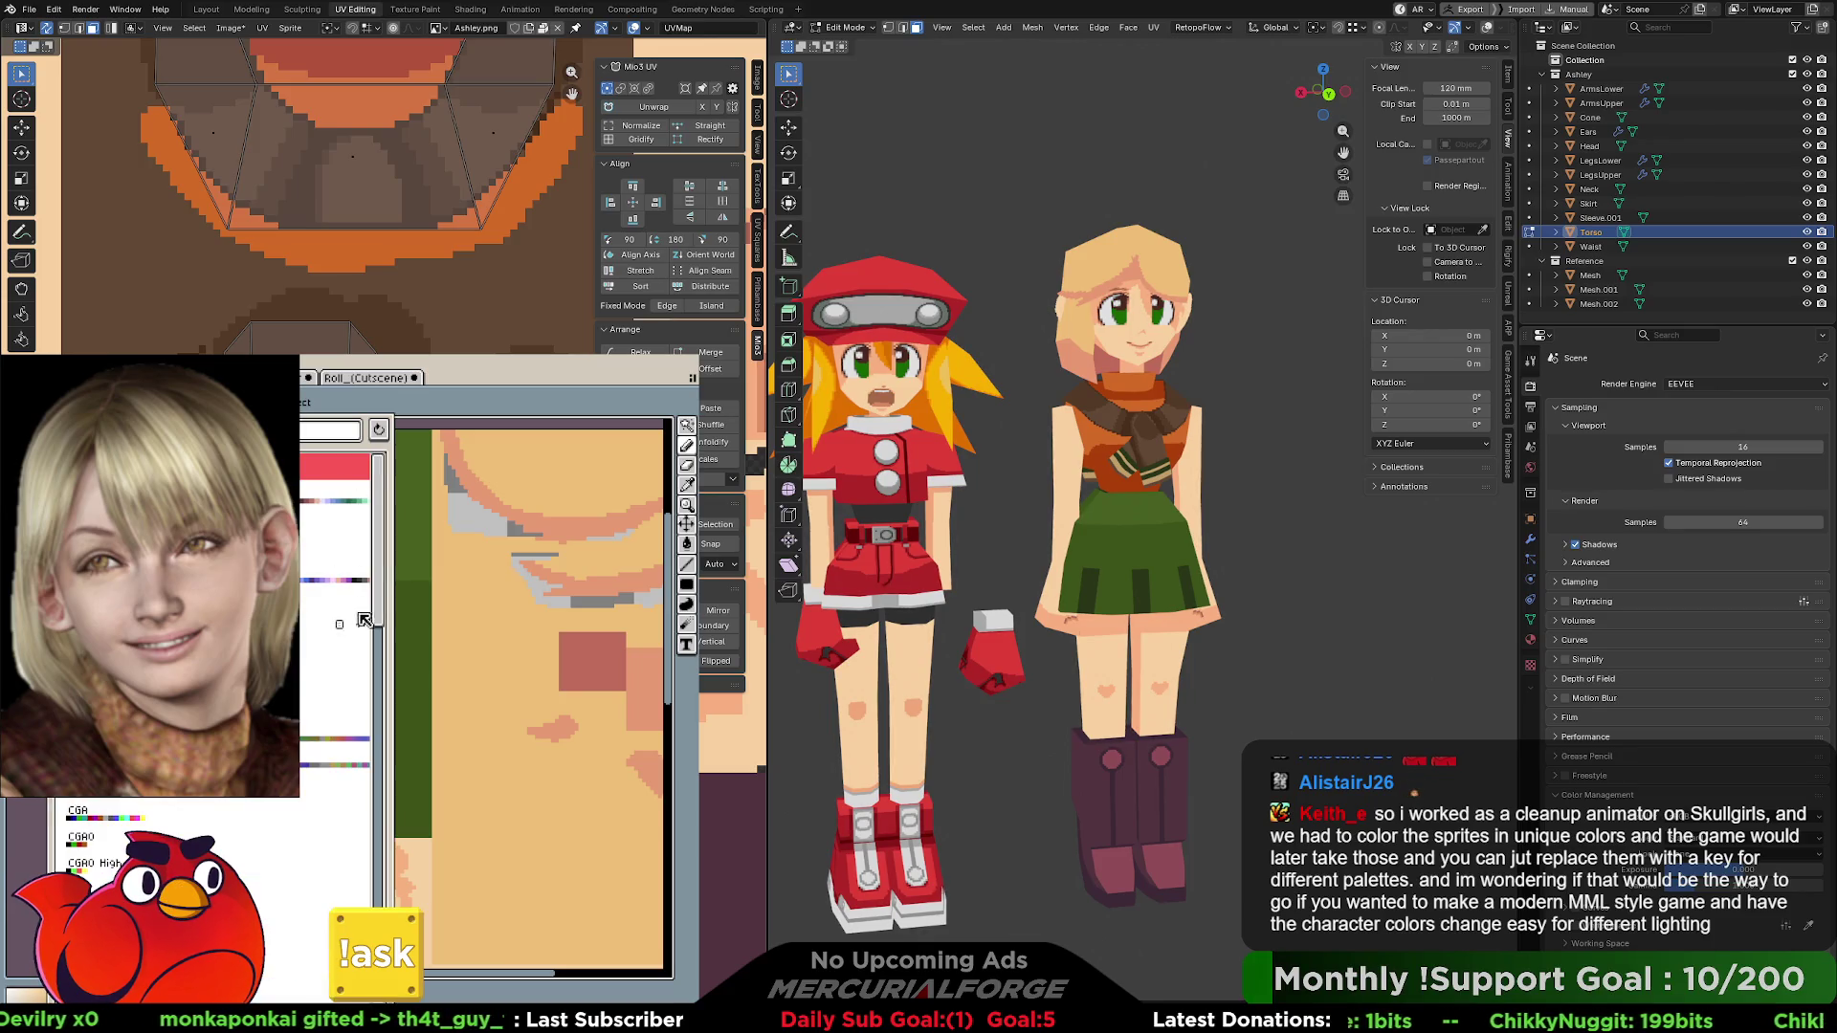
{"action": "left_click_drag", "start_coordinate": [384, 591], "coordinate": [386, 980]}
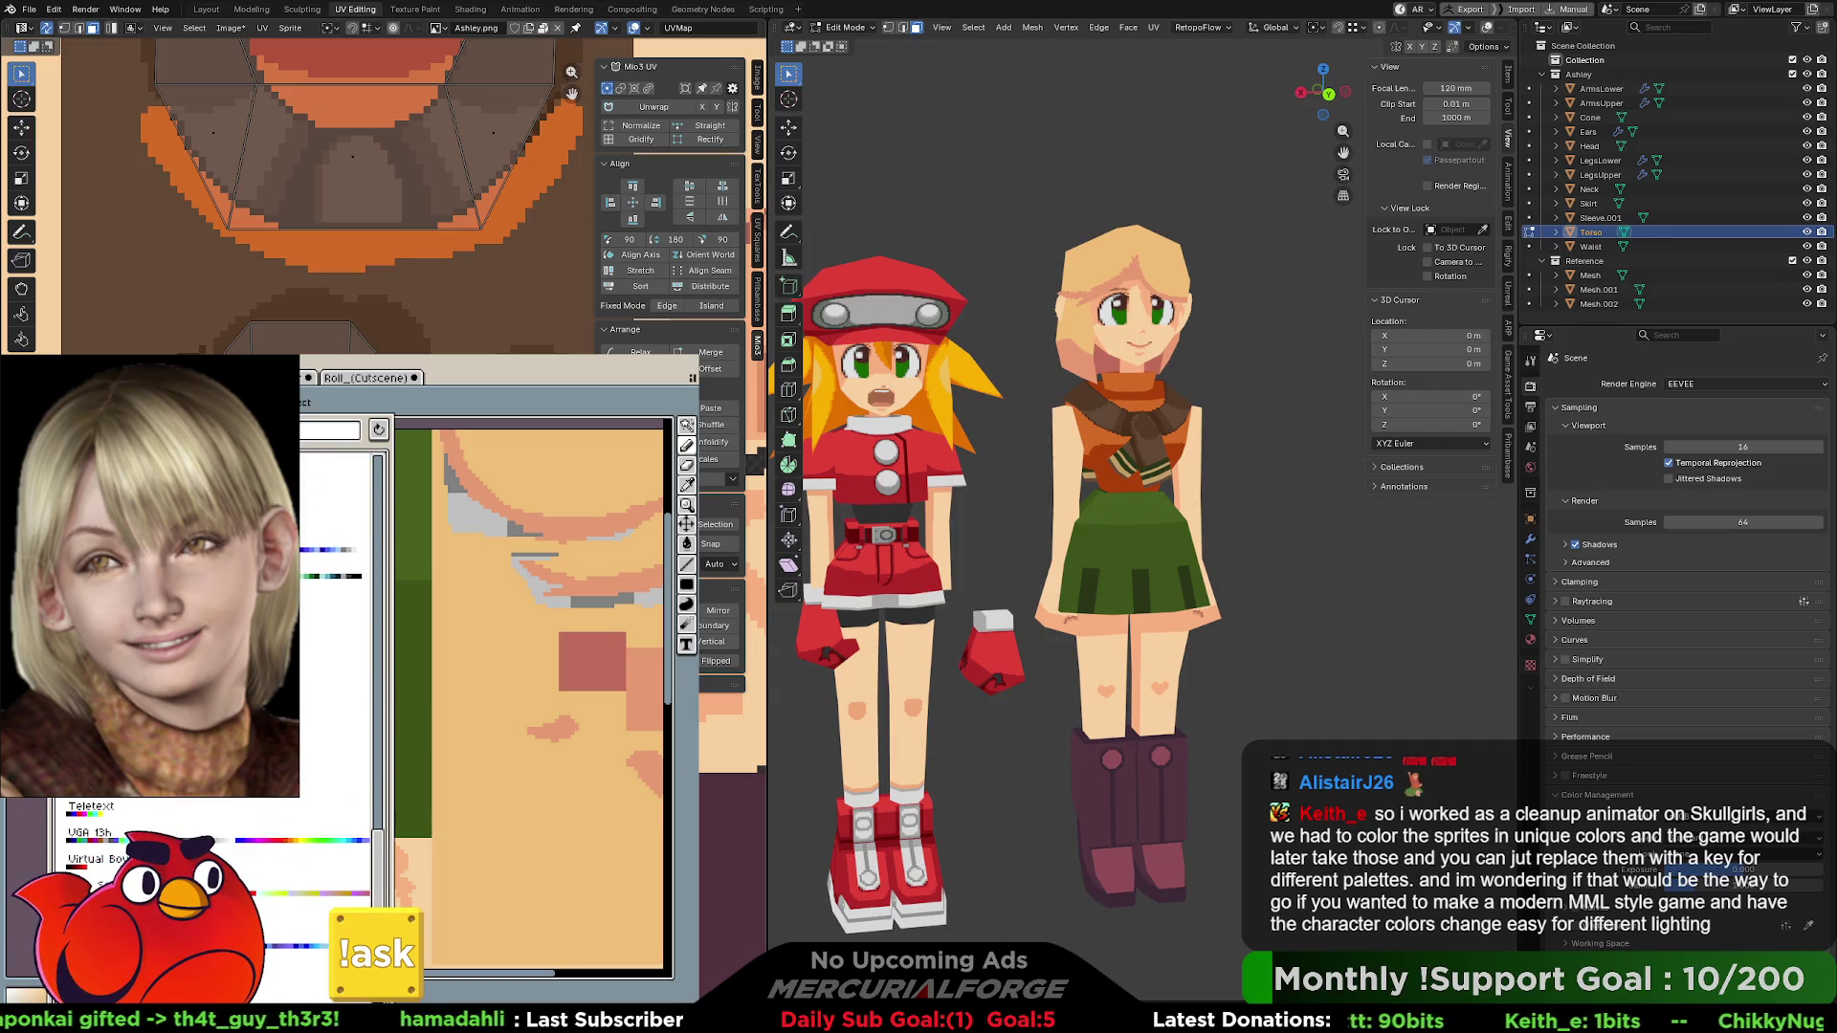
{"action": "left_click_drag", "start_coordinate": [385, 981], "coordinate": [389, 586]}
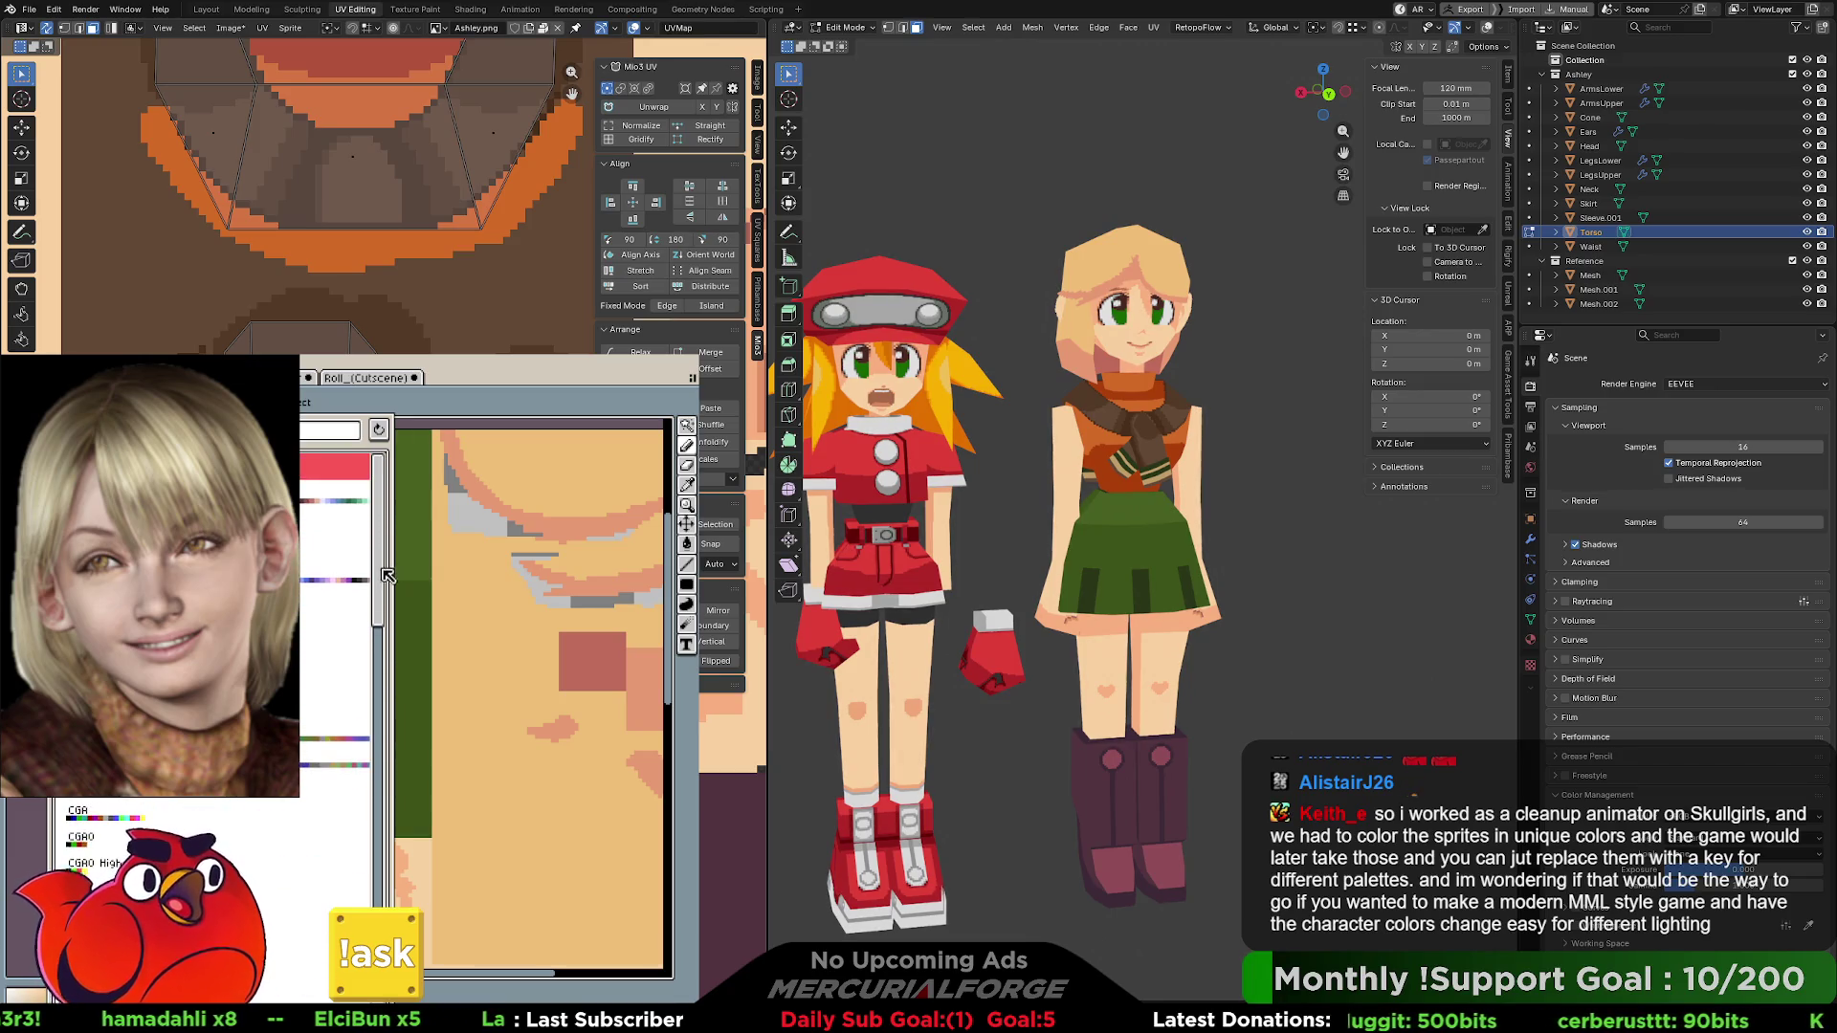
{"action": "left_click", "coordinate": [354, 588]}
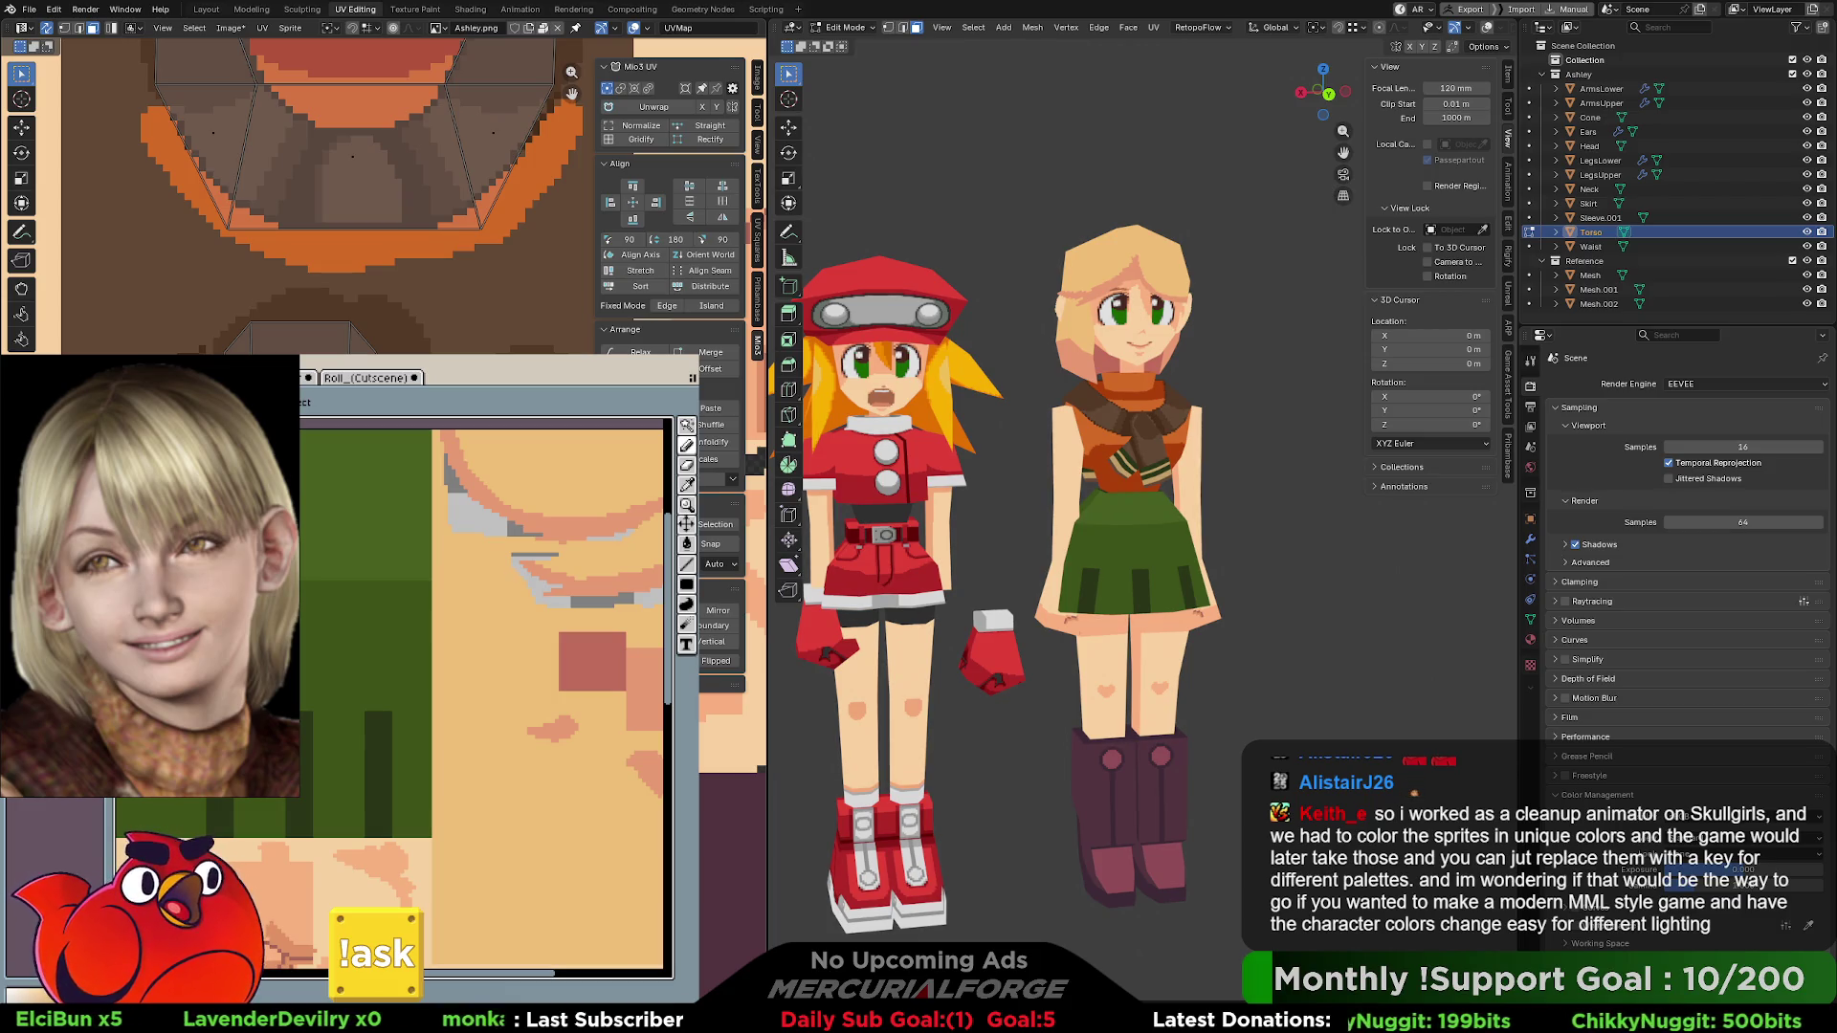
{"action": "scroll", "coordinate": [361, 598], "scroll_direction": "left", "scroll_amount": 3}
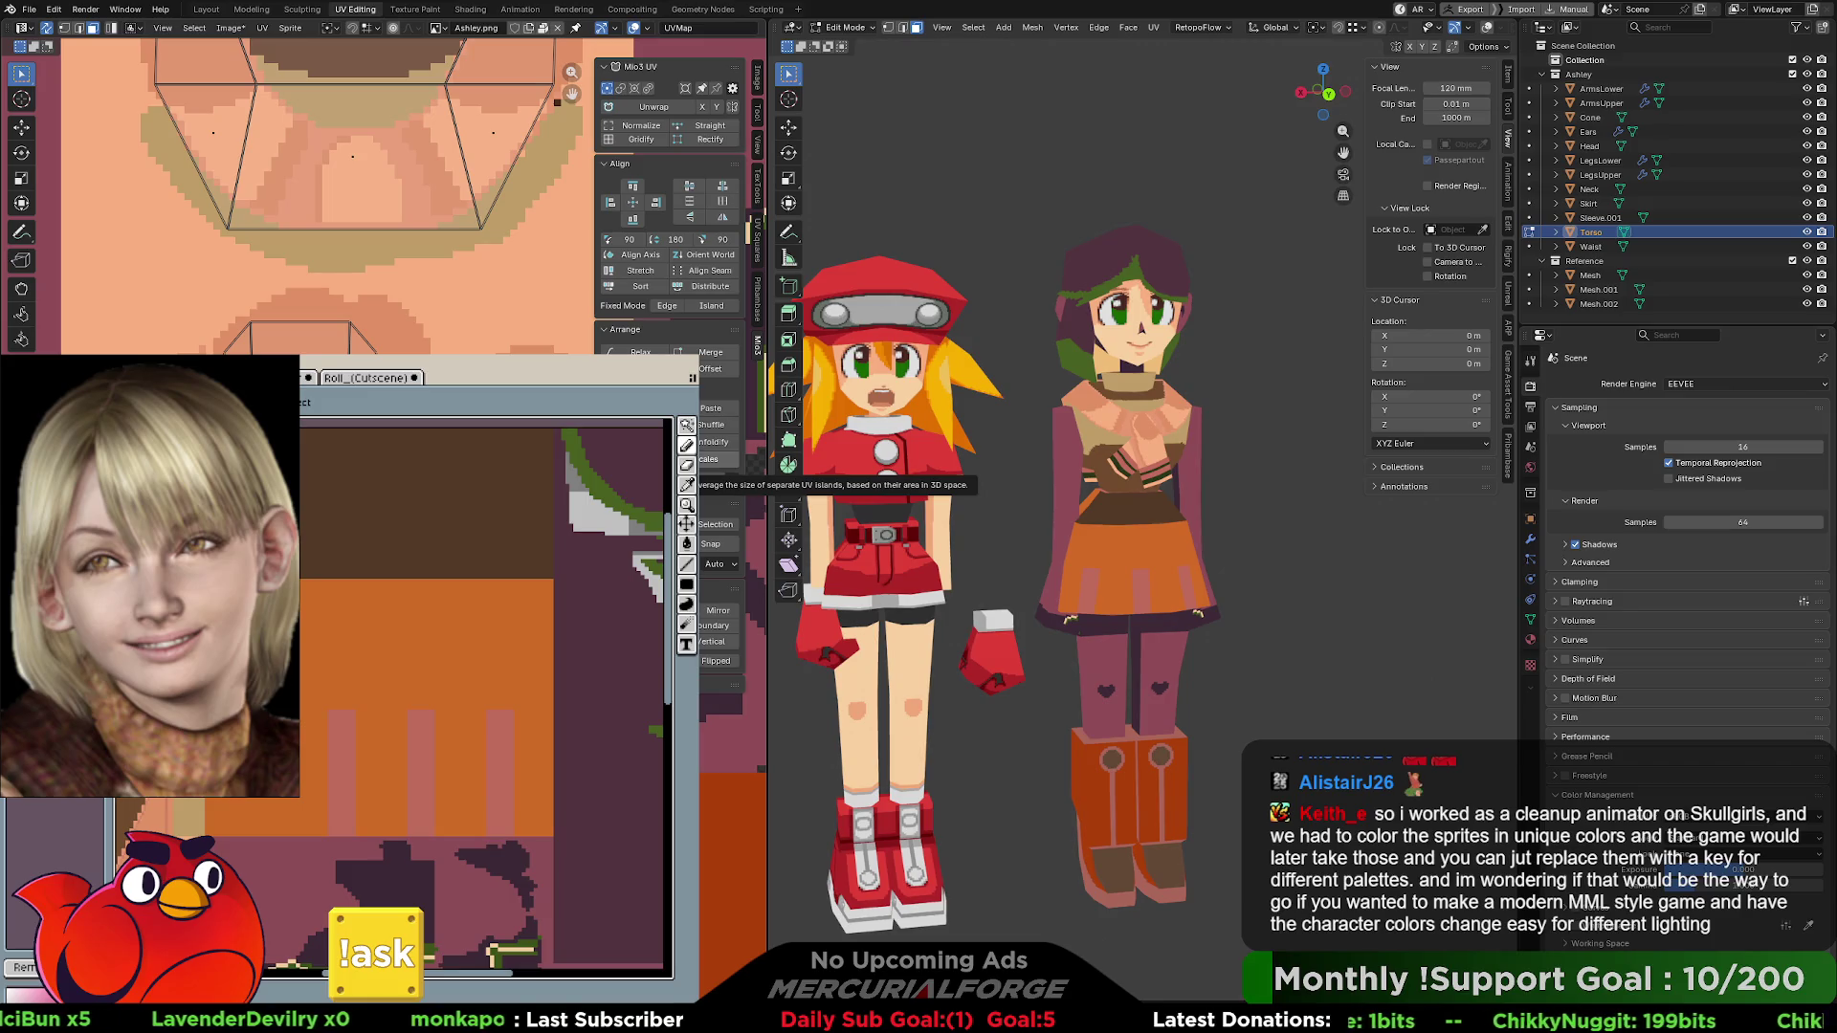
{"action": "scroll", "coordinate": [562, 572], "scroll_direction": "up", "scroll_amount": 5}
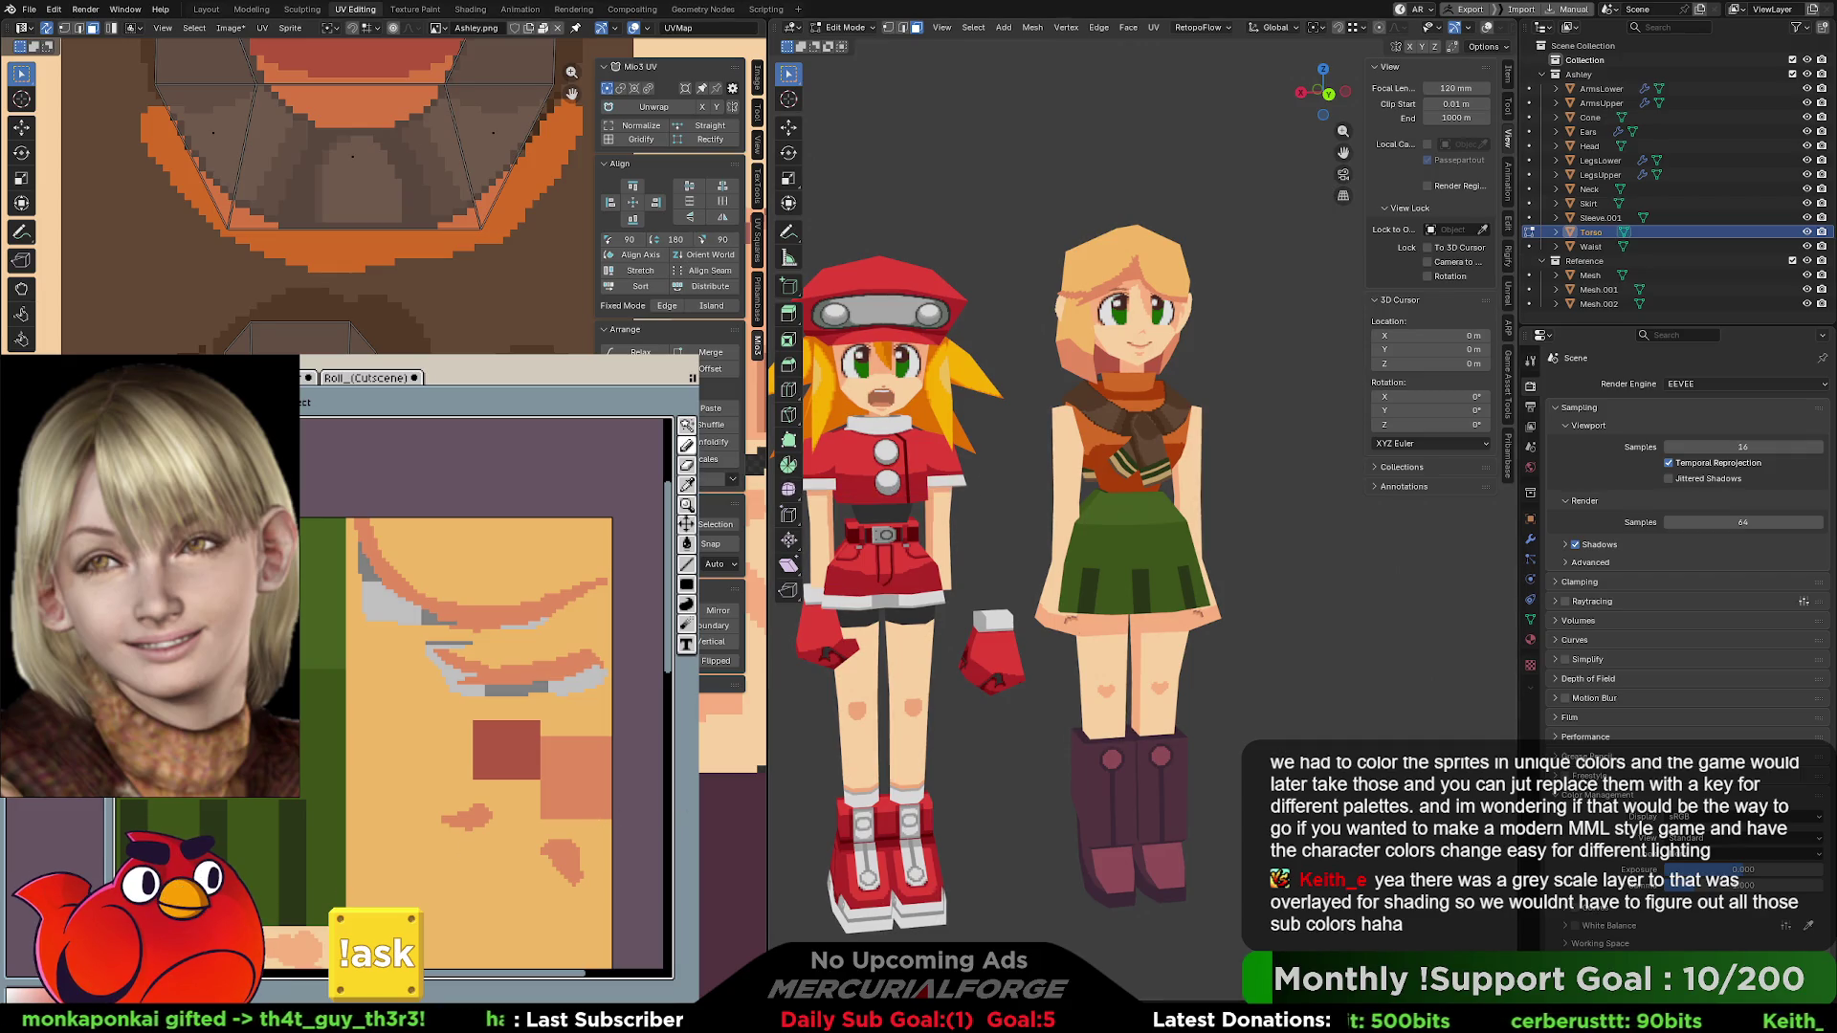
{"action": "mouse_move", "coordinate": [1215, 522]}
{"action": "middle_mouse_down"}
{"action": "mouse_move", "coordinate": [1217, 551]}
{"action": "mouse_move", "coordinate": [1209, 535]}
{"action": "middle_mouse_up"}
- Zoom onto the scarf and set Layer 2's blend mode to Color
{"action": "scroll", "coordinate": [1167, 533], "scroll_direction": "up", "scroll_amount": 5}
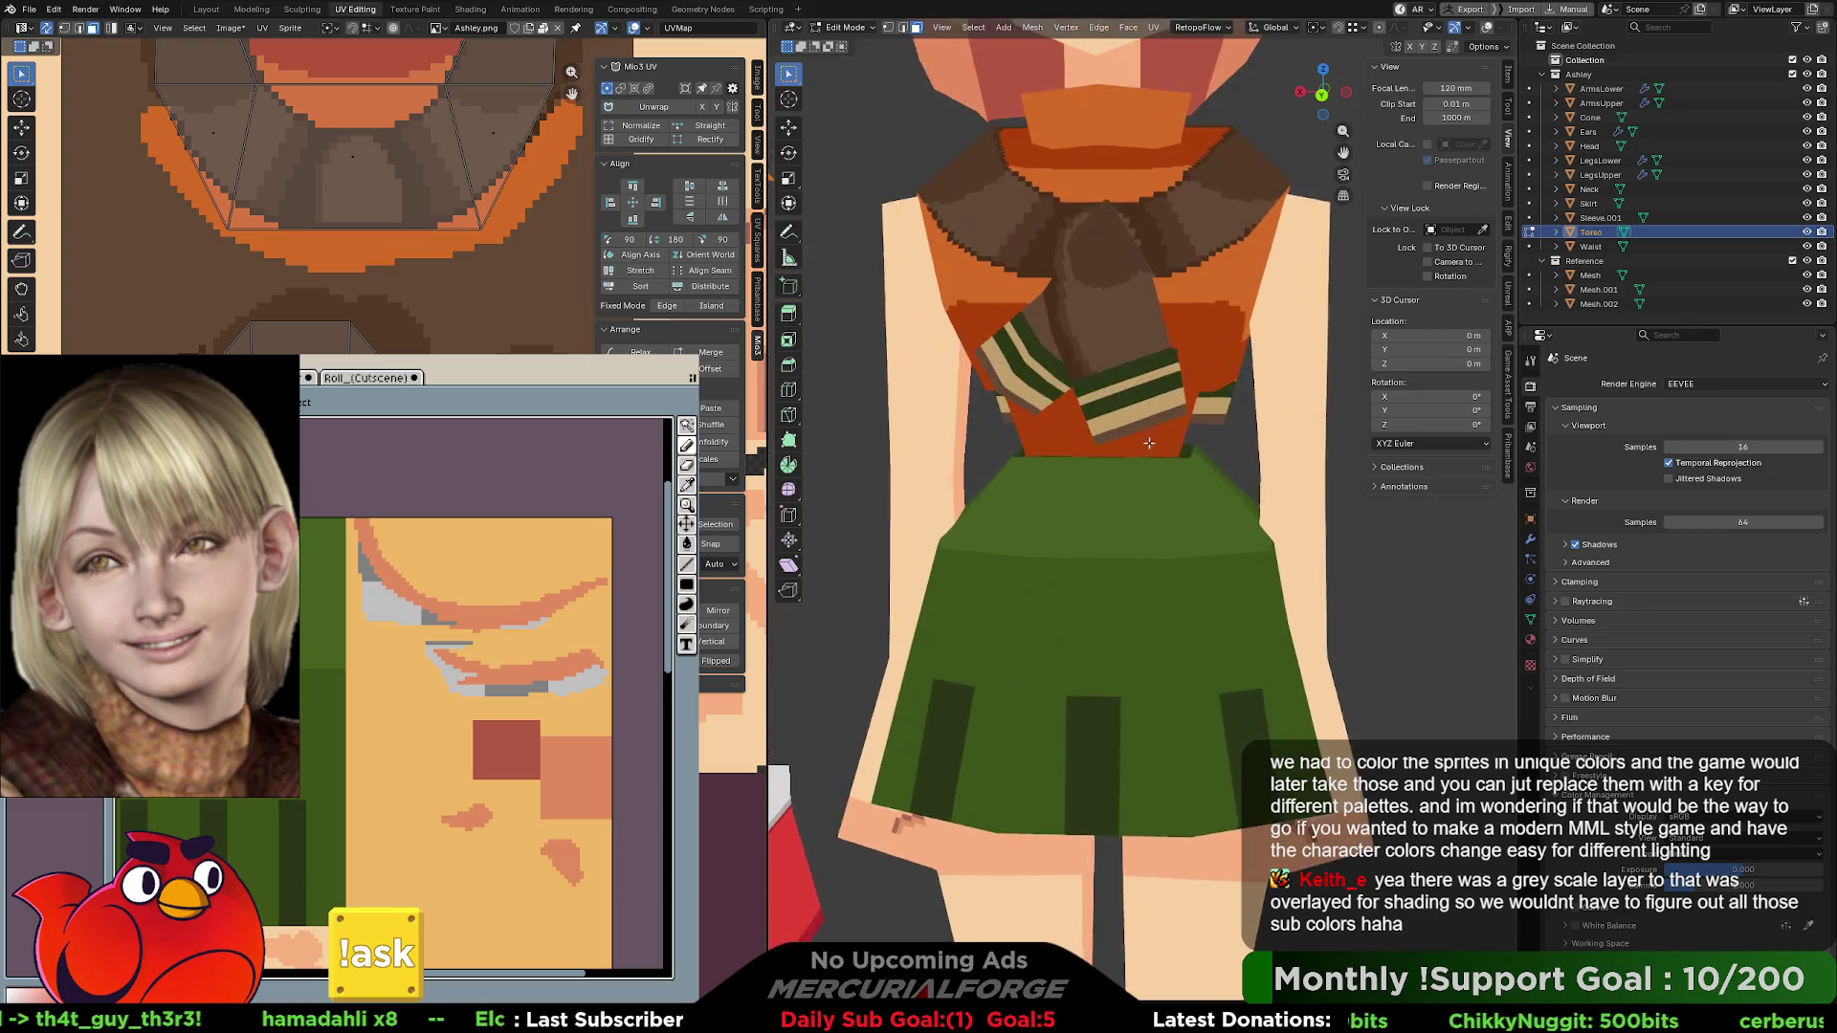
{"action": "scroll", "coordinate": [1121, 531], "scroll_direction": "up", "scroll_amount": 3}
{"action": "scroll", "coordinate": [1120, 531], "scroll_direction": "down", "scroll_amount": 3}
{"action": "middle_click_drag", "start_coordinate": [1120, 531], "coordinate": [1135, 493]}
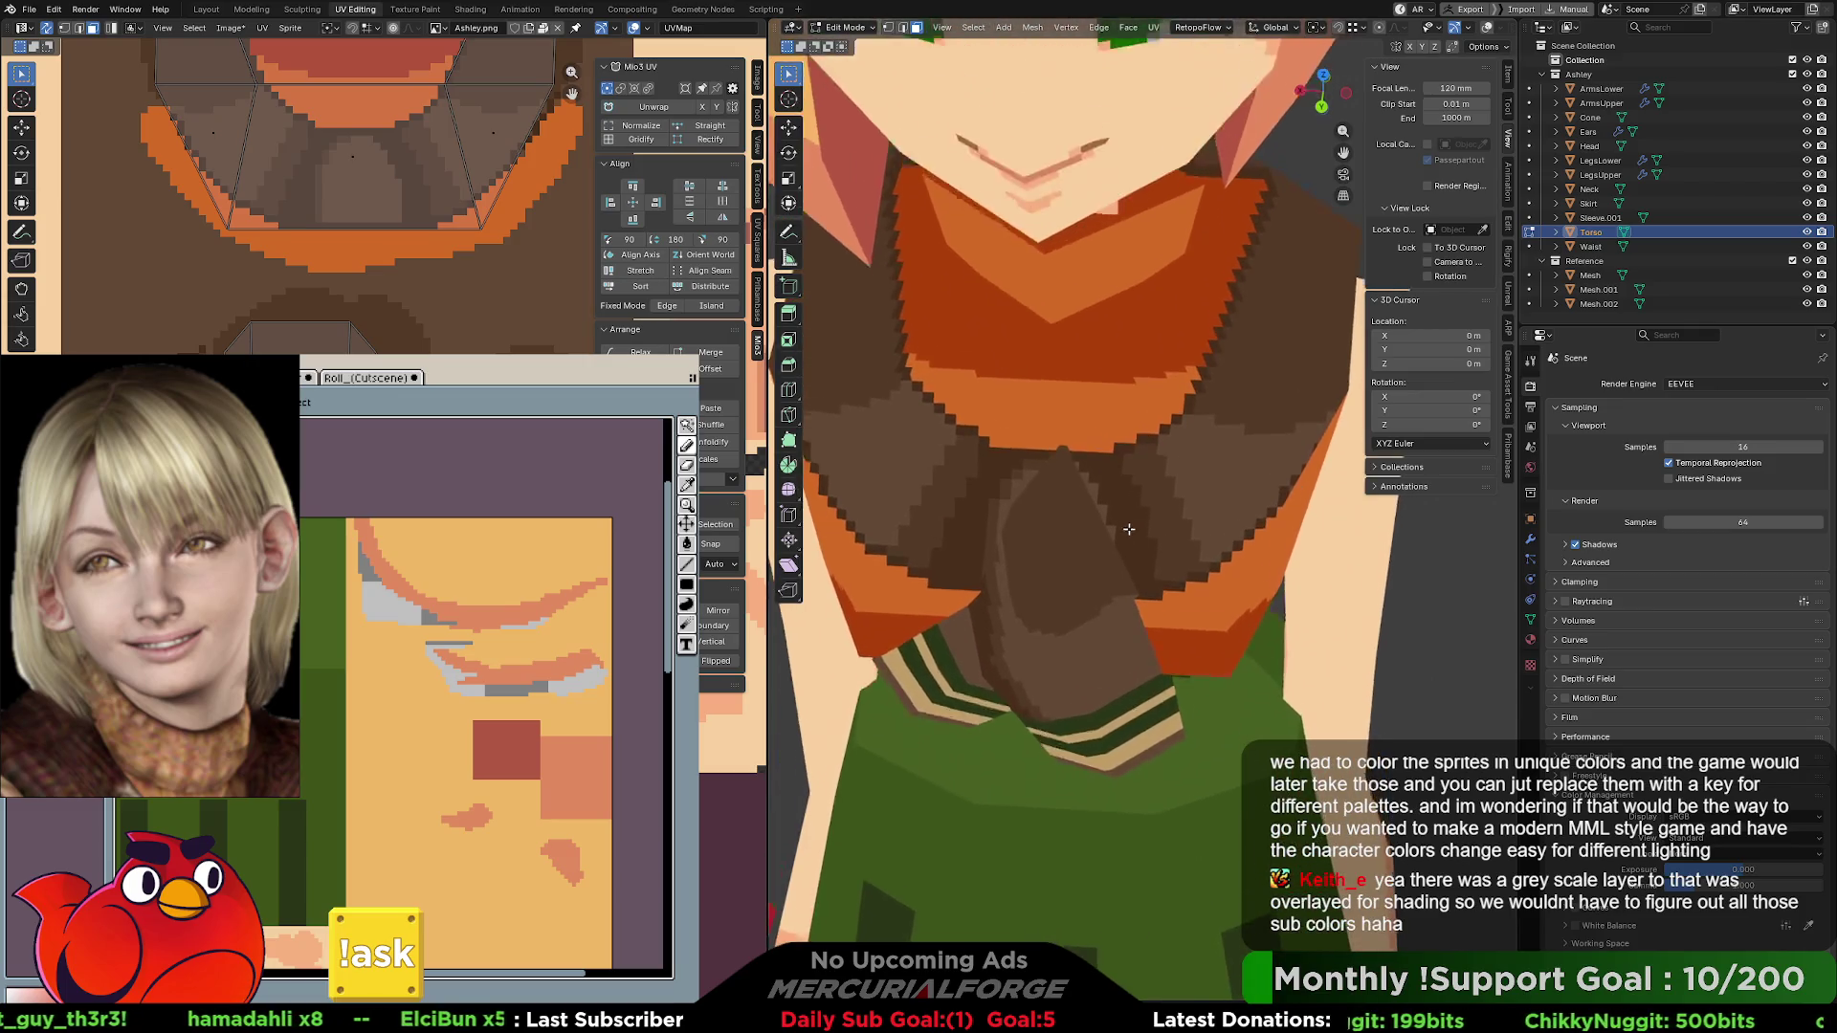
{"action": "scroll", "coordinate": [1135, 494], "scroll_direction": "up", "scroll_amount": 3}
{"action": "scroll", "coordinate": [1136, 496], "scroll_direction": "down", "scroll_amount": 5}
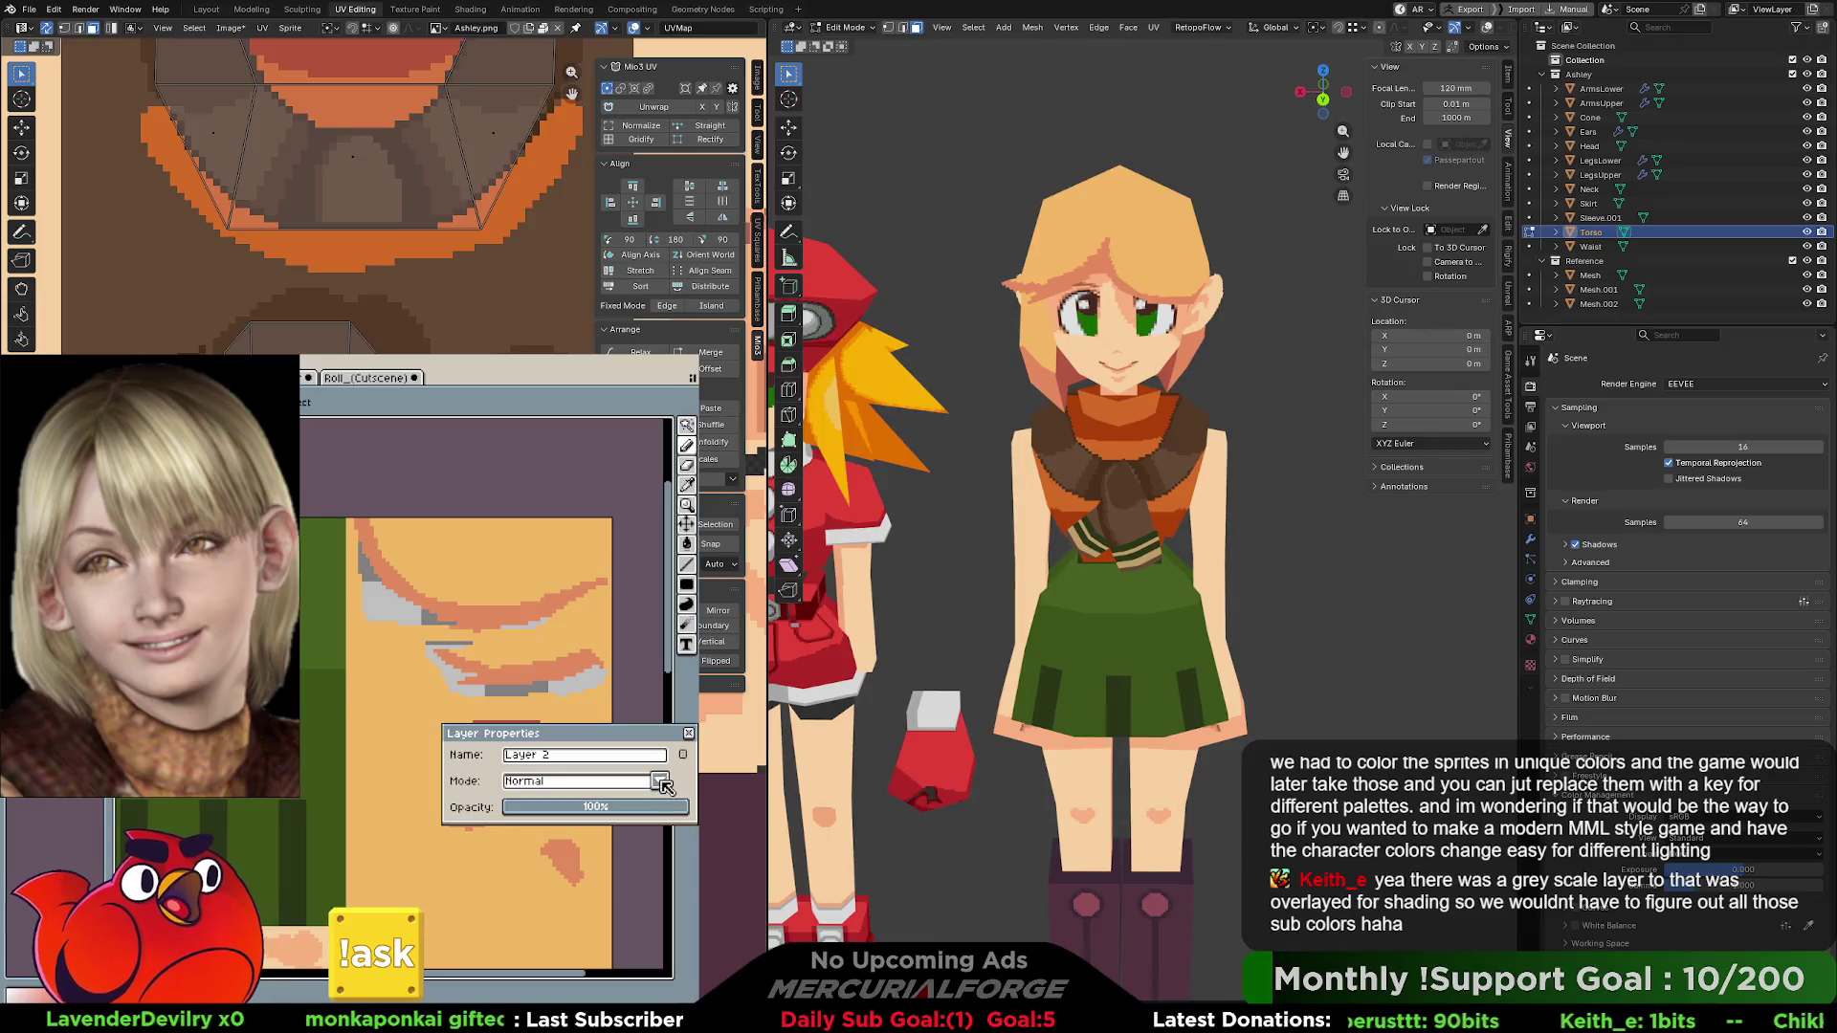
{"action": "left_click", "coordinate": [659, 780]}
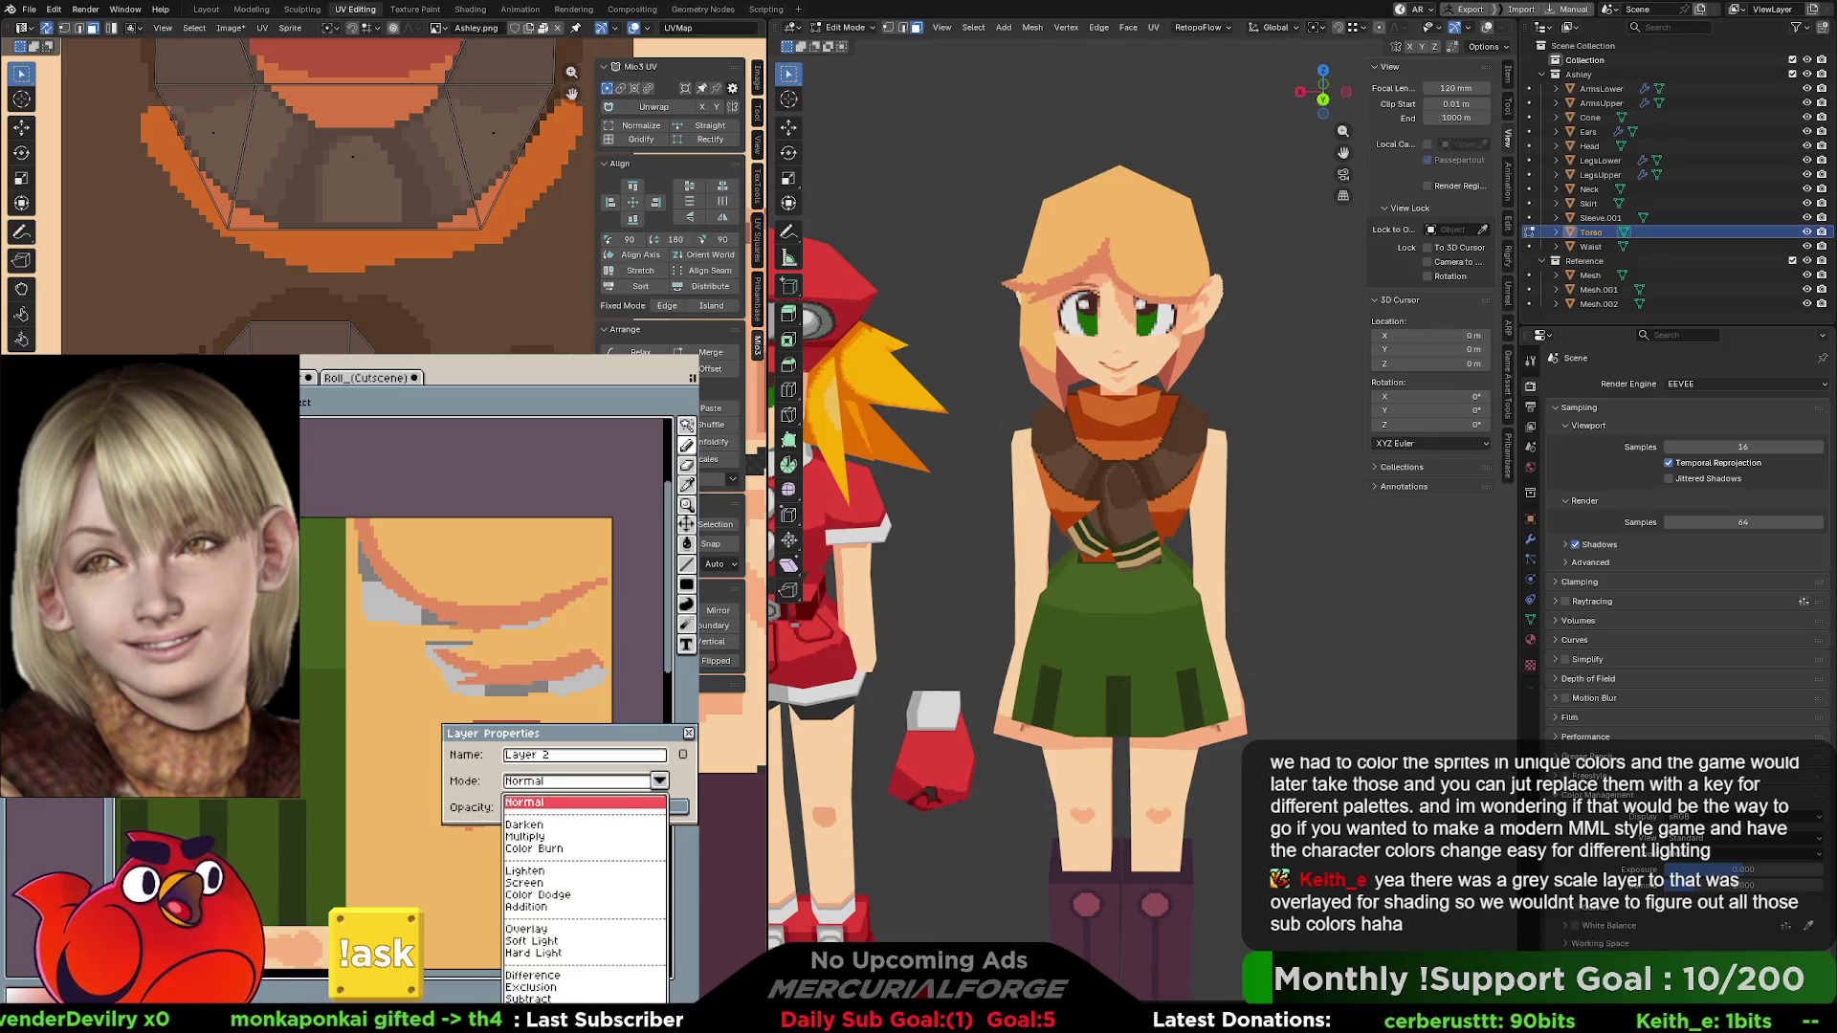
{"action": "left_click", "coordinate": [536, 1020]}
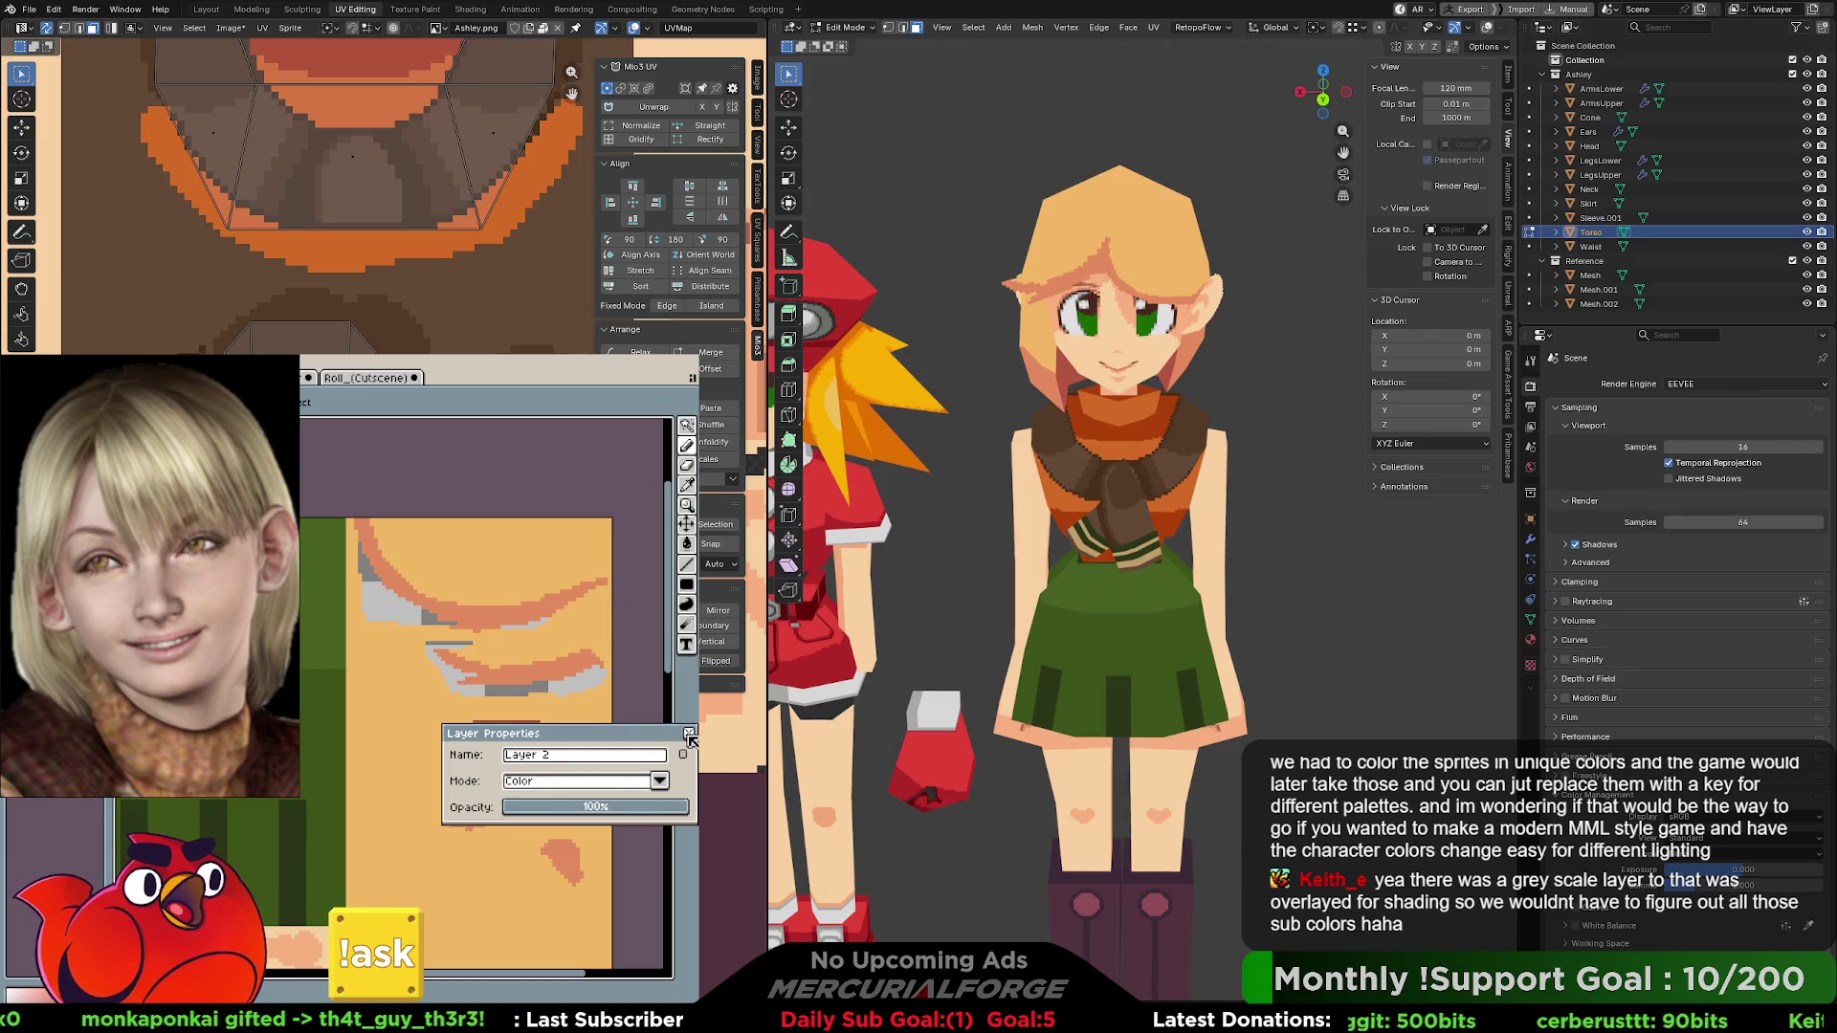
{"action": "key", "text": "Return"}
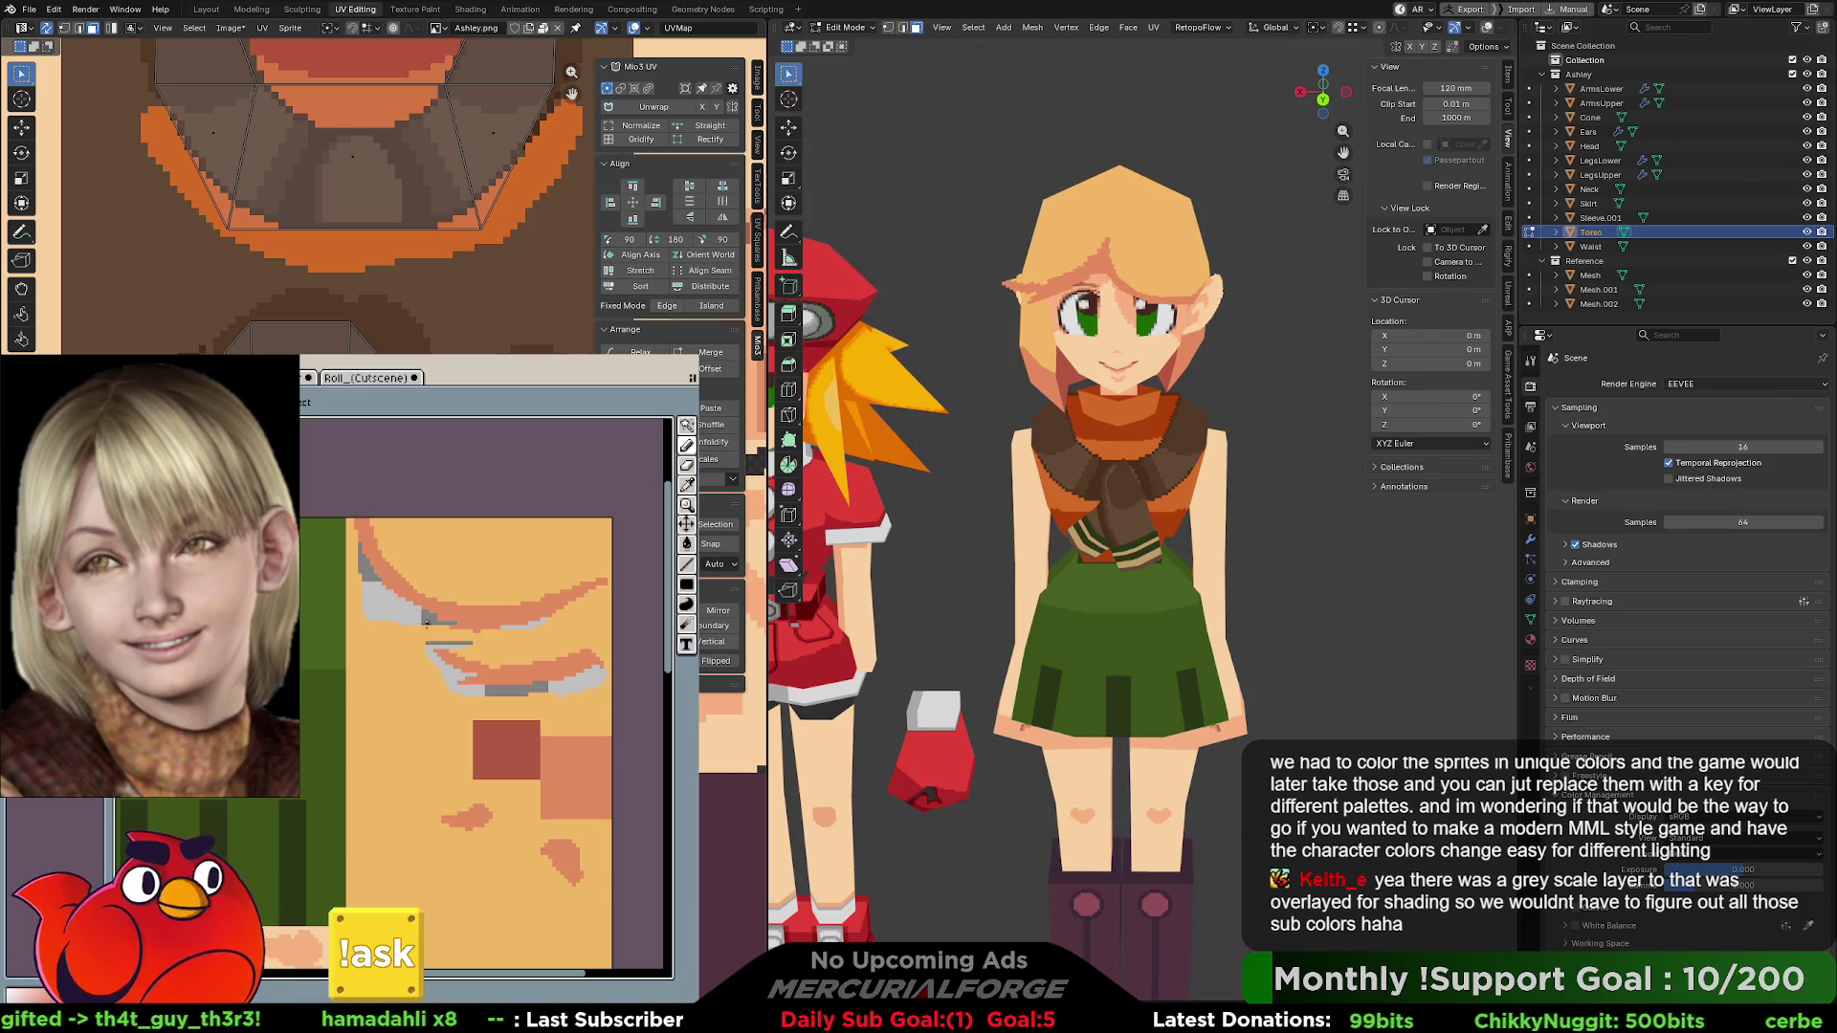
- Frame the whole greyscale texture sheet to review the shading
{"action": "scroll", "coordinate": [445, 706], "scroll_direction": "down", "scroll_amount": 3}
{"action": "mouse_move", "coordinate": [445, 706]}
{"action": "middle_mouse_down"}
{"action": "mouse_move", "coordinate": [363, 747]}
{"action": "mouse_move", "coordinate": [396, 768]}
{"action": "mouse_move", "coordinate": [483, 699]}
{"action": "middle_mouse_up"}
{"action": "middle_click_drag", "start_coordinate": [1163, 497], "coordinate": [1191, 441]}
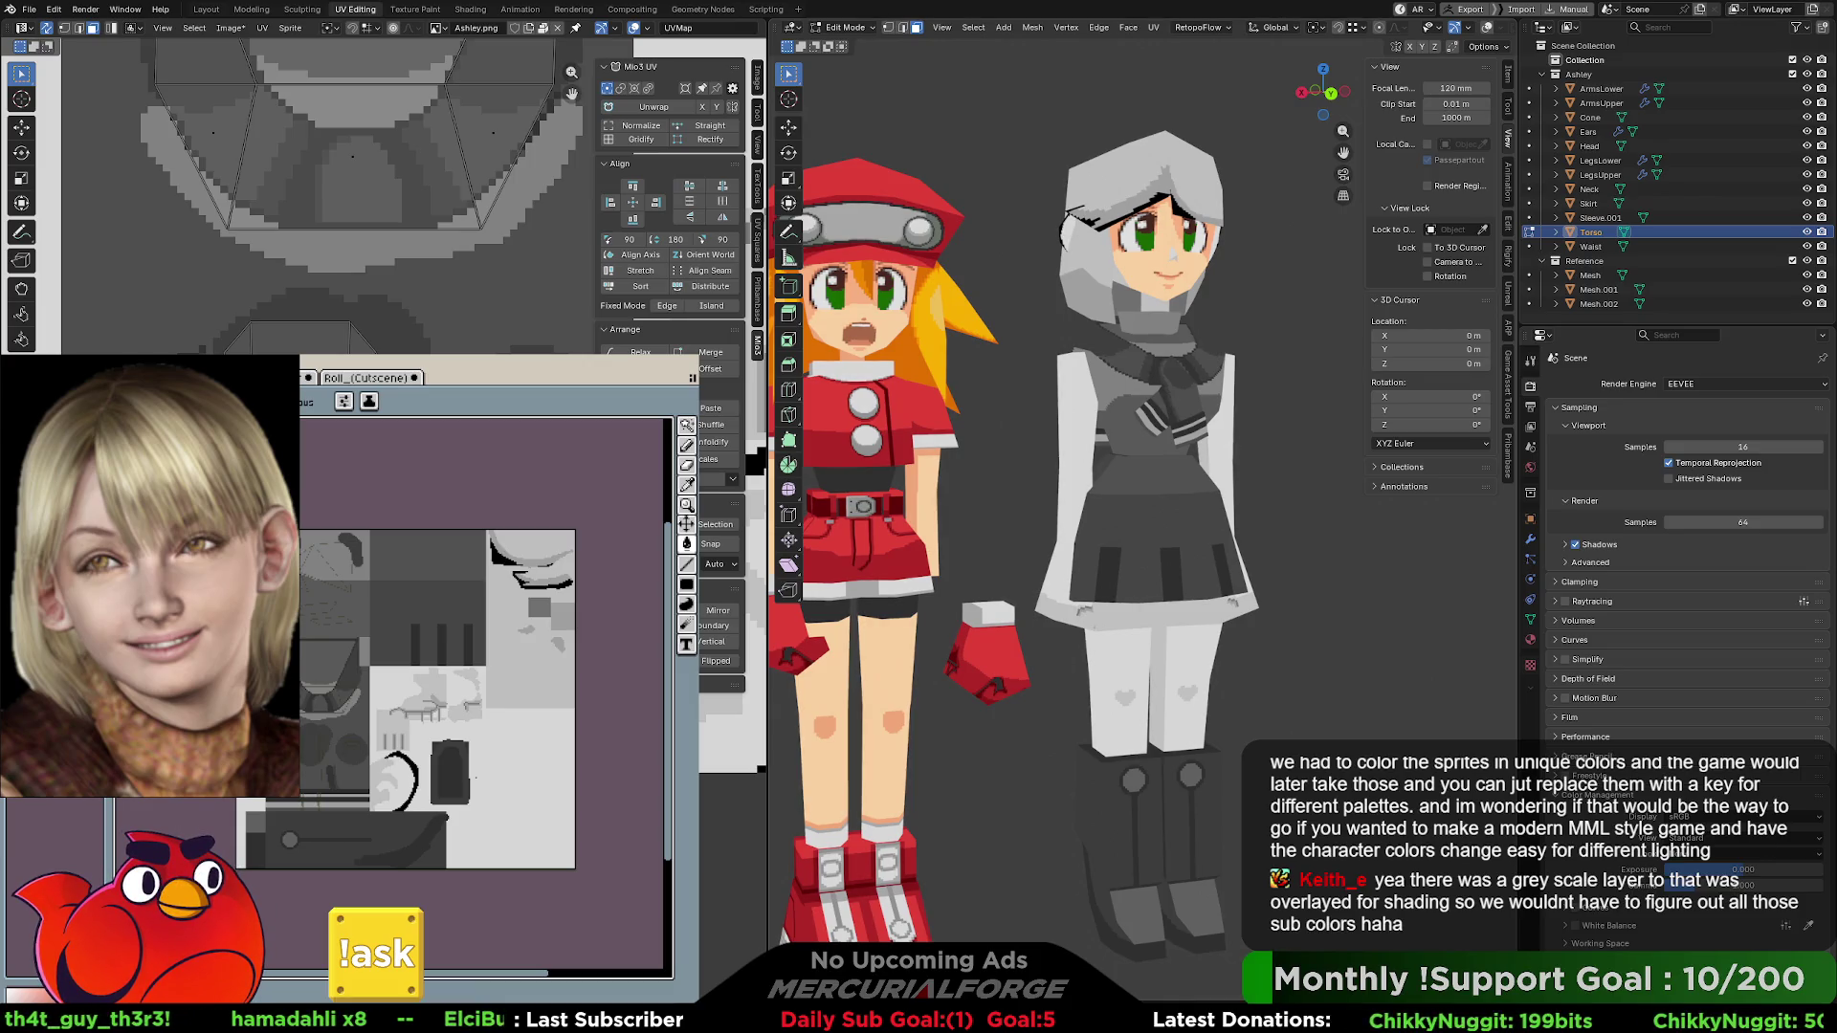
{"action": "key", "text": "ctrl+z"}
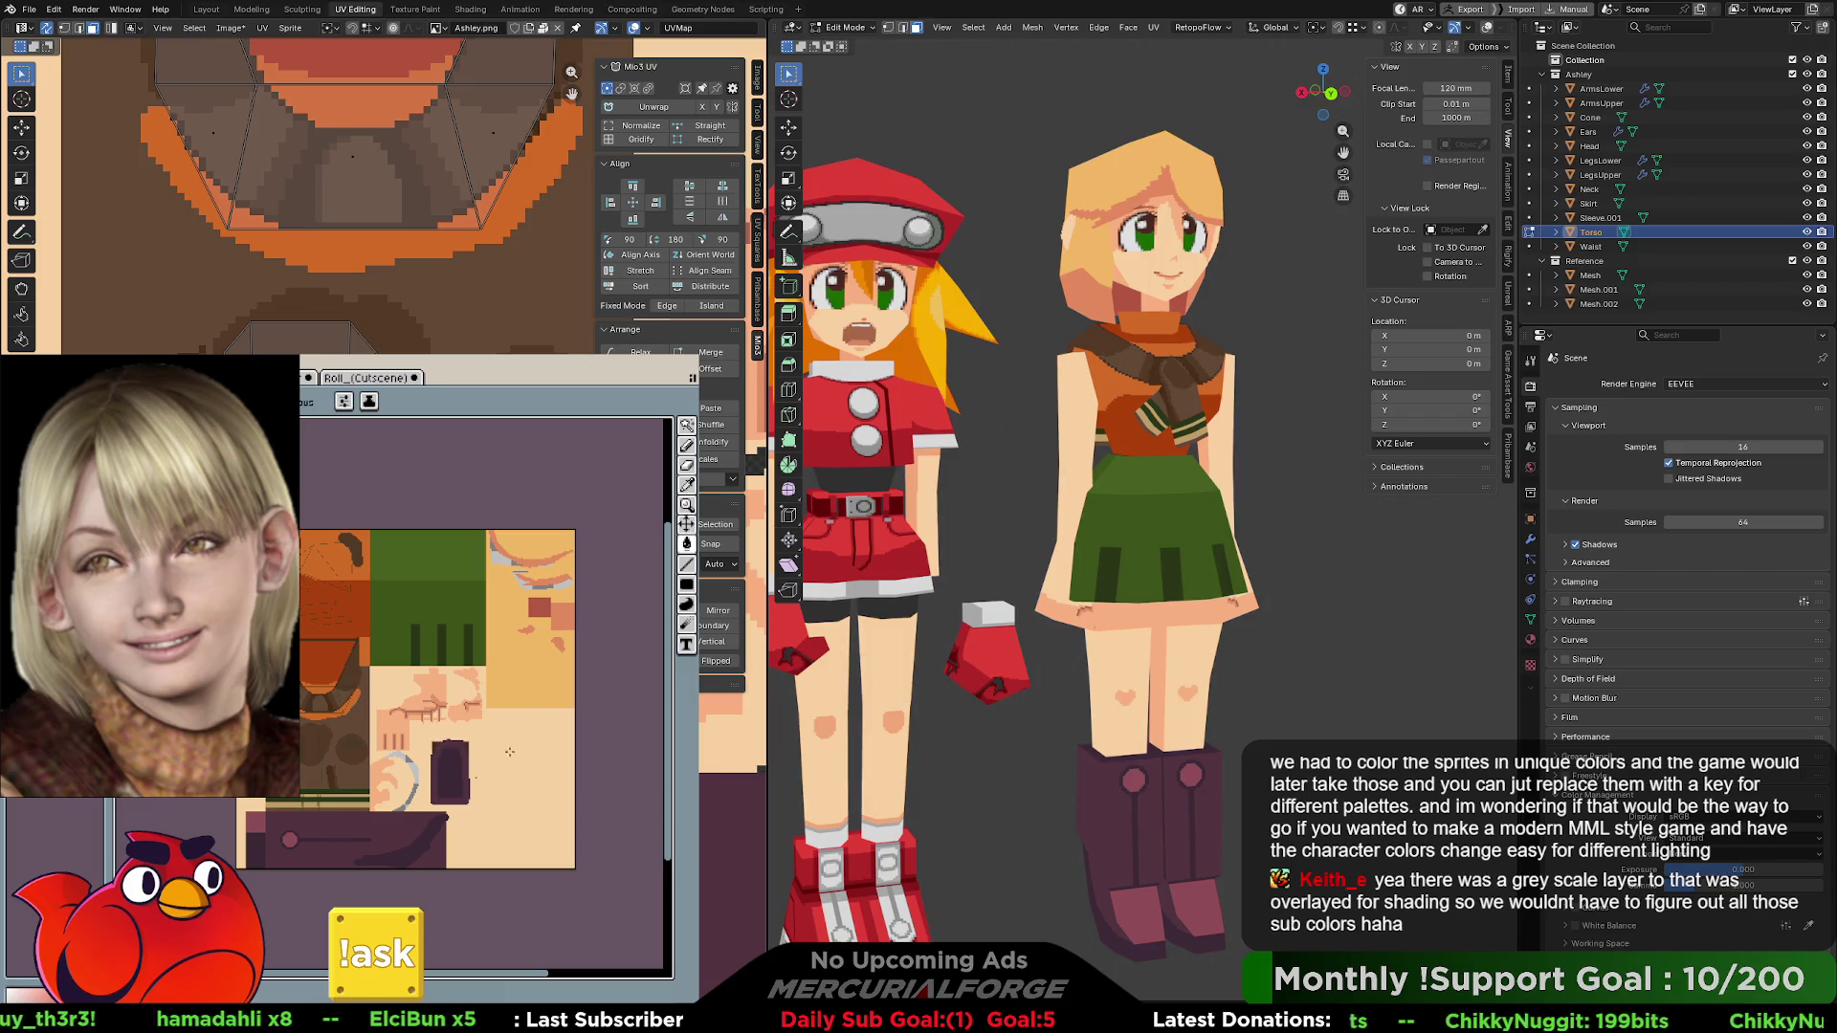
{"action": "scroll", "coordinate": [1167, 438], "scroll_direction": "up", "scroll_amount": 5}
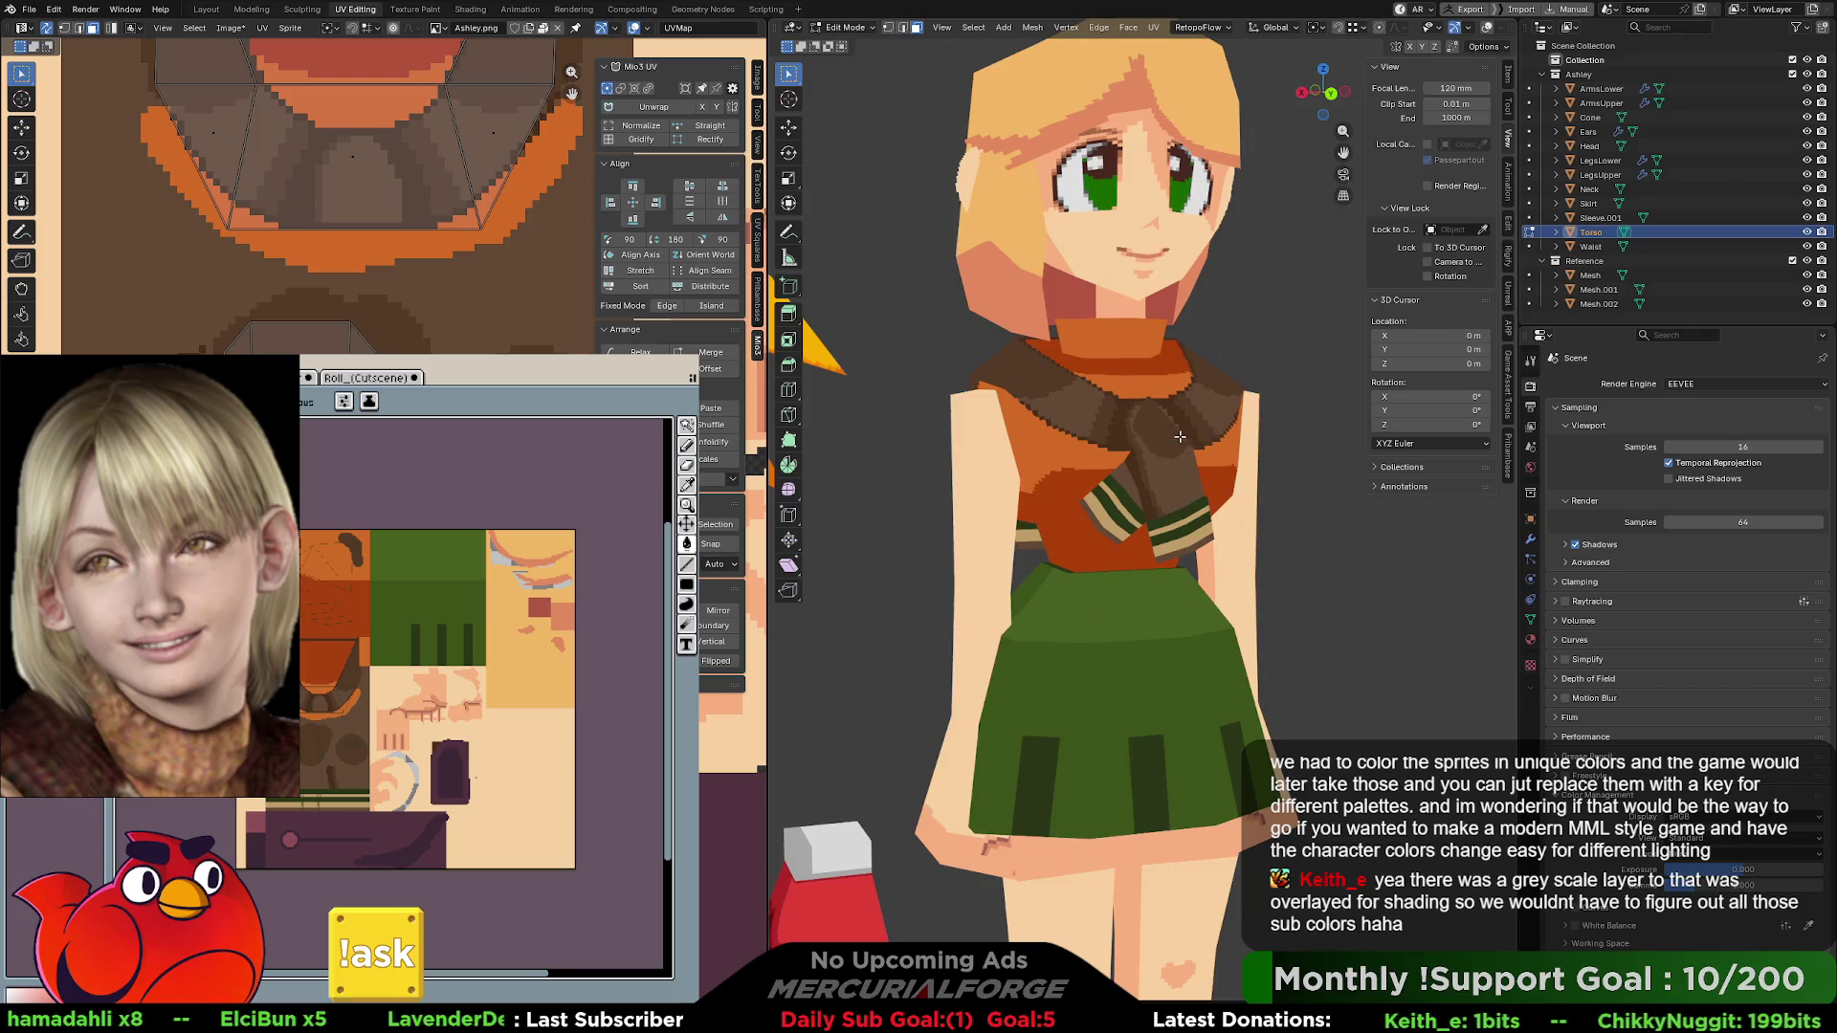
{"action": "middle_click_drag", "start_coordinate": [382, 191], "coordinate": [236, 206]}
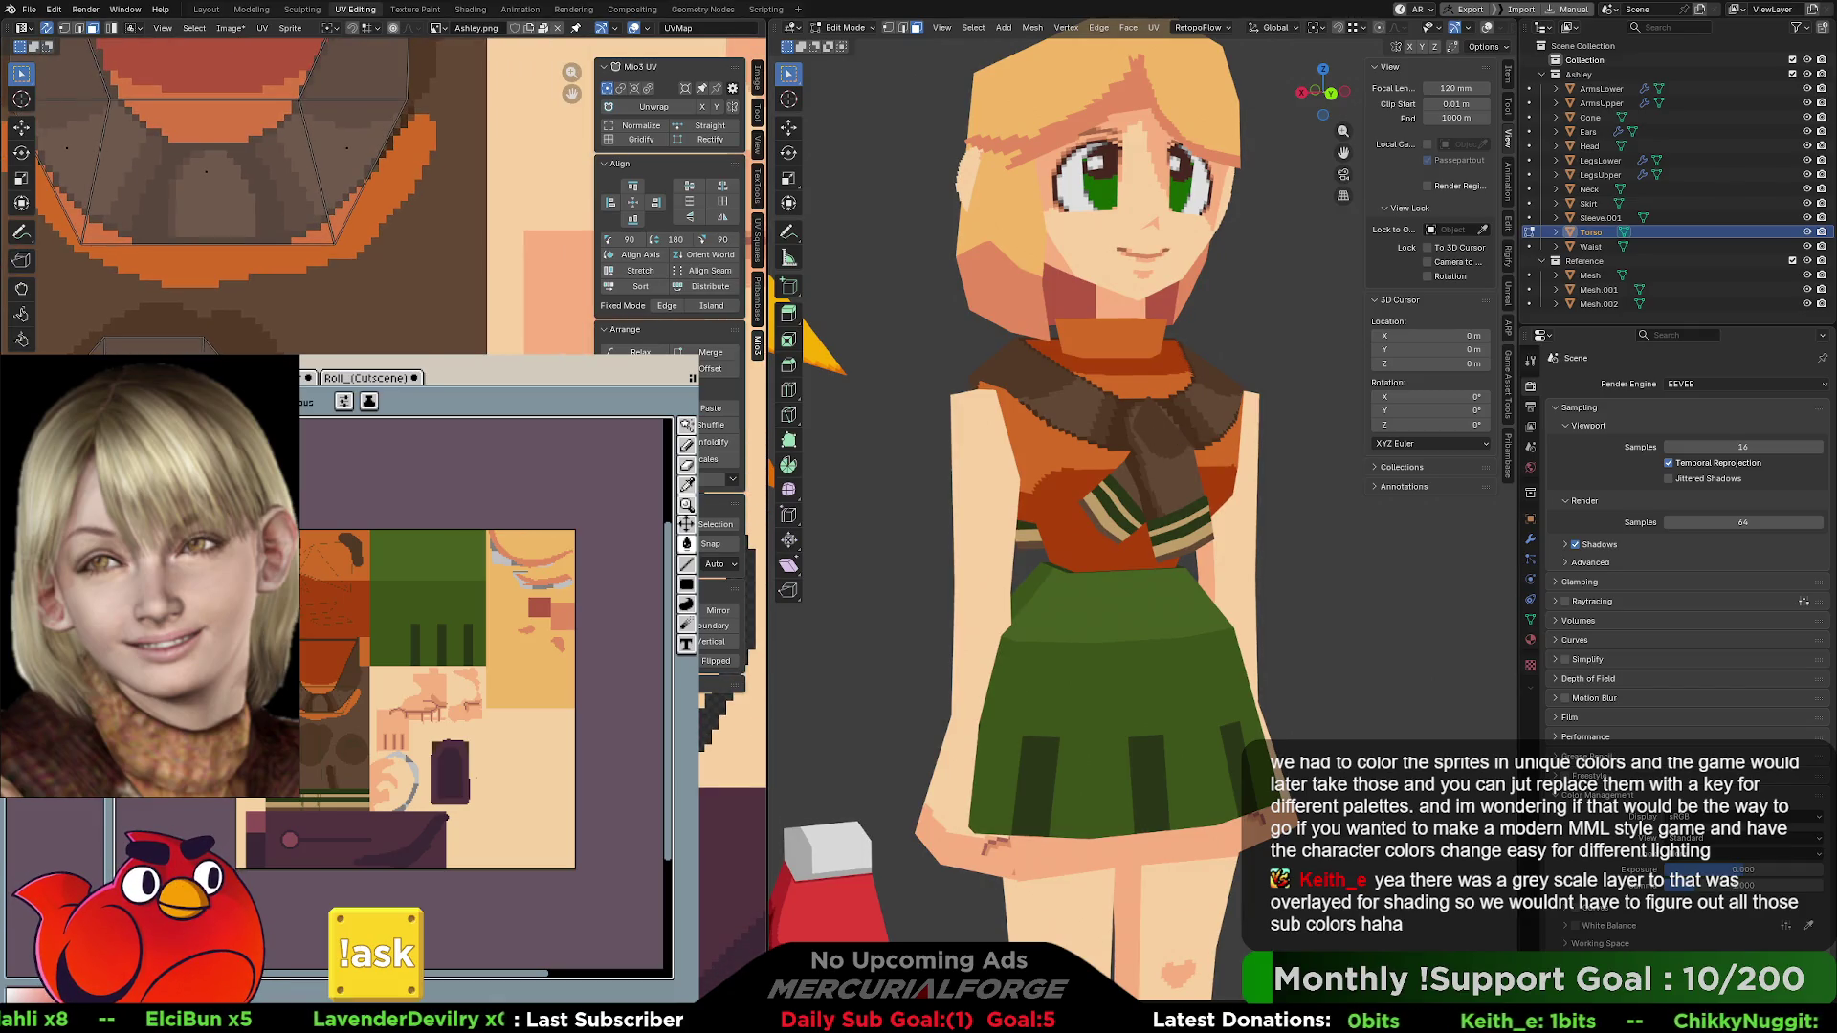
{"action": "scroll", "coordinate": [452, 785], "scroll_direction": "up", "scroll_amount": 3}
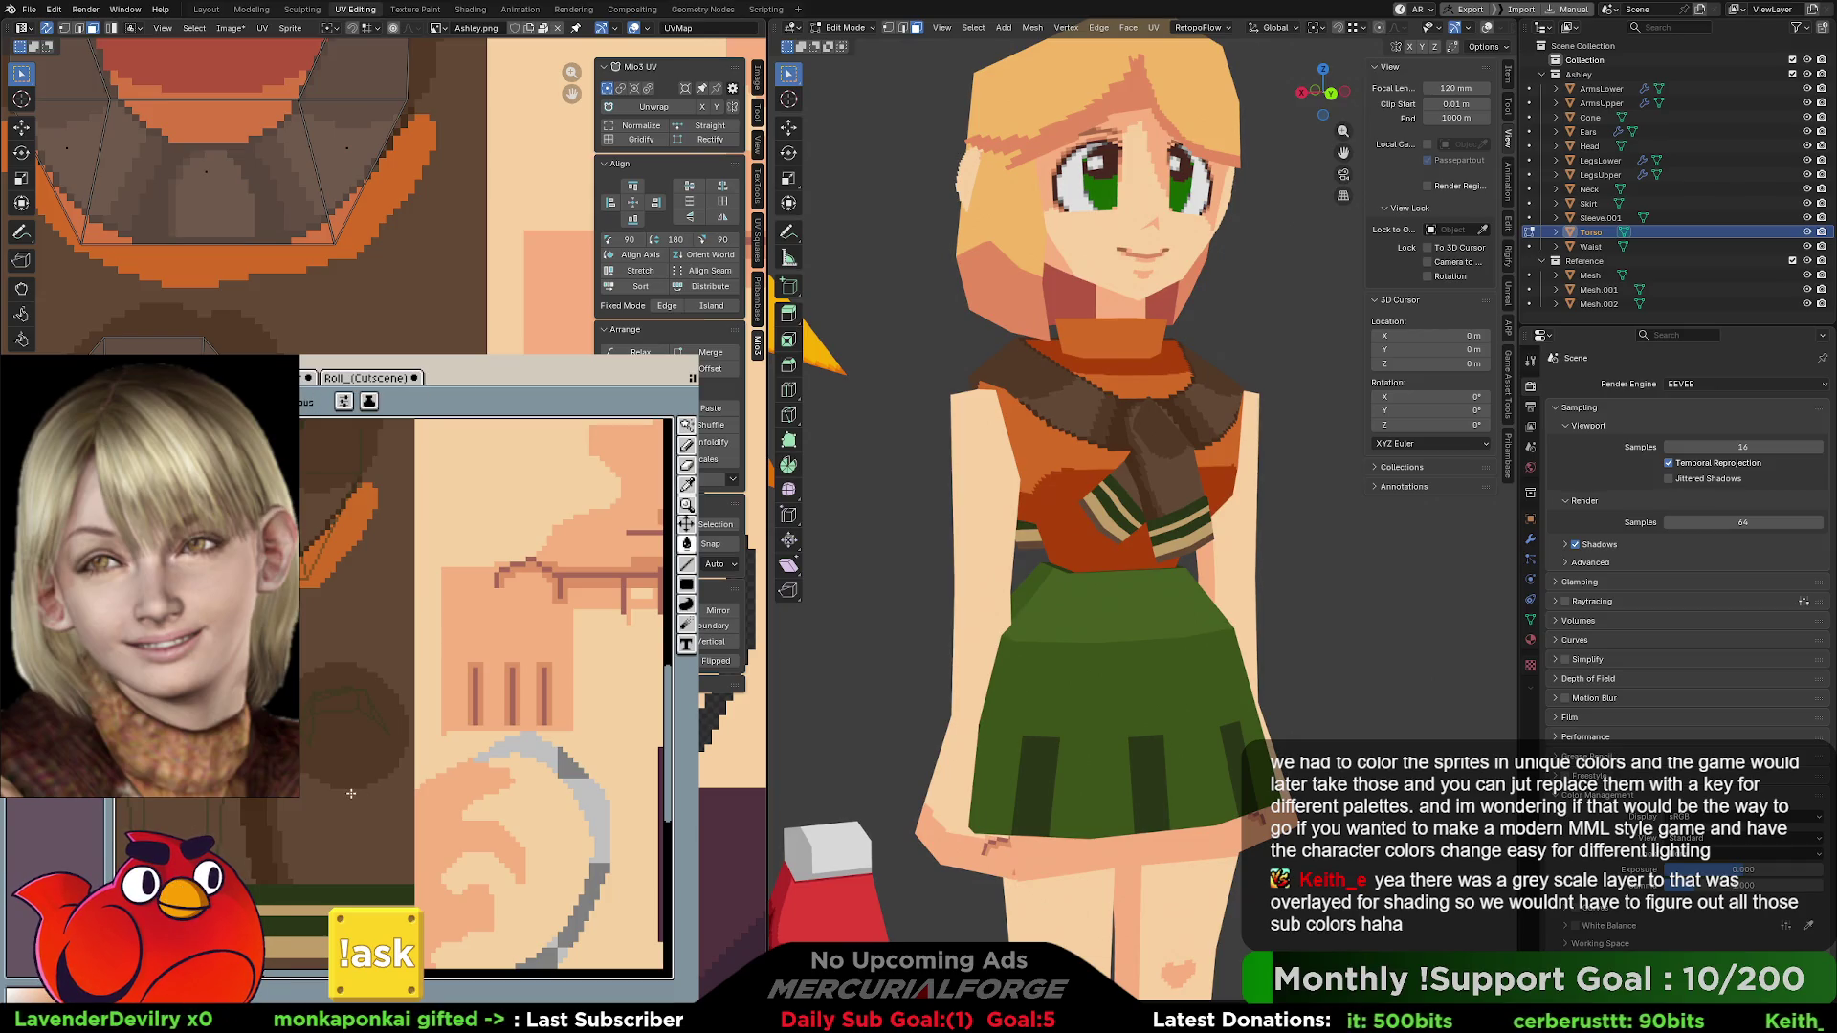
{"action": "key", "text": "ctrl+z"}
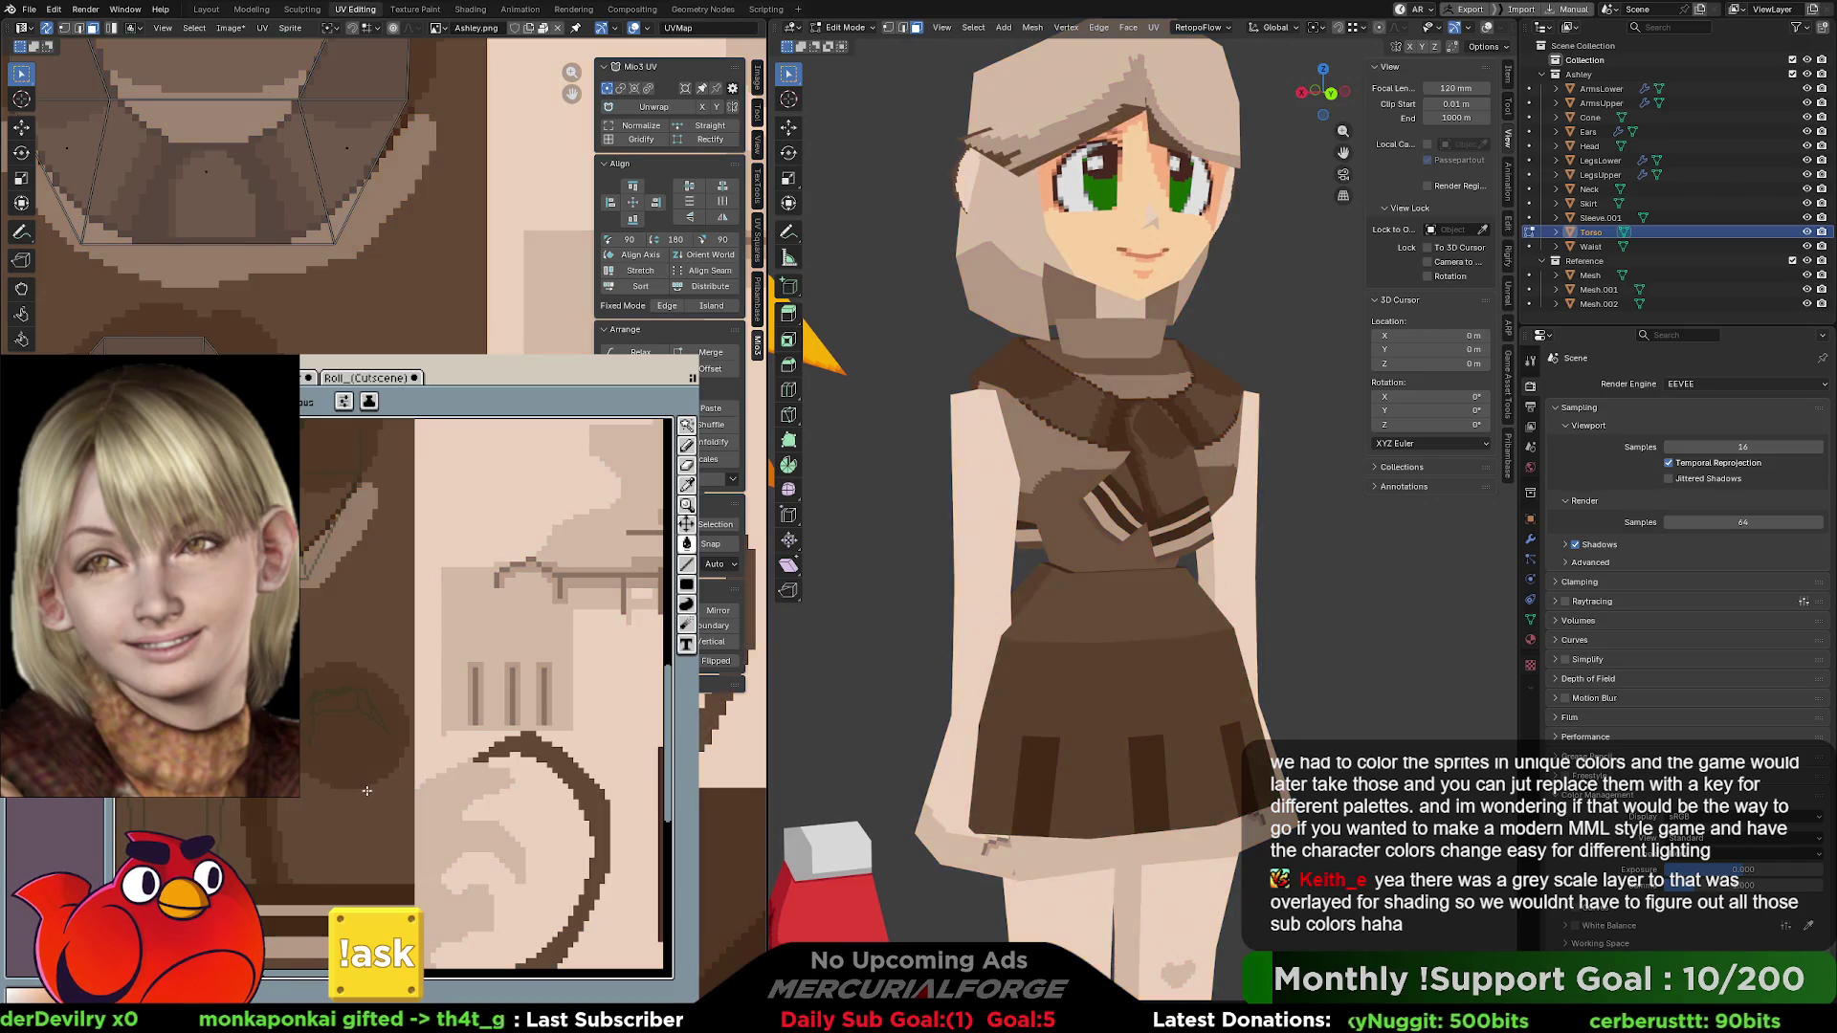
{"action": "key", "text": "ctrl+y"}
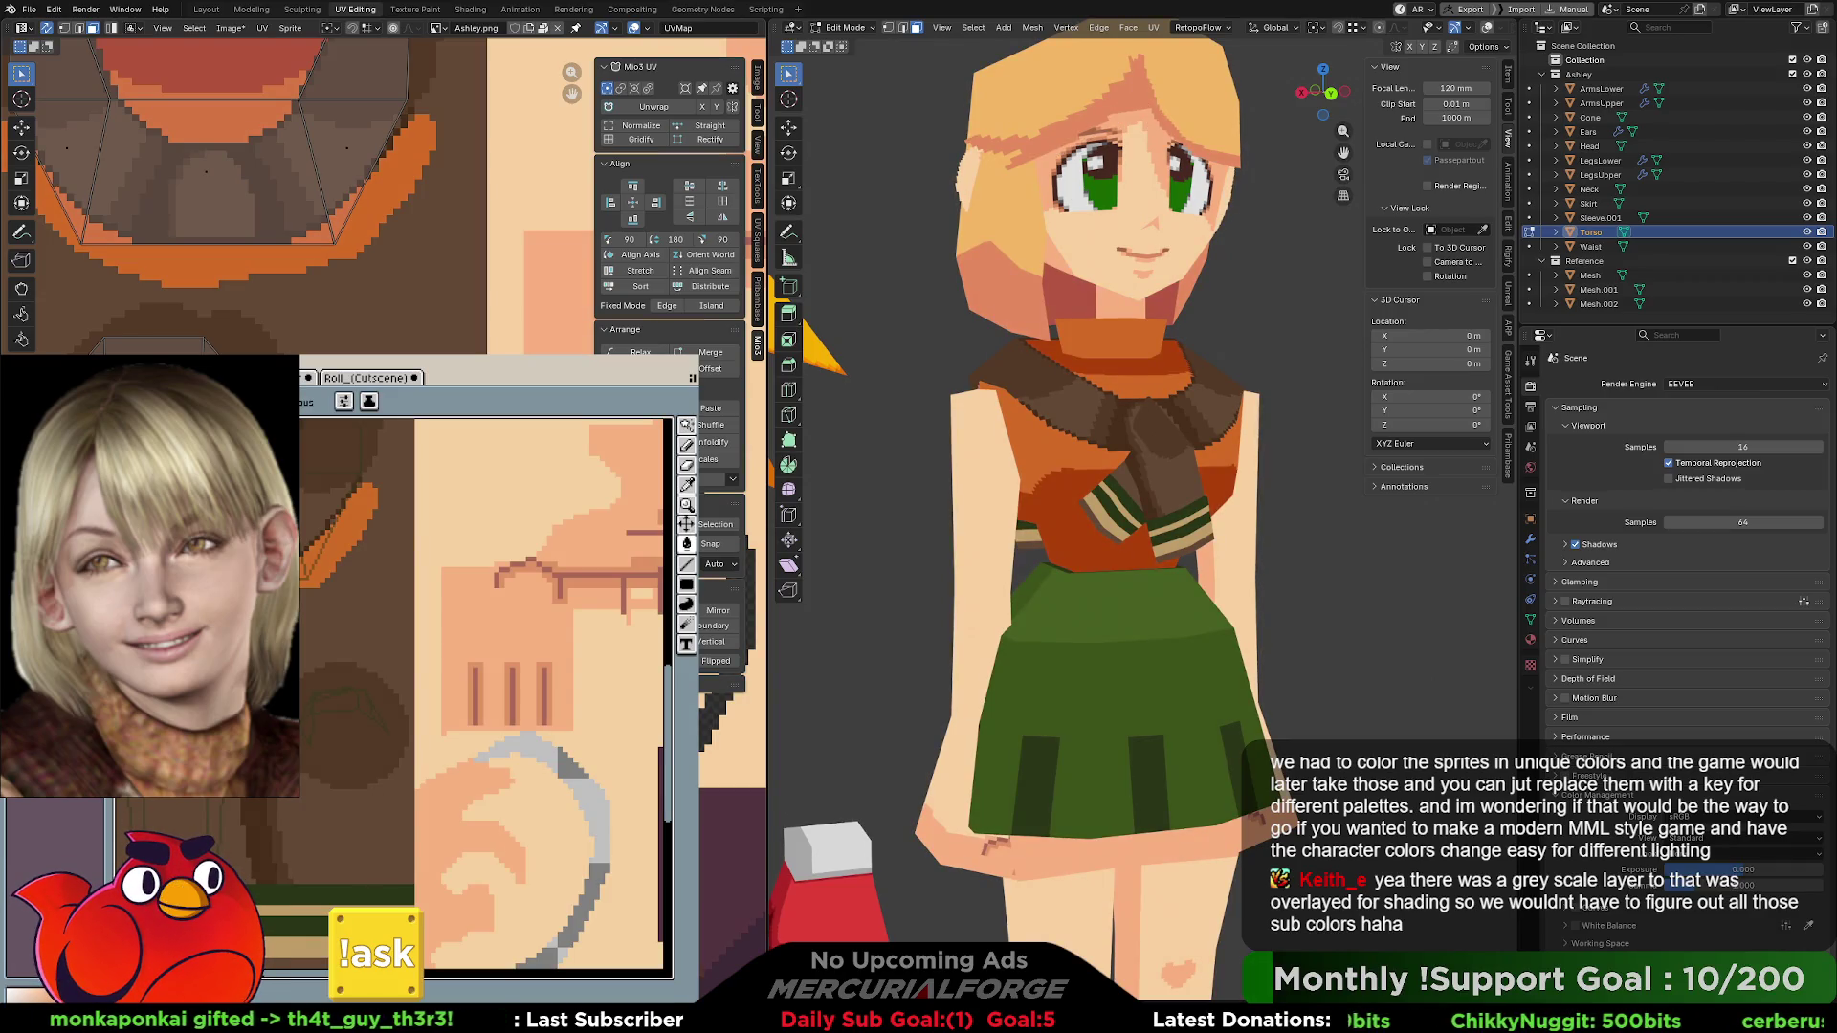
{"action": "key", "text": "ctrl+y"}
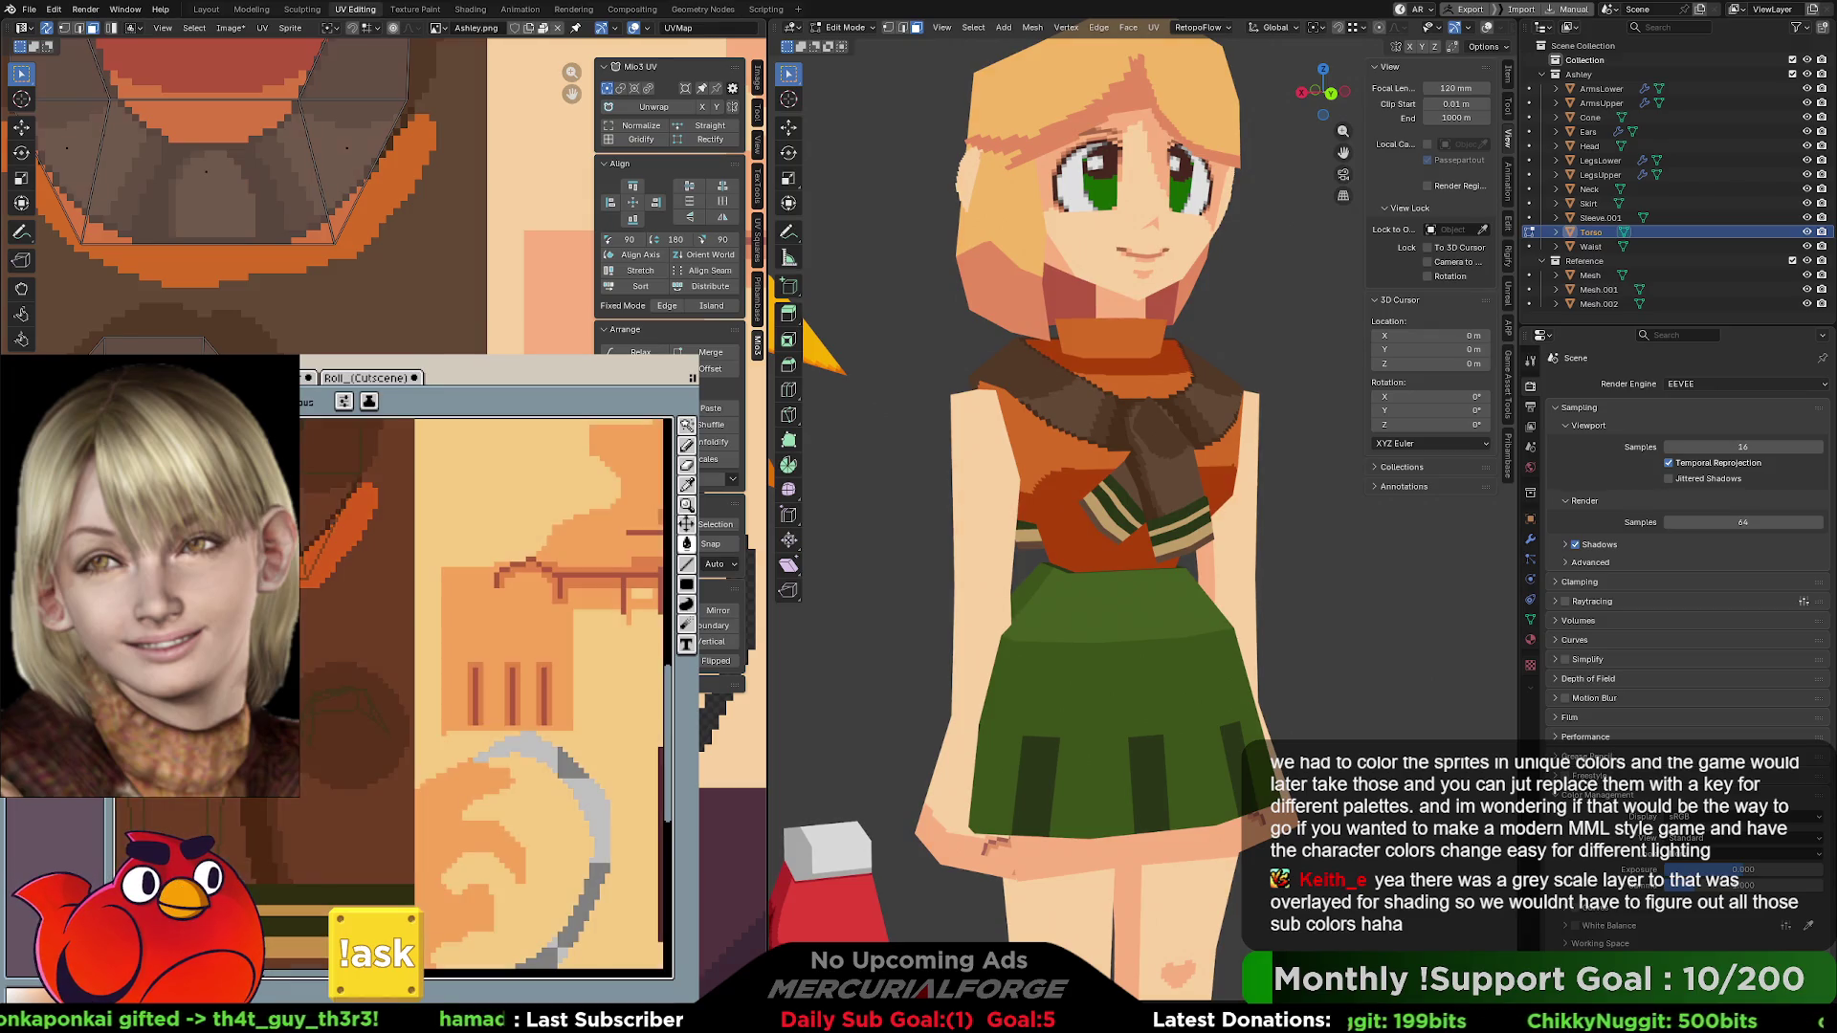
{"action": "key", "text": "ctrl+z"}
{"action": "key", "text": "i"}
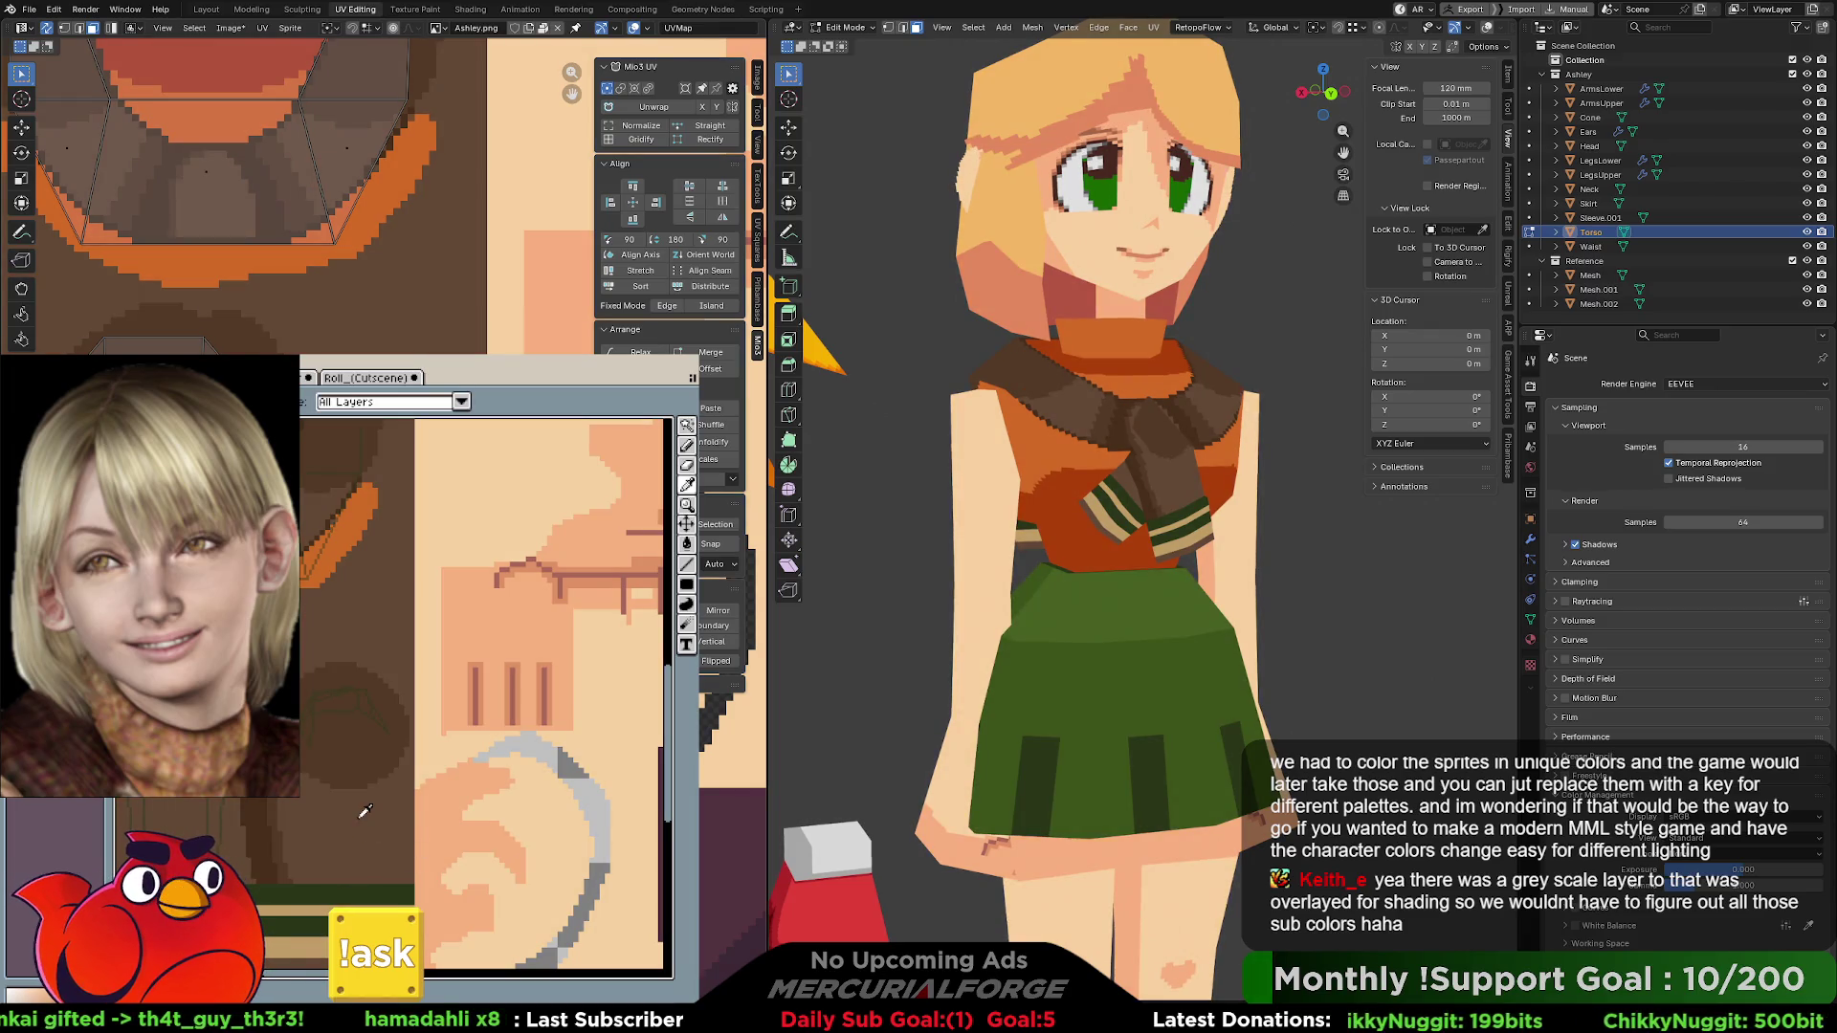
{"action": "key", "text": "m"}
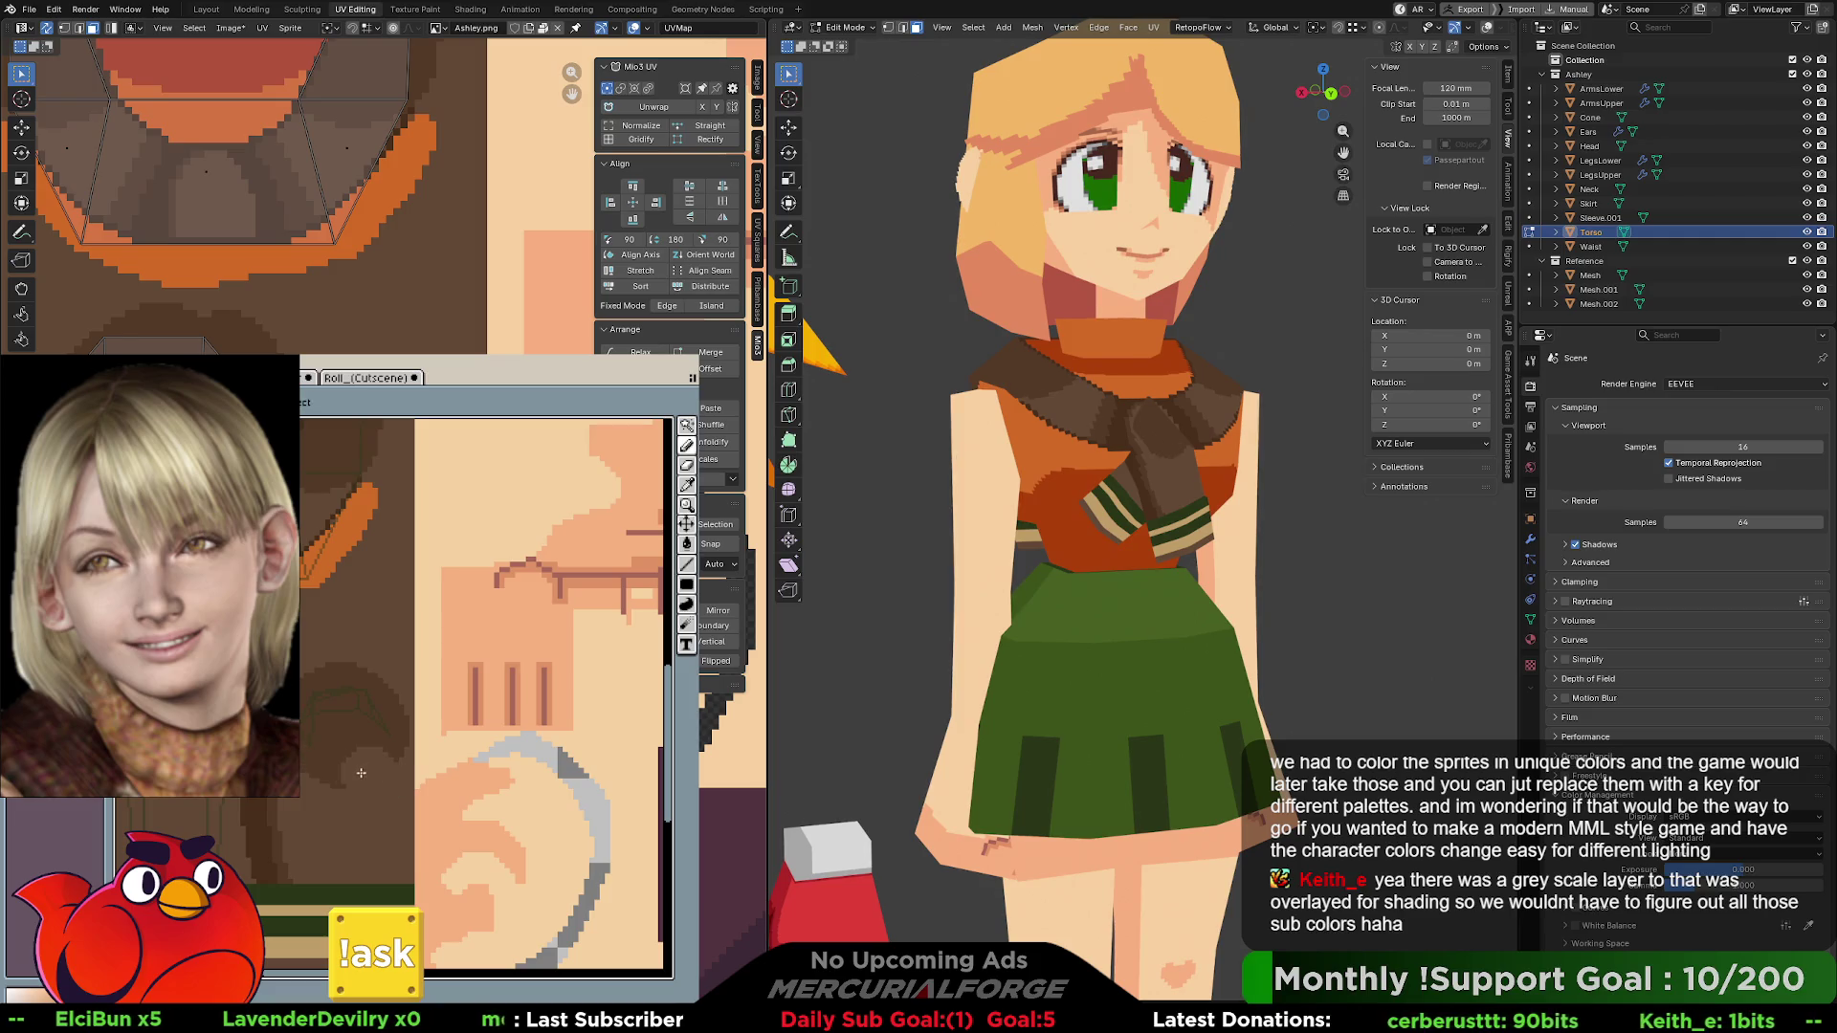
- Paint darker and lighter brown shading on the torso beneath the orange collar
{"action": "mouse_move", "coordinate": [377, 786]}
{"action": "left_mouse_down"}
{"action": "mouse_move", "coordinate": [383, 713]}
{"action": "mouse_move", "coordinate": [316, 689]}
{"action": "mouse_move", "coordinate": [340, 765]}
{"action": "left_mouse_up"}
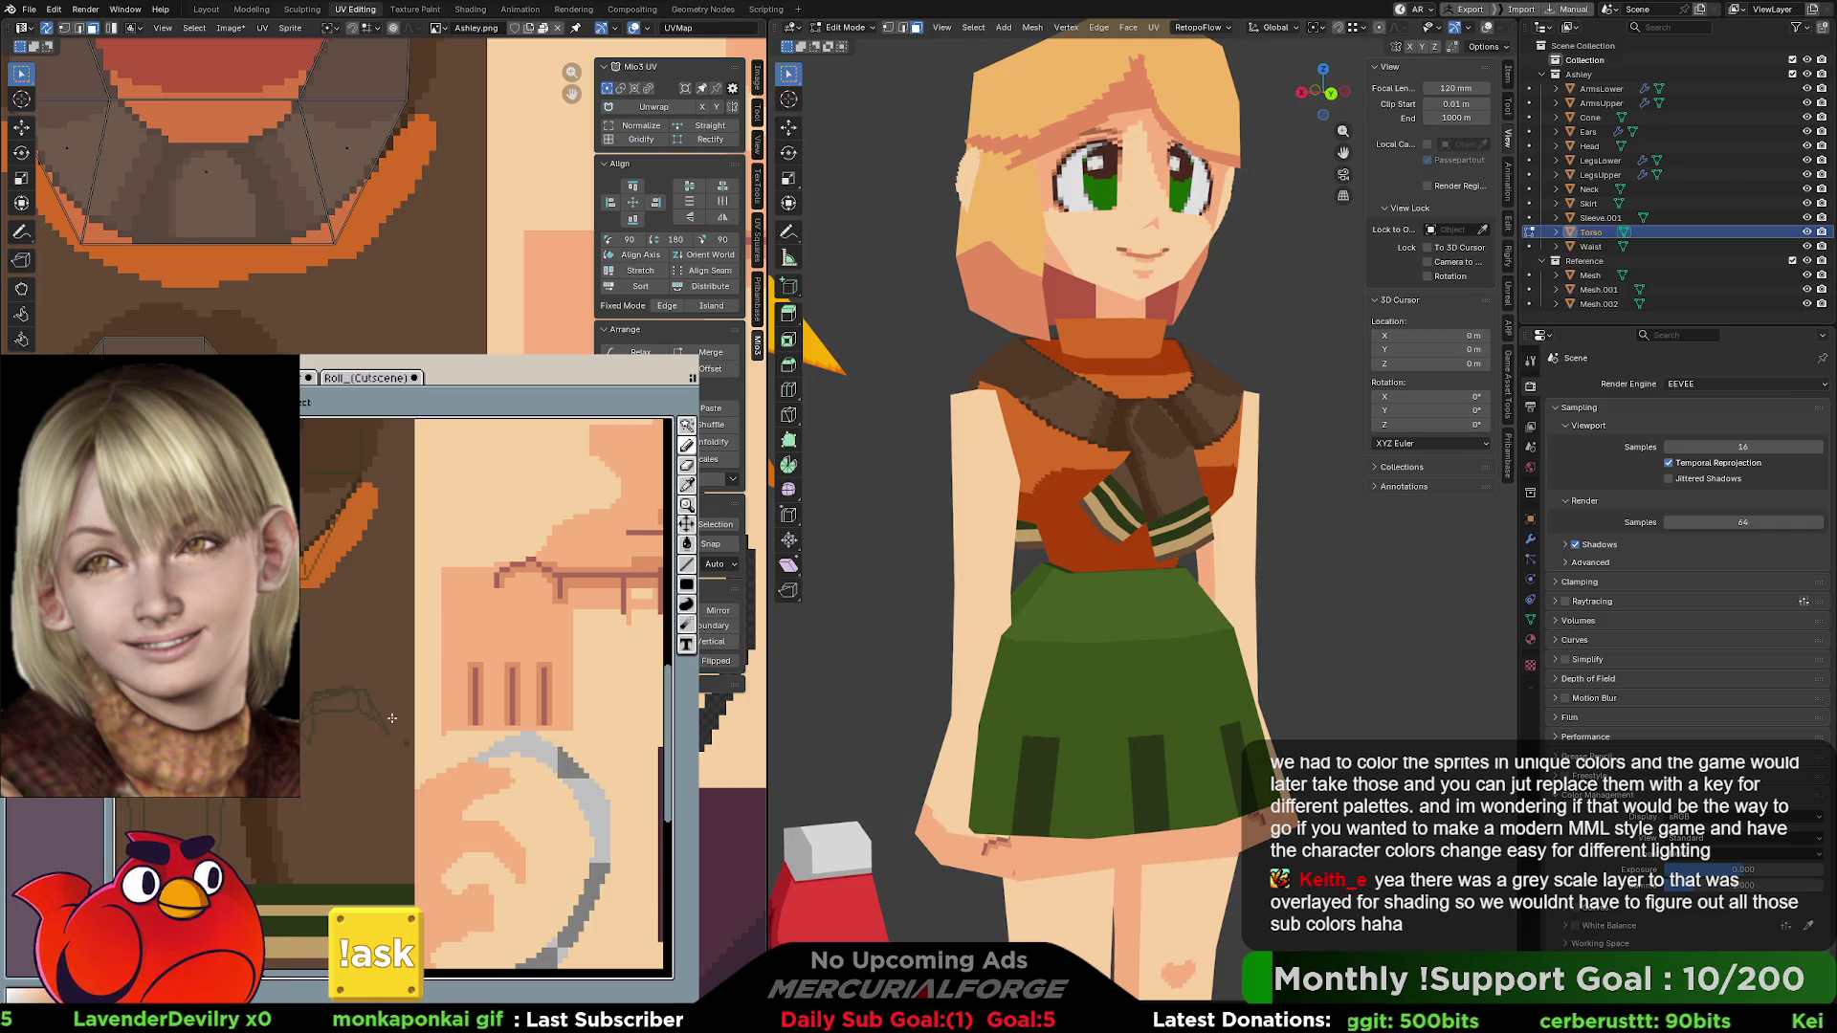
{"action": "middle_click_drag", "start_coordinate": [300, 794], "coordinate": [411, 783]}
{"action": "mouse_move", "coordinate": [419, 783]}
{"action": "left_mouse_down"}
{"action": "mouse_move", "coordinate": [335, 751]}
{"action": "mouse_move", "coordinate": [370, 764]}
{"action": "mouse_move", "coordinate": [342, 756]}
{"action": "mouse_move", "coordinate": [411, 636]}
{"action": "mouse_move", "coordinate": [347, 615]}
{"action": "left_mouse_up"}
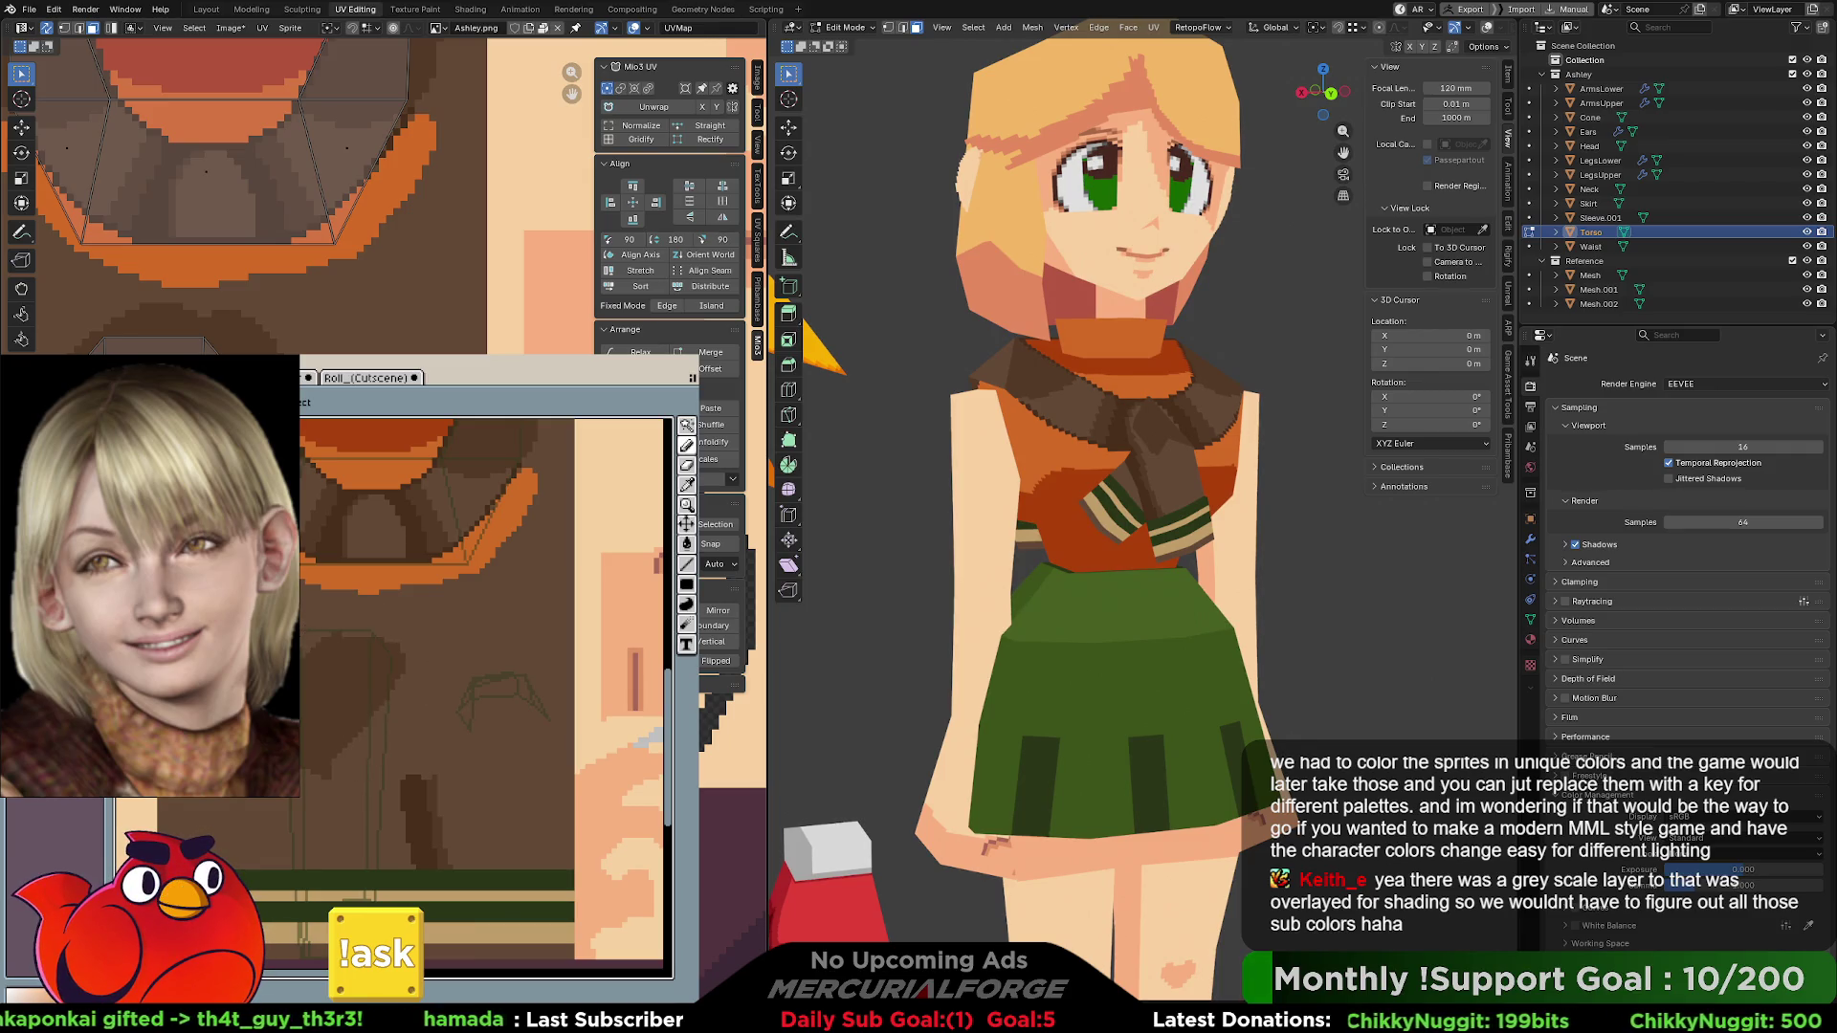
{"action": "key", "text": "ctrl+z"}
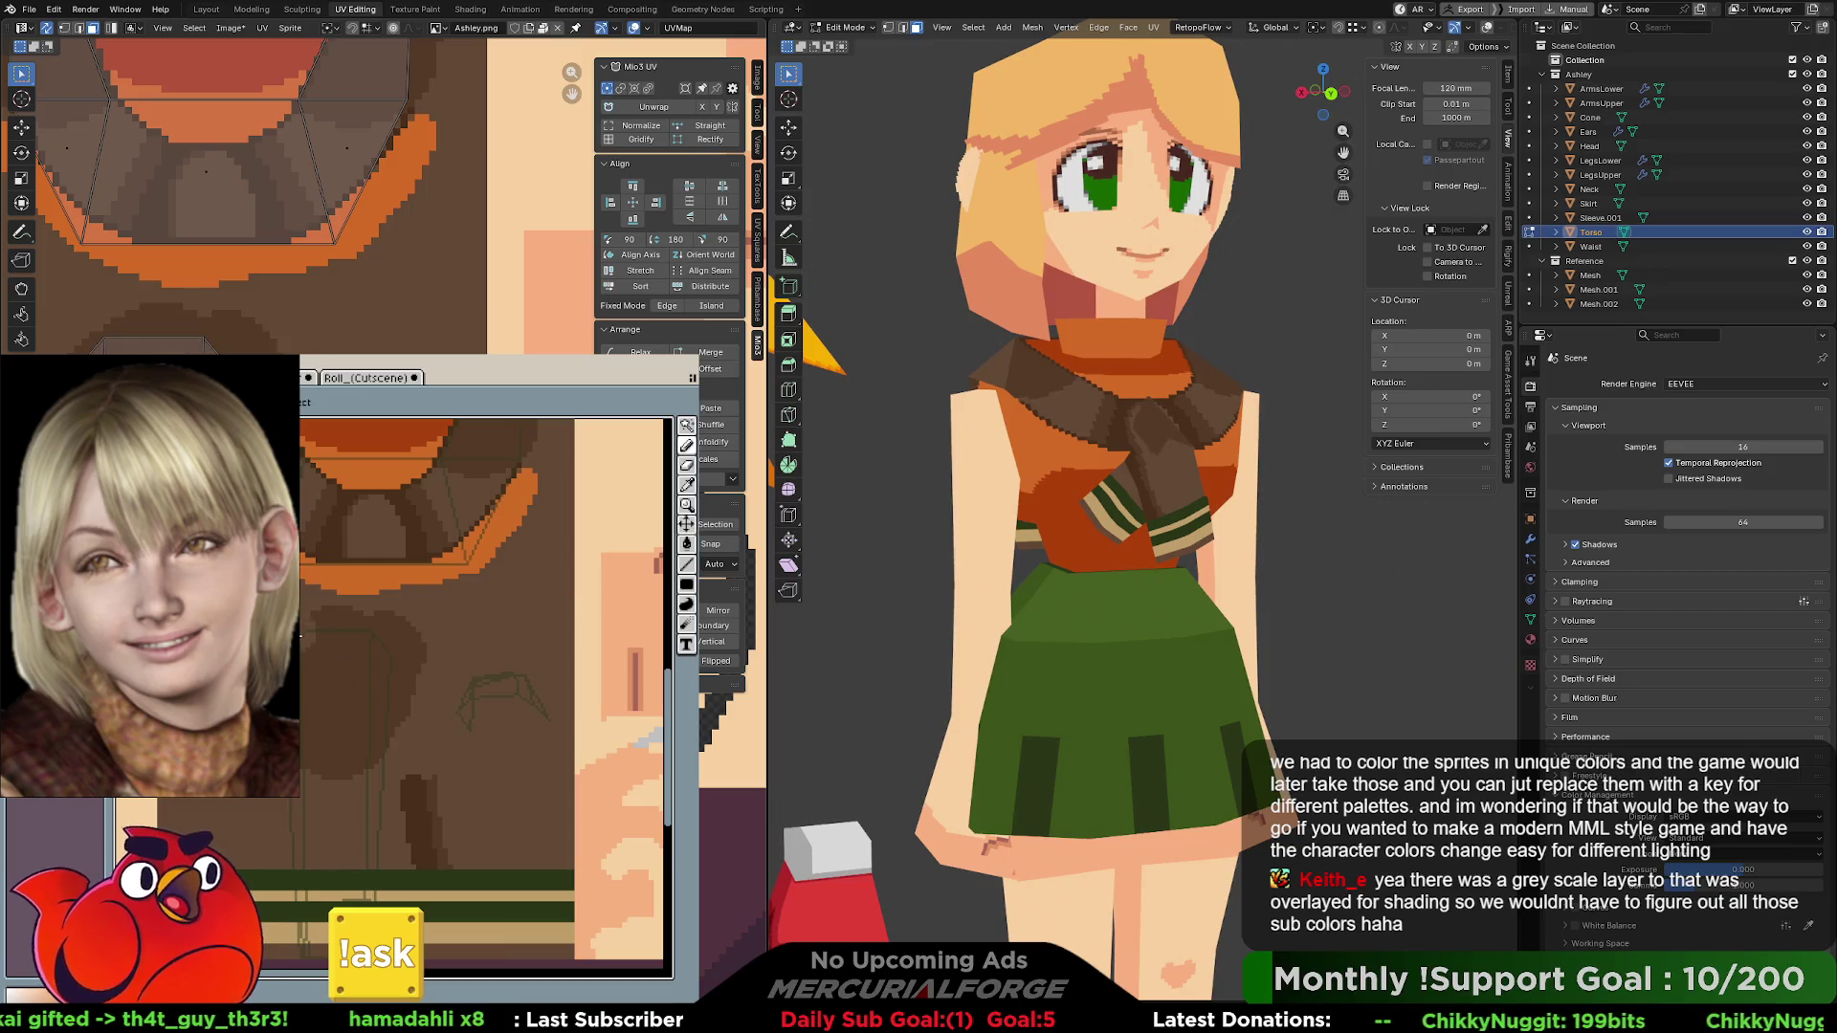
{"action": "mouse_move", "coordinate": [360, 763]}
{"action": "left_mouse_down"}
{"action": "mouse_move", "coordinate": [407, 636]}
{"action": "mouse_move", "coordinate": [330, 612]}
{"action": "mouse_move", "coordinate": [344, 747]}
{"action": "mouse_move", "coordinate": [371, 682]}
{"action": "left_mouse_up"}
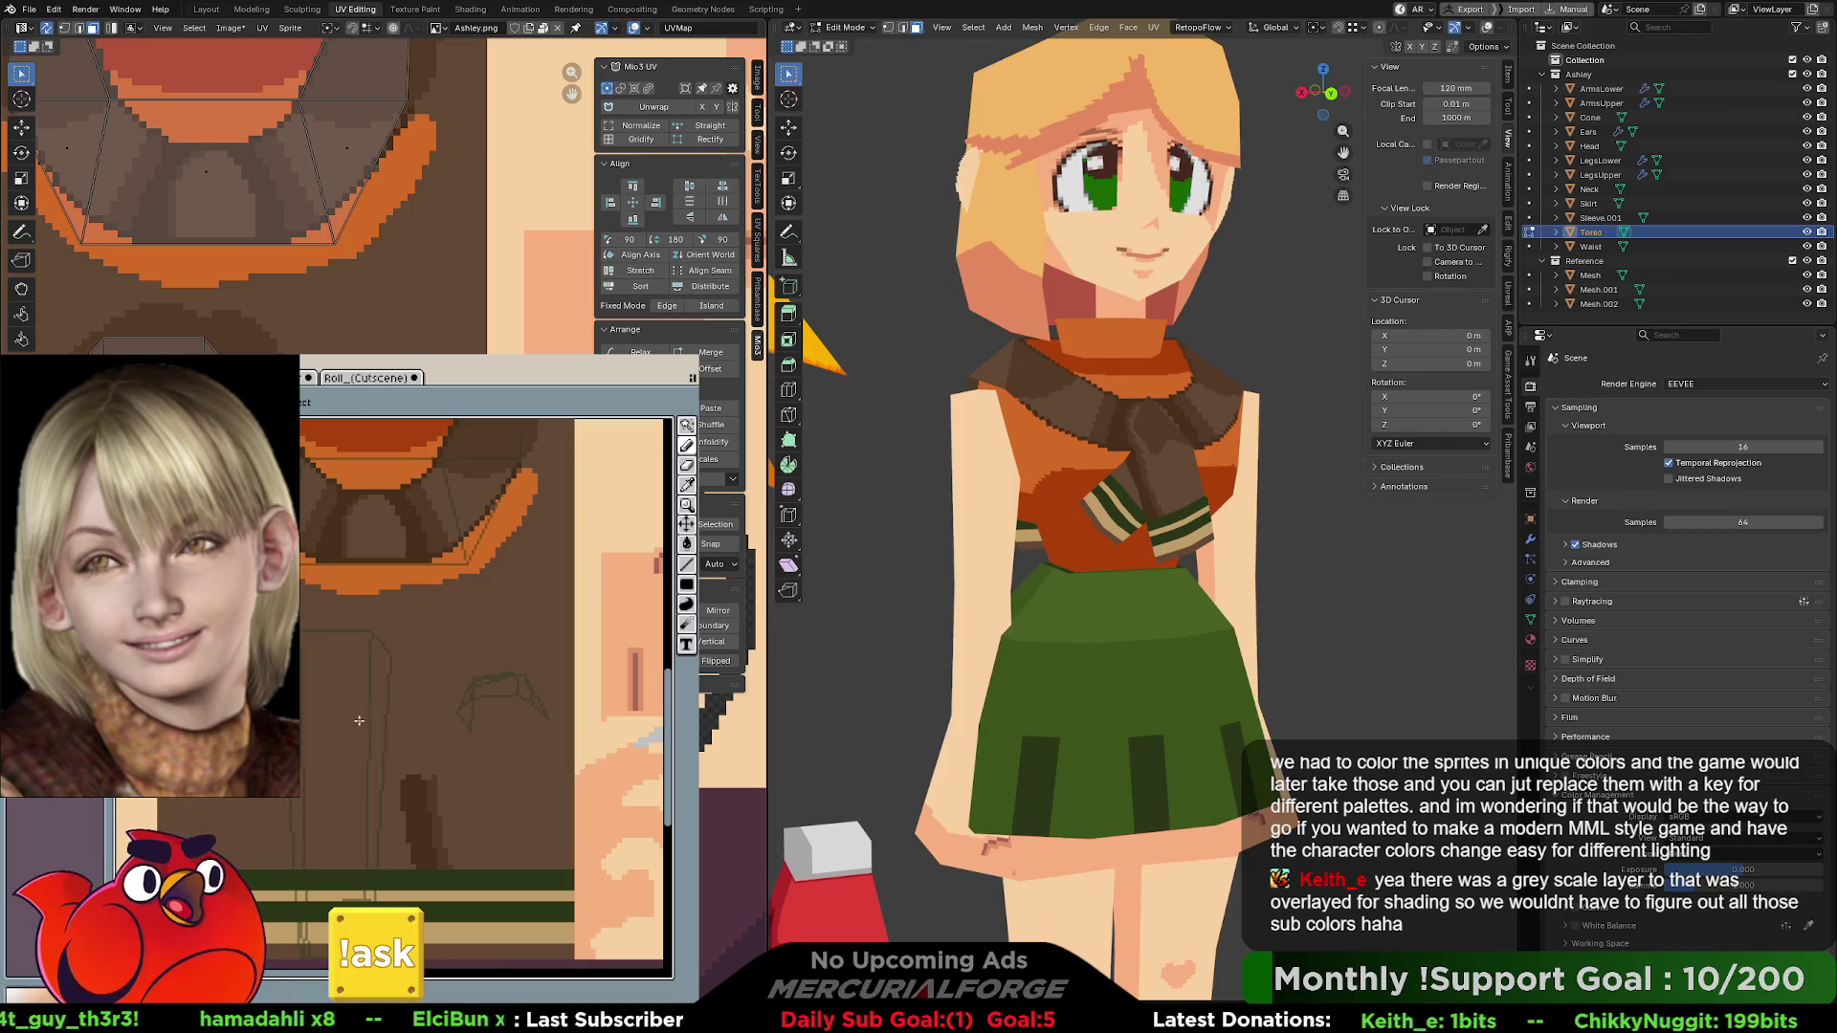
- Try dark green strokes on the torso and undo them, keeping the brown shading
{"action": "mouse_move", "coordinate": [429, 706]}
{"action": "middle_mouse_down"}
{"action": "mouse_move", "coordinate": [328, 685]}
{"action": "mouse_move", "coordinate": [425, 682]}
{"action": "middle_mouse_up"}
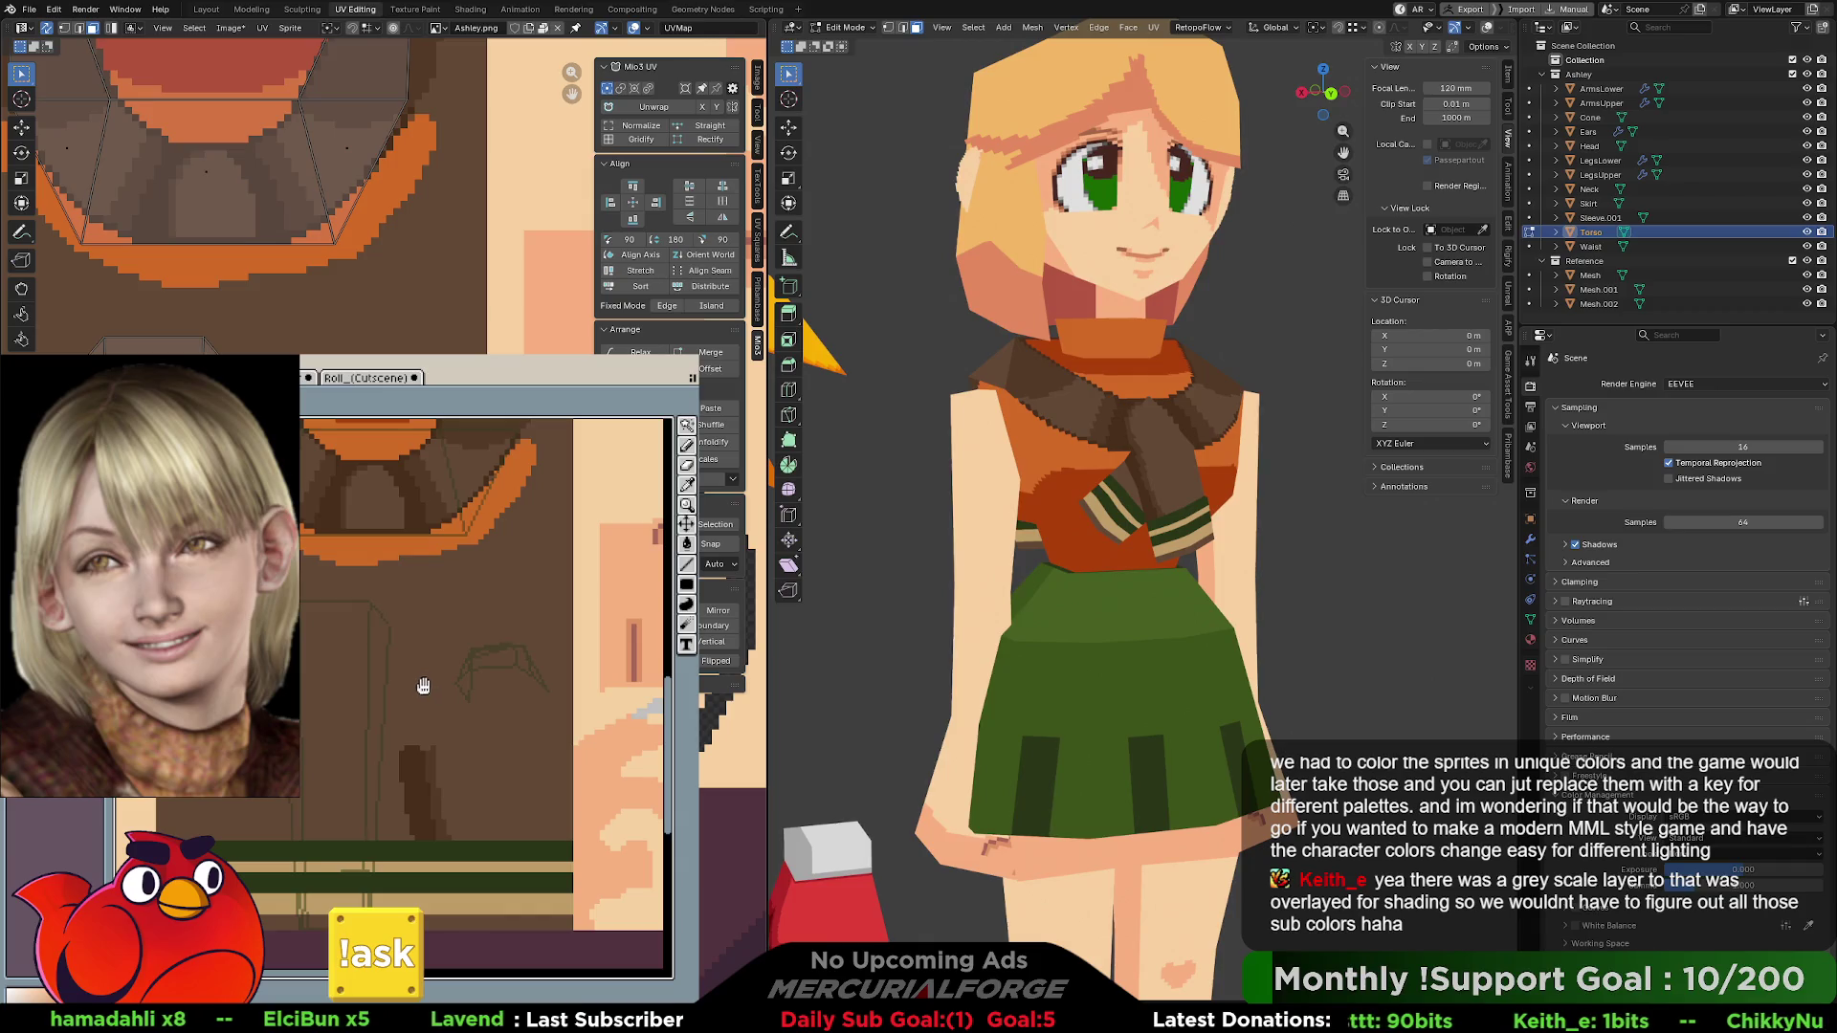
{"action": "mouse_move", "coordinate": [497, 828]}
{"action": "left_mouse_down"}
{"action": "mouse_move", "coordinate": [440, 765]}
{"action": "mouse_move", "coordinate": [445, 698]}
{"action": "mouse_move", "coordinate": [475, 724]}
{"action": "mouse_move", "coordinate": [412, 670]}
{"action": "mouse_move", "coordinate": [469, 669]}
{"action": "mouse_move", "coordinate": [522, 746]}
{"action": "mouse_move", "coordinate": [532, 821]}
{"action": "left_mouse_up"}
{"action": "key", "text": "ctrl+z"}
{"action": "key", "text": "ctrl+z"}
{"action": "key", "text": "ctrl+z"}
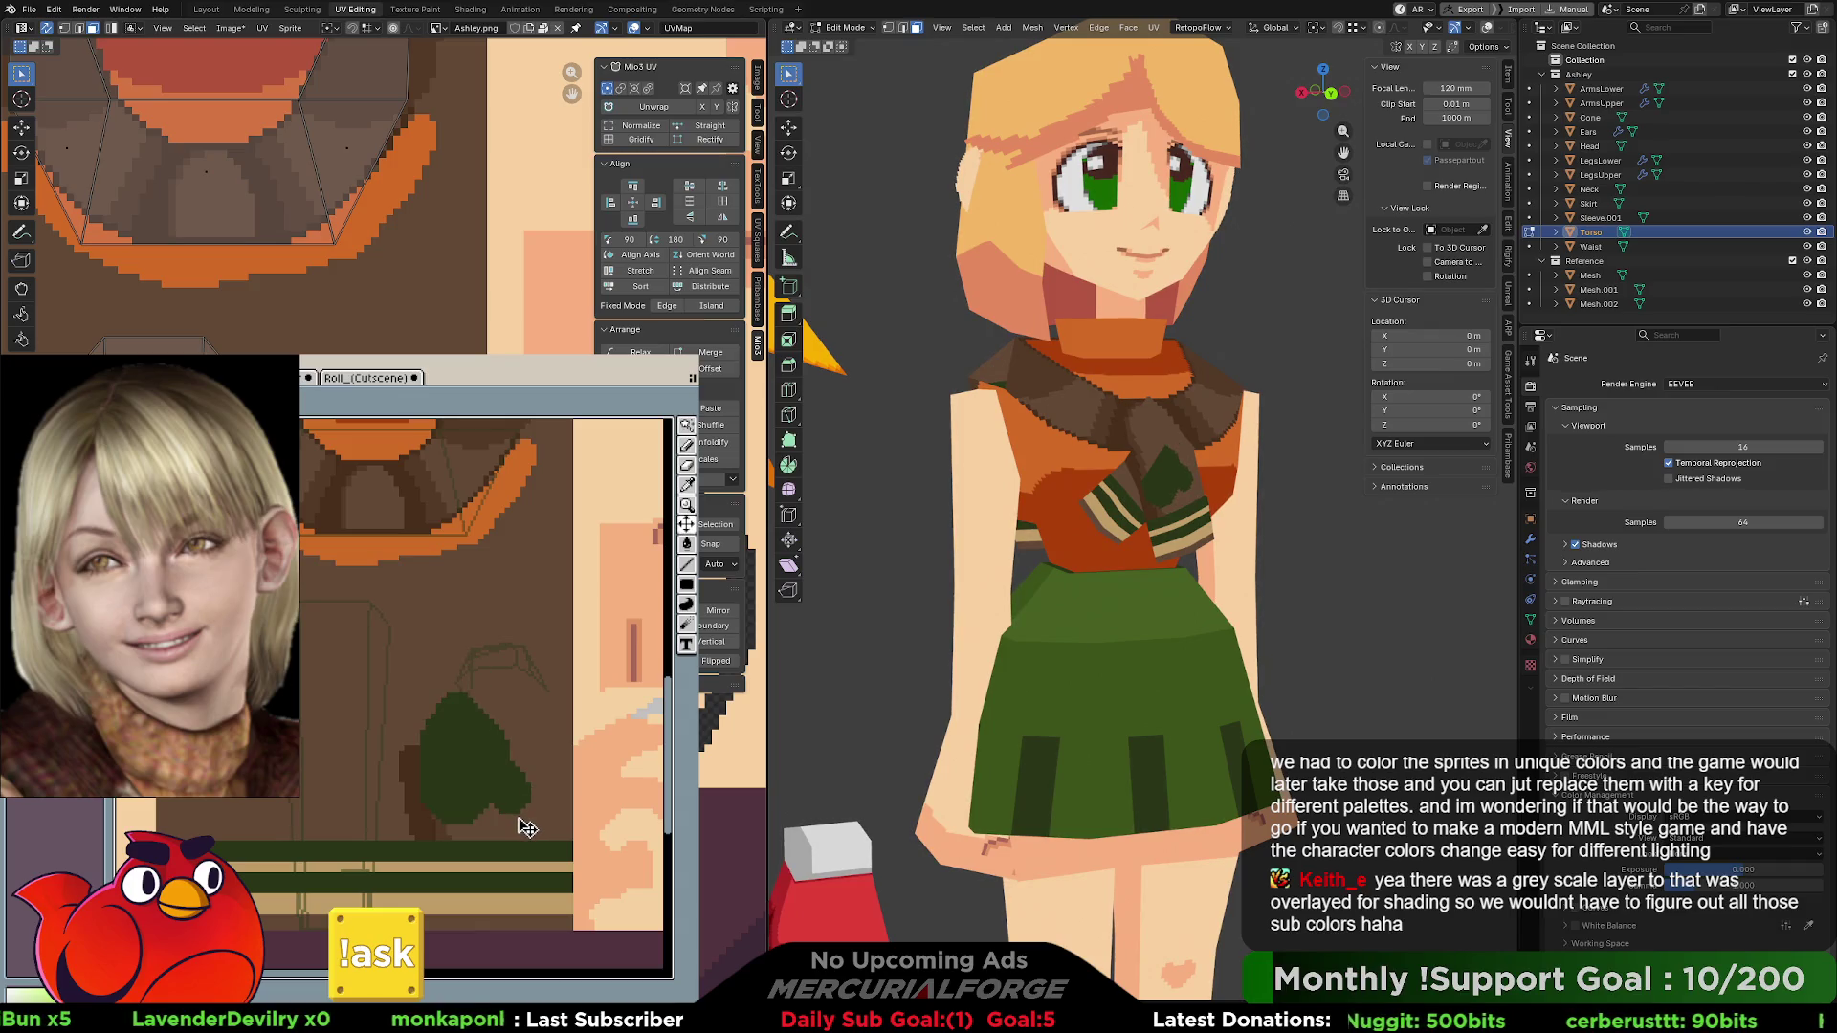
{"action": "left_click_drag", "start_coordinate": [379, 724], "coordinate": [351, 750]}
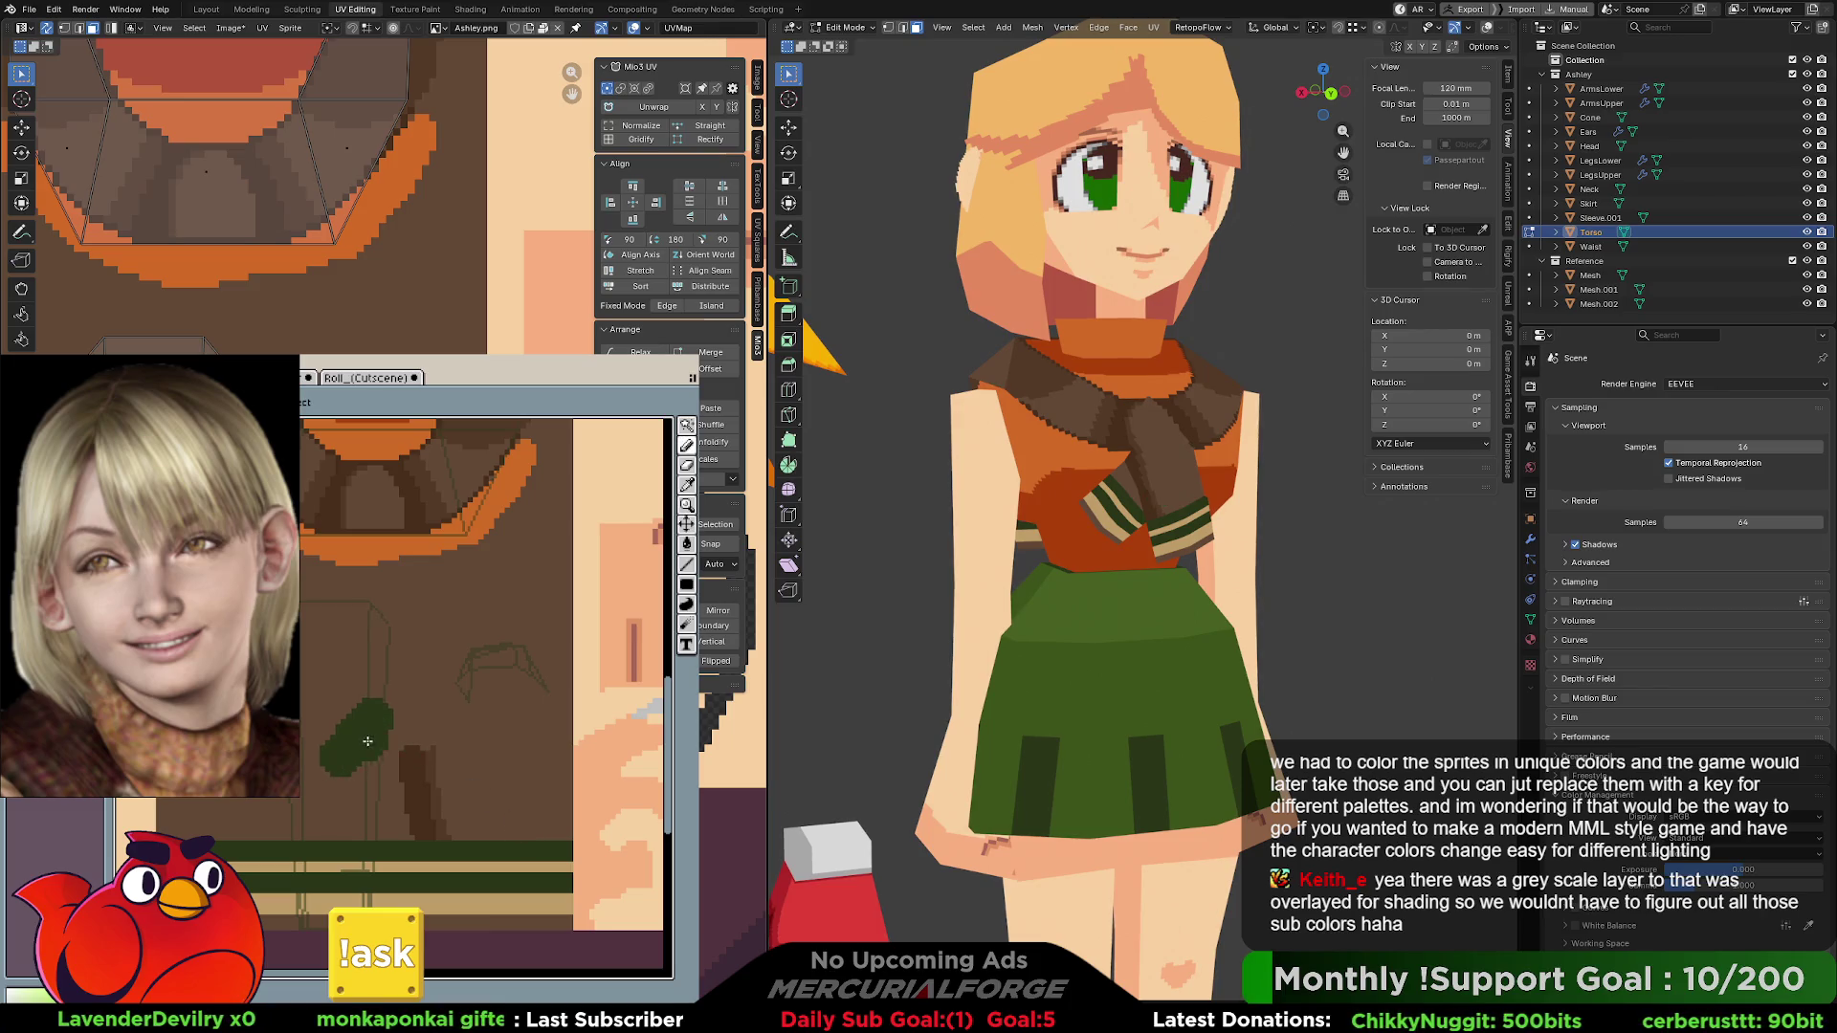
{"action": "key", "text": "ctrl+z"}
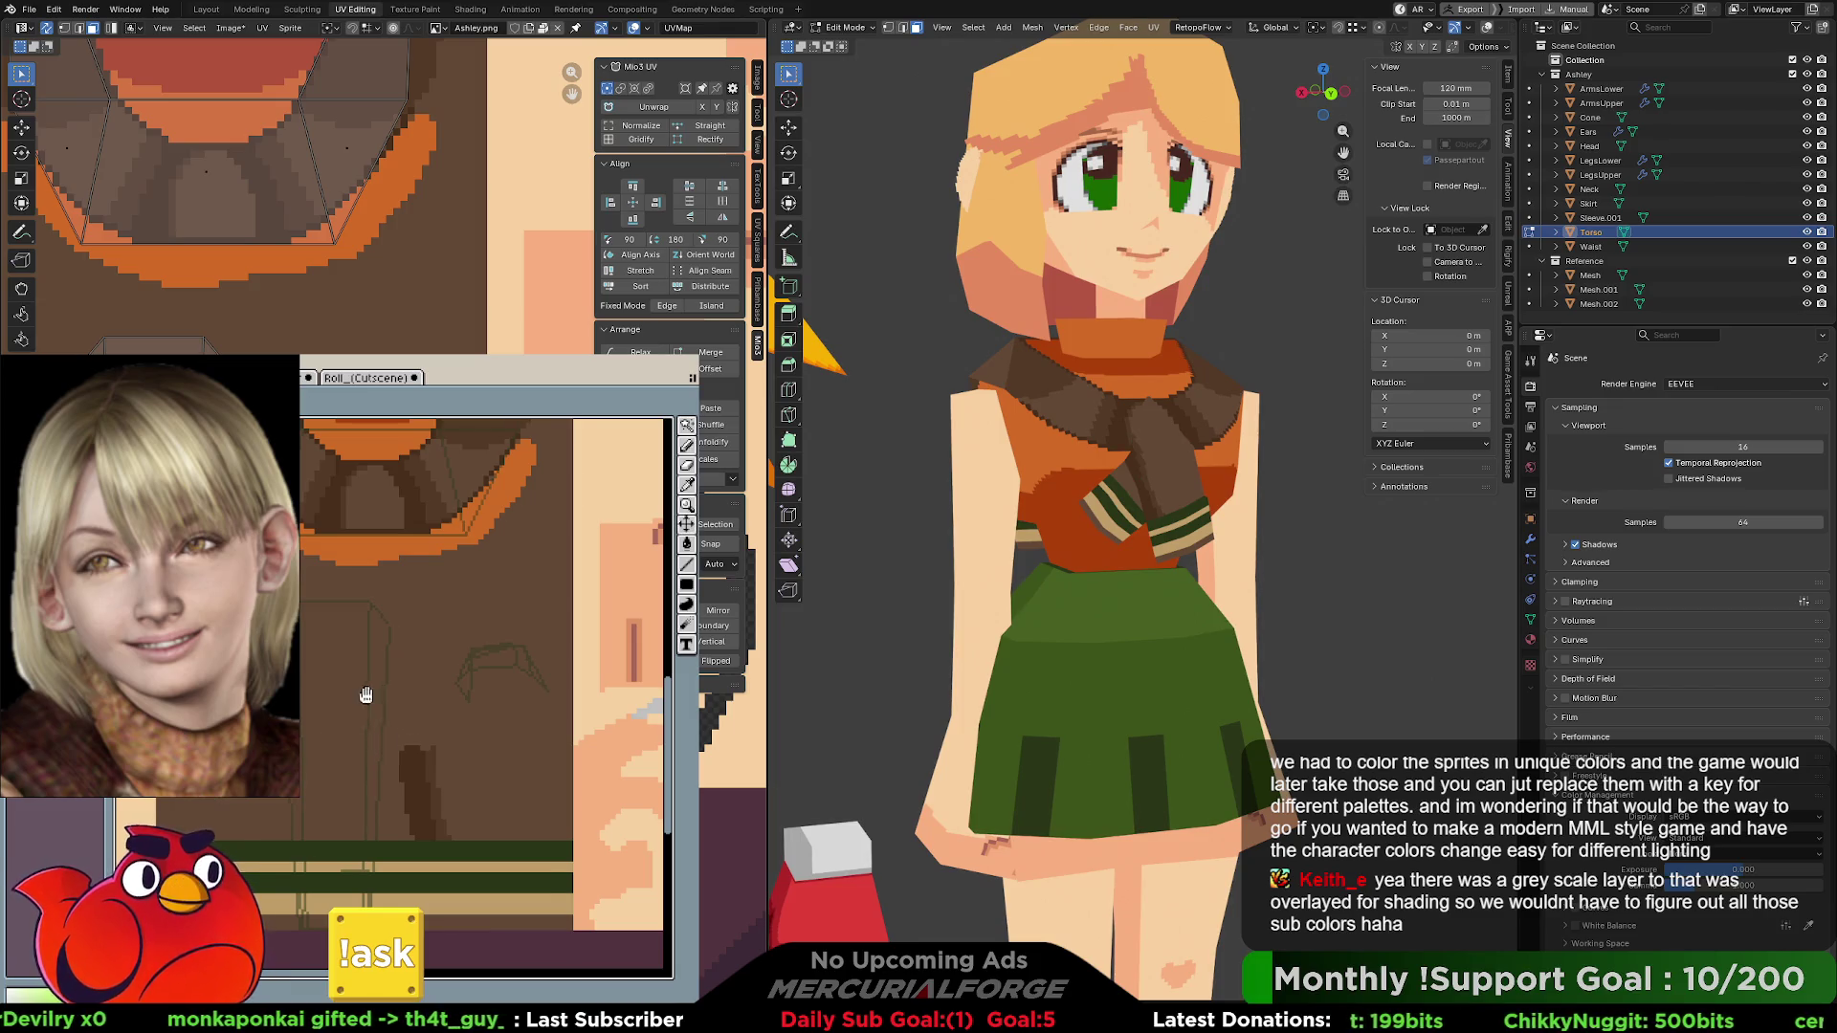
{"action": "key", "text": "ctrl+z"}
{"action": "key", "text": "ctrl+z"}
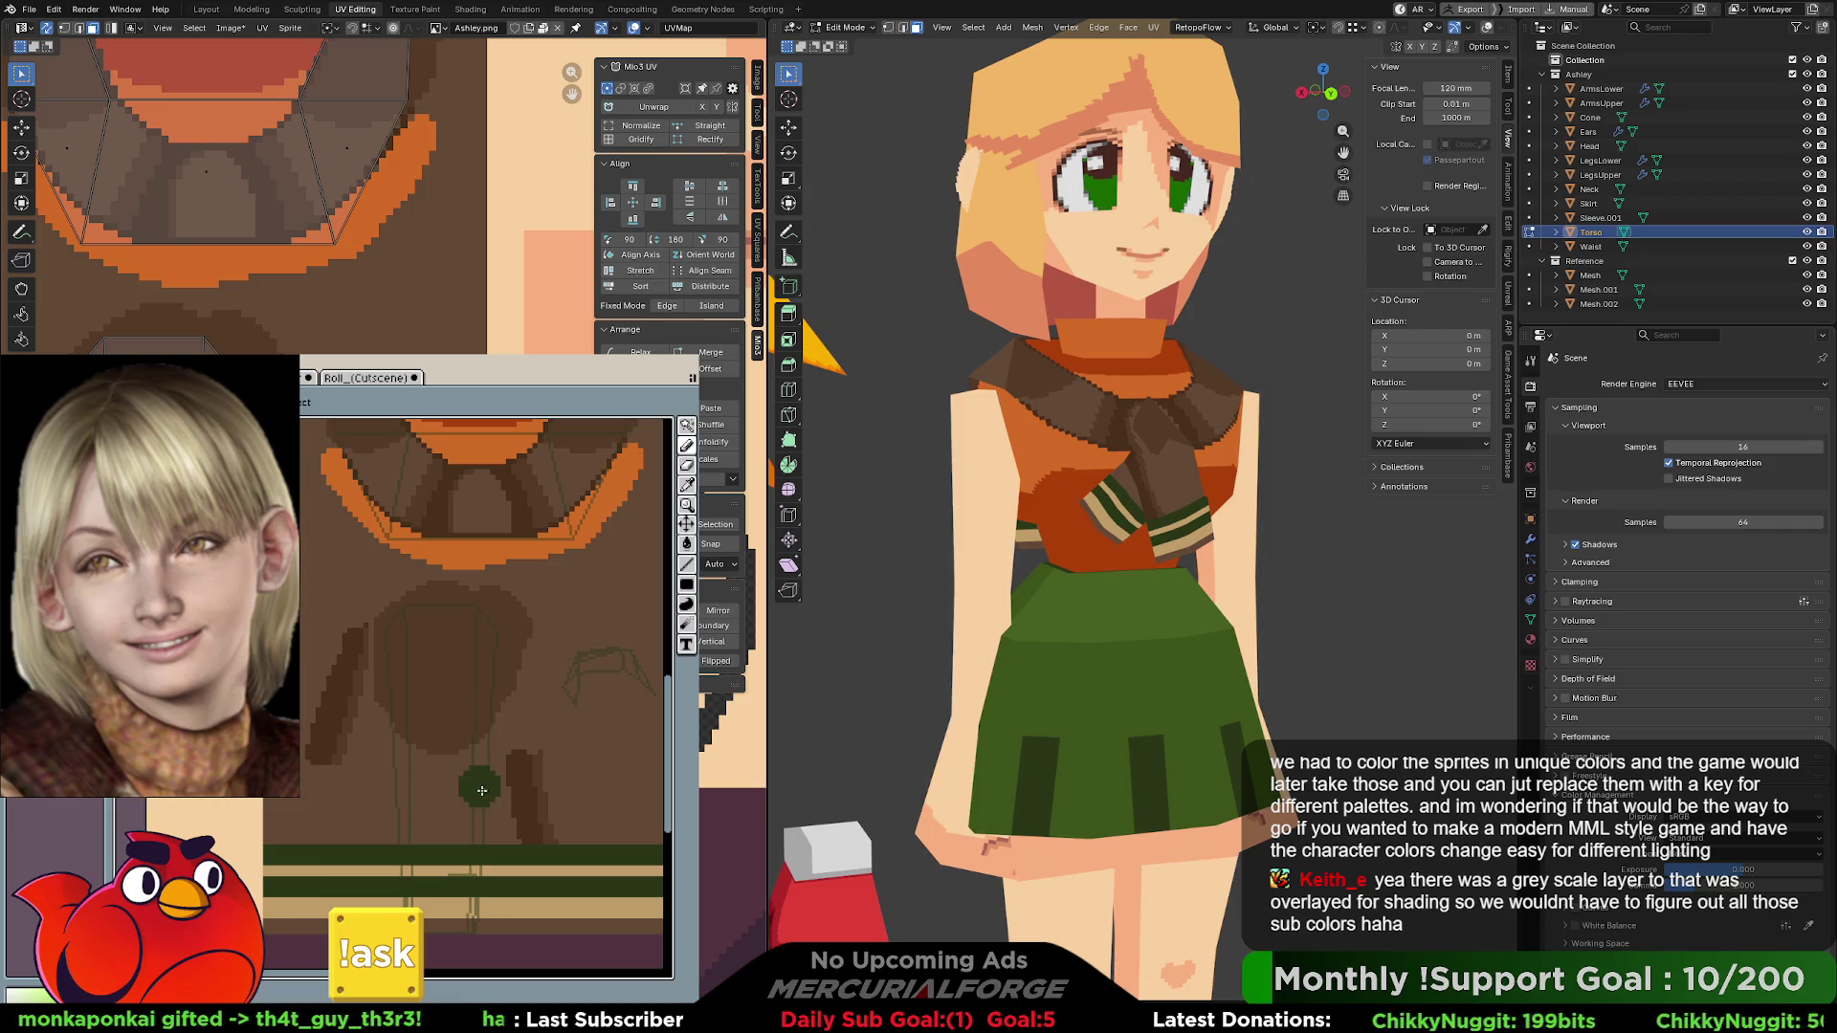
{"action": "key", "text": "ctrl+z"}
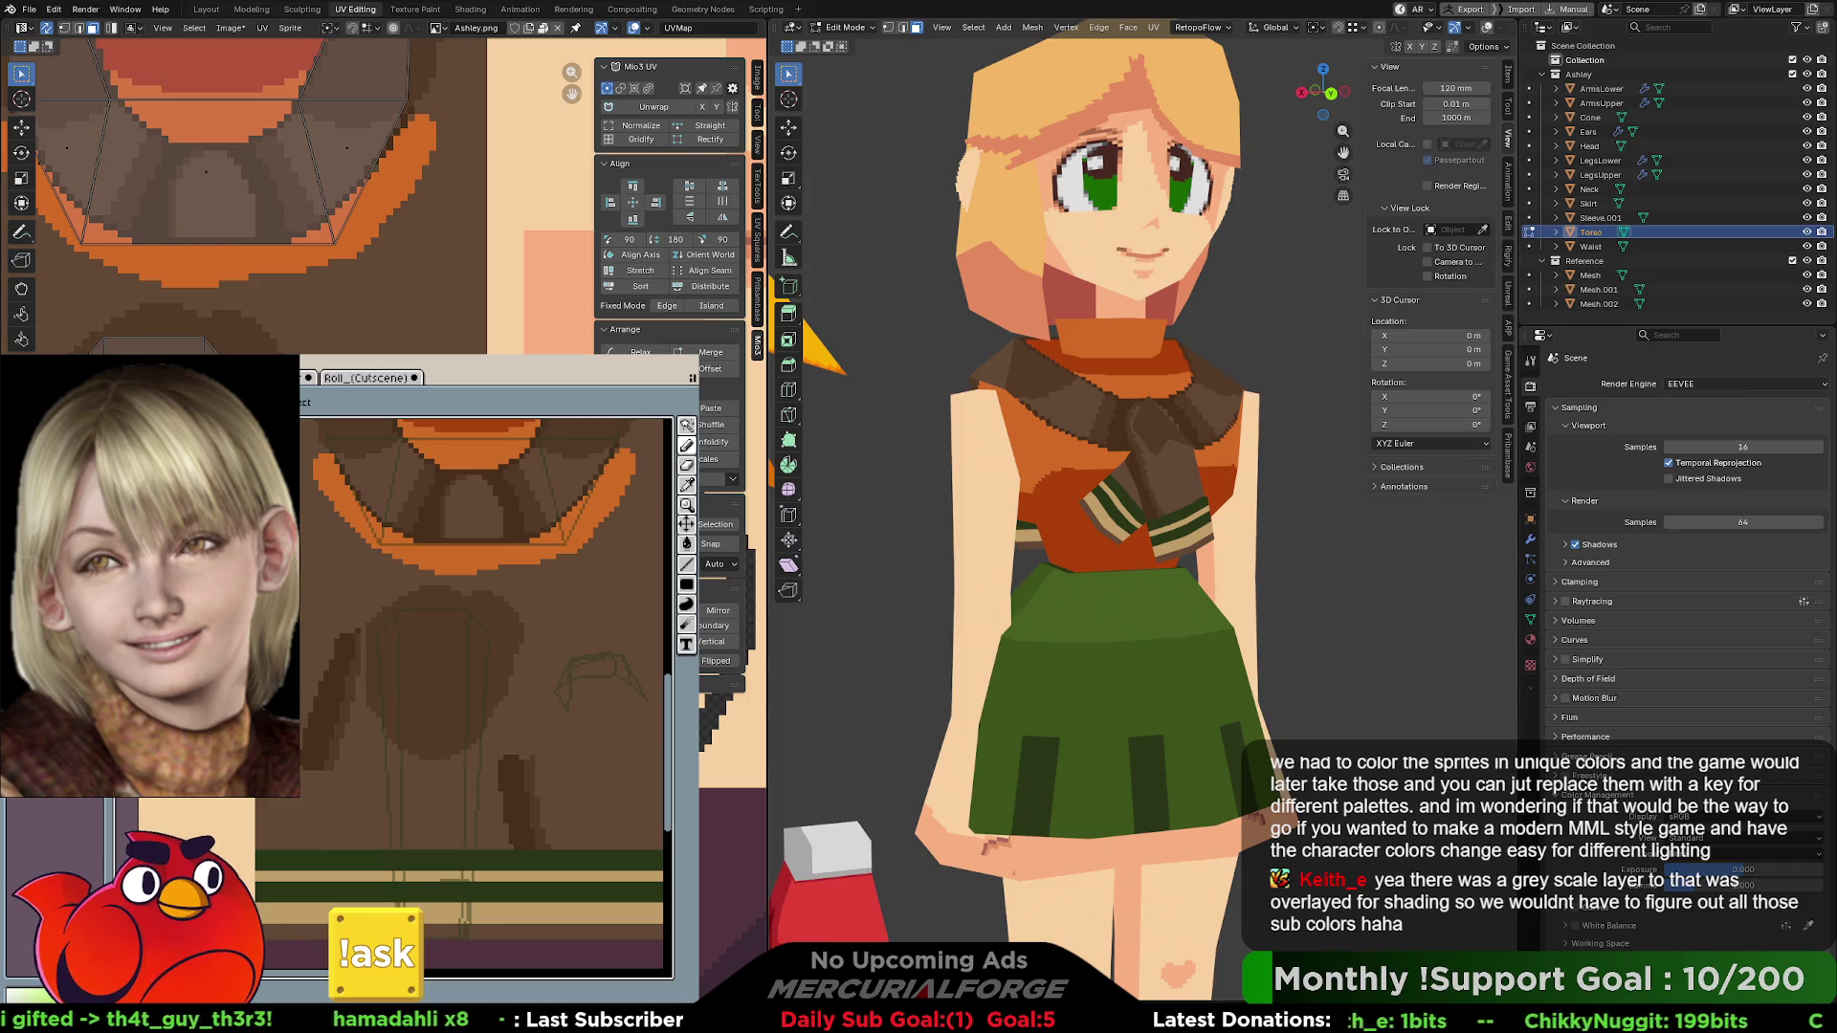
- Select Sleeve.001 and edit it with its UV islands shown over the texture
{"action": "key", "text": "Tab"}
{"action": "left_click", "coordinate": [1168, 474]}
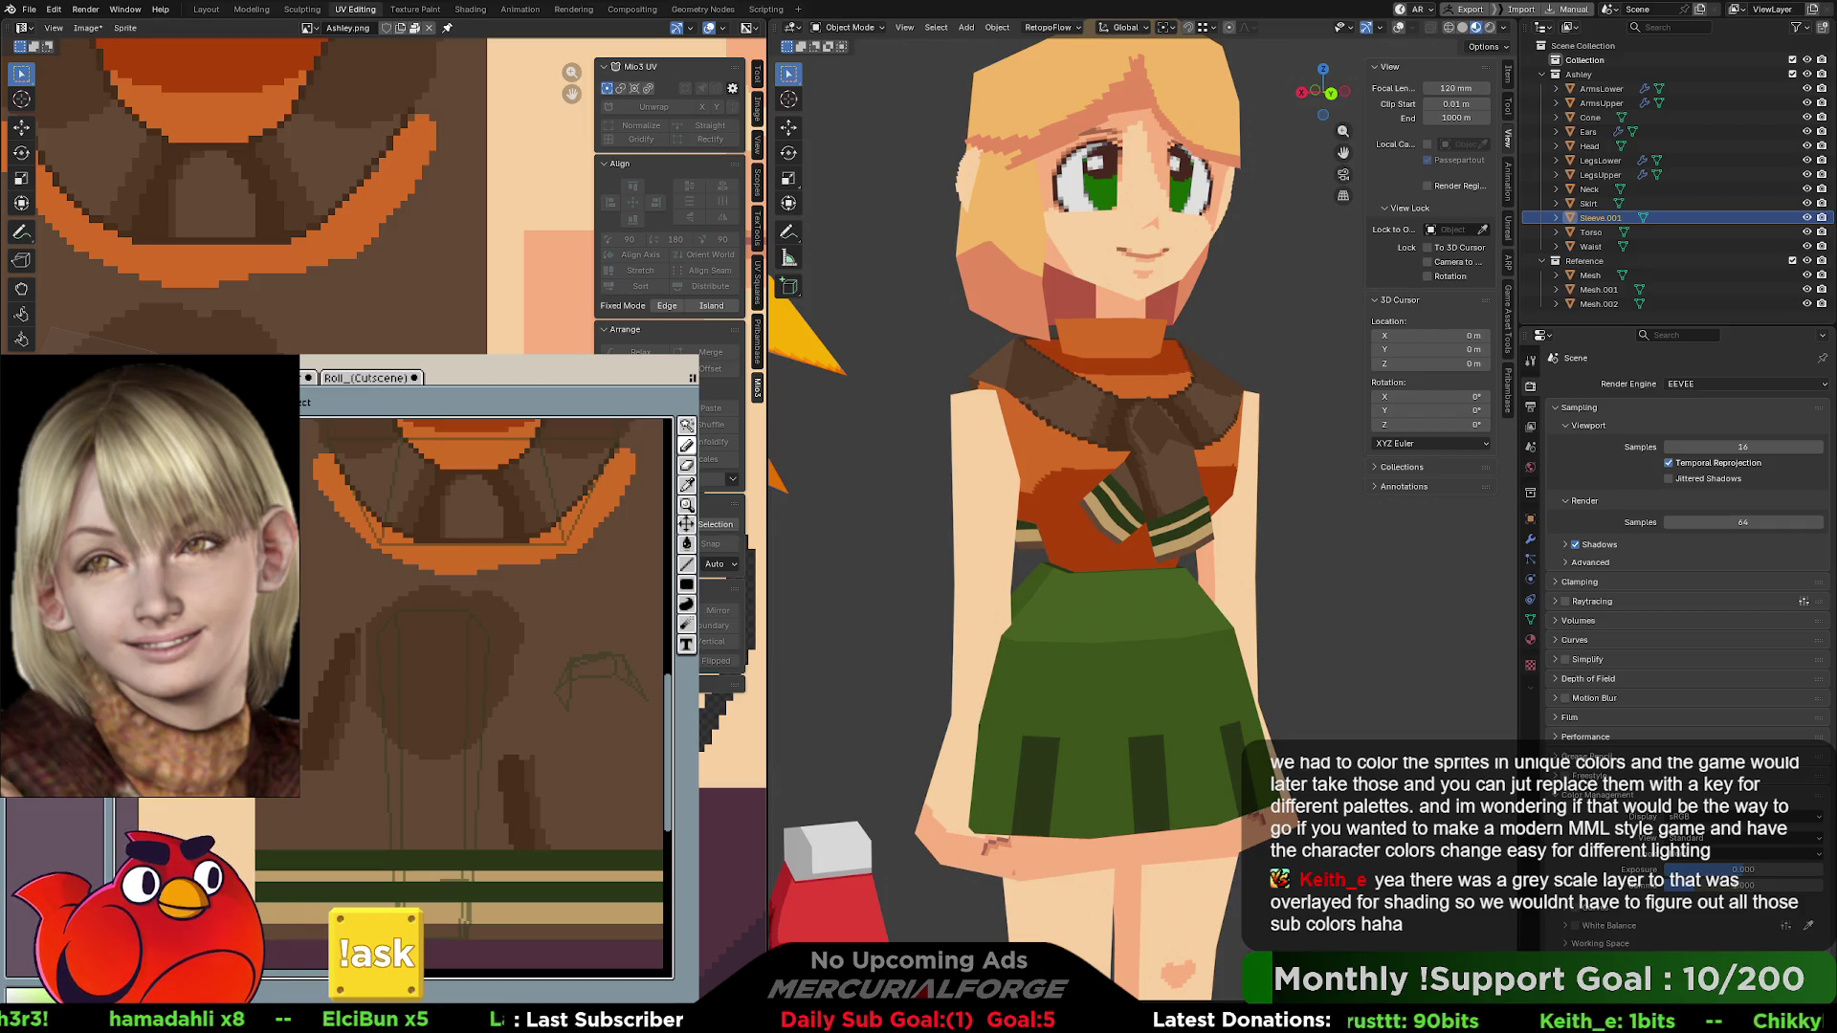
{"action": "mouse_move", "coordinate": [287, 191]}
{"action": "middle_mouse_down"}
{"action": "mouse_move", "coordinate": [459, 162]}
{"action": "mouse_move", "coordinate": [465, 182]}
{"action": "middle_mouse_up"}
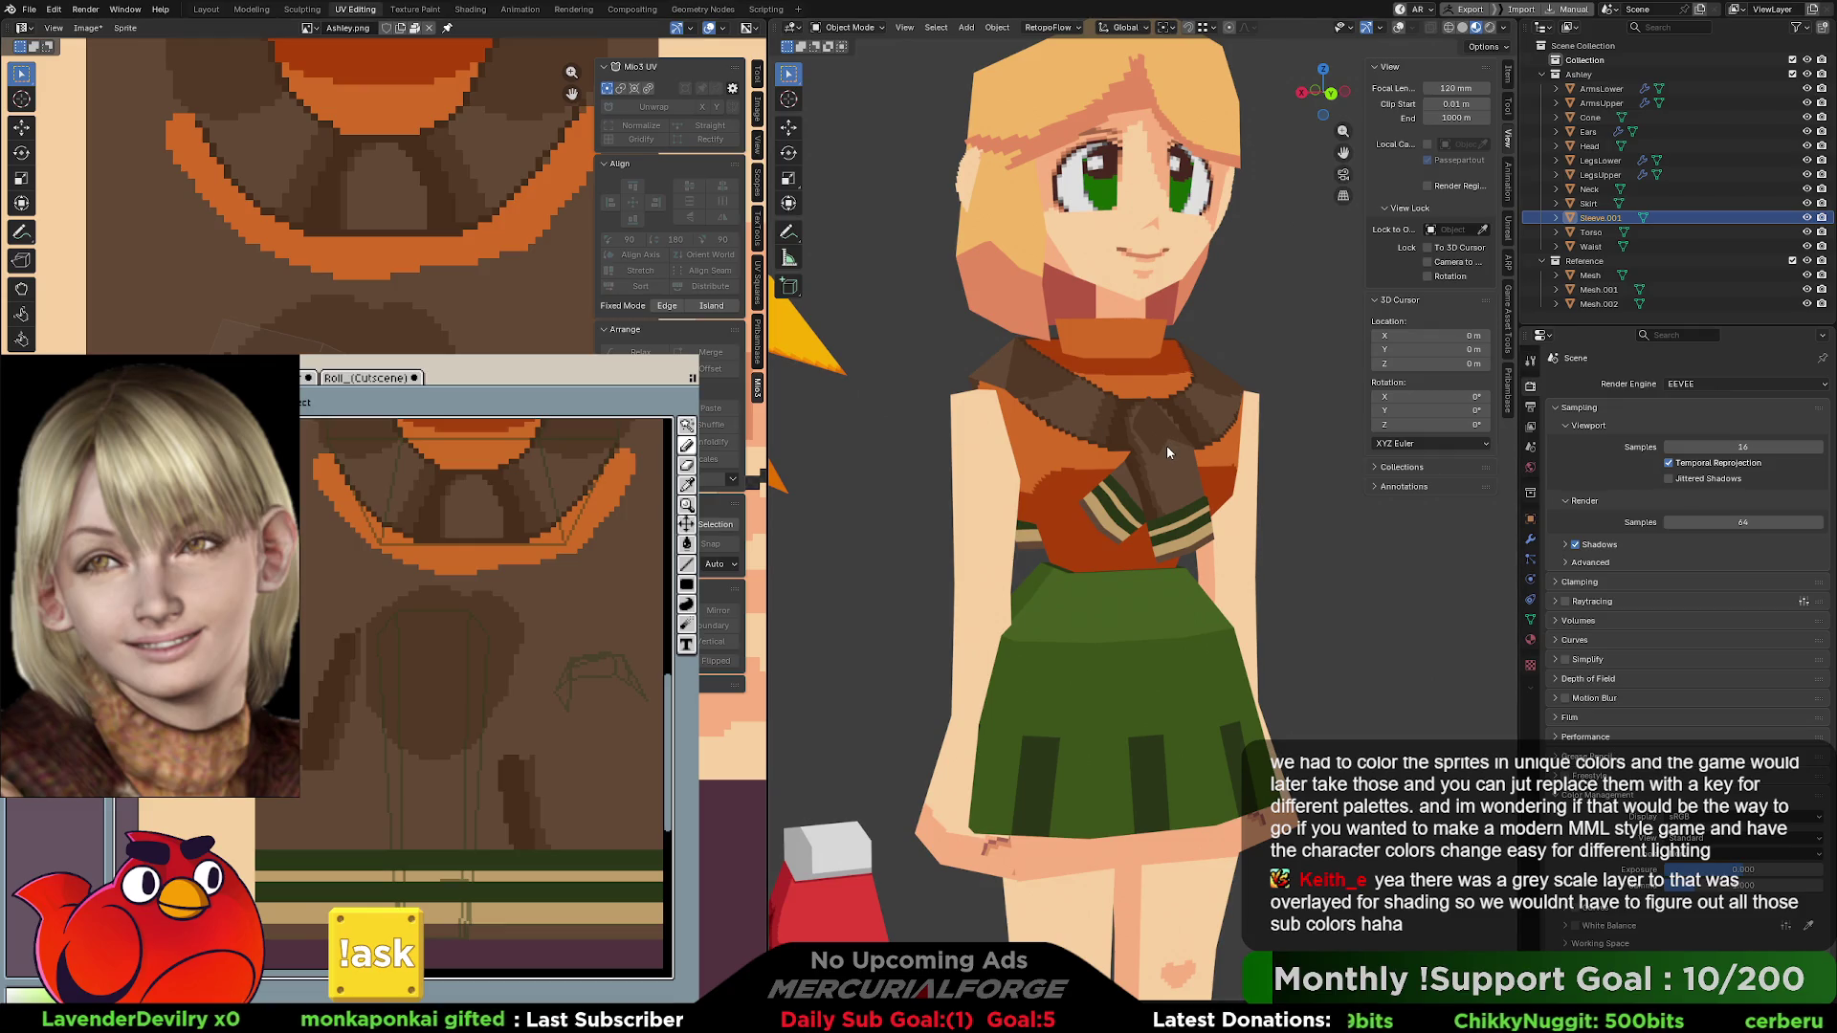
{"action": "key", "text": "Tab"}
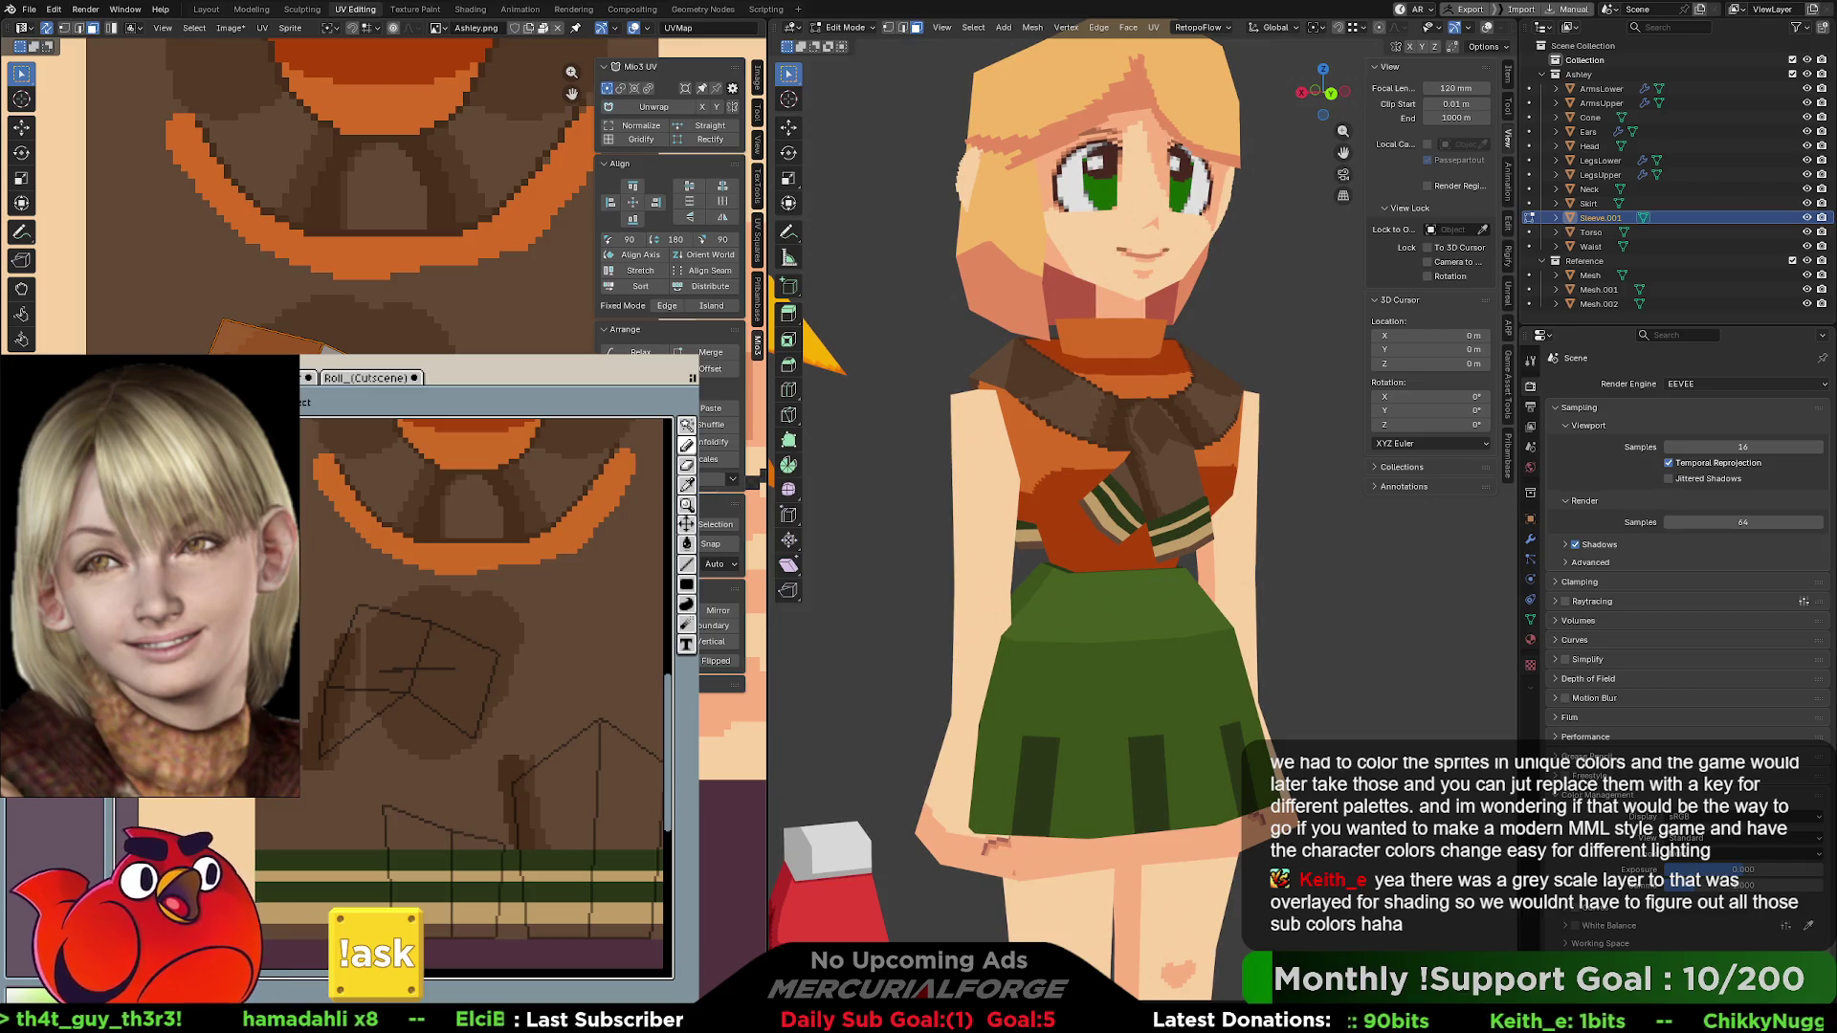
- Move the sleeve's UV island vertically and pan the UV view to the neighbouring texture
{"action": "key", "text": "g"}
{"action": "key", "text": "y"}
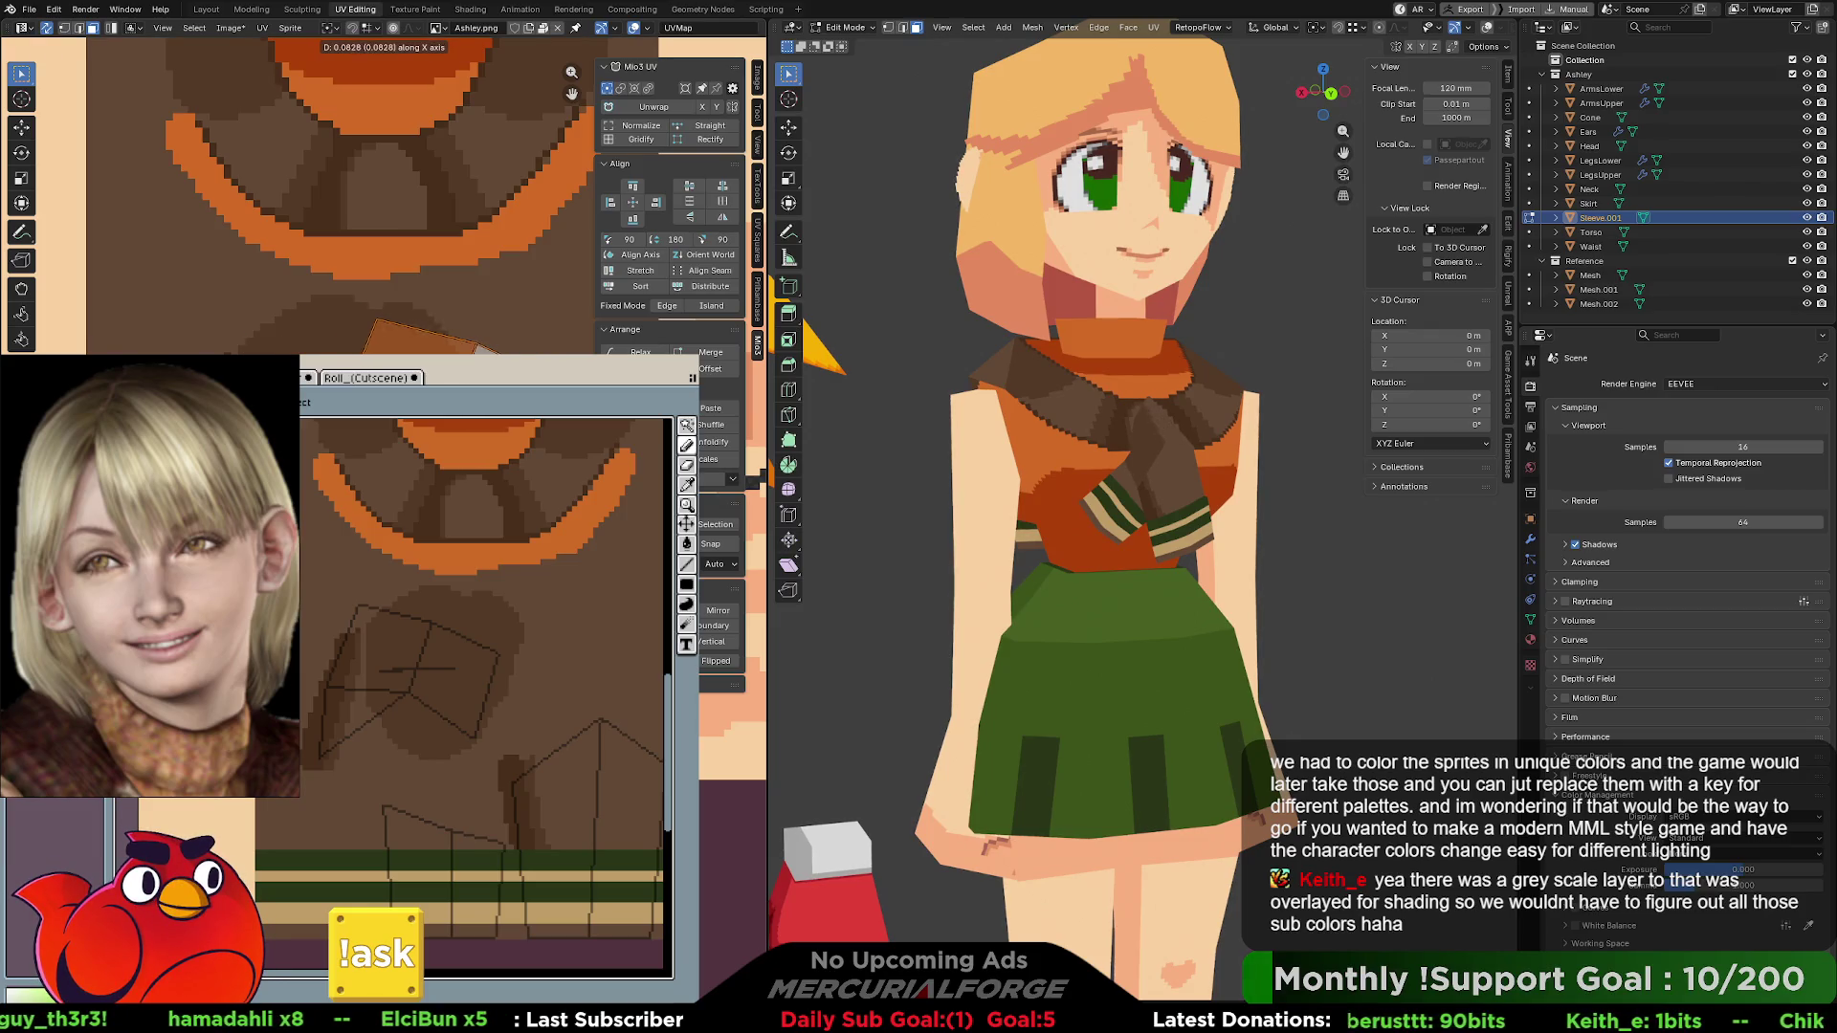
{"action": "key", "text": "Return"}
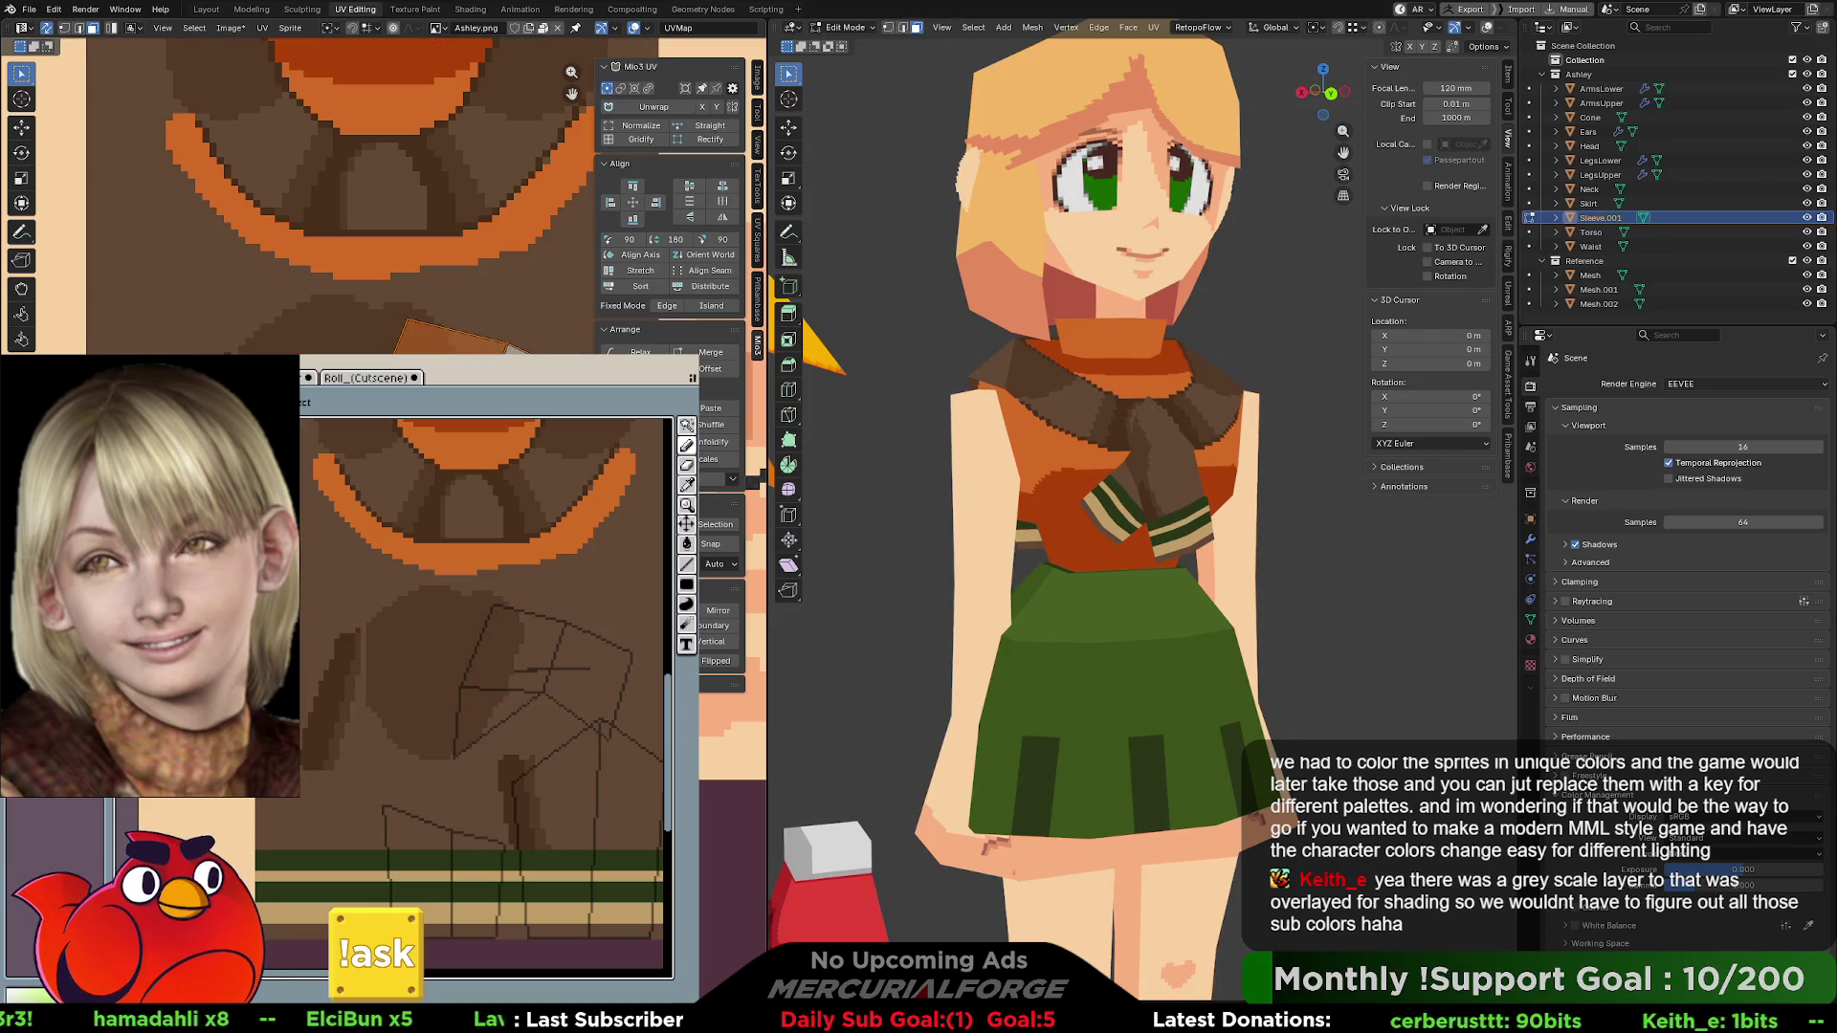
{"action": "mouse_move", "coordinate": [383, 192]}
{"action": "middle_mouse_down"}
{"action": "mouse_move", "coordinate": [191, 206]}
{"action": "mouse_move", "coordinate": [550, 163]}
{"action": "middle_mouse_up"}
{"action": "middle_click_drag", "start_coordinate": [383, 191], "coordinate": [316, 196]}
- Rotate the UV island, then reposition it upward and to the left
{"action": "key", "text": "r"}
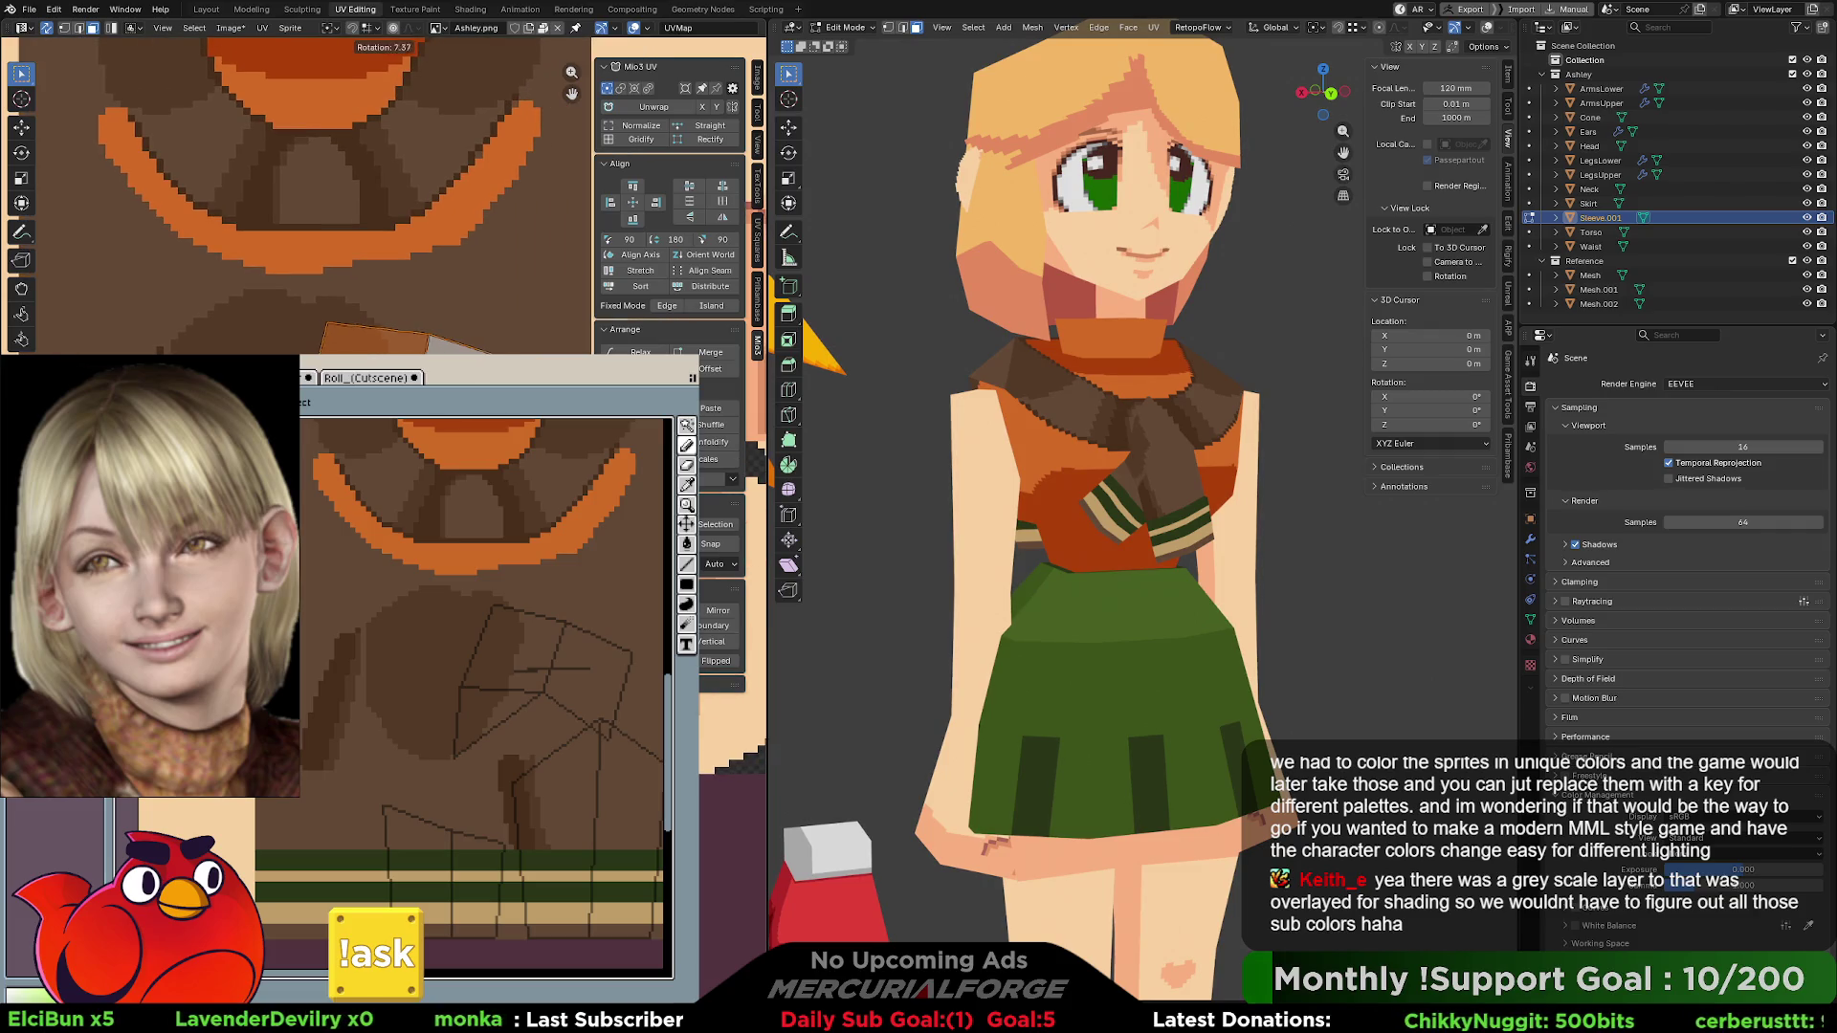
{"action": "key", "text": "g"}
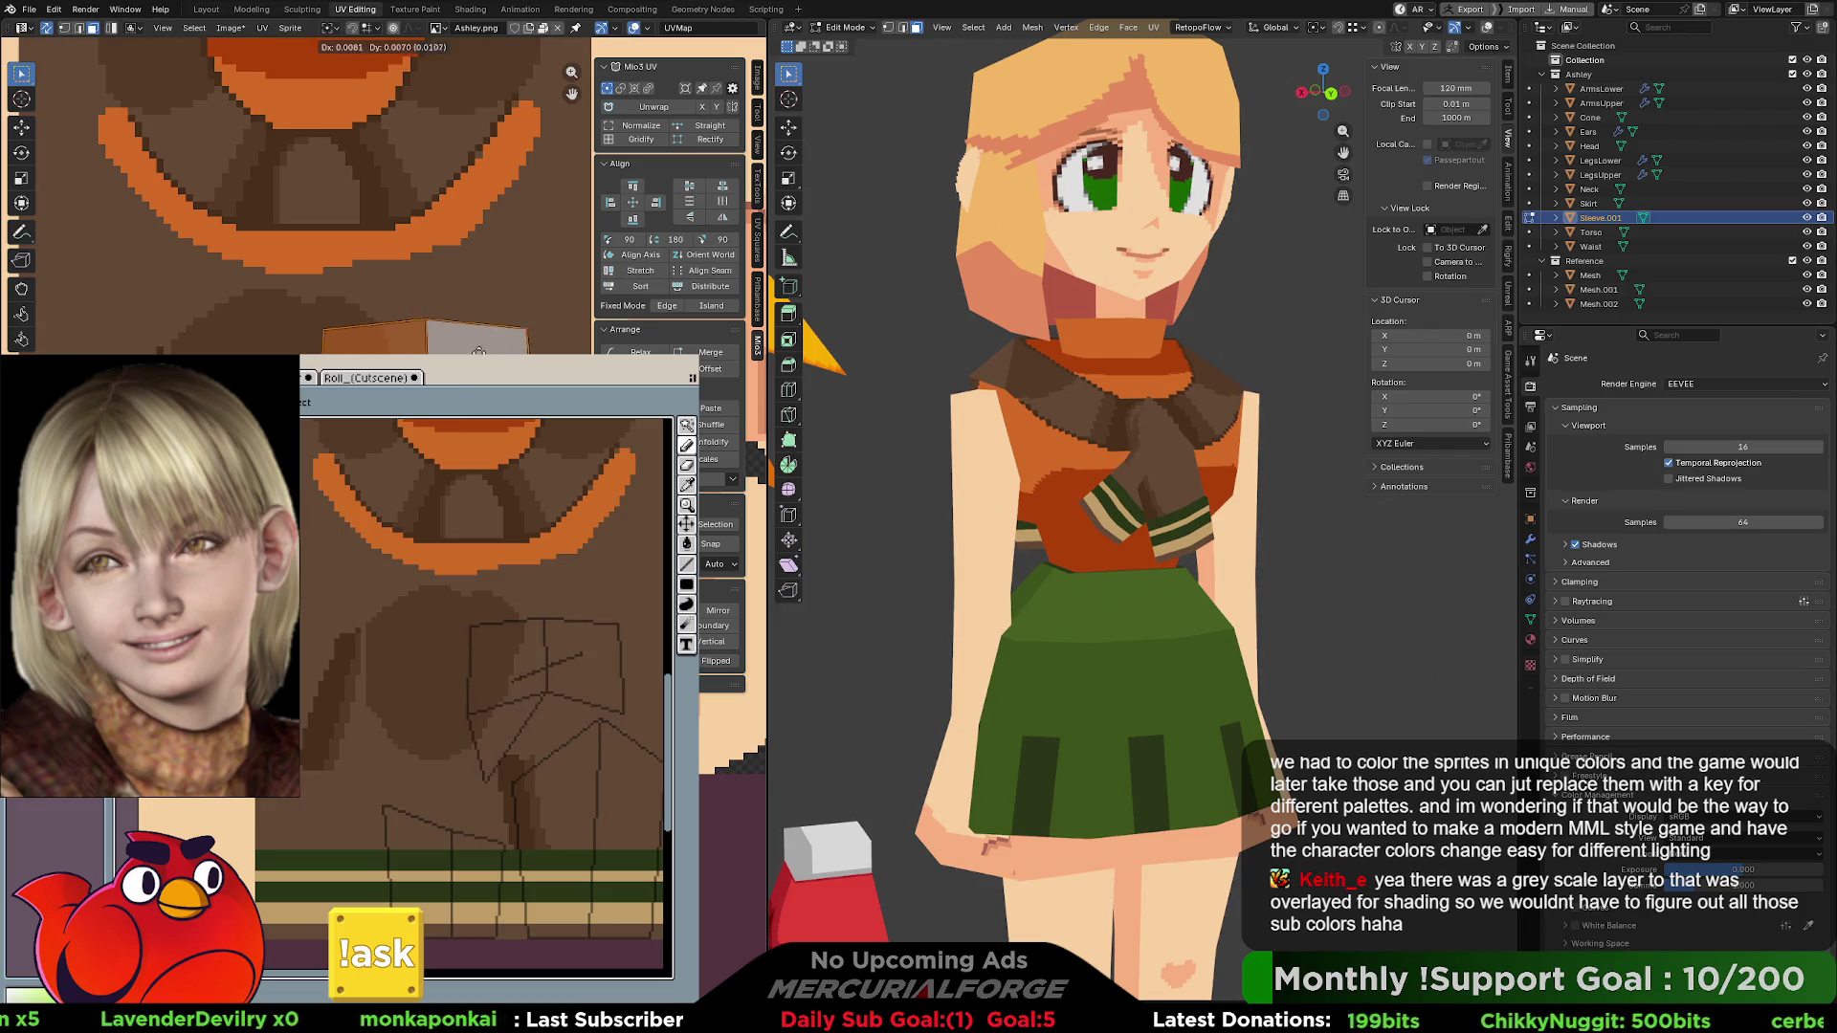
{"action": "left_click", "coordinate": [550, 303]}
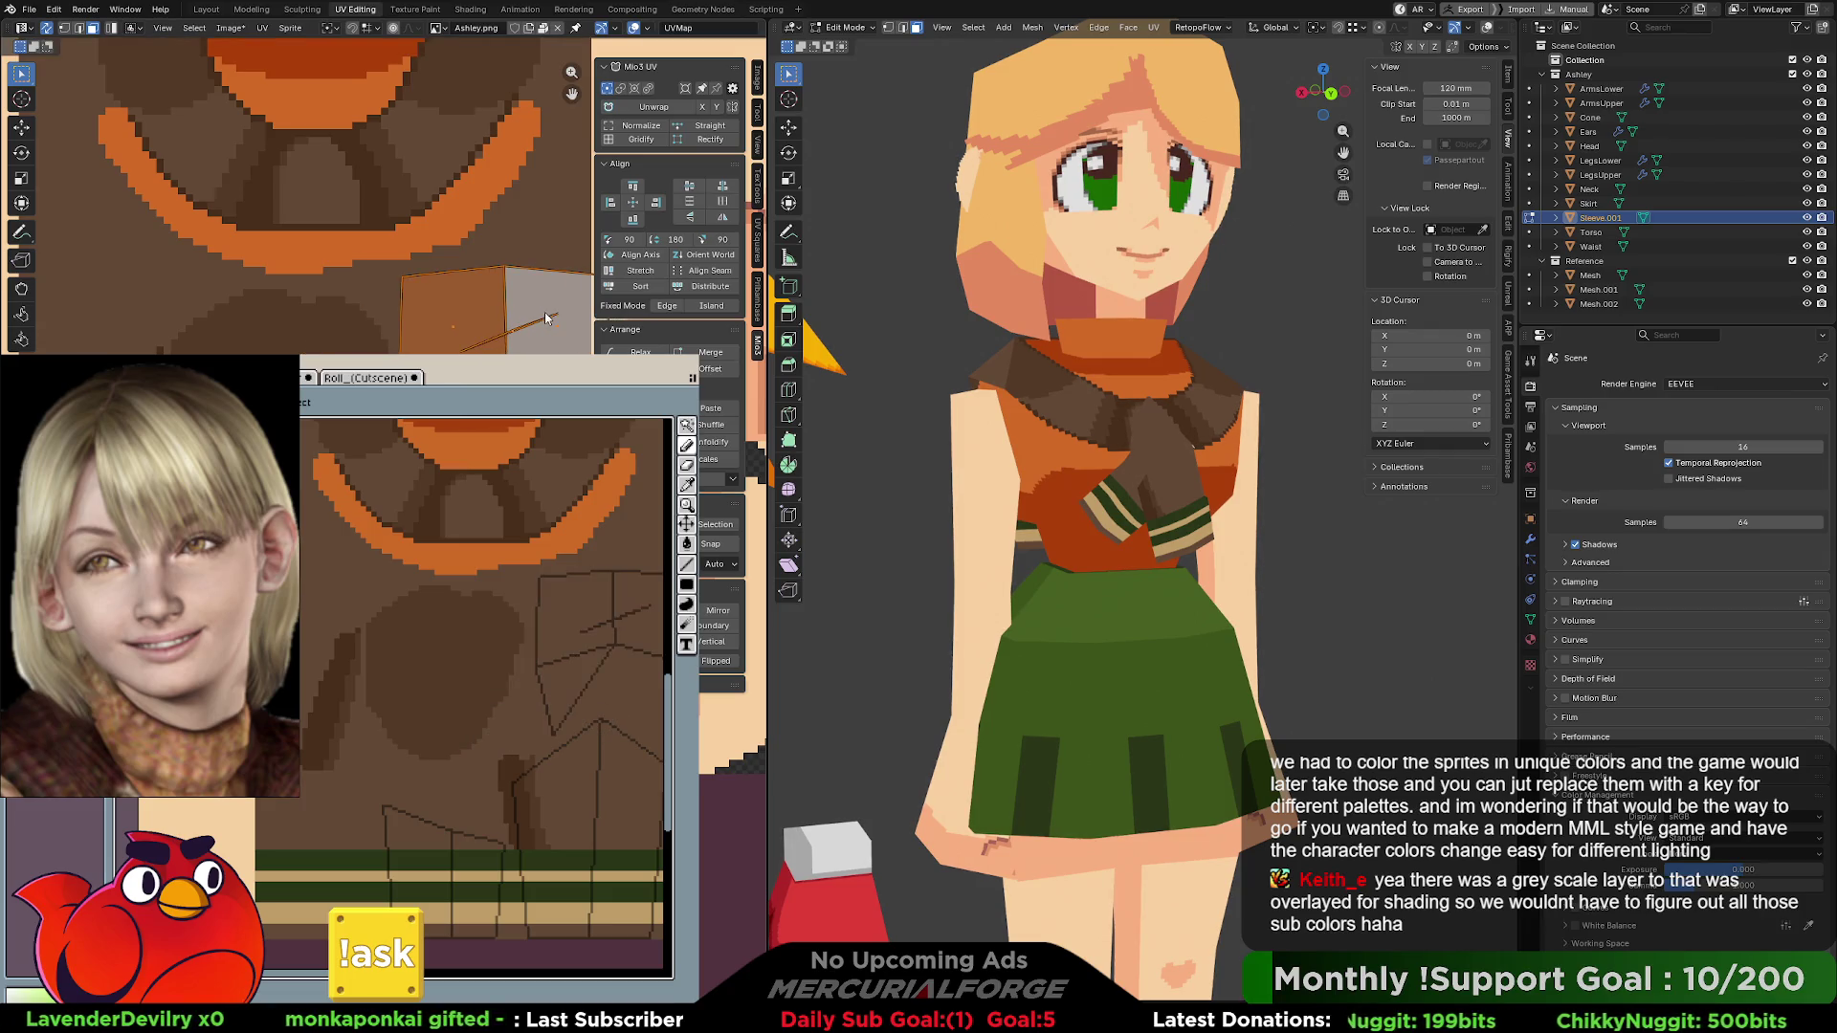
{"action": "middle_click_drag", "start_coordinate": [549, 304], "coordinate": [431, 345]}
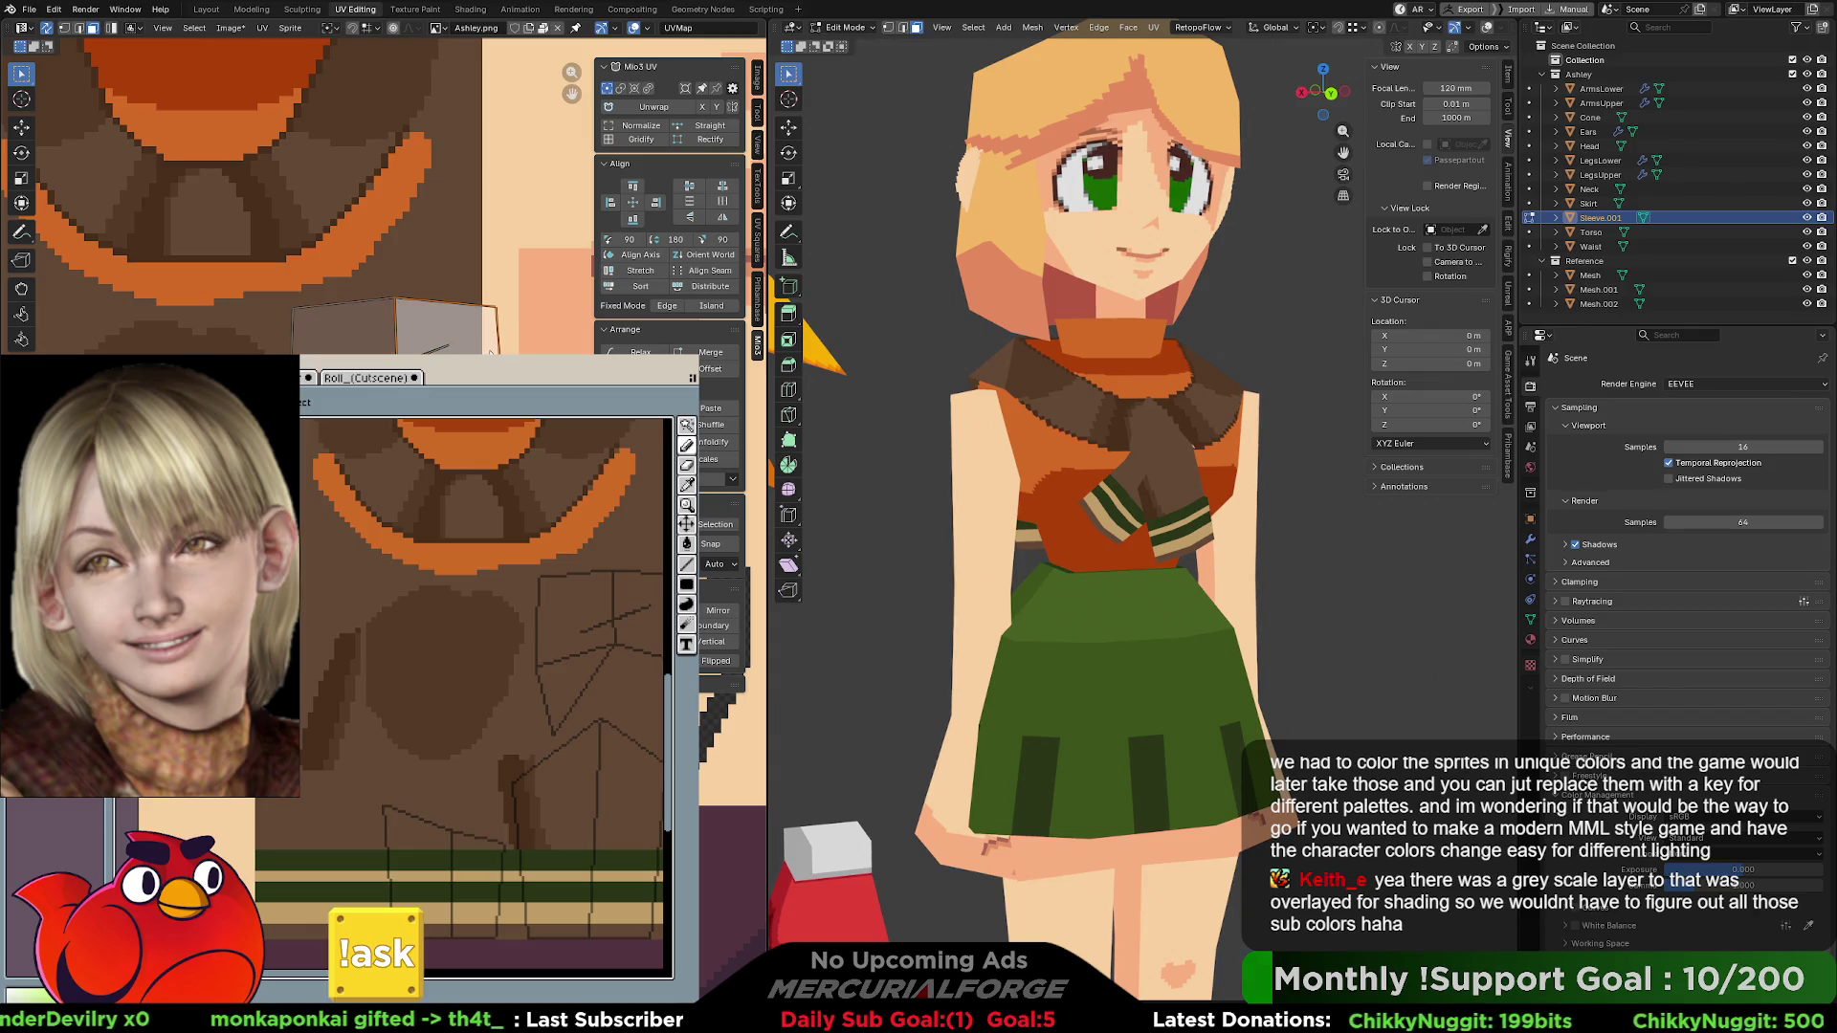
{"action": "key", "text": "g"}
{"action": "left_click", "coordinate": [408, 335]}
- Rotate, move right, squash vertically and nudge the neighbouring grey UV island
{"action": "left_click", "coordinate": [405, 350]}
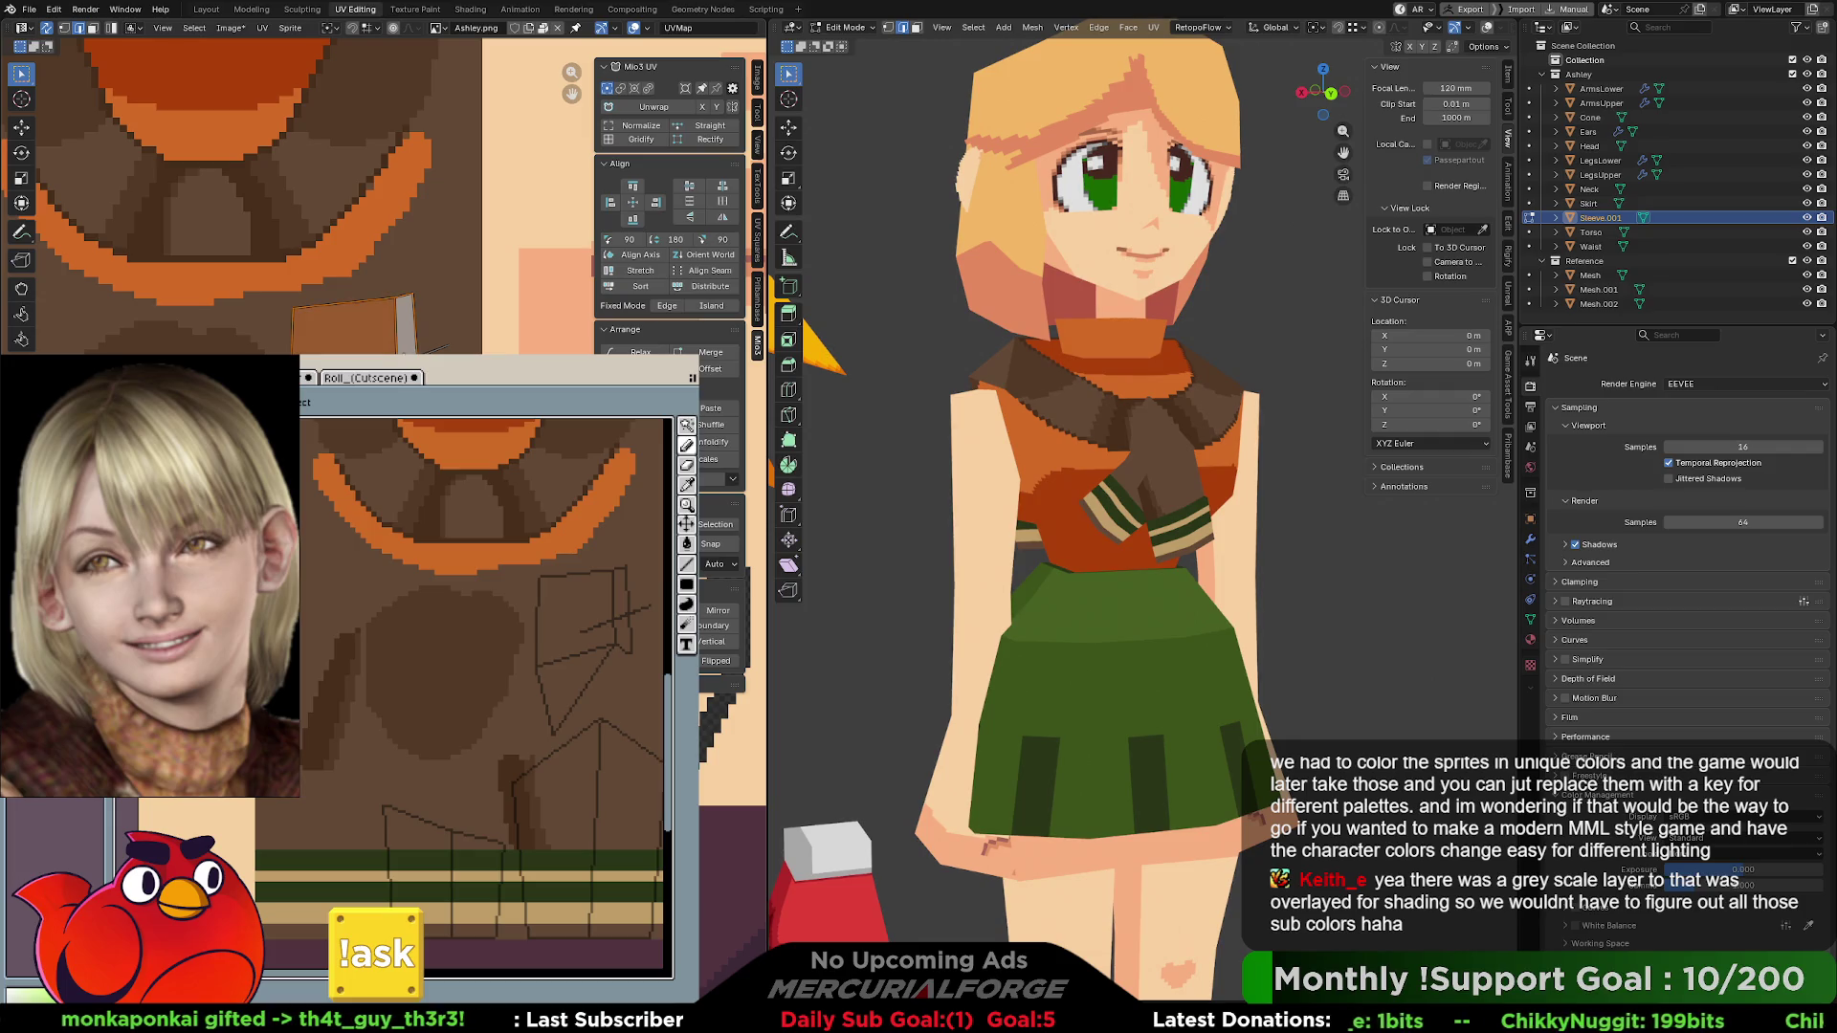
{"action": "key", "text": "r"}
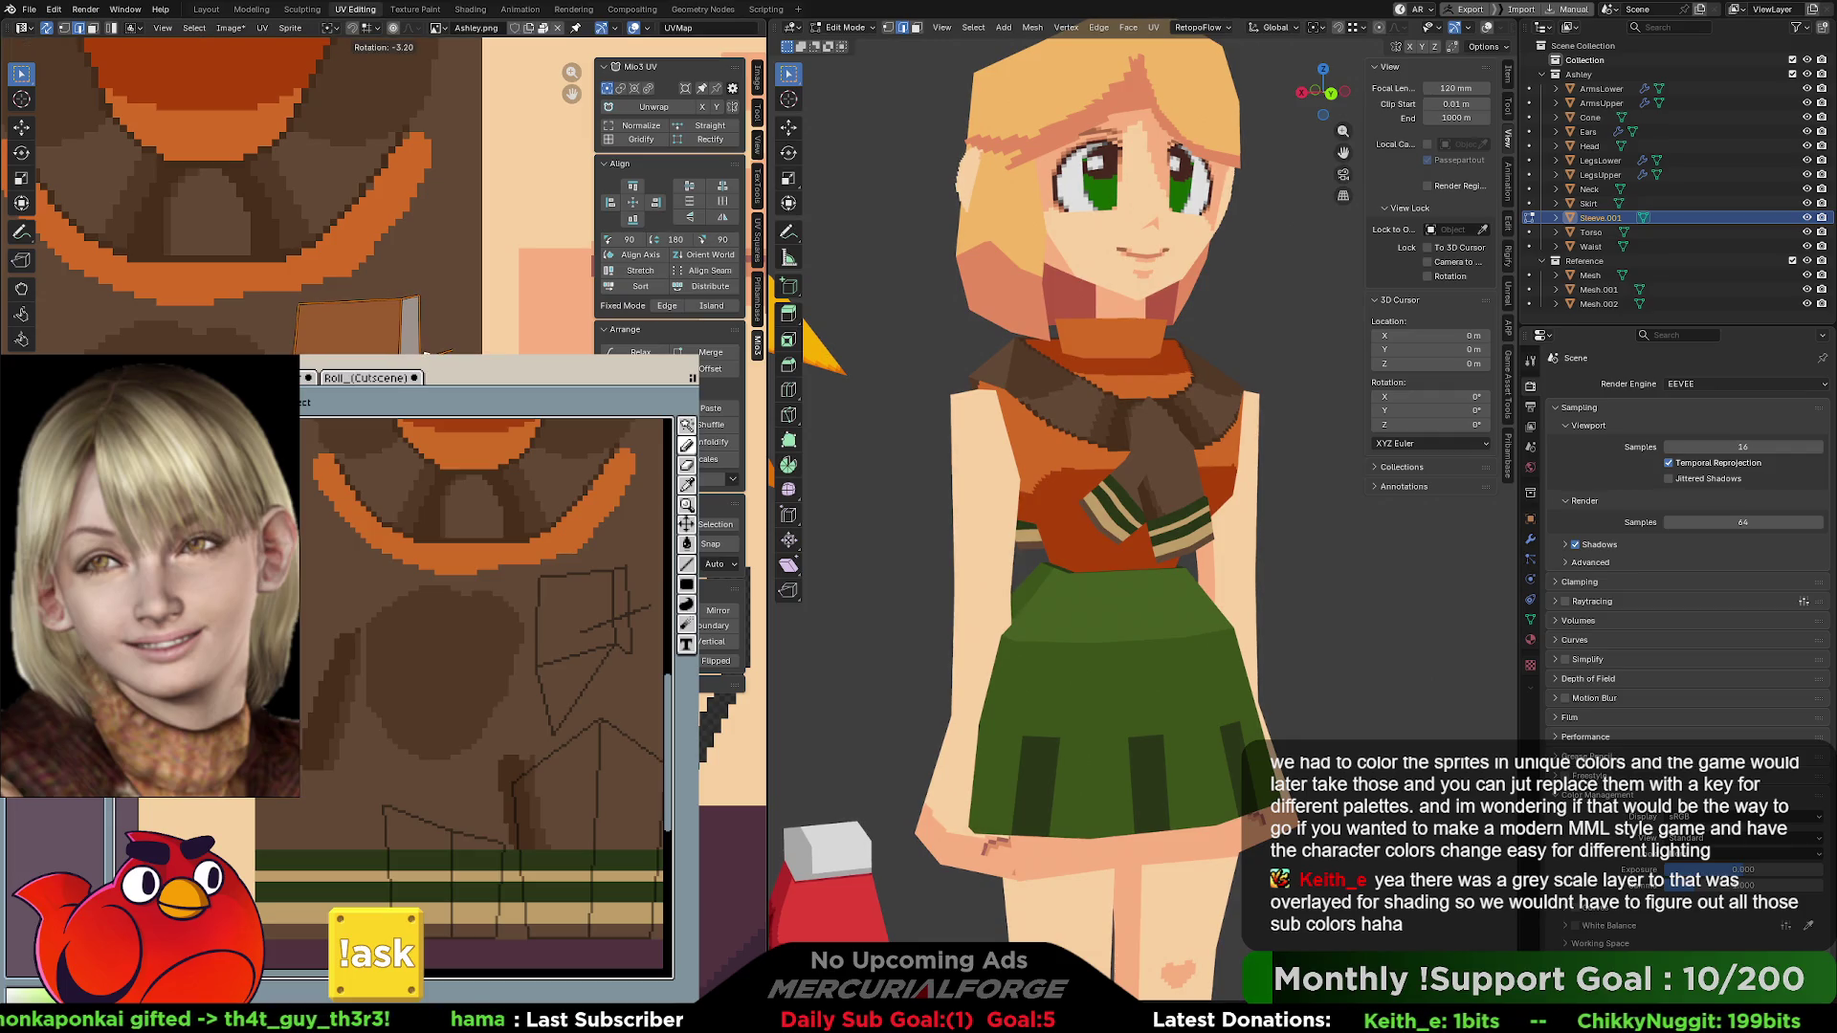
{"action": "key", "text": "g"}
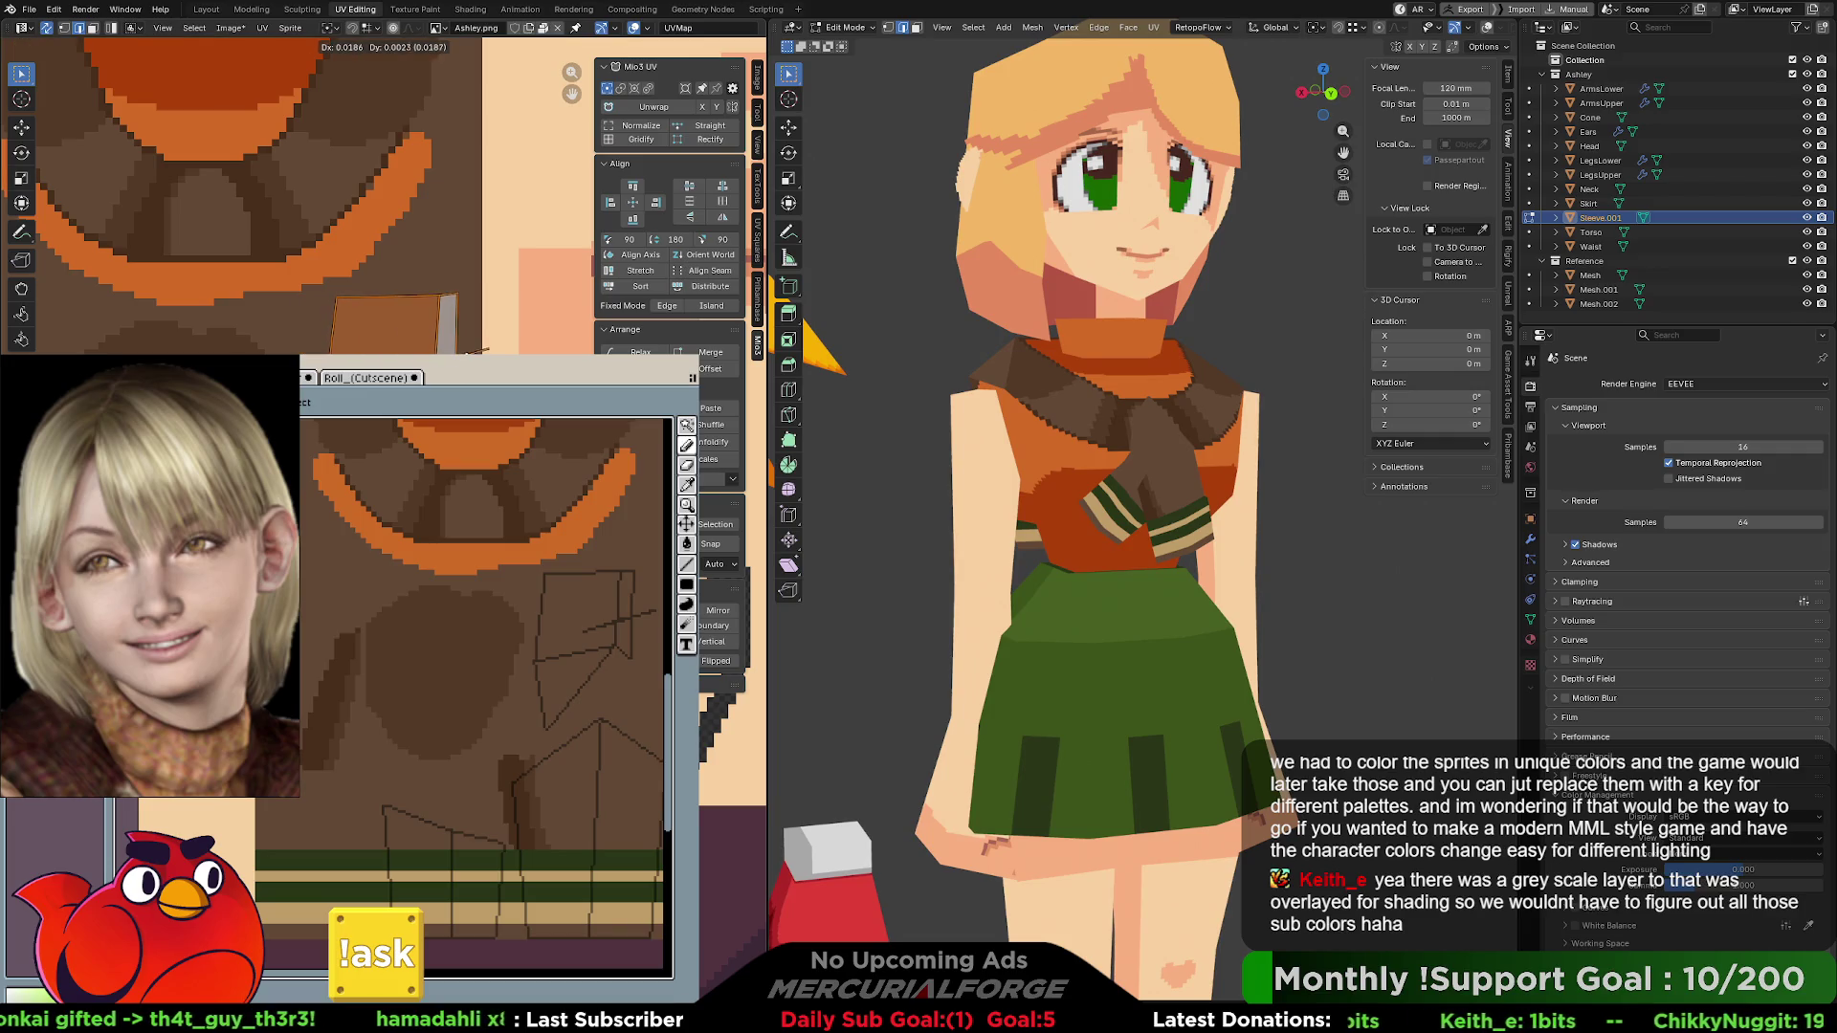
{"action": "key", "text": "Return"}
{"action": "key", "text": "s"}
{"action": "key", "text": "y"}
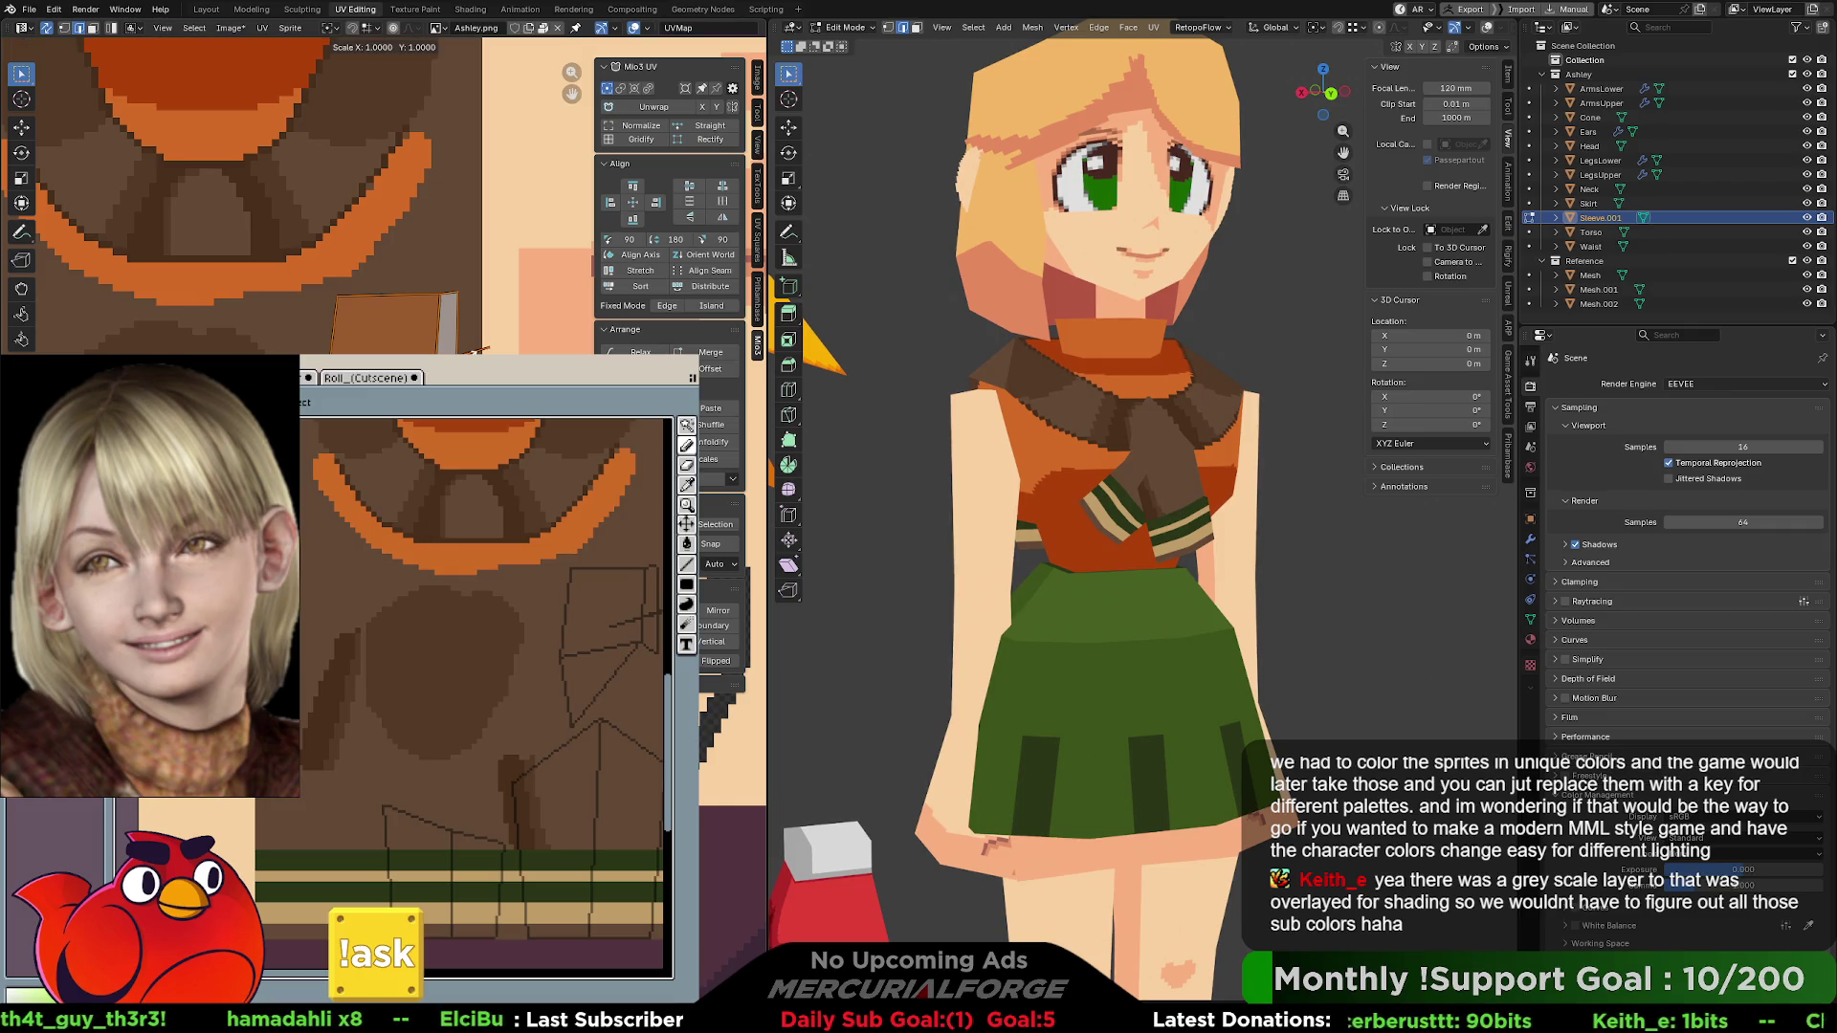
{"action": "key", "text": "Return"}
{"action": "key", "text": "g"}
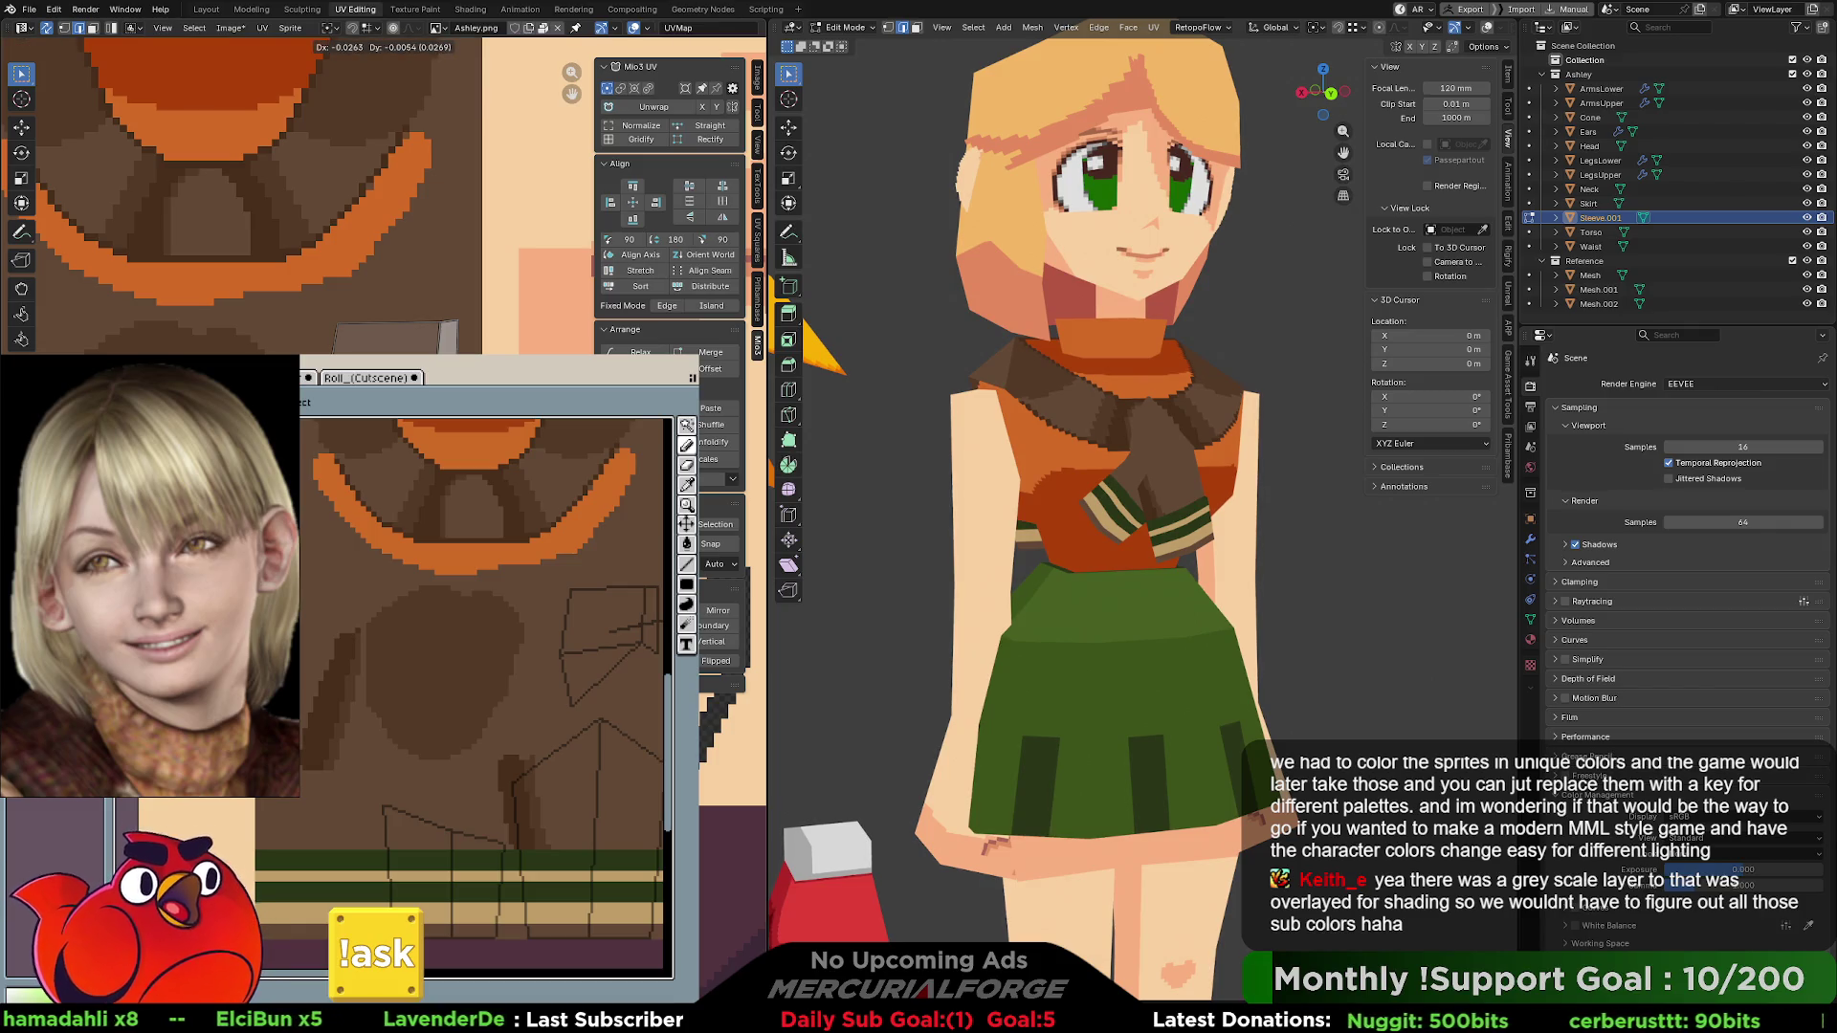
{"action": "key", "text": "Return"}
- Frame the collar texture and paint a dark brown stroke beside the chest shape
{"action": "mouse_move", "coordinate": [239, 192]}
{"action": "middle_mouse_down"}
{"action": "mouse_move", "coordinate": [430, 158]}
{"action": "mouse_move", "coordinate": [341, 190]}
{"action": "middle_mouse_up"}
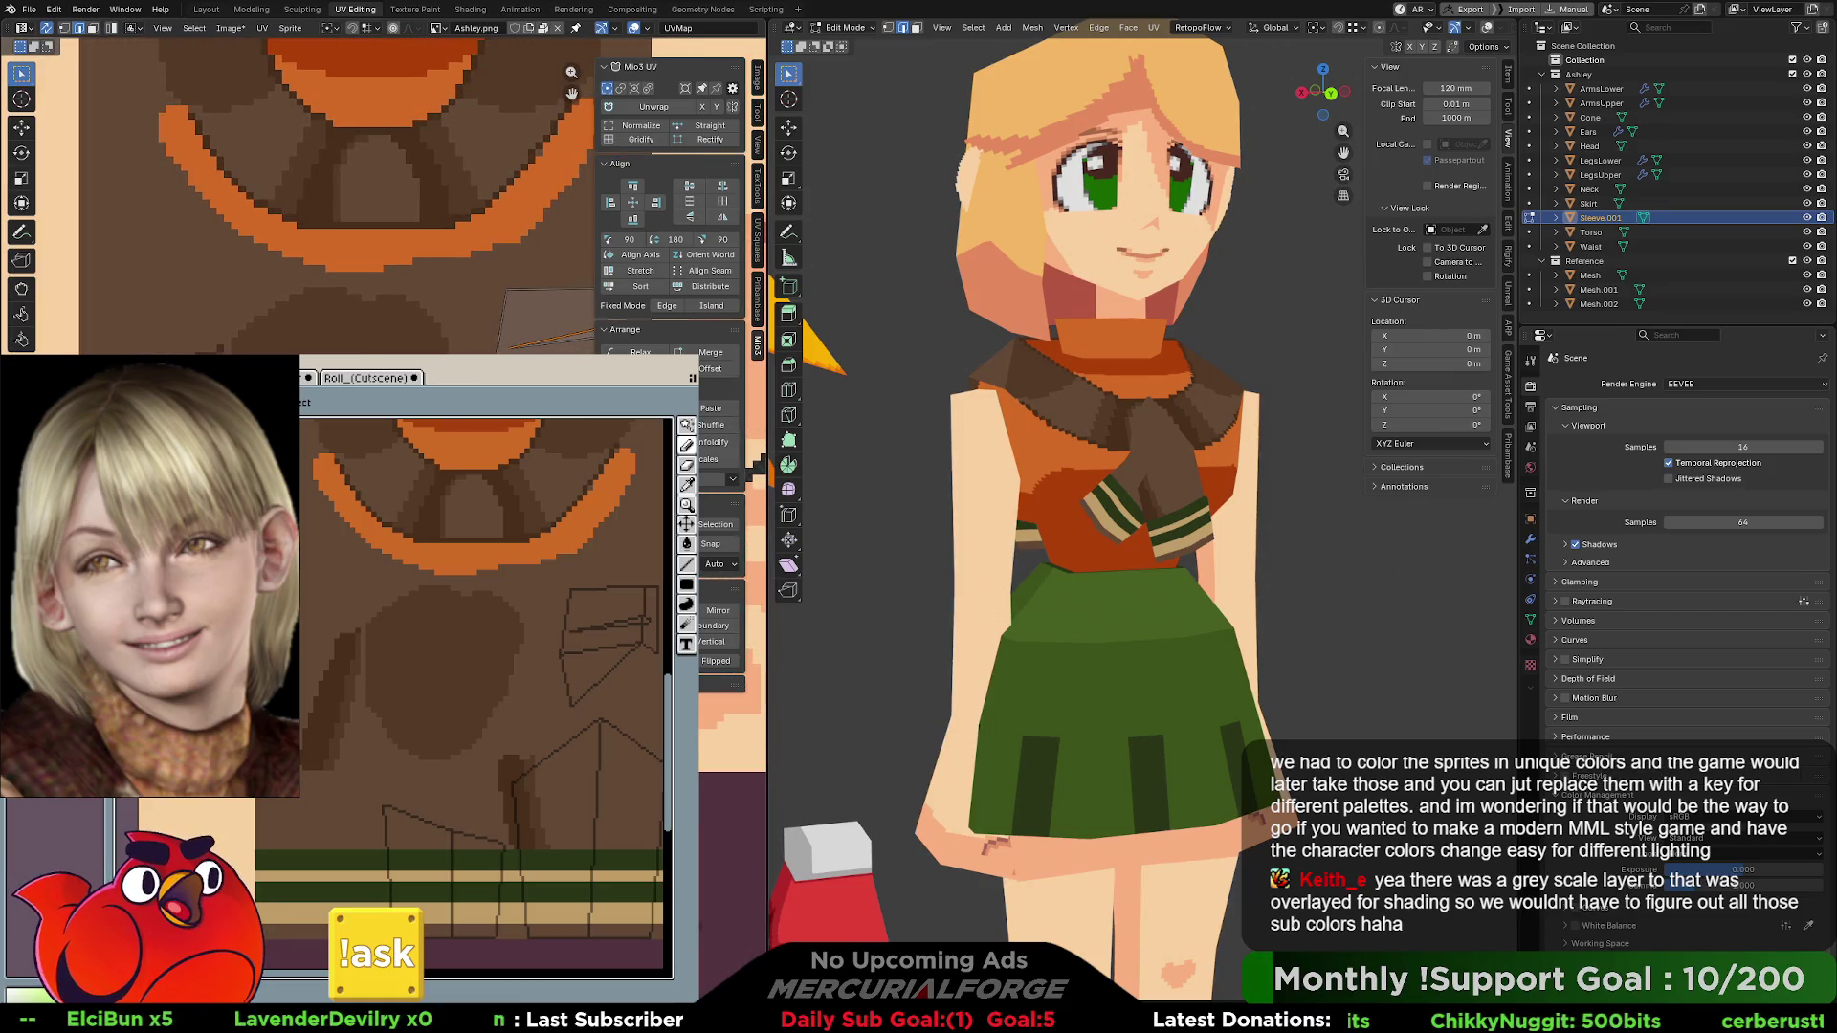
{"action": "scroll", "coordinate": [354, 172], "scroll_direction": "up", "scroll_amount": 1}
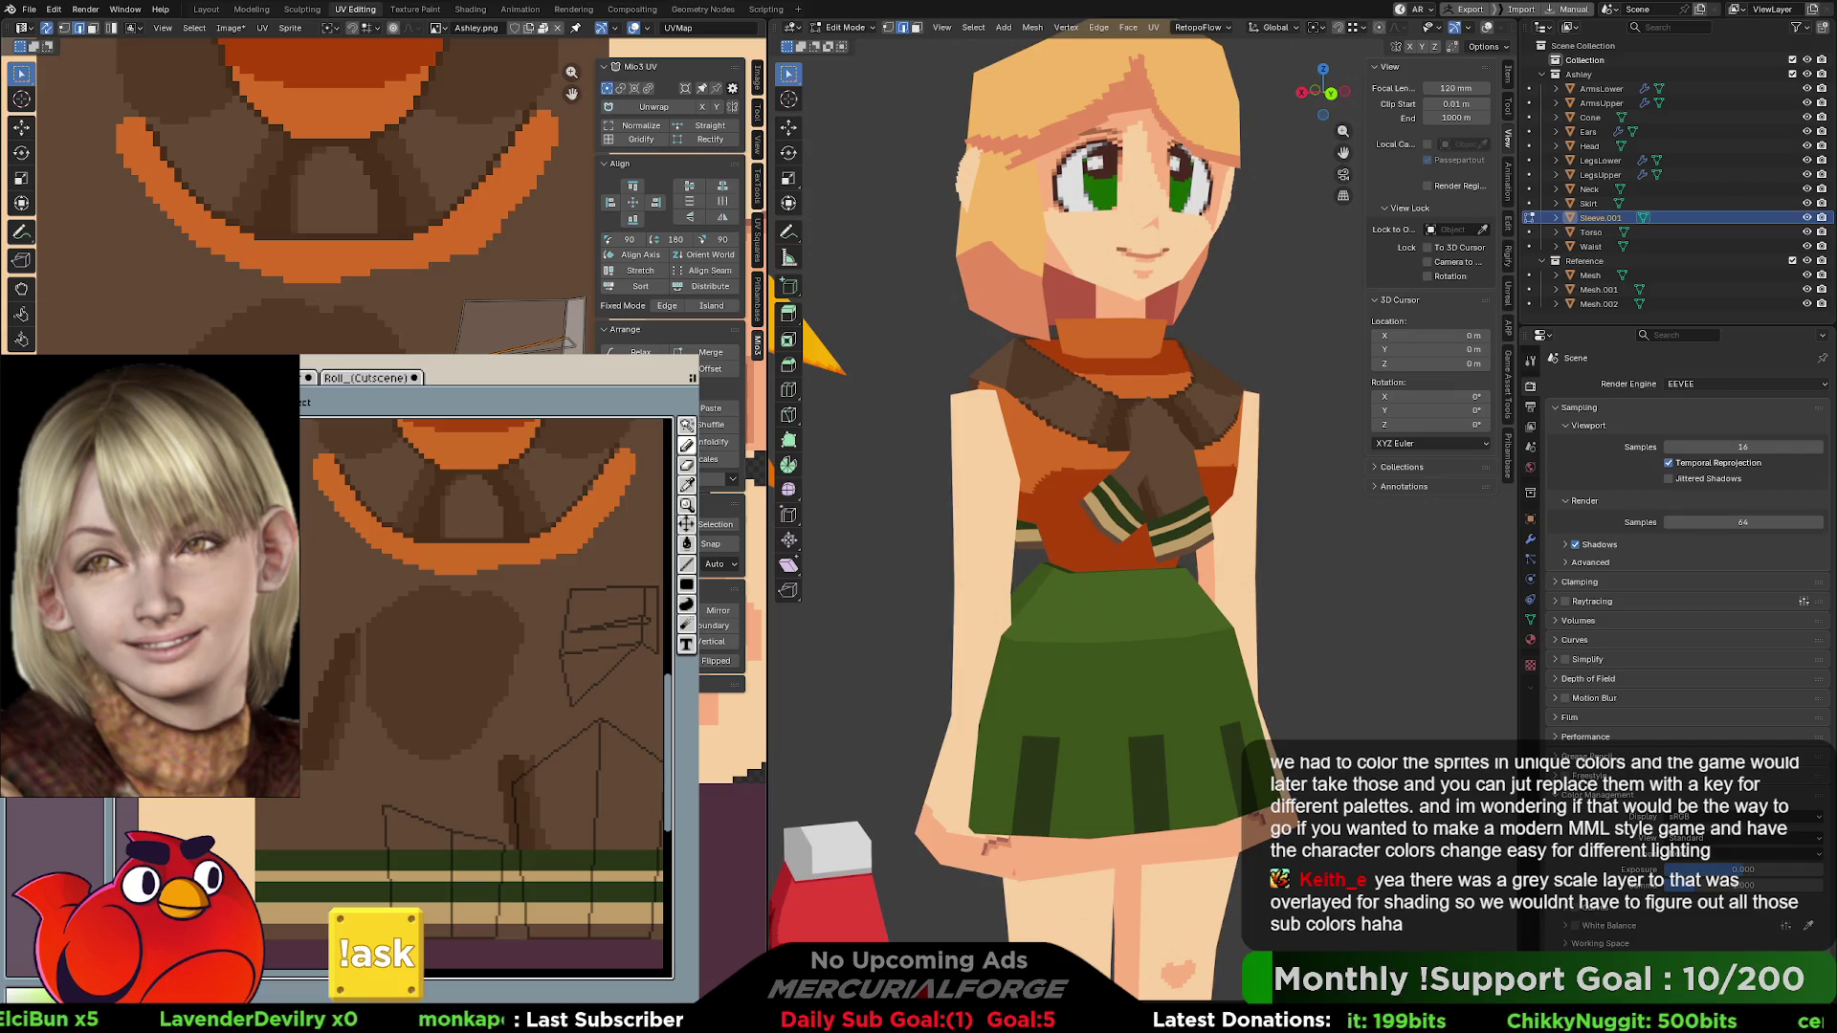
{"action": "middle_click_drag", "start_coordinate": [351, 163], "coordinate": [322, 162]}
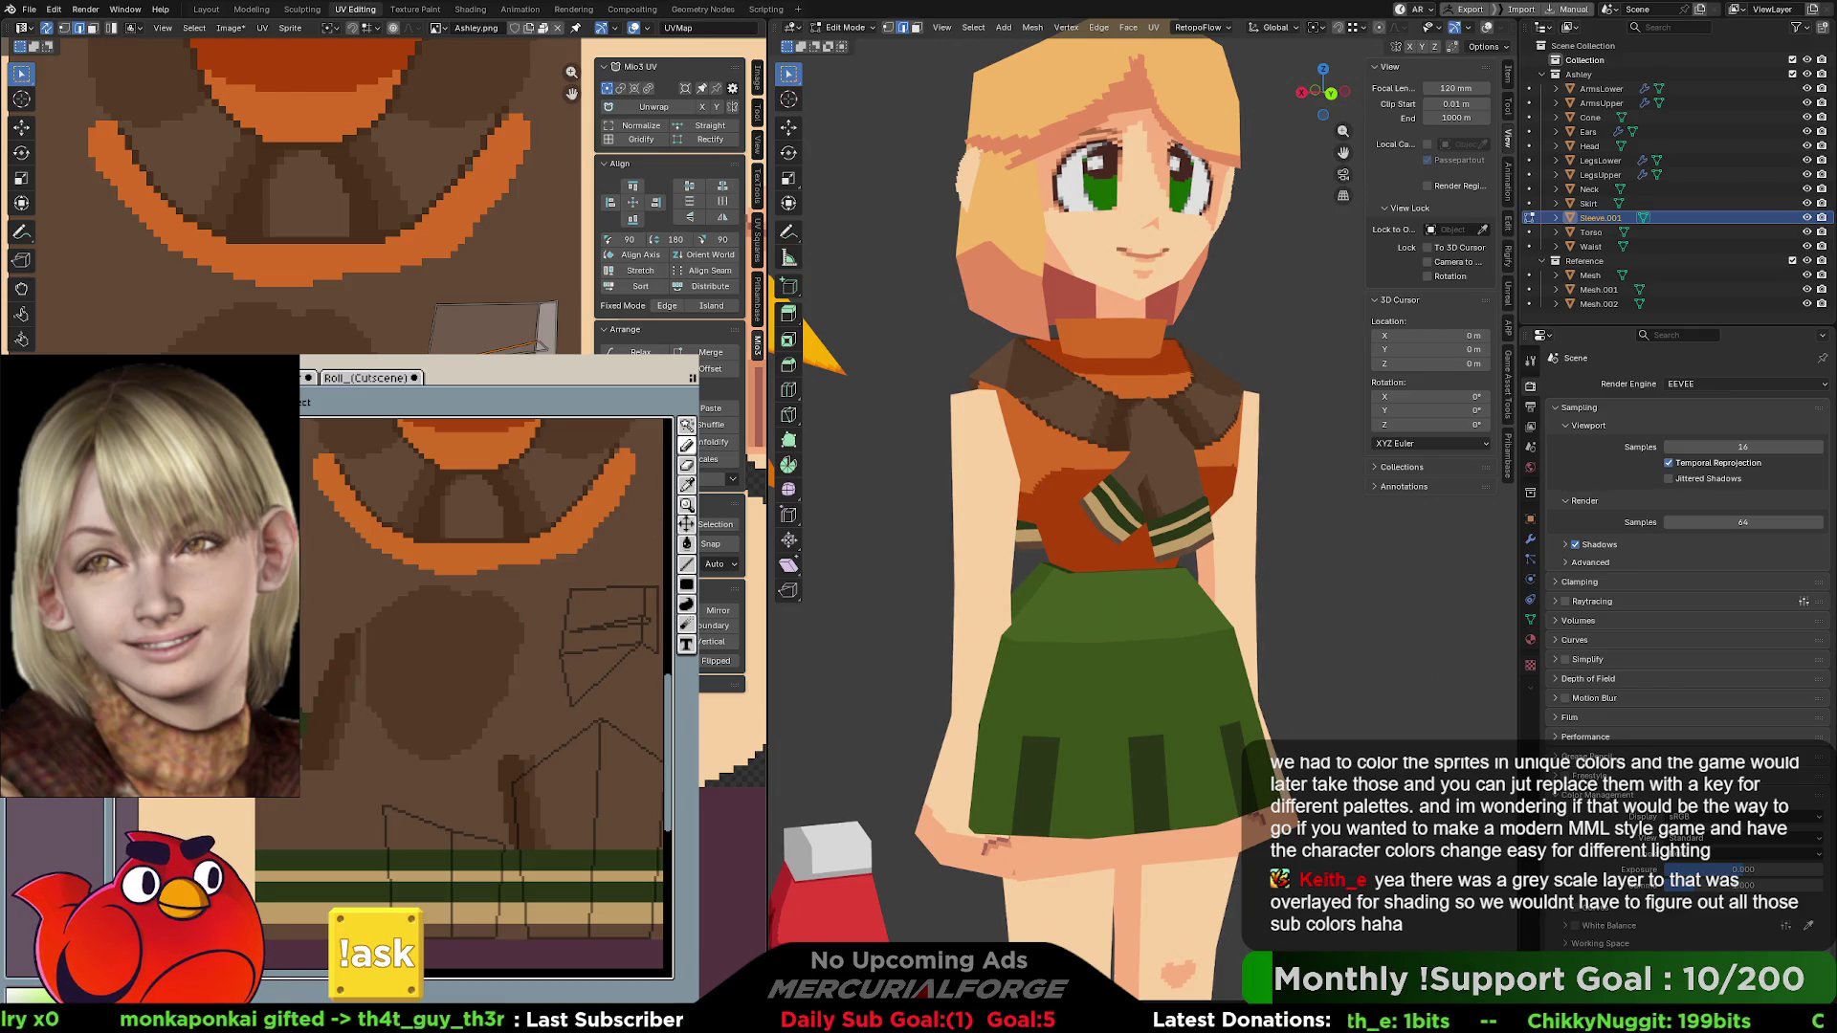
{"action": "left_click_drag", "start_coordinate": [333, 702], "coordinate": [354, 647]}
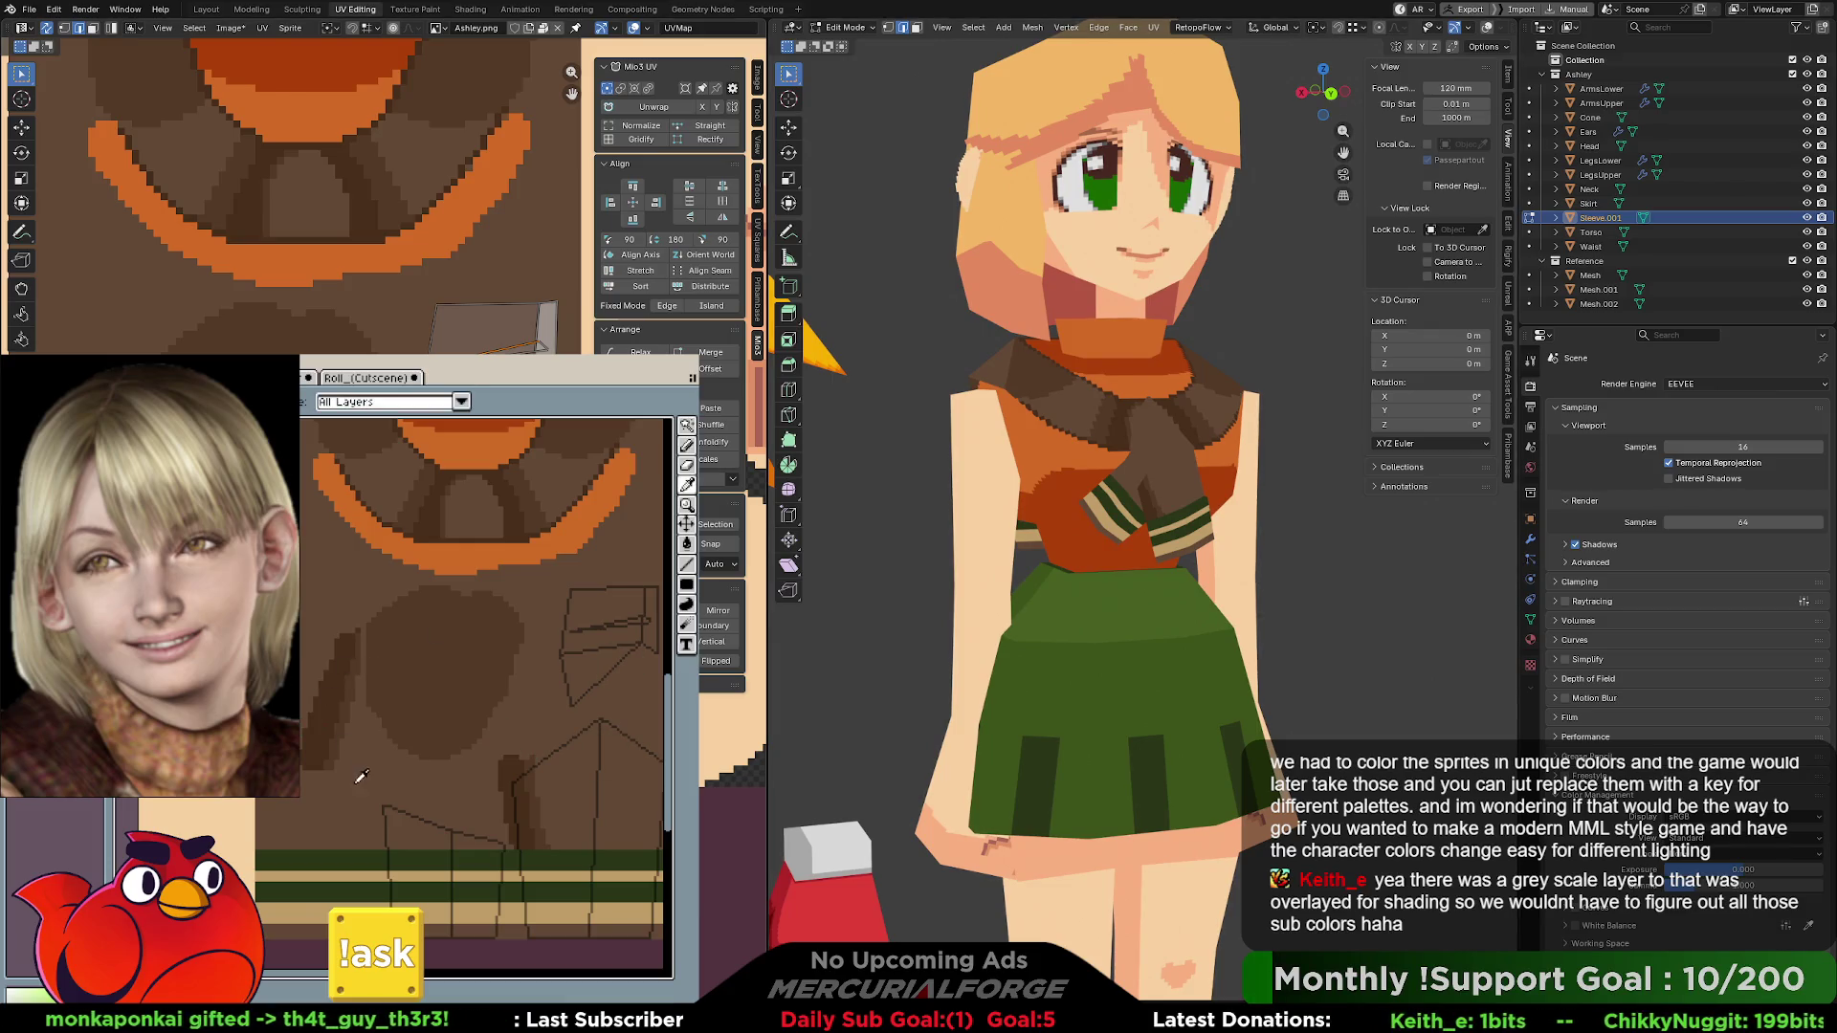
- Undo the diagonal and vertical test strokes on the texture, then return to Object Mode with Torso selected
{"action": "key", "text": "ctrl+z"}
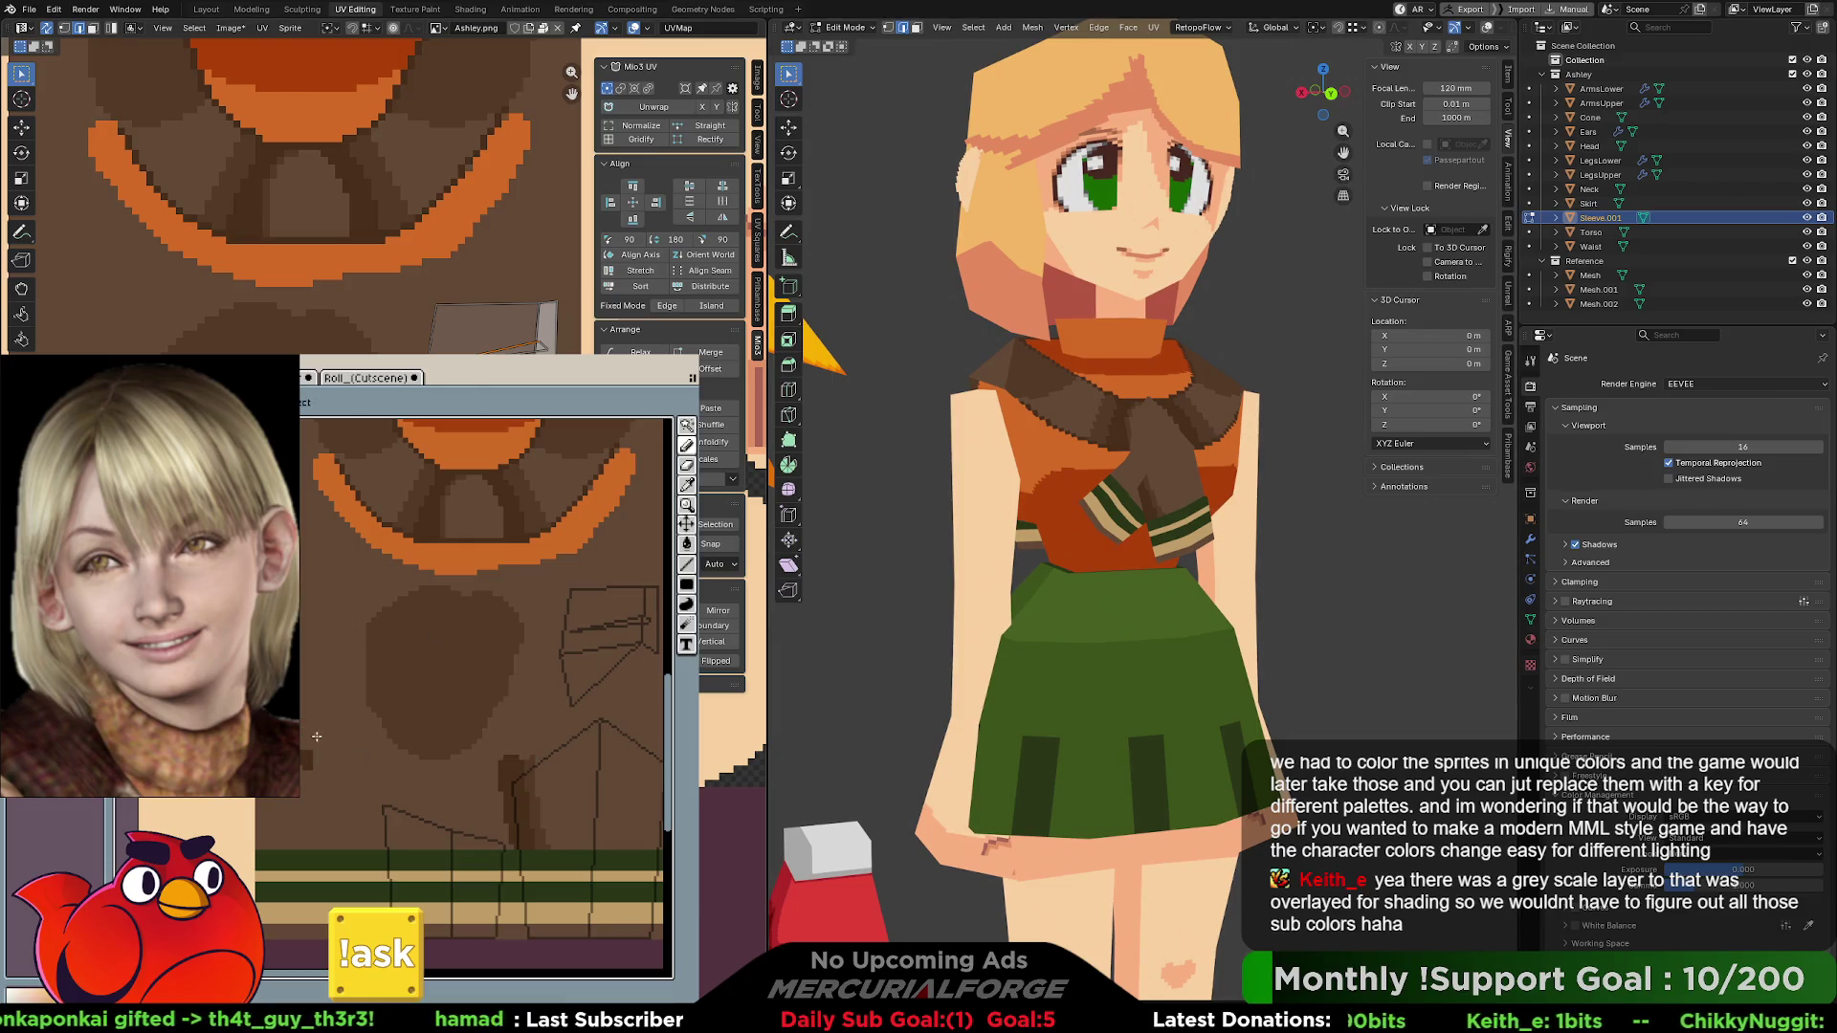
{"action": "key", "text": "i"}
{"action": "key", "text": "b"}
{"action": "scroll", "coordinate": [517, 689], "scroll_direction": "up", "scroll_amount": 1}
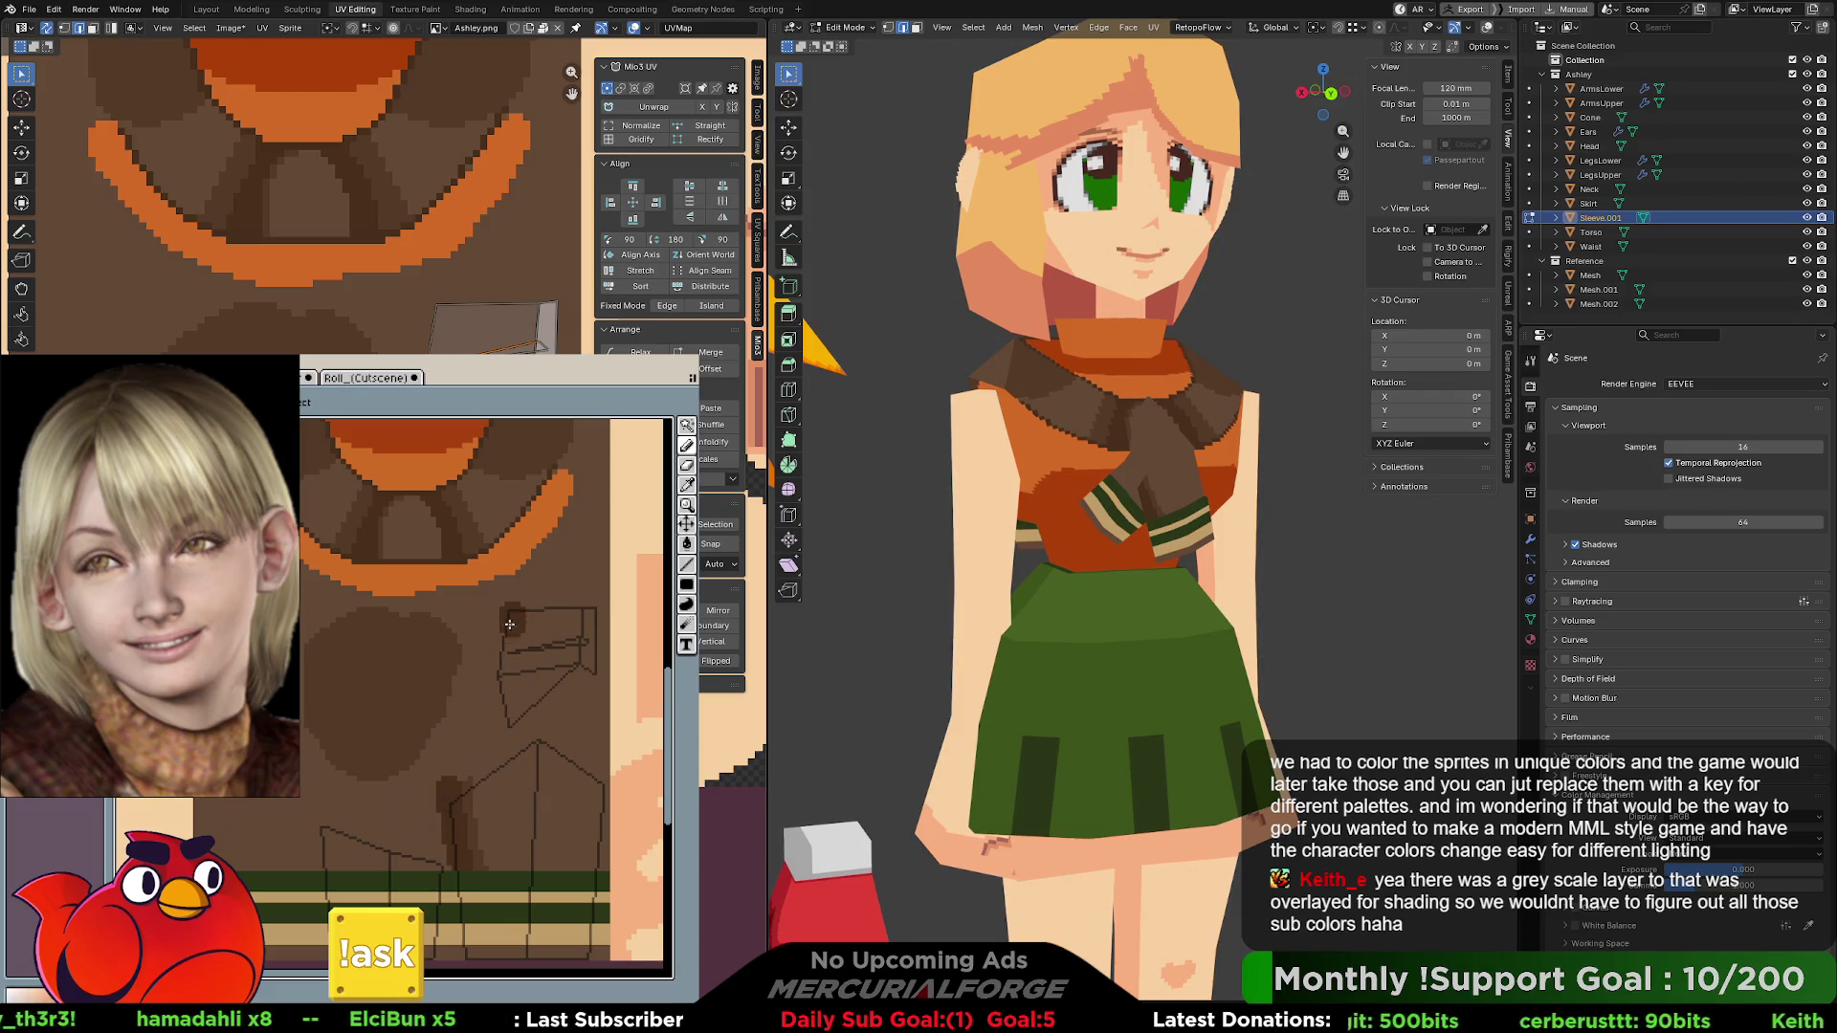
{"action": "left_click_drag", "start_coordinate": [512, 613], "coordinate": [506, 725]}
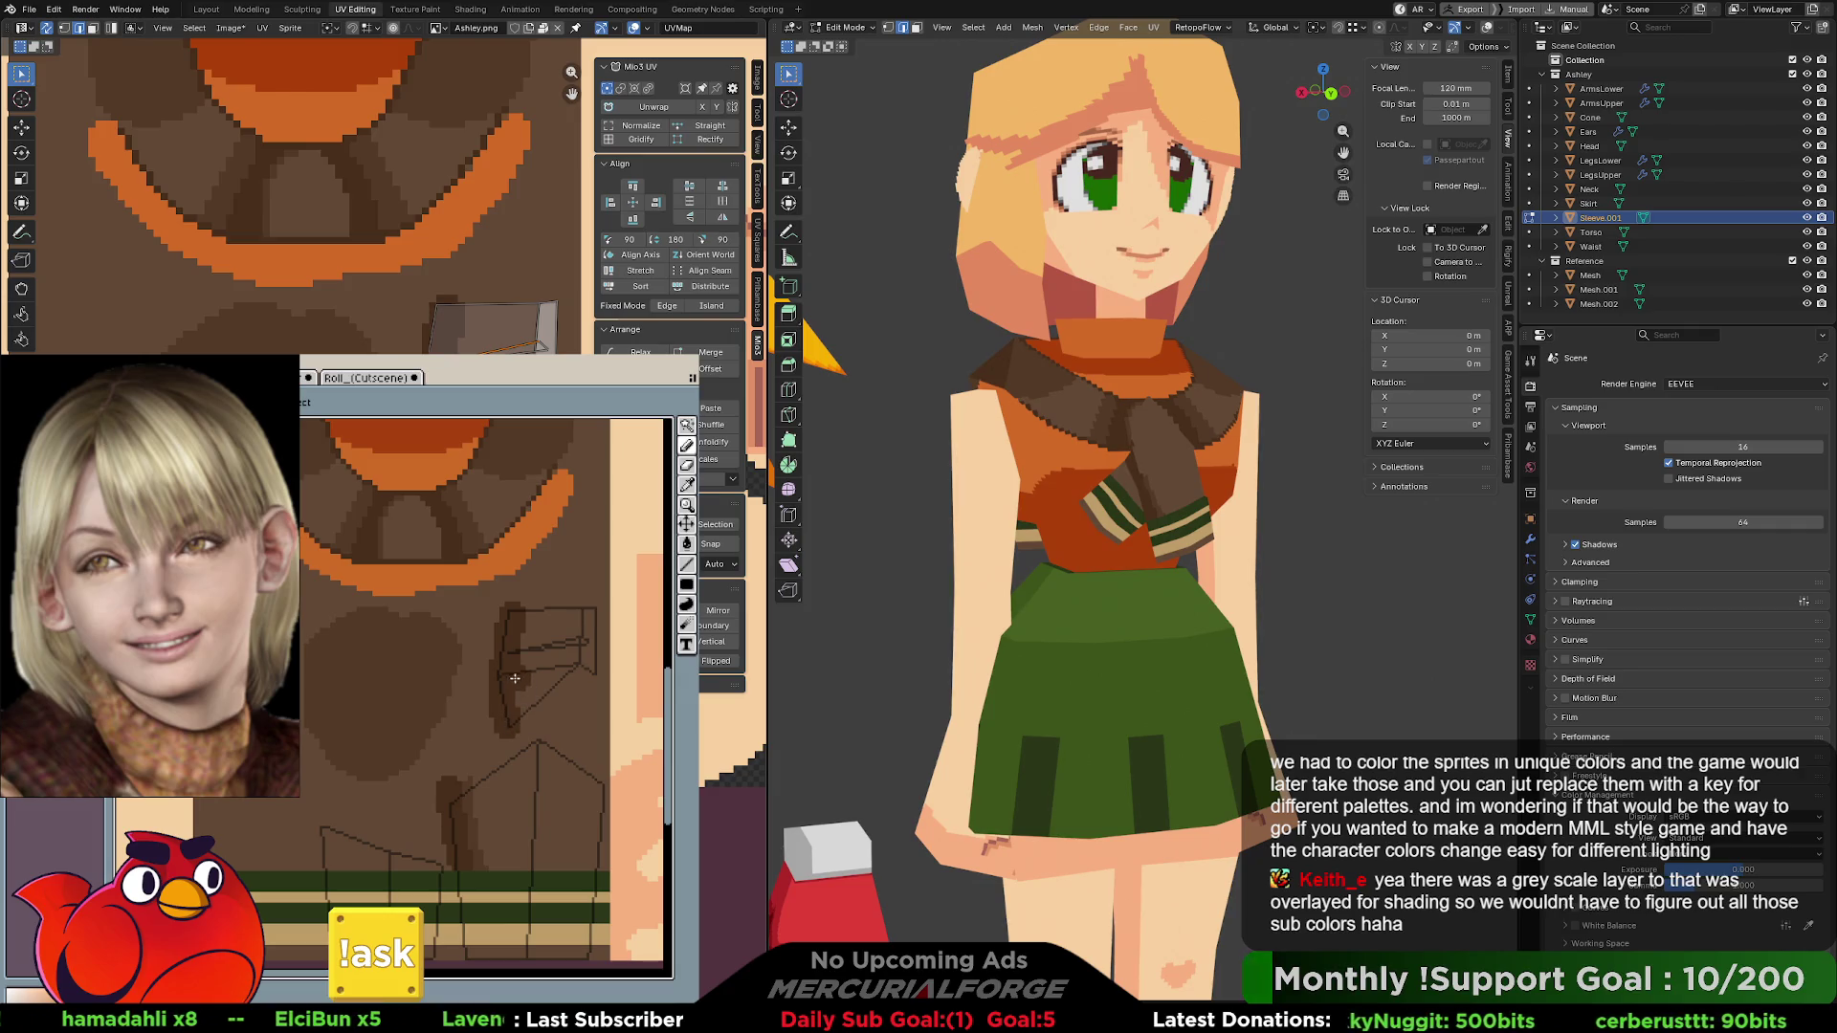
{"action": "key", "text": "ctrl+z"}
{"action": "mouse_move", "coordinate": [530, 621]}
{"action": "left_mouse_down"}
{"action": "mouse_move", "coordinate": [512, 713]}
{"action": "mouse_move", "coordinate": [517, 601]}
{"action": "left_mouse_up"}
{"action": "key", "text": "ctrl+z"}
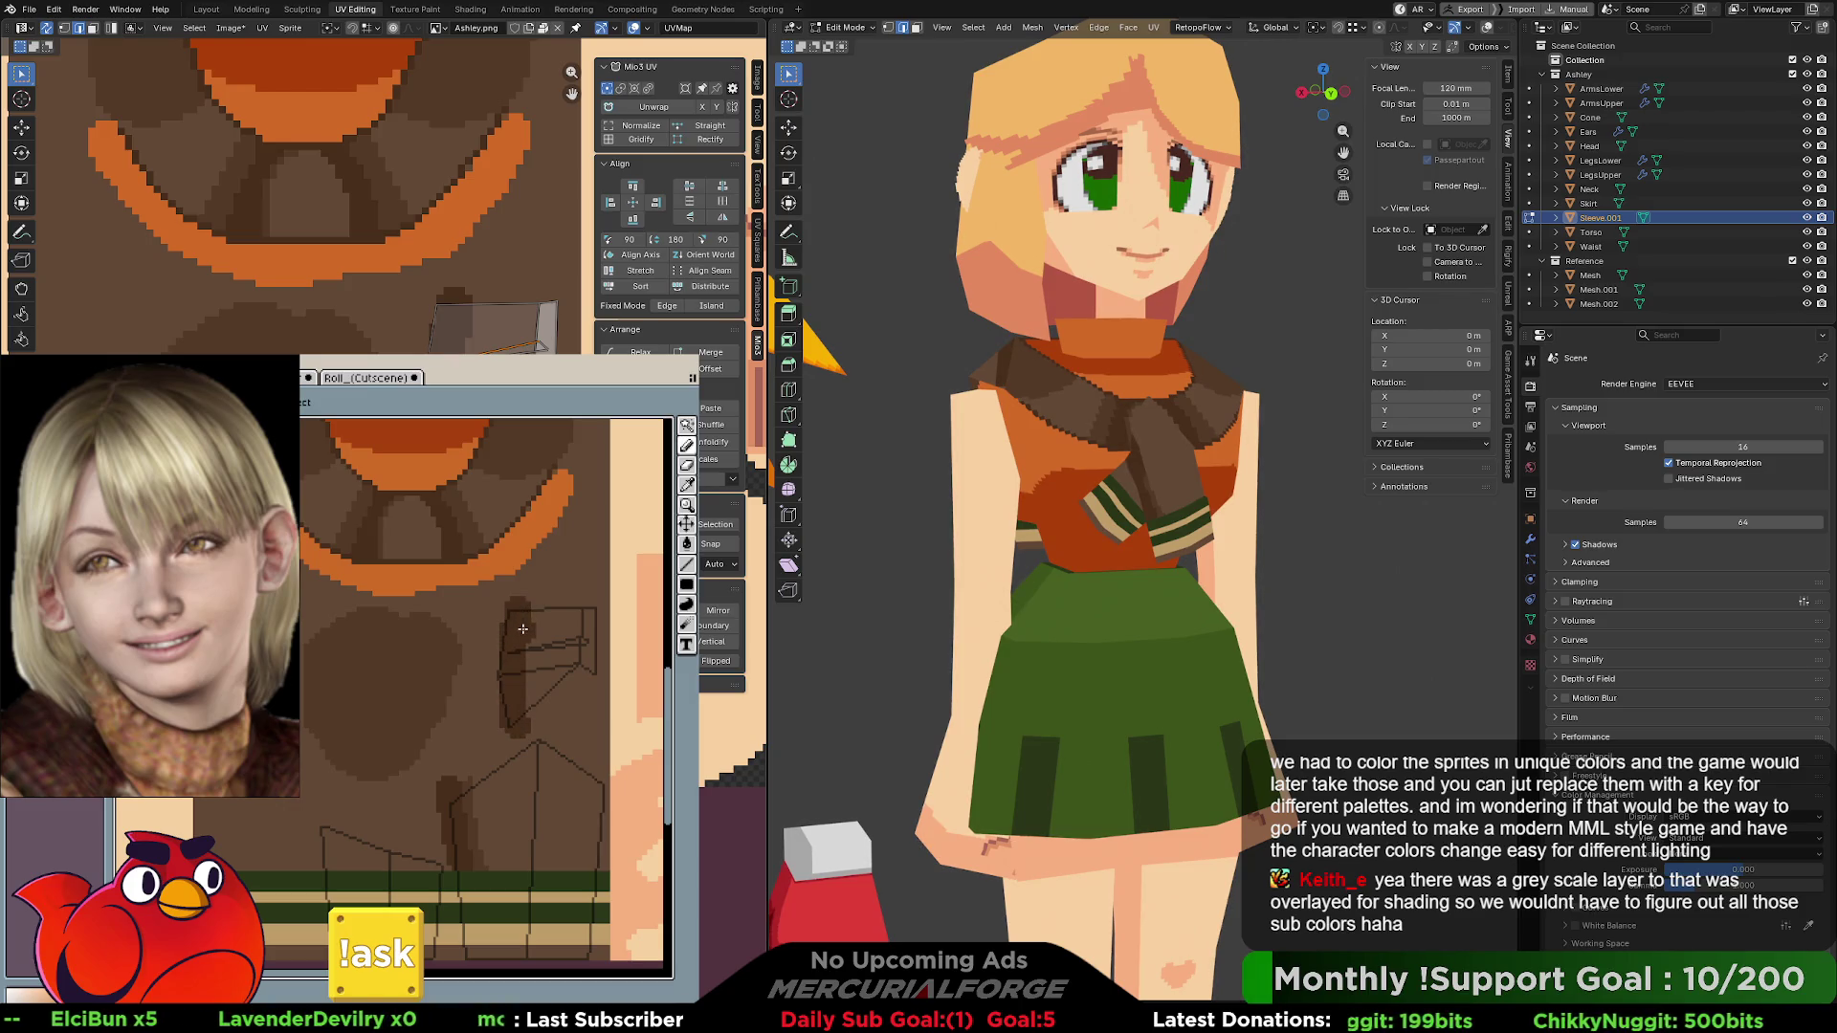
{"action": "key", "text": "ctrl+z"}
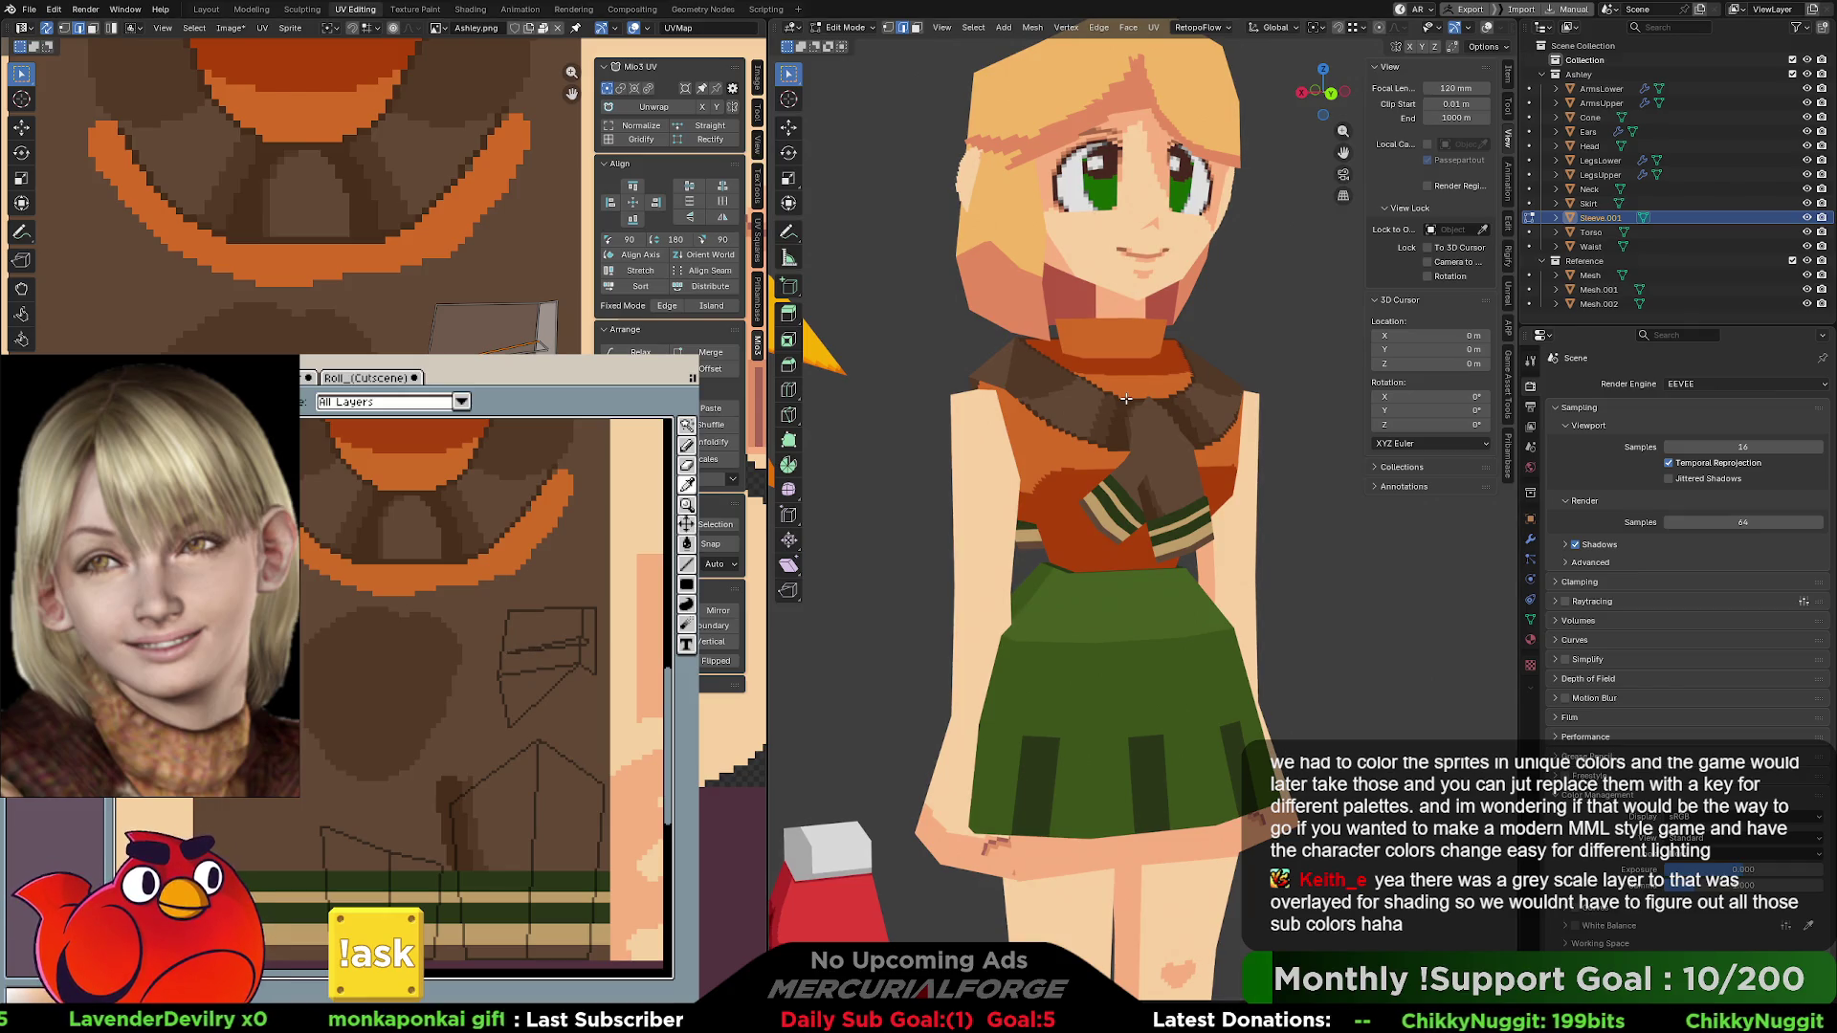
{"action": "key", "text": "Tab"}
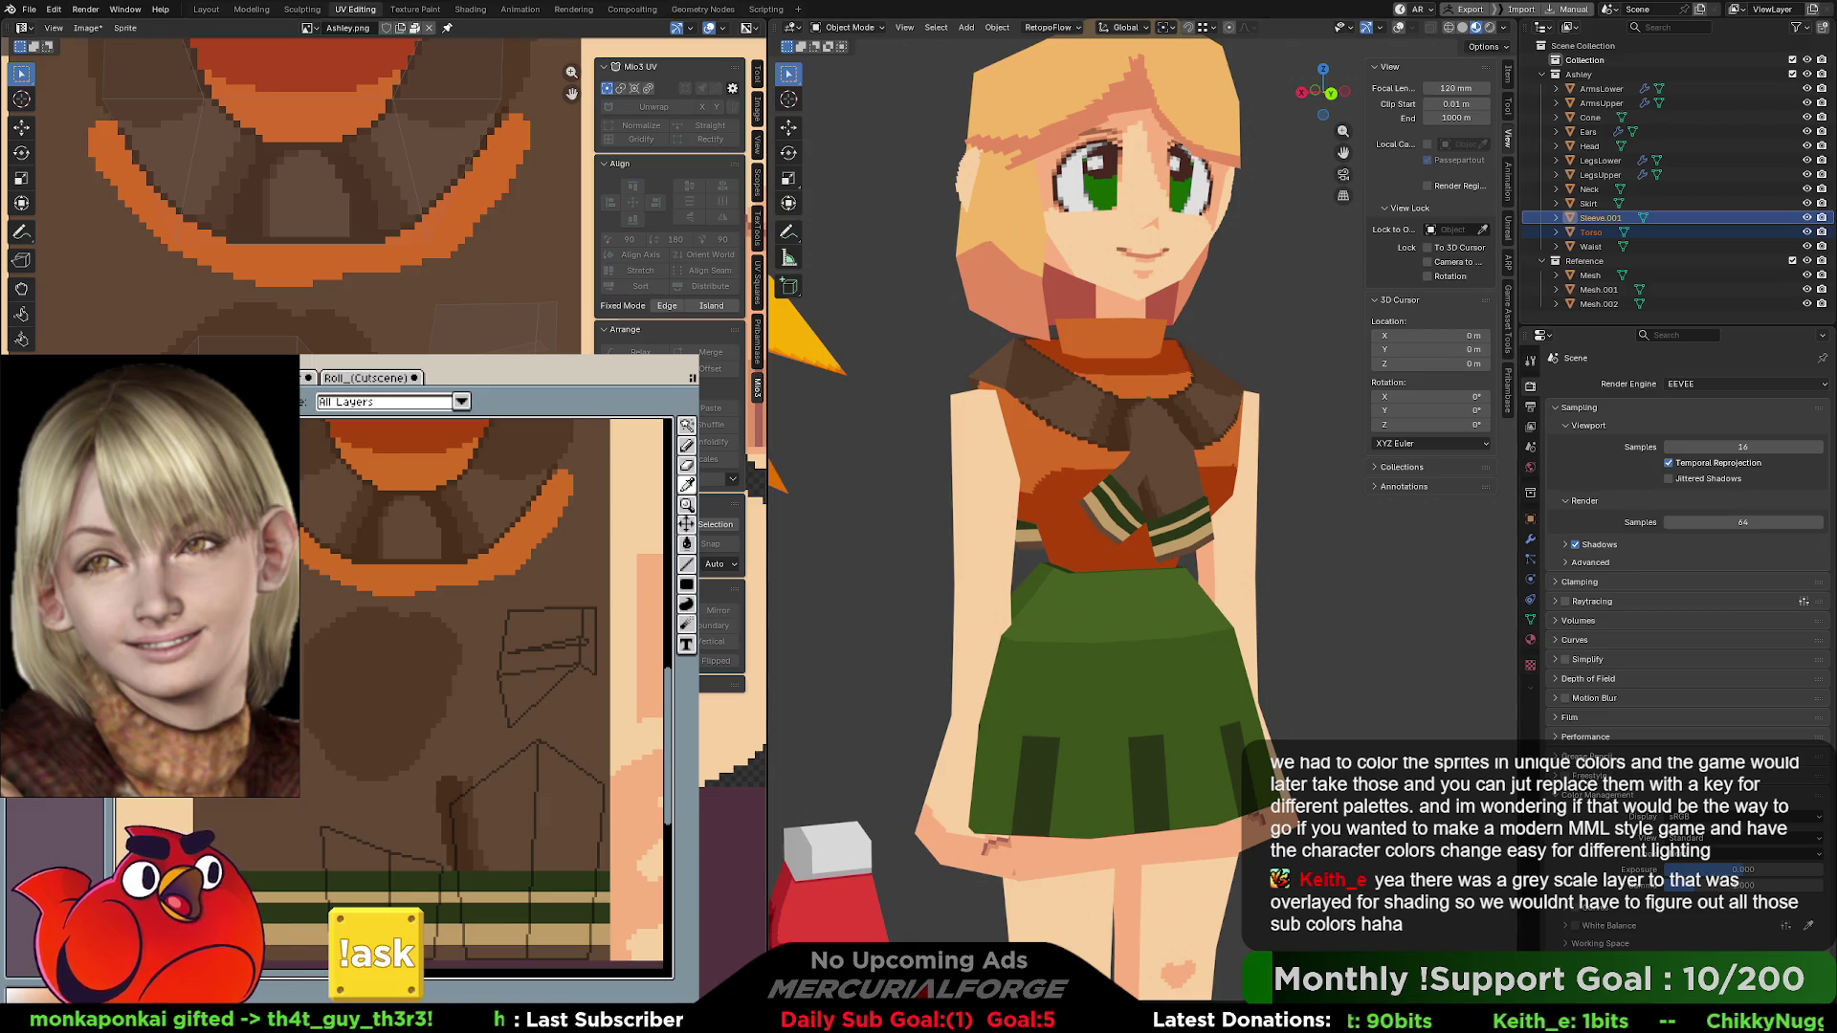
- In Edit Mode, move the selected torso UV islands into place in two moves
{"action": "key", "text": "Tab"}
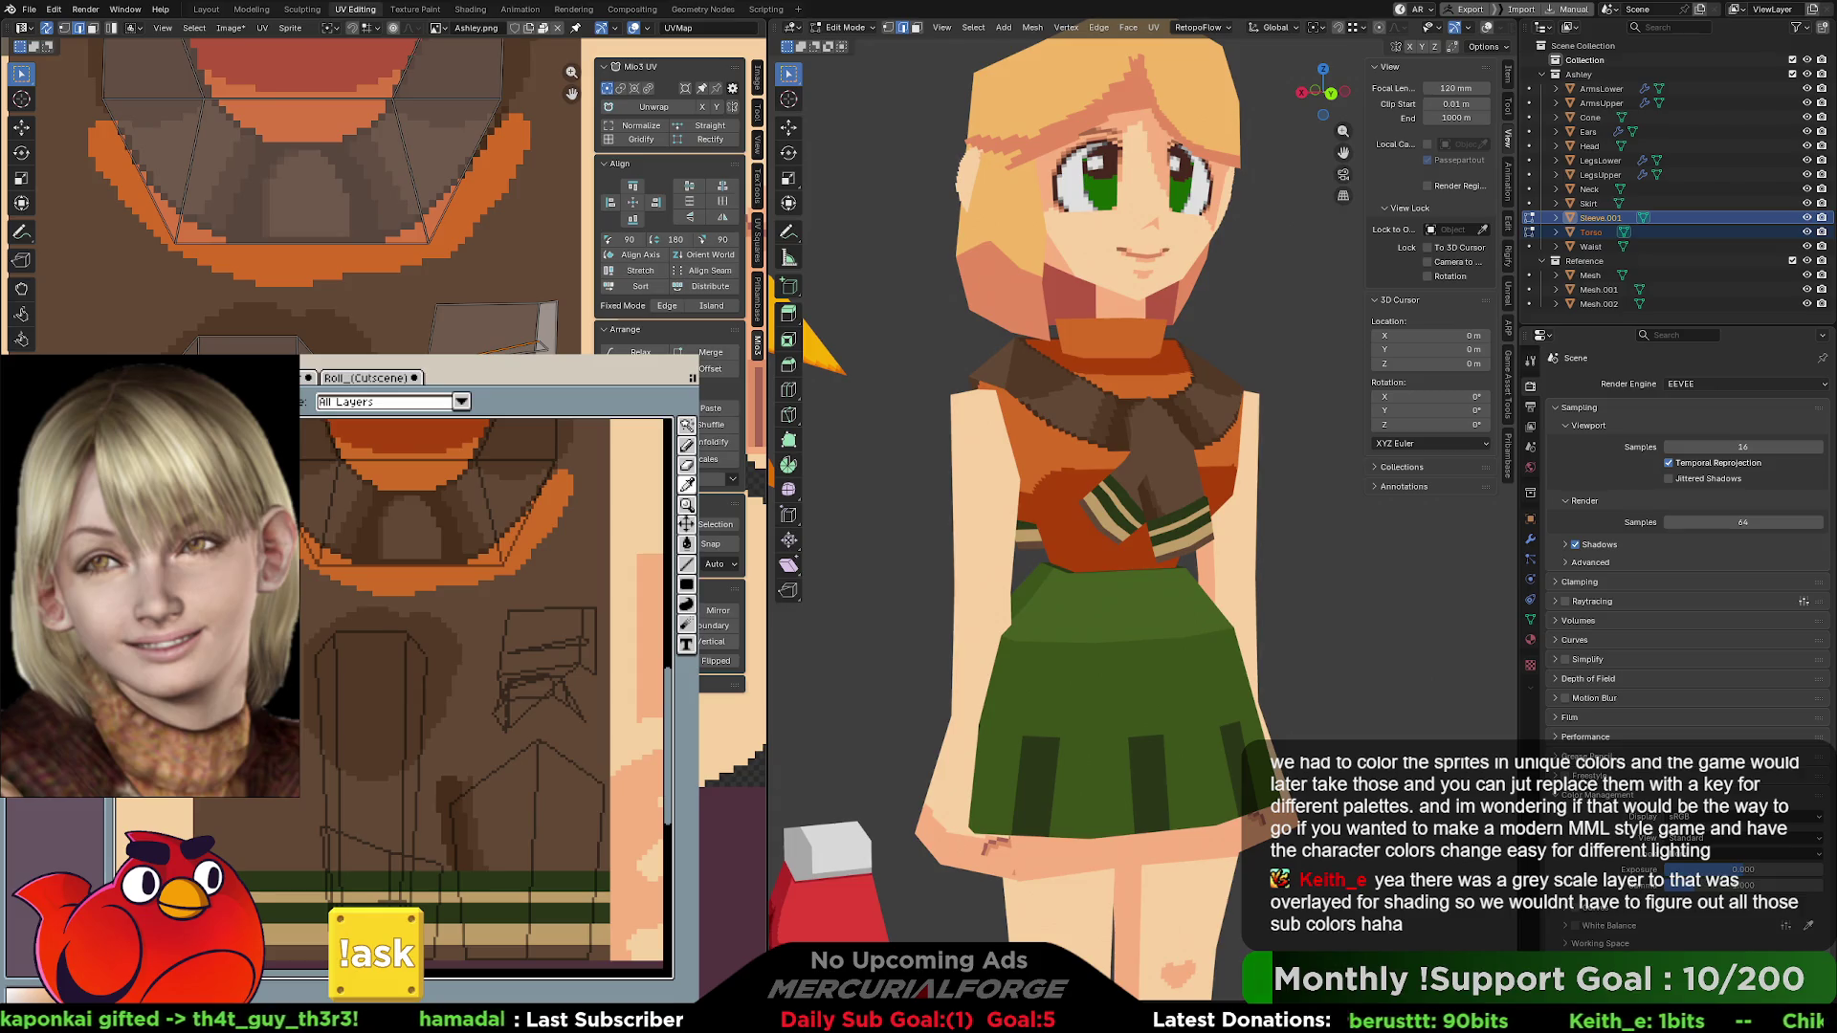
{"action": "key", "text": "g"}
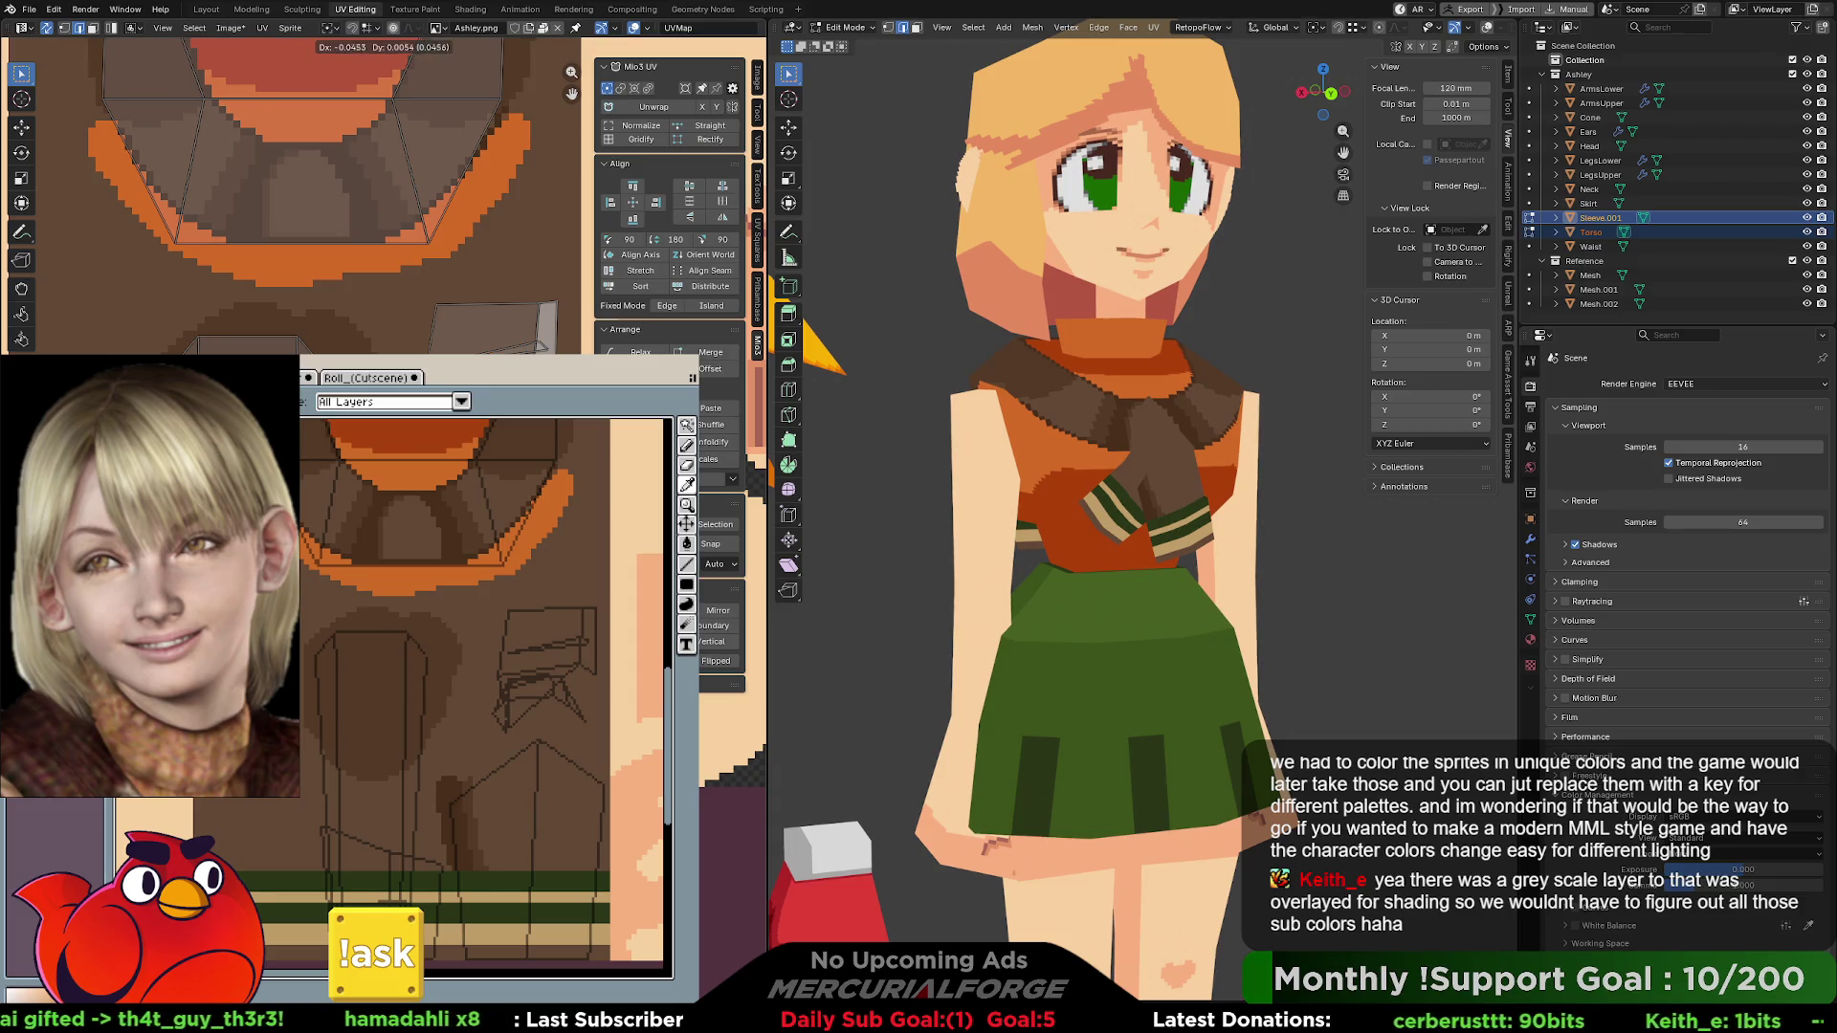
{"action": "key", "text": "Return"}
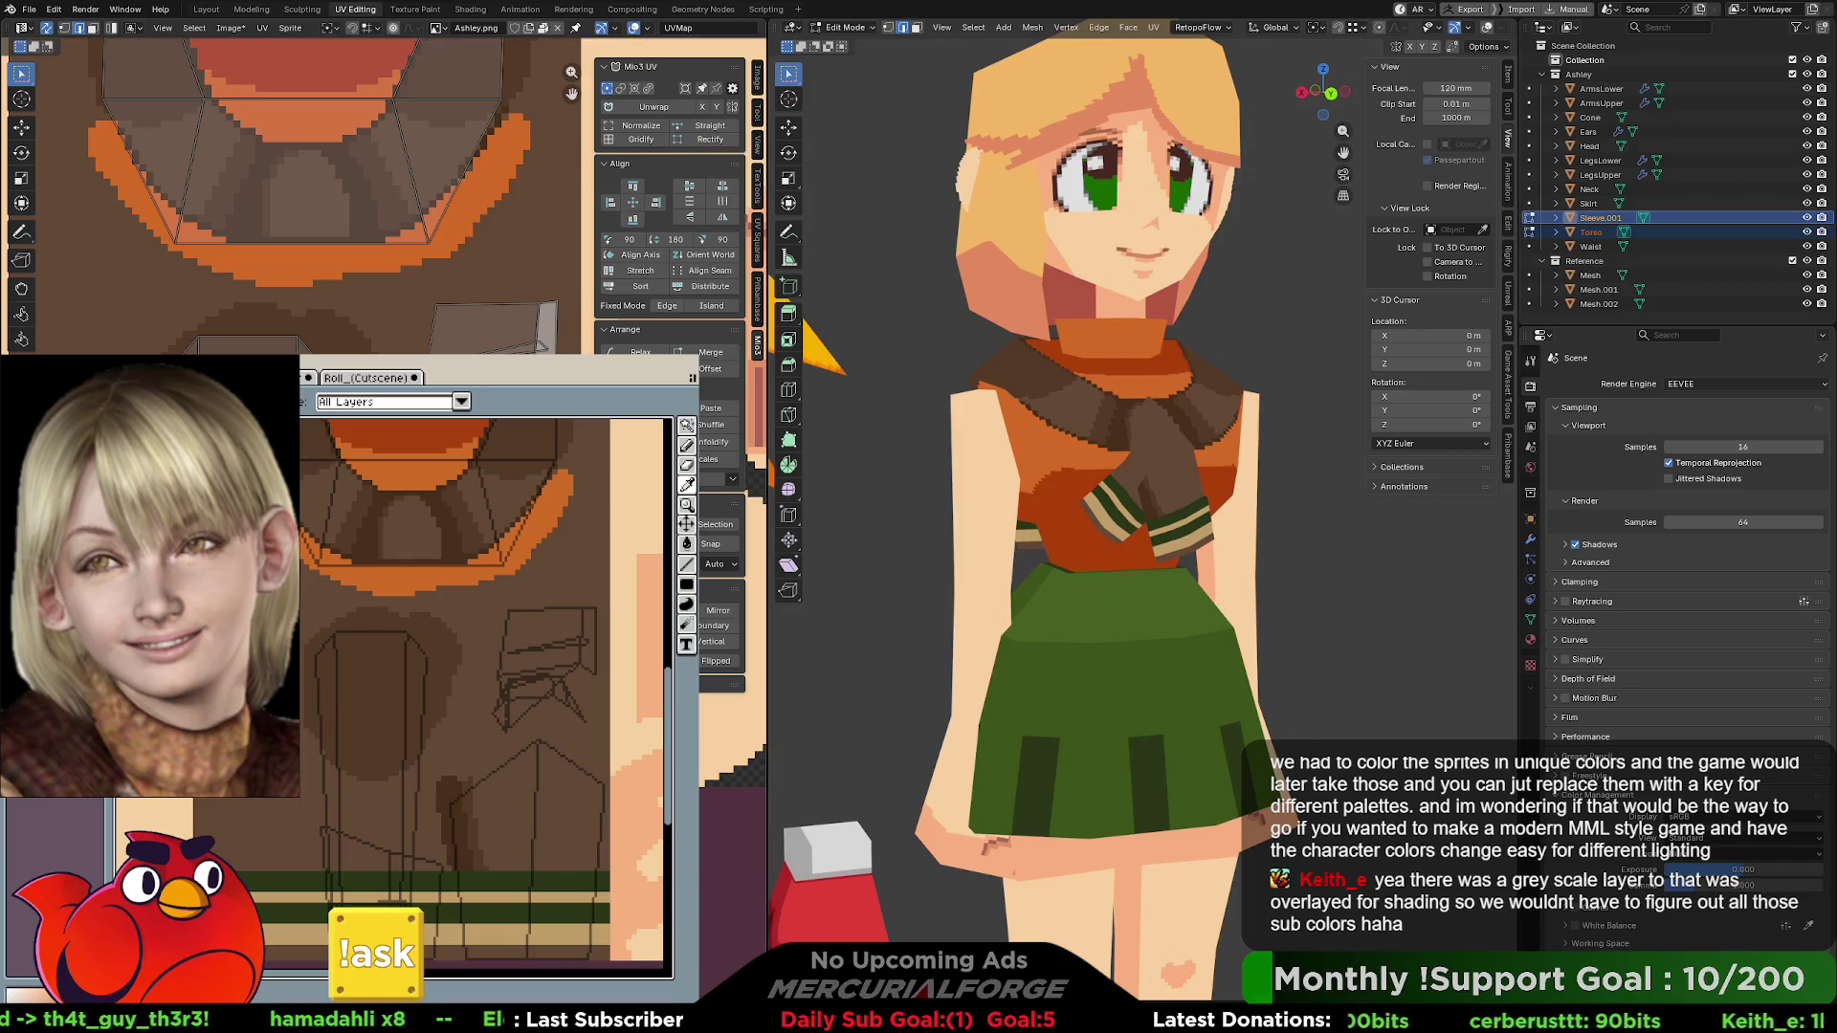
{"action": "key", "text": "g"}
{"action": "key", "text": "Return"}
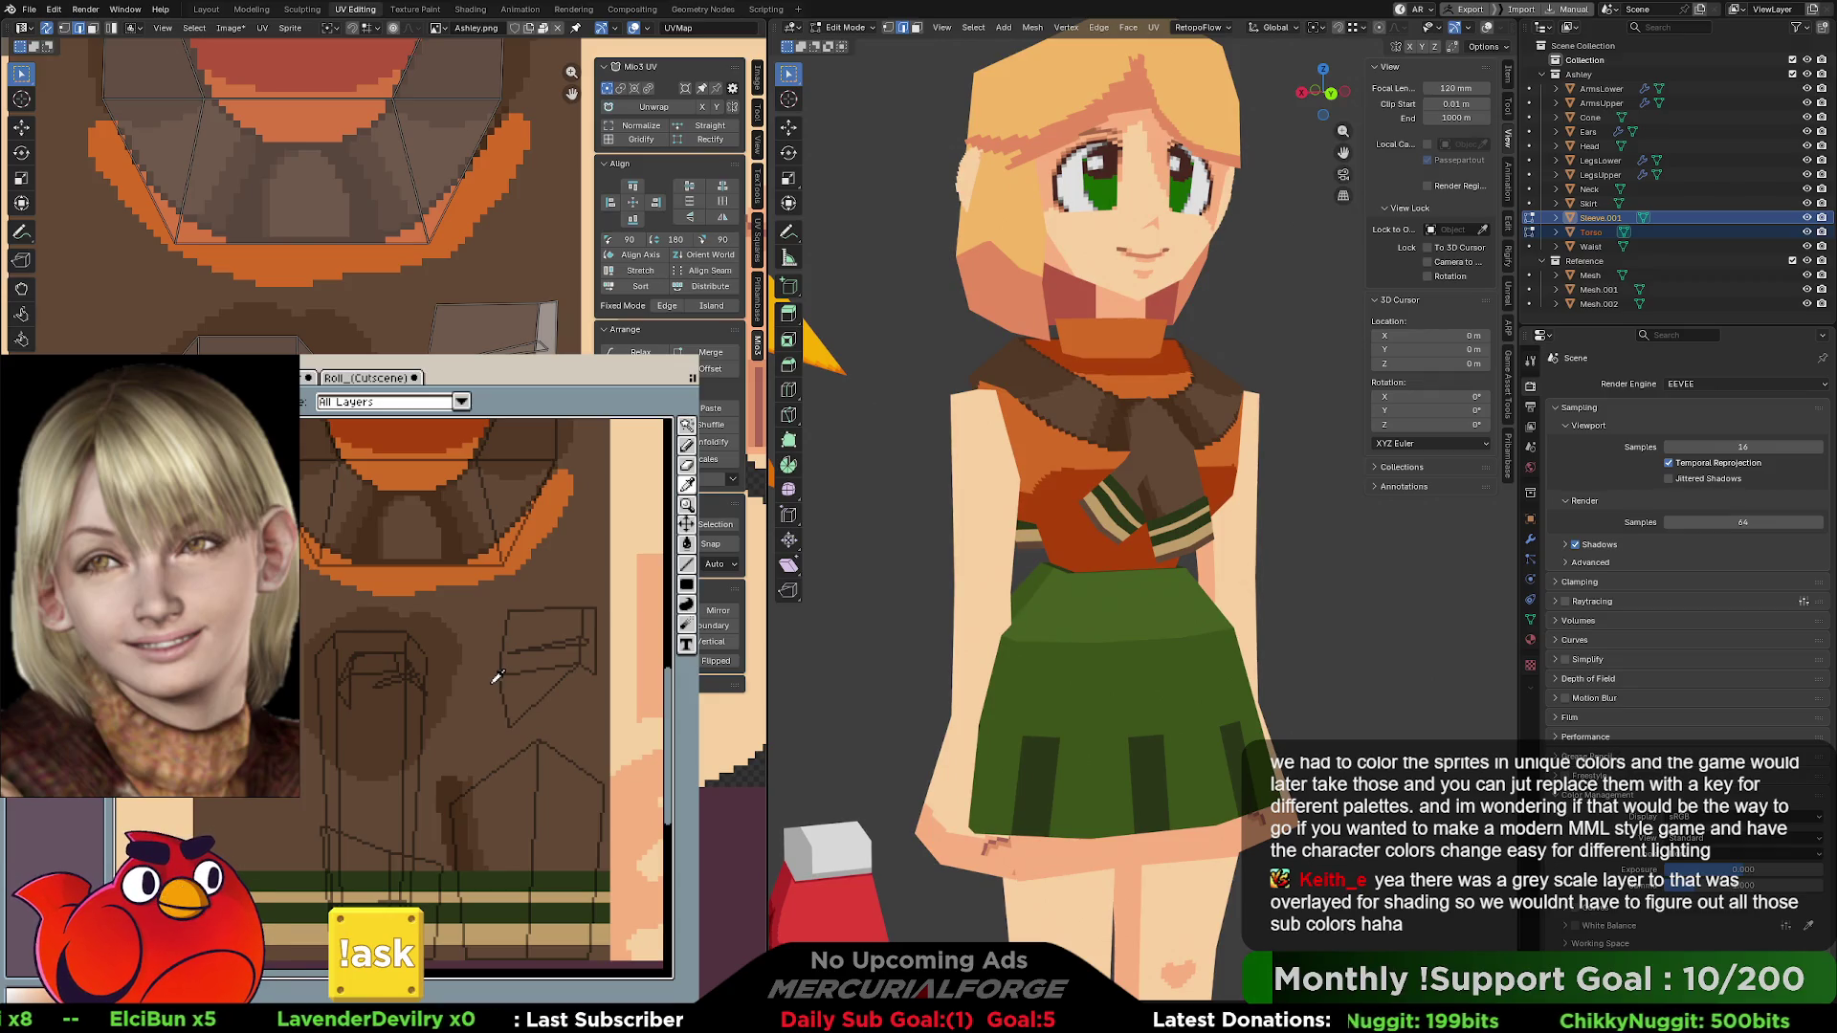
- Pencil a dark stroke down the chest shape's left edge and zoom out to the red-capped character
{"action": "key", "text": "v"}
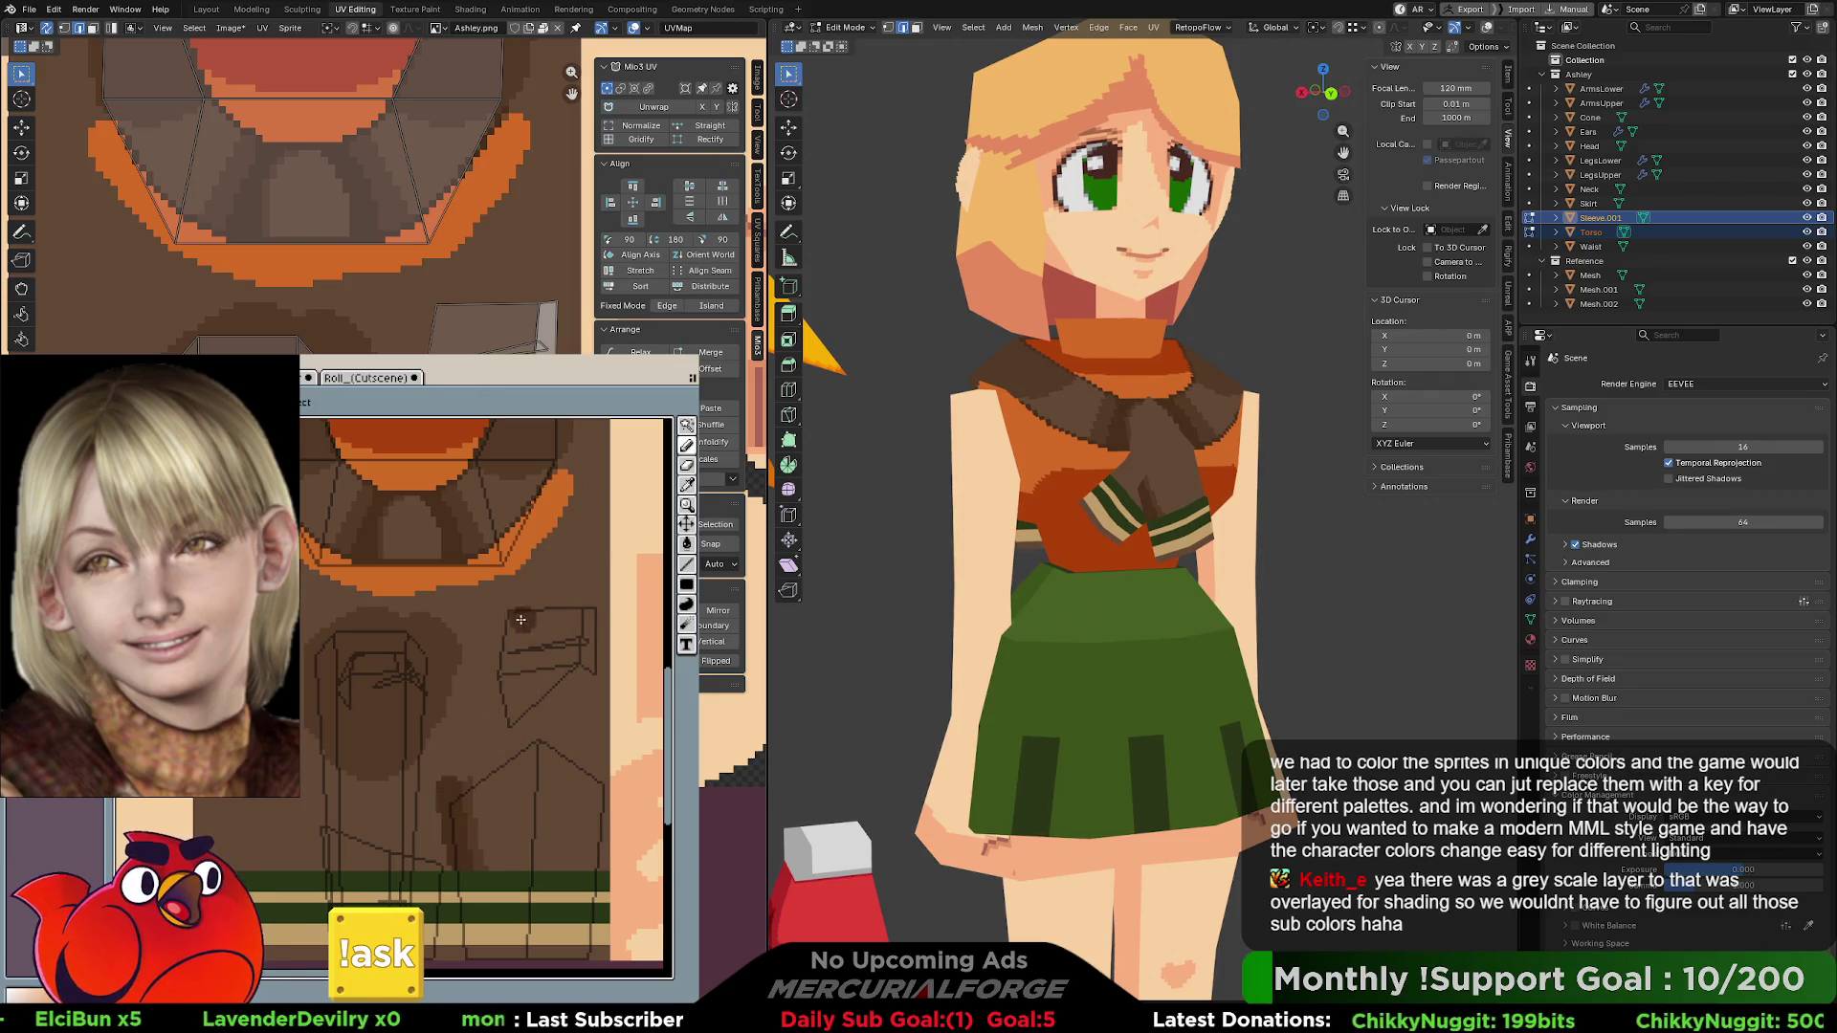
{"action": "left_click_drag", "start_coordinate": [514, 619], "coordinate": [511, 725]}
{"action": "key", "text": "alt"}
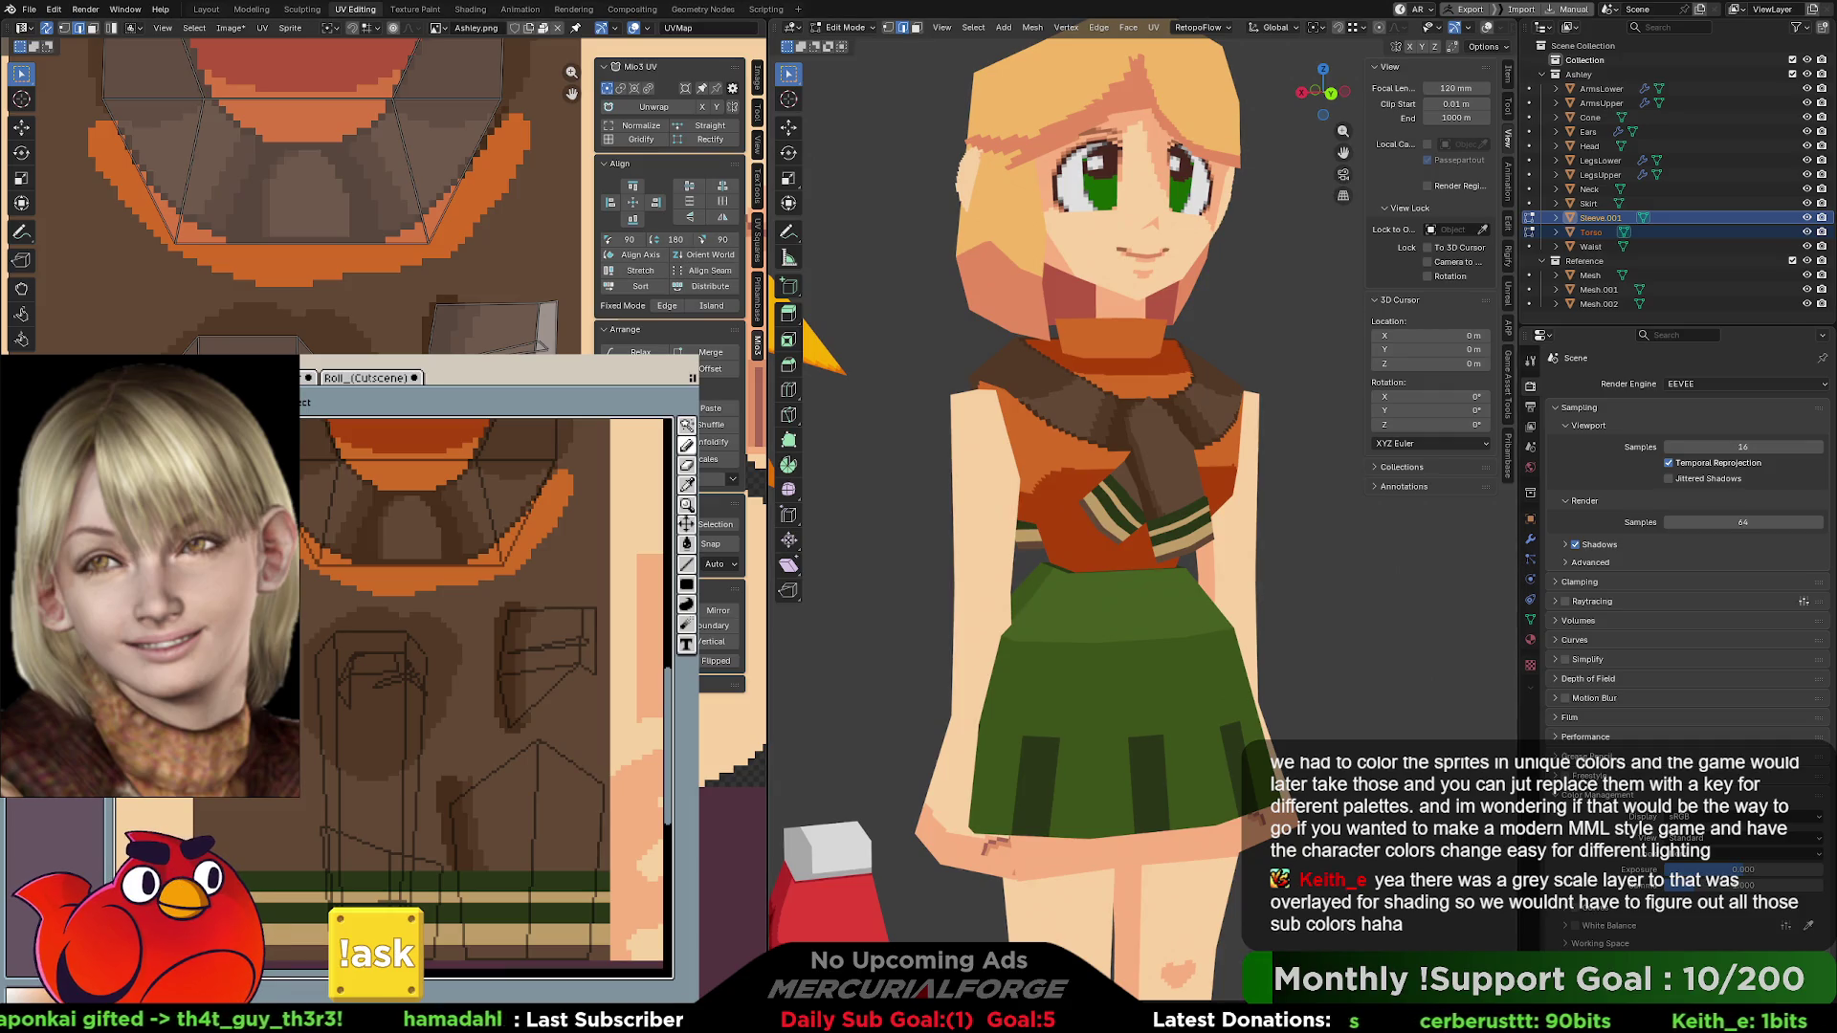
{"action": "scroll", "coordinate": [1205, 518], "scroll_direction": "down", "scroll_amount": 6}
{"action": "scroll", "coordinate": [1205, 517], "scroll_direction": "up", "scroll_amount": 4}
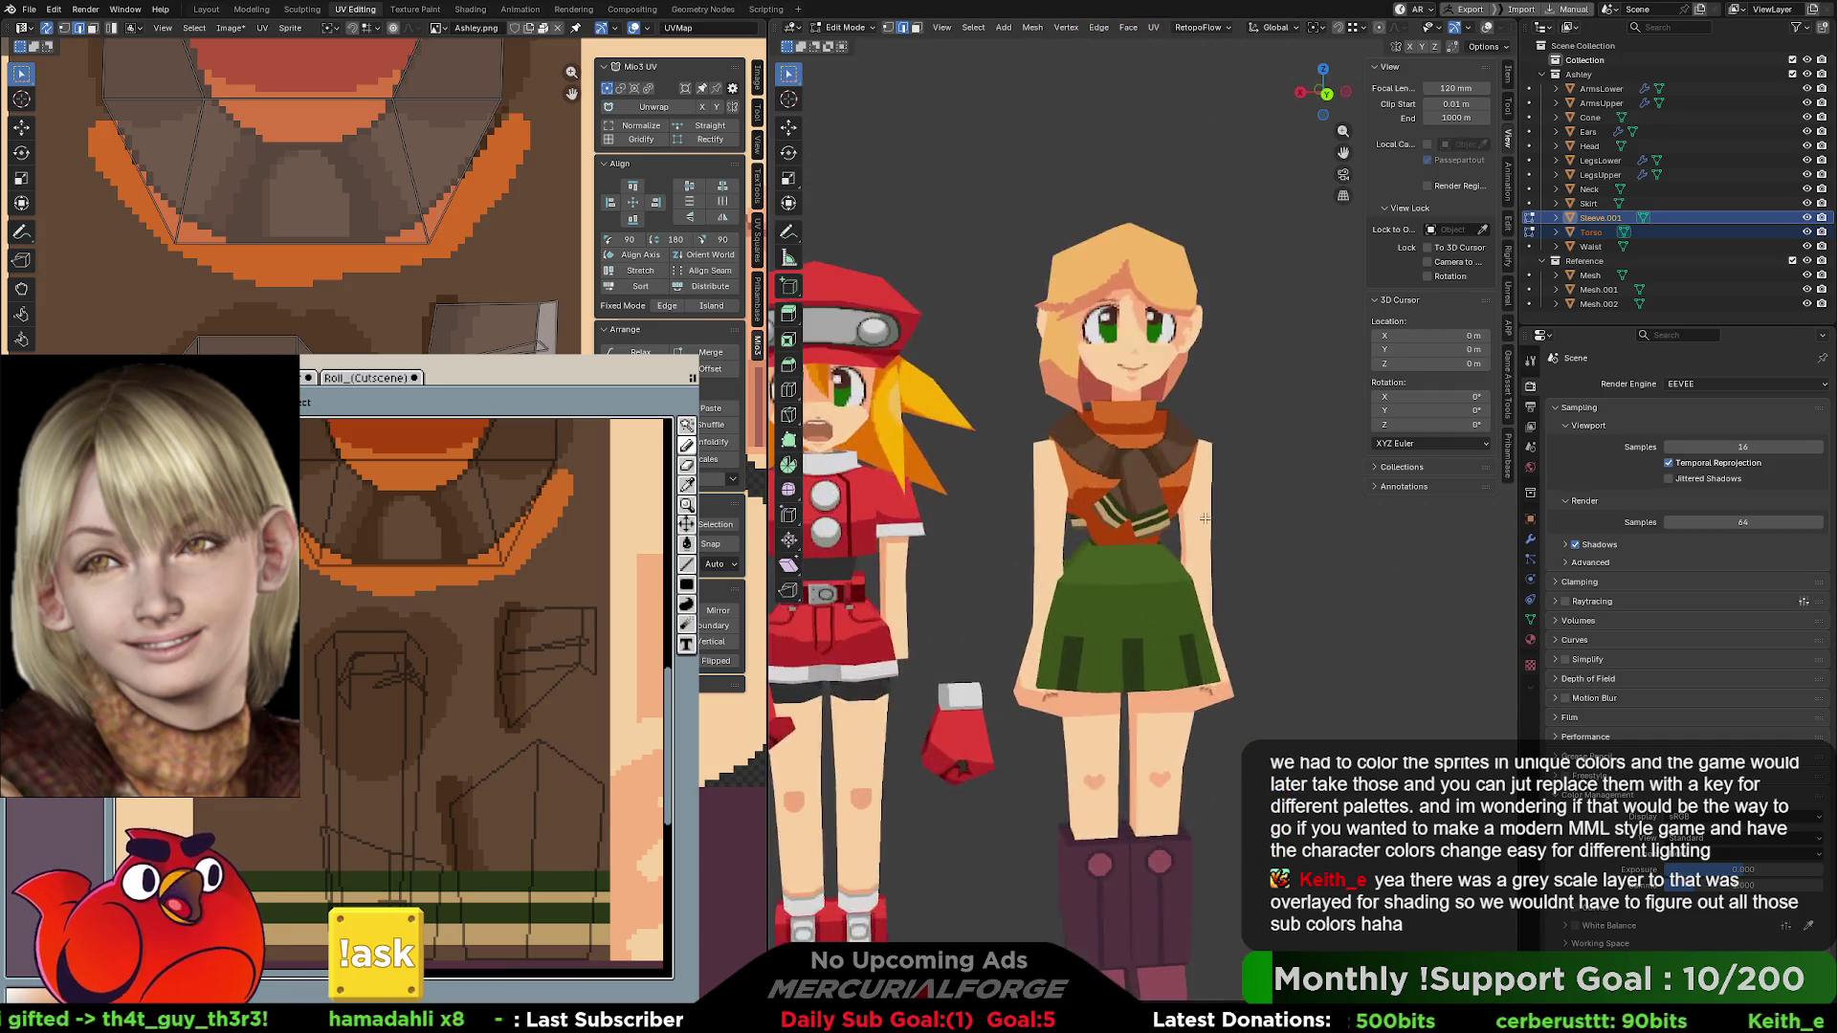
- Zoom onto the torso and paint dark shading along the chest shape's top edge, undoing rejected strokes
{"action": "scroll", "coordinate": [1205, 518], "scroll_direction": "up", "scroll_amount": 5}
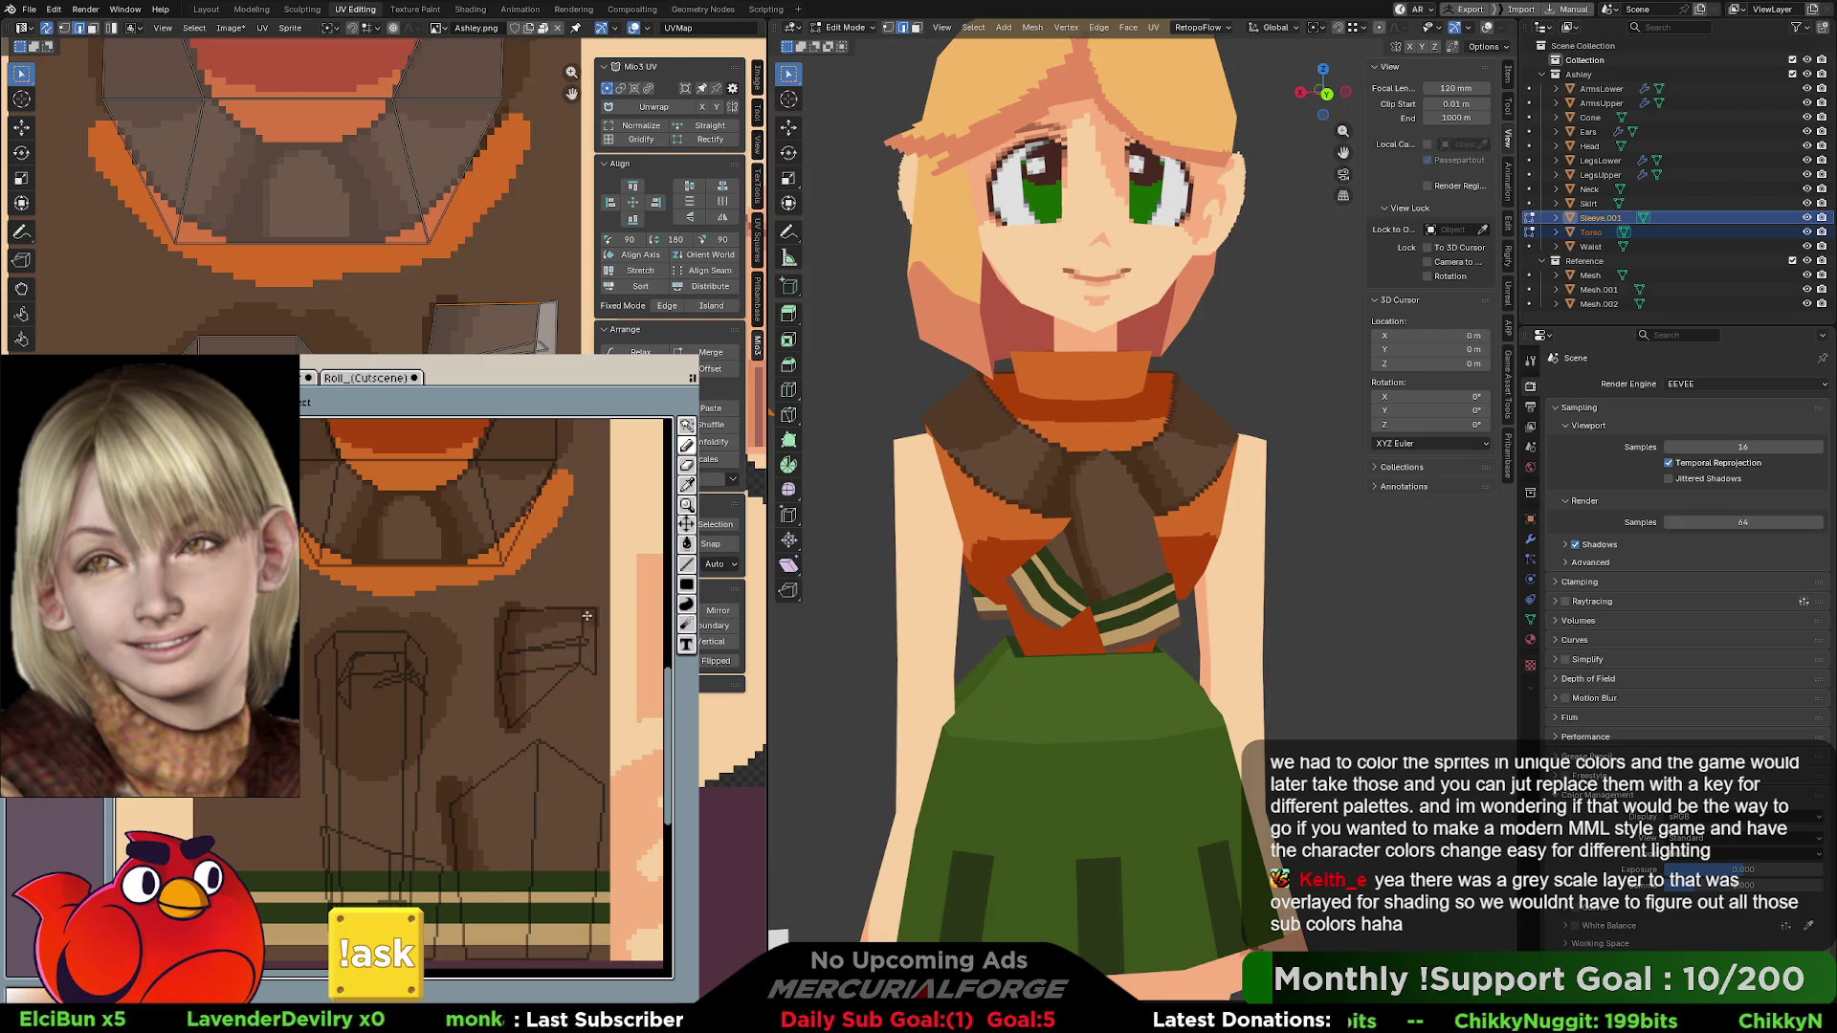
{"action": "left_click_drag", "start_coordinate": [523, 616], "coordinate": [594, 623]}
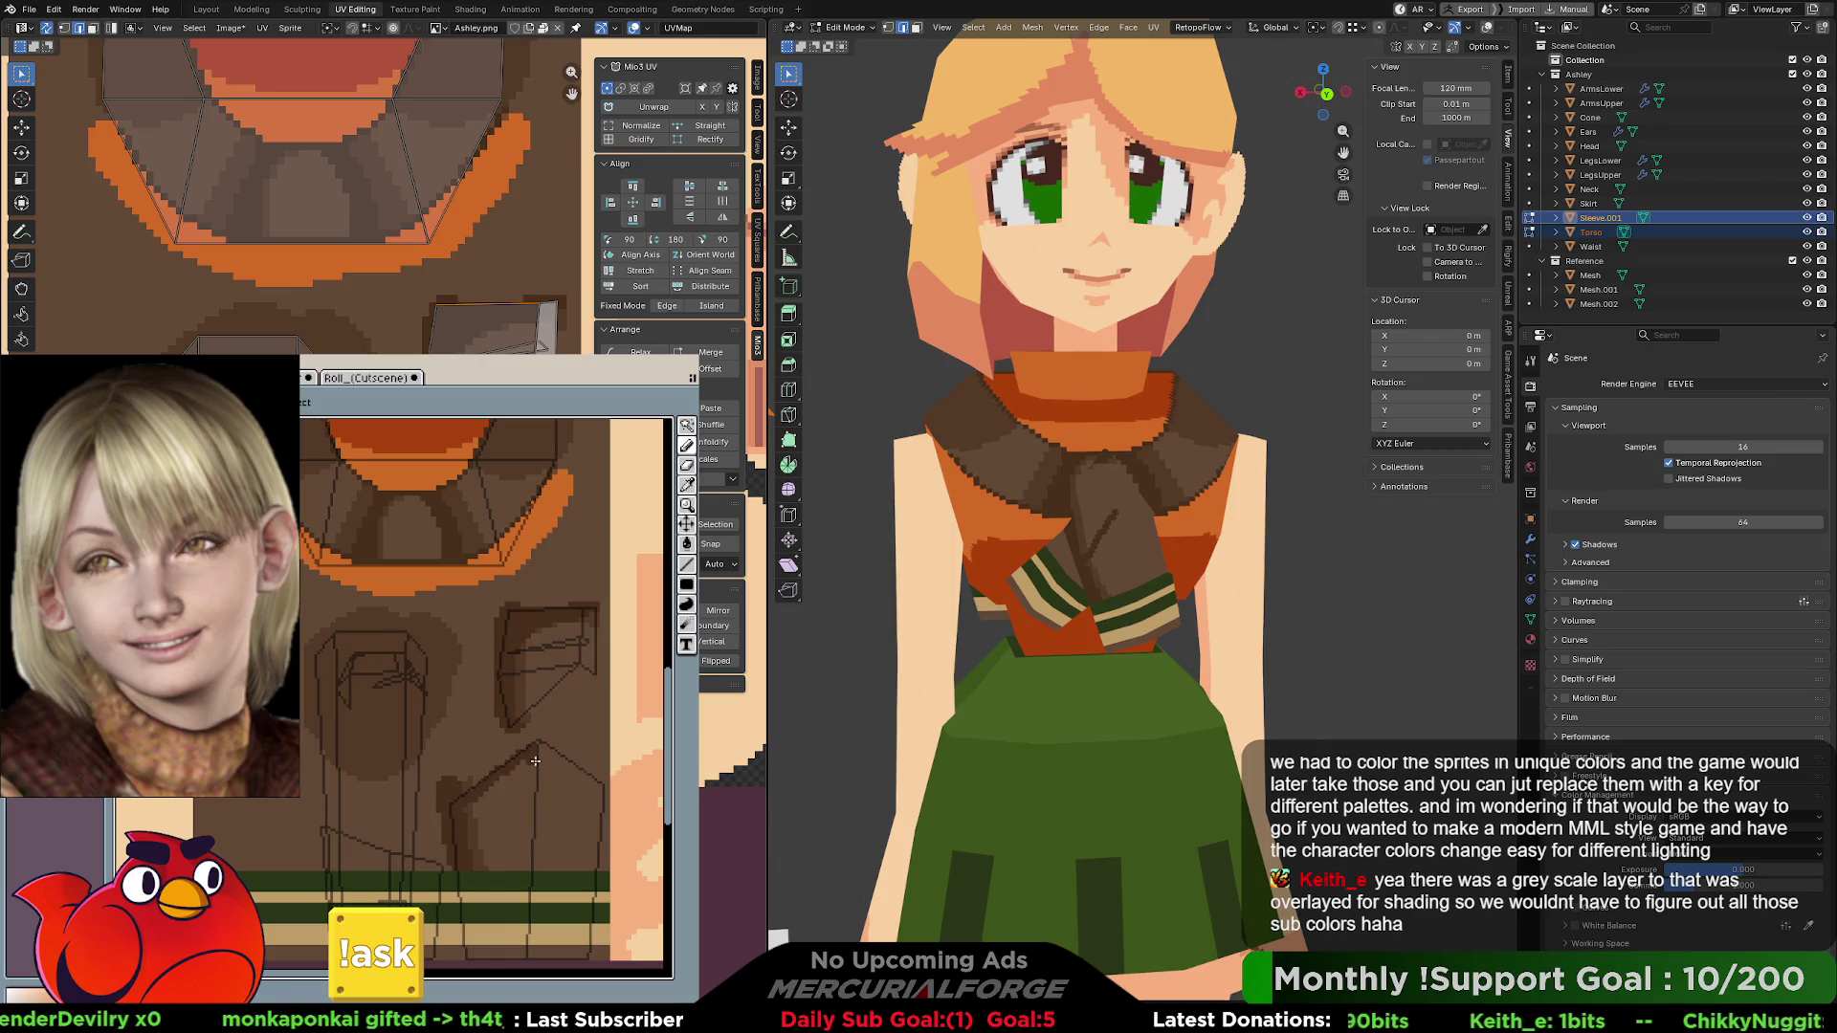
{"action": "mouse_move", "coordinate": [553, 632]}
{"action": "left_mouse_down"}
{"action": "mouse_move", "coordinate": [522, 661]}
{"action": "mouse_move", "coordinate": [593, 641]}
{"action": "mouse_move", "coordinate": [585, 624]}
{"action": "mouse_move", "coordinate": [525, 650]}
{"action": "mouse_move", "coordinate": [594, 618]}
{"action": "left_mouse_up"}
{"action": "key", "text": "ctrl+z"}
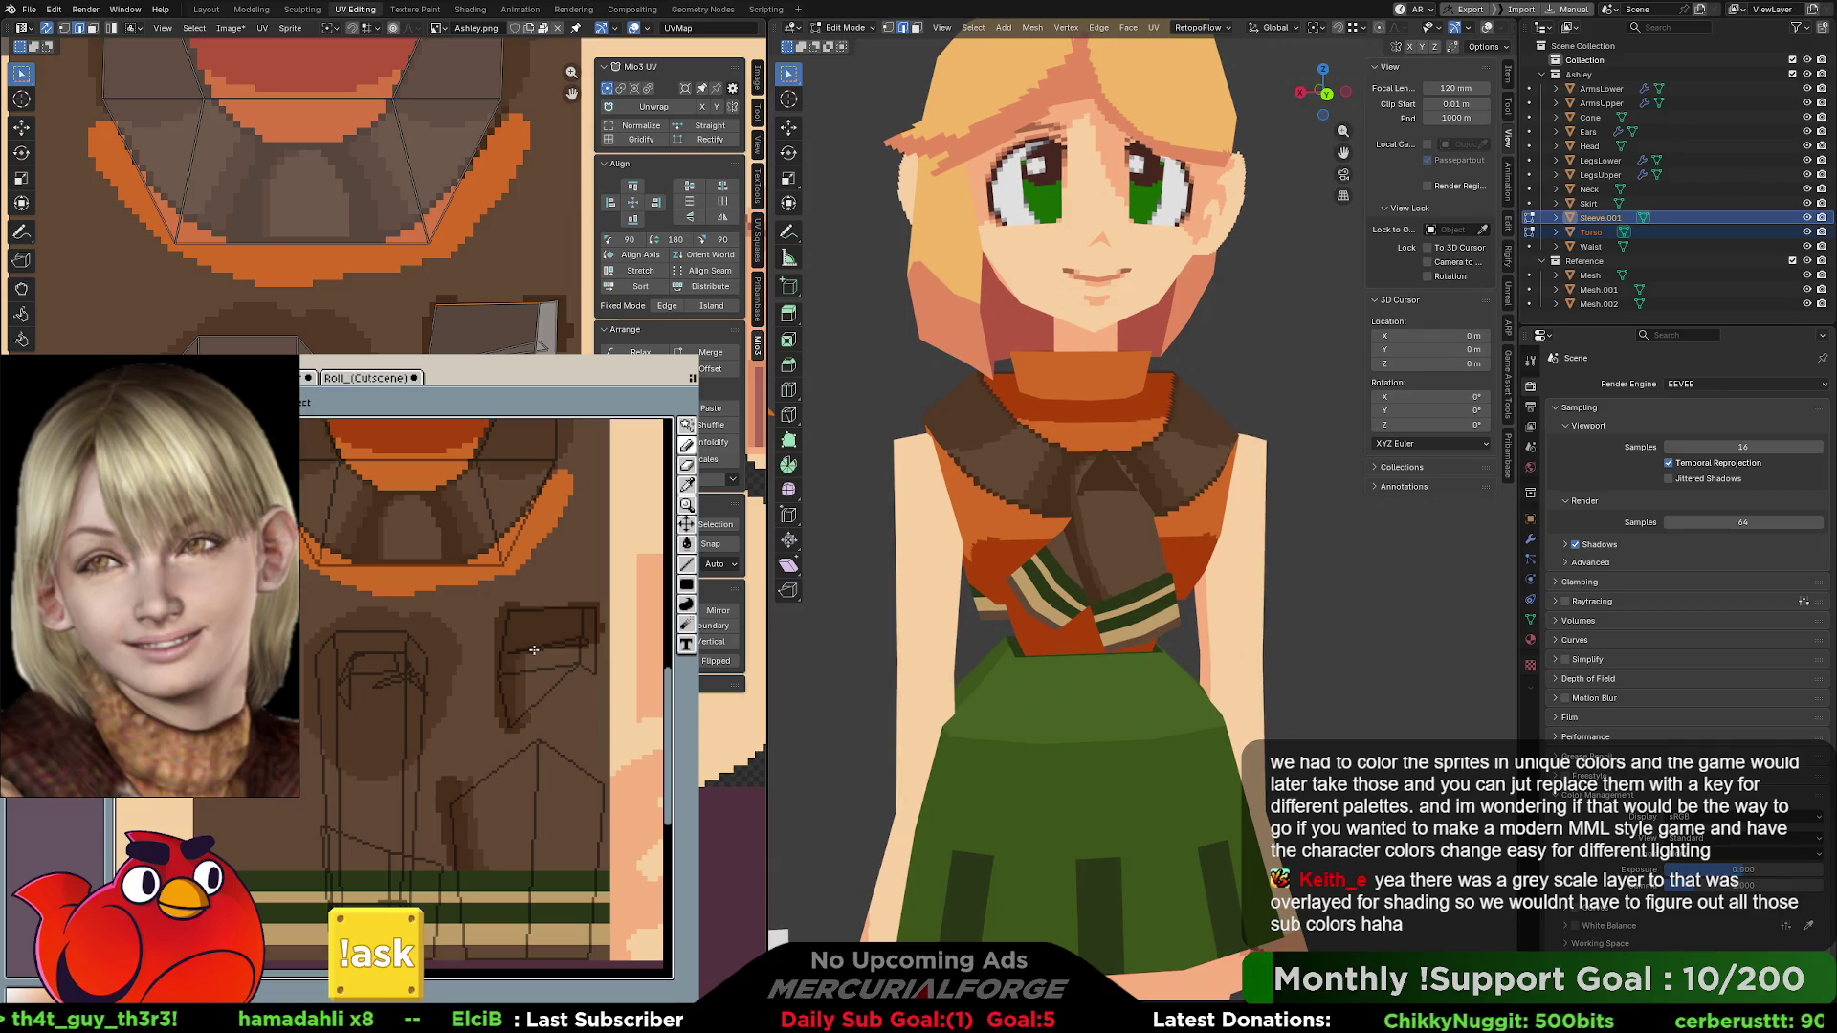
{"action": "key", "text": "ctrl+z"}
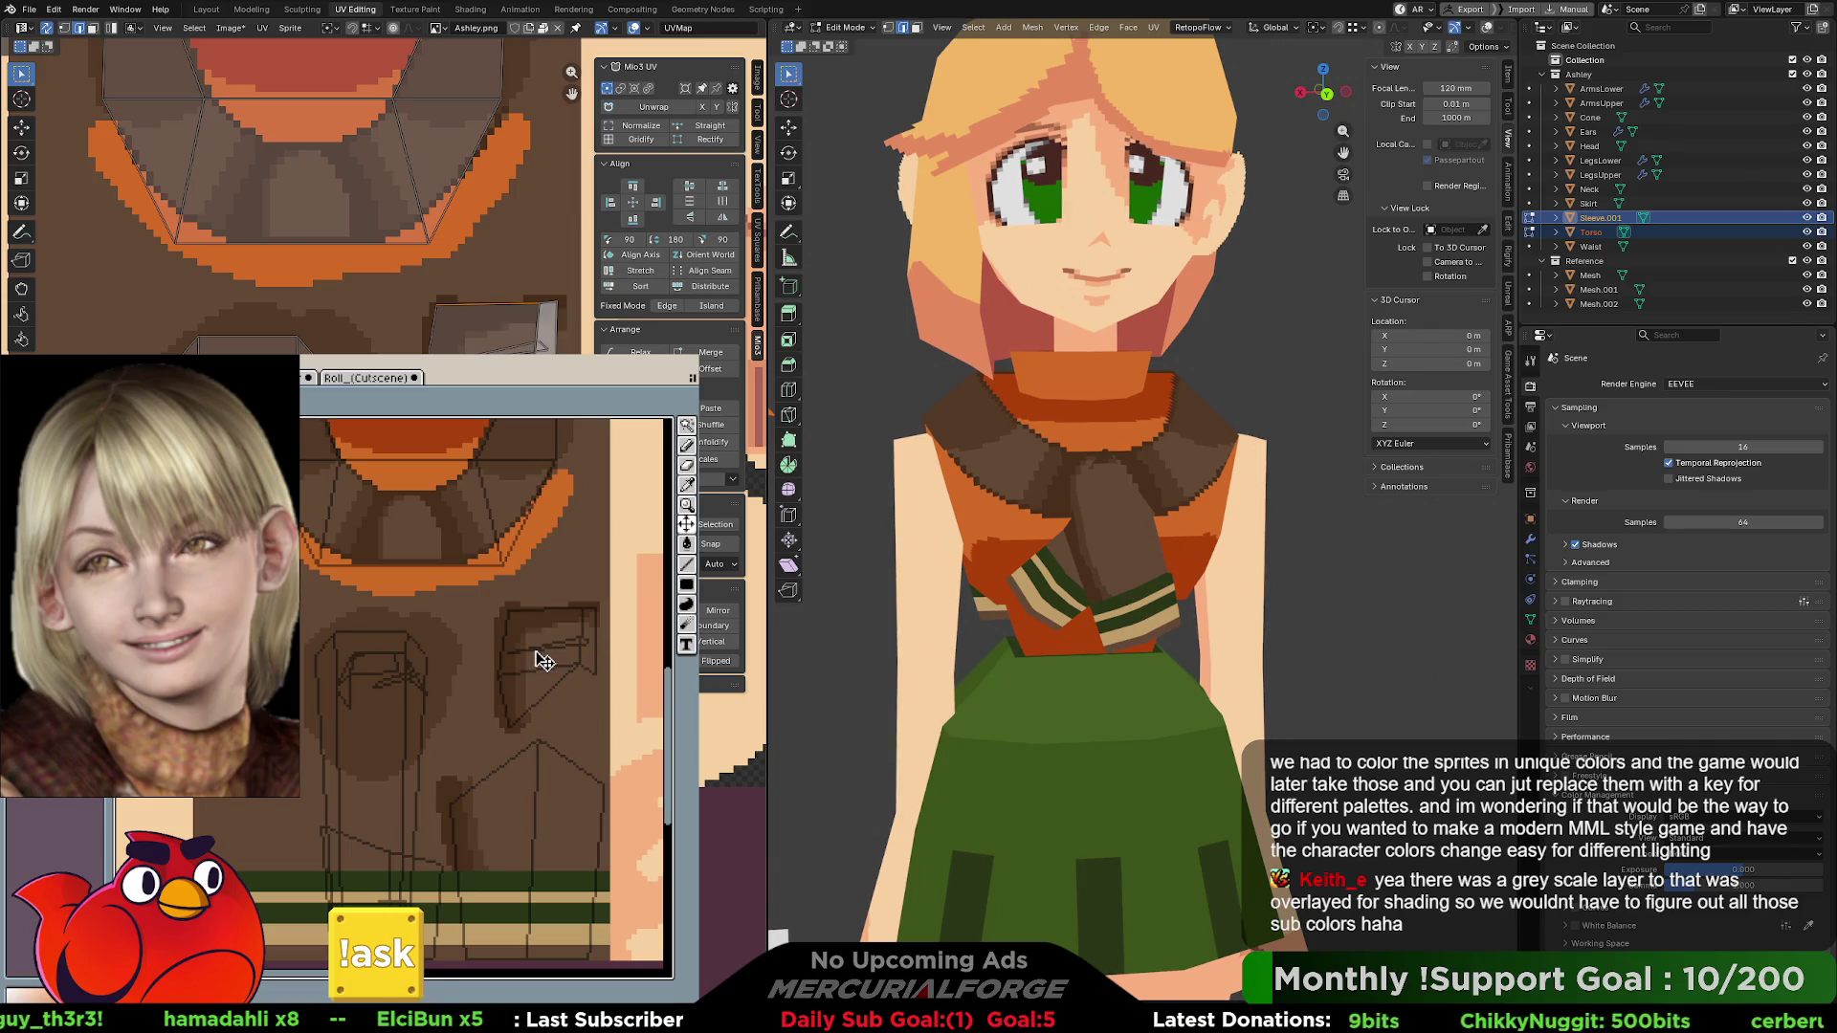
{"action": "key", "text": "ctrl+z"}
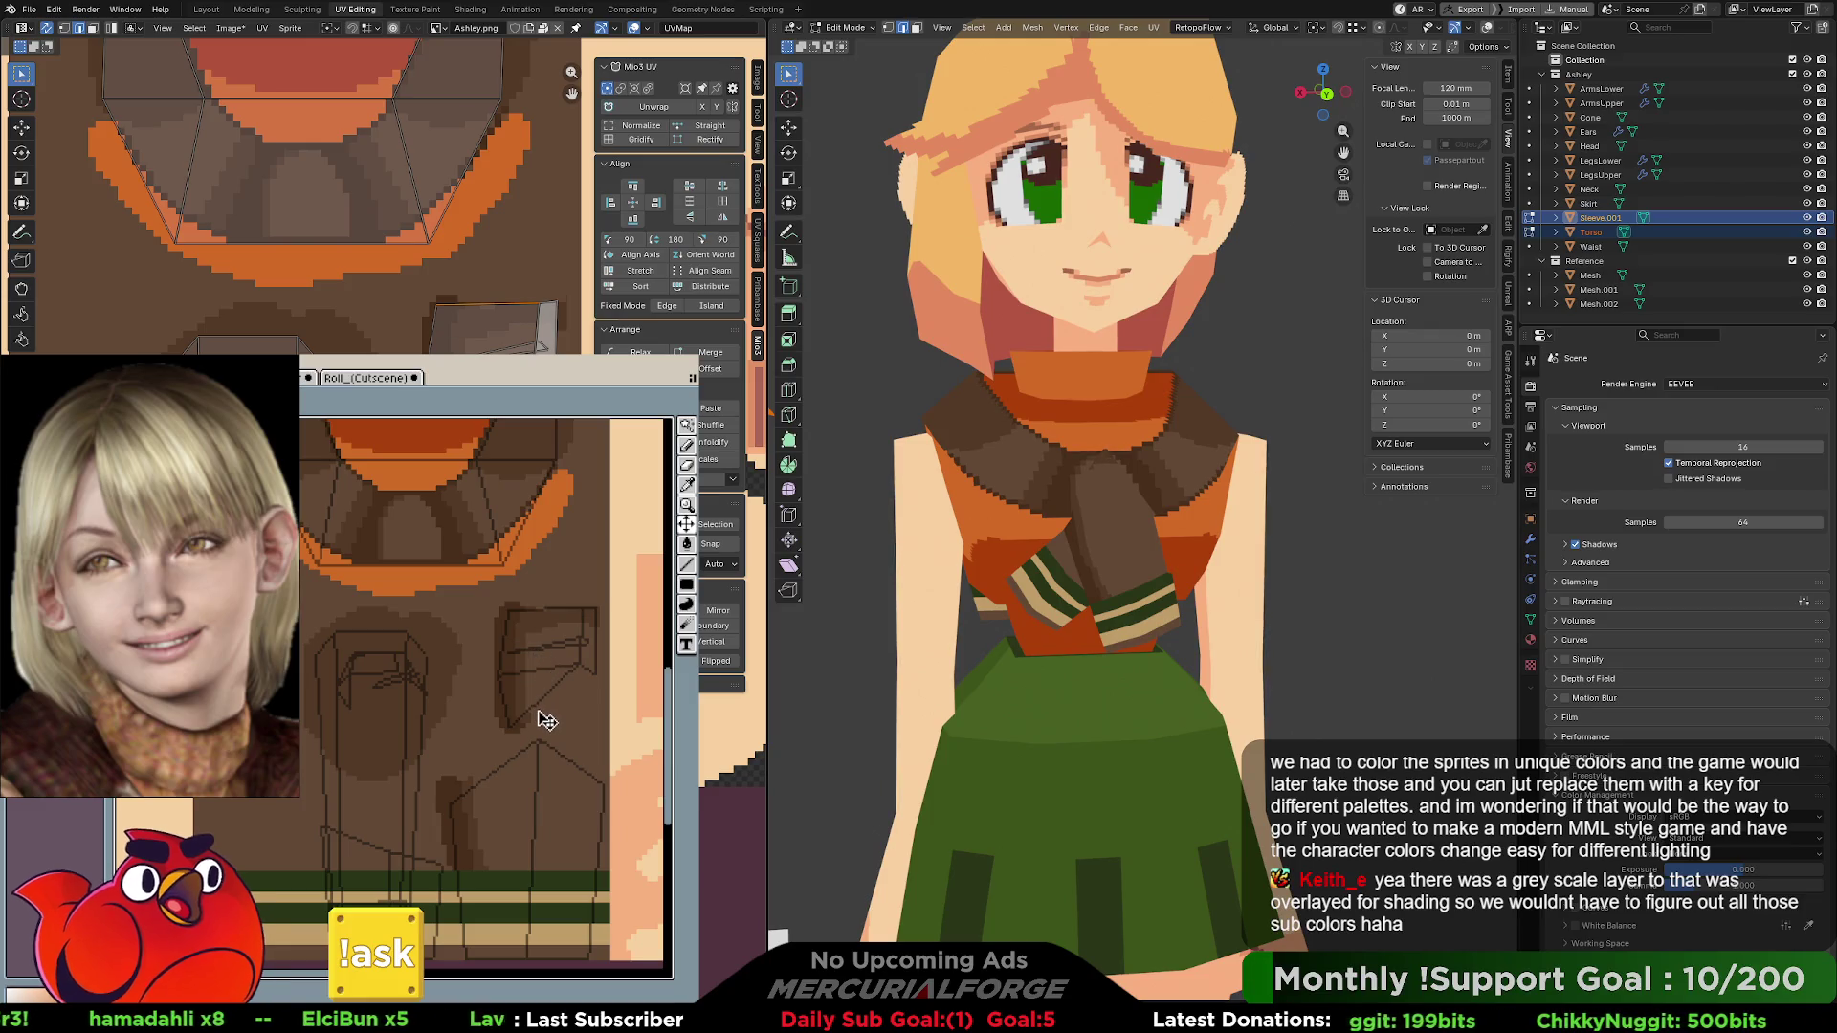
{"action": "scroll", "coordinate": [521, 693], "scroll_direction": "up", "scroll_amount": 3}
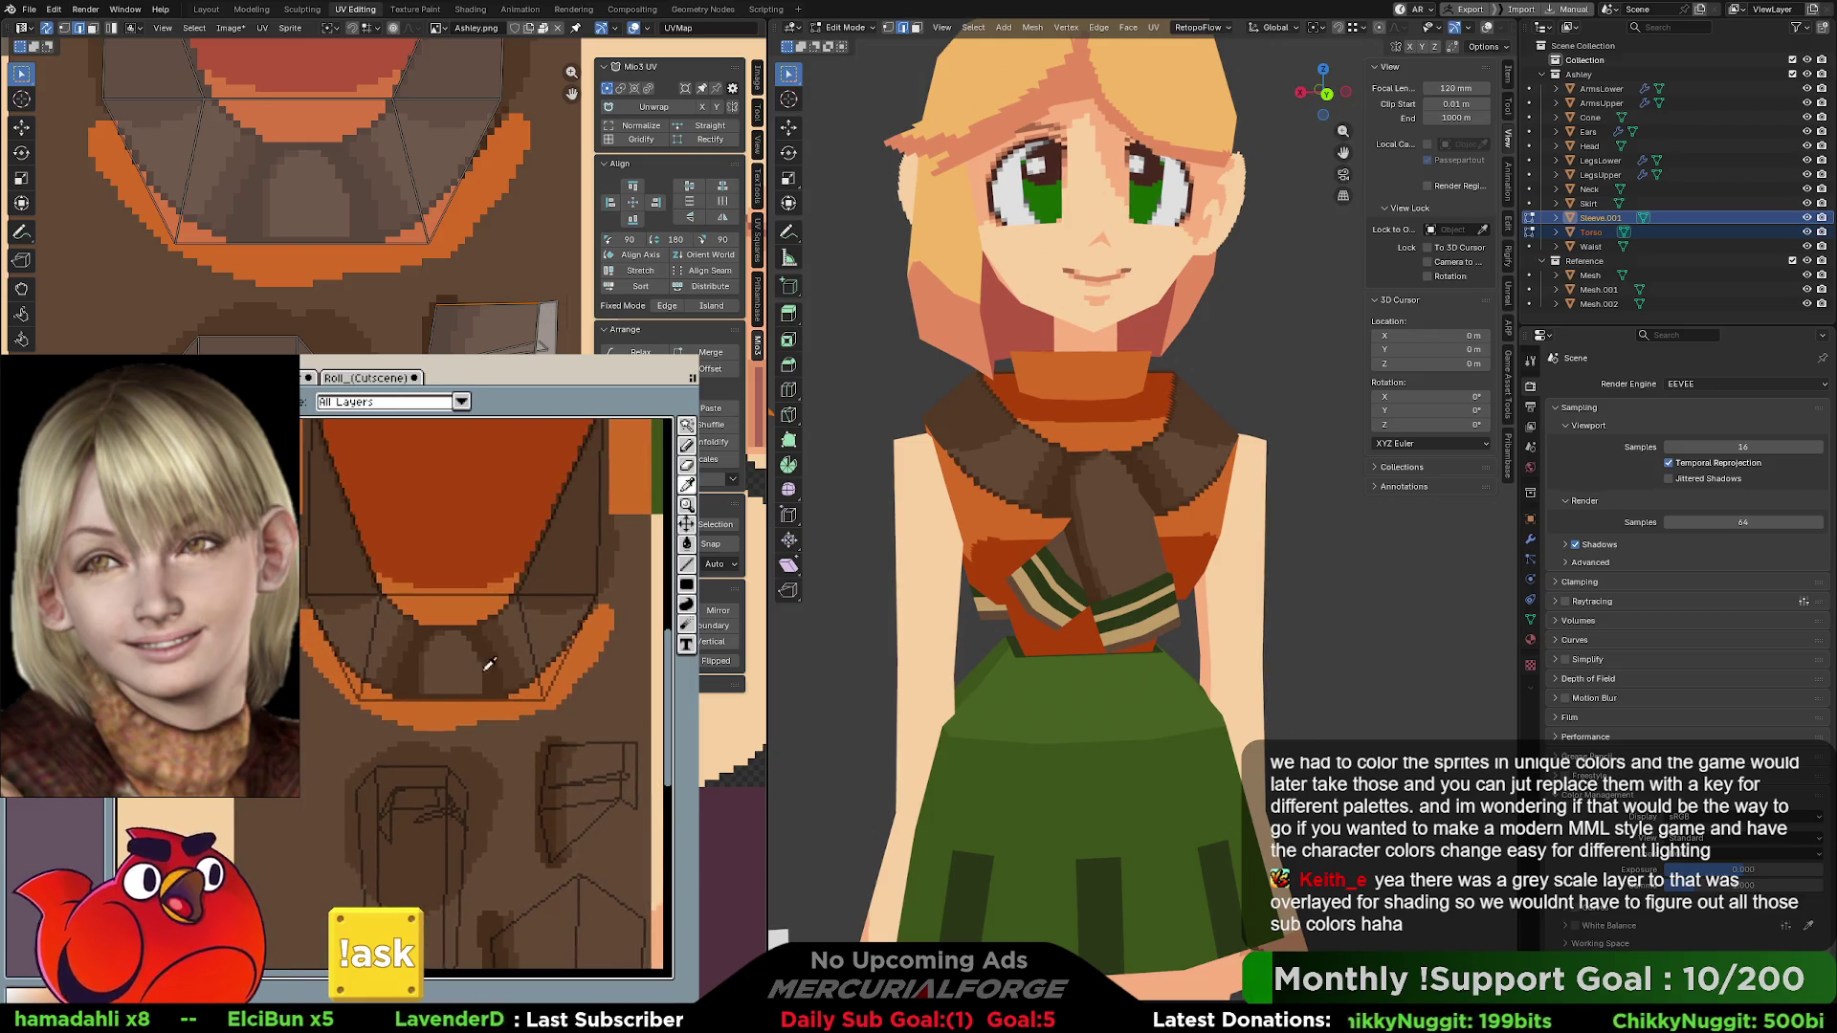
- Fill the arch under the collar with a darker colour and pencil lines along the chest shape's top
{"action": "key", "text": "f"}
{"action": "left_click", "coordinate": [441, 655]}
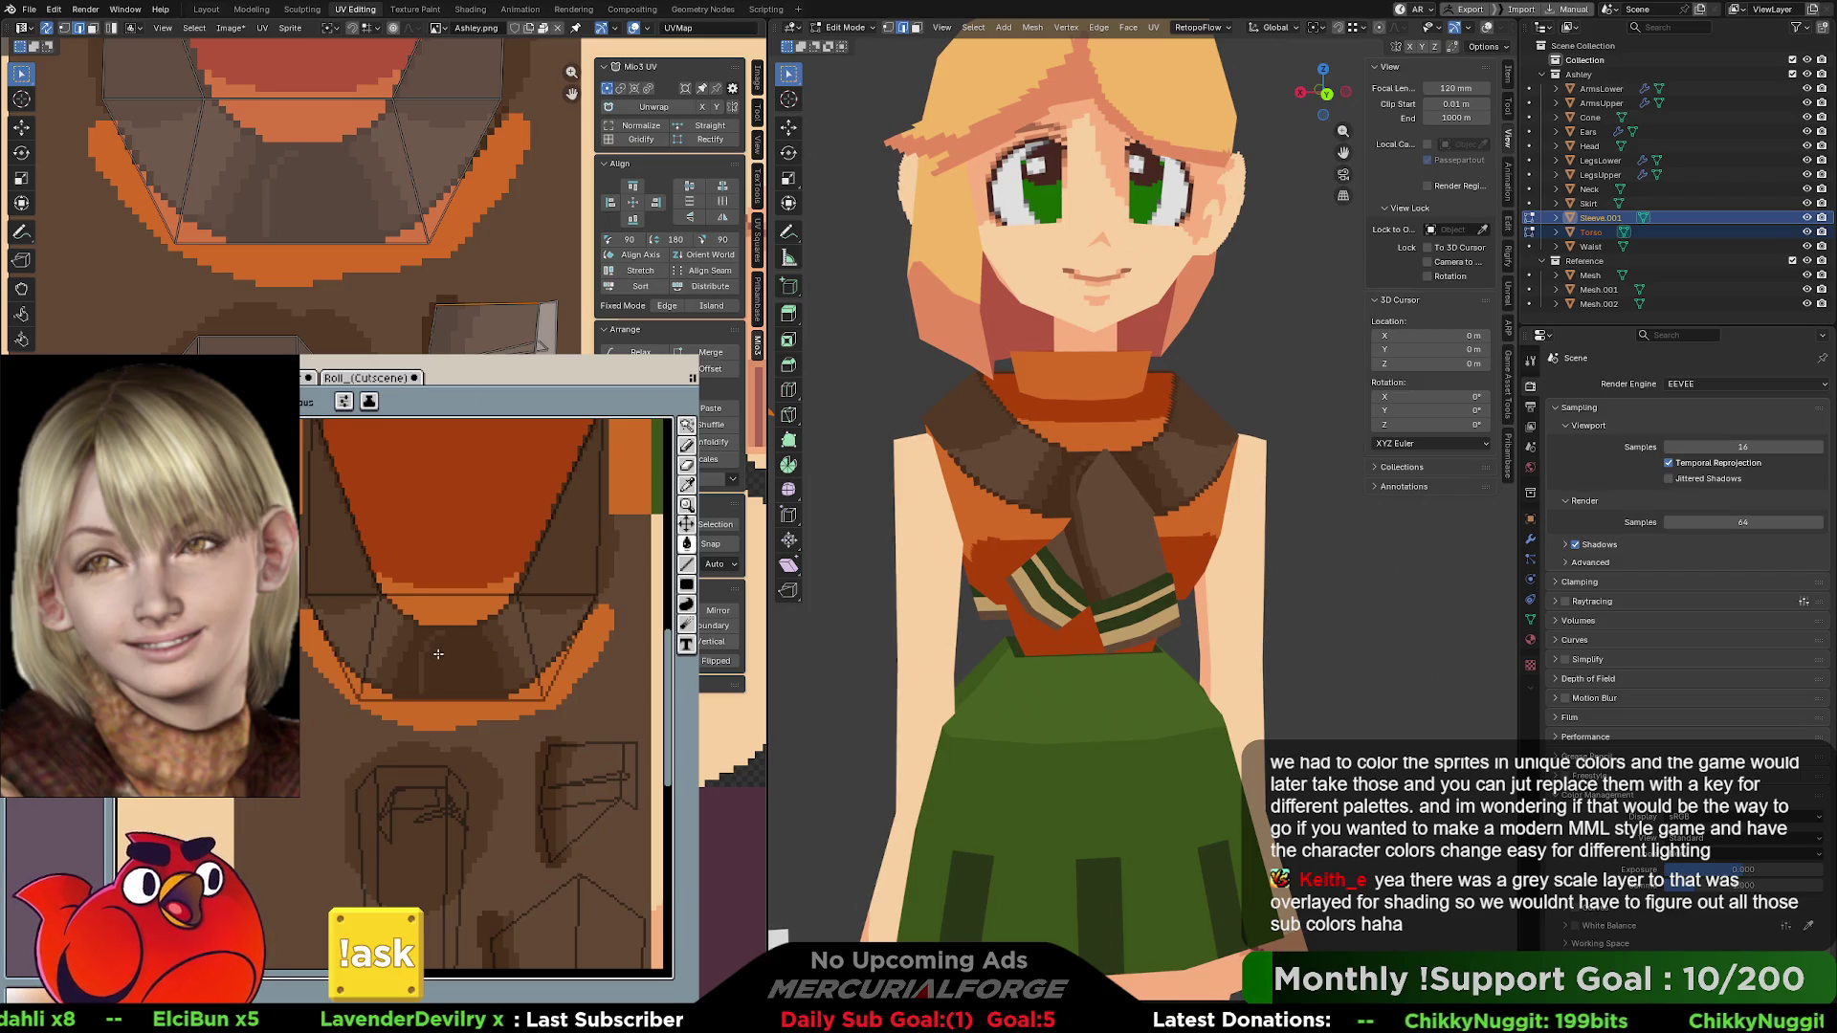
{"action": "key", "text": "s"}
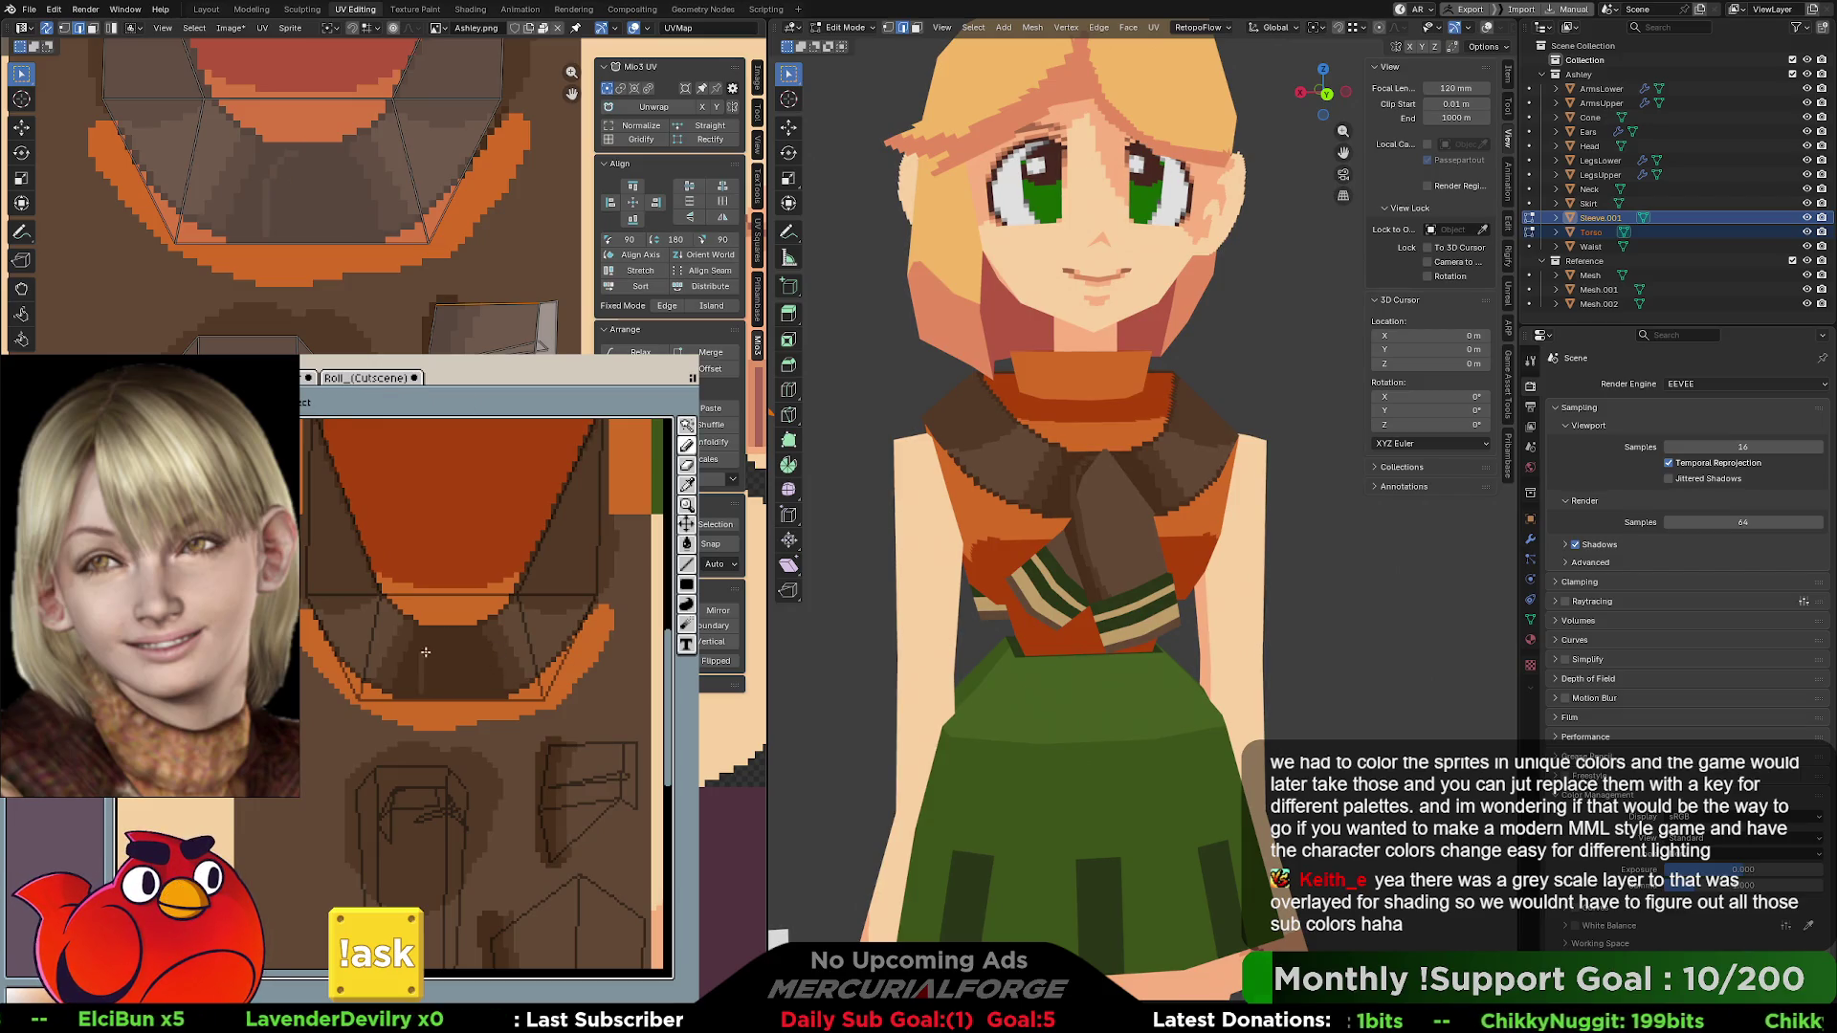
{"action": "scroll", "coordinate": [505, 727], "scroll_direction": "down", "scroll_amount": 3}
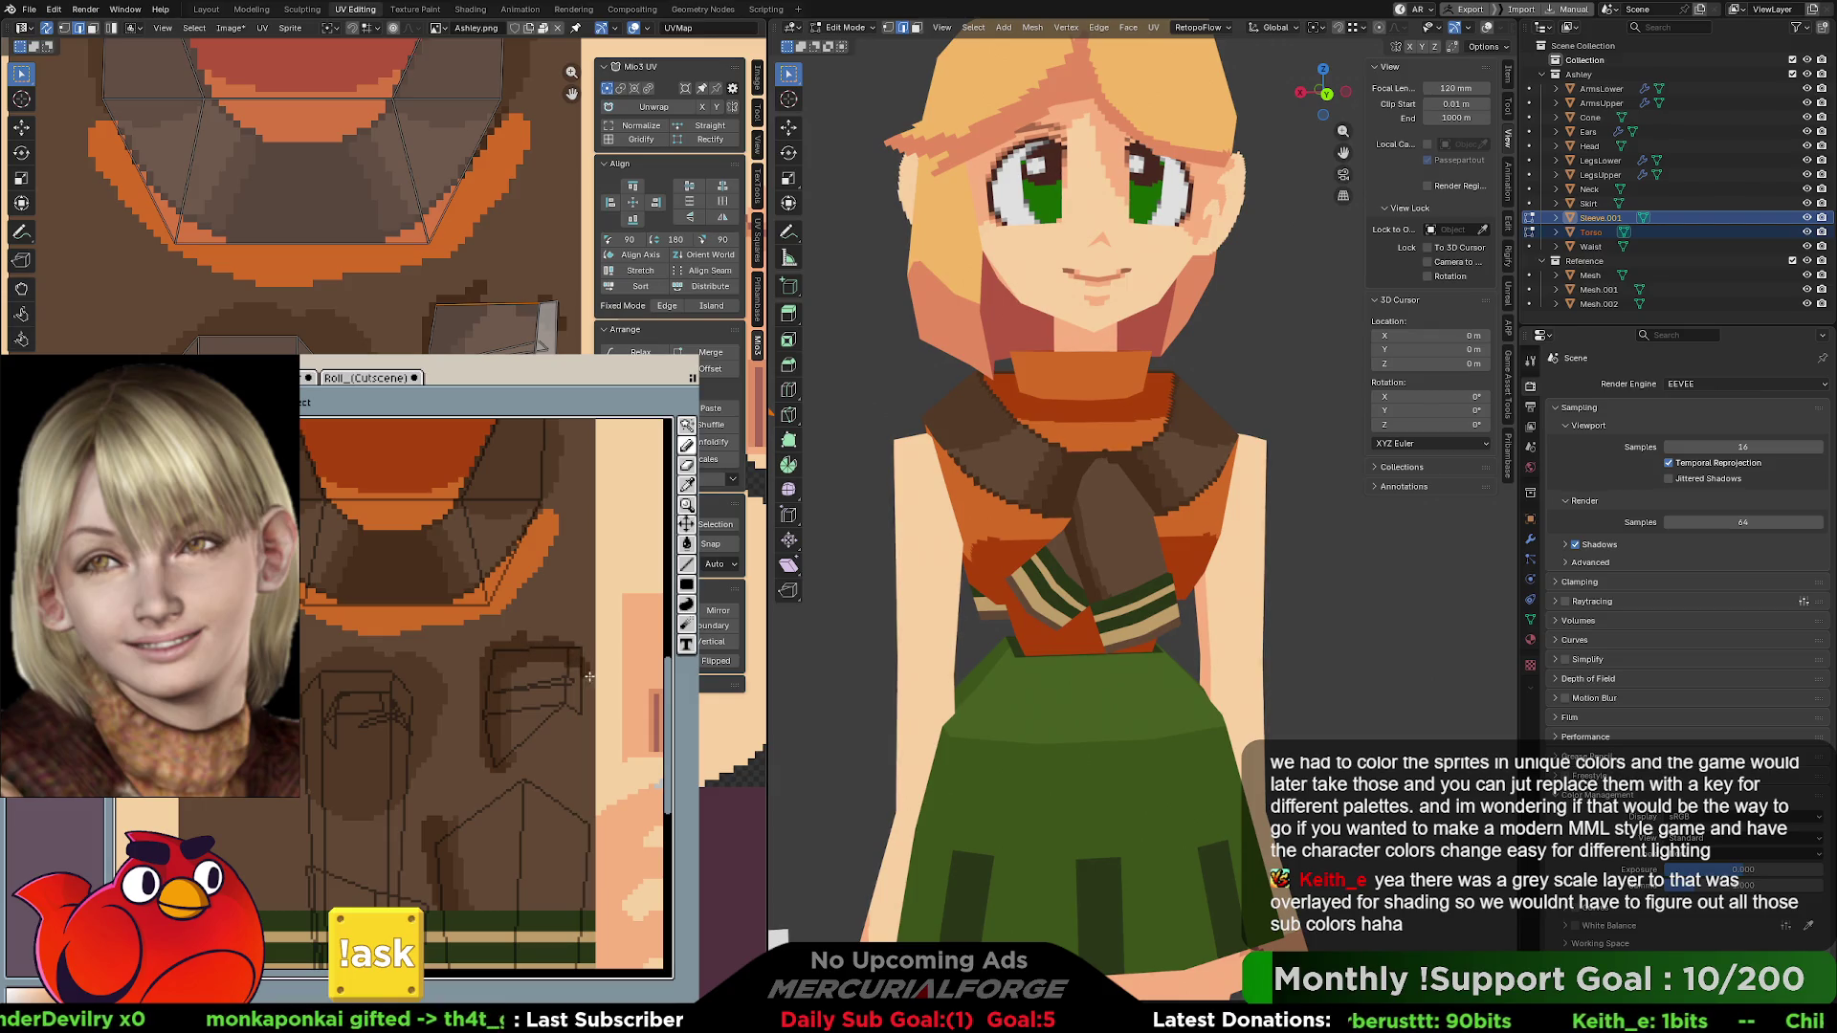
{"action": "left_click_drag", "start_coordinate": [573, 672], "coordinate": [489, 703]}
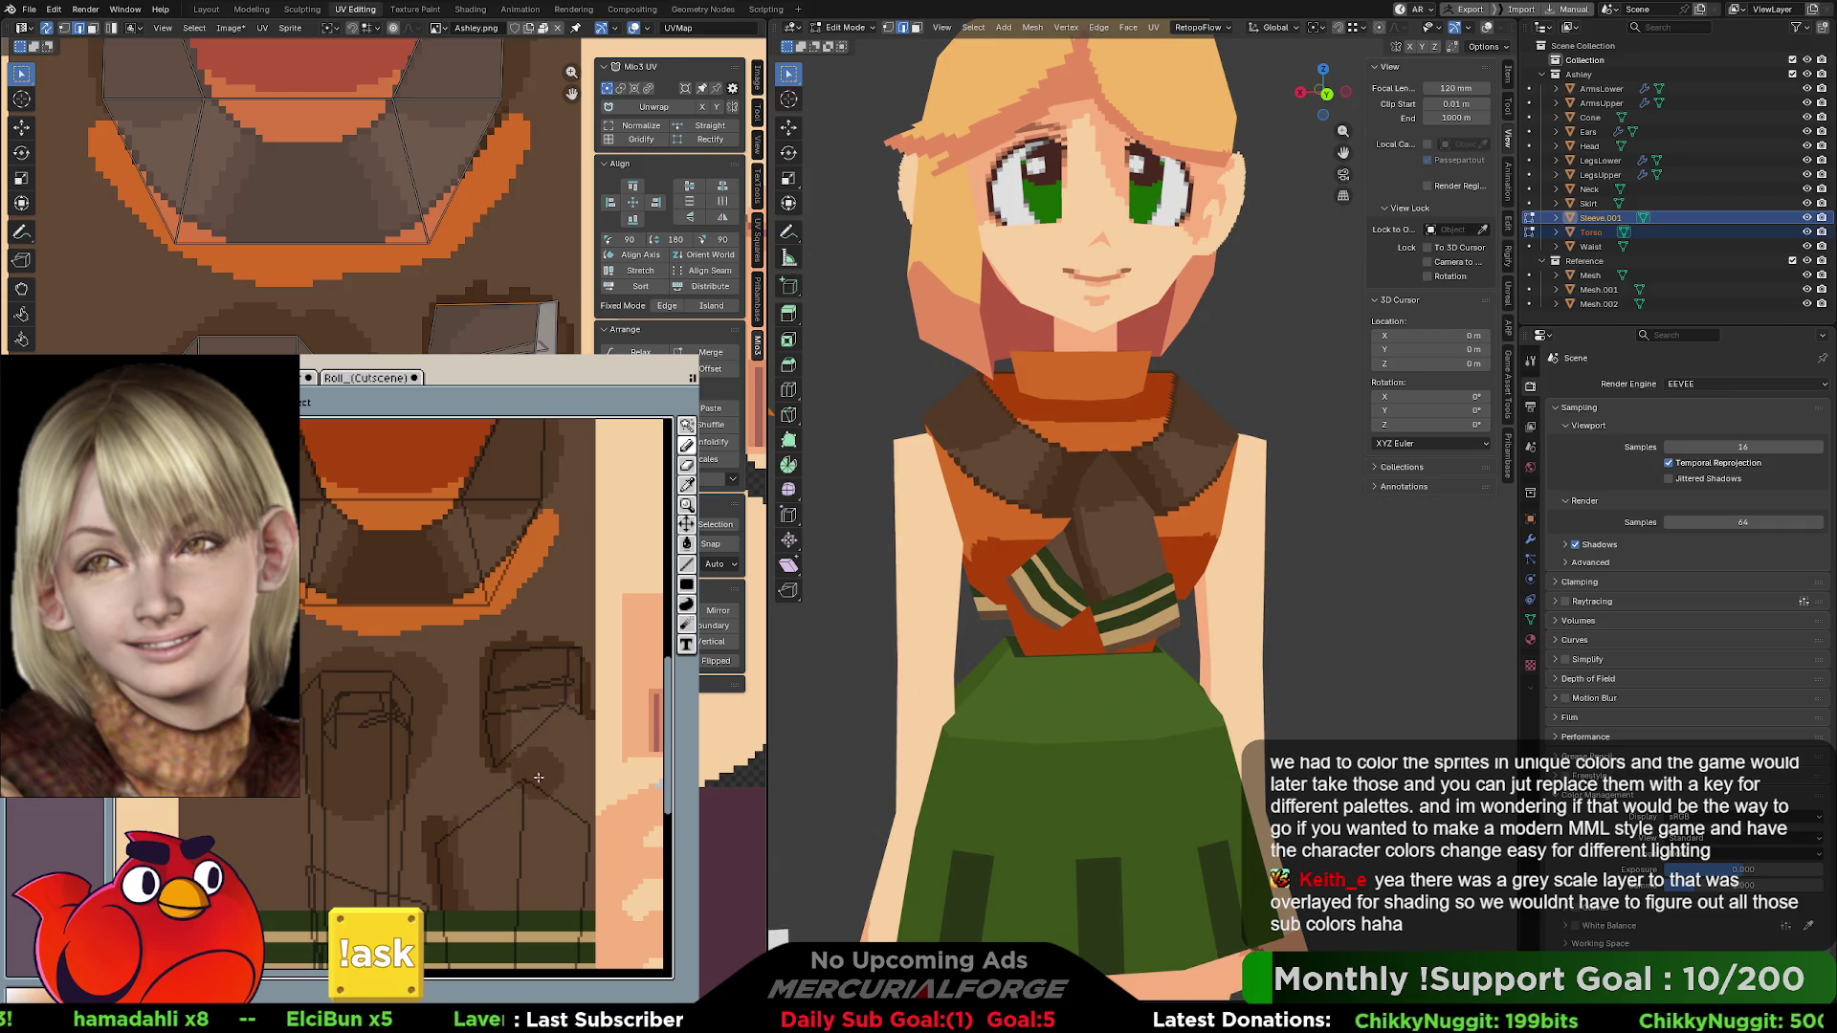
- Orbit and zoom the viewport to review both characters from the side
{"action": "scroll", "coordinate": [1152, 590], "scroll_direction": "down", "scroll_amount": 7}
{"action": "mouse_move", "coordinate": [1152, 590]}
{"action": "middle_mouse_down"}
{"action": "mouse_move", "coordinate": [999, 584]}
{"action": "mouse_move", "coordinate": [1158, 582]}
{"action": "middle_mouse_up"}
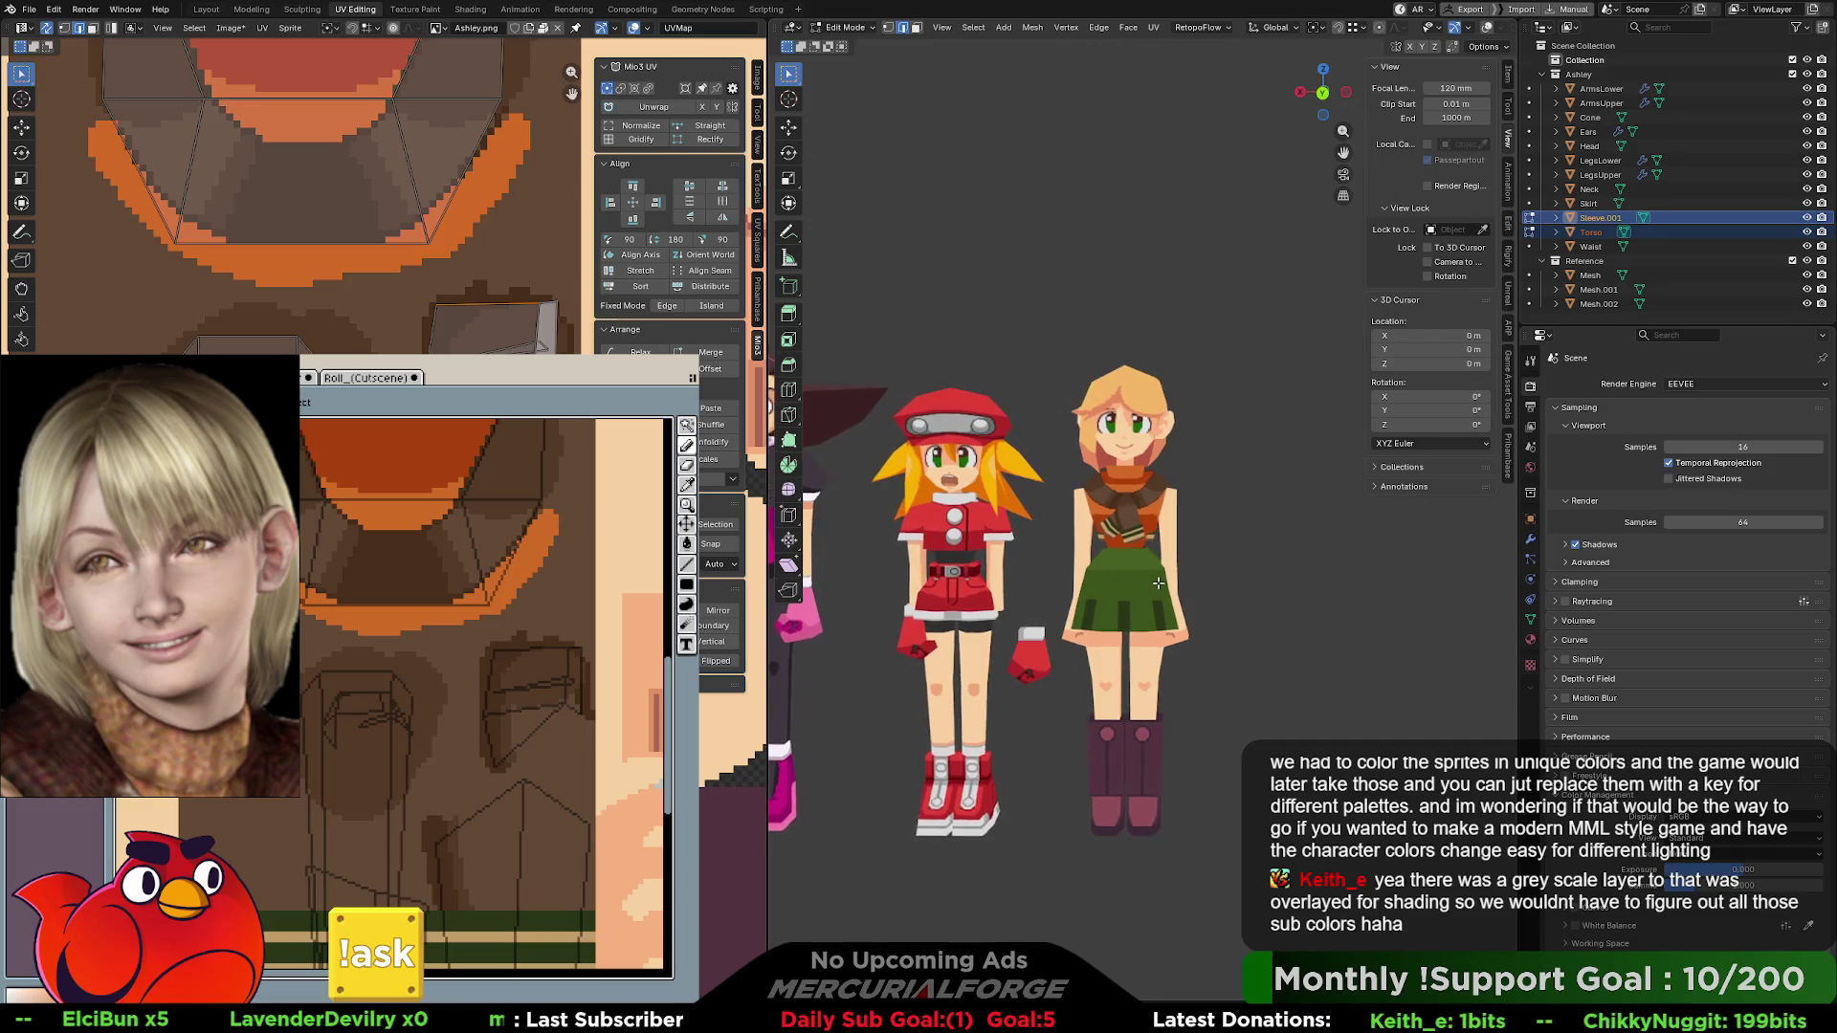
{"action": "scroll", "coordinate": [1160, 574], "scroll_direction": "up", "scroll_amount": 6}
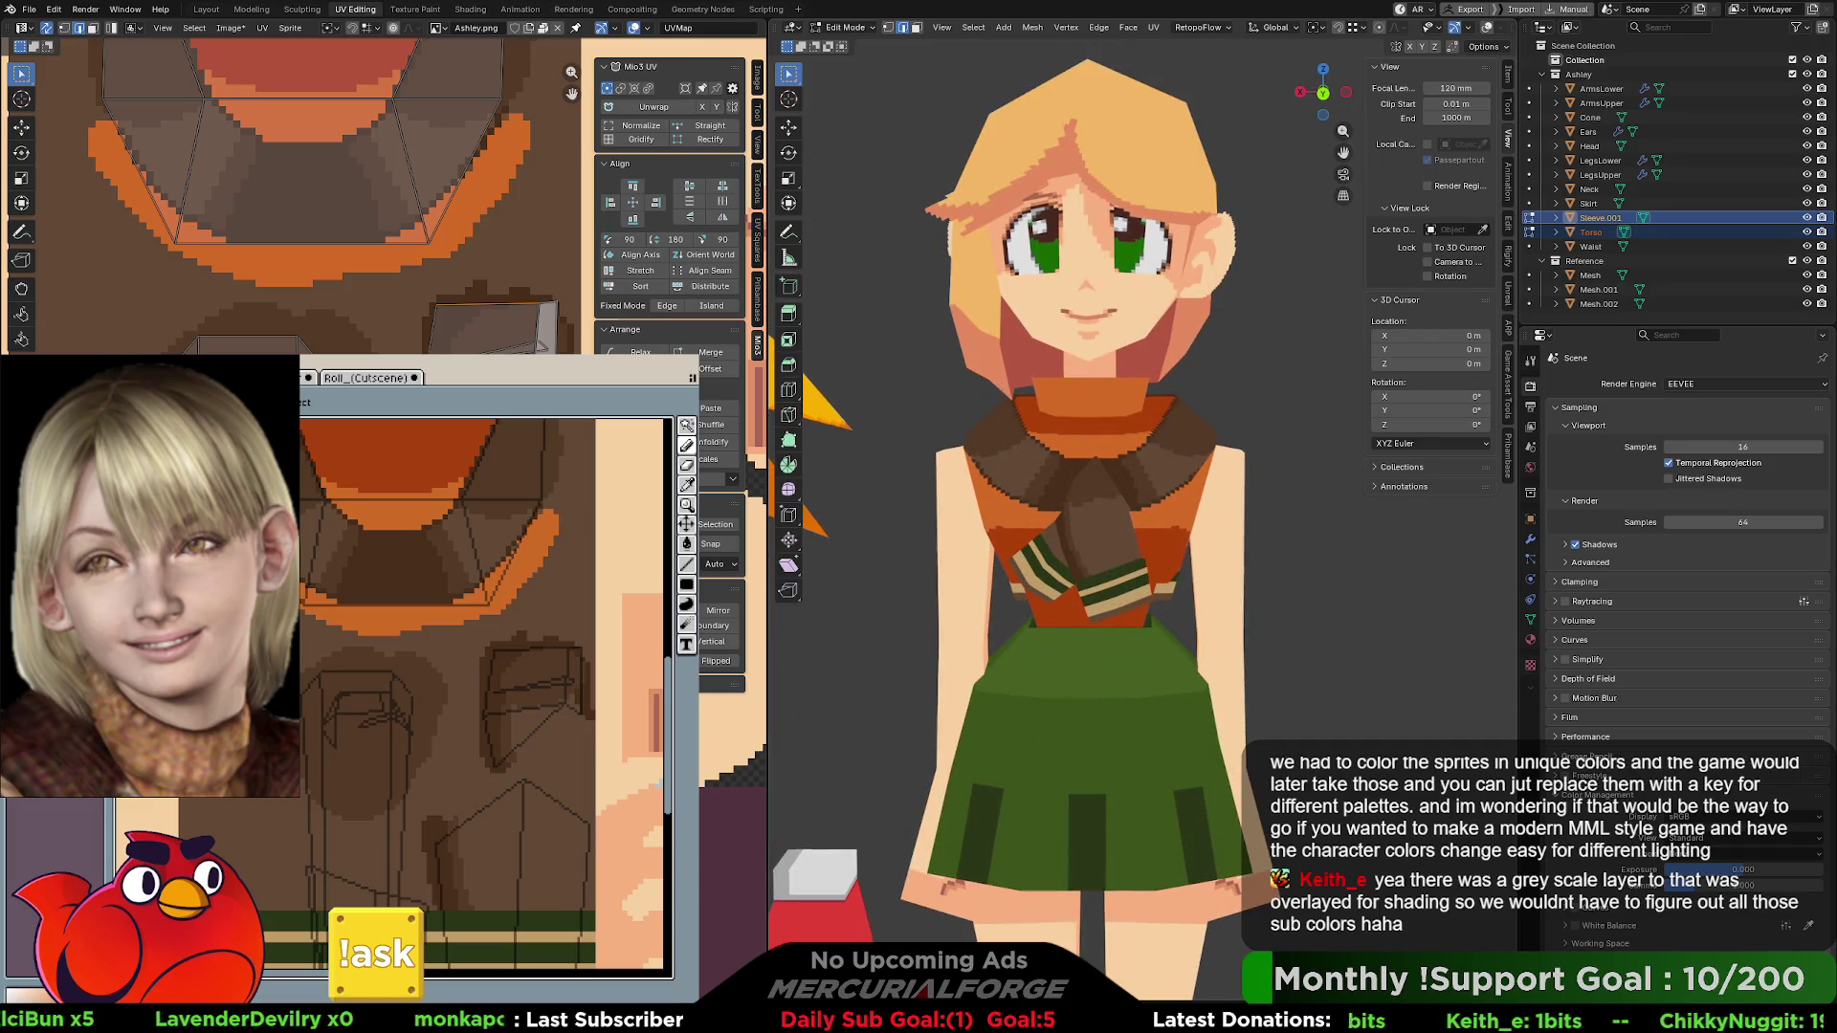
{"action": "scroll", "coordinate": [504, 703], "scroll_direction": "up", "scroll_amount": 1}
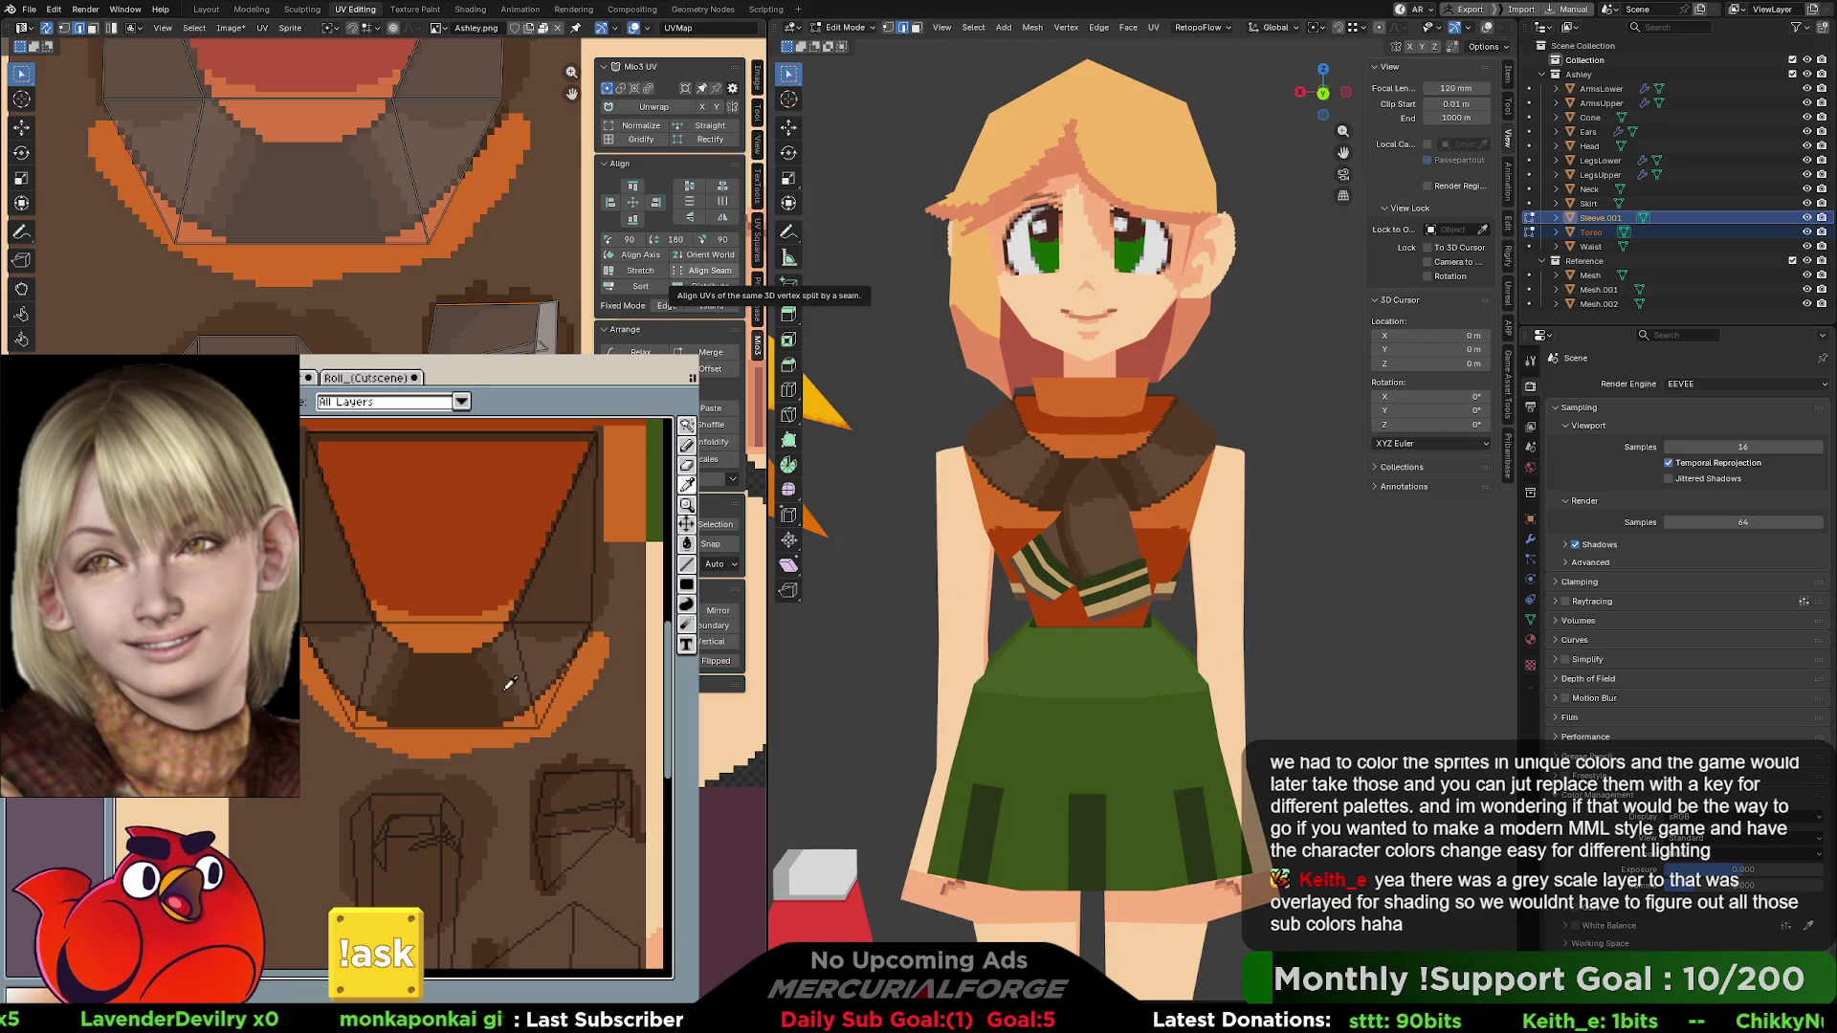
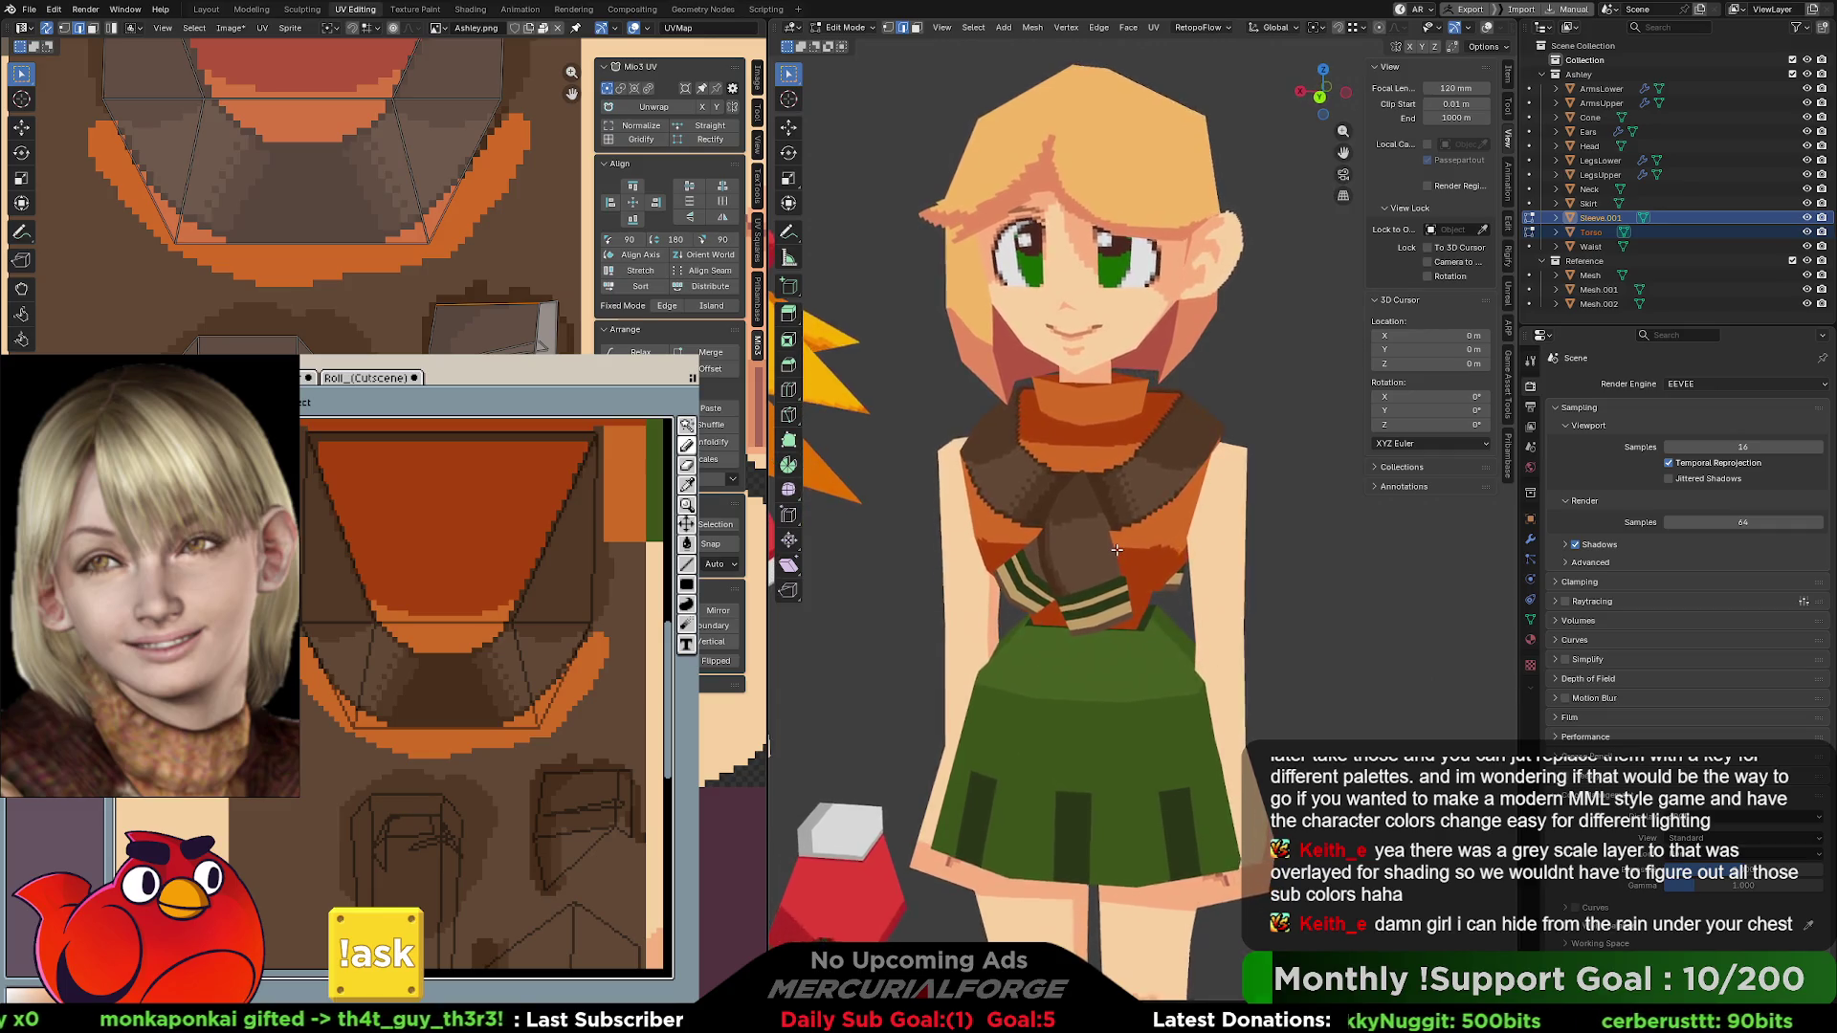
- Orbit and zoom the 3D view to a frontal, full-length view of Ashley beside Roll
{"action": "mouse_move", "coordinate": [1125, 528]}
{"action": "middle_mouse_down"}
{"action": "mouse_move", "coordinate": [976, 525]}
{"action": "mouse_move", "coordinate": [984, 501]}
{"action": "mouse_move", "coordinate": [1013, 527]}
{"action": "mouse_move", "coordinate": [971, 525]}
{"action": "mouse_move", "coordinate": [1136, 513]}
{"action": "middle_mouse_up"}
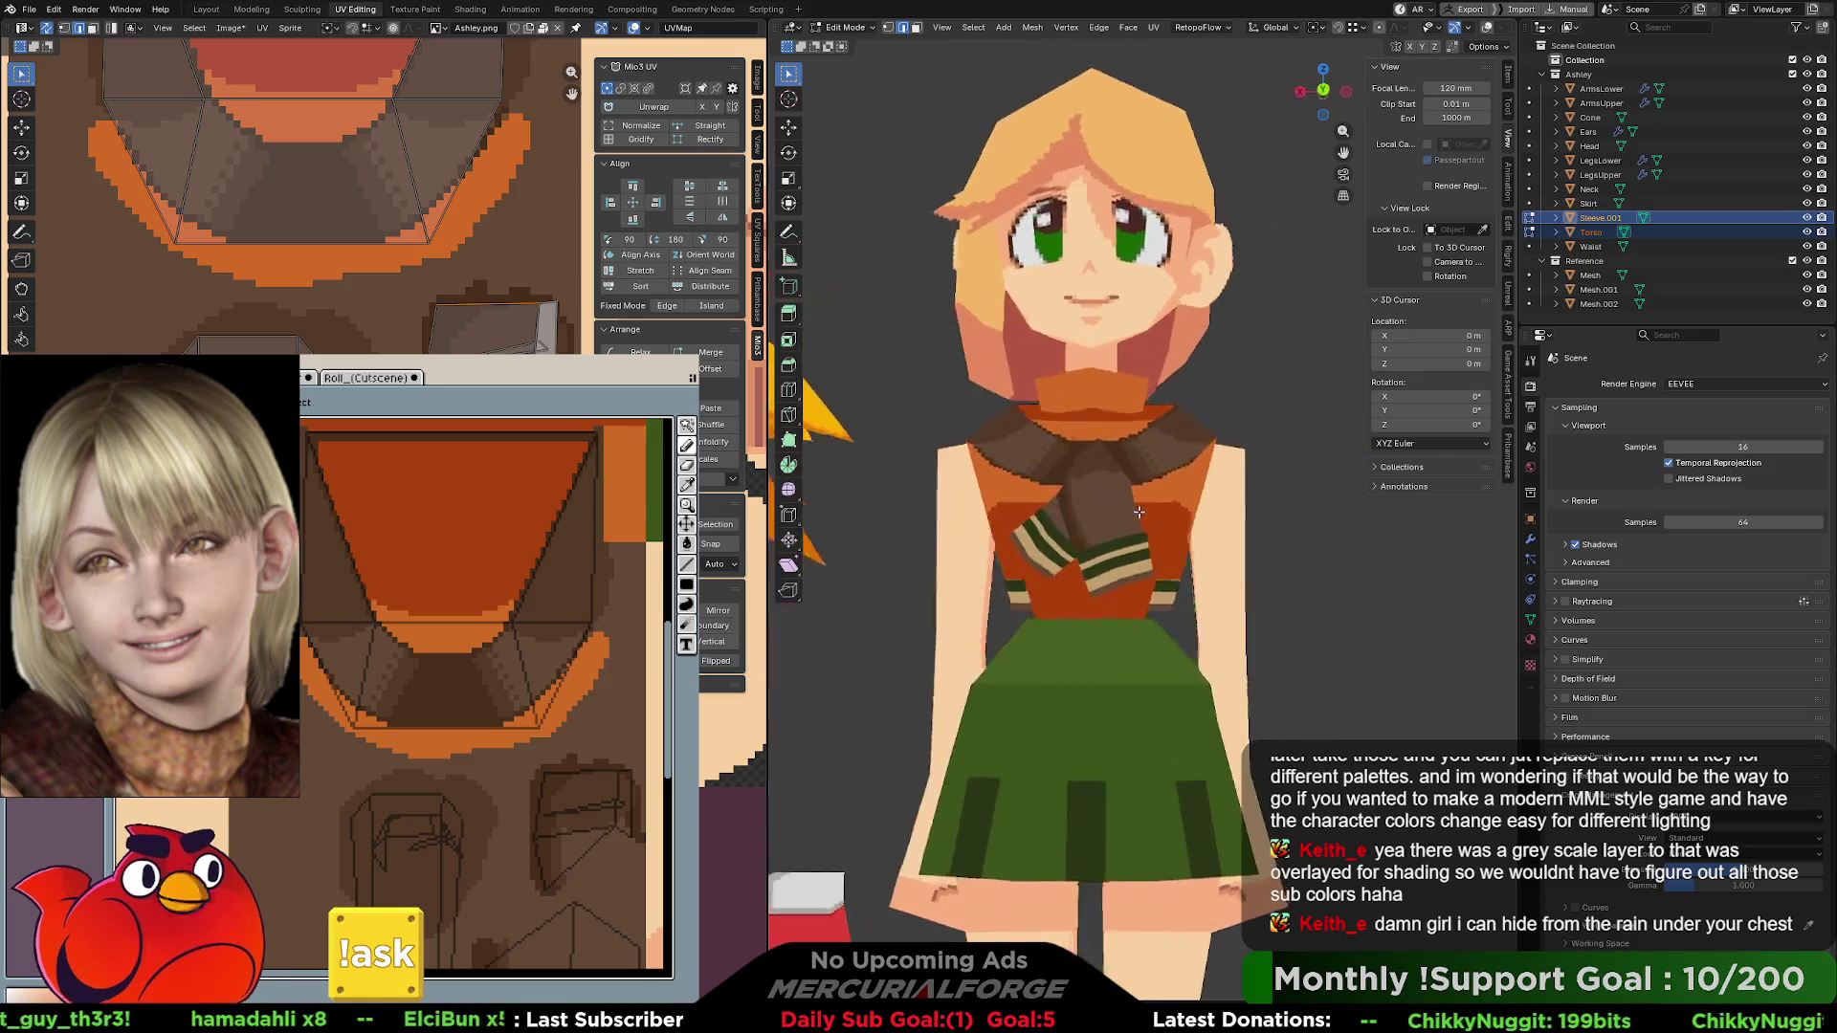
{"action": "scroll", "coordinate": [1139, 517], "scroll_direction": "up", "scroll_amount": 2}
{"action": "scroll", "coordinate": [1148, 526], "scroll_direction": "down", "scroll_amount": 5}
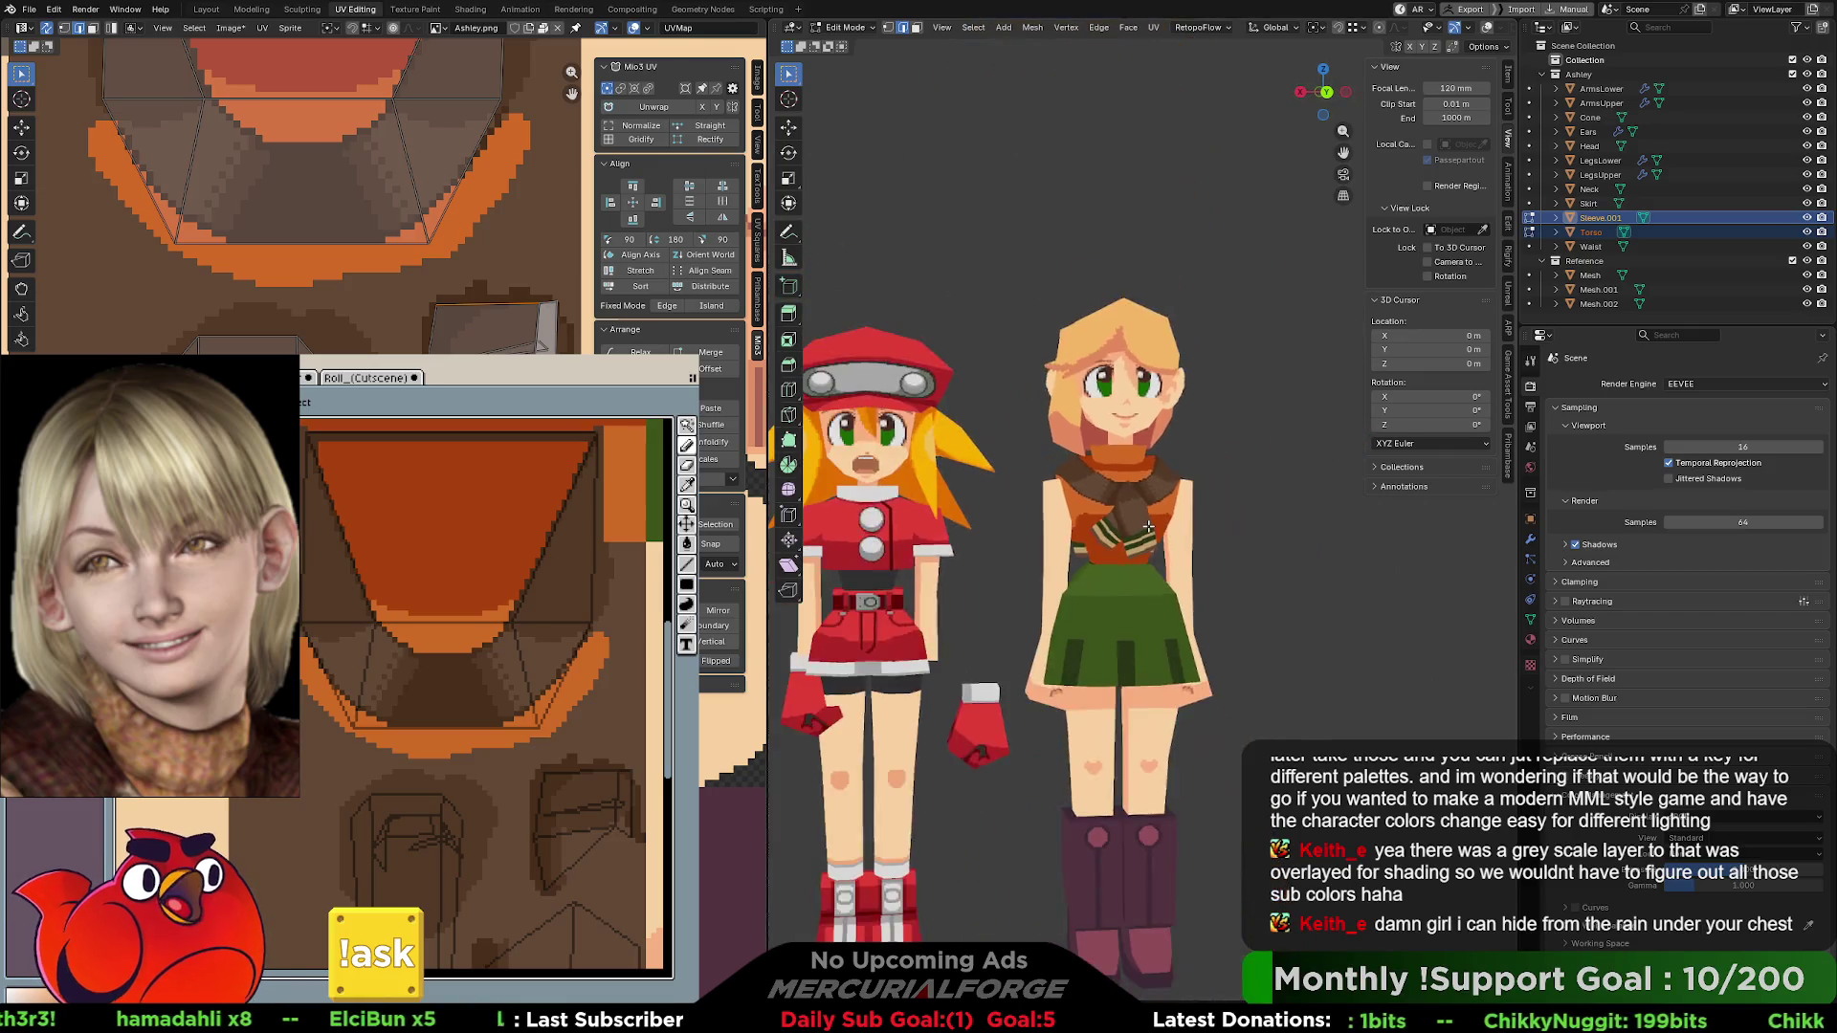
{"action": "scroll", "coordinate": [1148, 527], "scroll_direction": "down", "scroll_amount": 2}
{"action": "mouse_move", "coordinate": [1148, 526]}
{"action": "middle_mouse_down"}
{"action": "mouse_move", "coordinate": [1012, 528]}
{"action": "mouse_move", "coordinate": [1062, 526]}
{"action": "middle_mouse_up"}
{"action": "scroll", "coordinate": [1183, 524], "scroll_direction": "up", "scroll_amount": 3}
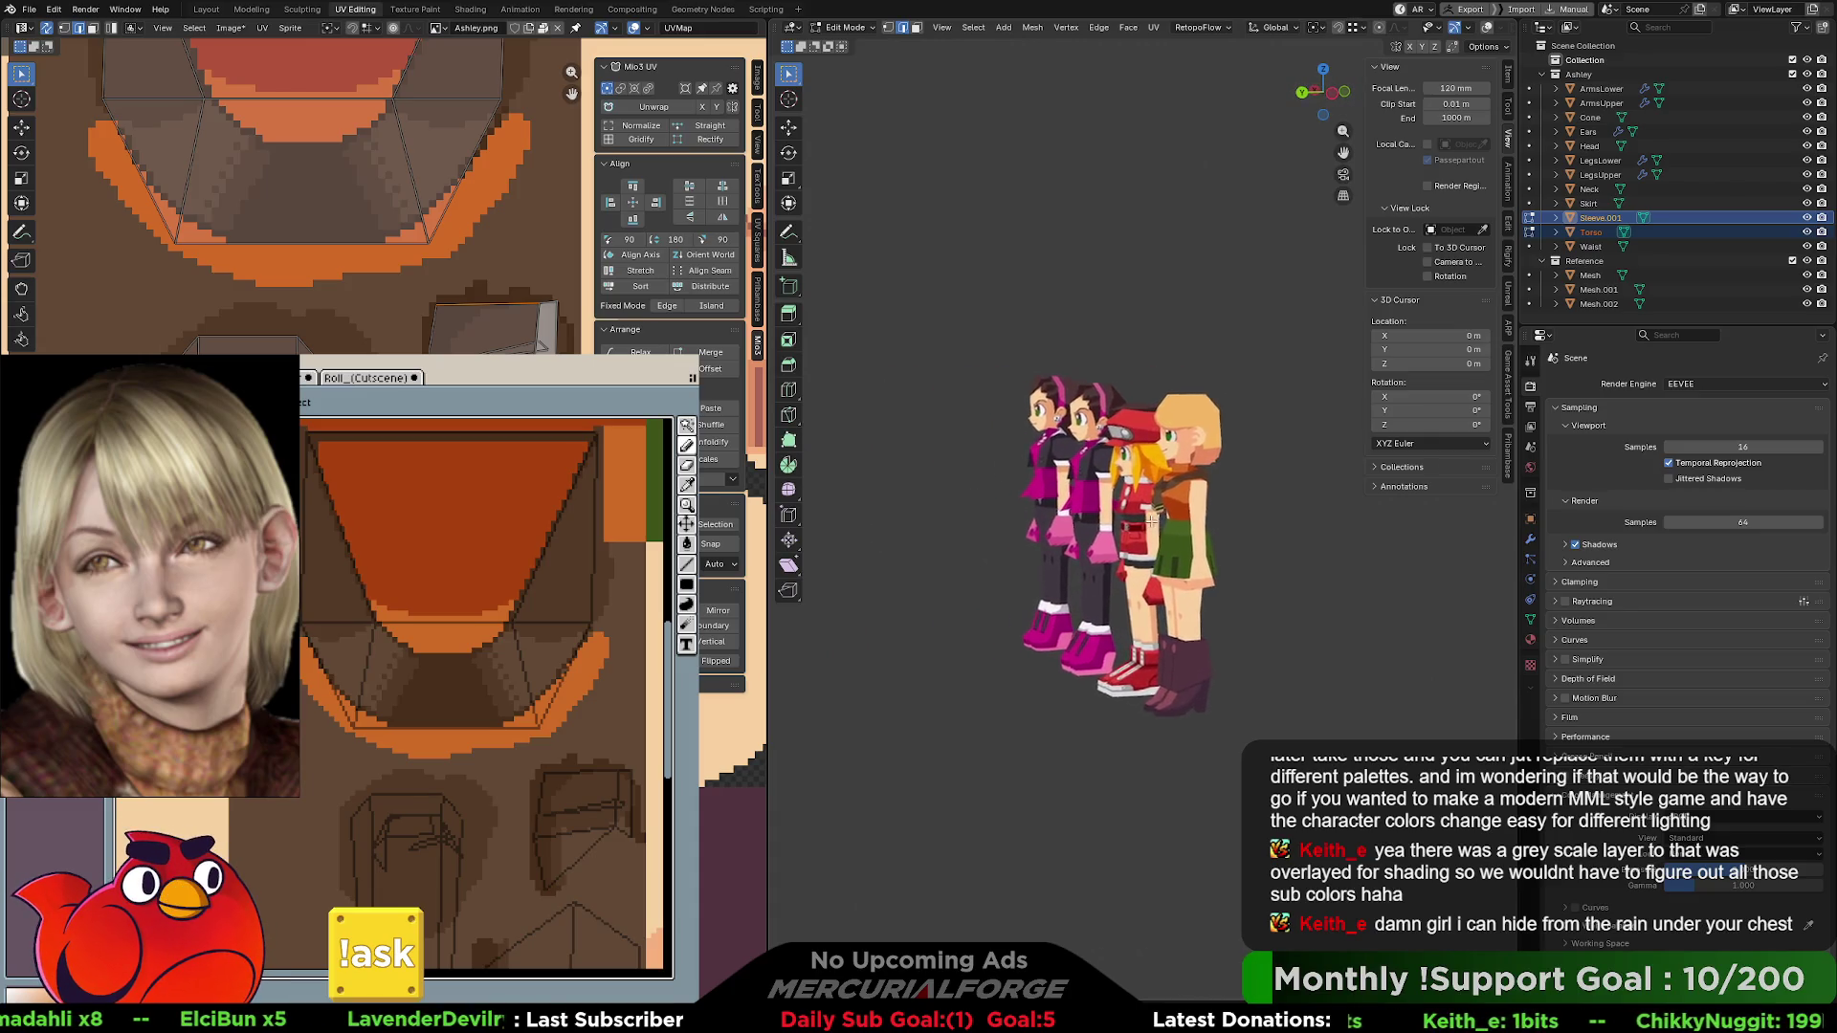
{"action": "mouse_move", "coordinate": [1210, 542]}
{"action": "middle_mouse_down"}
{"action": "mouse_move", "coordinate": [1232, 515]}
{"action": "mouse_move", "coordinate": [1170, 484]}
{"action": "mouse_move", "coordinate": [1234, 508]}
{"action": "mouse_move", "coordinate": [1228, 539]}
{"action": "middle_mouse_up"}
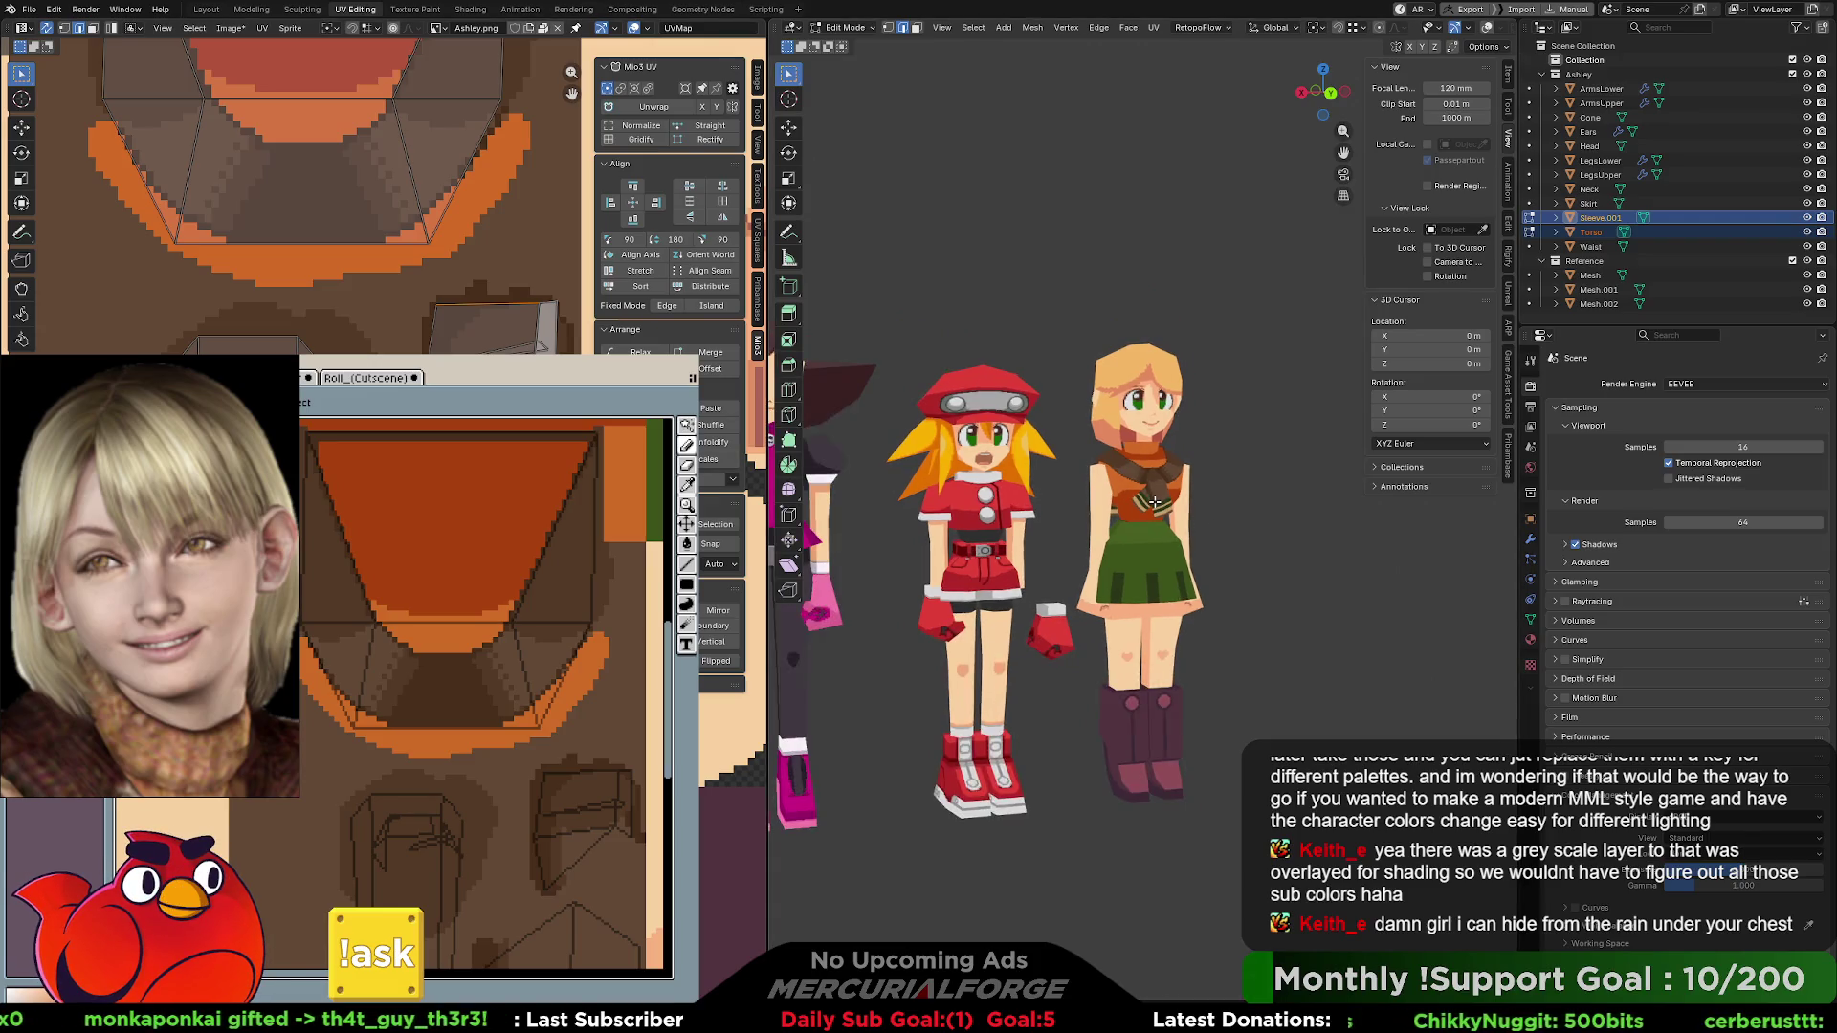
- Zoom the Blender view onto the scarf, then pan and zoom the Pro Motion NG canvas to the scarf UV area
{"action": "scroll", "coordinate": [1159, 502], "scroll_direction": "down", "scroll_amount": 3}
{"action": "scroll", "coordinate": [1160, 507], "scroll_direction": "up", "scroll_amount": 10}
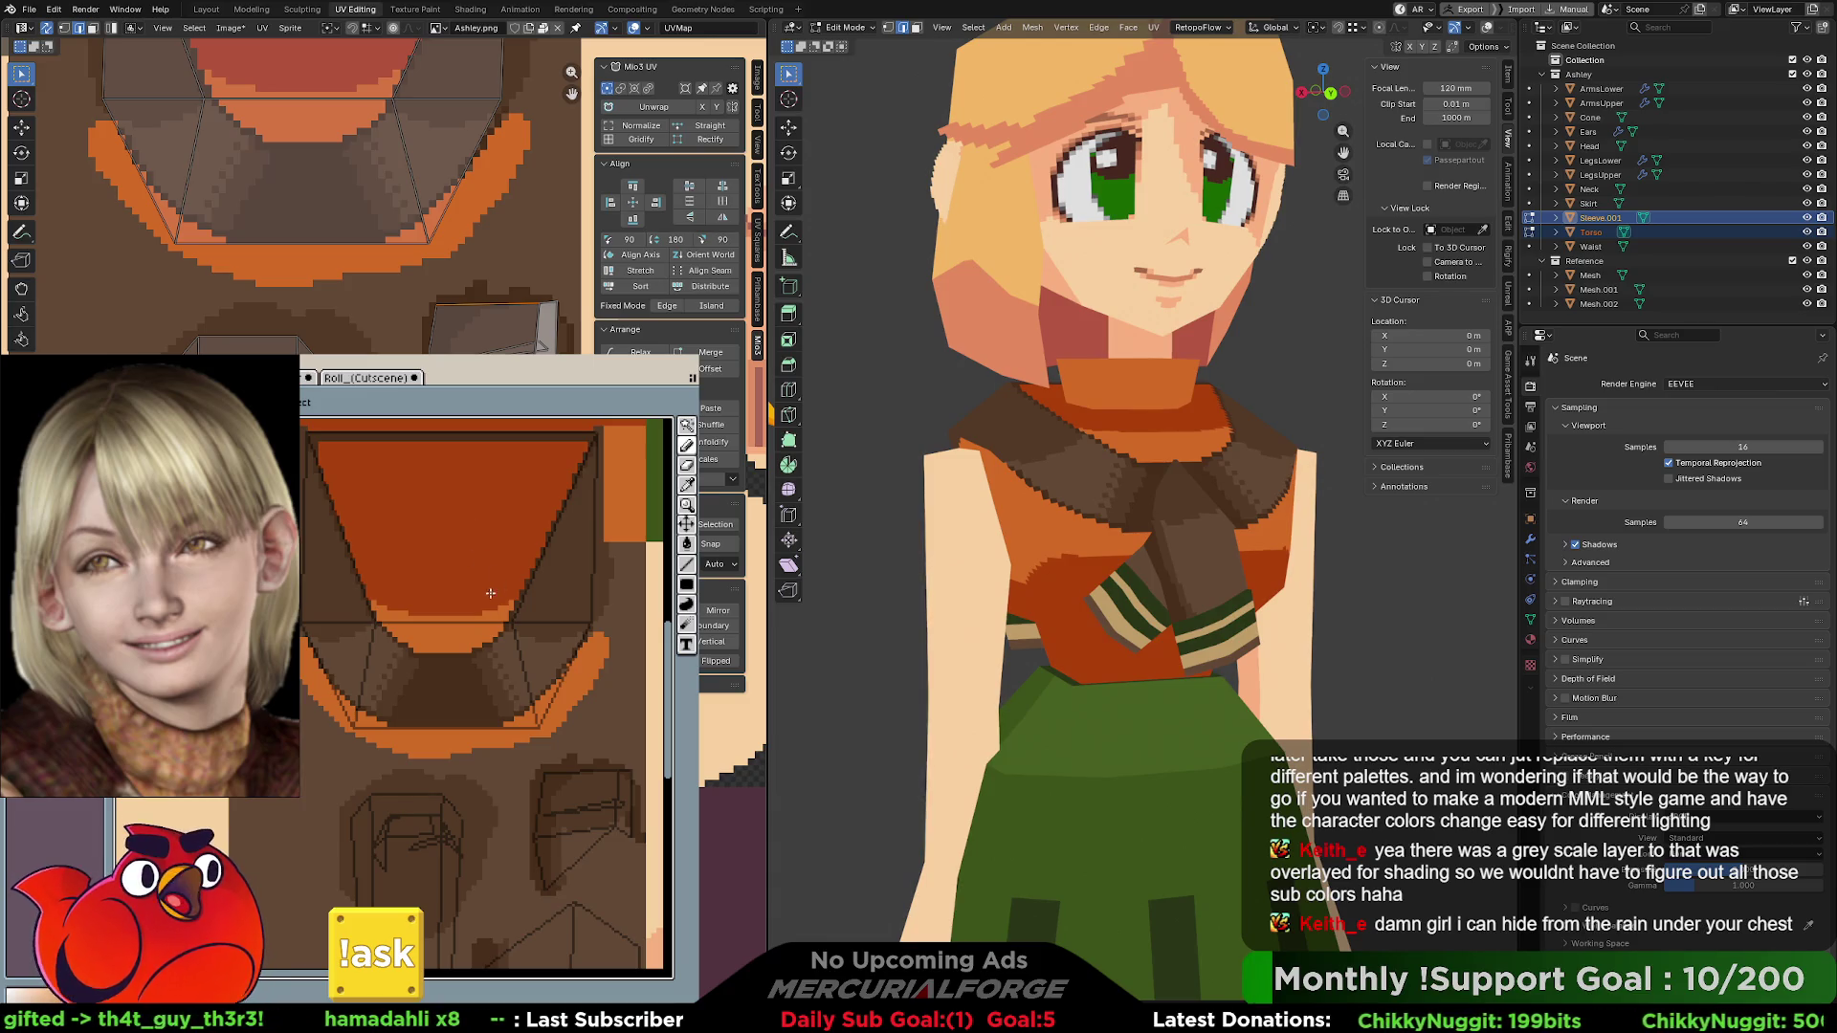
{"action": "middle_click_drag", "start_coordinate": [553, 643], "coordinate": [515, 682]}
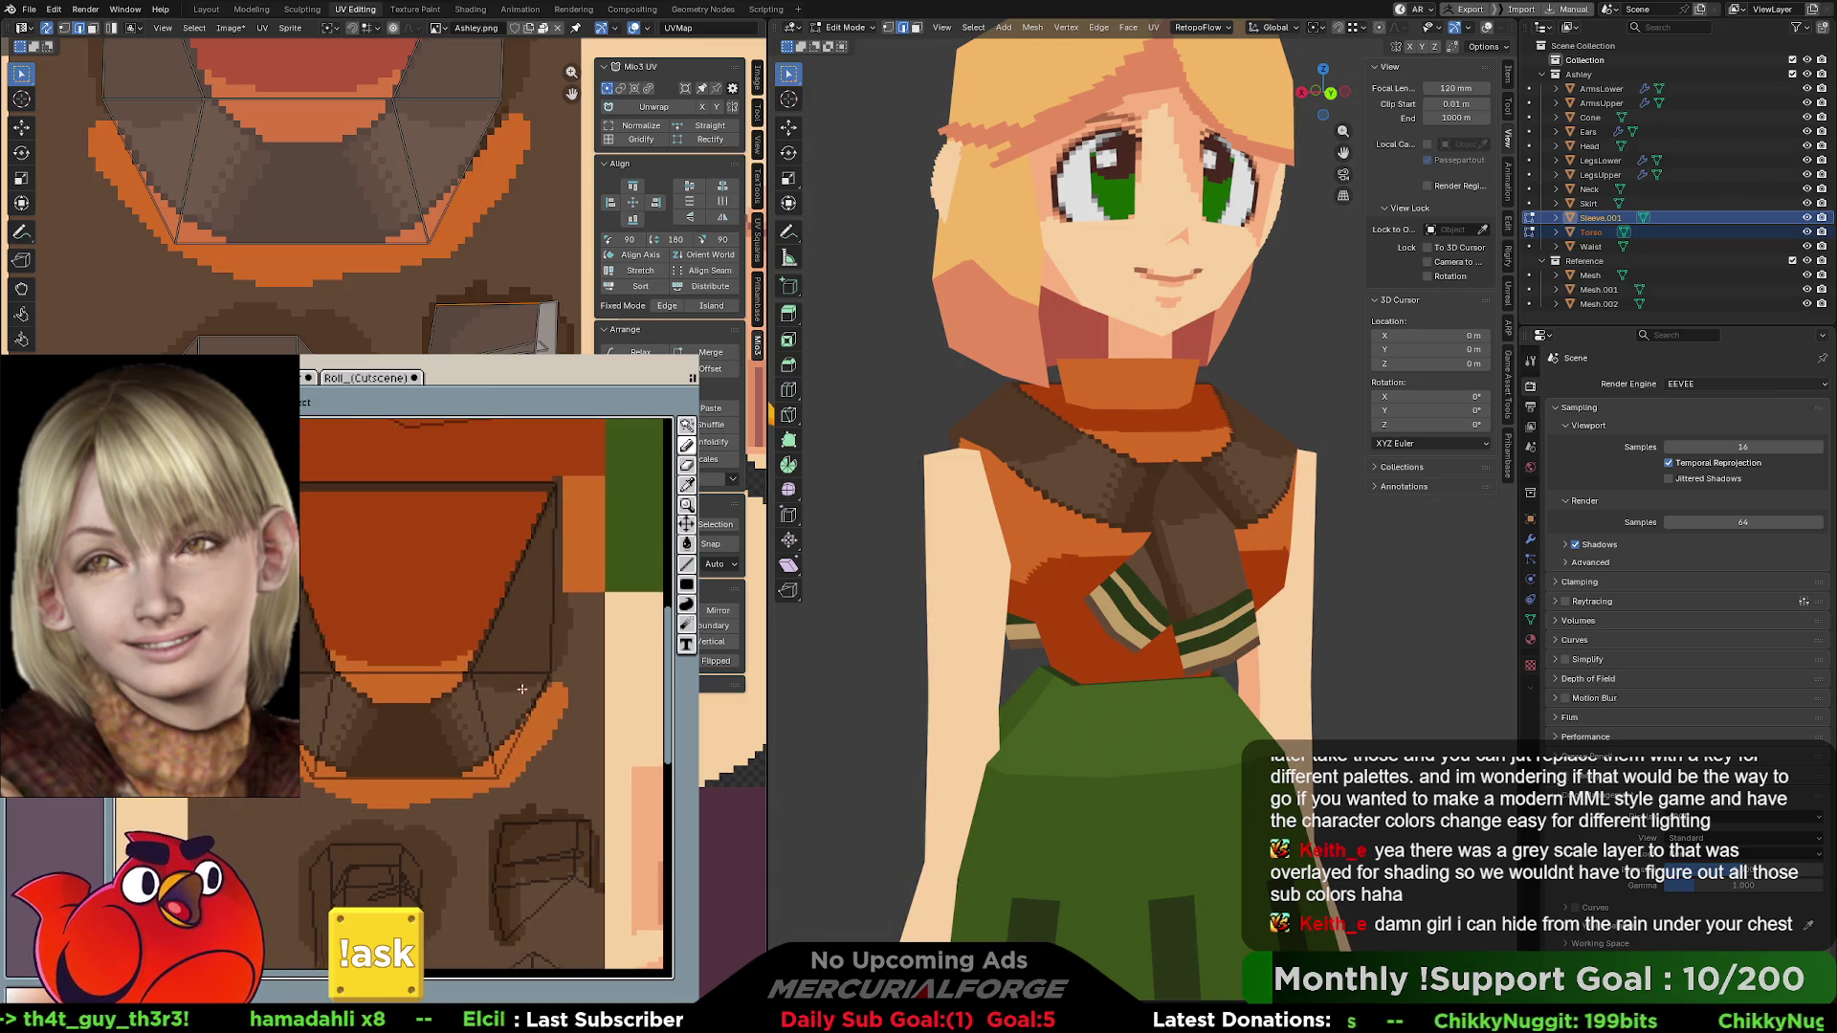
{"action": "scroll", "coordinate": [533, 698], "scroll_direction": "up", "scroll_amount": 2}
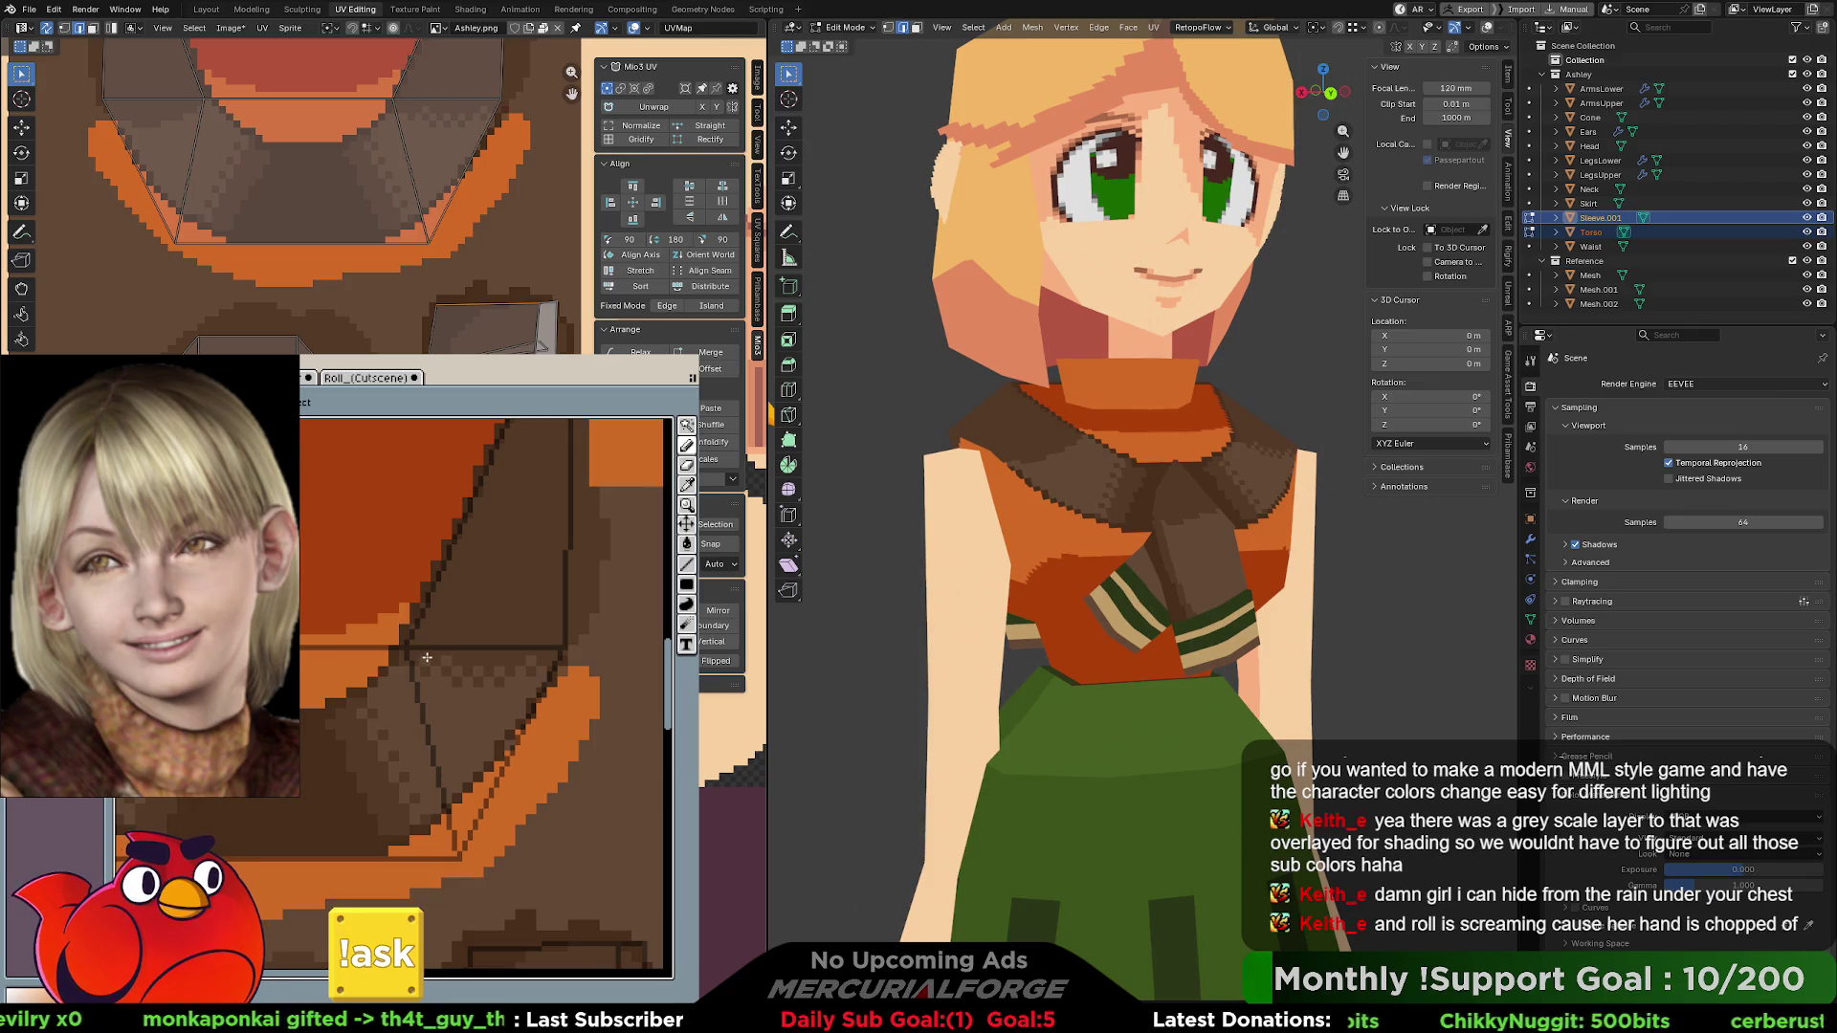
{"action": "scroll", "coordinate": [499, 648], "scroll_direction": "up", "scroll_amount": 4}
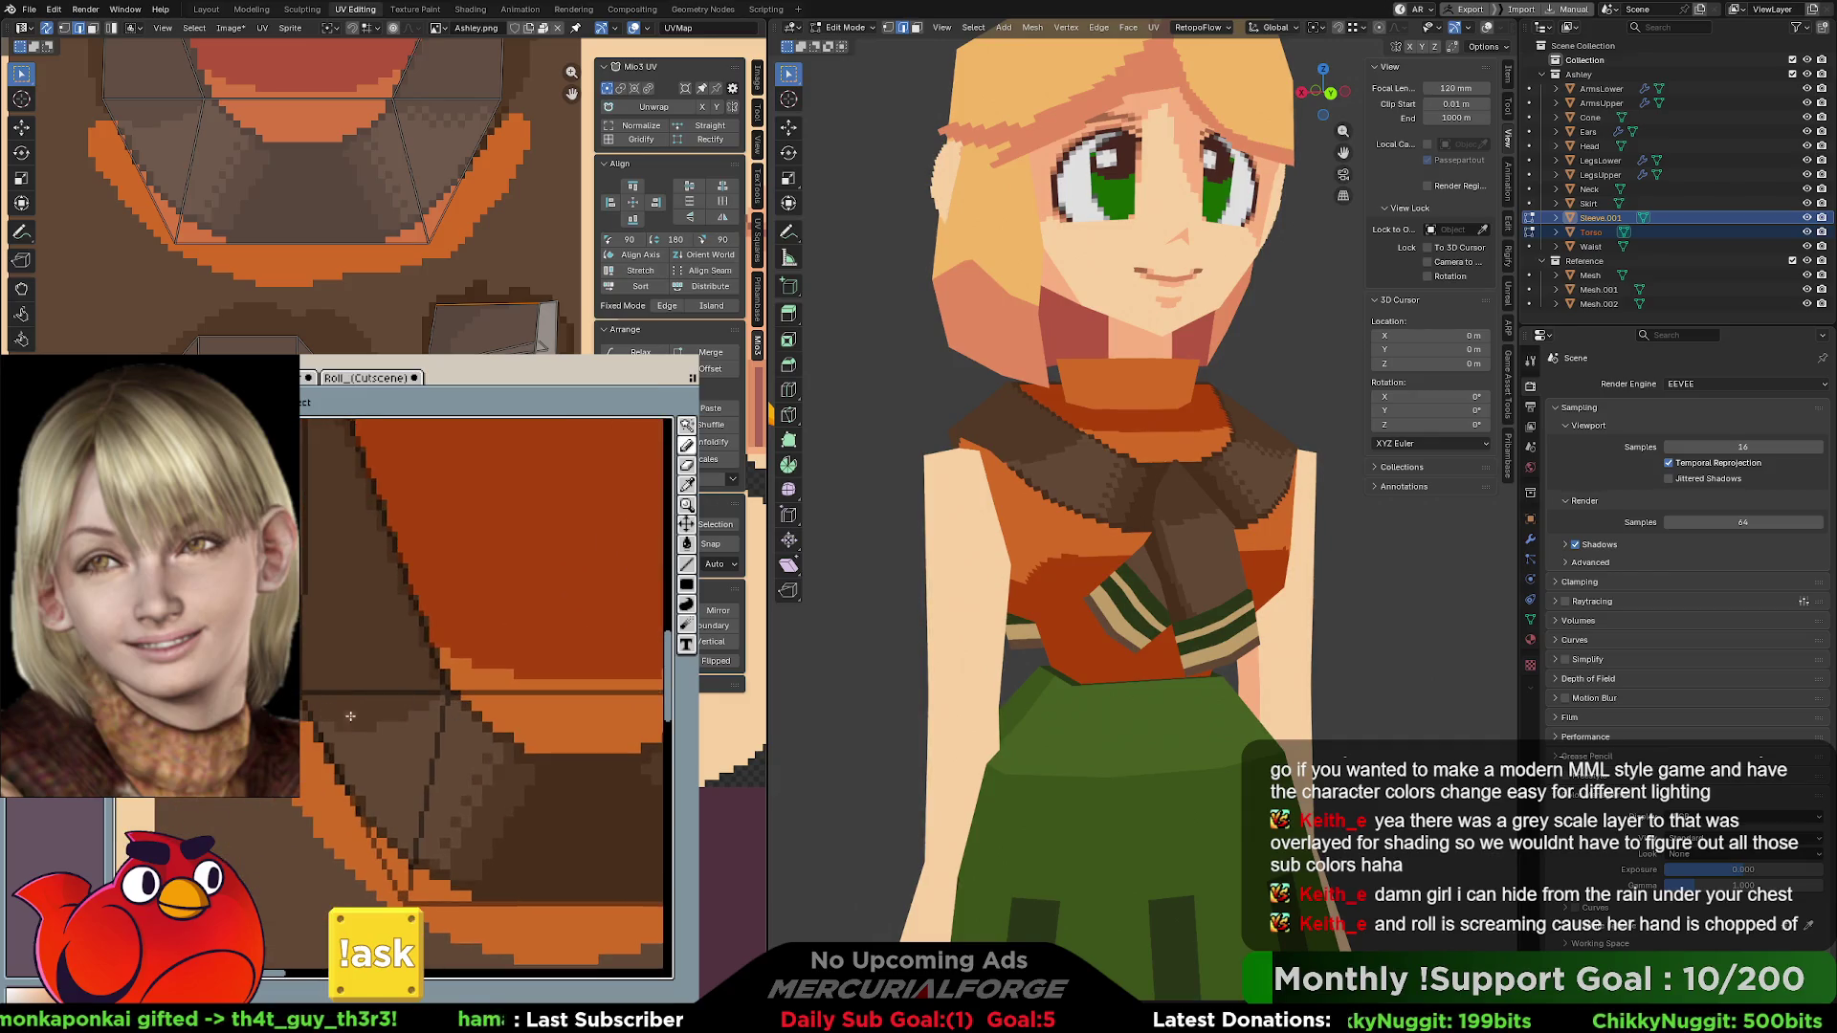
{"action": "scroll", "coordinate": [358, 716], "scroll_direction": "up", "scroll_amount": 2}
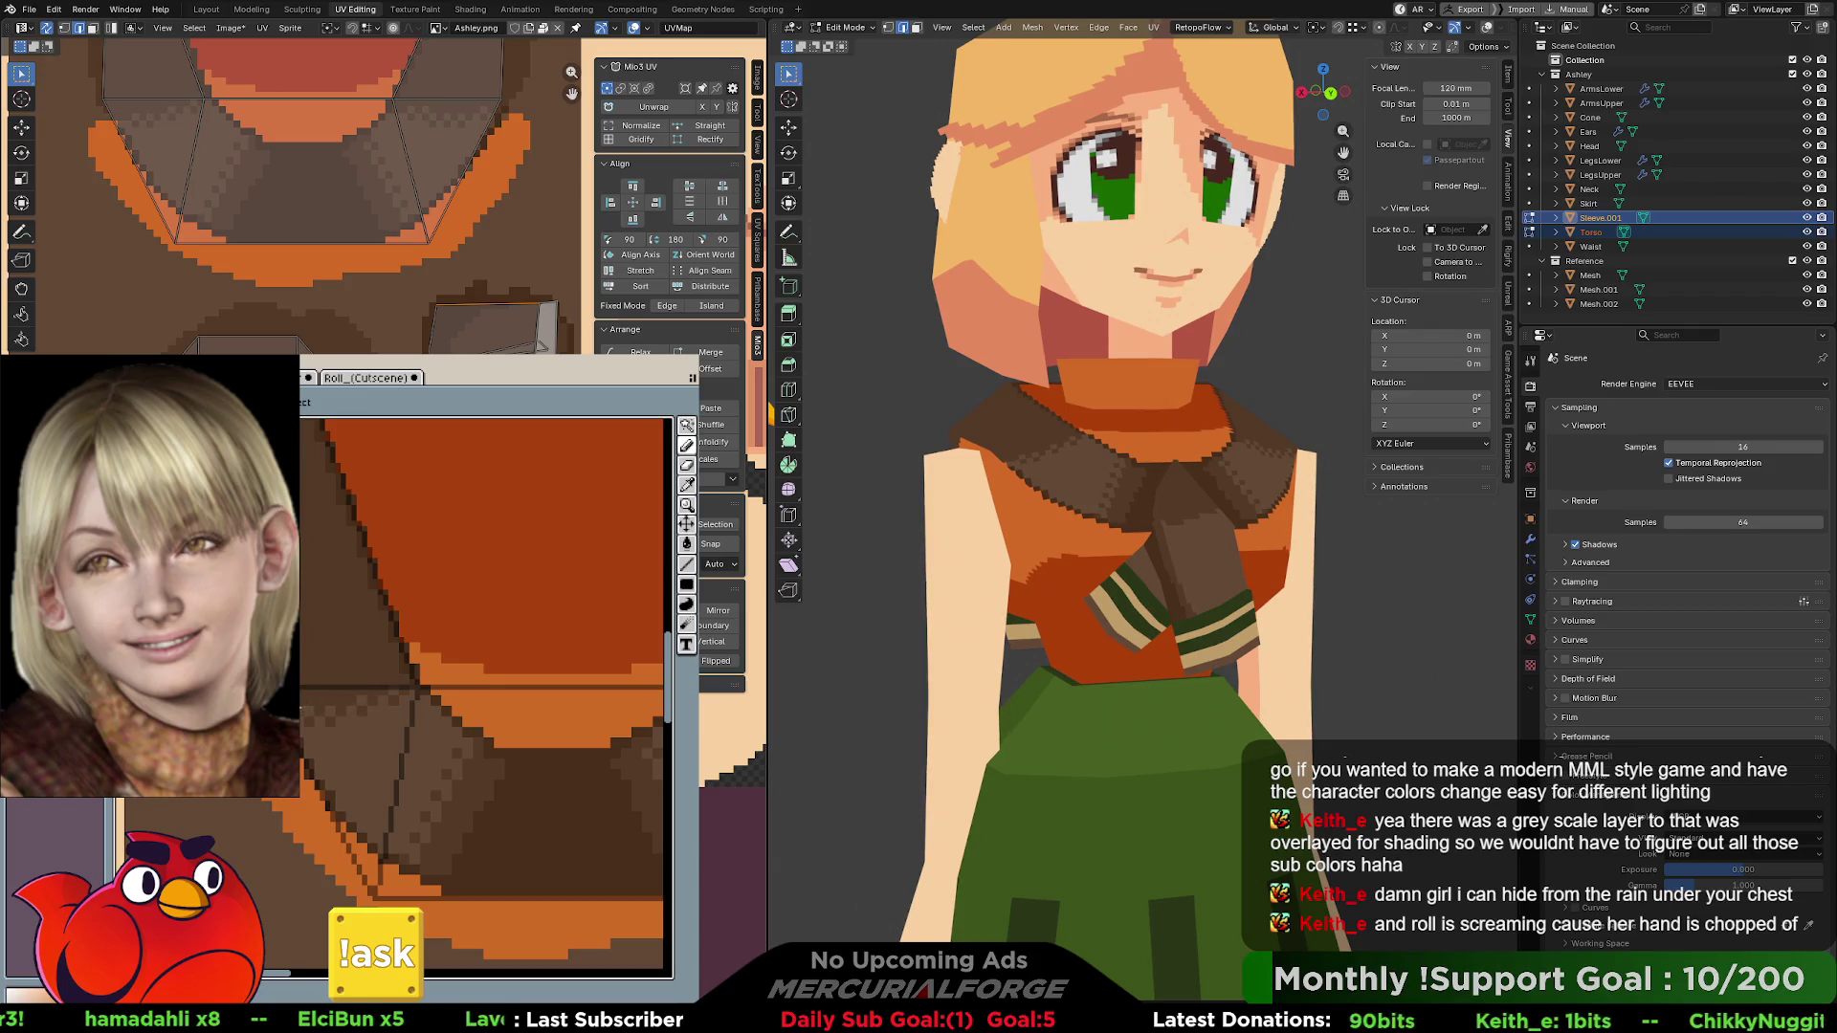
{"action": "scroll", "coordinate": [418, 691], "scroll_direction": "right", "scroll_amount": 3}
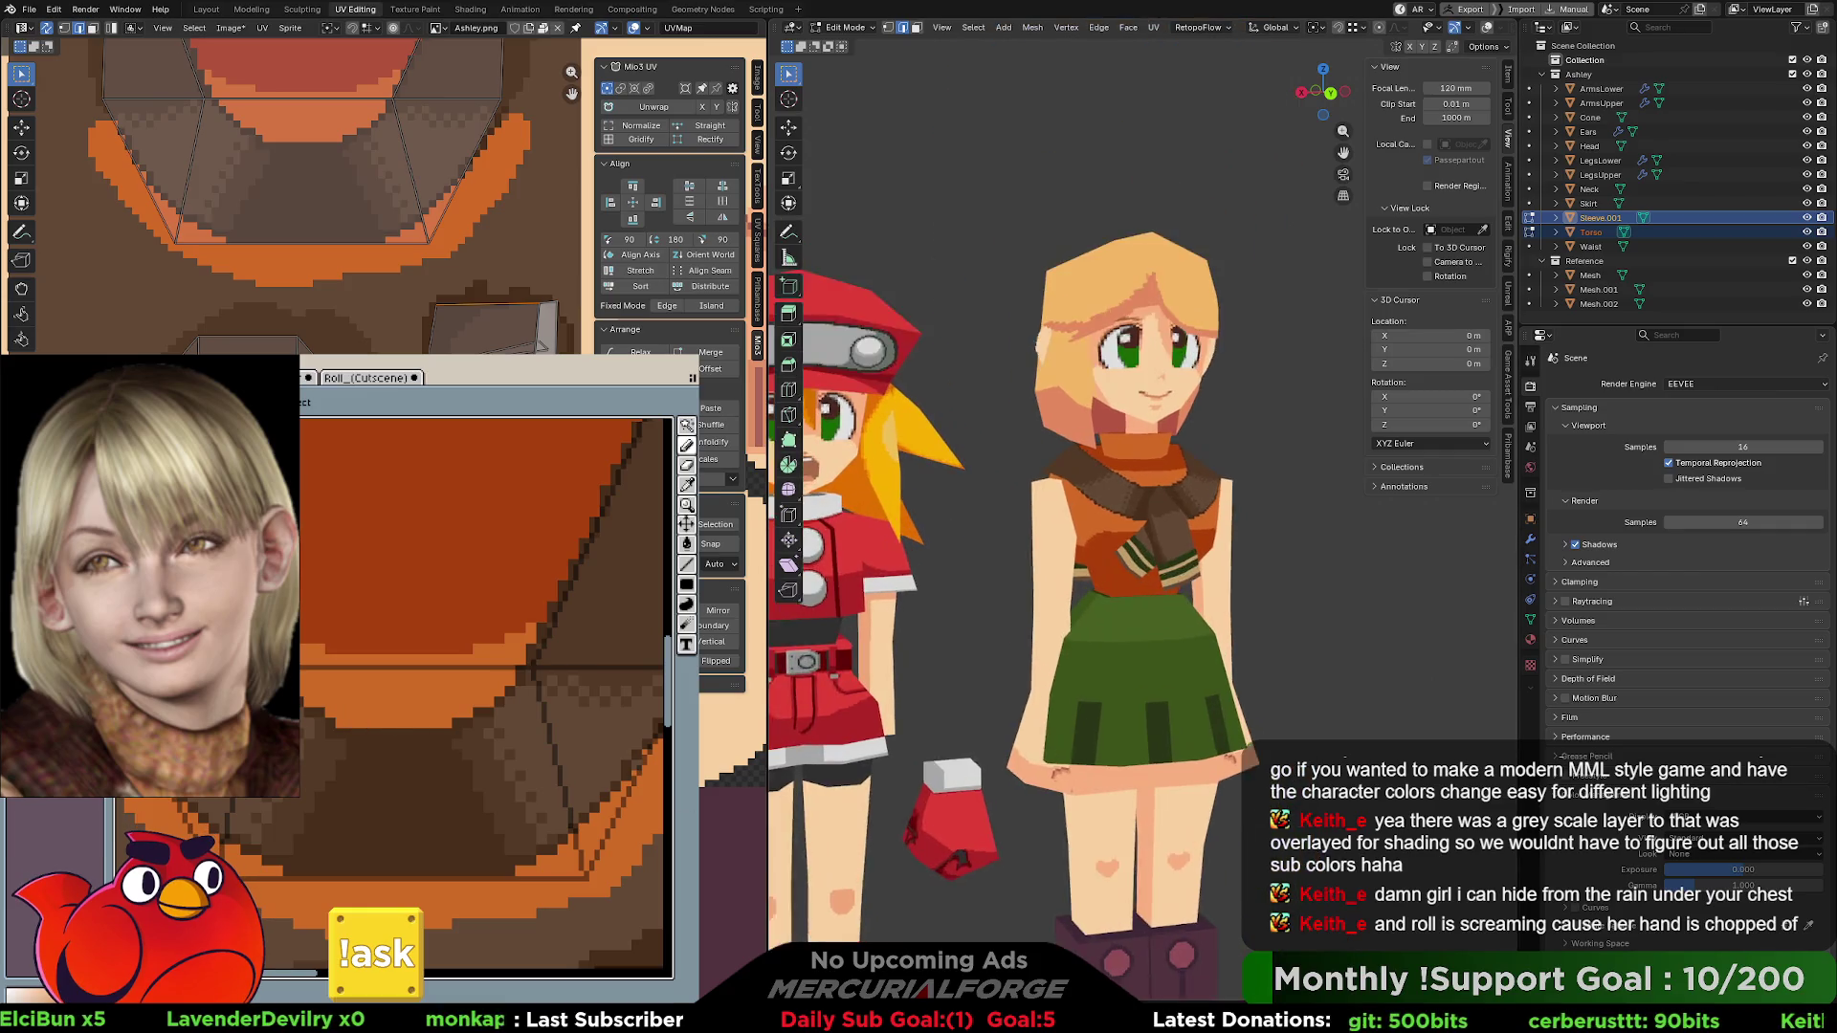
- Orbit toward Roll and Ashley and zoom in close on Ashley's scarf and collar
{"action": "mouse_move", "coordinate": [1115, 565]}
{"action": "middle_mouse_down"}
{"action": "mouse_move", "coordinate": [1254, 564]}
{"action": "mouse_move", "coordinate": [1136, 565]}
{"action": "middle_mouse_up"}
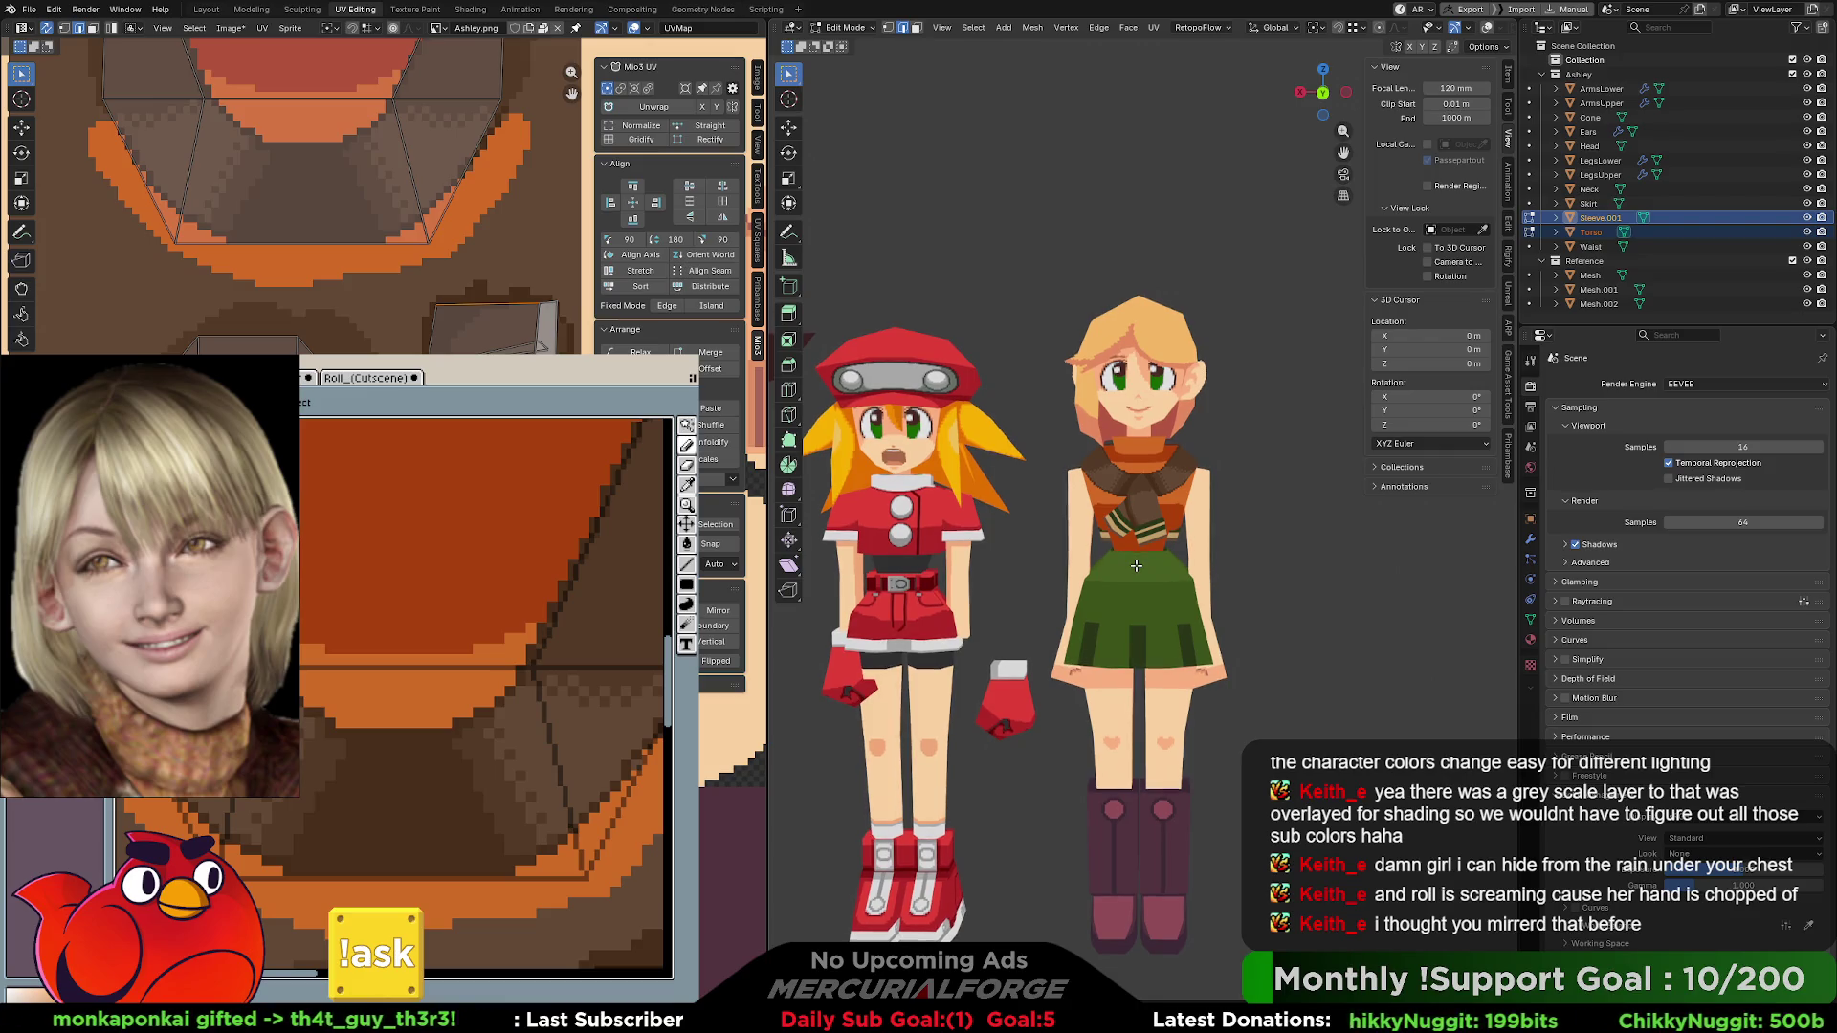
{"action": "scroll", "coordinate": [1133, 524], "scroll_direction": "up", "scroll_amount": 10}
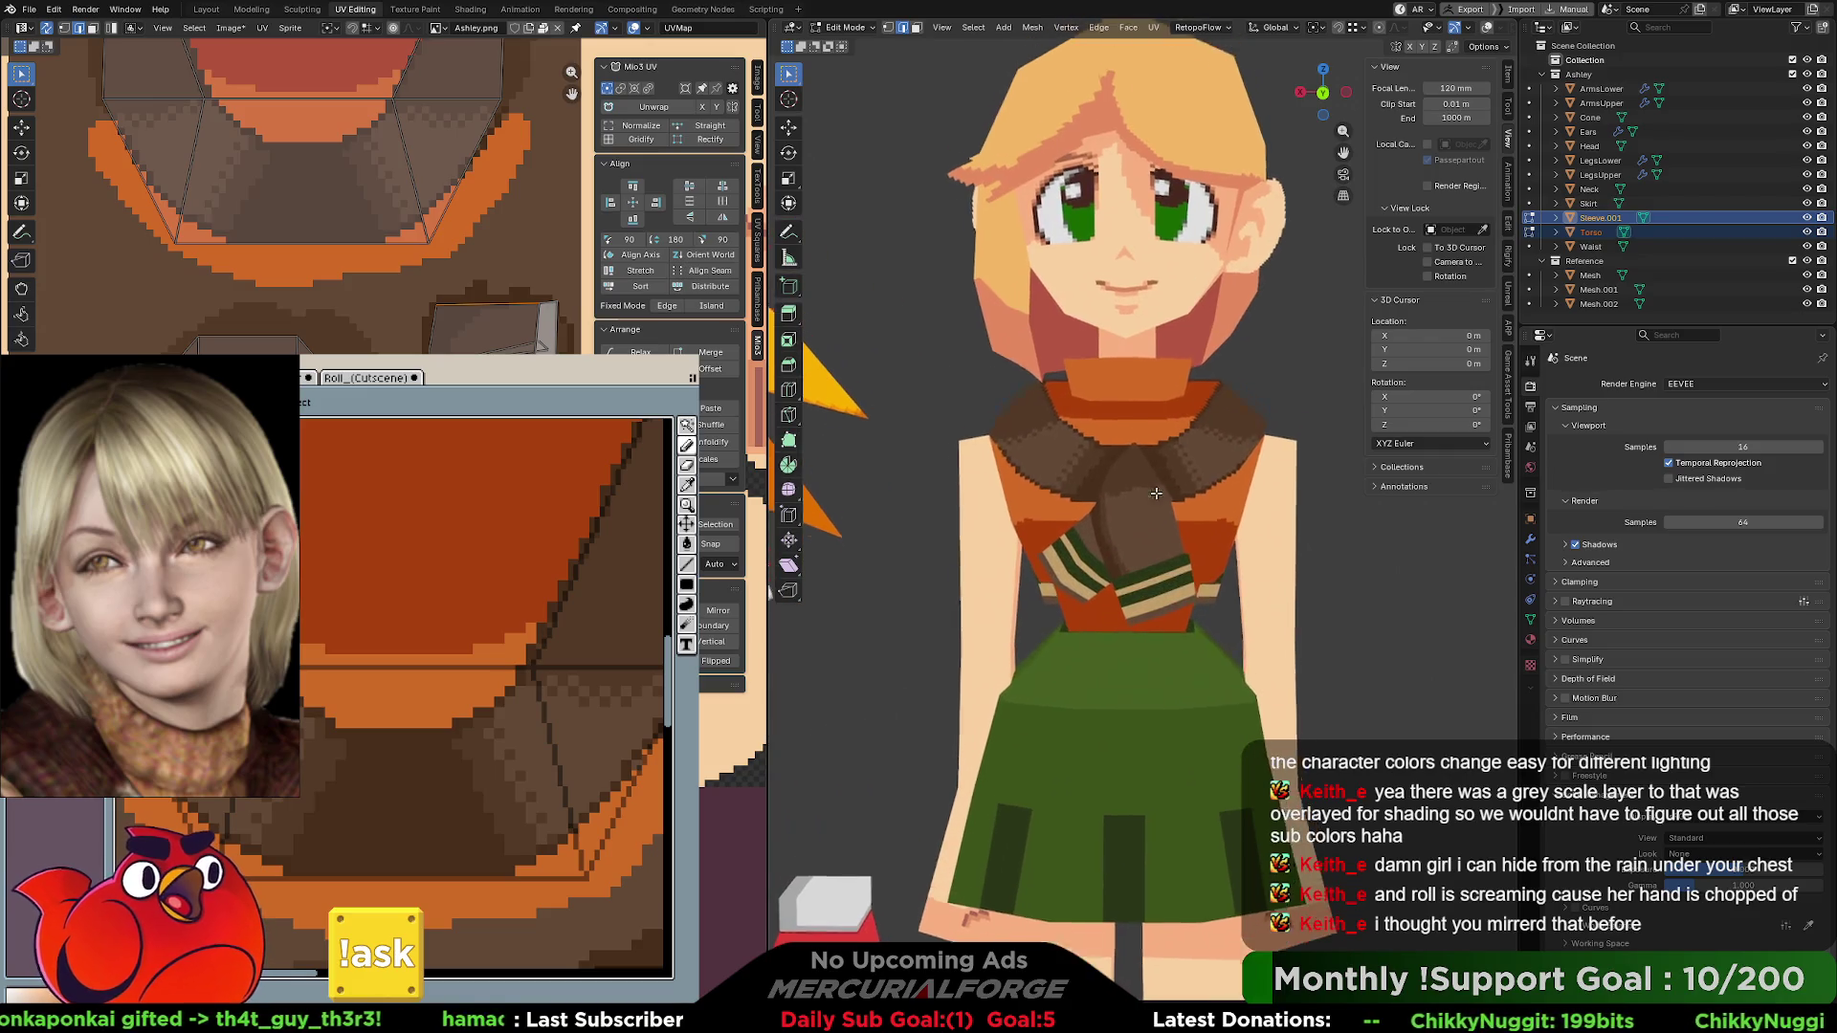
{"action": "scroll", "coordinate": [925, 318], "scroll_direction": "up", "scroll_amount": 6}
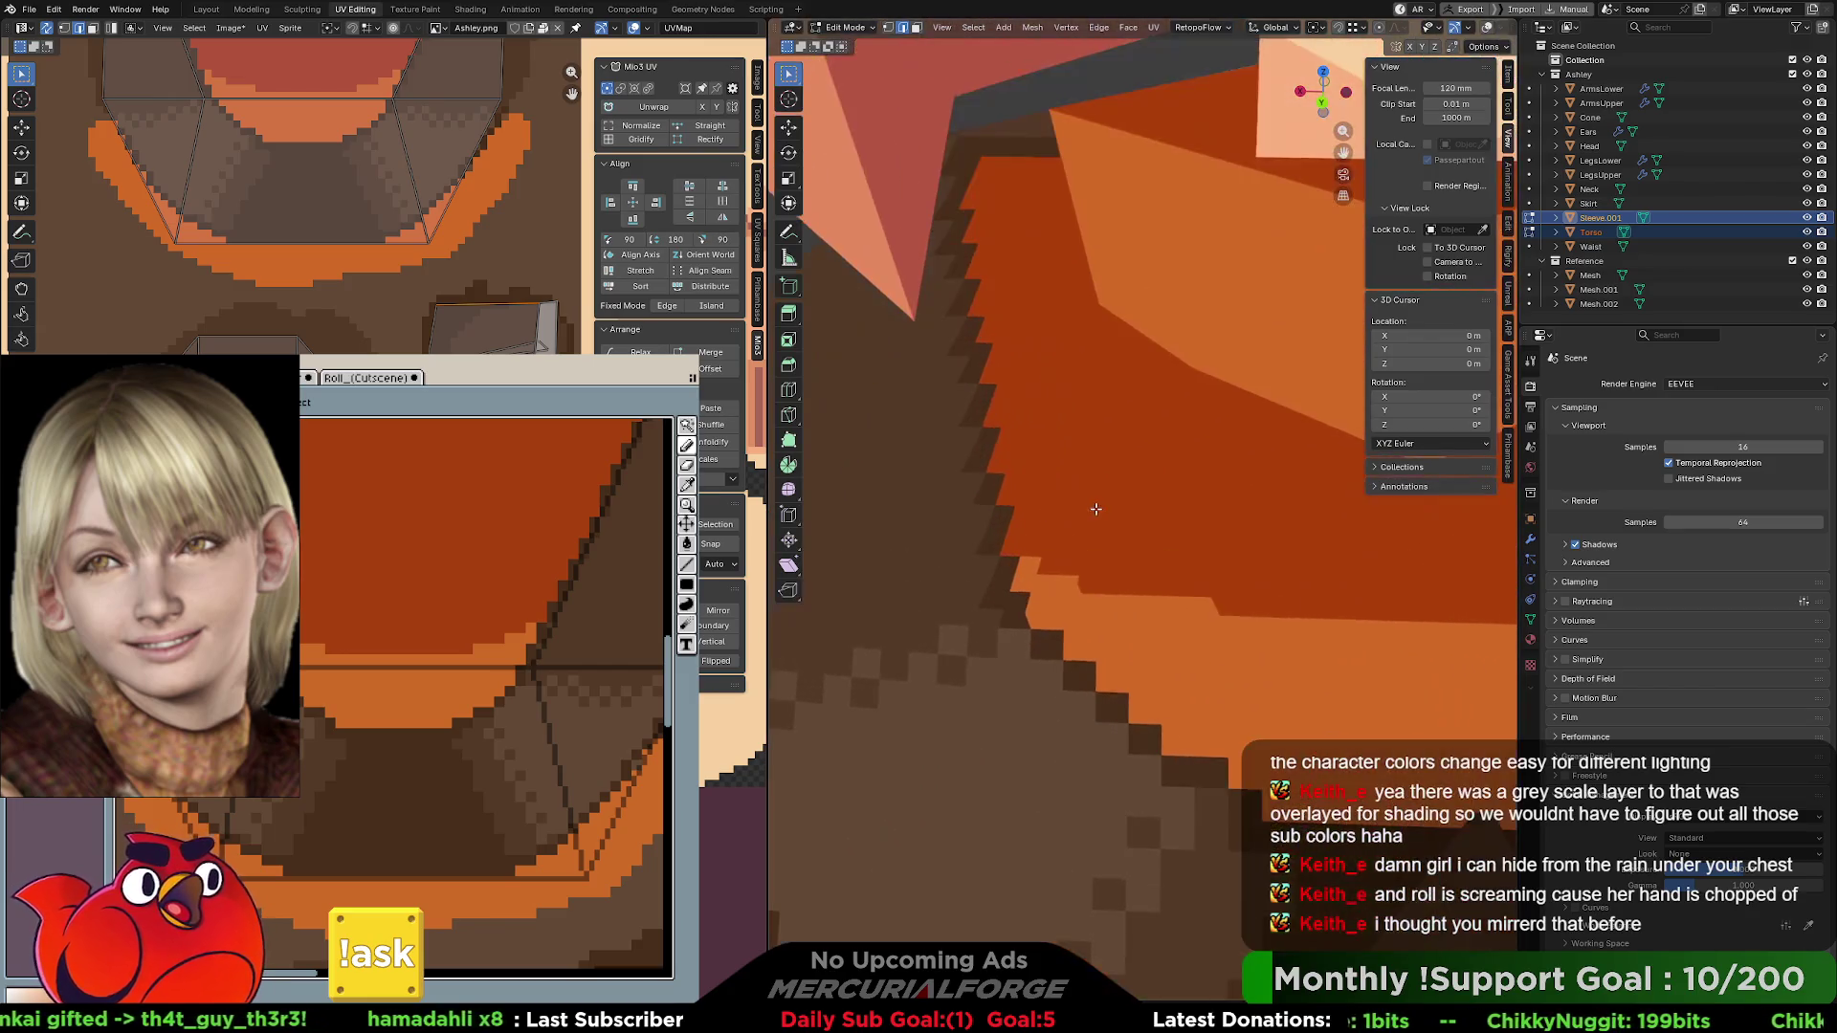
- Return to Object Mode and turn on the Statistics overlay in the viewport
{"action": "key", "text": "Tab"}
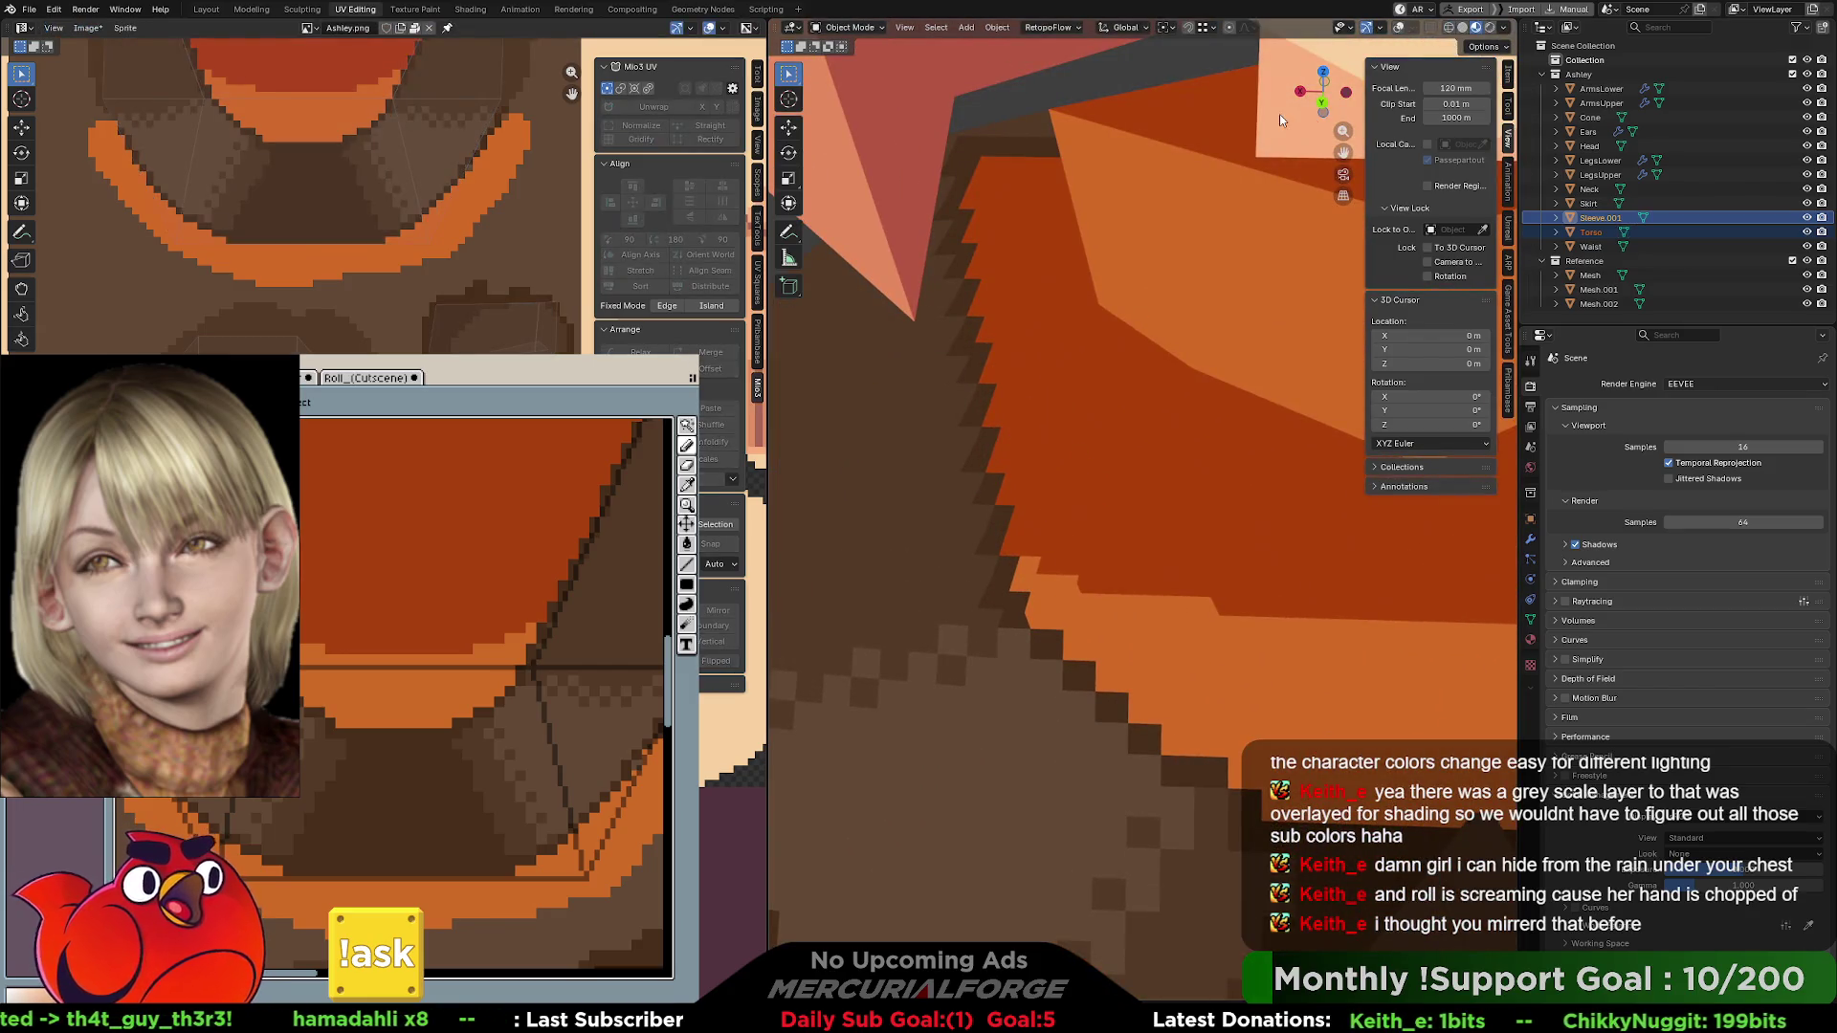
{"action": "left_click", "coordinate": [1398, 27]}
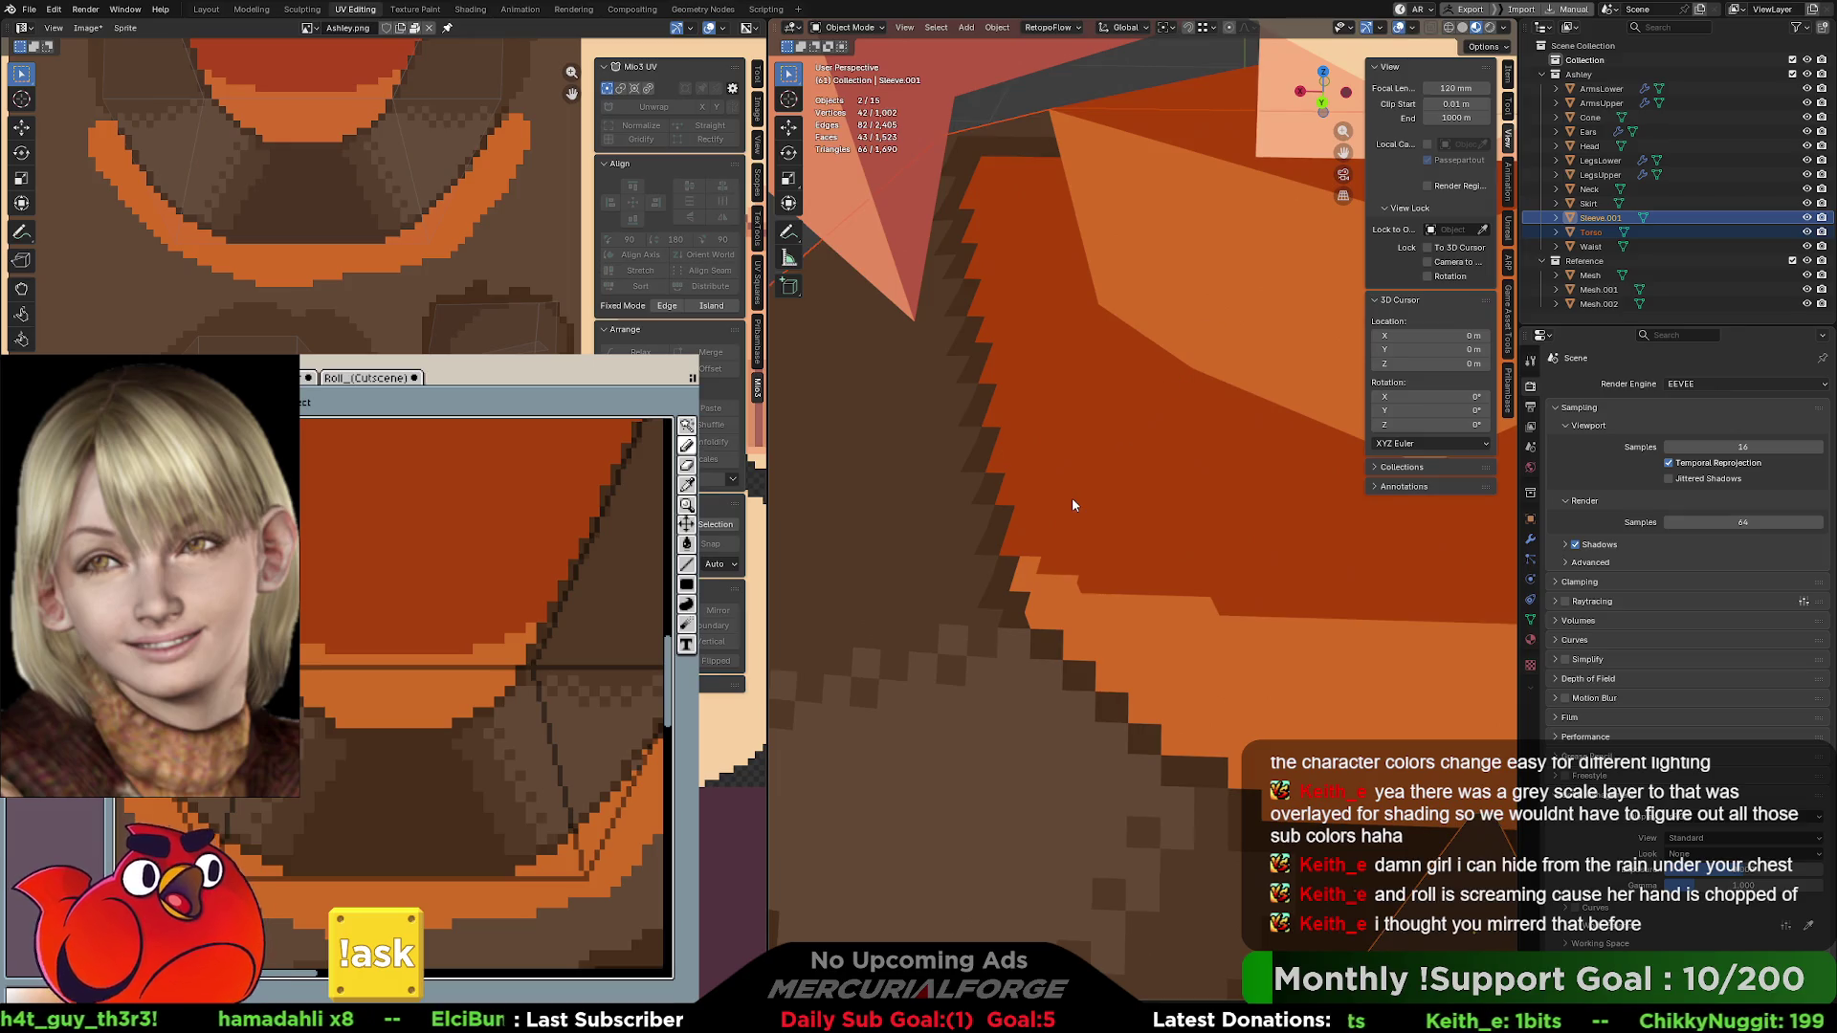
{"action": "mouse_move", "coordinate": [1072, 506]}
{"action": "middle_mouse_down"}
{"action": "mouse_move", "coordinate": [1063, 536]}
{"action": "mouse_move", "coordinate": [1014, 558]}
{"action": "mouse_move", "coordinate": [938, 430]}
{"action": "middle_mouse_up"}
- Select the Torso object, enter its Edit Mode, and orbit to a front view
{"action": "left_click", "coordinate": [1004, 578]}
{"action": "key", "text": "Tab"}
{"action": "left_click", "coordinate": [856, 241]}
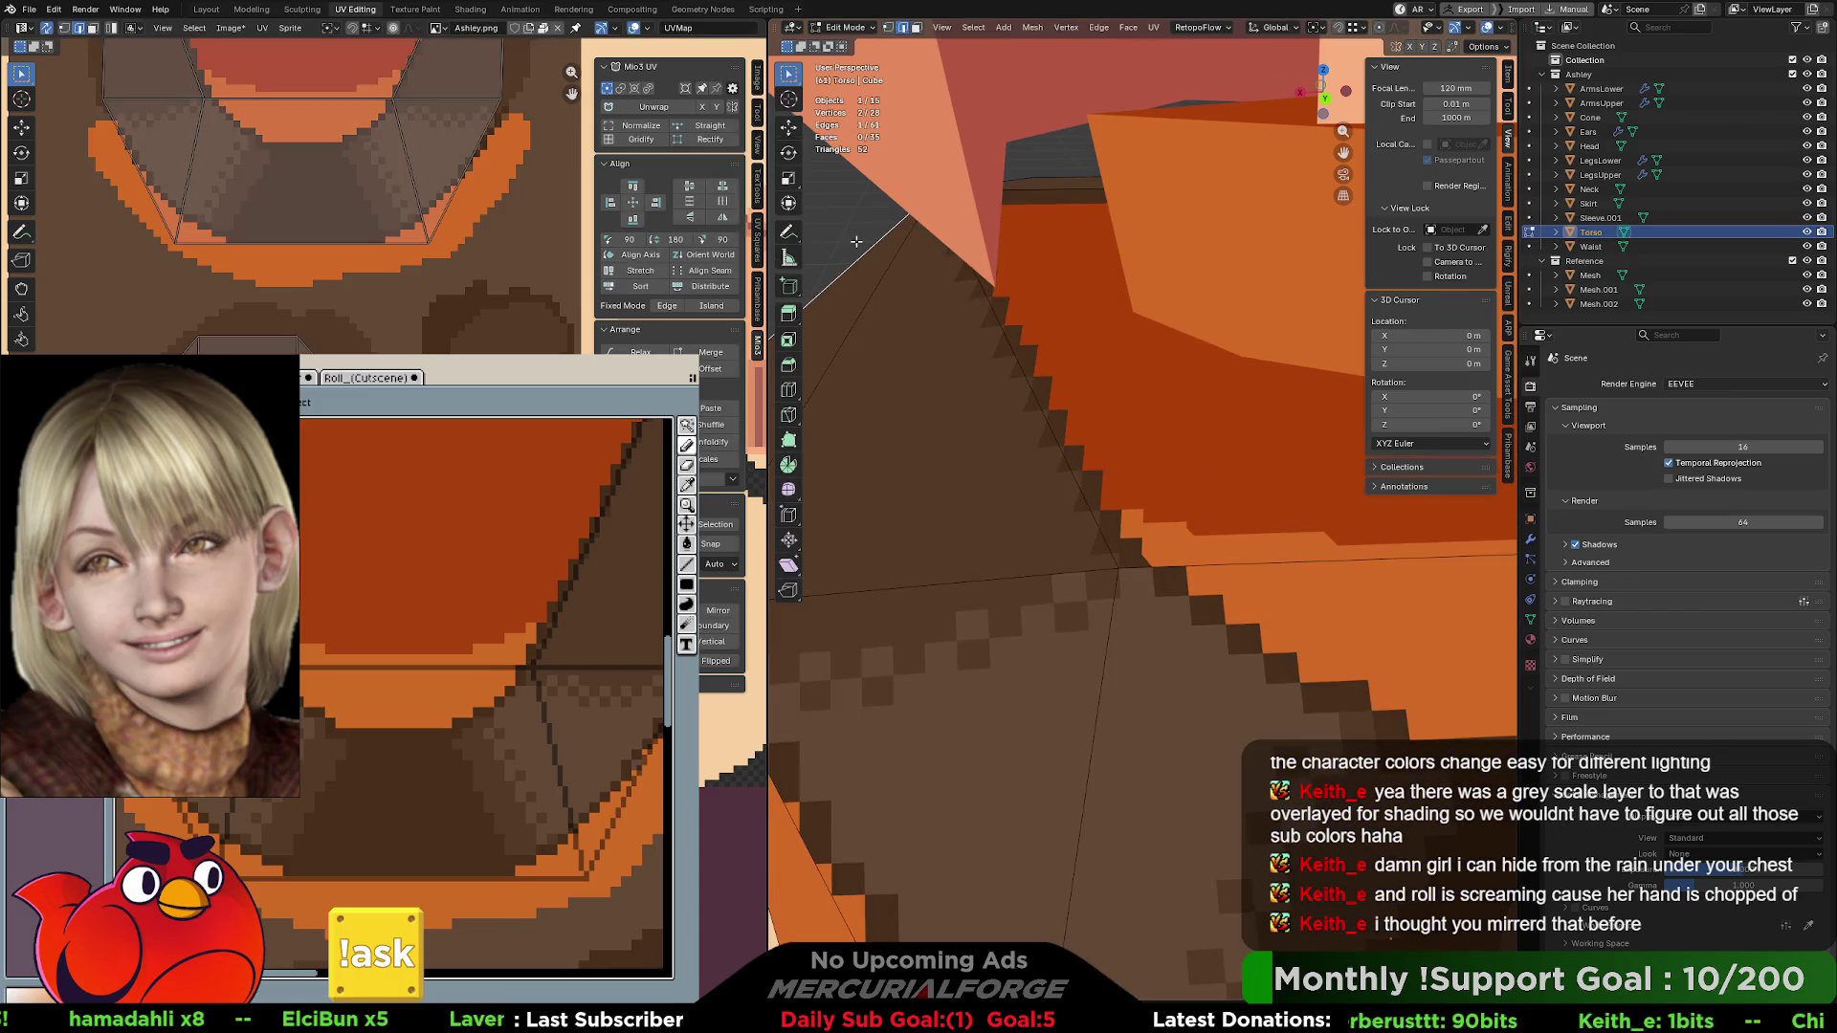
{"action": "scroll", "coordinate": [1065, 440], "scroll_direction": "up", "scroll_amount": 4}
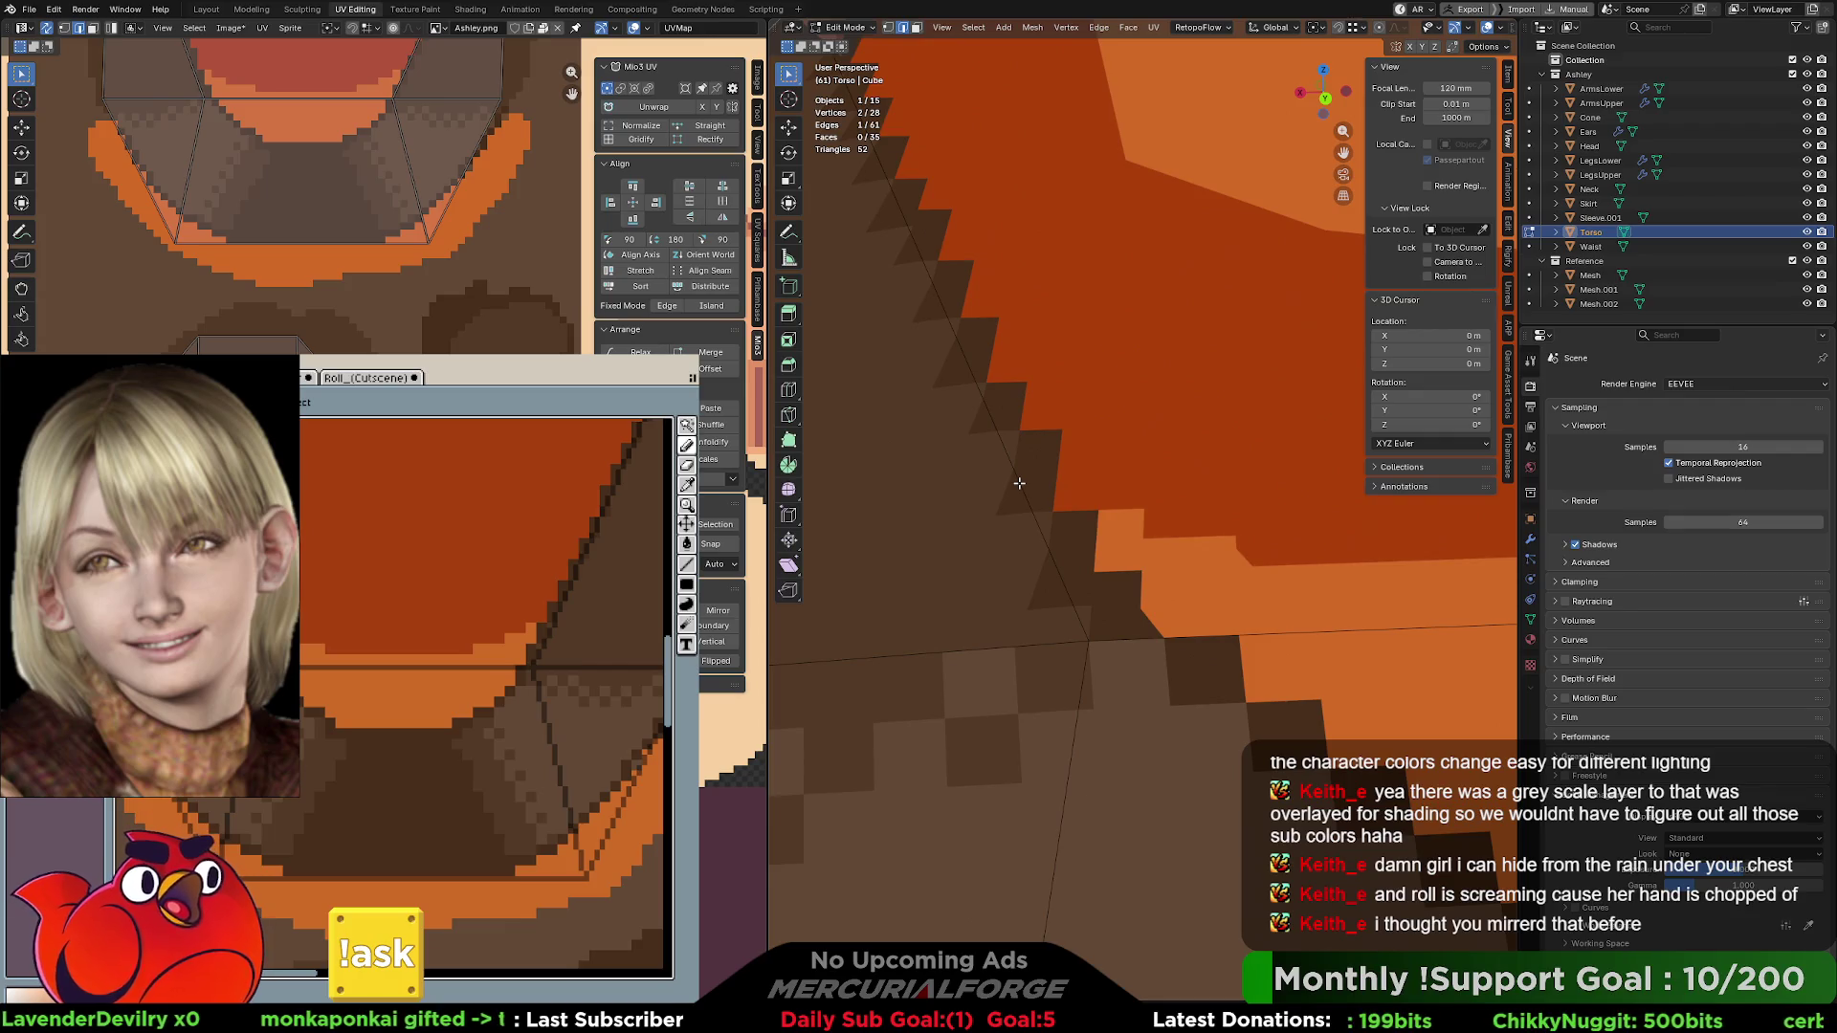
{"action": "scroll", "coordinate": [1019, 483], "scroll_direction": "down", "scroll_amount": 8}
{"action": "middle_click_drag", "start_coordinate": [1202, 529], "coordinate": [1116, 483]}
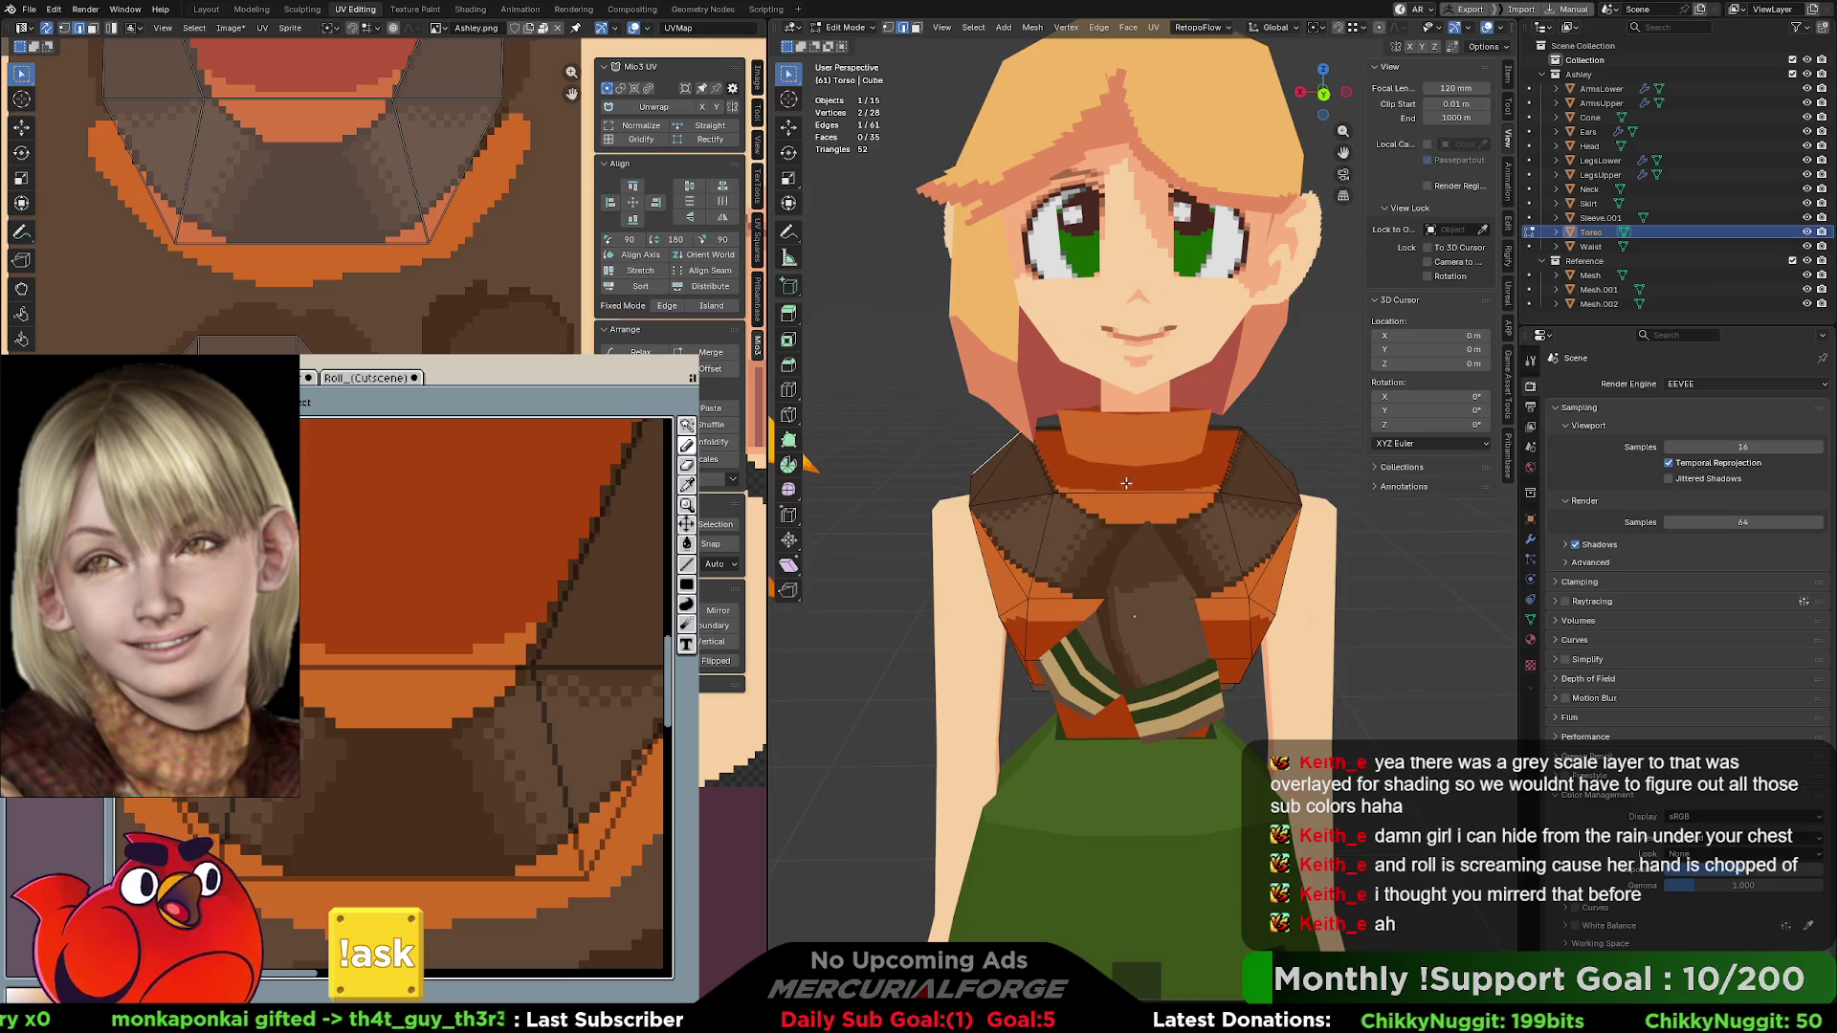
- Pick the dark red from the texture and paint a dark line of pixels along the orange band's edge
{"action": "scroll", "coordinate": [1175, 508], "scroll_direction": "up", "scroll_amount": 3}
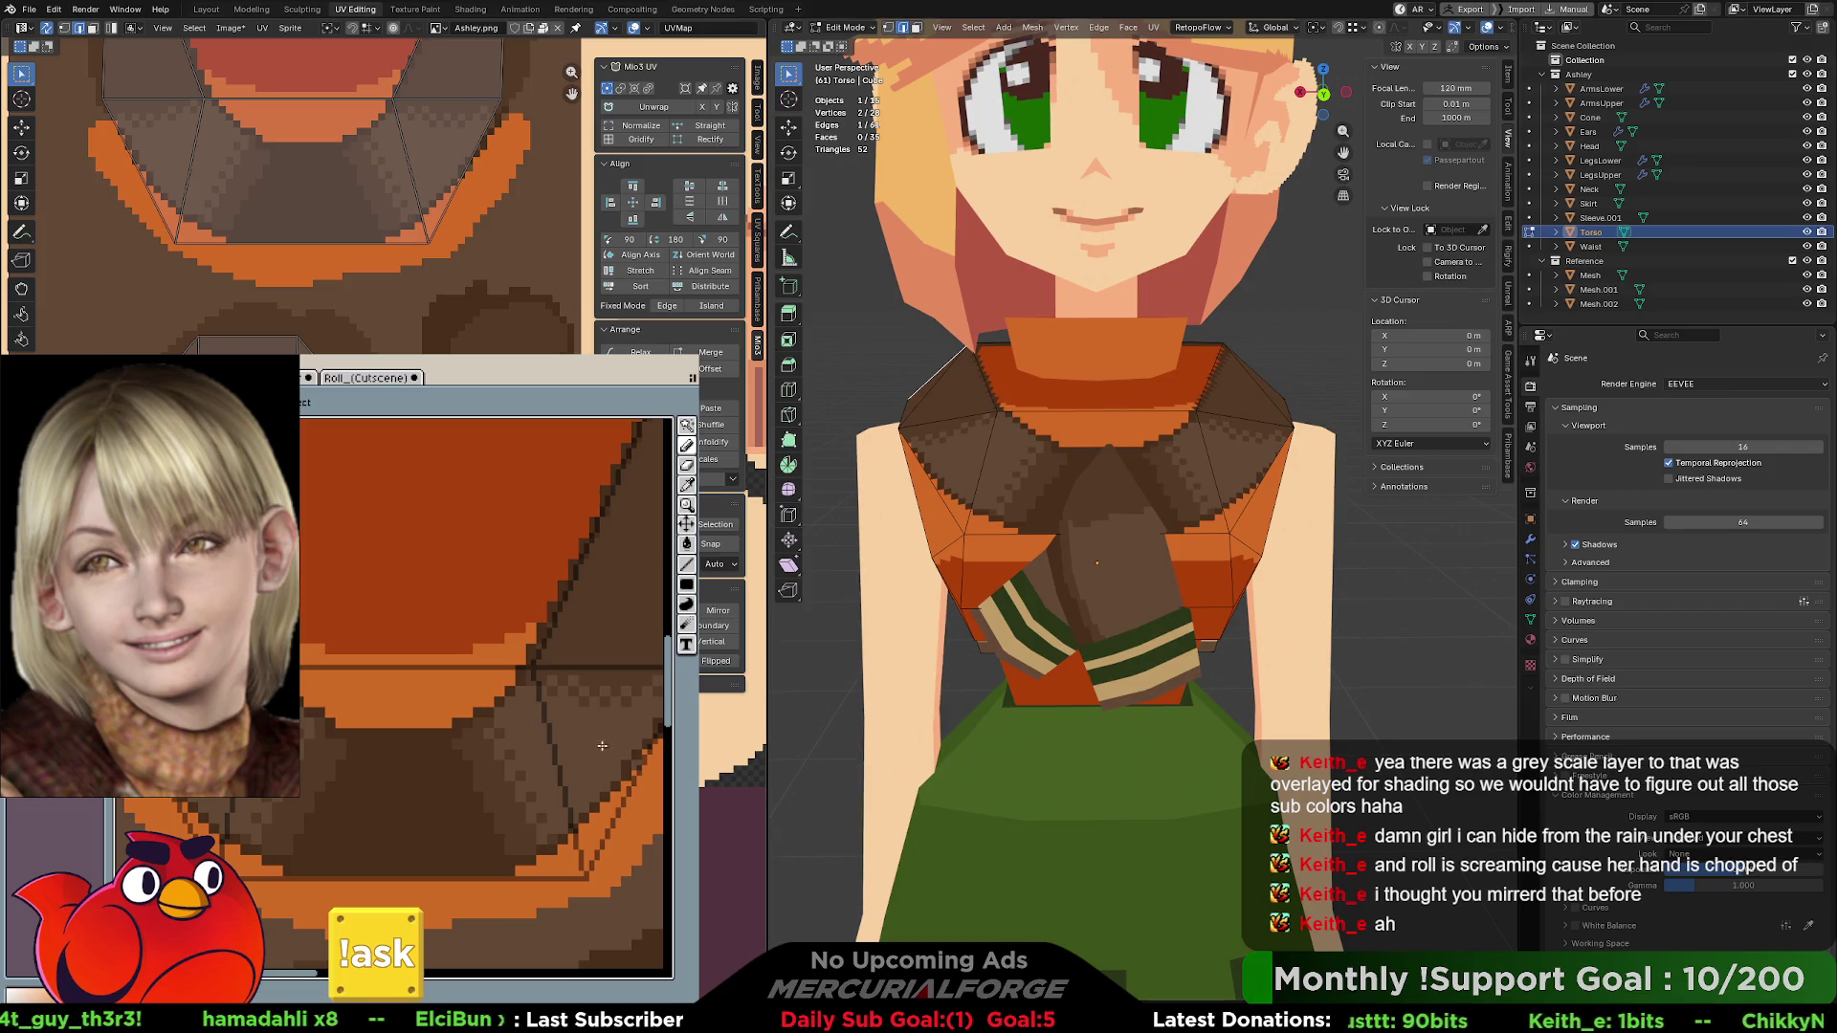
{"action": "mouse_move", "coordinate": [594, 760]}
{"action": "middle_mouse_down"}
{"action": "mouse_move", "coordinate": [554, 635]}
{"action": "mouse_move", "coordinate": [562, 647]}
{"action": "middle_mouse_up"}
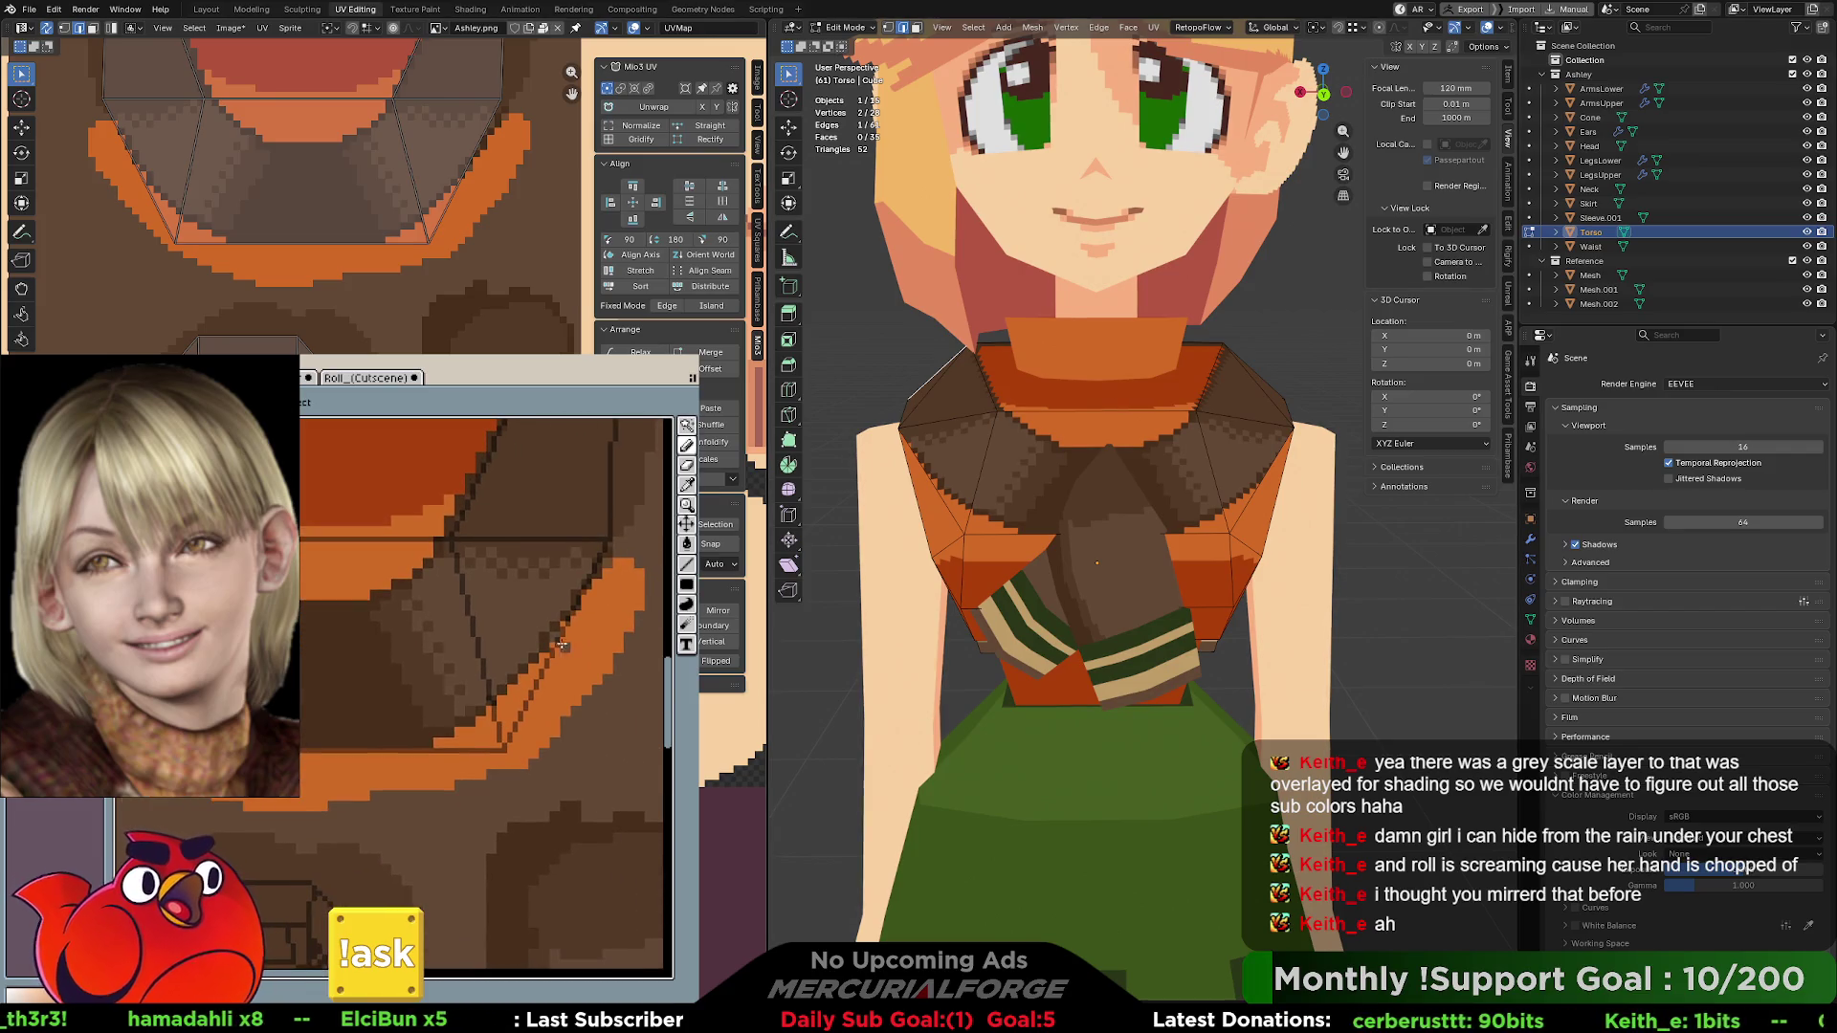
{"action": "left_click", "coordinate": [438, 485]}
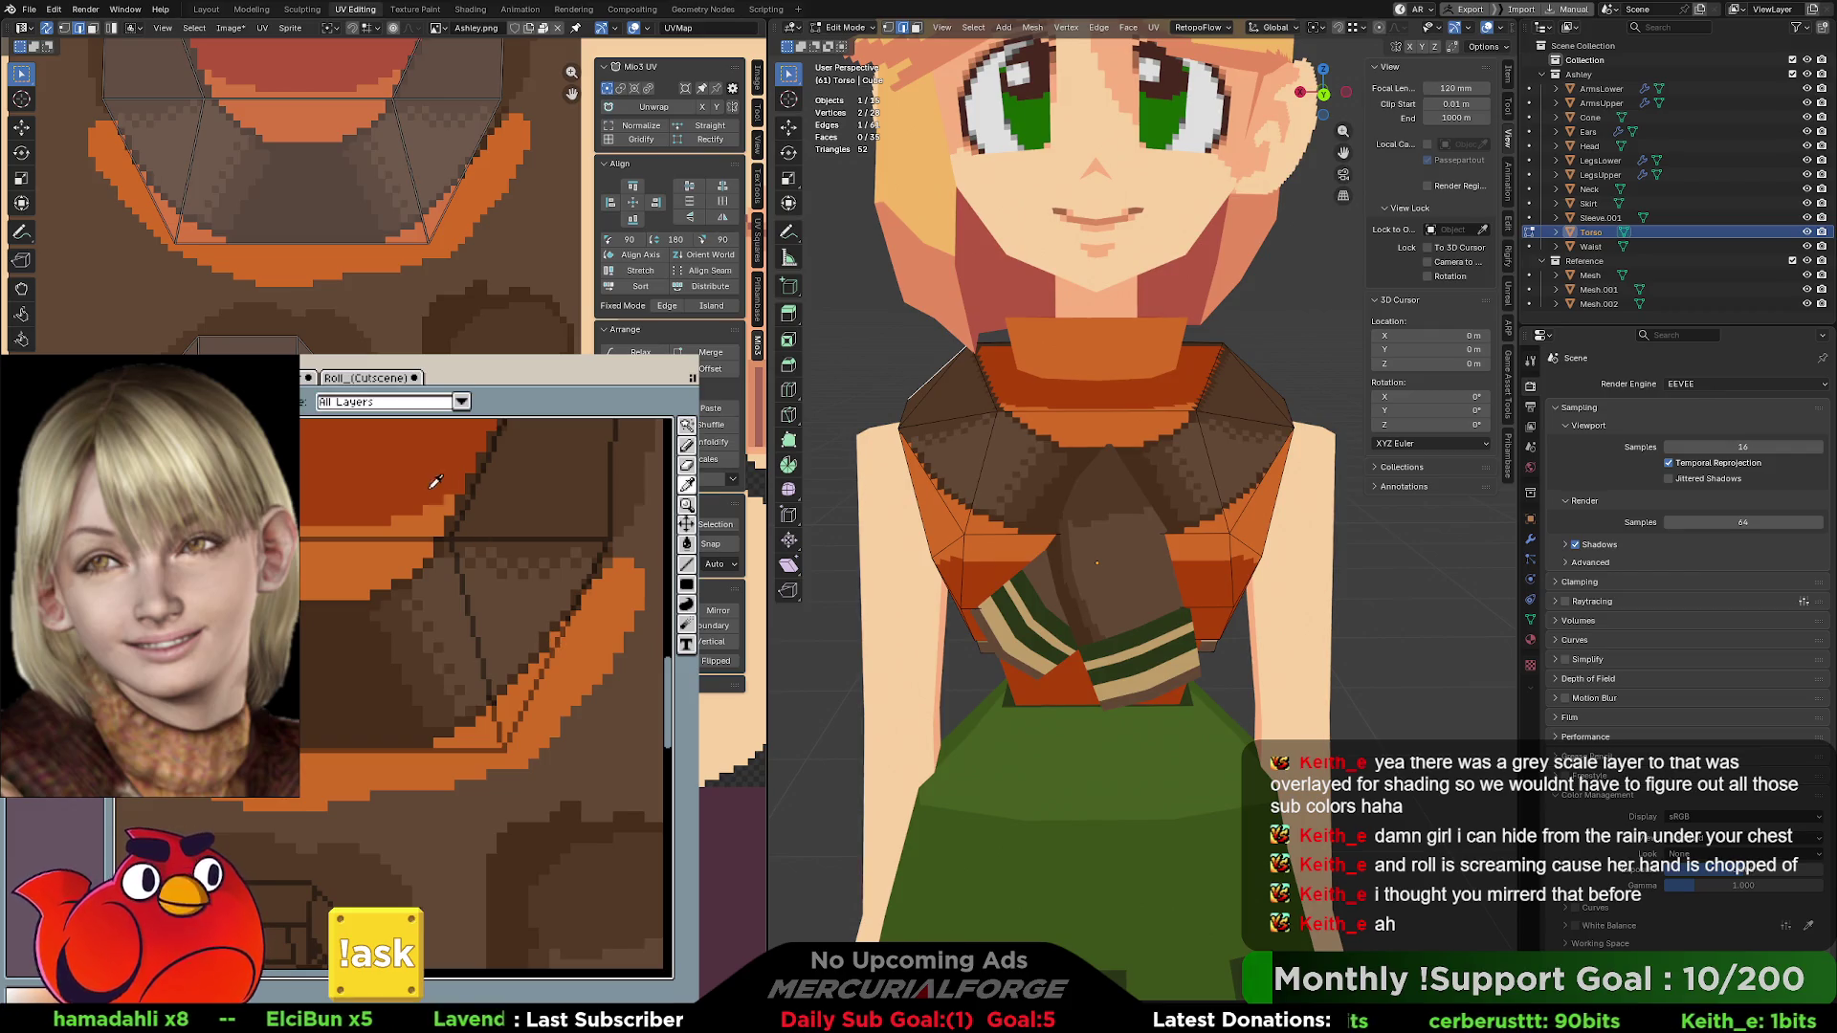
{"action": "left_click_drag", "start_coordinate": [565, 627], "coordinate": [447, 746]}
{"action": "left_click", "coordinate": [465, 740]}
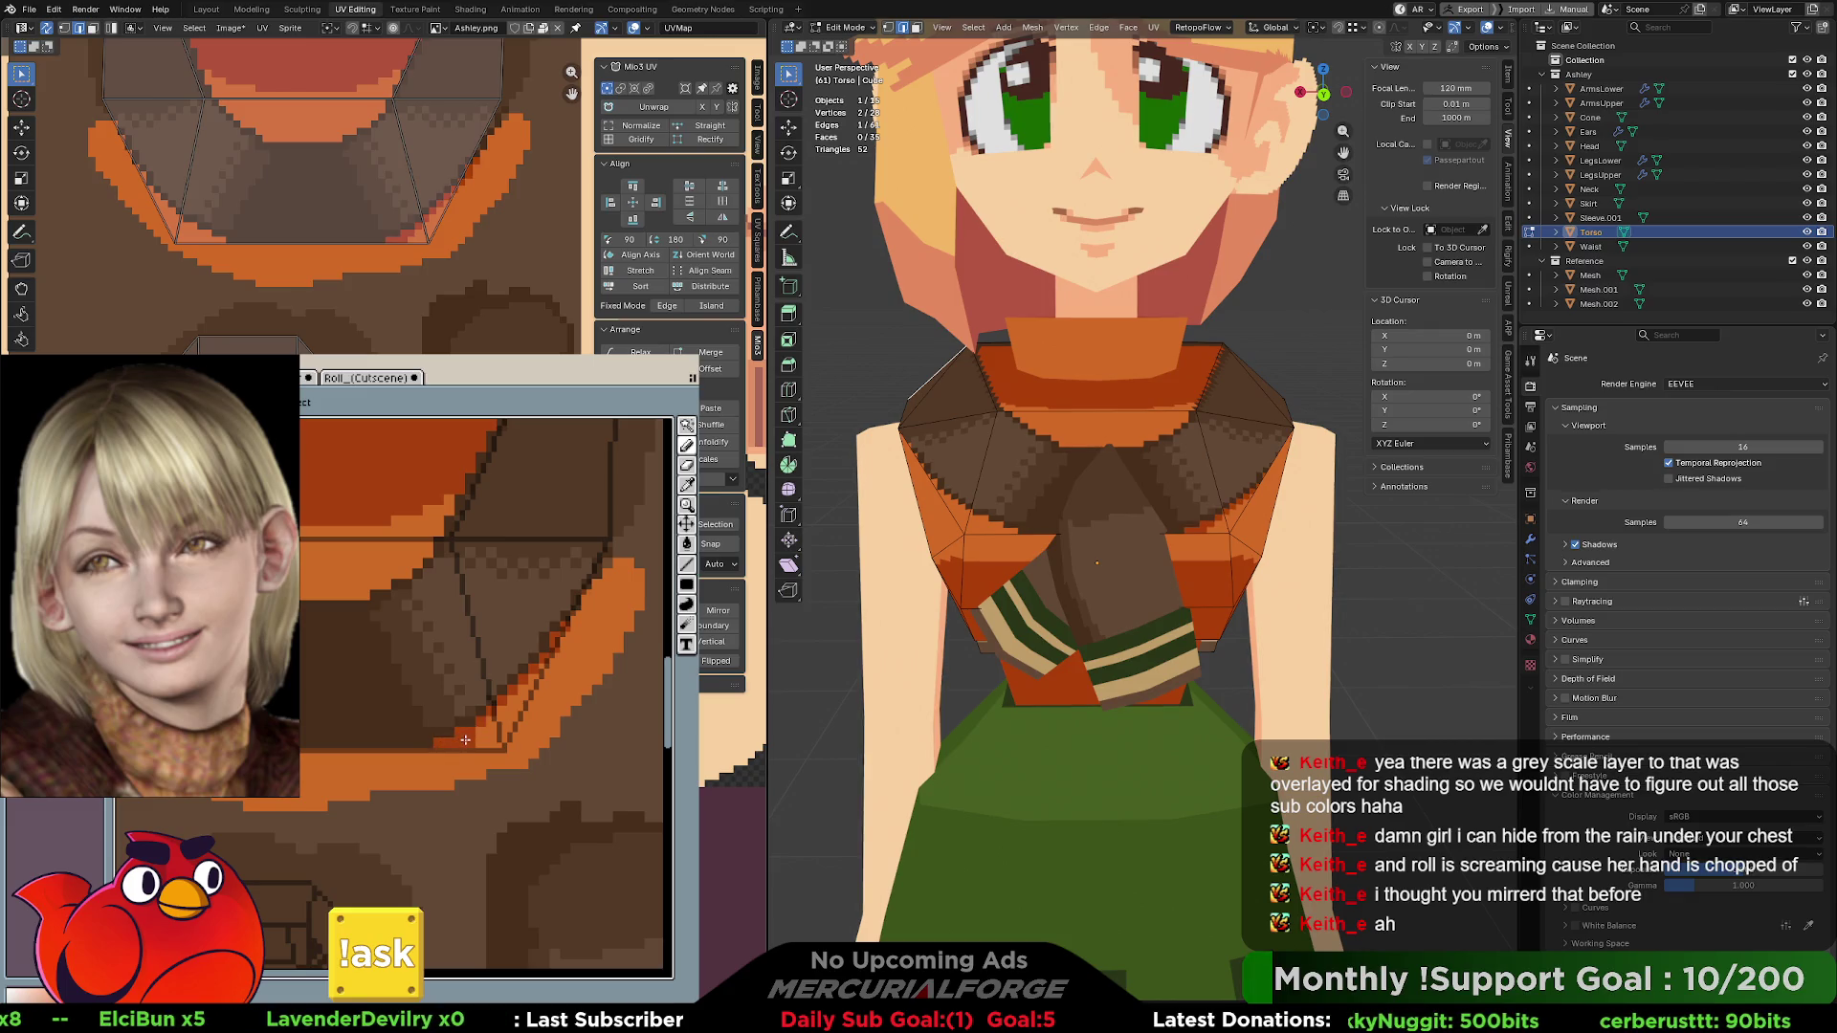
{"action": "left_click", "coordinate": [417, 760]}
{"action": "left_click", "coordinate": [408, 781]}
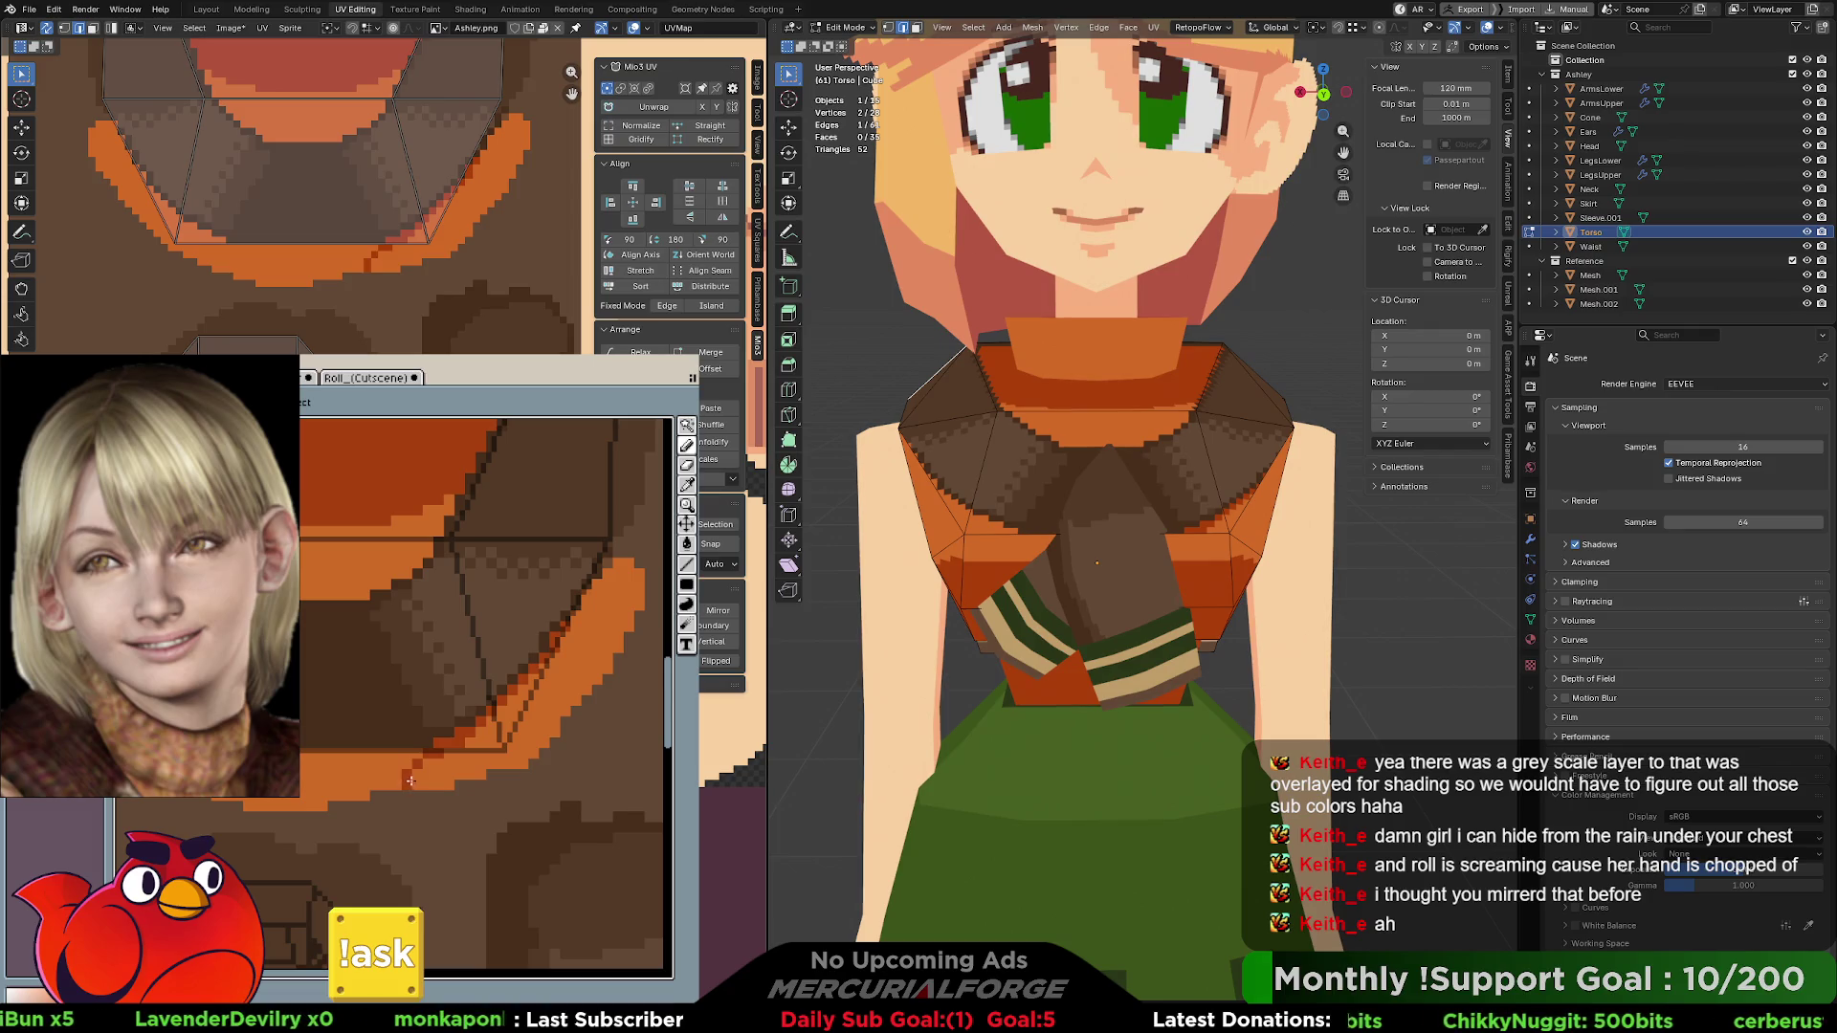
{"action": "left_click", "coordinate": [440, 774]}
- Darken more of the orange stripe, then pan the canvas up to the orange area's top edge
{"action": "scroll", "coordinate": [361, 754], "scroll_direction": "right", "scroll_amount": 3}
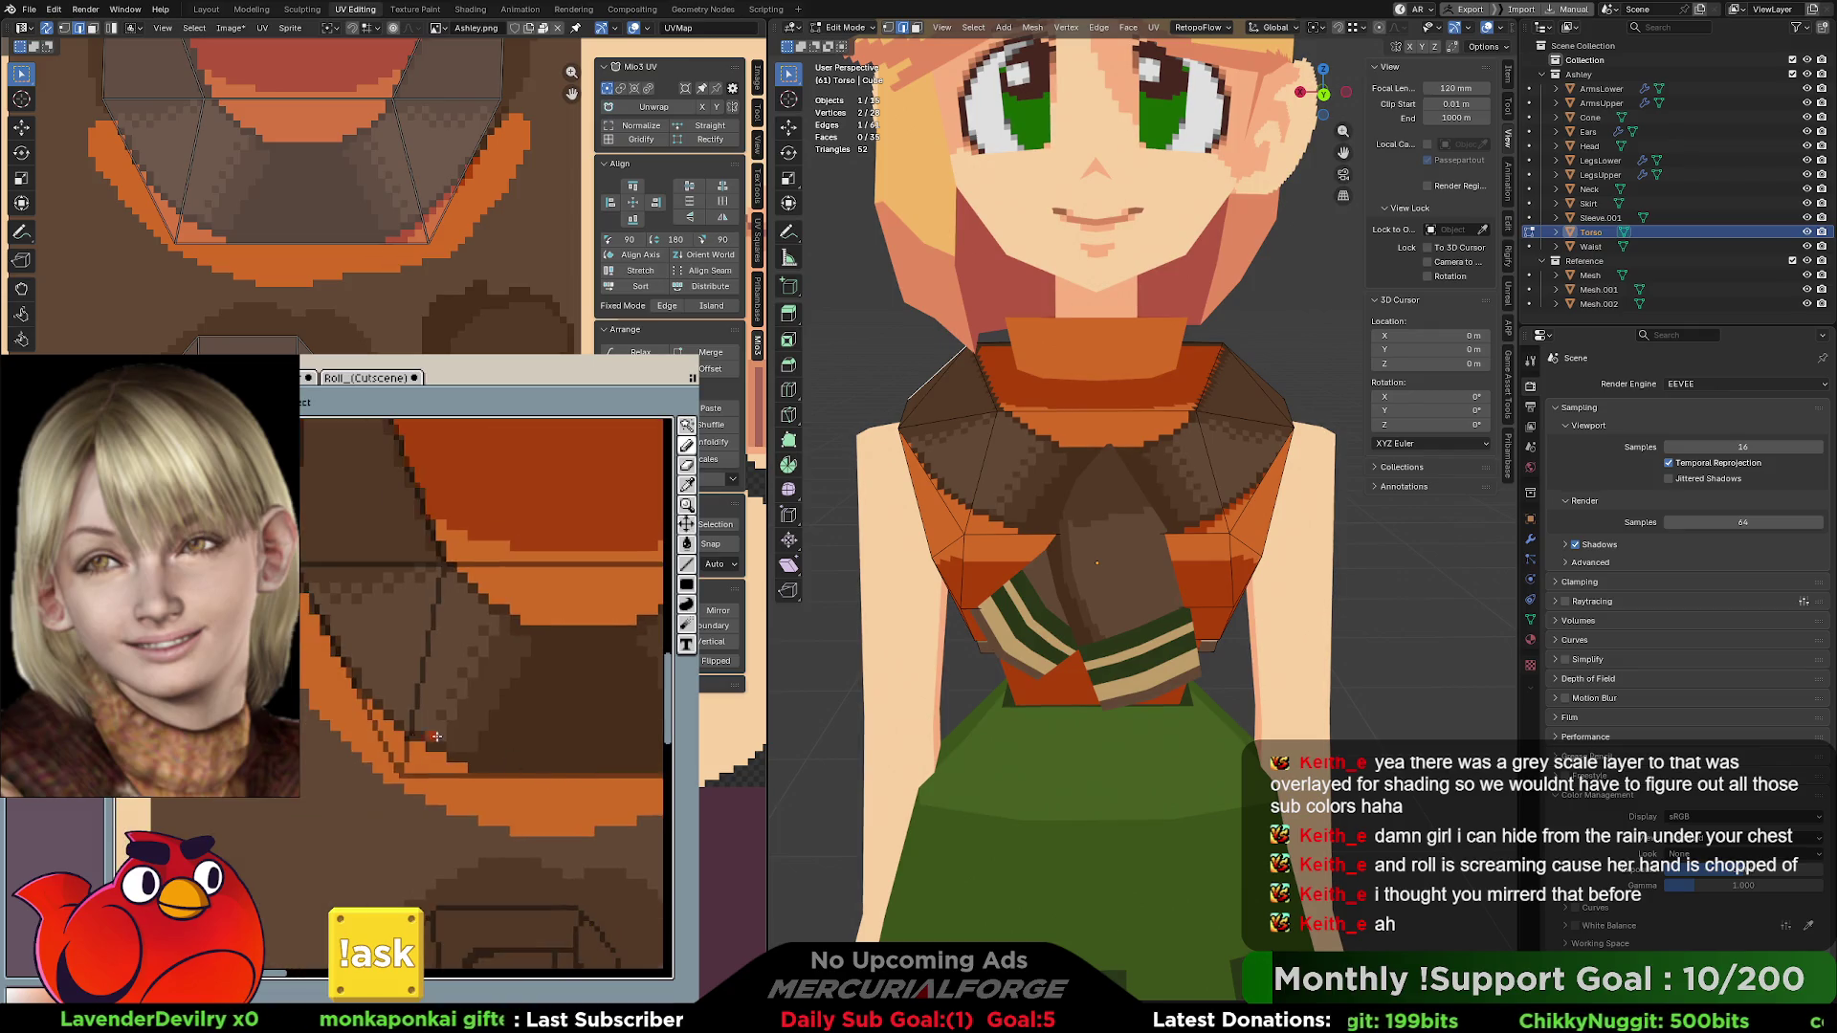
{"action": "left_click", "coordinate": [369, 715]}
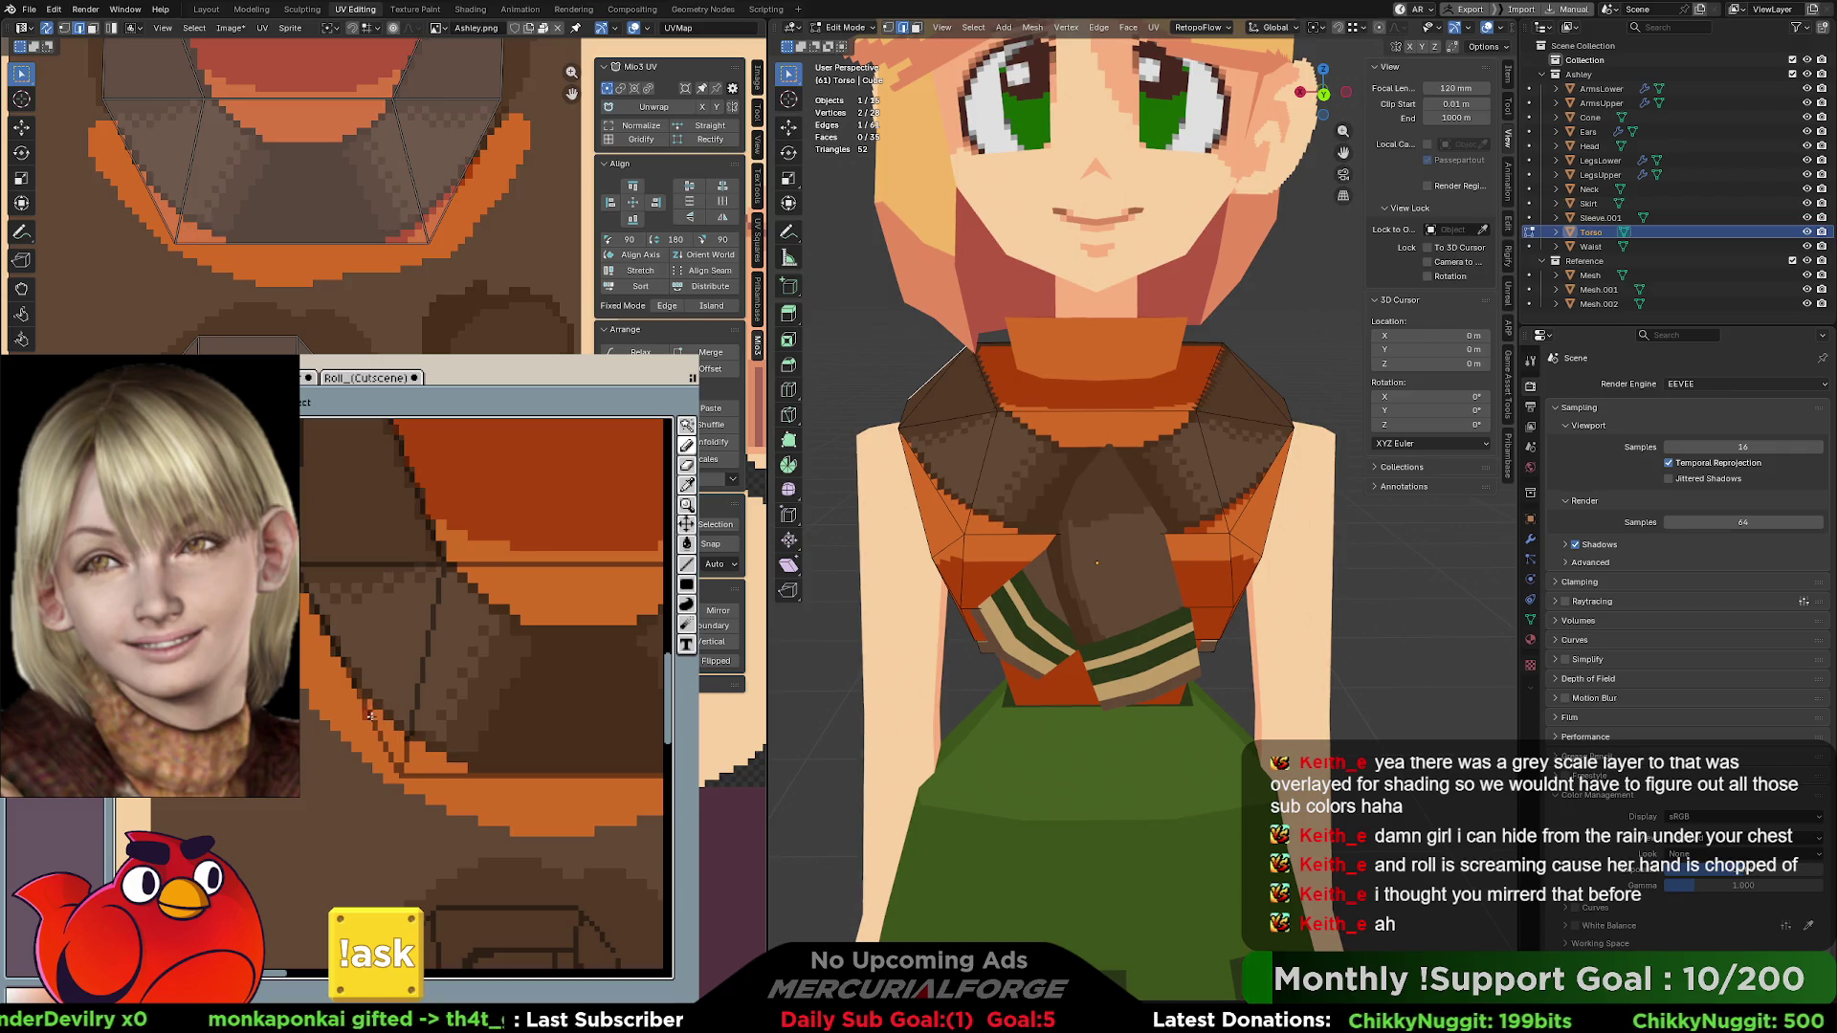
{"action": "left_click", "coordinate": [418, 753]}
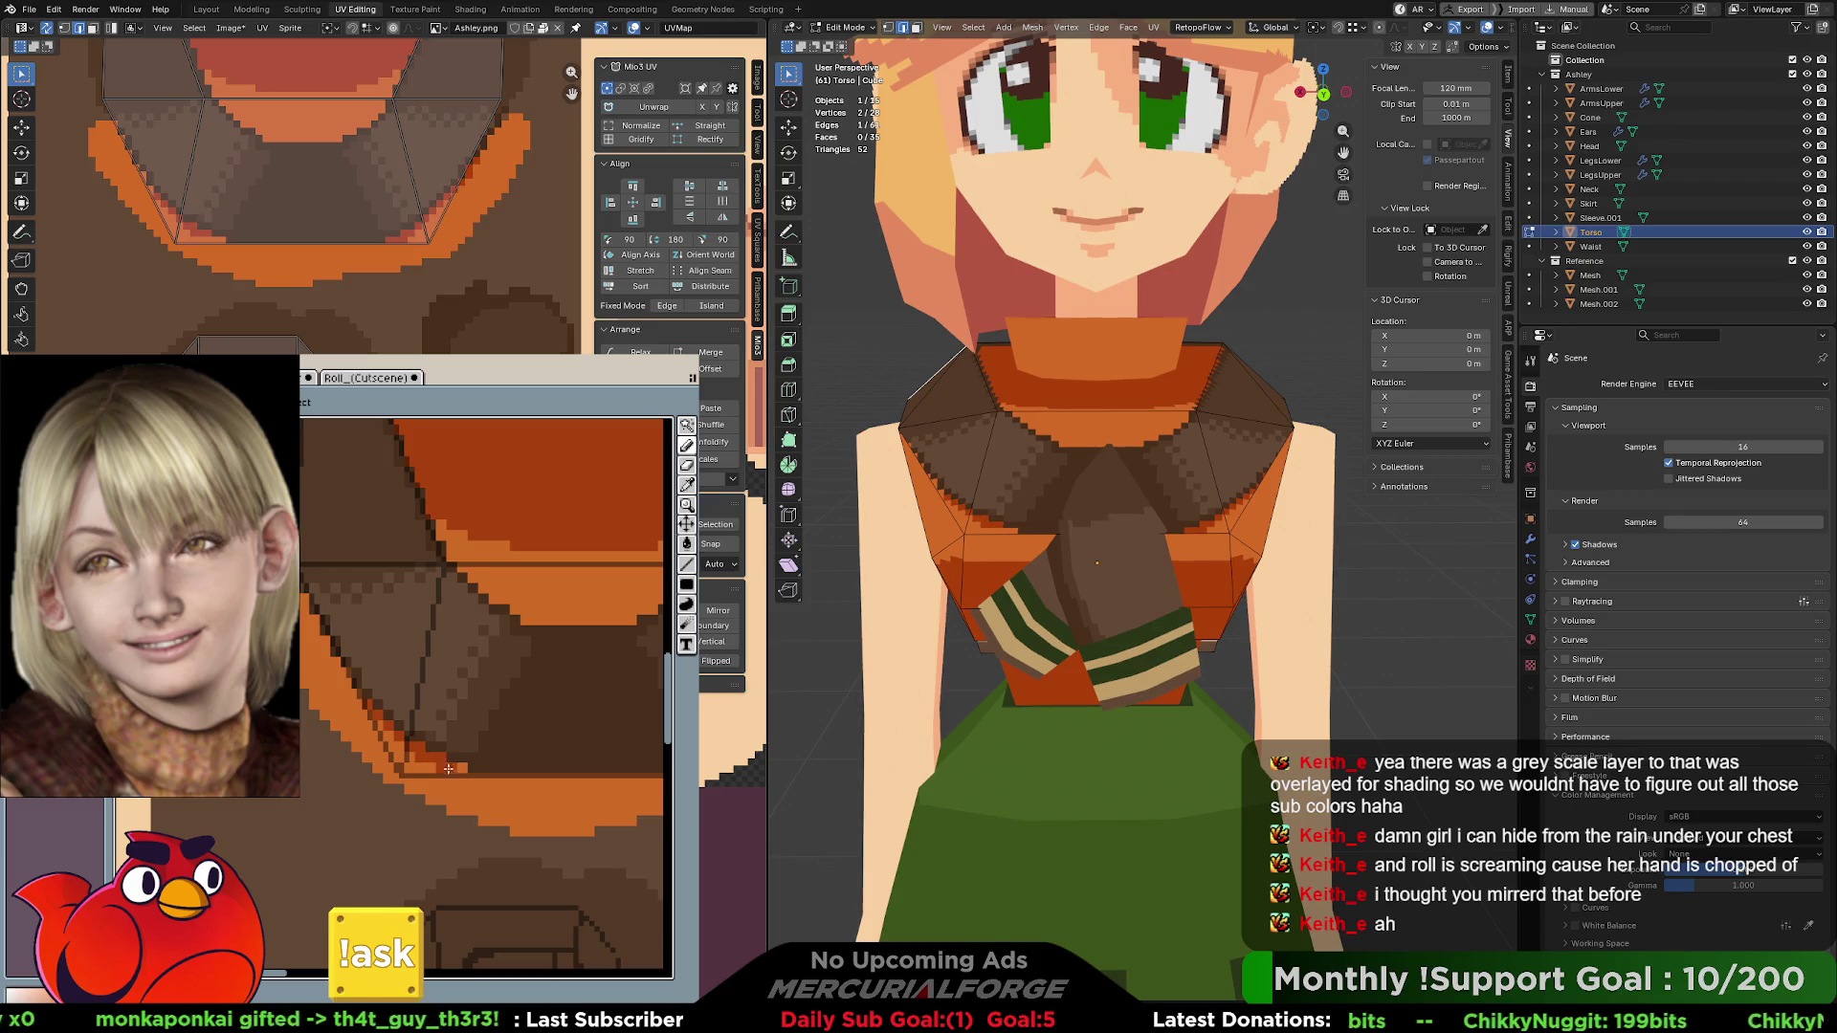
{"action": "middle_click_drag", "start_coordinate": [490, 766], "coordinate": [330, 719]}
{"action": "mouse_move", "coordinate": [488, 735]}
{"action": "middle_mouse_down"}
{"action": "mouse_move", "coordinate": [462, 738]}
{"action": "mouse_move", "coordinate": [517, 612]}
{"action": "mouse_move", "coordinate": [507, 534]}
{"action": "mouse_move", "coordinate": [501, 828]}
{"action": "middle_mouse_up"}
{"action": "middle_click_drag", "start_coordinate": [521, 554], "coordinate": [479, 861]}
{"action": "middle_click_drag", "start_coordinate": [461, 619], "coordinate": [483, 890]}
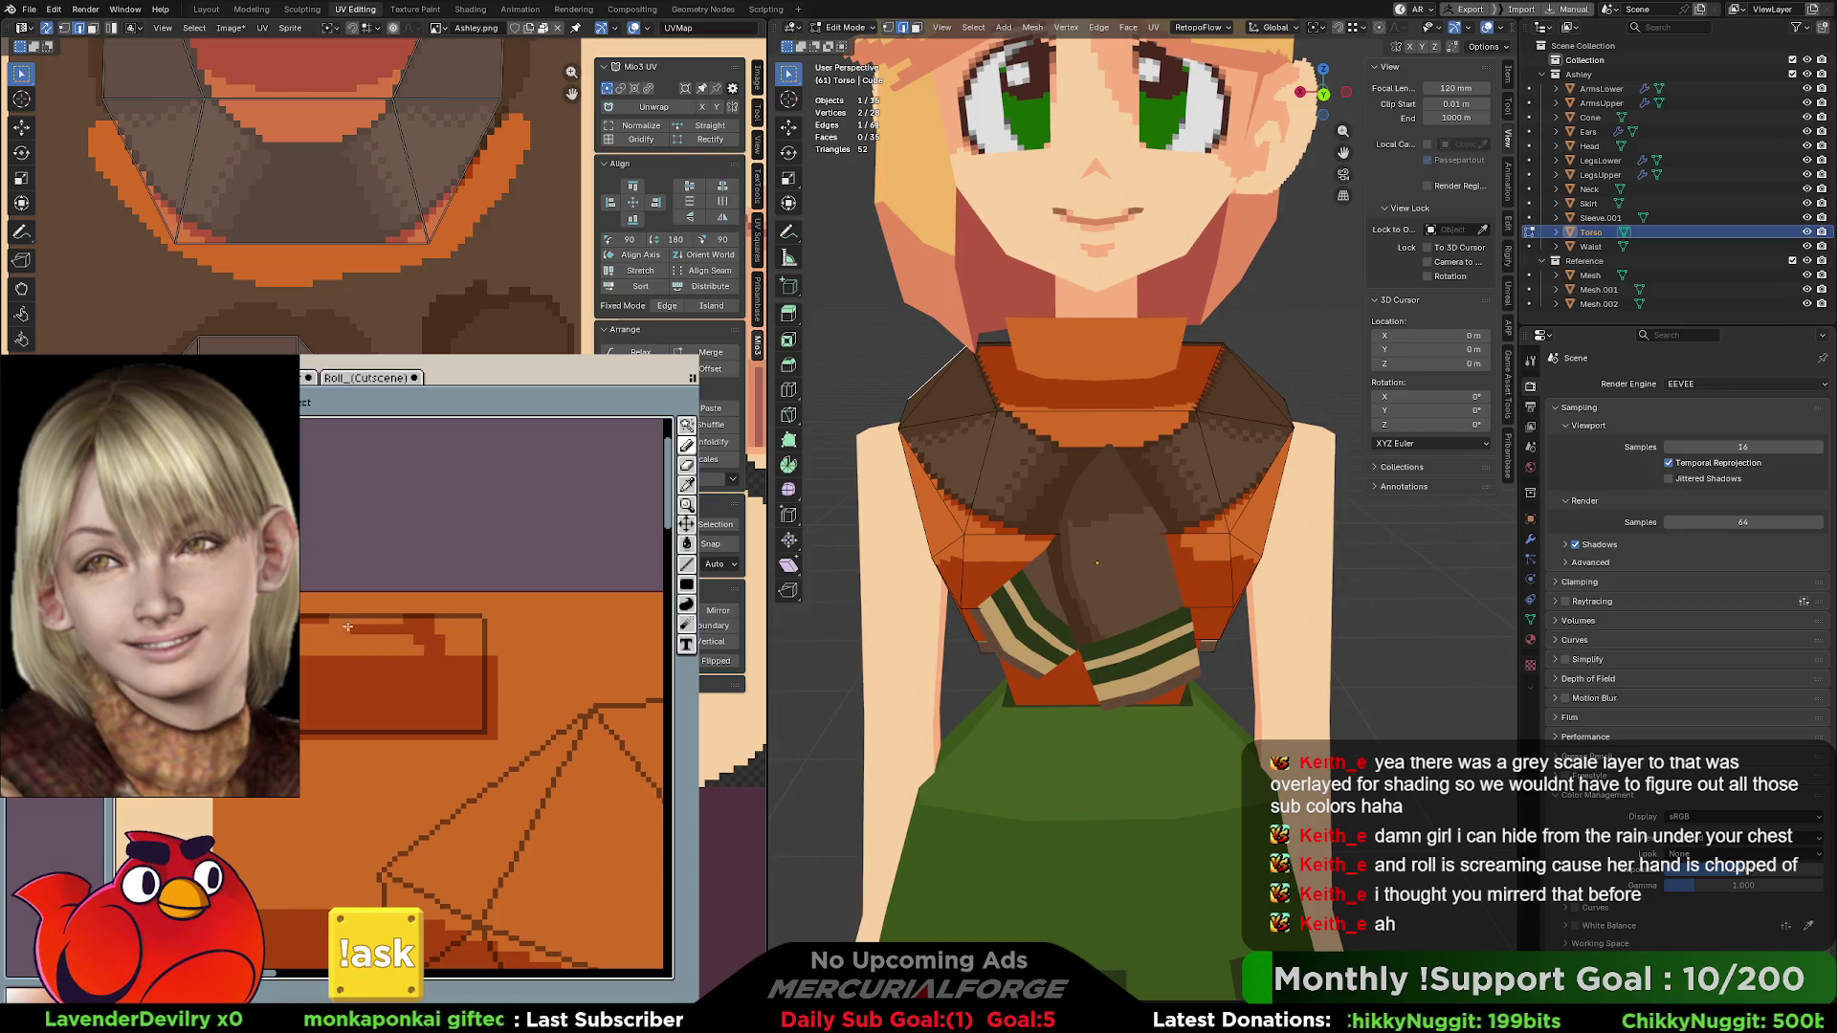
- Draw a darker line along the top edge of the orange rectangle
{"action": "mouse_move", "coordinate": [322, 621]}
{"action": "left_mouse_down"}
{"action": "mouse_move", "coordinate": [408, 618]}
{"action": "mouse_move", "coordinate": [337, 640]}
{"action": "left_mouse_up"}
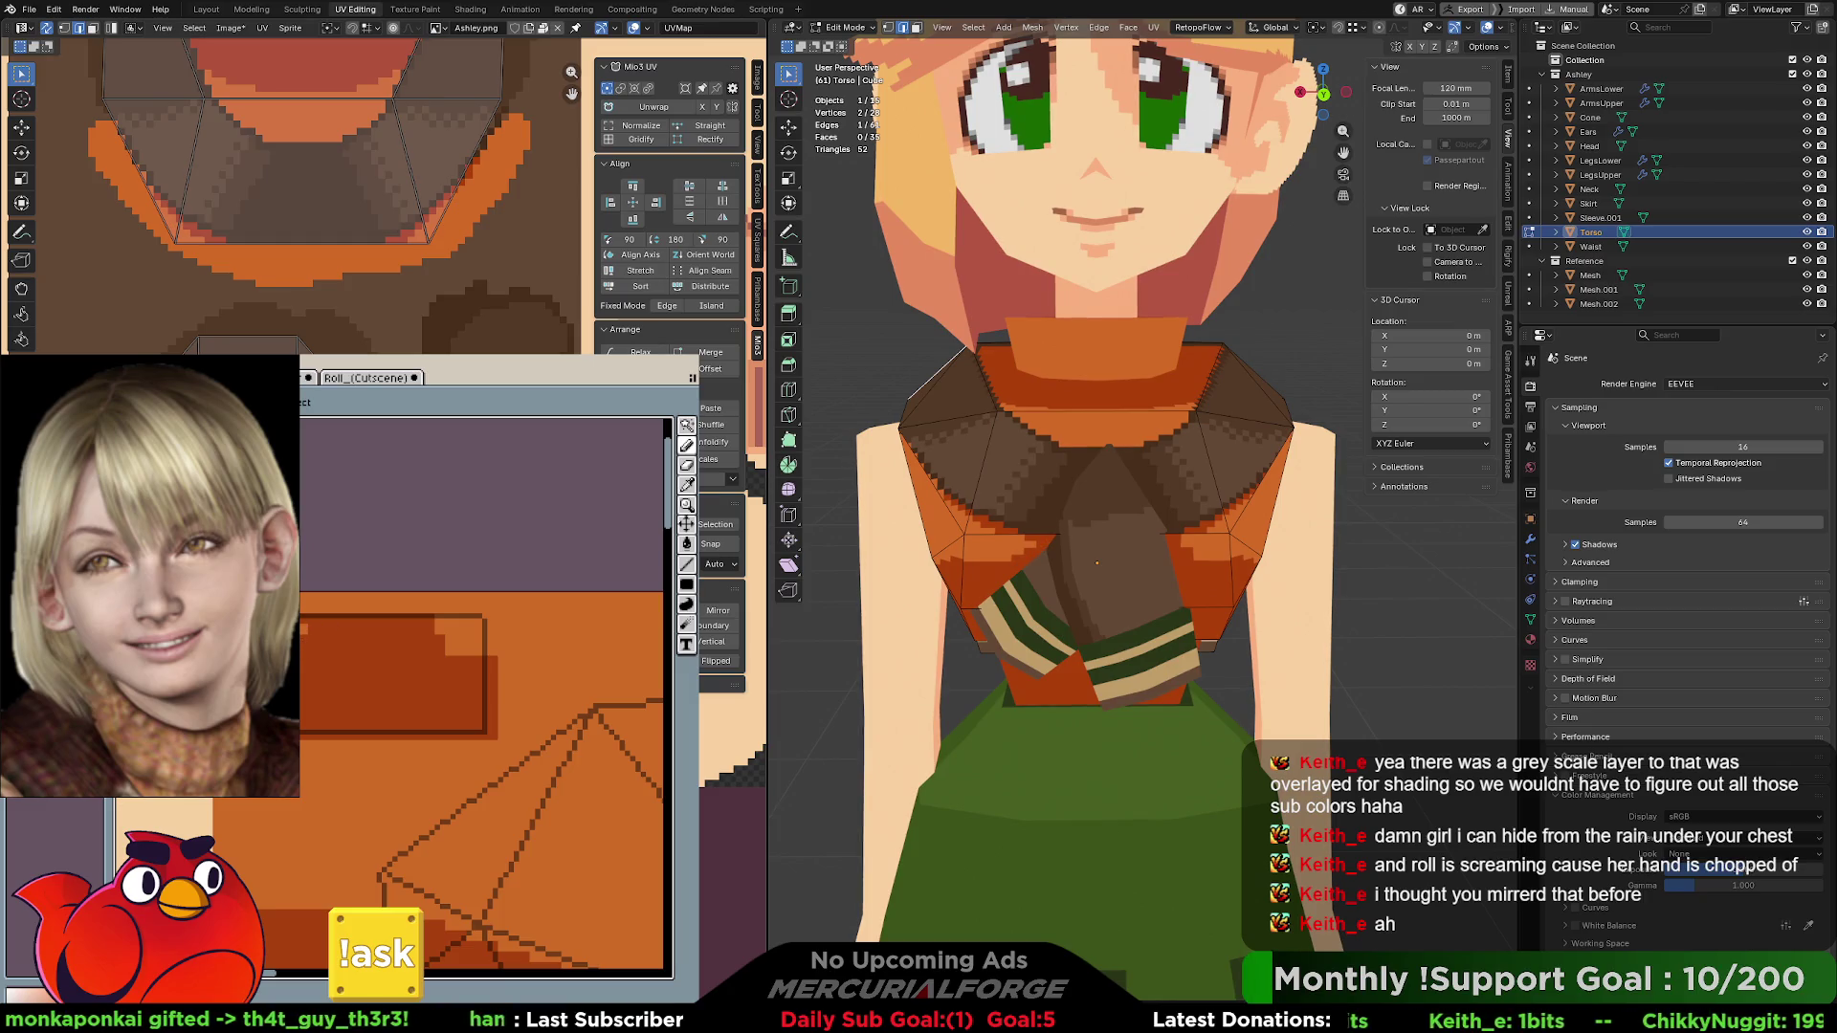
{"action": "scroll", "coordinate": [1081, 504], "scroll_direction": "down", "scroll_amount": 6}
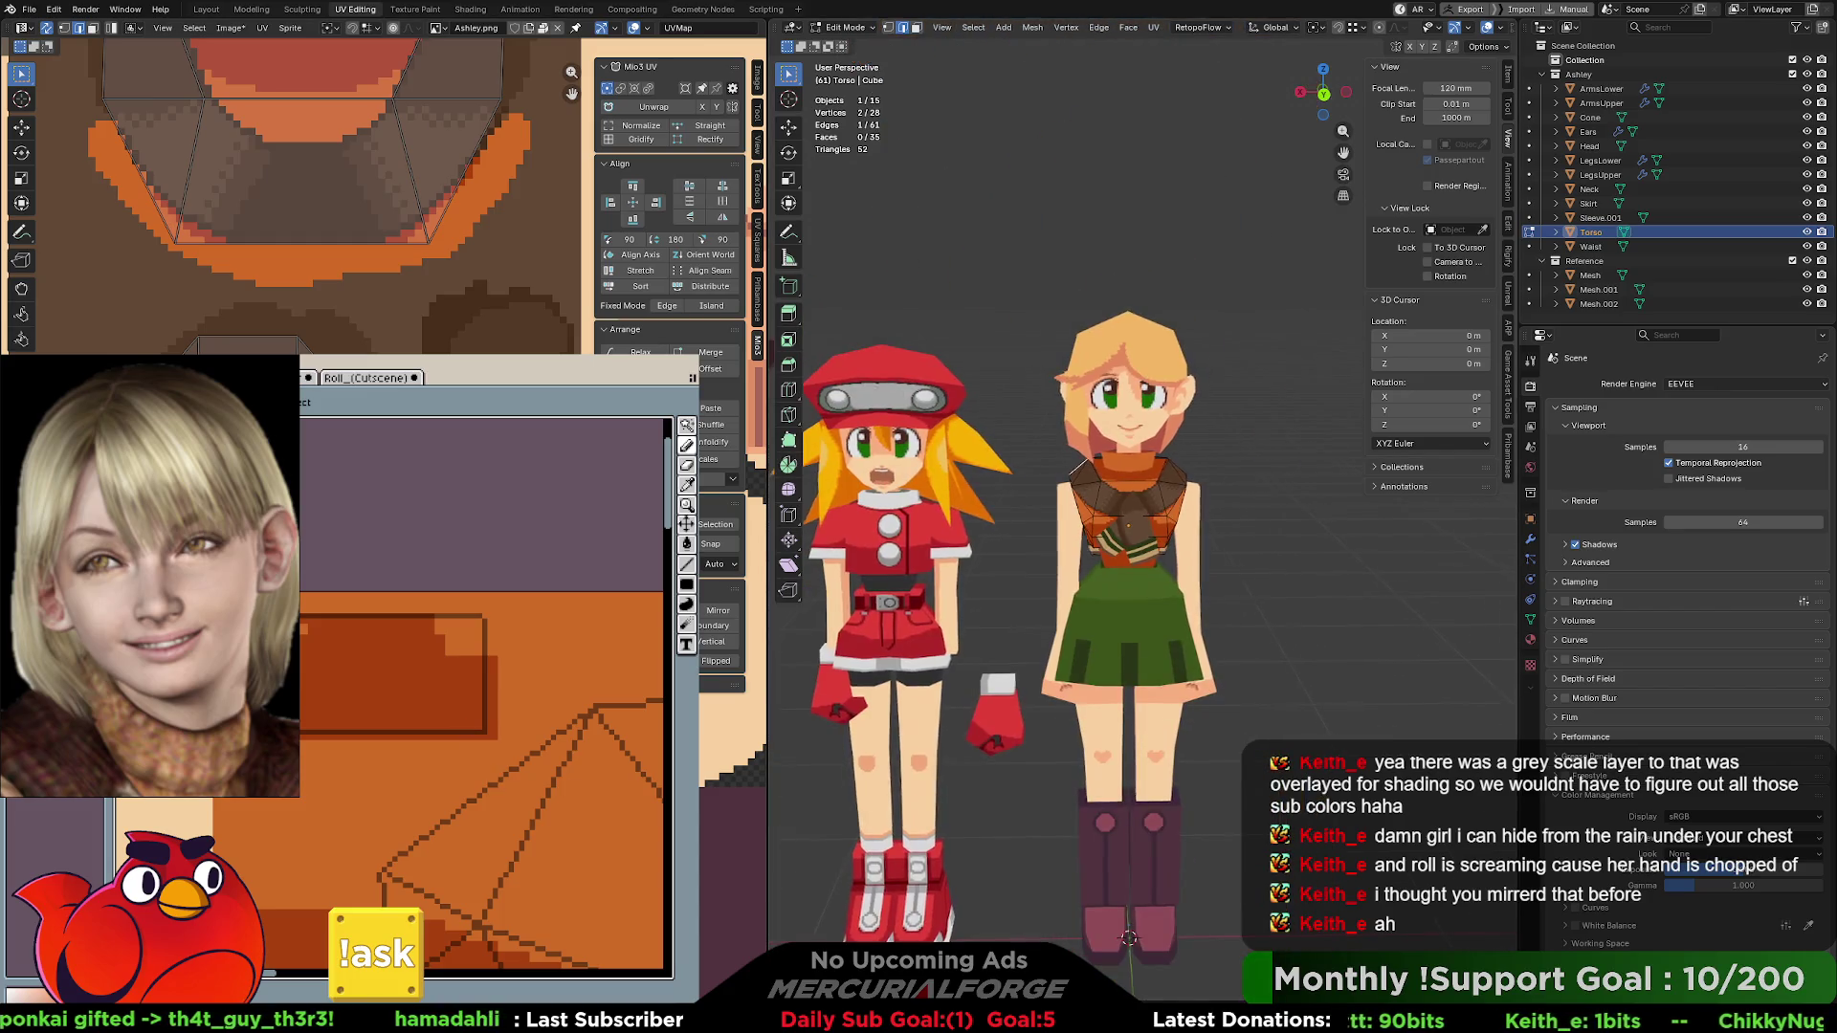
{"action": "scroll", "coordinate": [1105, 517], "scroll_direction": "up", "scroll_amount": 1}
- Switch back to Object Mode from the Ctrl+Tab pie menu and deselect the Torso
{"action": "key", "text": "ctrl+Tab"}
{"action": "key", "text": "ctrl+Tab"}
{"action": "left_click", "coordinate": [1235, 498]}
{"action": "key", "text": "ctrl+Tab"}
{"action": "left_click", "coordinate": [1297, 499]}
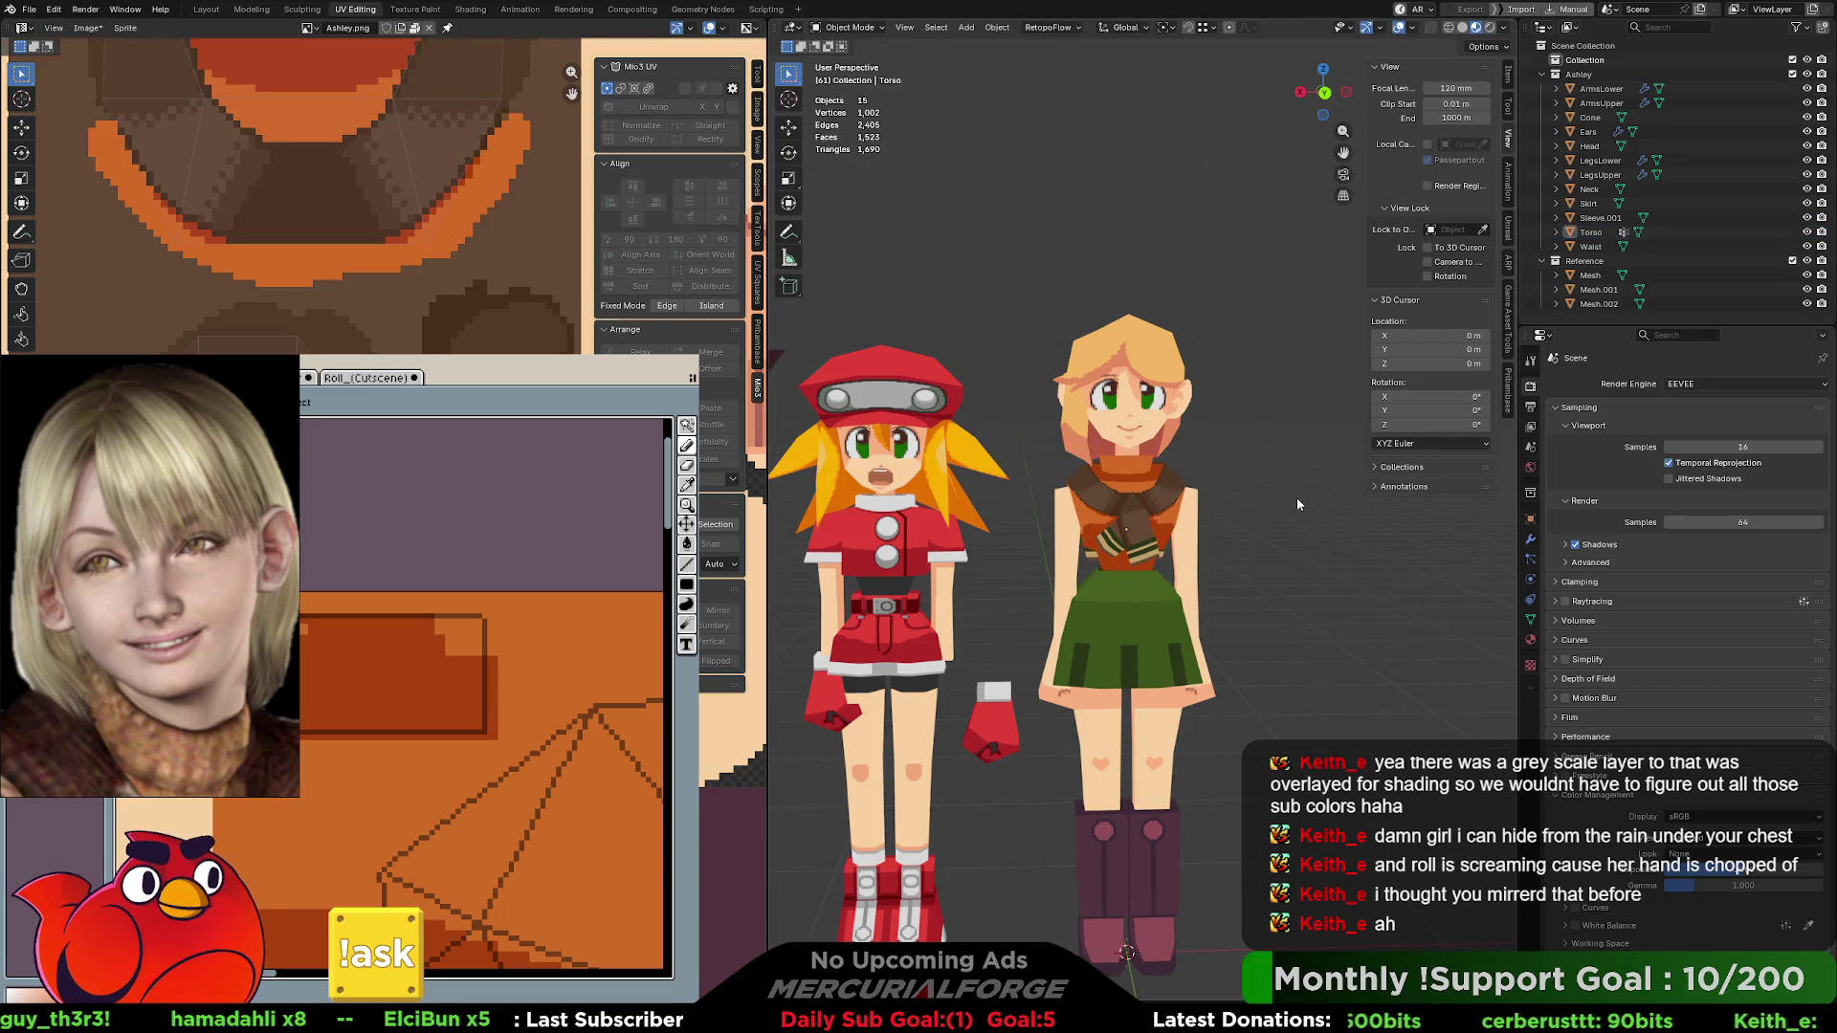
- Compare the model with and without the dark fill by toggling undo and redo
{"action": "scroll", "coordinate": [1280, 522], "scroll_direction": "up", "scroll_amount": 5}
{"action": "middle_click_drag", "start_coordinate": [1295, 522], "coordinate": [1129, 460]}
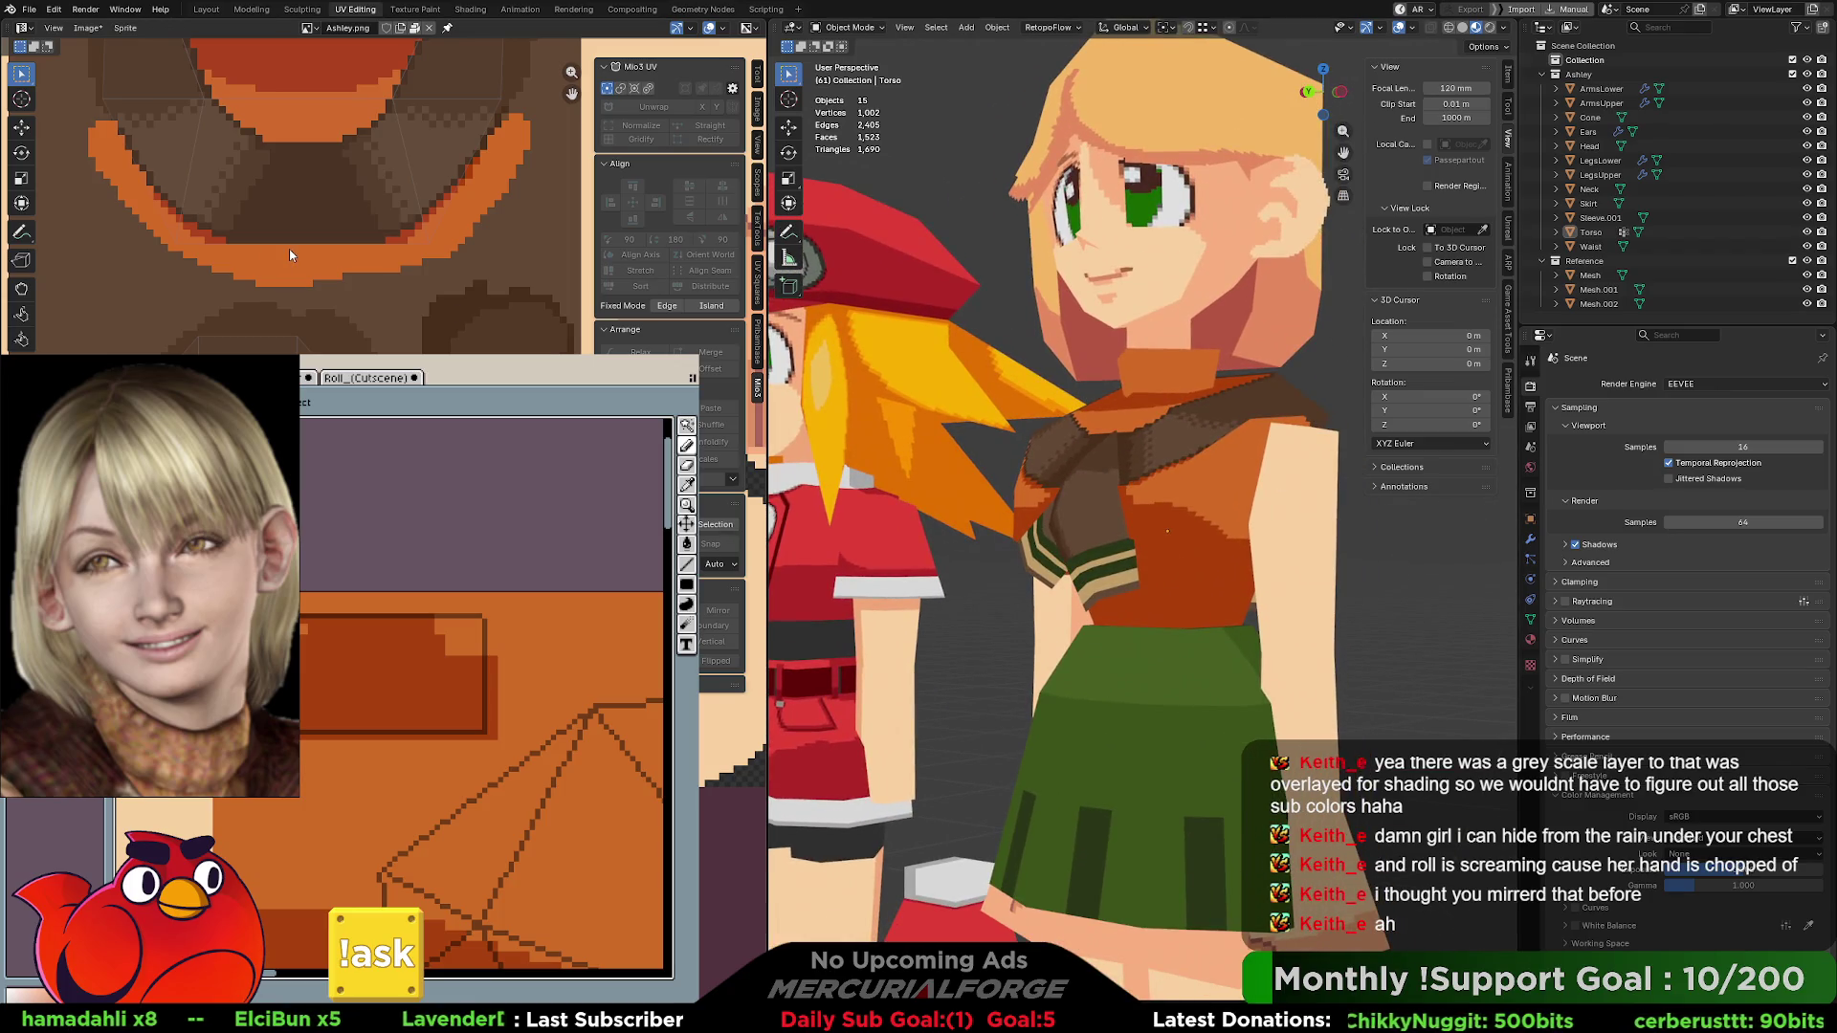
{"action": "scroll", "coordinate": [343, 556], "scroll_direction": "down", "scroll_amount": 5}
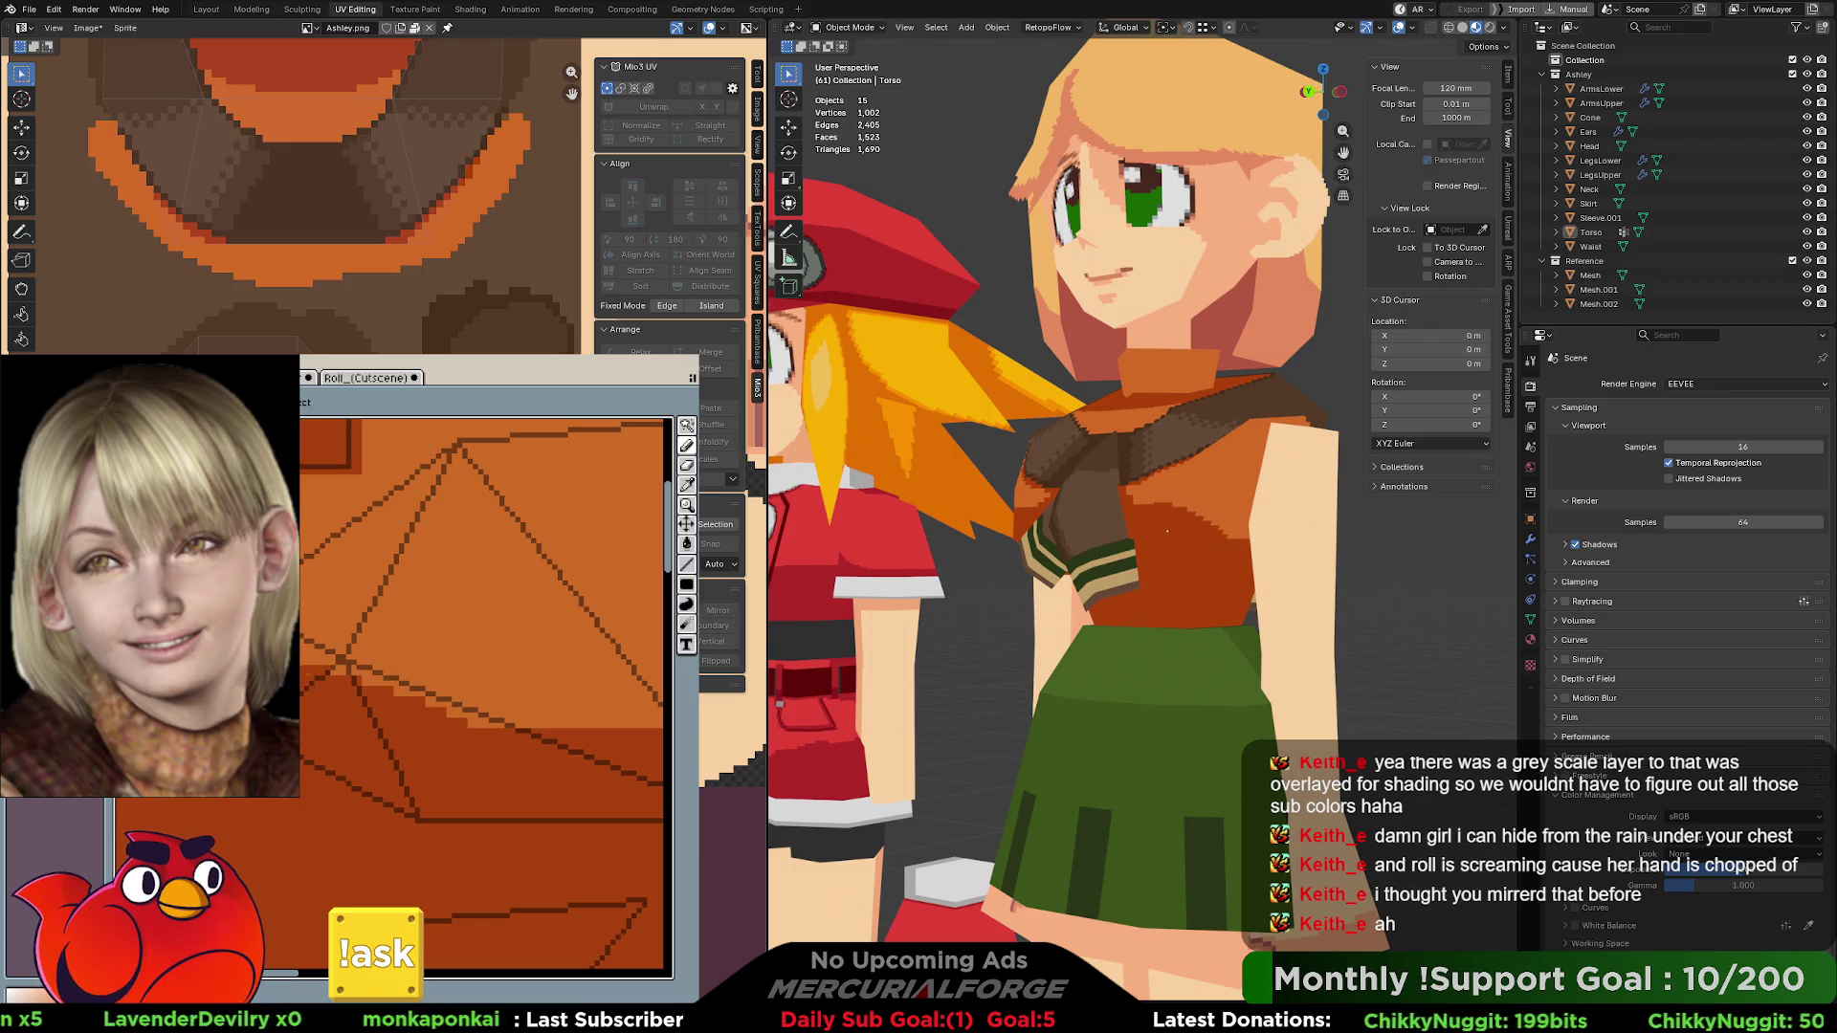
{"action": "key", "text": "ctrl+z"}
{"action": "key", "text": "ctrl+y"}
{"action": "key", "text": "ctrl+z"}
{"action": "key", "text": "ctrl+y"}
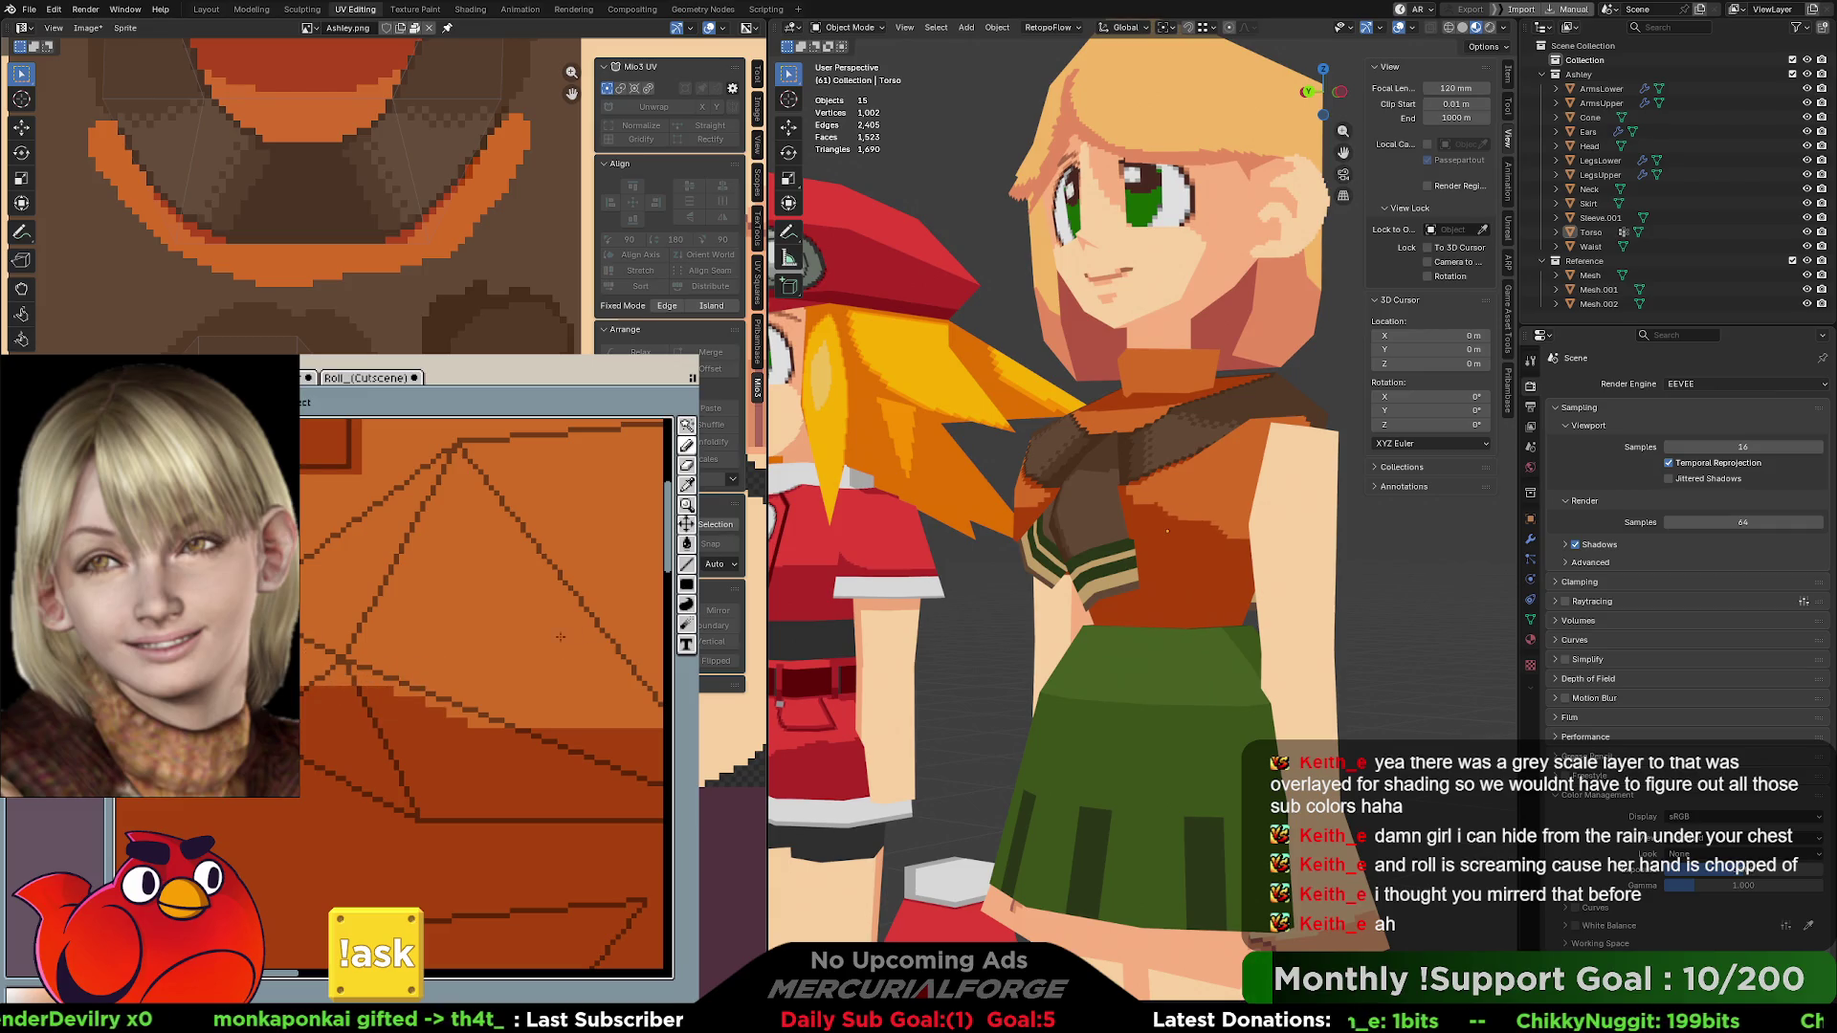
{"action": "key", "text": "ctrl+z"}
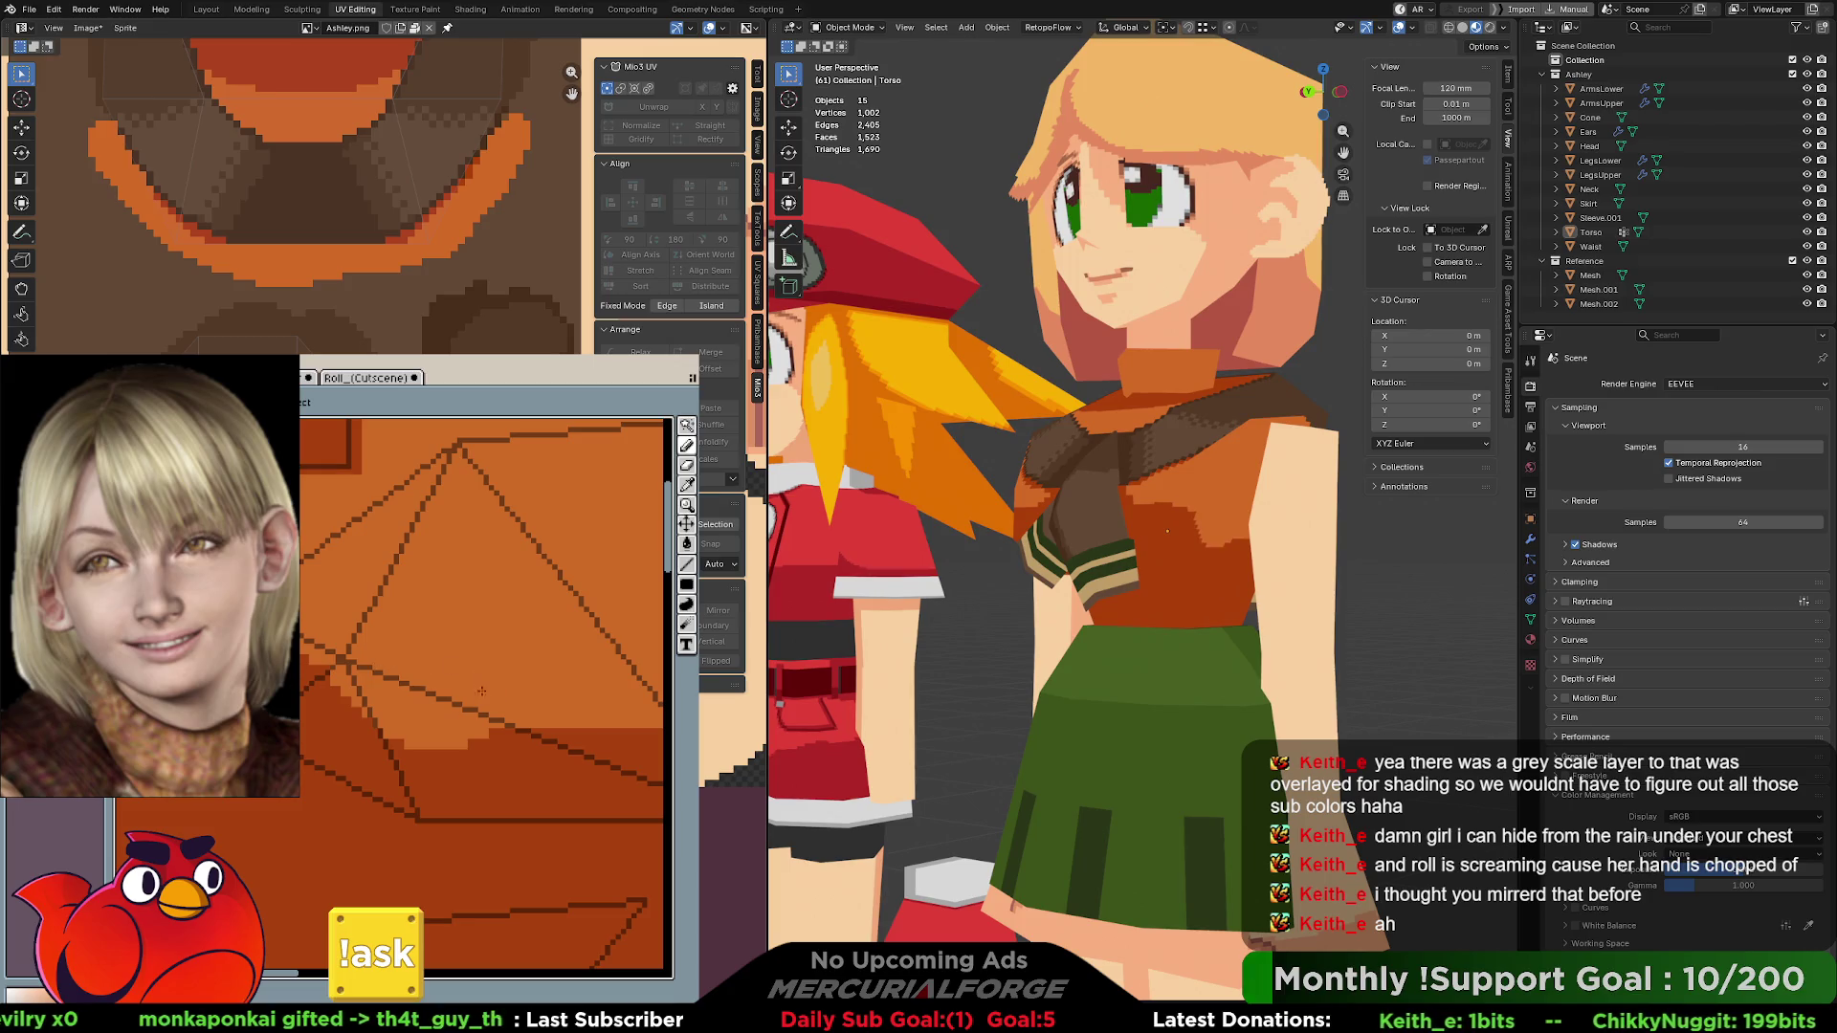
{"action": "key", "text": "ctrl+y"}
- Paint lighter orange over the dark fill's top edge, then bring the heart and torso island into view
{"action": "middle_click_drag", "start_coordinate": [517, 676], "coordinate": [323, 621]}
{"action": "mouse_move", "coordinate": [324, 621]}
{"action": "left_mouse_down"}
{"action": "mouse_move", "coordinate": [383, 670]}
{"action": "mouse_move", "coordinate": [615, 668]}
{"action": "mouse_move", "coordinate": [412, 696]}
{"action": "mouse_move", "coordinate": [306, 675]}
{"action": "left_mouse_up"}
{"action": "key", "text": "ctrl+z"}
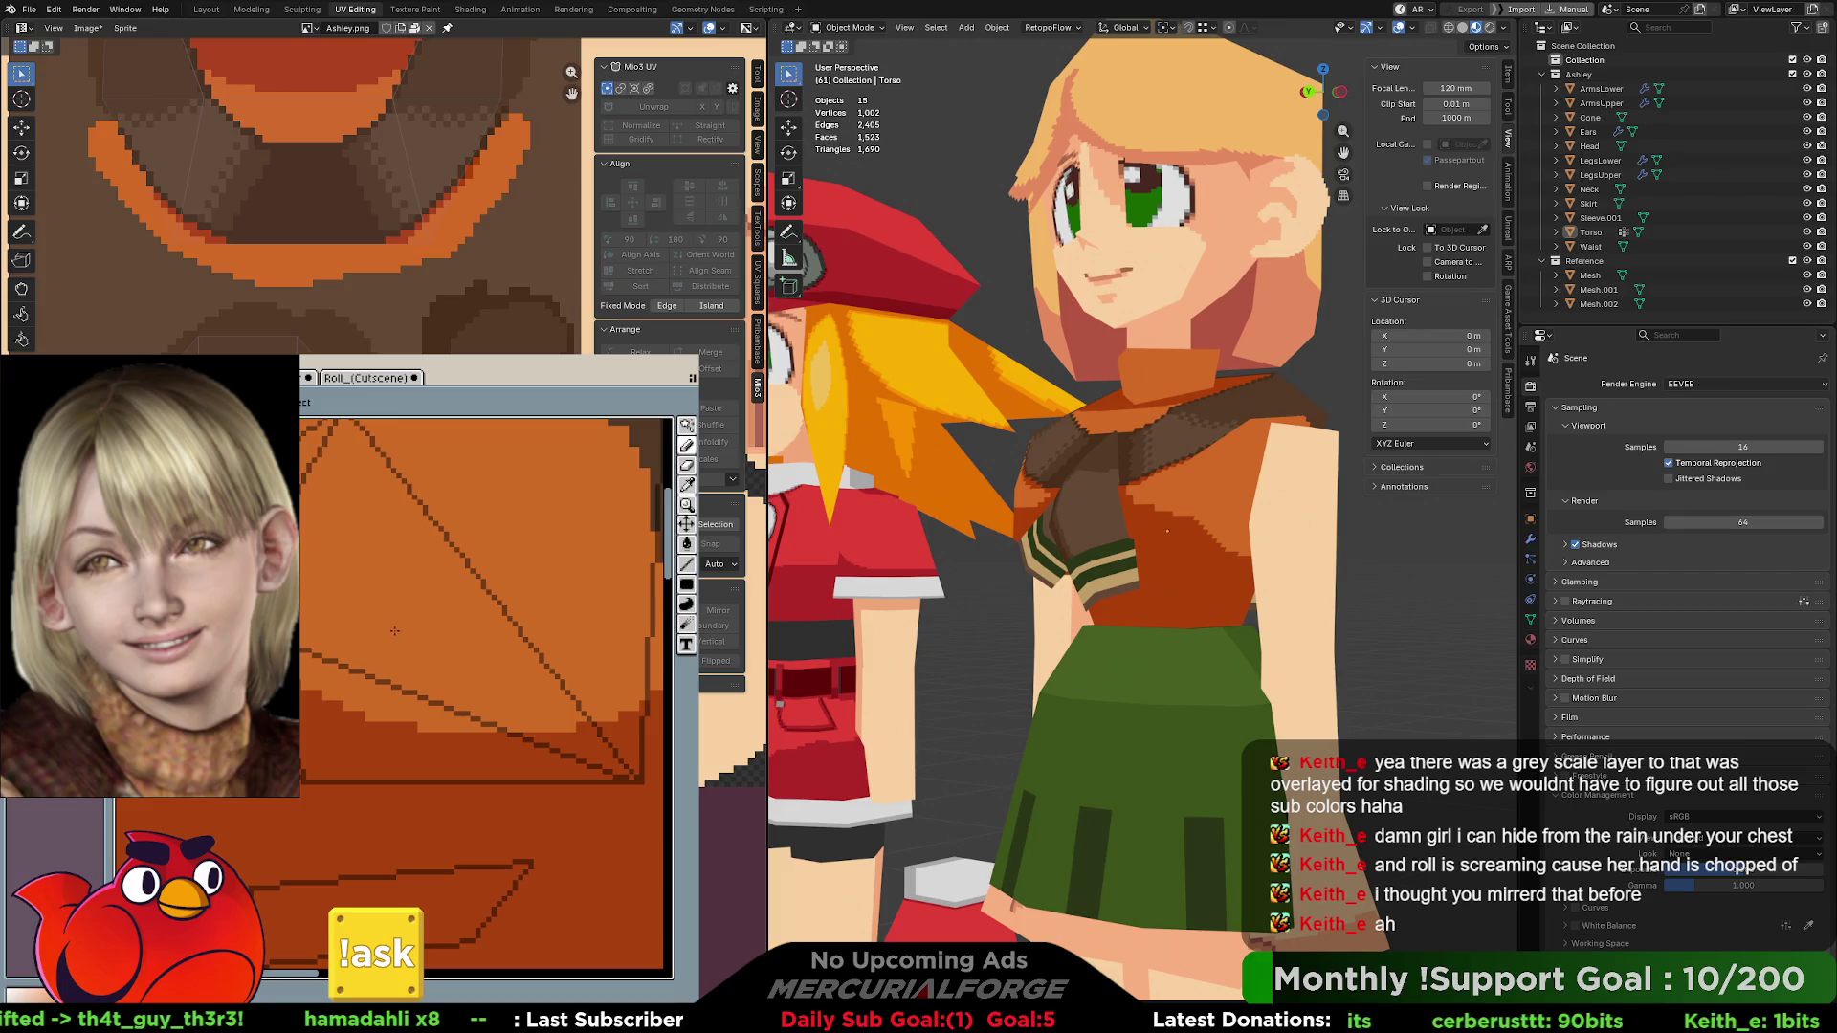
{"action": "mouse_move", "coordinate": [1287, 509]}
{"action": "middle_mouse_down"}
{"action": "mouse_move", "coordinate": [848, 507]}
{"action": "mouse_move", "coordinate": [1145, 509]}
{"action": "middle_mouse_up"}
{"action": "middle_click_drag", "start_coordinate": [535, 239], "coordinate": [383, 231]}
{"action": "key", "text": "F3"}
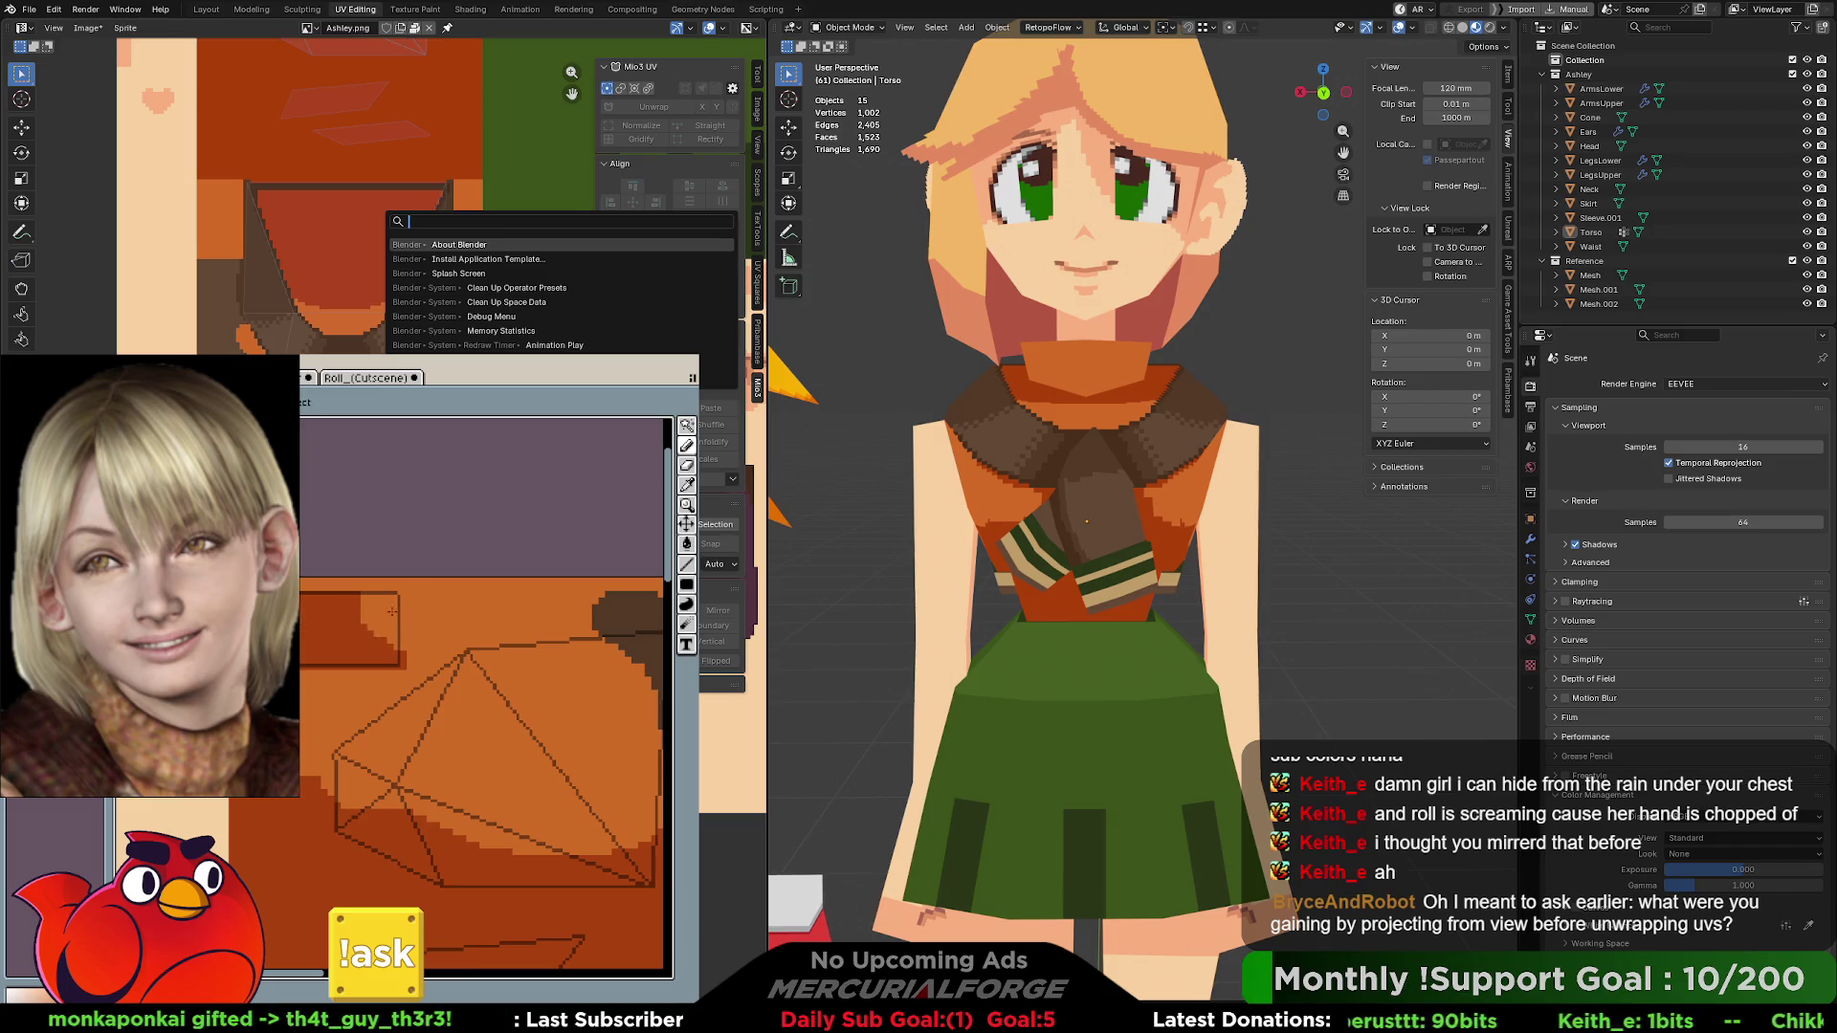
- Paint a lighter rounded patch into the stepped shape and orbit to check both characters
{"action": "left_click_drag", "start_coordinate": [378, 634], "coordinate": [363, 612]}
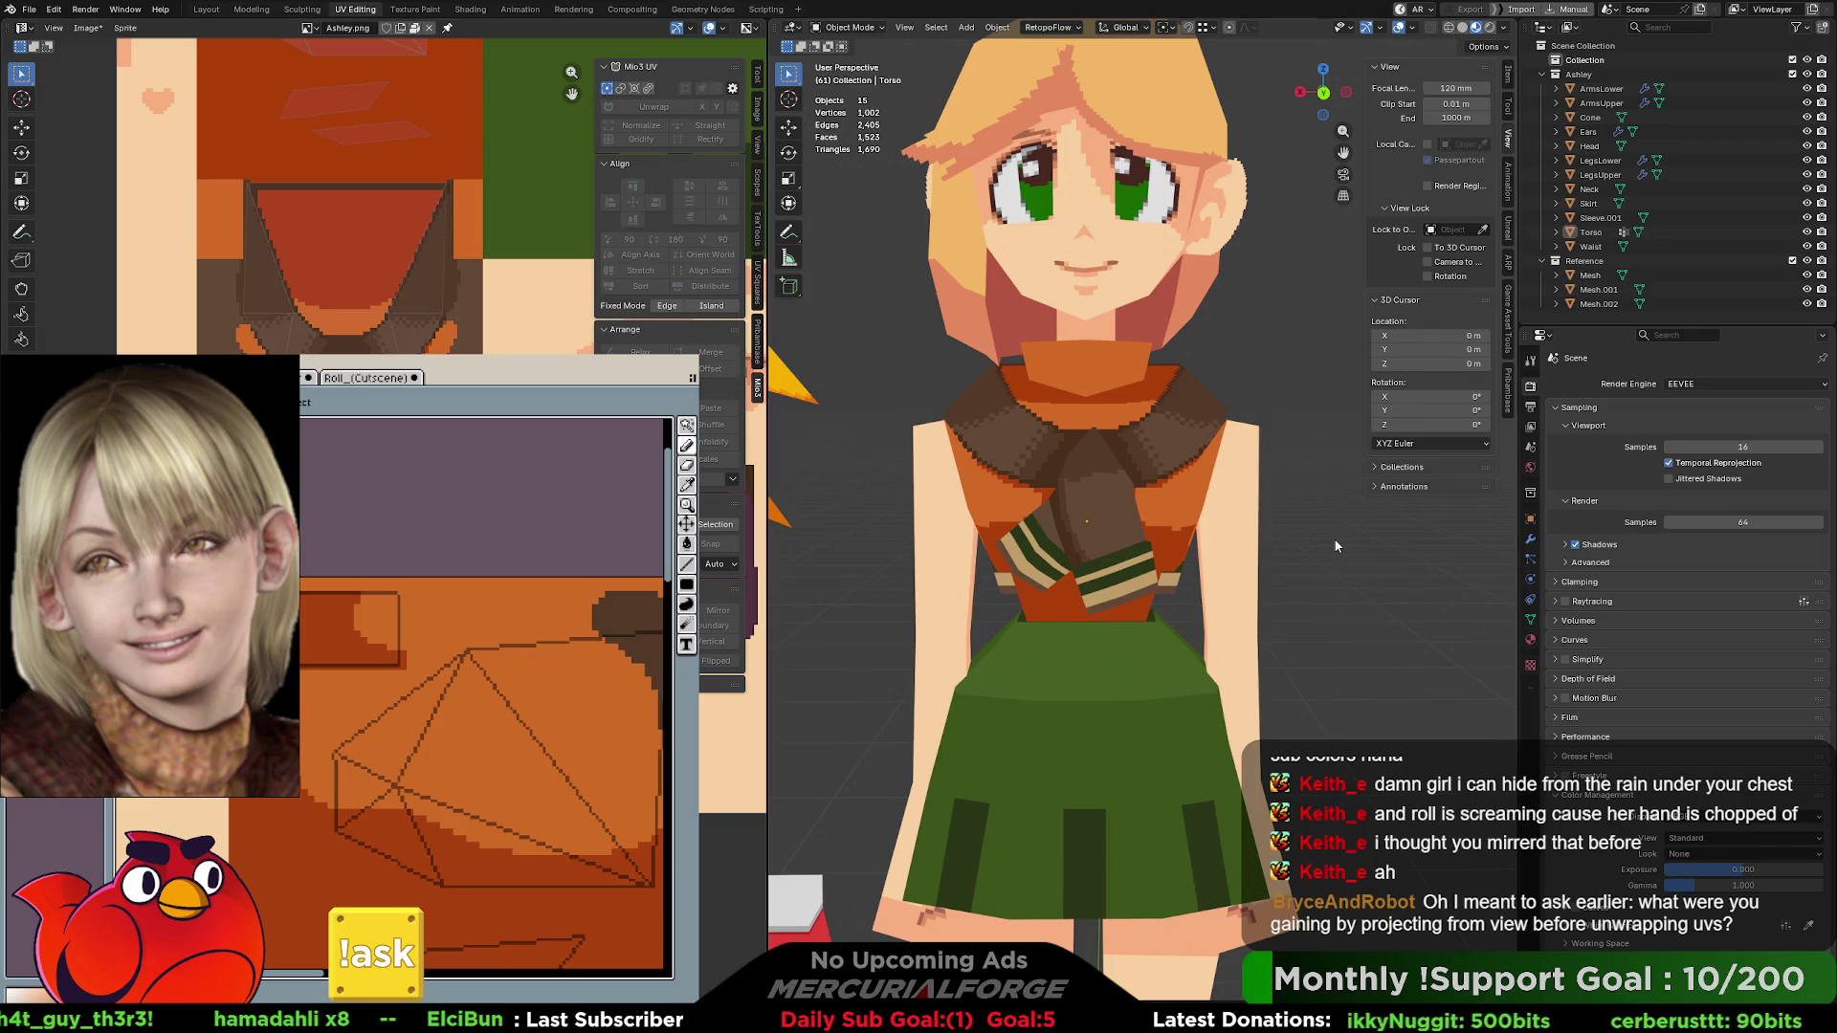
{"action": "scroll", "coordinate": [1298, 559], "scroll_direction": "down", "scroll_amount": 5}
{"action": "mouse_move", "coordinate": [1297, 559]}
{"action": "middle_mouse_down"}
{"action": "mouse_move", "coordinate": [1129, 560]}
{"action": "mouse_move", "coordinate": [1387, 558]}
{"action": "mouse_move", "coordinate": [1201, 560]}
{"action": "middle_mouse_up"}
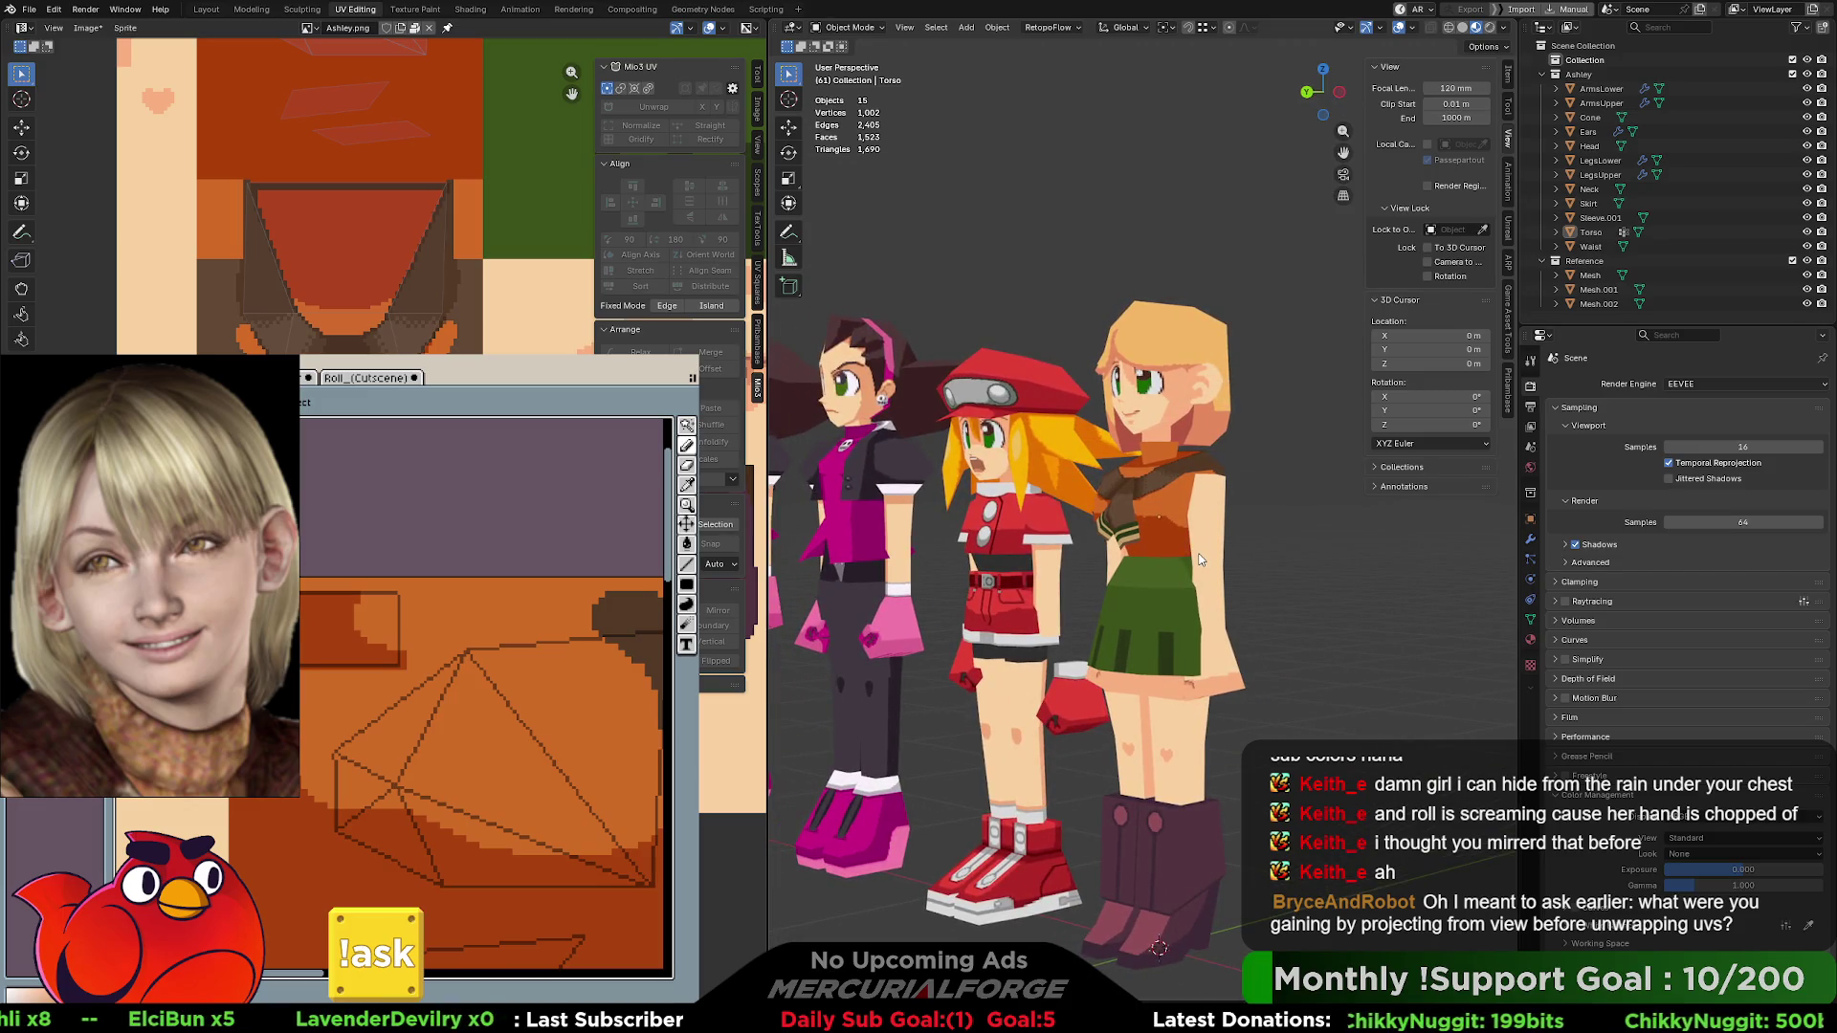
{"action": "scroll", "coordinate": [1177, 550], "scroll_direction": "up", "scroll_amount": 5}
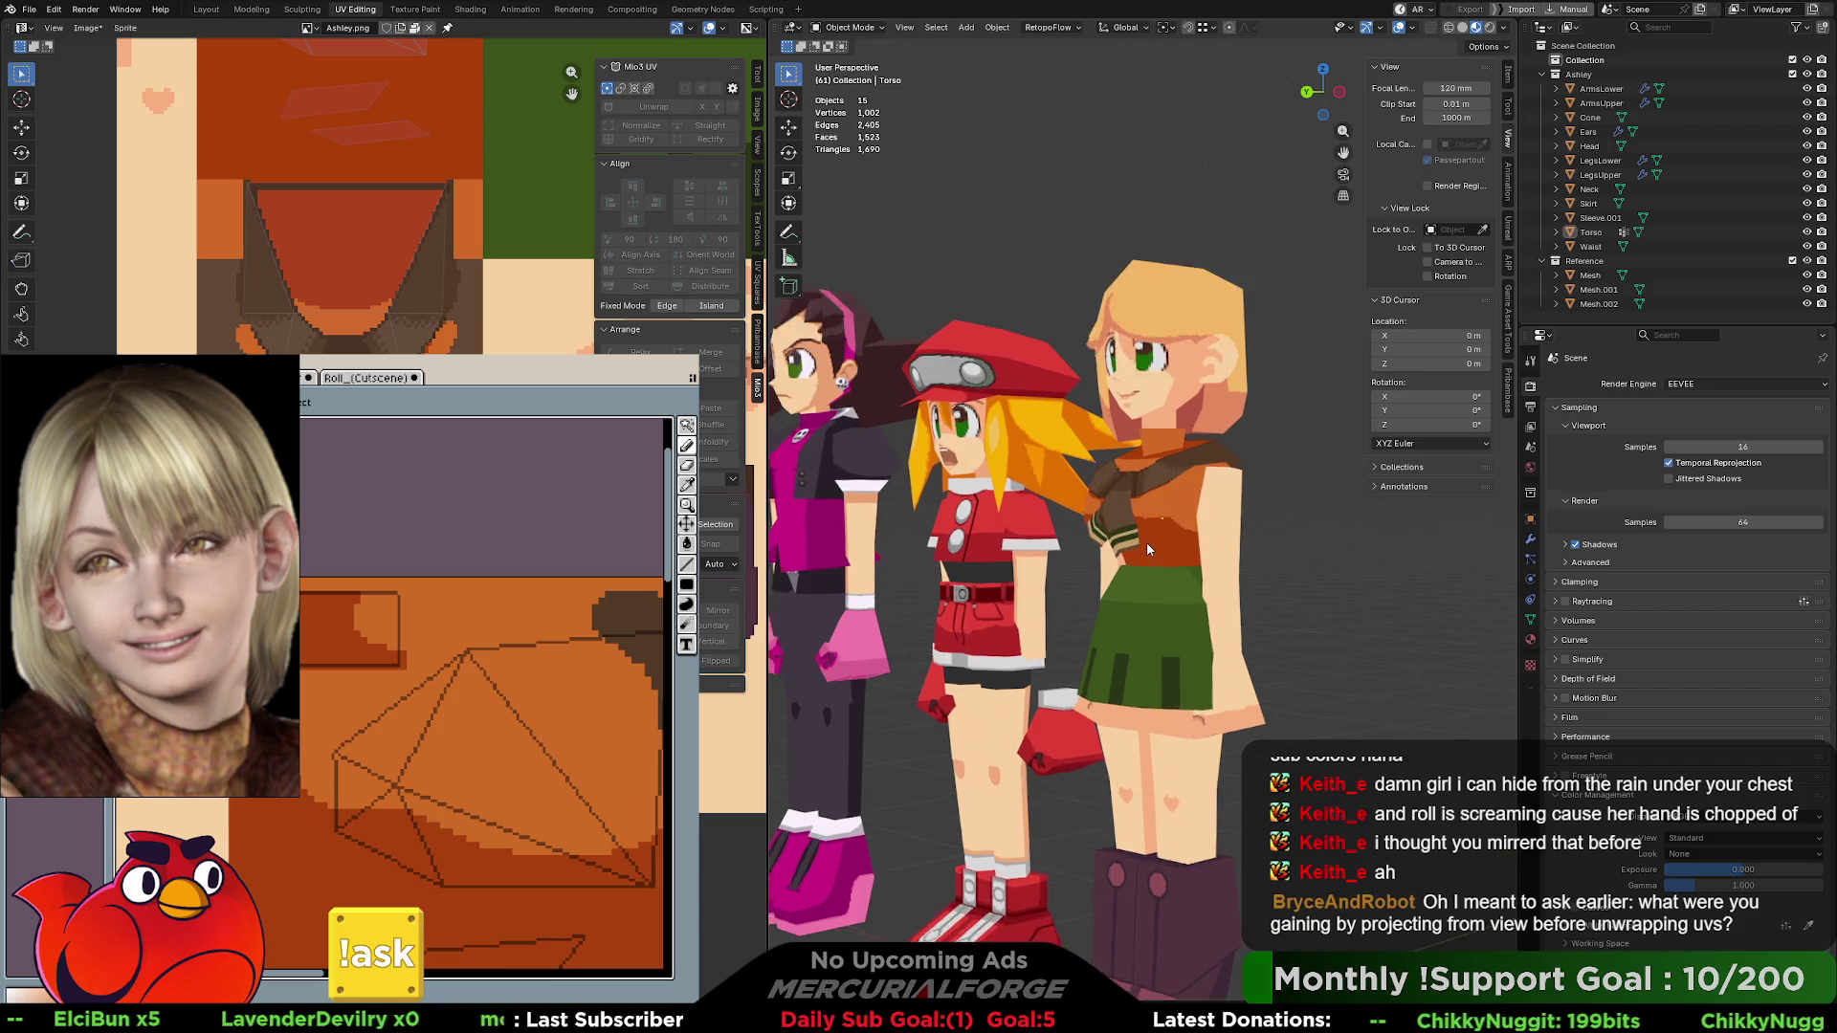
{"action": "mouse_move", "coordinate": [1175, 553]}
{"action": "middle_mouse_down"}
{"action": "mouse_move", "coordinate": [1229, 497]}
{"action": "mouse_move", "coordinate": [1198, 559]}
{"action": "mouse_move", "coordinate": [1223, 564]}
{"action": "middle_mouse_up"}
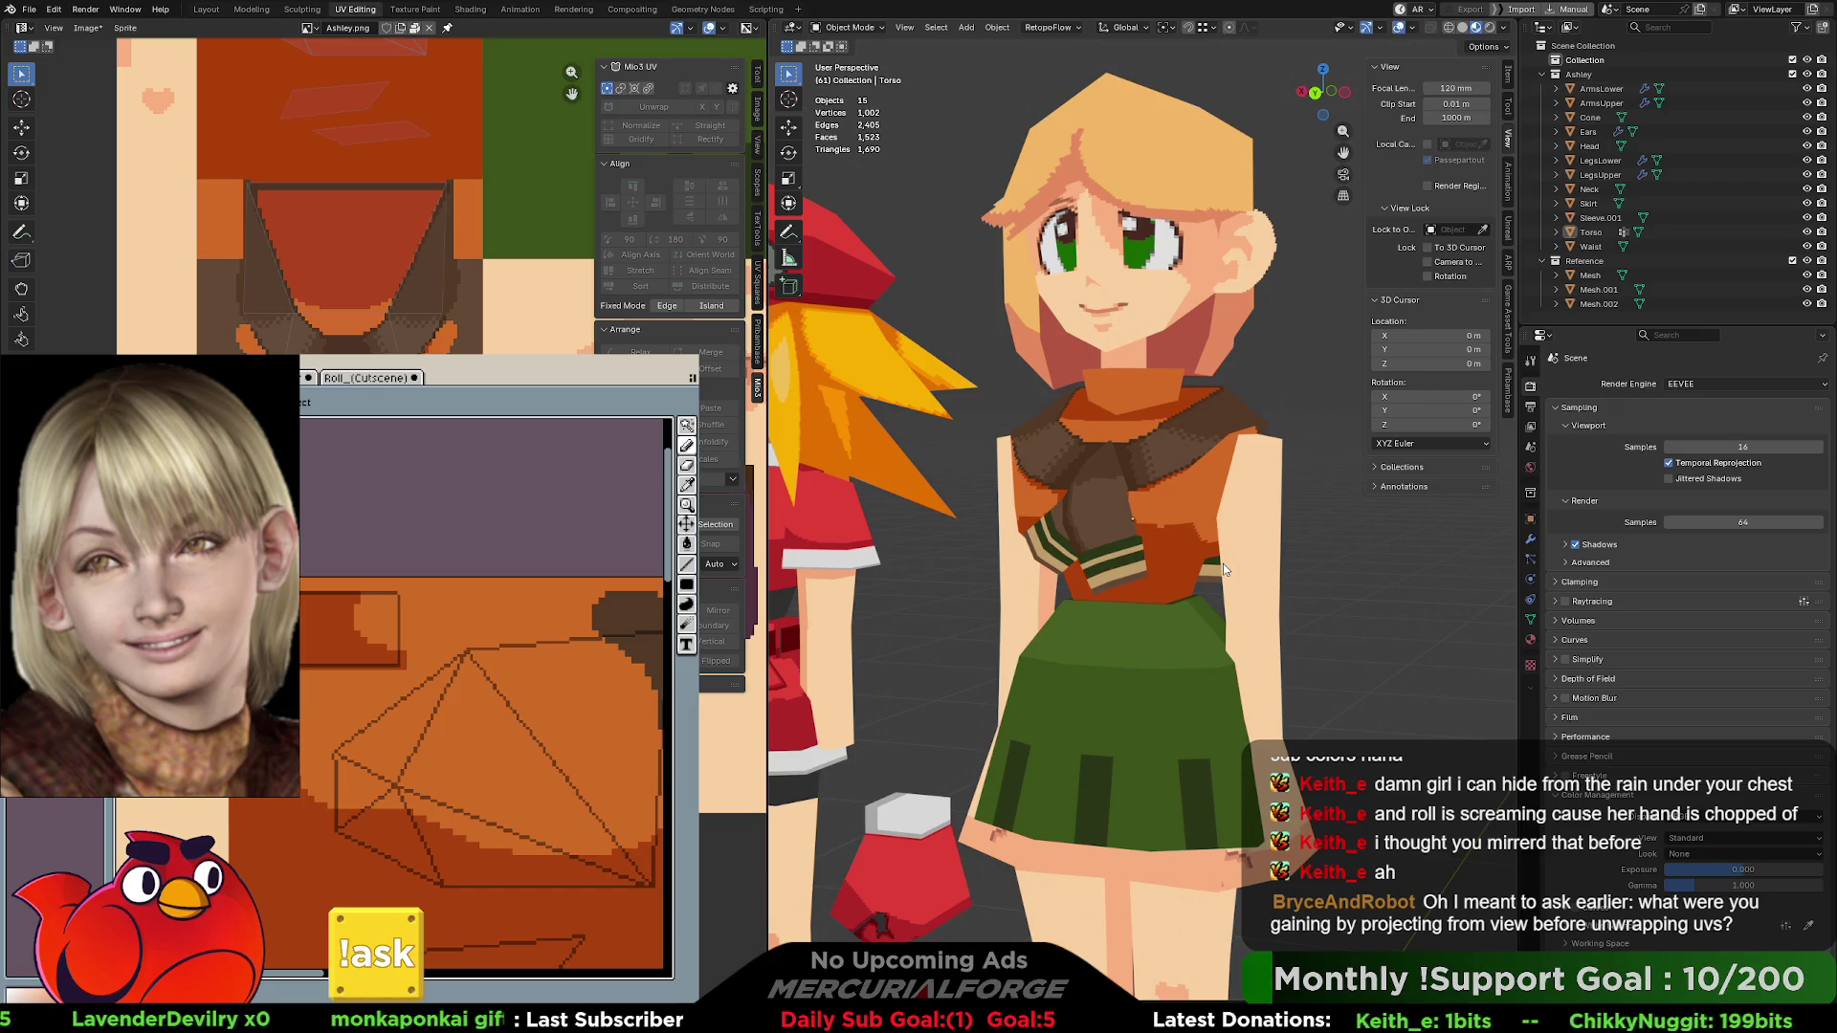
- Pick a colour from the texture and touch up pixels on the torso with the pencil
{"action": "key", "text": "i"}
{"action": "key", "text": "b"}
{"action": "left_click_drag", "start_coordinate": [392, 662], "coordinate": [389, 655]}
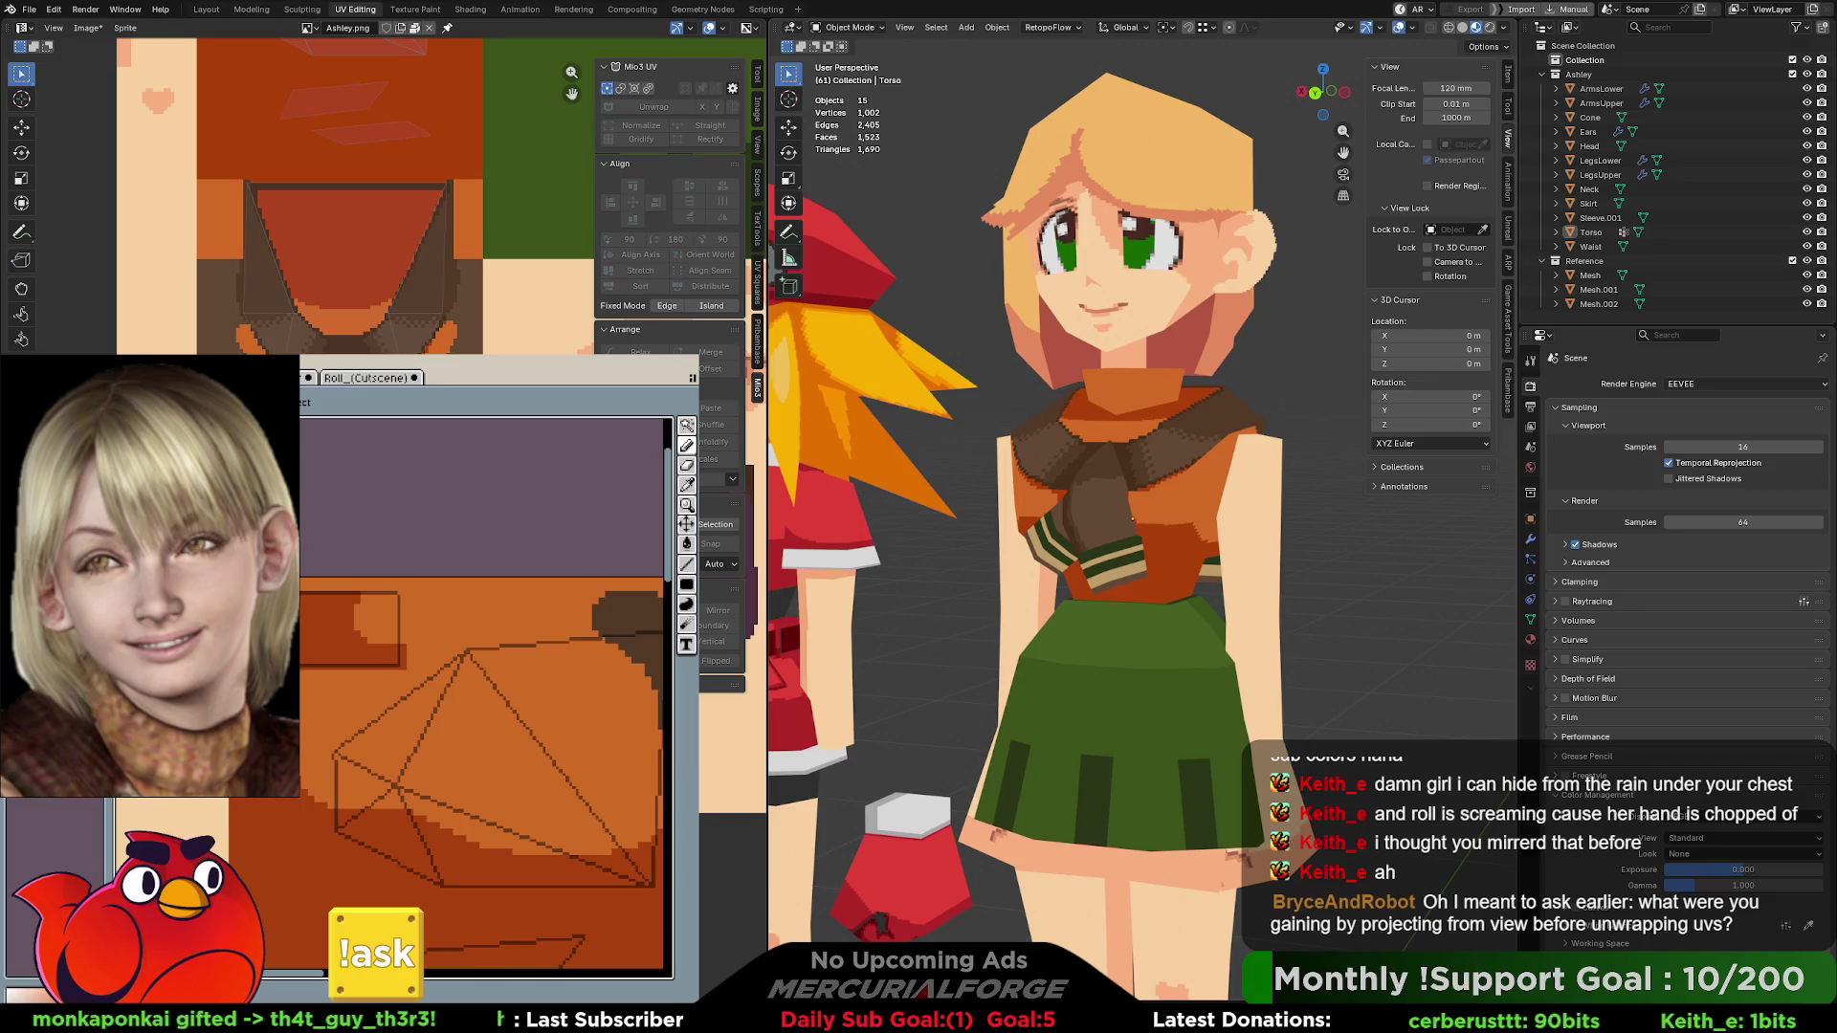
{"action": "middle_click_drag", "start_coordinate": [1110, 627], "coordinate": [1181, 637]}
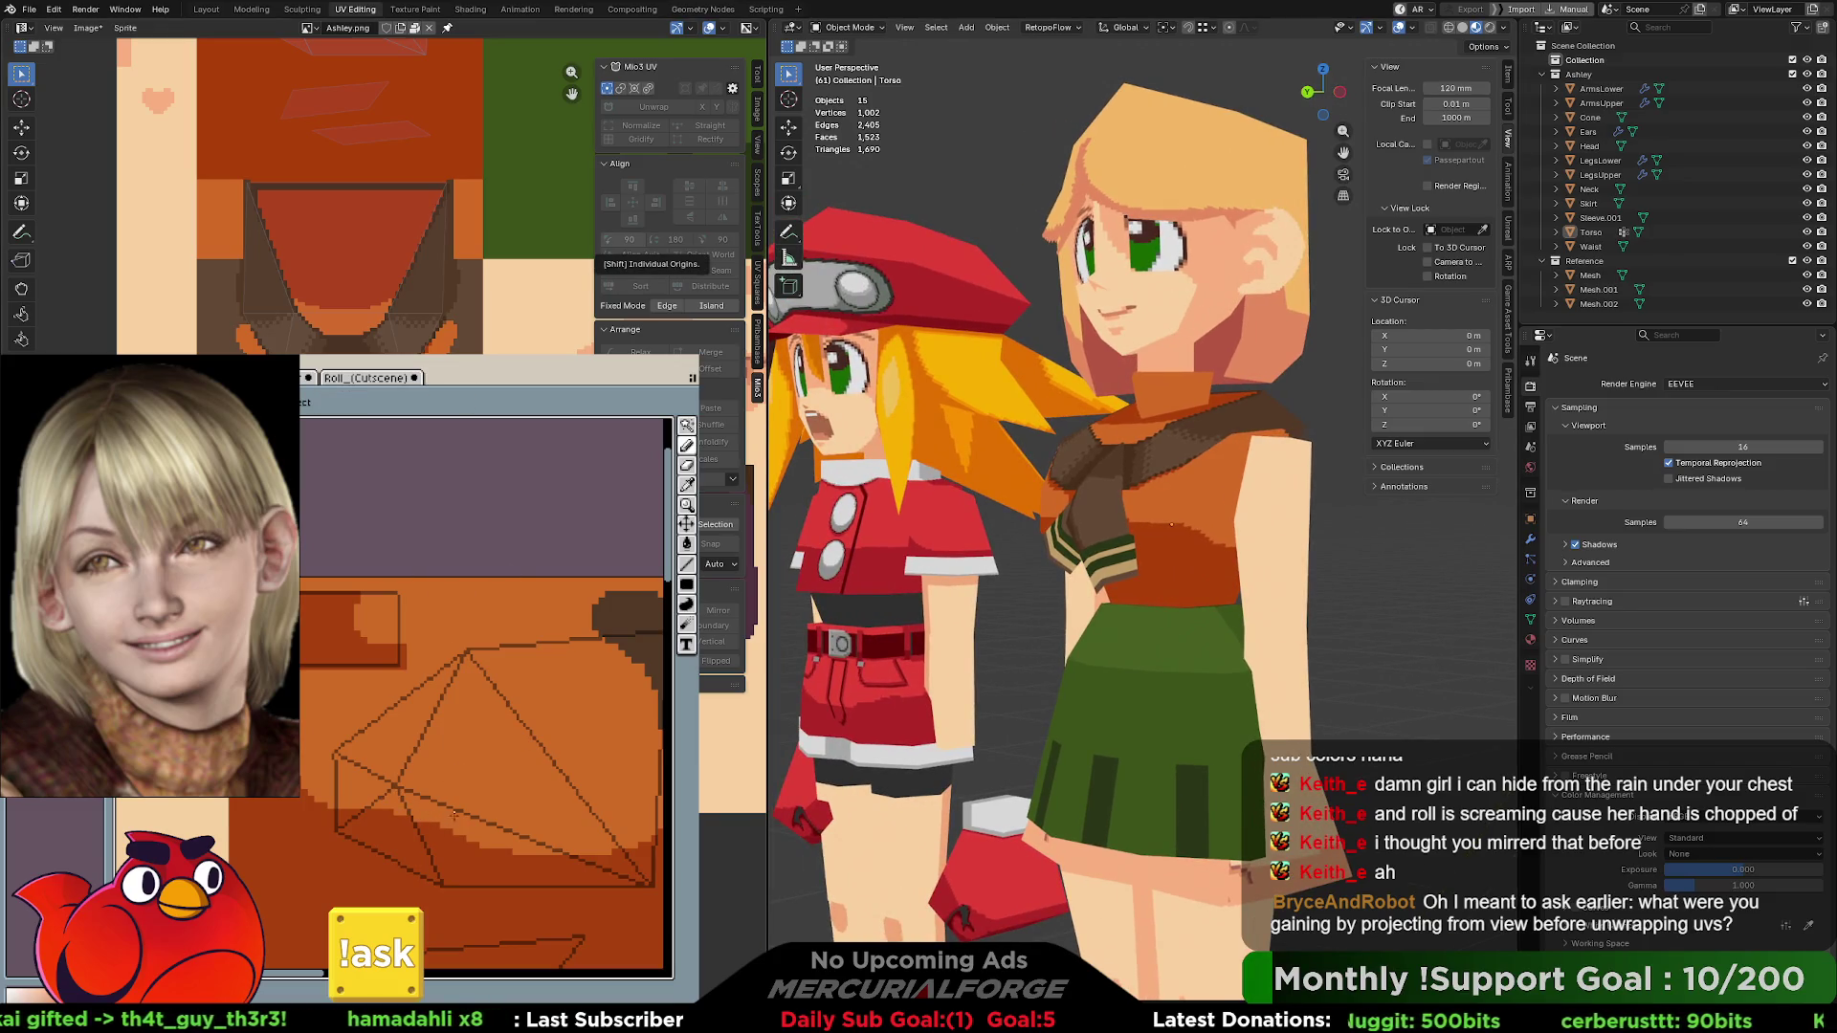
{"action": "mouse_move", "coordinate": [473, 779]}
{"action": "middle_mouse_down"}
{"action": "mouse_move", "coordinate": [453, 707]}
{"action": "mouse_move", "coordinate": [427, 736]}
{"action": "middle_mouse_up"}
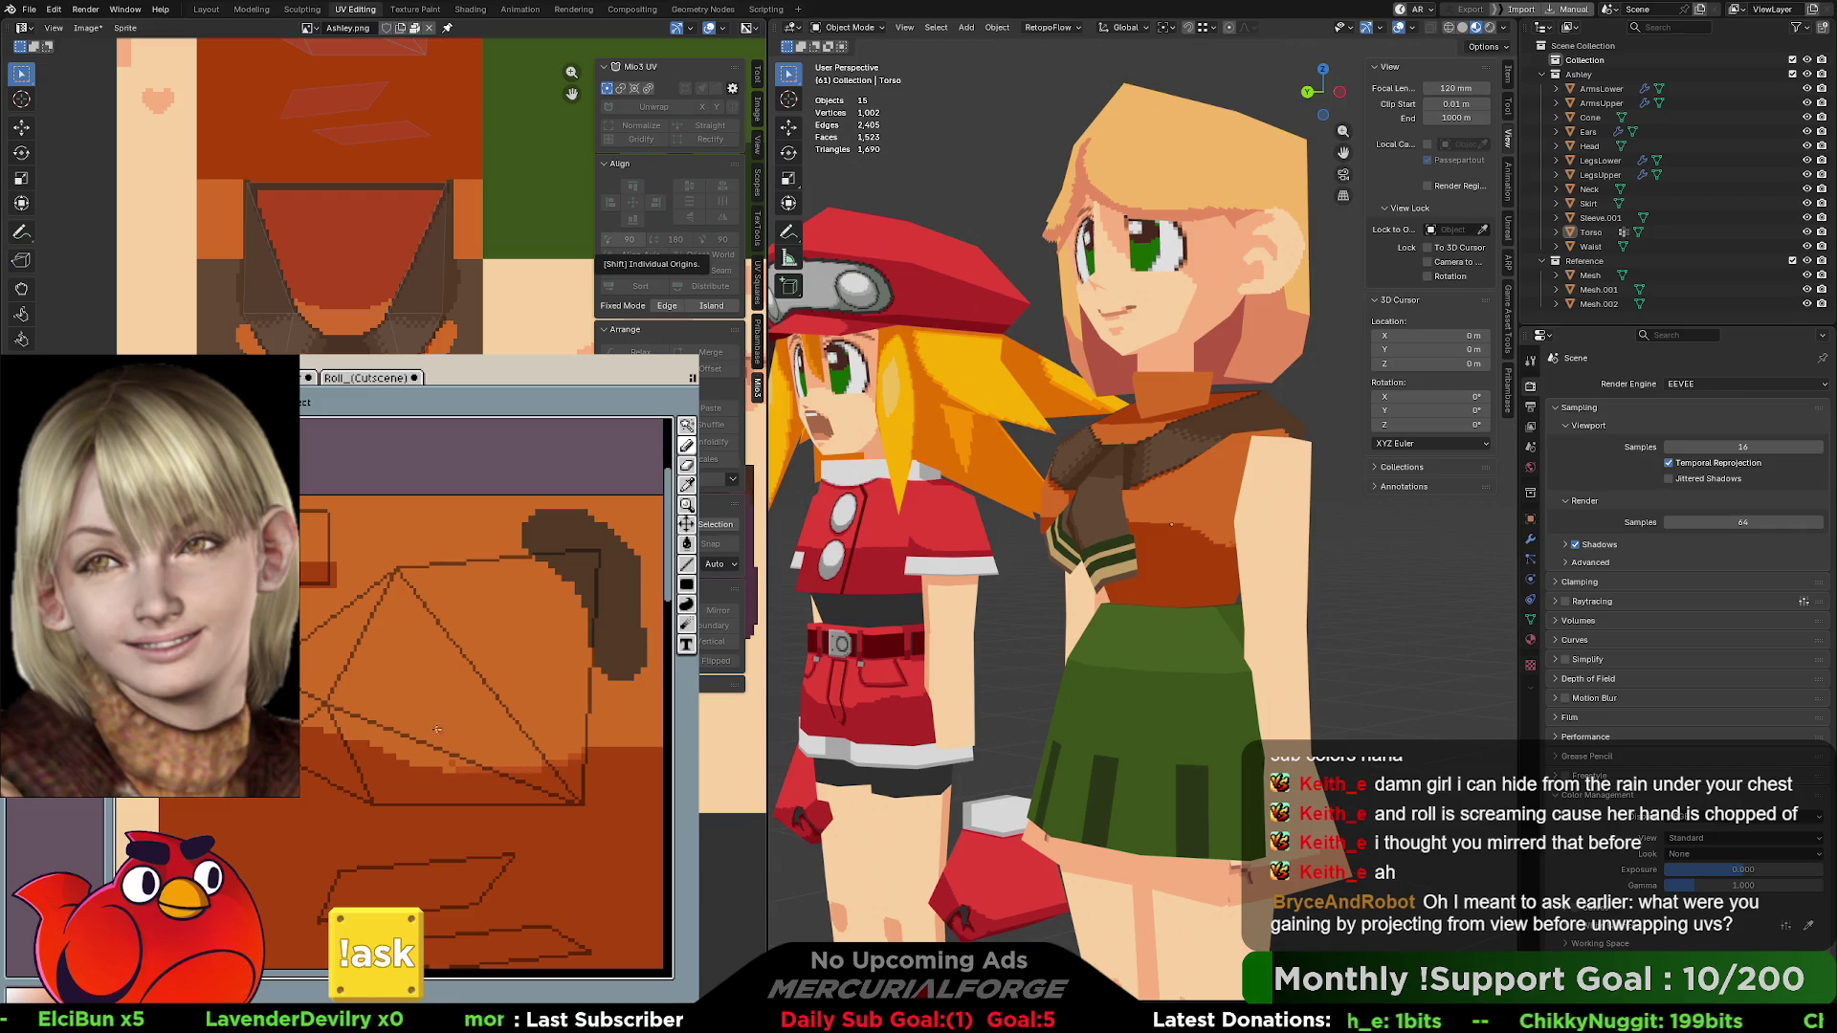
{"action": "key", "text": "alt"}
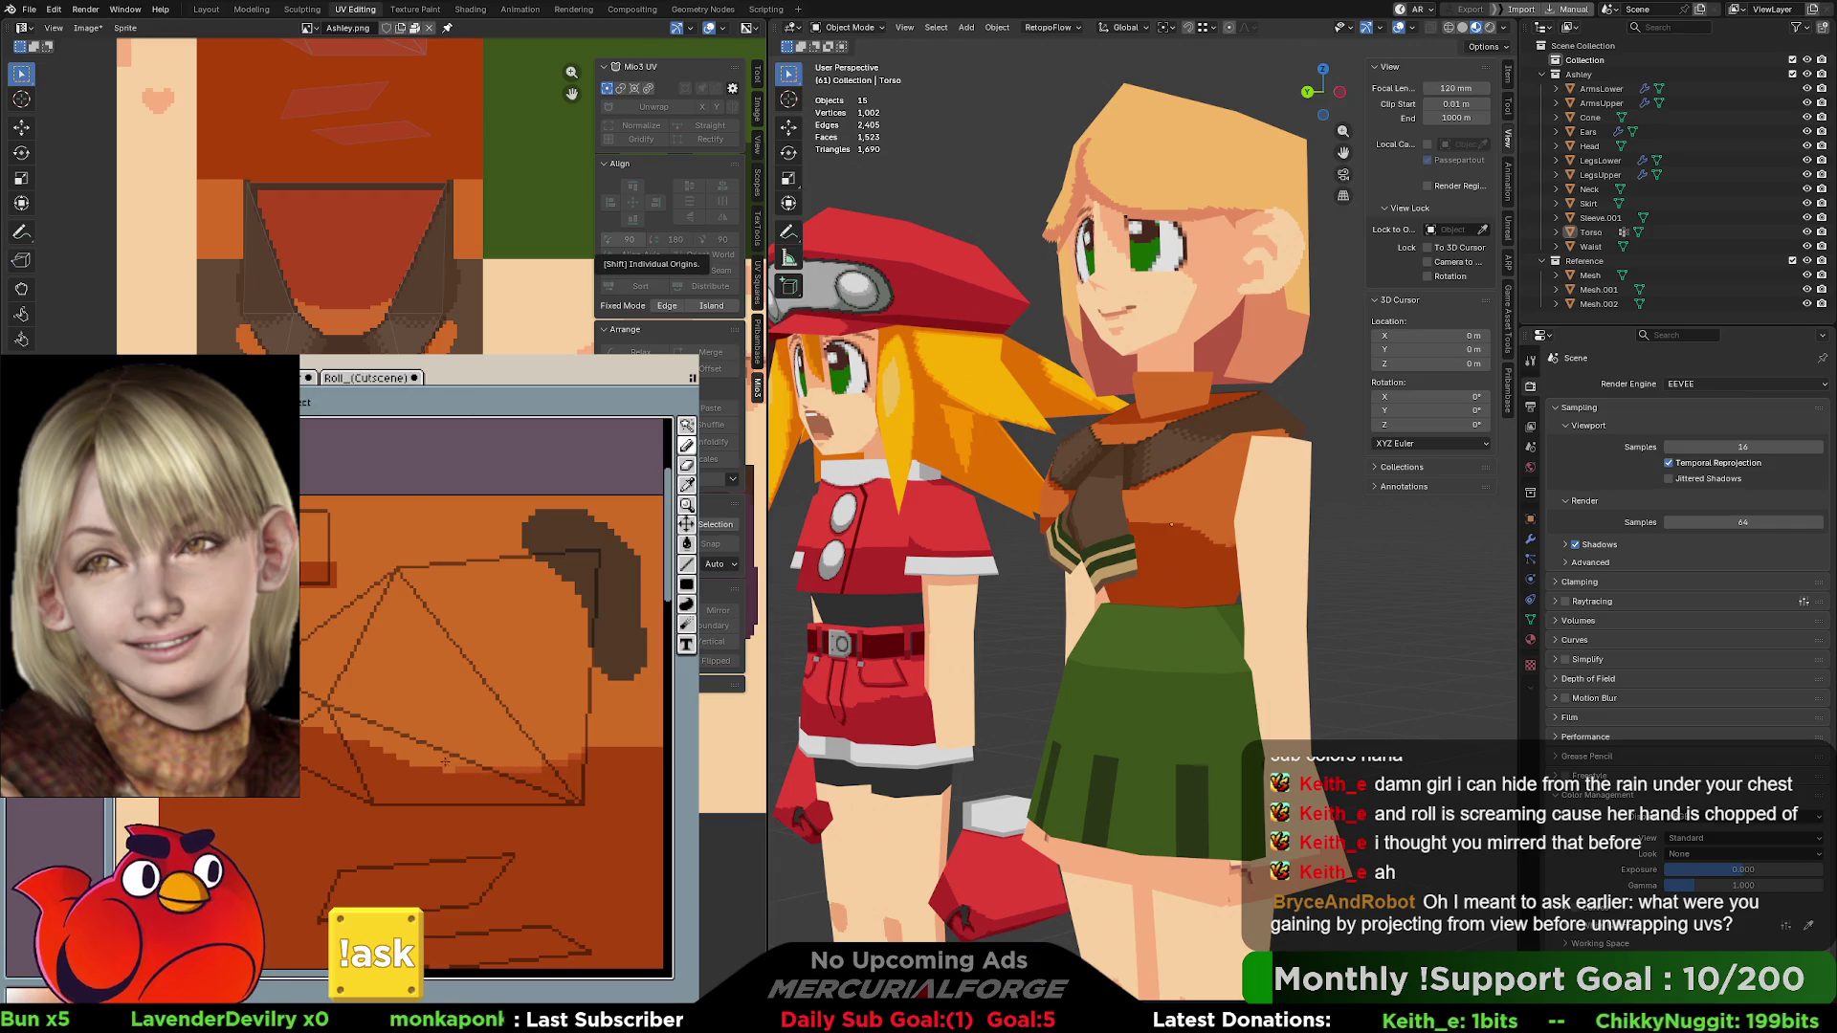
{"action": "left_click", "coordinate": [466, 760], "text": "alt"}
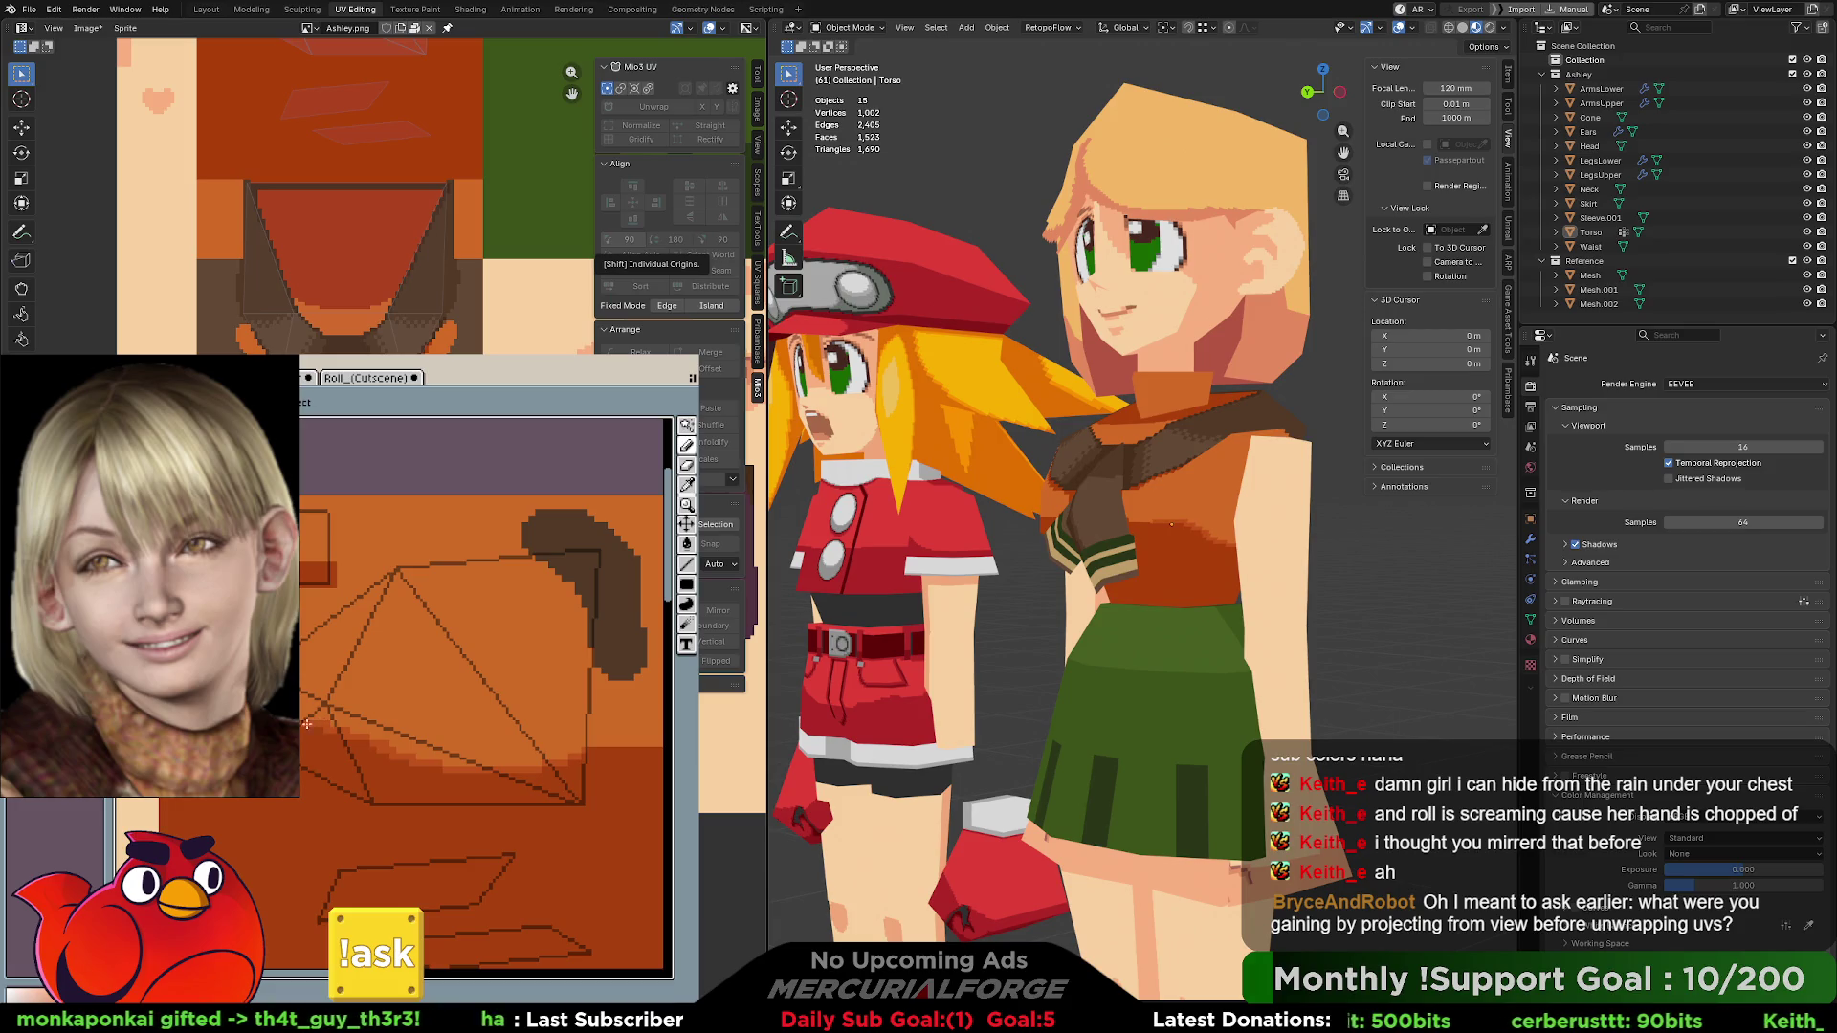
{"action": "middle_click_drag", "start_coordinate": [307, 564], "coordinate": [485, 645]}
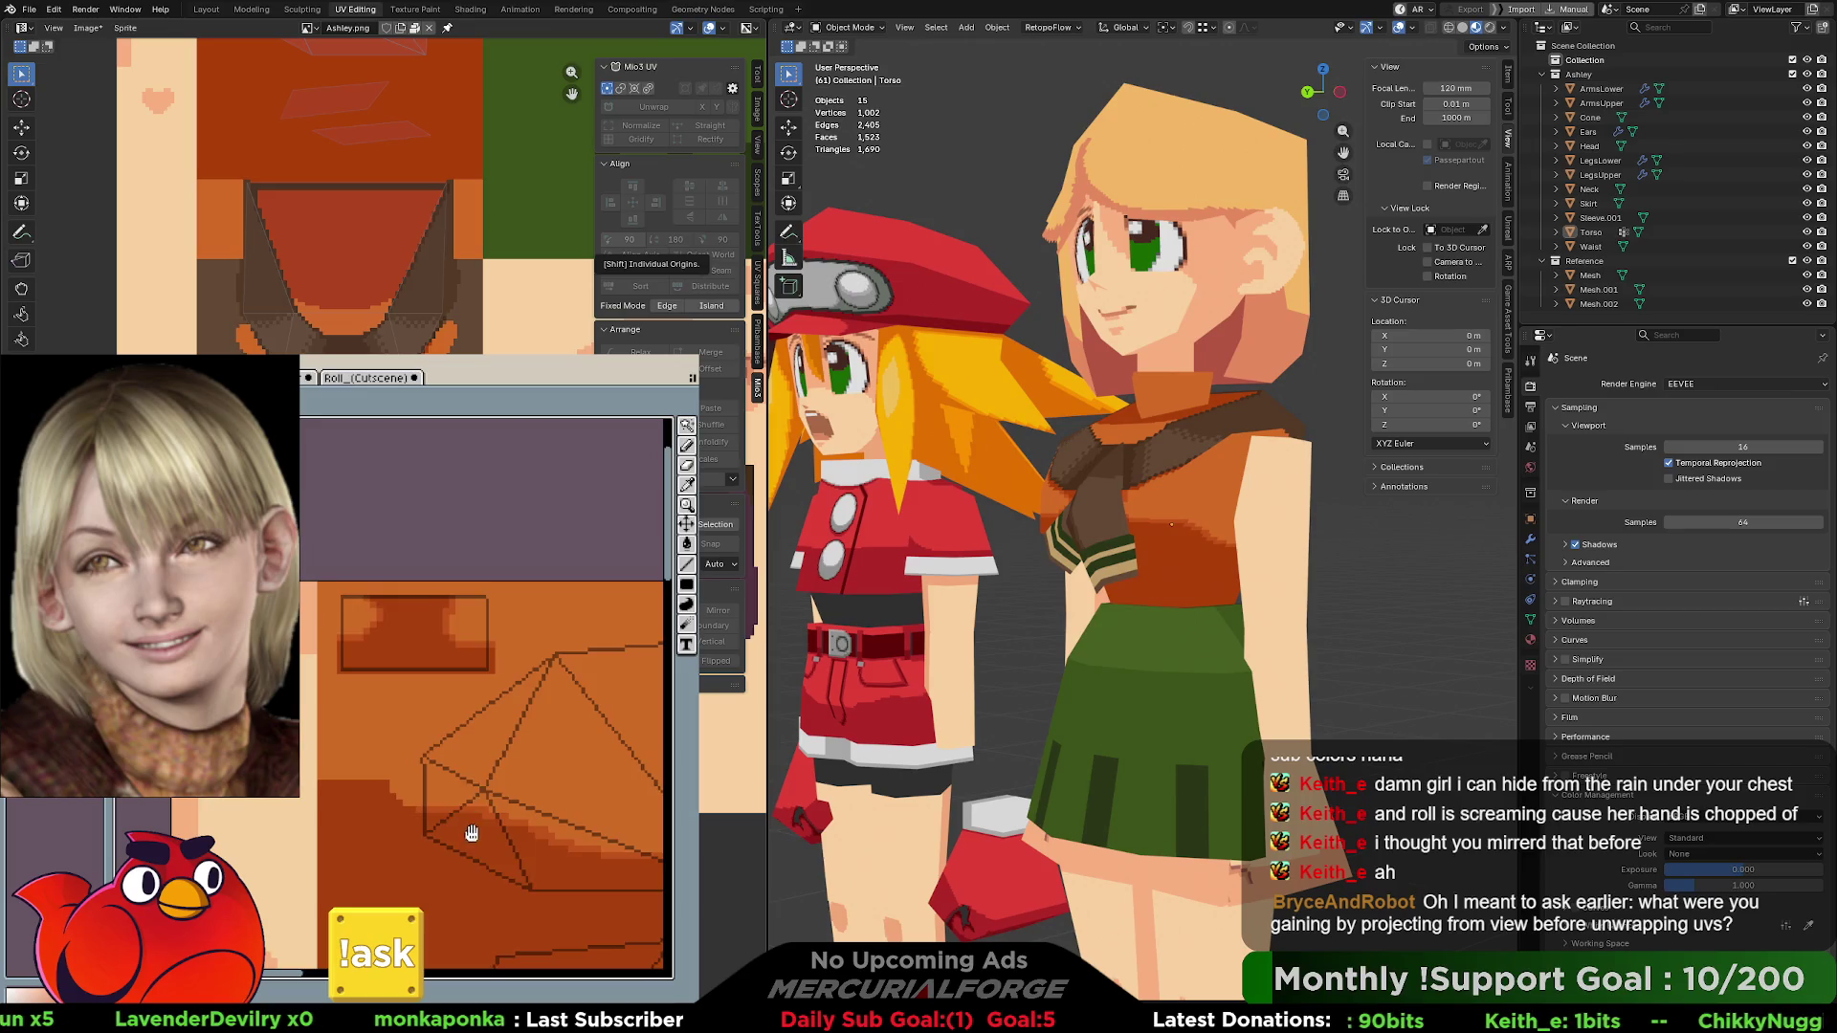
{"action": "scroll", "coordinate": [478, 708], "scroll_direction": "down", "scroll_amount": 5}
{"action": "scroll", "coordinate": [424, 665], "scroll_direction": "down", "scroll_amount": 8}
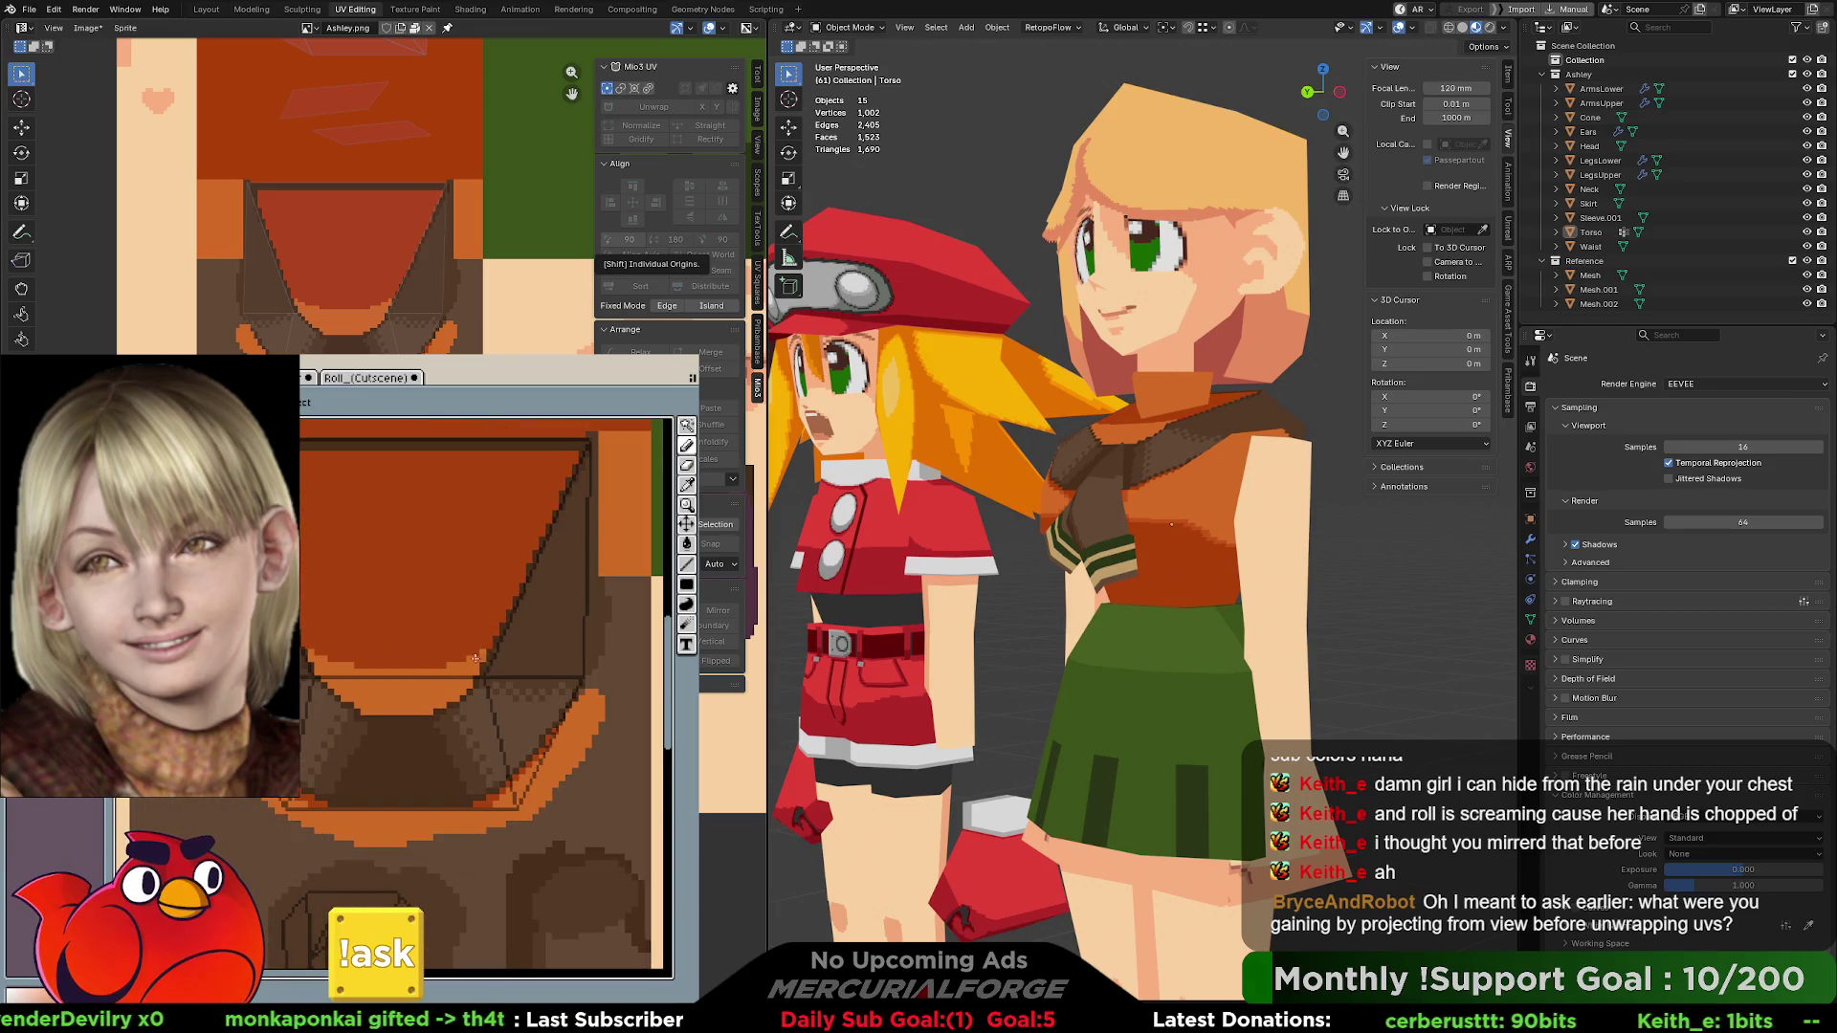
{"action": "scroll", "coordinate": [475, 659], "scroll_direction": "up", "scroll_amount": 3}
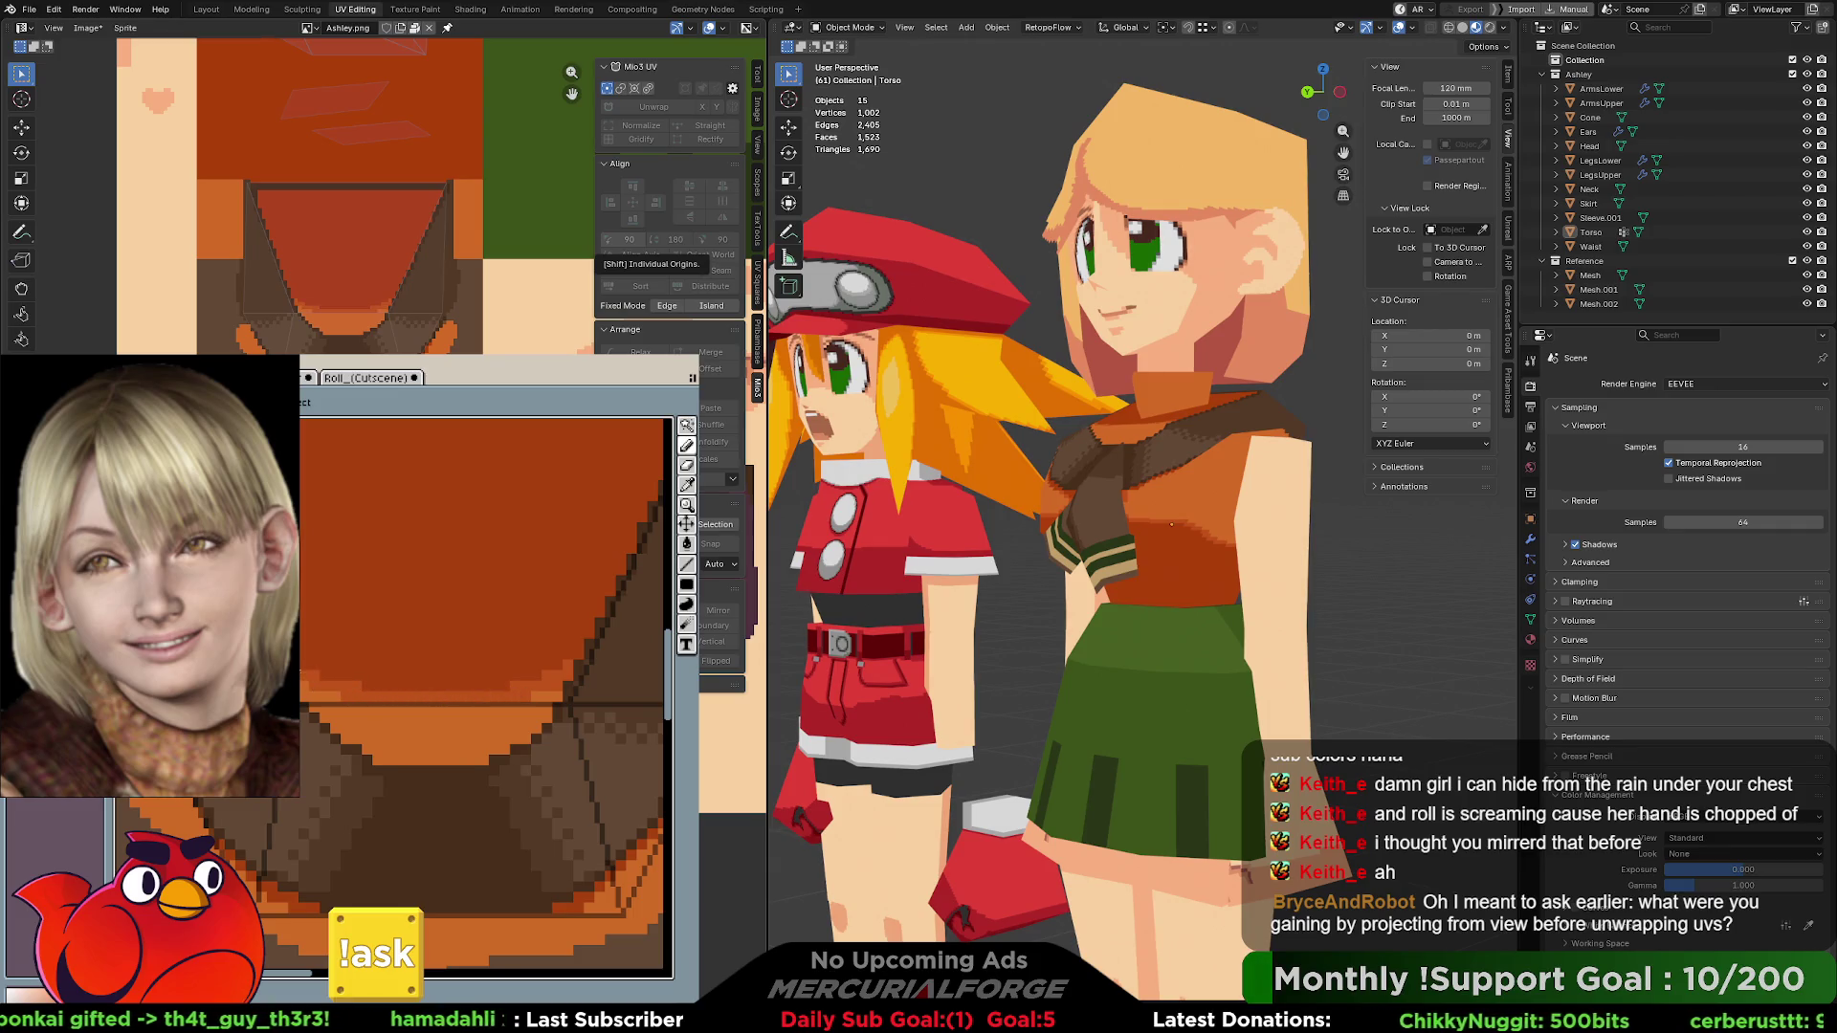
{"action": "scroll", "coordinate": [488, 726], "scroll_direction": "down", "scroll_amount": 5}
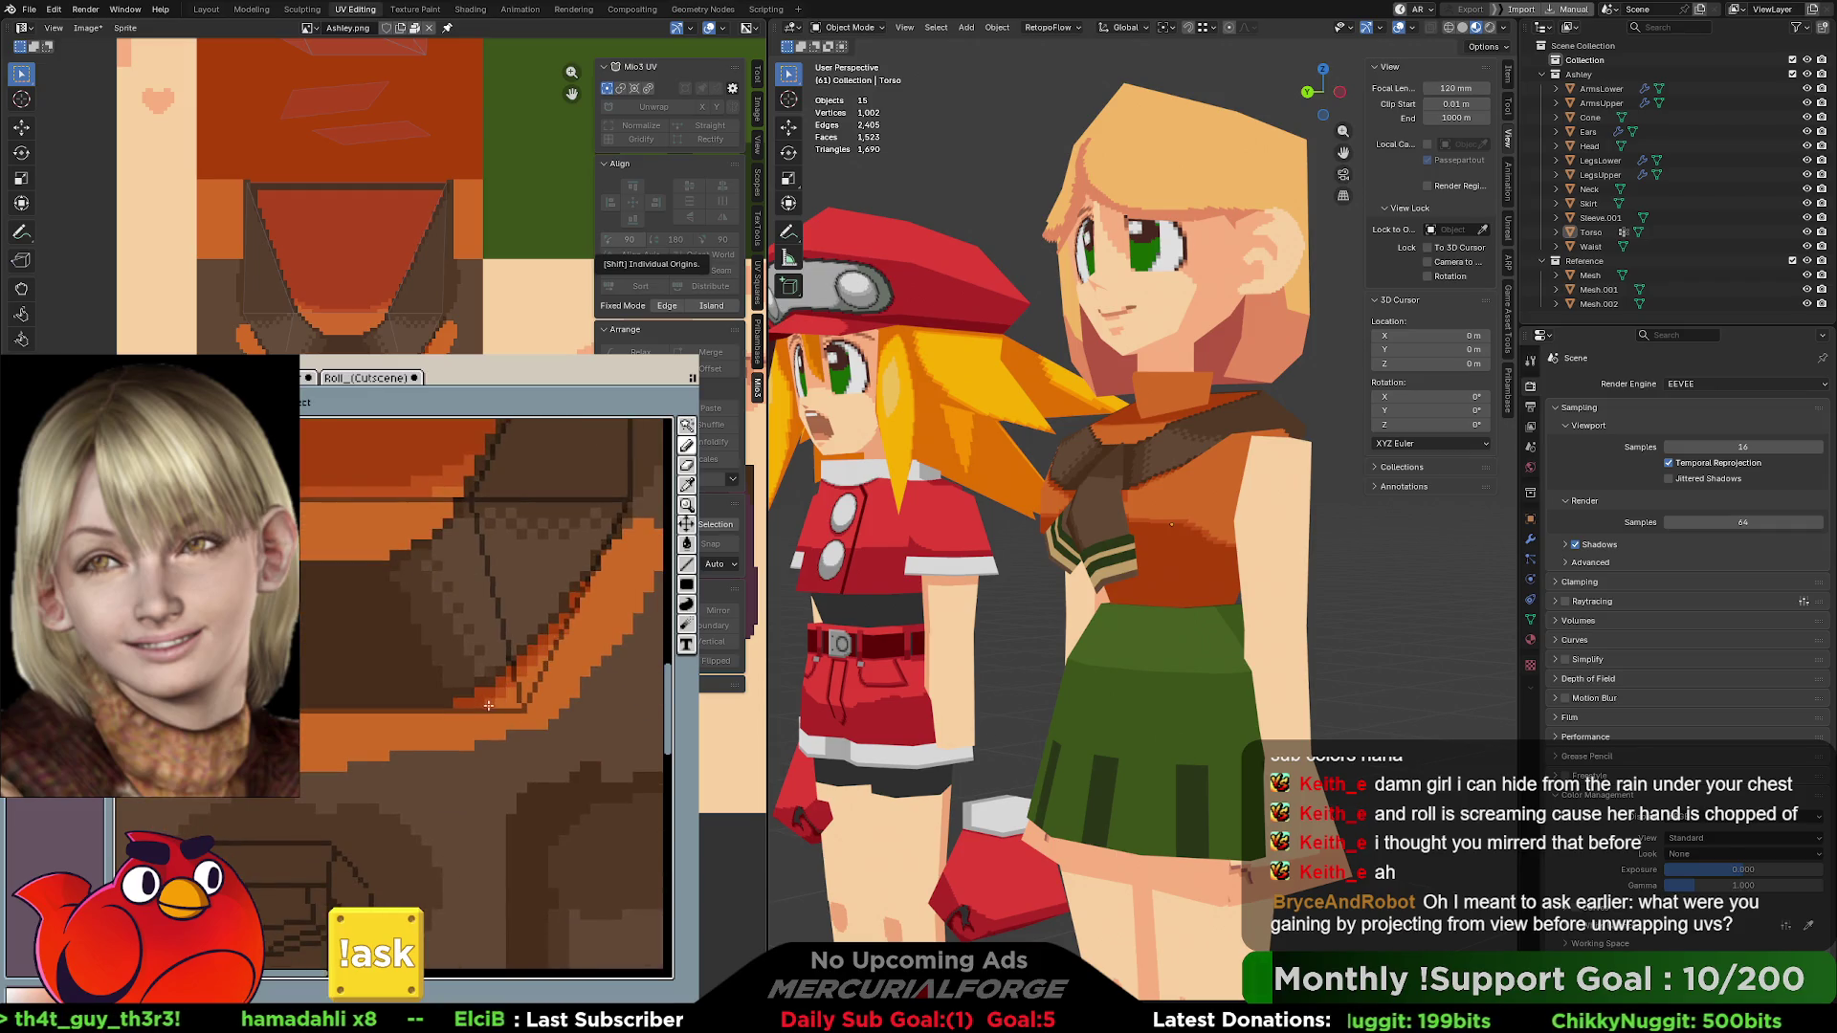
{"action": "scroll", "coordinate": [465, 726], "scroll_direction": "up", "scroll_amount": 3}
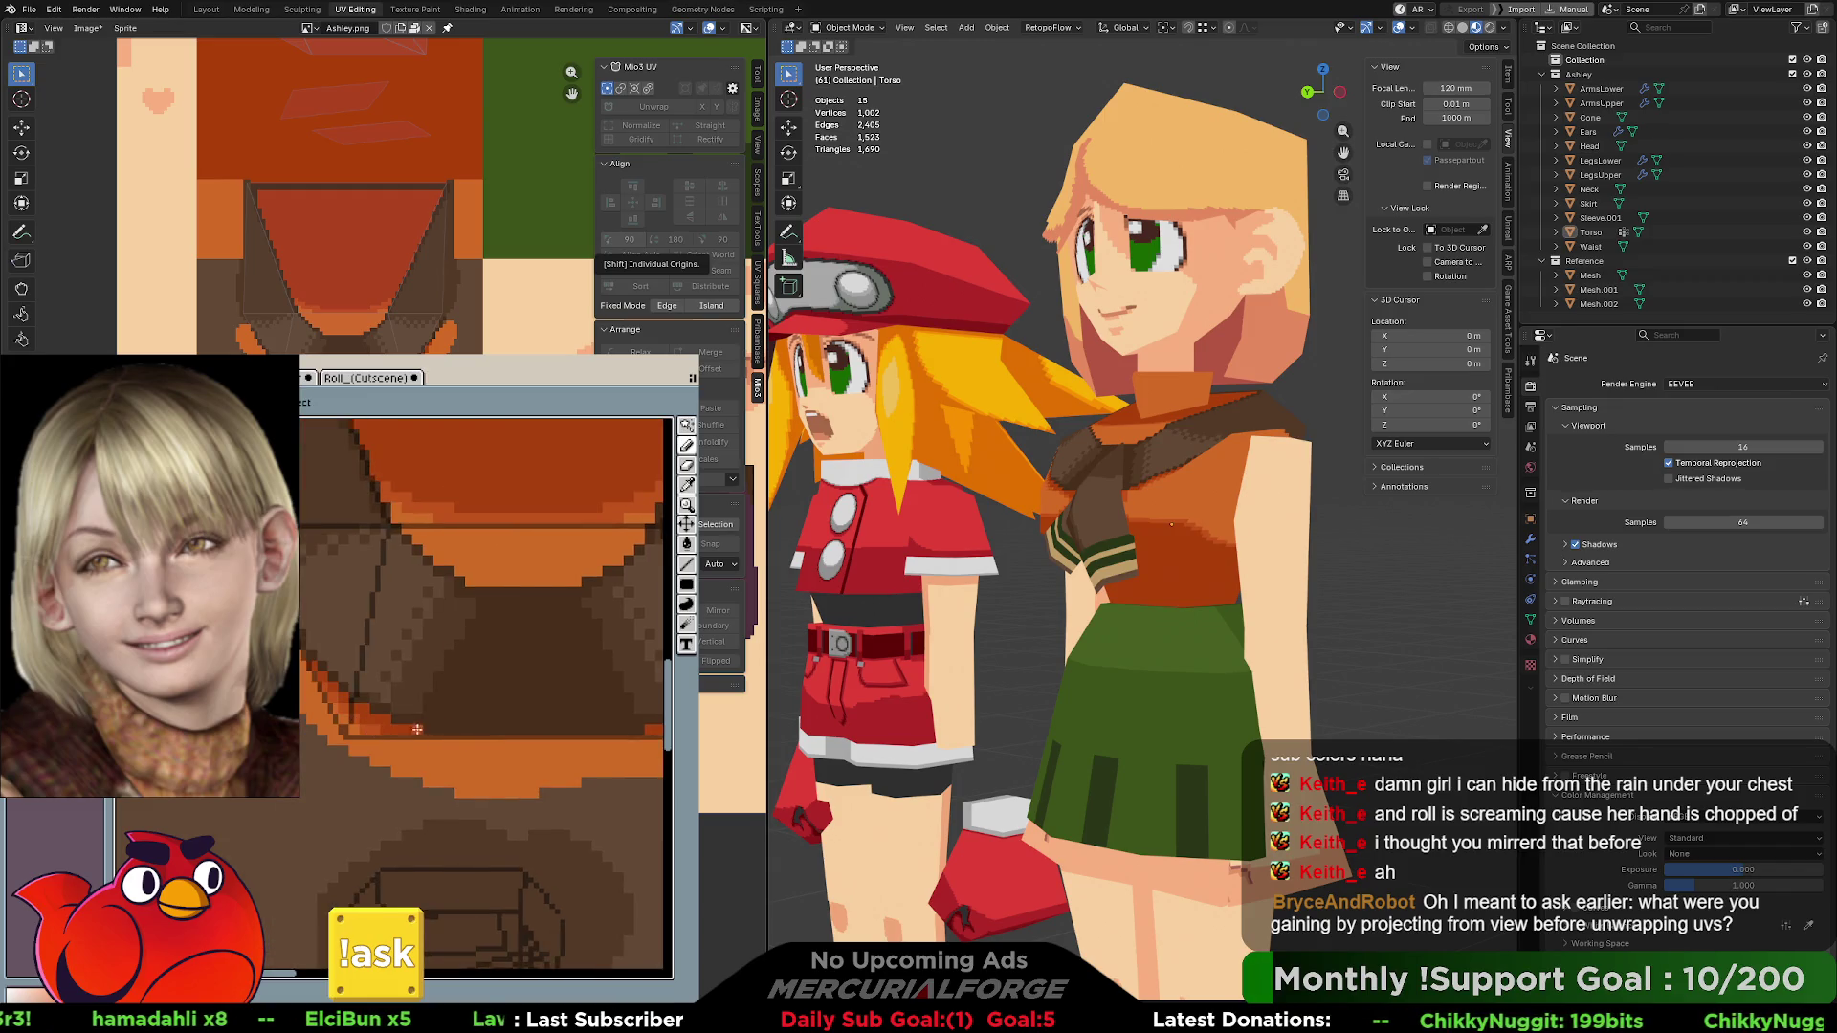
{"action": "scroll", "coordinate": [408, 737], "scroll_direction": "up", "scroll_amount": 5}
{"action": "left_click_drag", "start_coordinate": [411, 749], "coordinate": [528, 637]}
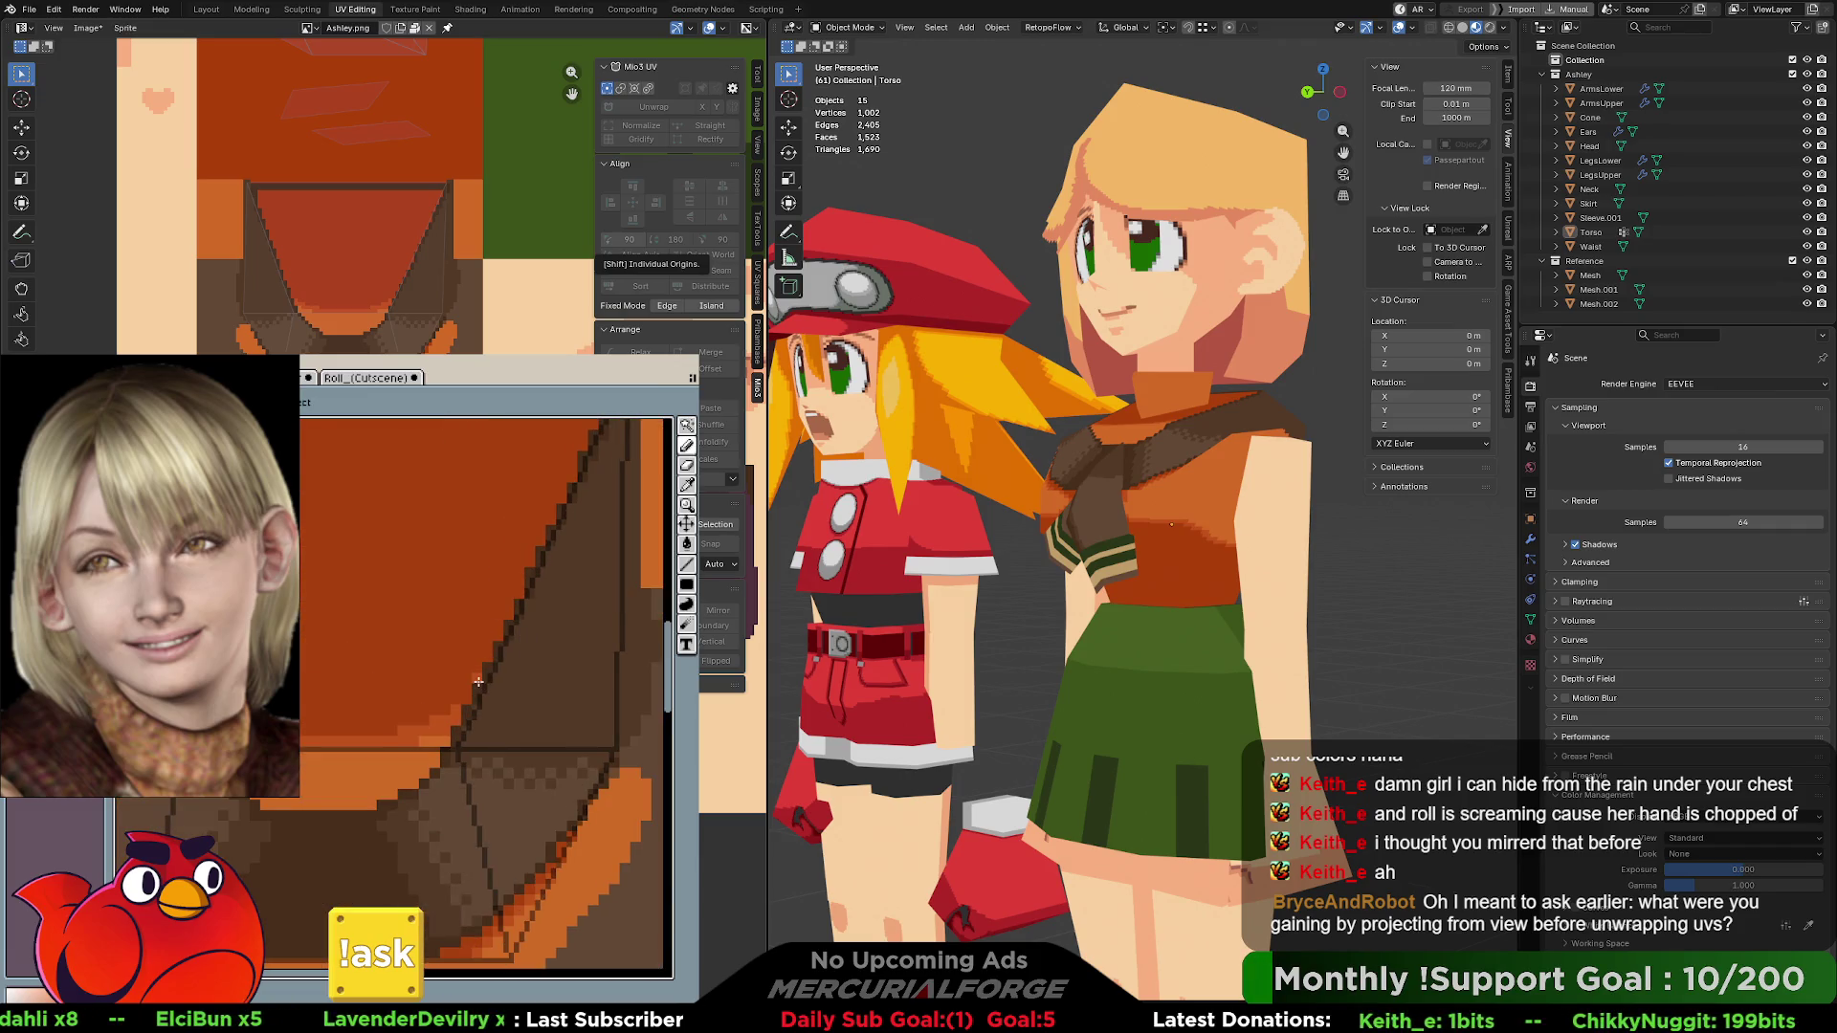
{"action": "scroll", "coordinate": [1269, 487], "scroll_direction": "up", "scroll_amount": 2}
{"action": "middle_click_drag", "start_coordinate": [1270, 487], "coordinate": [1307, 486]}
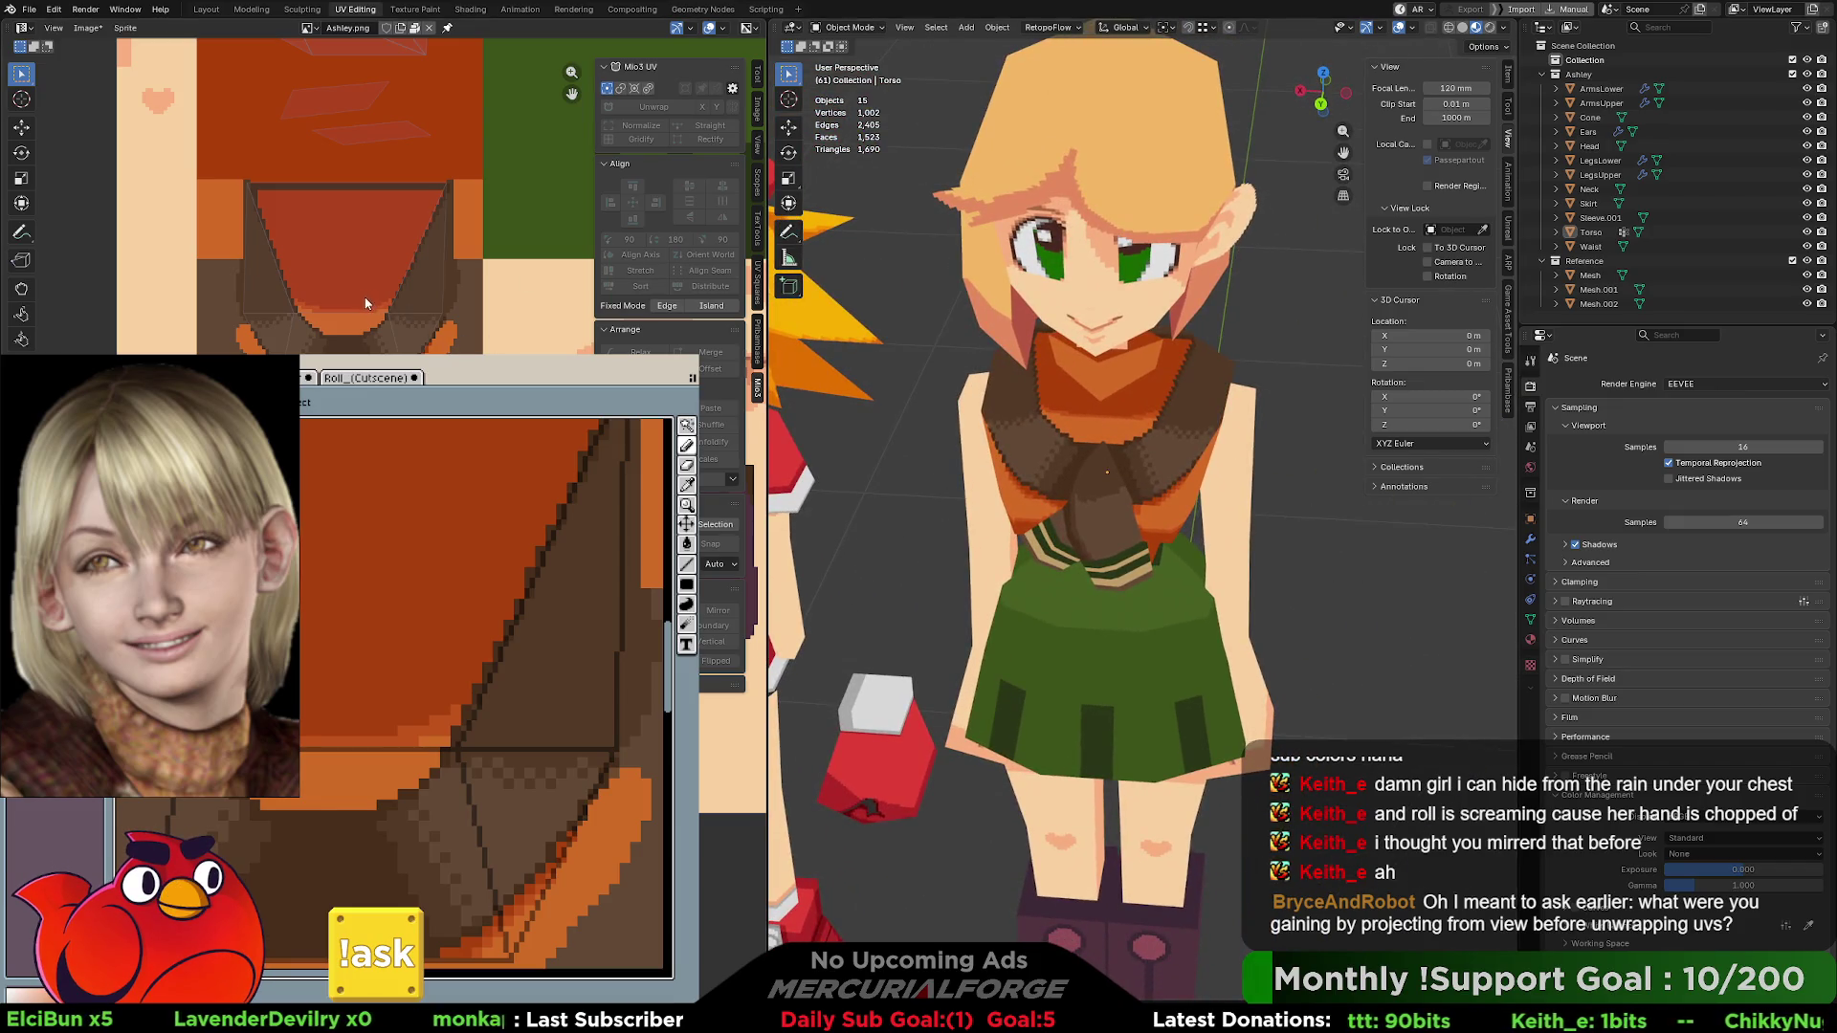
{"action": "middle_click_drag", "start_coordinate": [364, 596], "coordinate": [522, 727]}
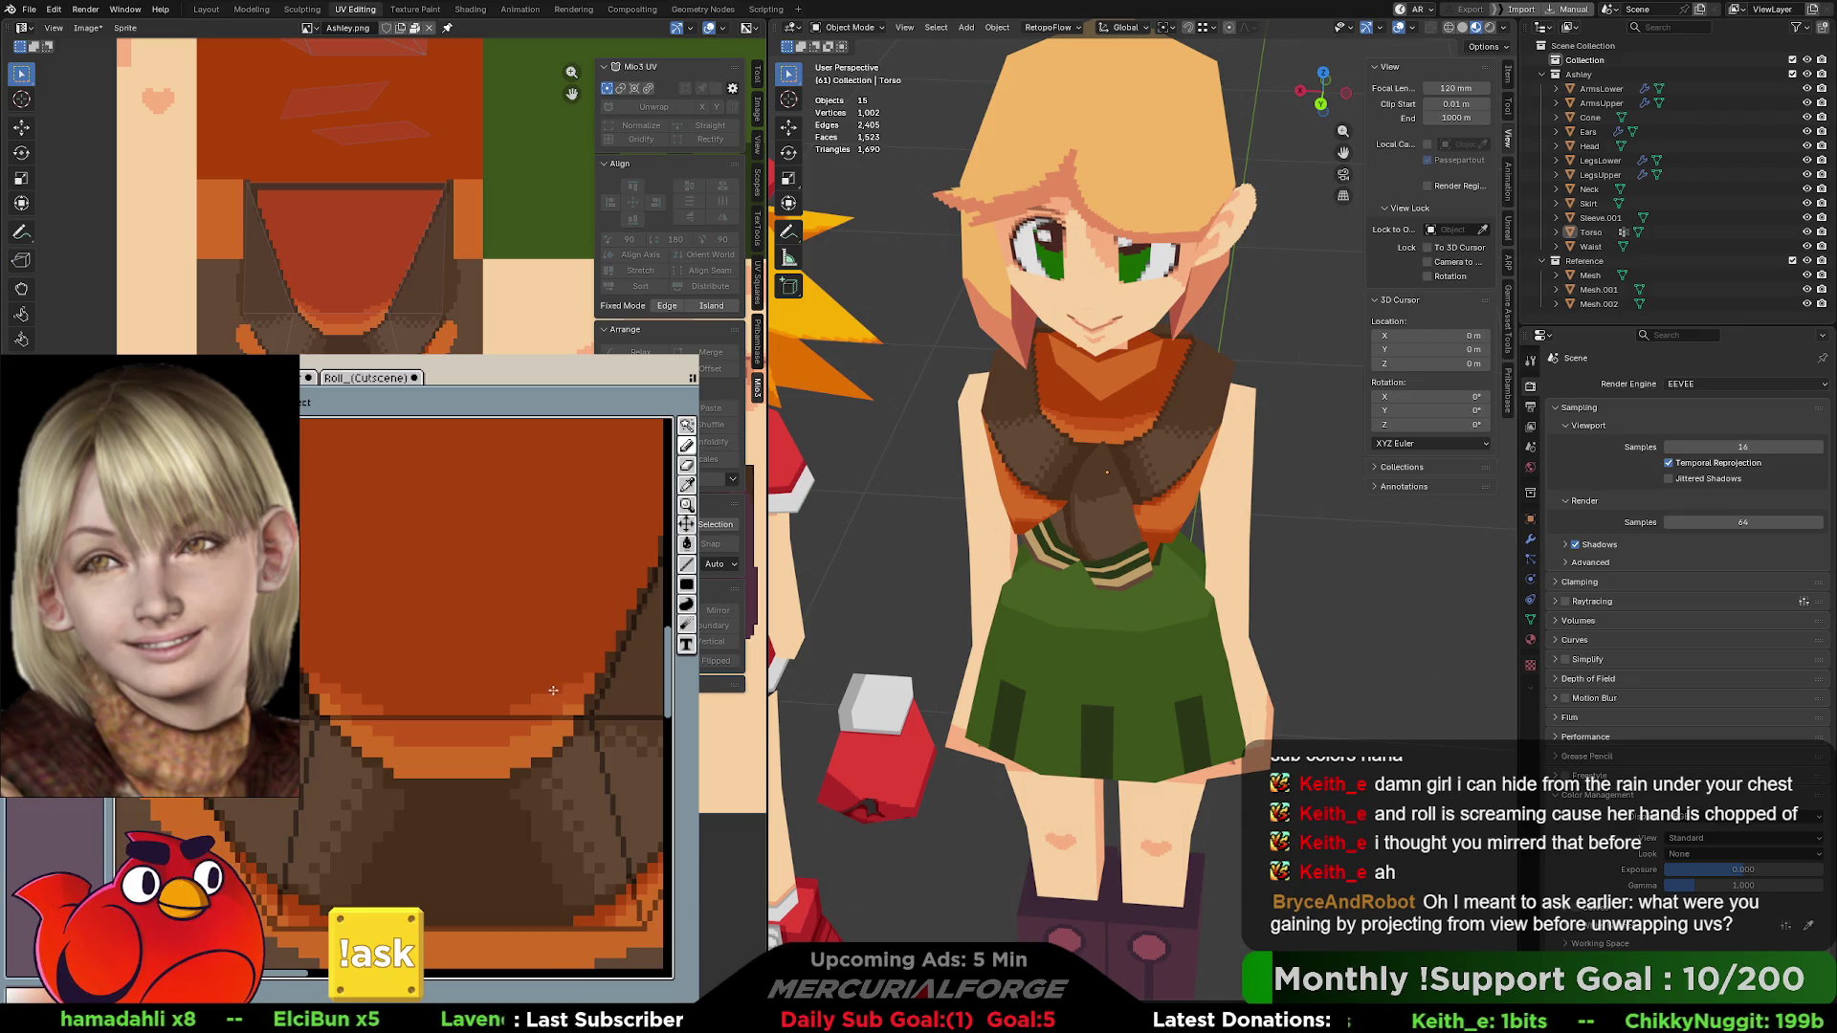
{"action": "scroll", "coordinate": [525, 699], "scroll_direction": "down", "scroll_amount": 2}
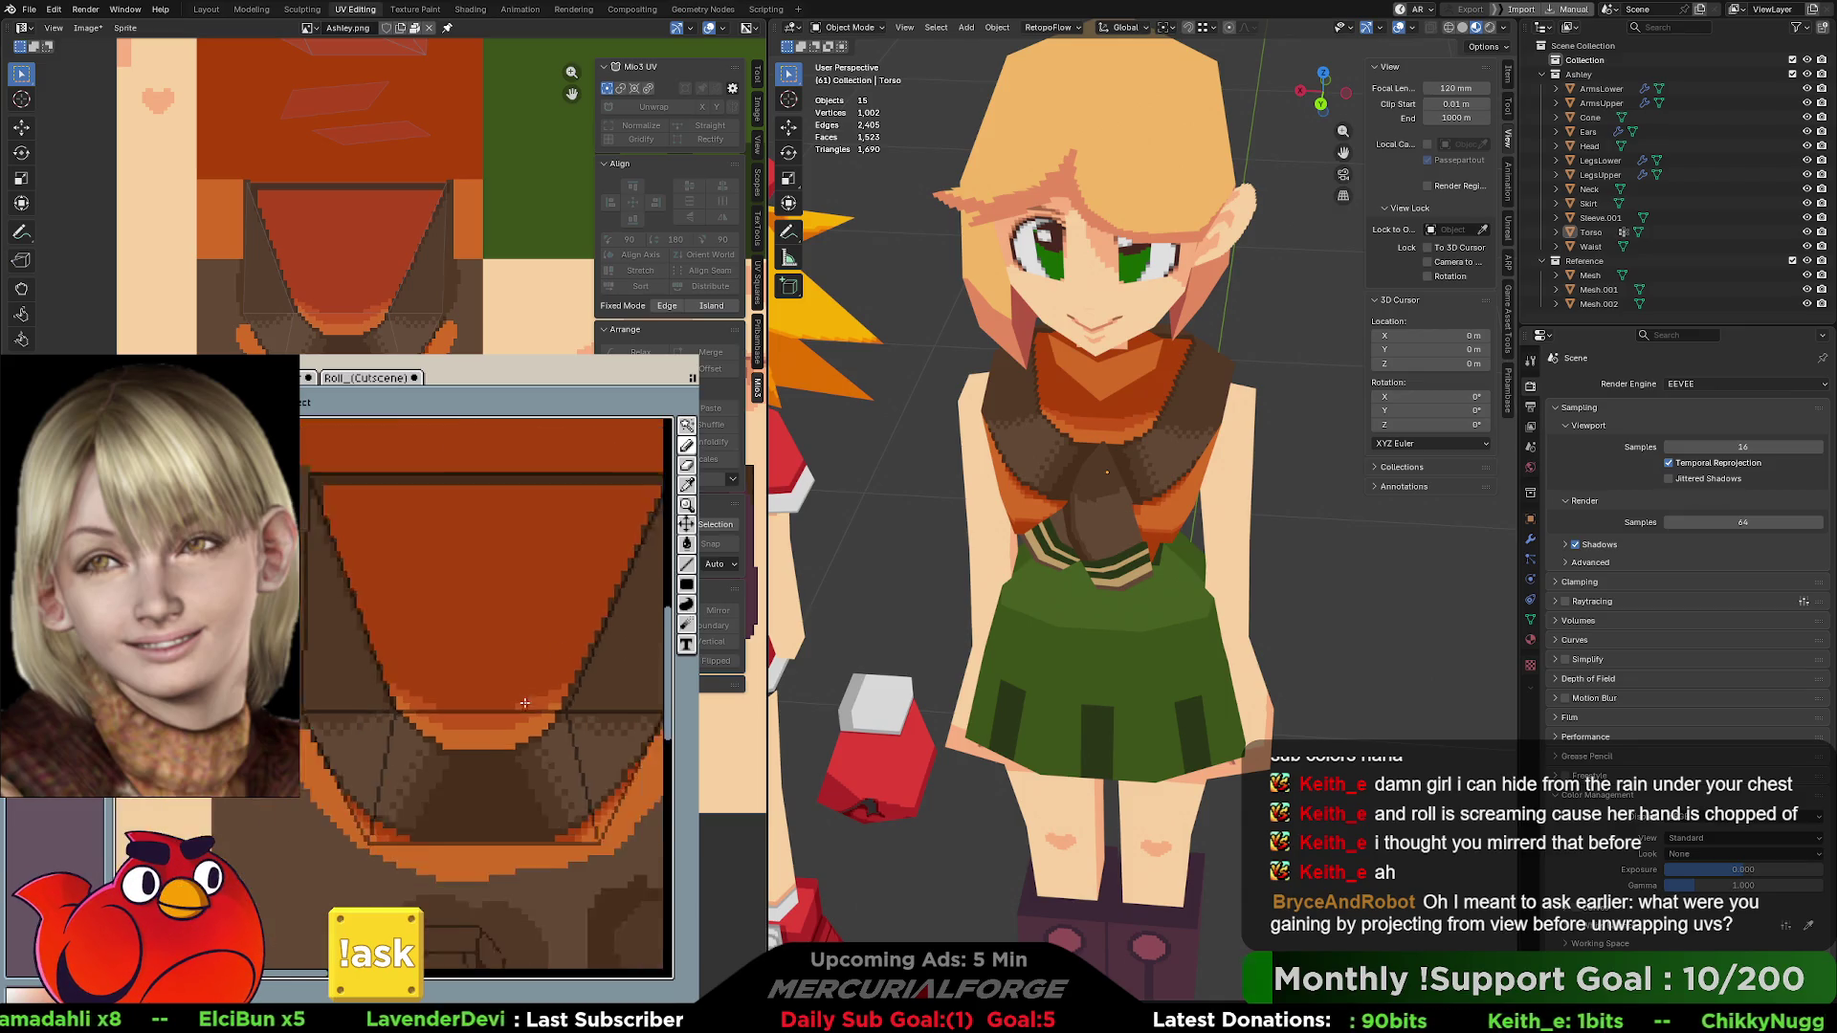
{"action": "mouse_move", "coordinate": [1207, 536]}
{"action": "middle_mouse_down"}
{"action": "mouse_move", "coordinate": [1210, 471]}
{"action": "mouse_move", "coordinate": [1184, 491]}
{"action": "middle_mouse_up"}
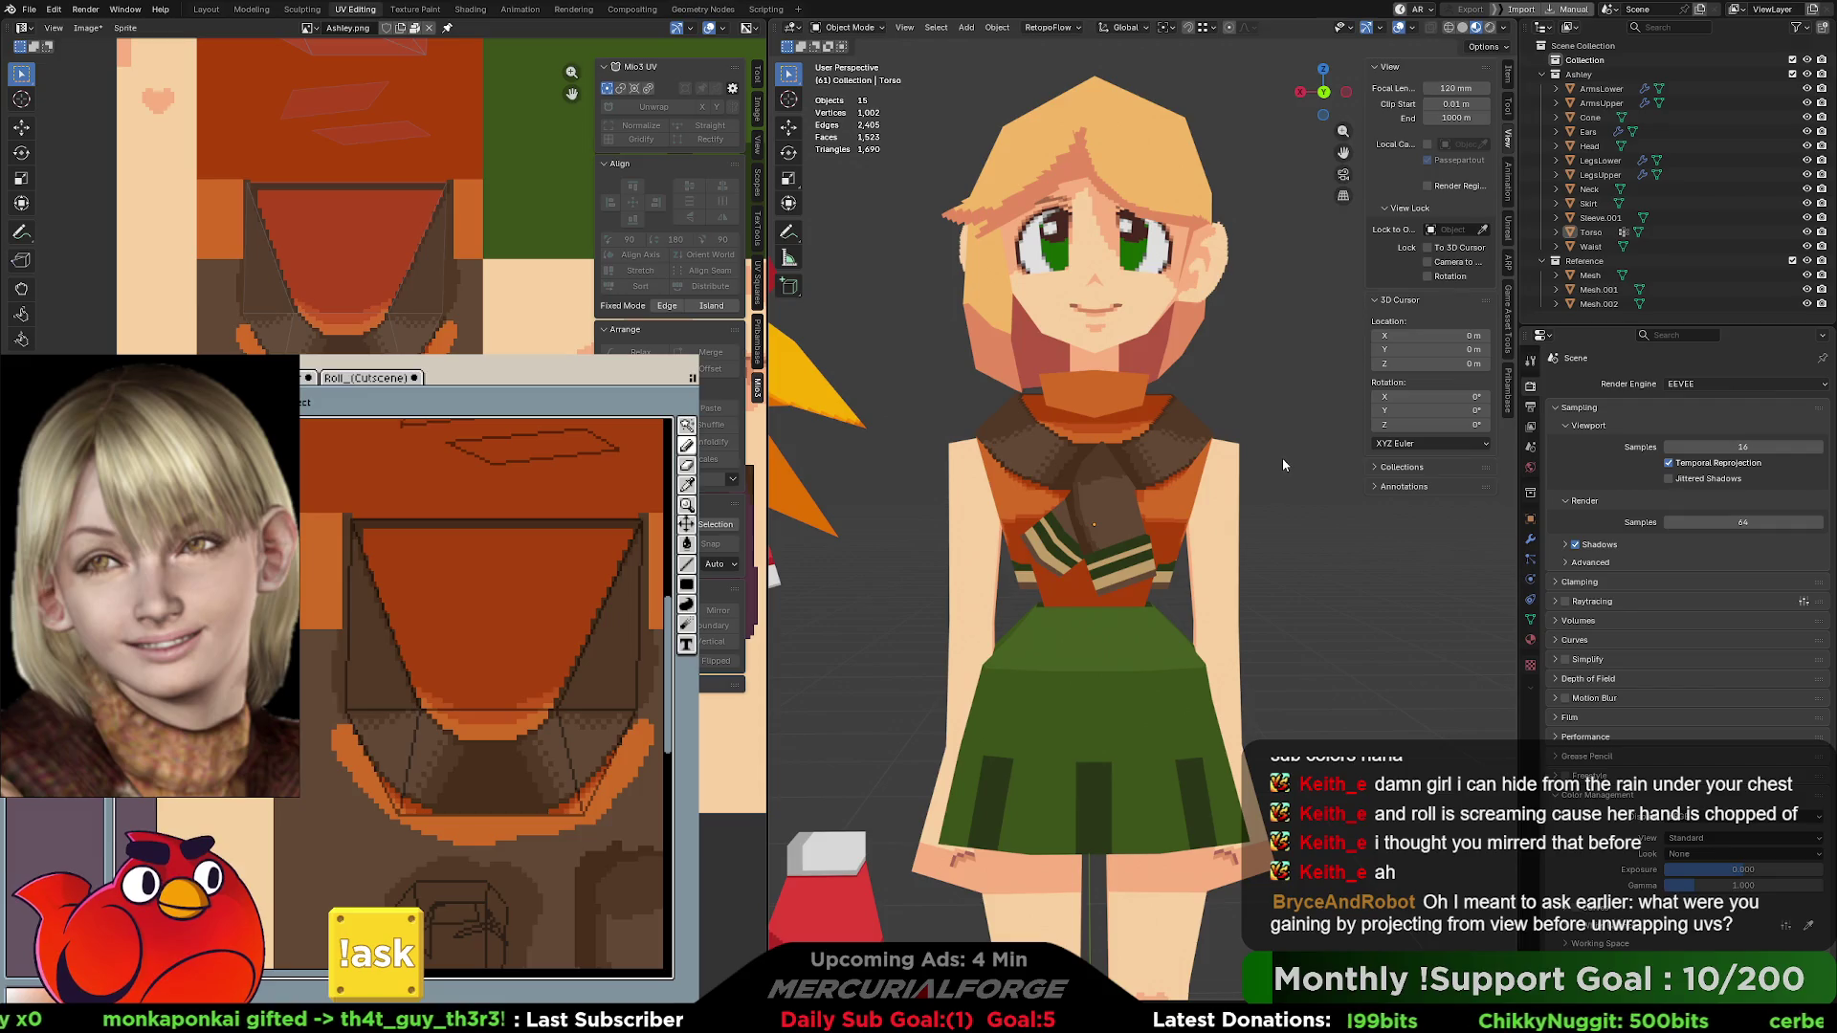
{"action": "middle_click_drag", "start_coordinate": [1249, 496], "coordinate": [1238, 512]}
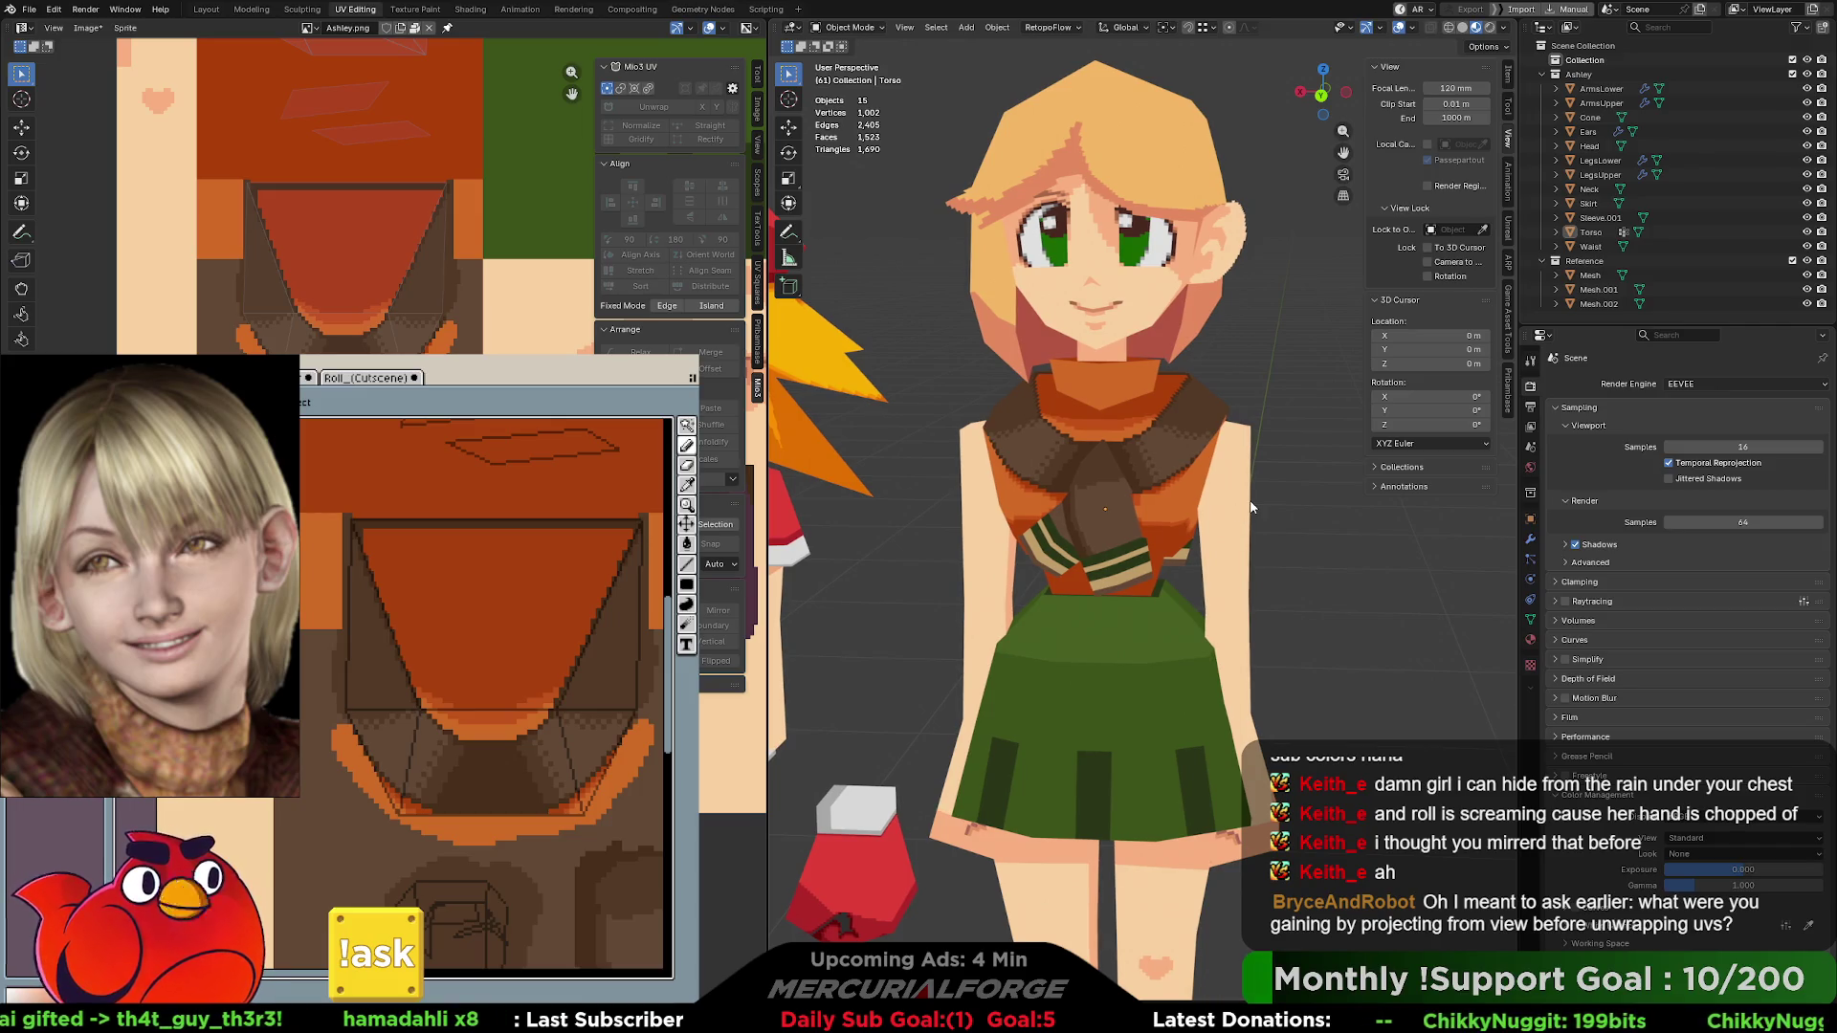
{"action": "key", "text": "ctrl+KP_7"}
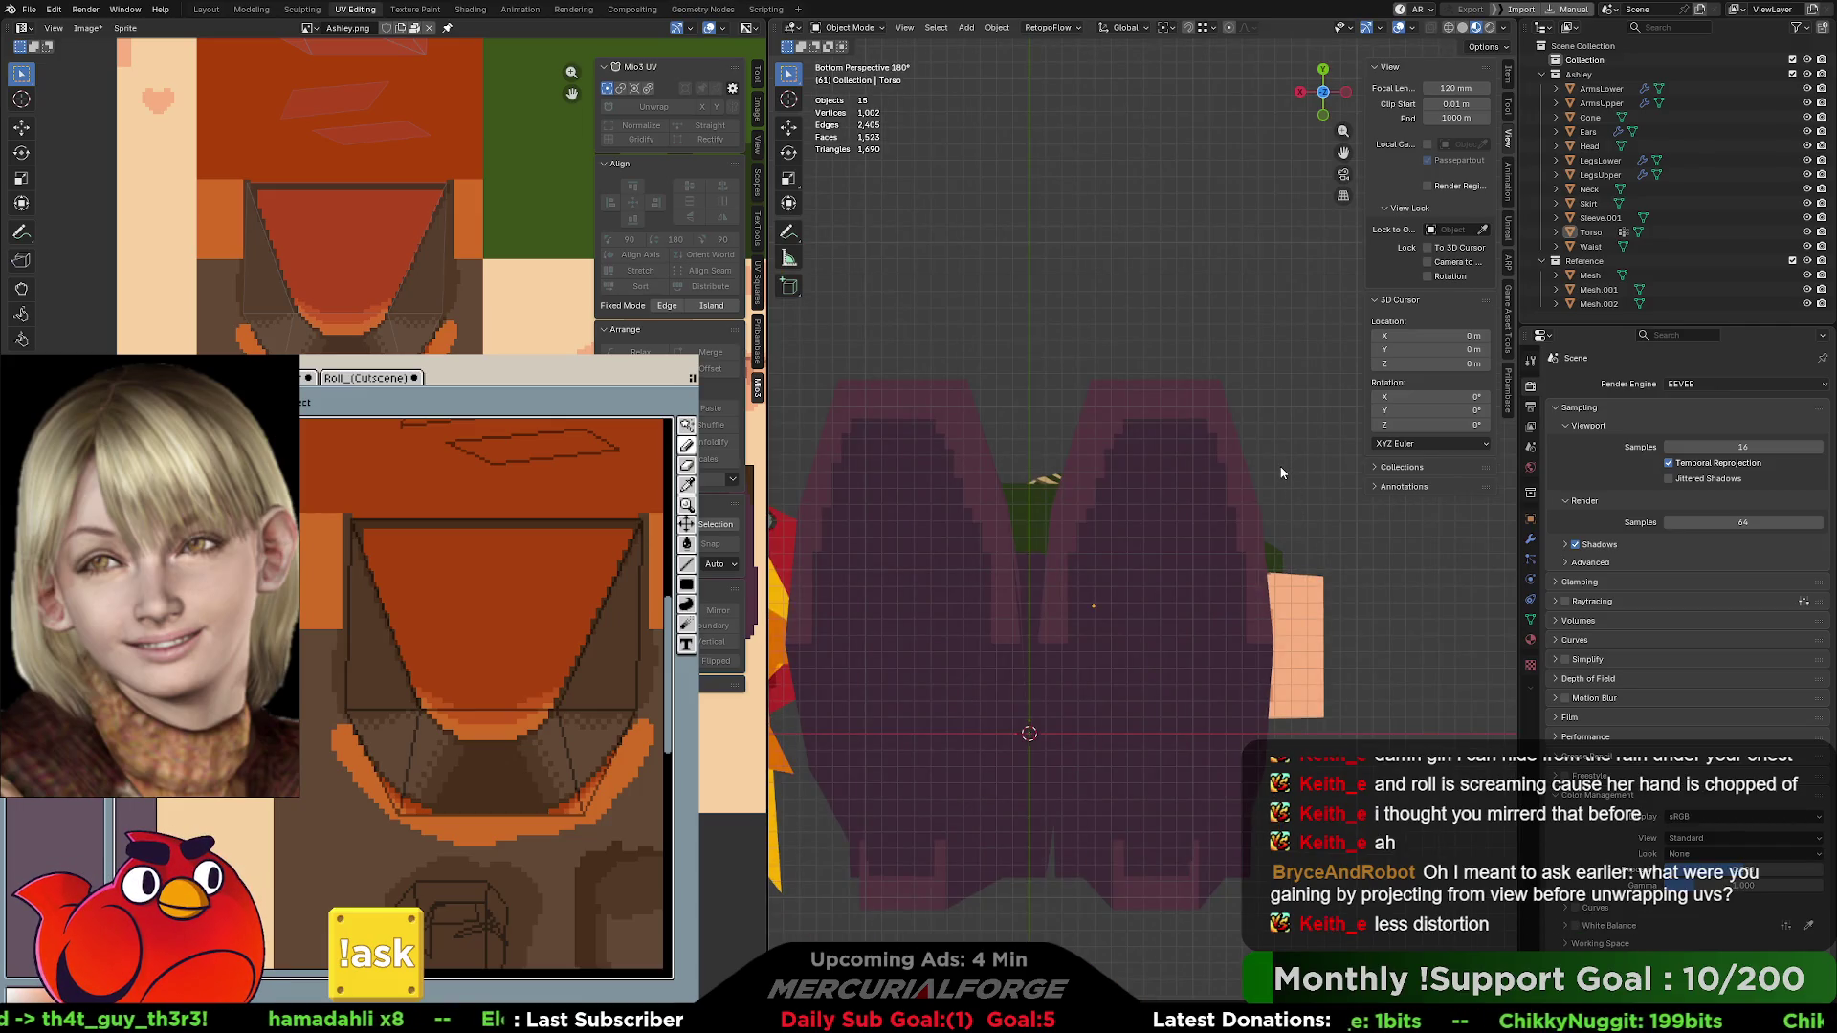
{"action": "middle_click_drag", "start_coordinate": [1224, 303], "coordinate": [1219, 490]}
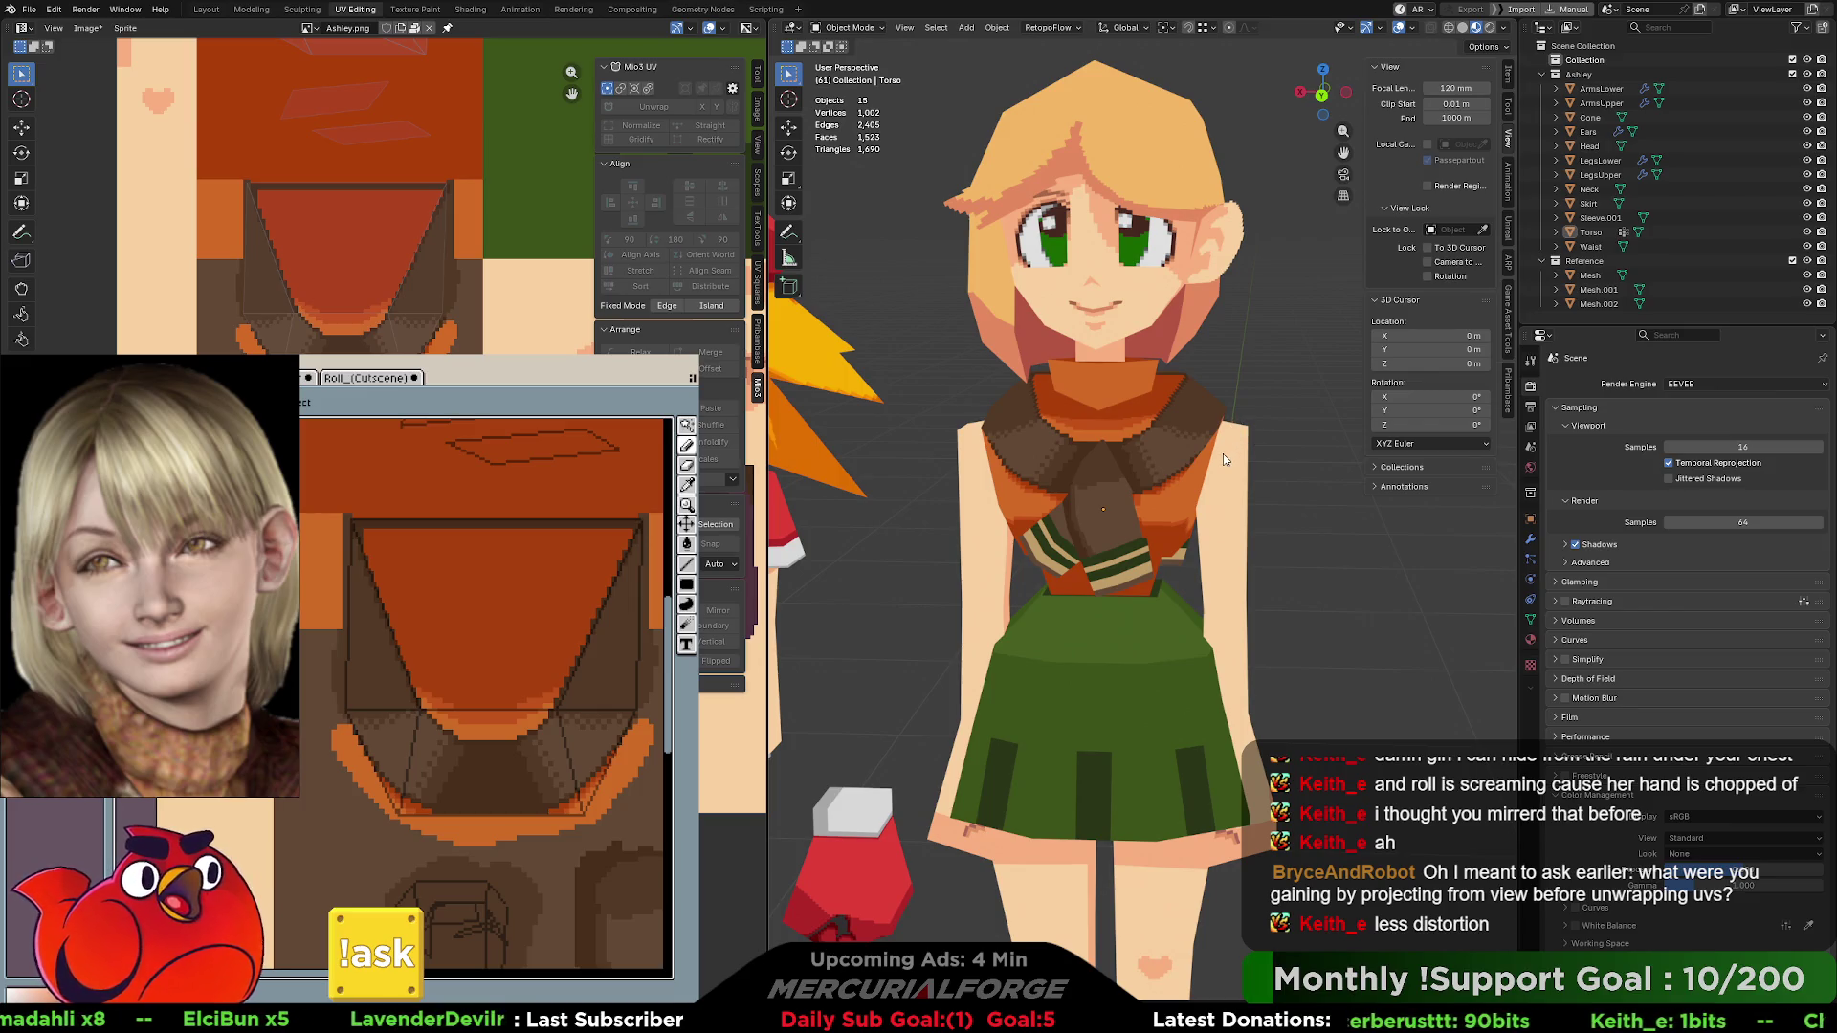
{"action": "scroll", "coordinate": [1218, 456], "scroll_direction": "down", "scroll_amount": 5}
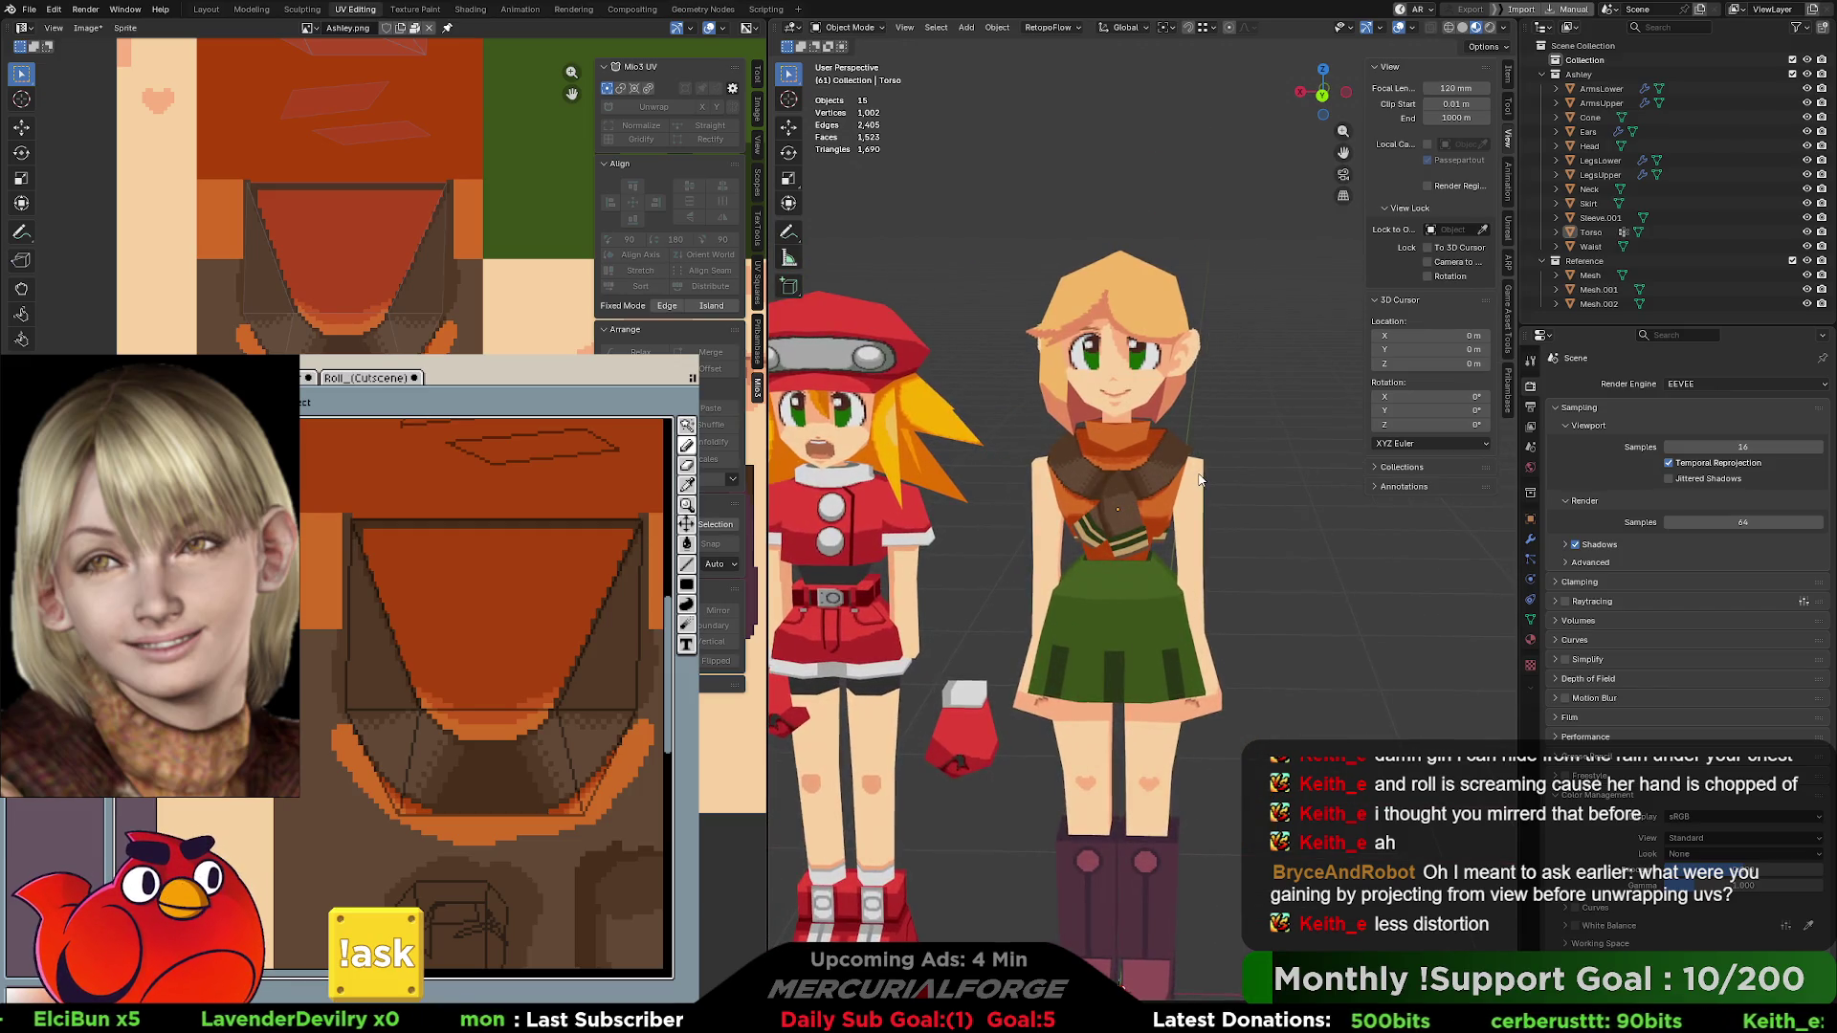
{"action": "mouse_move", "coordinate": [1189, 488]}
{"action": "middle_mouse_down"}
{"action": "mouse_move", "coordinate": [1226, 395]}
{"action": "mouse_move", "coordinate": [1074, 427]}
{"action": "mouse_move", "coordinate": [1345, 421]}
{"action": "mouse_move", "coordinate": [1244, 413]}
{"action": "mouse_move", "coordinate": [1493, 448]}
{"action": "middle_mouse_up"}
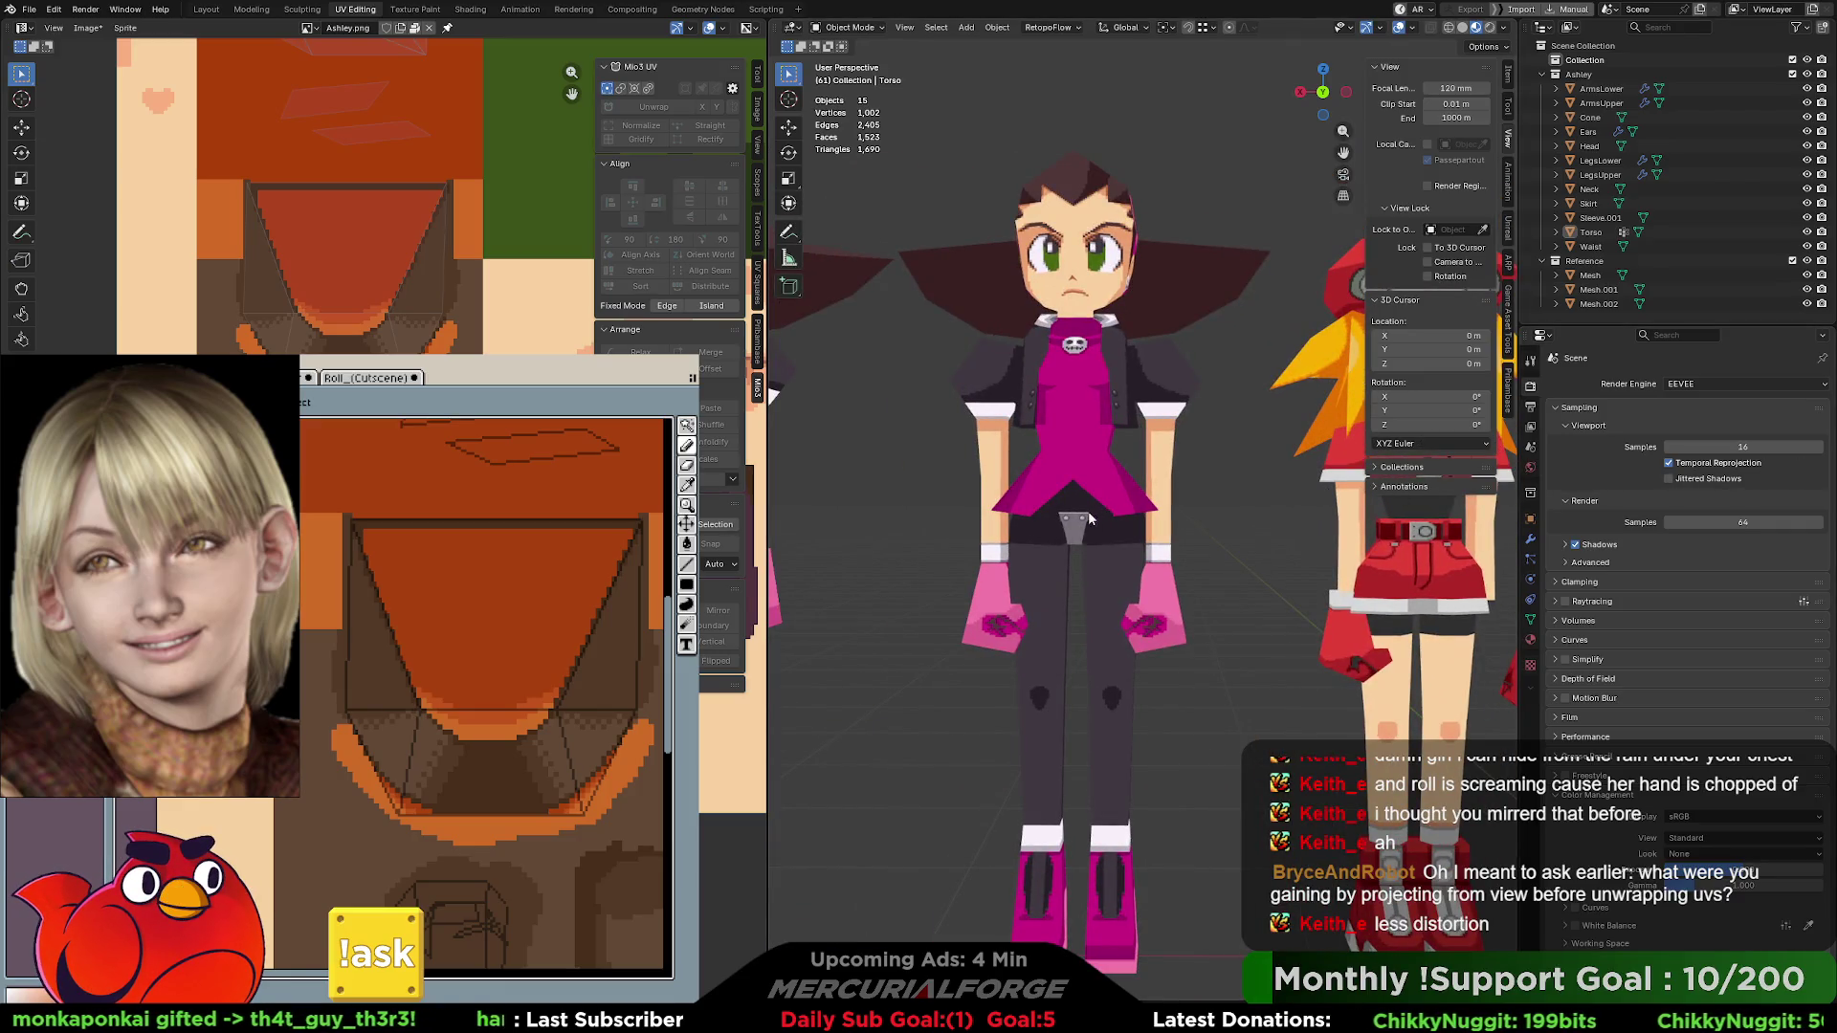
{"action": "middle_click_drag", "start_coordinate": [1091, 517], "coordinate": [1359, 521], "text": "shift"}
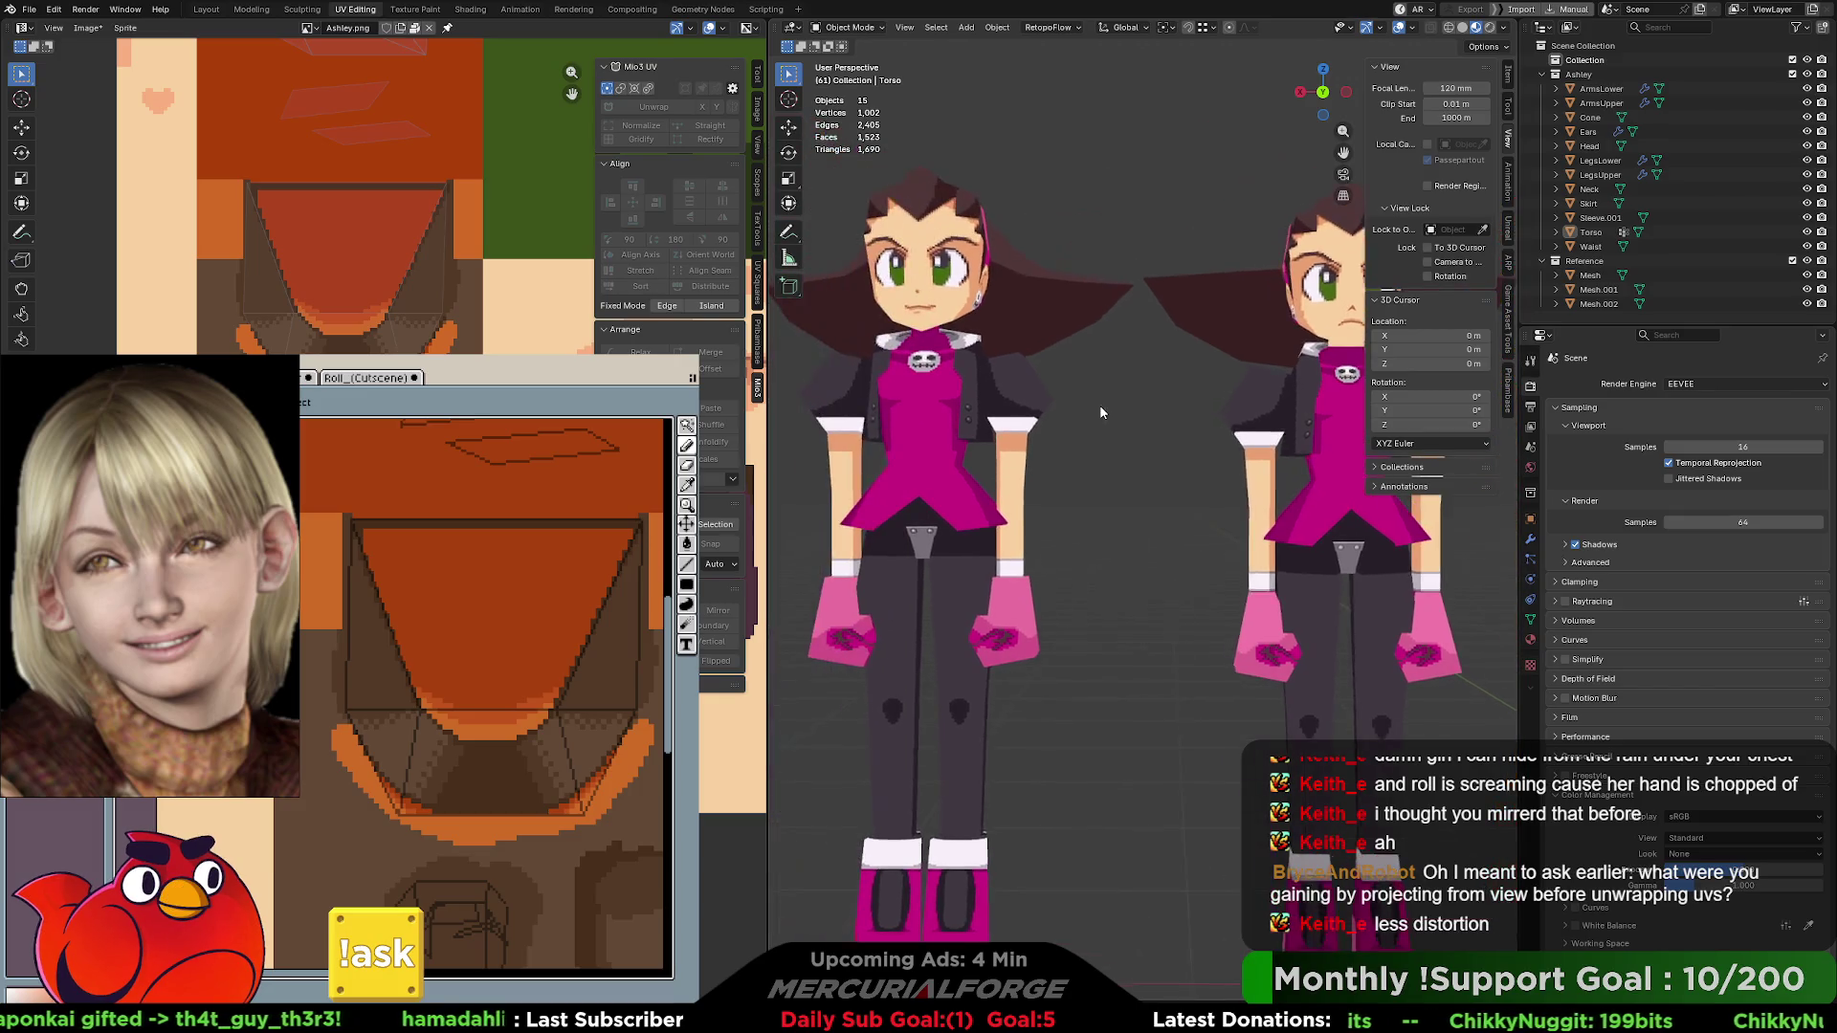
{"action": "mouse_move", "coordinate": [1105, 408]}
{"action": "middle_mouse_down", "text": "shift"}
{"action": "mouse_move", "coordinate": [861, 402]}
{"action": "mouse_move", "coordinate": [1172, 473]}
{"action": "middle_mouse_up", "text": "shift"}
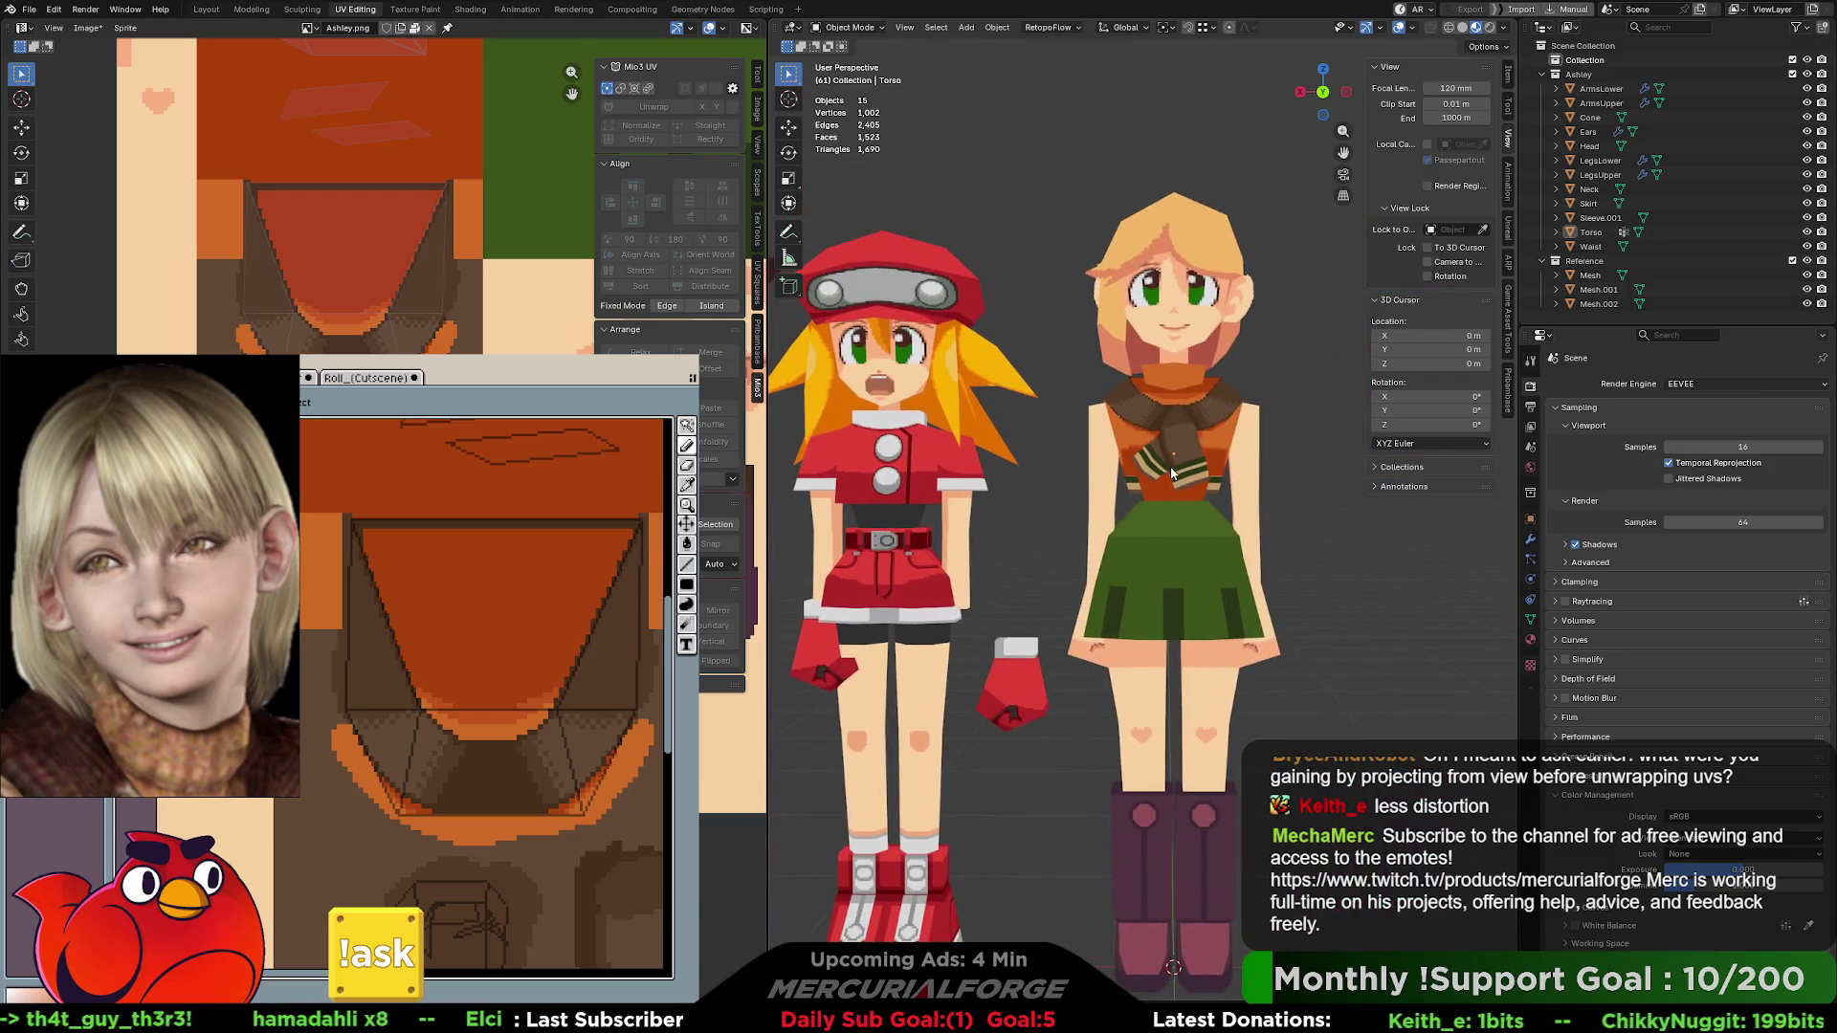
{"action": "scroll", "coordinate": [1197, 508], "scroll_direction": "up", "scroll_amount": 8}
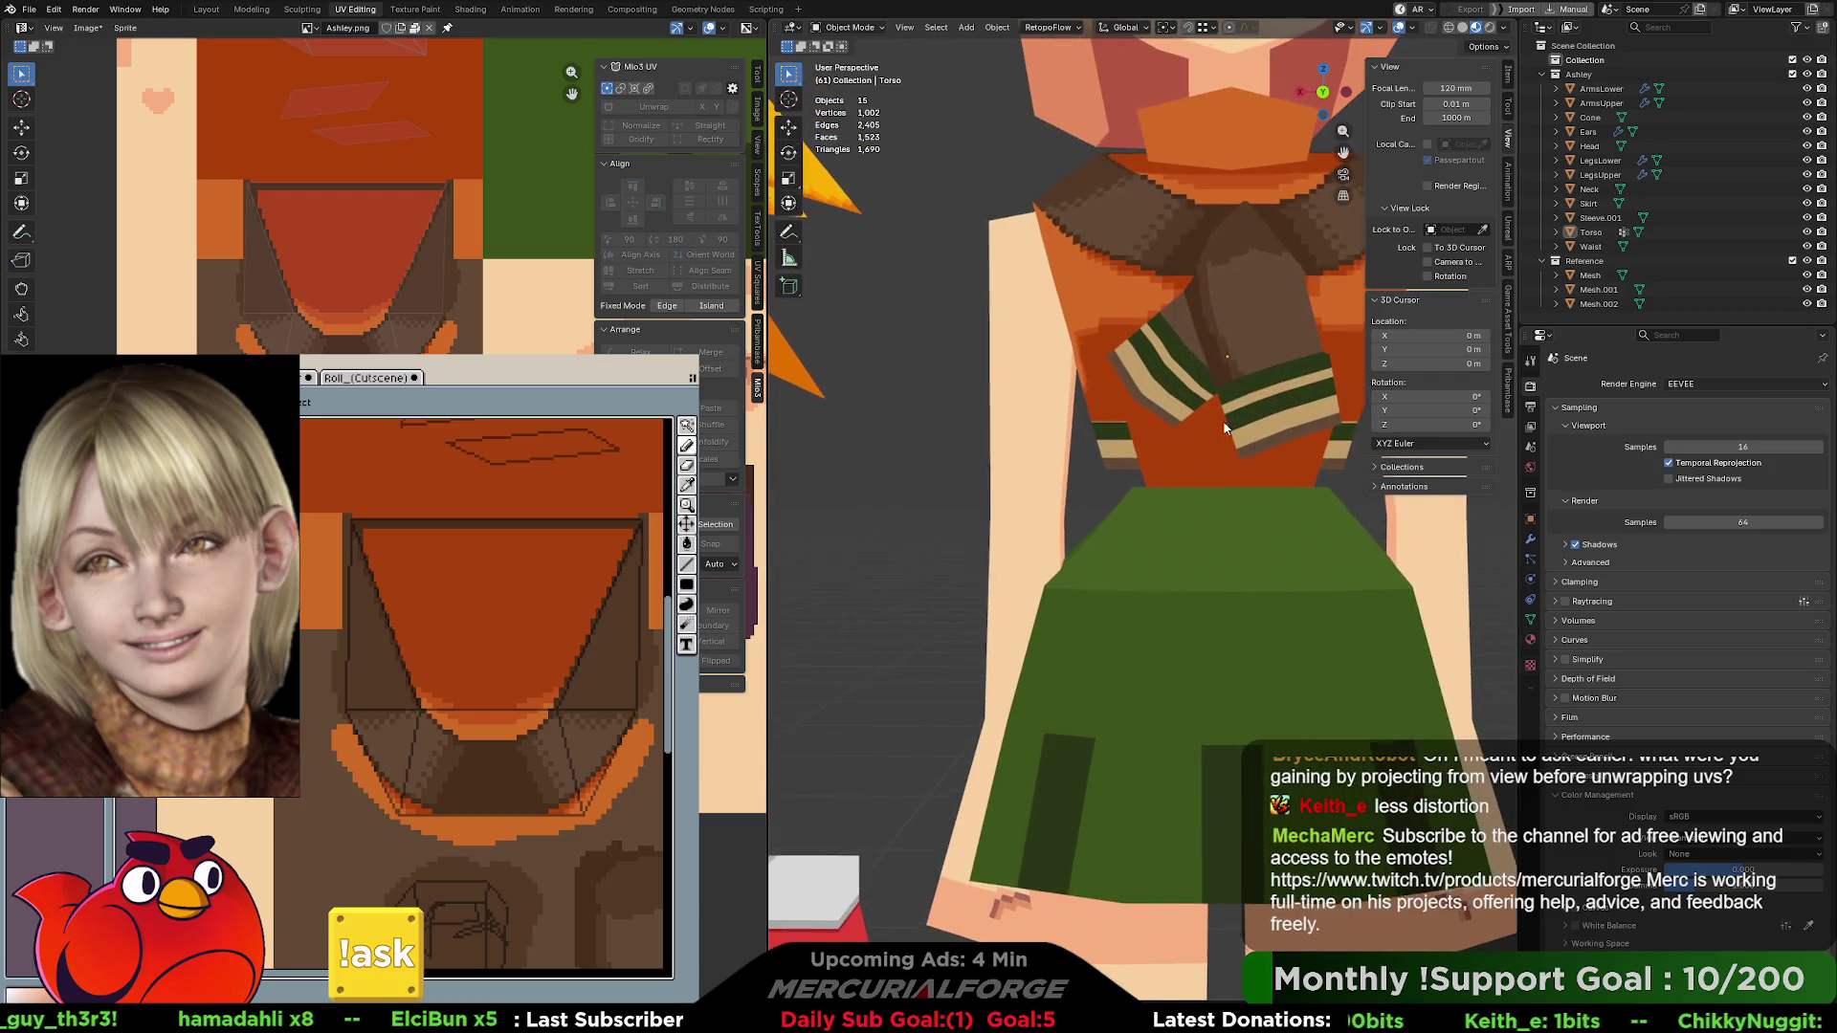
{"action": "scroll", "coordinate": [1150, 612], "scroll_direction": "down", "scroll_amount": 8}
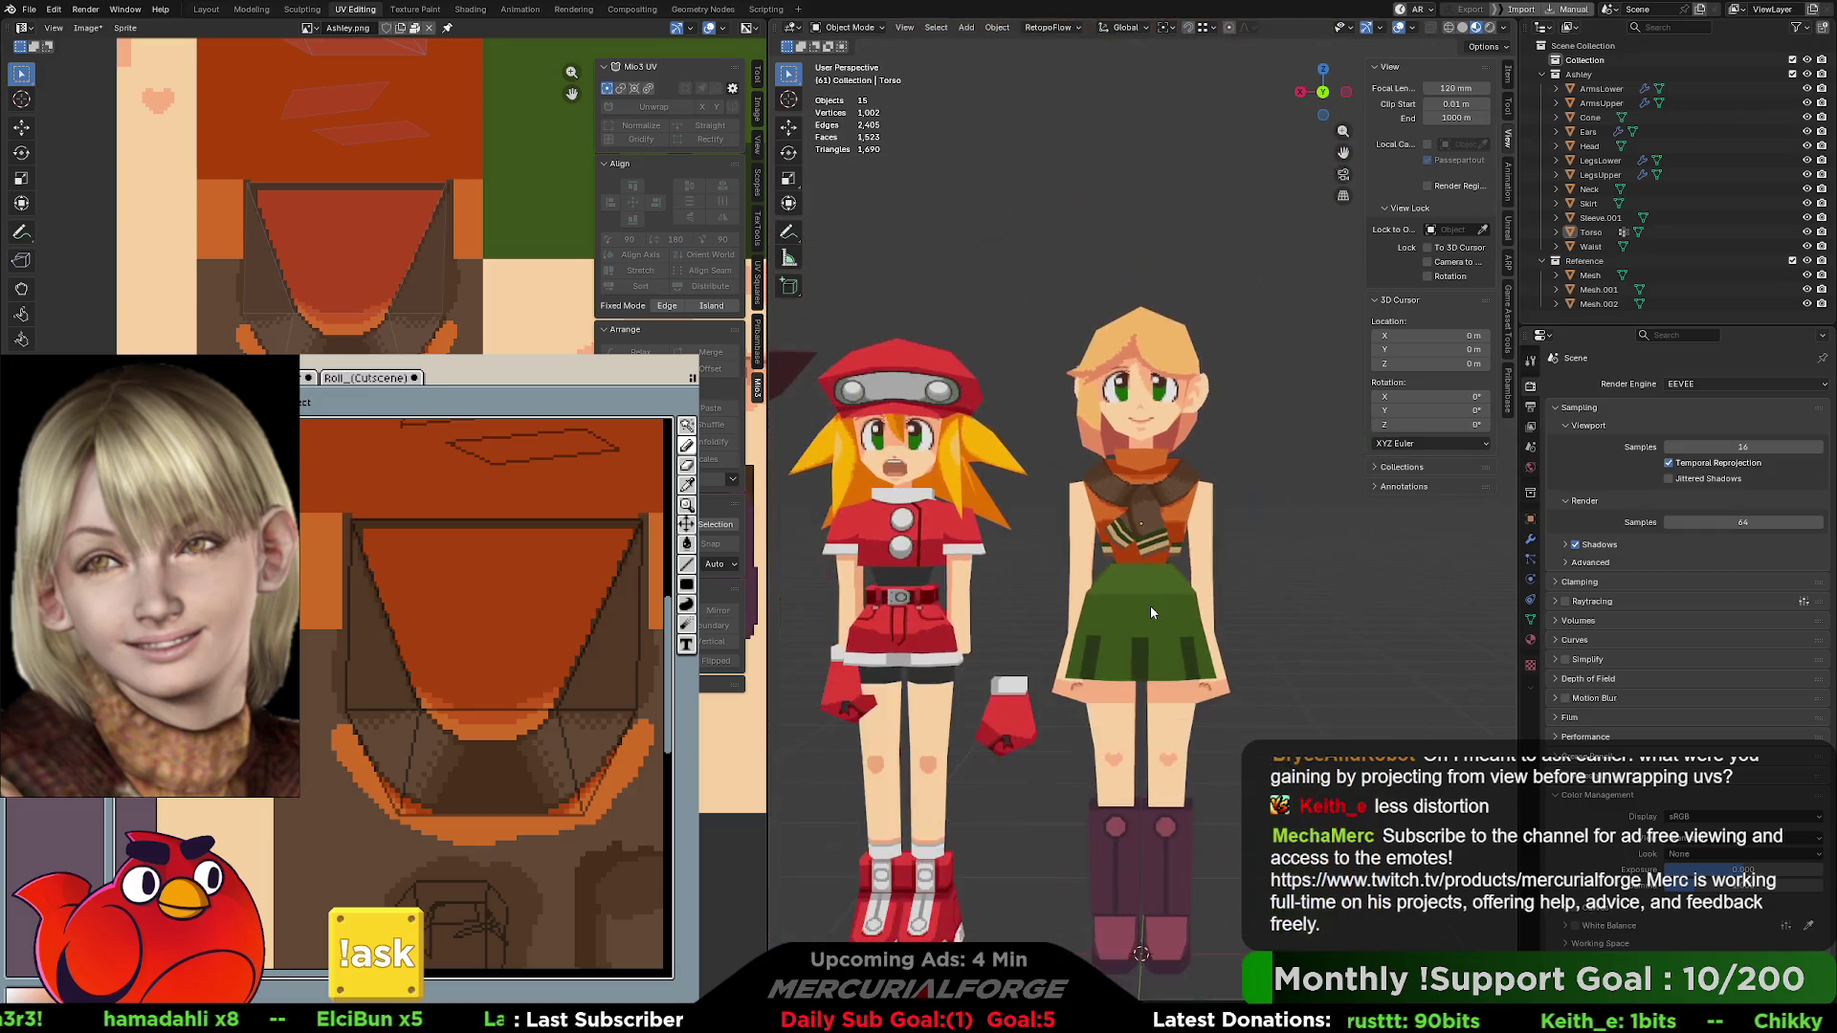
{"action": "scroll", "coordinate": [1151, 613], "scroll_direction": "up", "scroll_amount": 6}
{"action": "scroll", "coordinate": [1151, 612], "scroll_direction": "up", "scroll_amount": 2}
{"action": "scroll", "coordinate": [1151, 612], "scroll_direction": "down", "scroll_amount": 11}
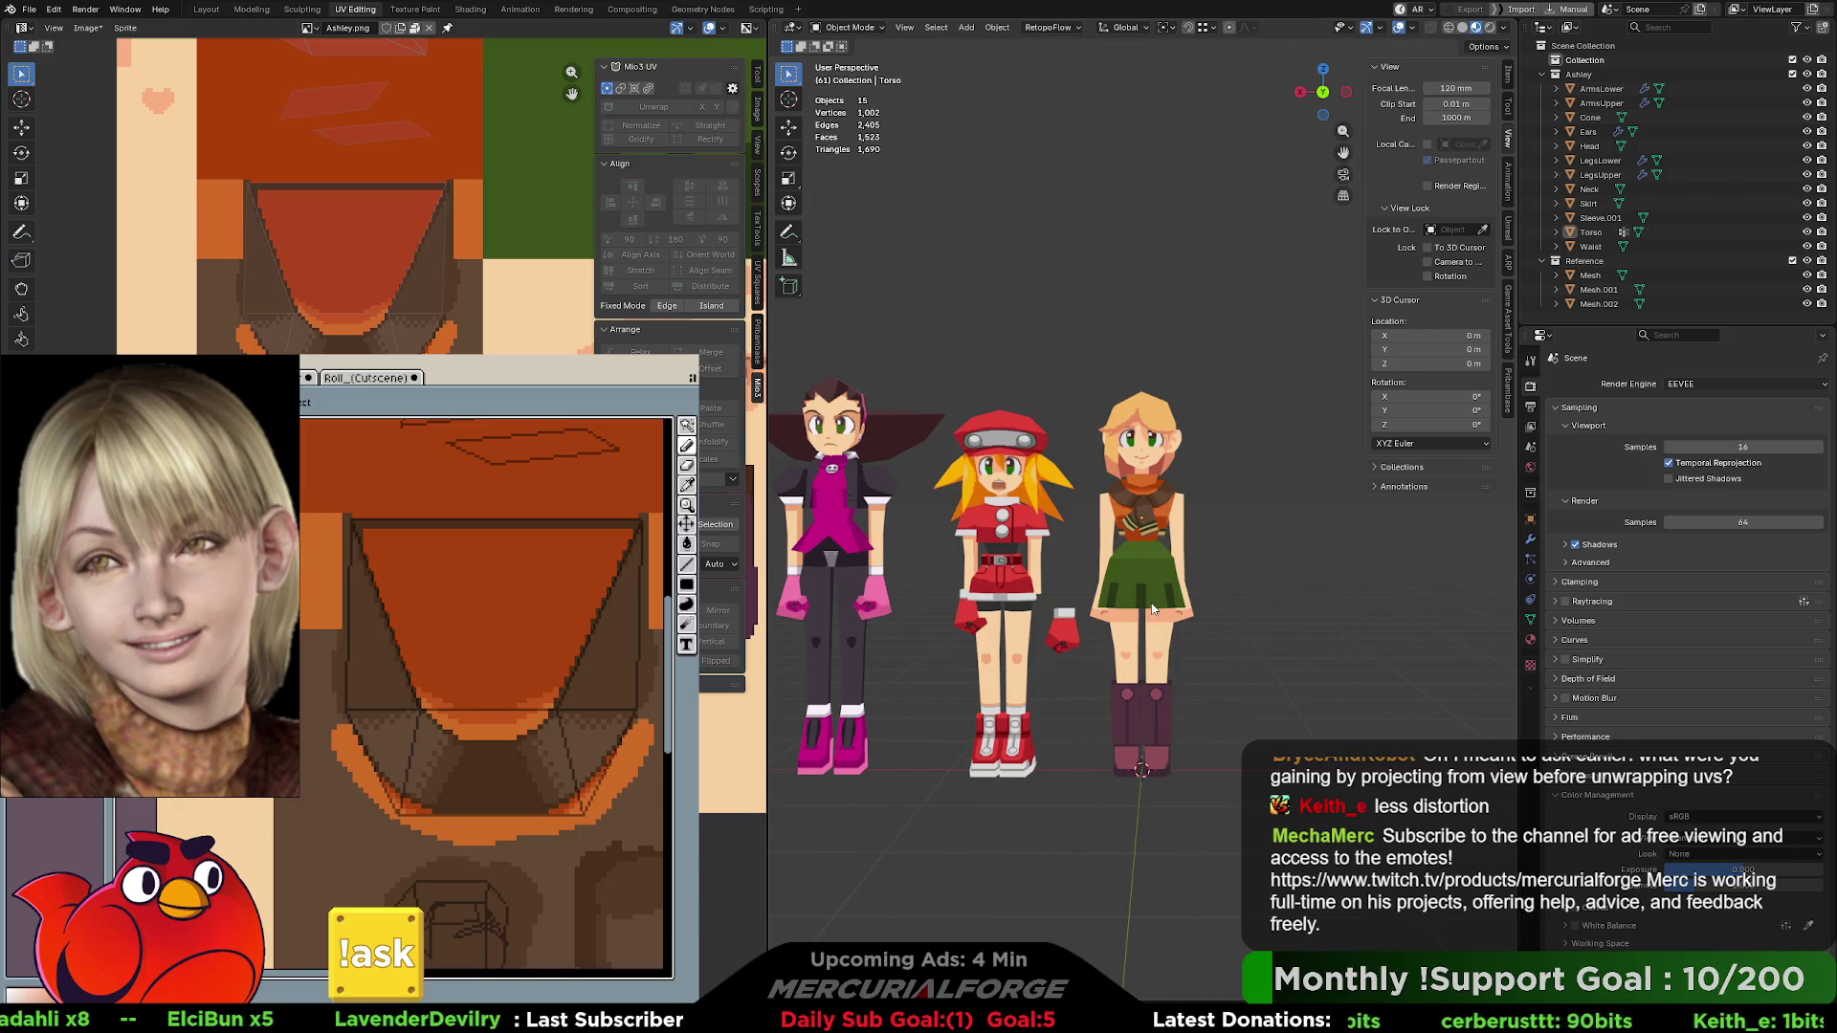
{"action": "scroll", "coordinate": [1151, 612], "scroll_direction": "up", "scroll_amount": 5}
{"action": "mouse_move", "coordinate": [1134, 595]}
{"action": "middle_mouse_down"}
{"action": "mouse_move", "coordinate": [1294, 591]}
{"action": "mouse_move", "coordinate": [1189, 603]}
{"action": "mouse_move", "coordinate": [1376, 651]}
{"action": "mouse_move", "coordinate": [815, 590]}
{"action": "mouse_move", "coordinate": [823, 576]}
{"action": "middle_mouse_up"}
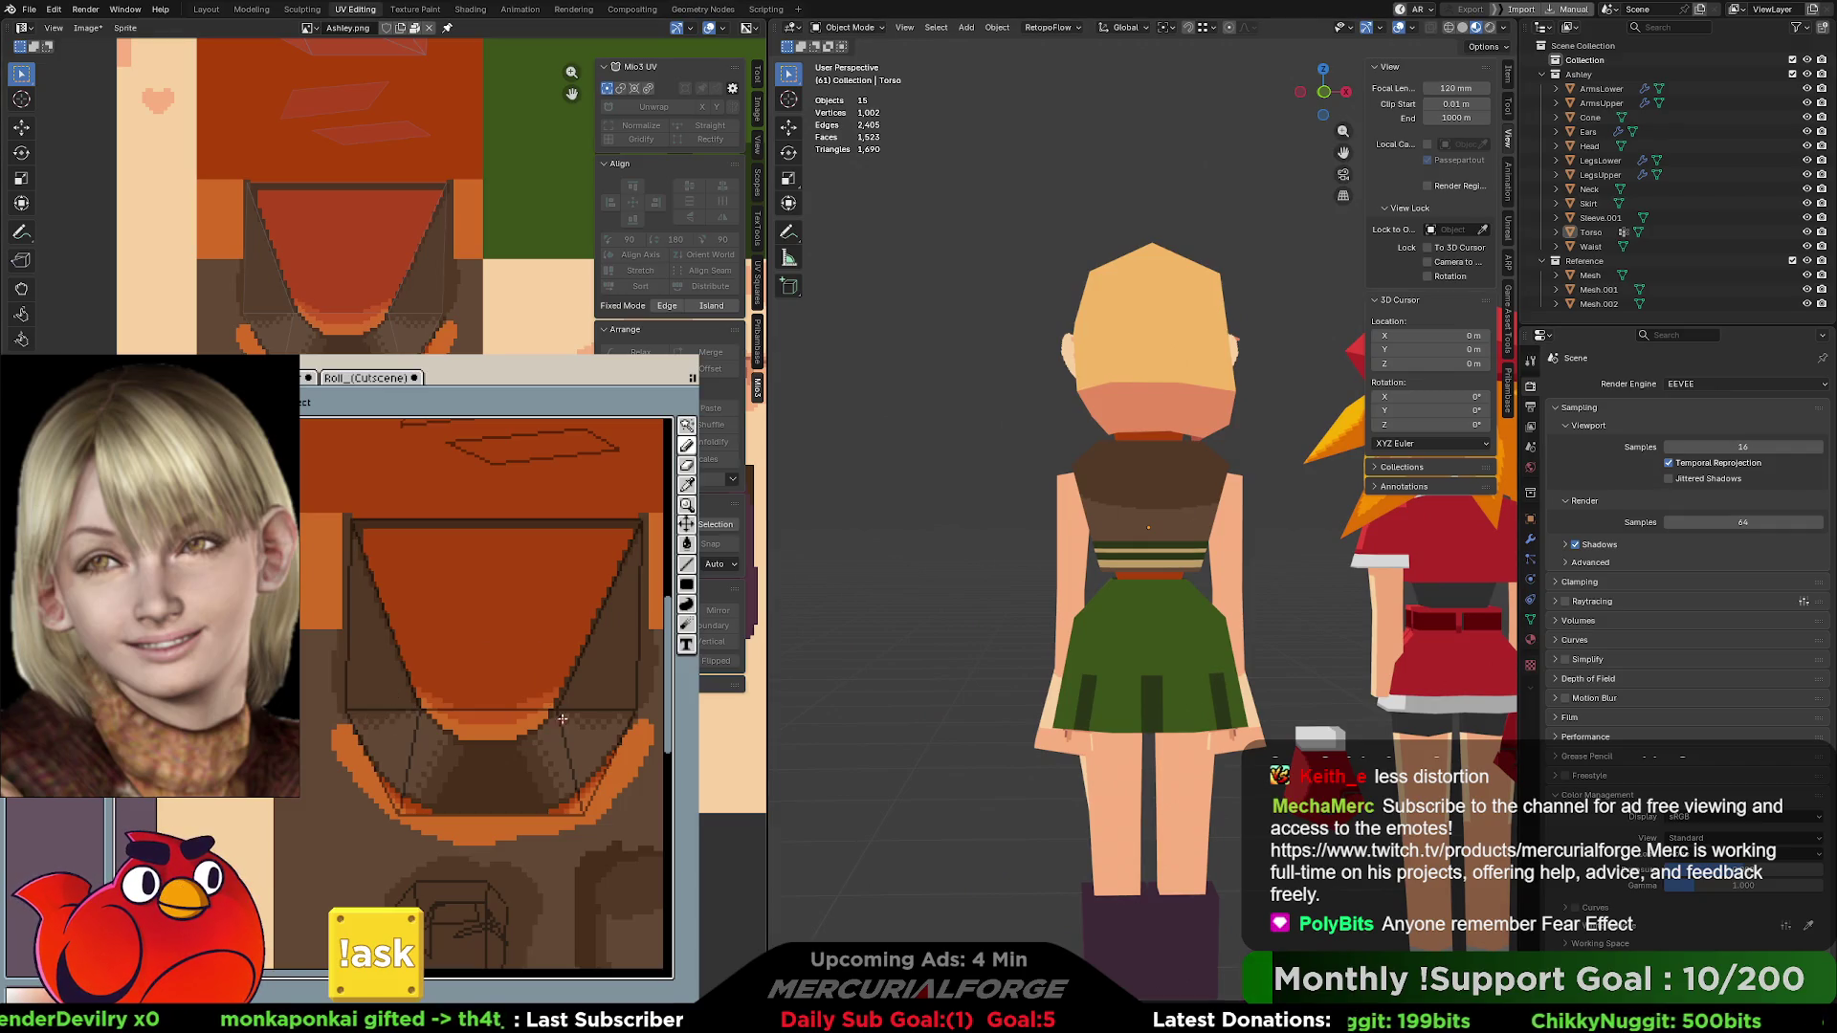
- Pan to the scarf's dithered lower edge and paint a smoother, darker brown edge along it
{"action": "mouse_move", "coordinate": [581, 750]}
{"action": "middle_mouse_down"}
{"action": "mouse_move", "coordinate": [373, 650]}
{"action": "mouse_move", "coordinate": [411, 564]}
{"action": "mouse_move", "coordinate": [457, 576]}
{"action": "middle_mouse_up"}
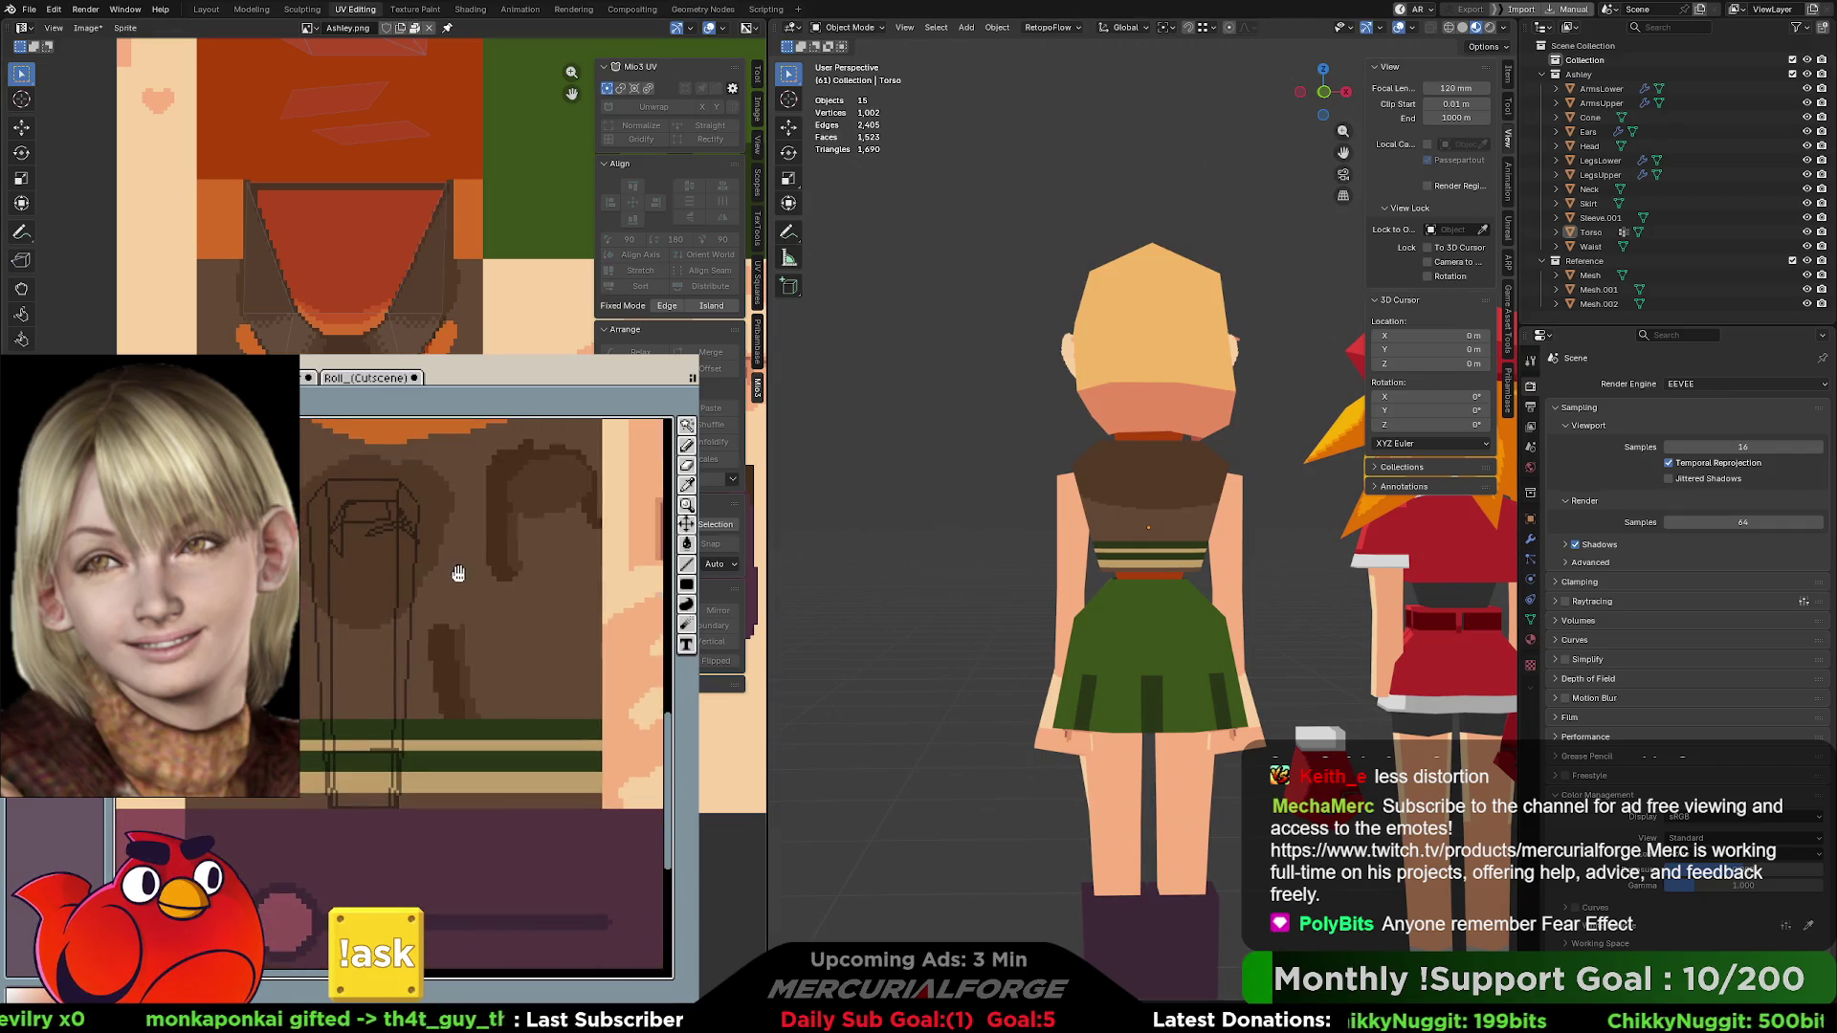
{"action": "scroll", "coordinate": [460, 584], "scroll_direction": "up", "scroll_amount": 4}
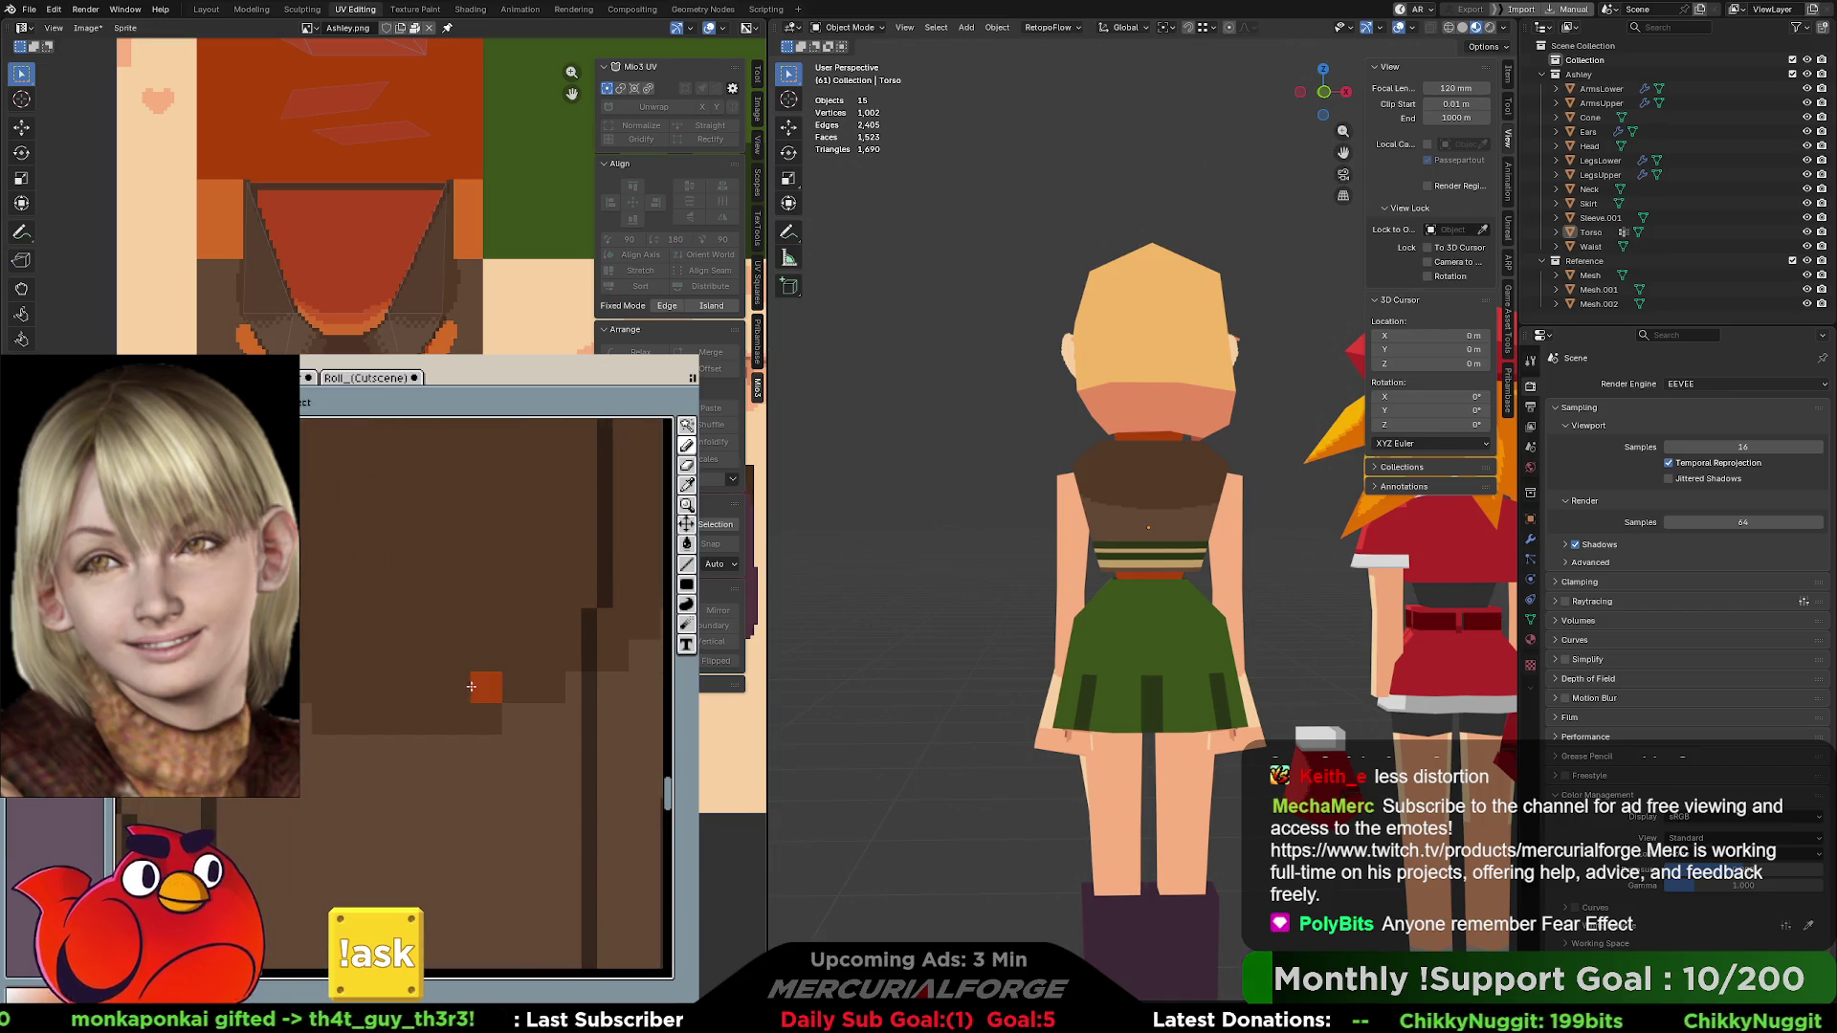
{"action": "scroll", "coordinate": [470, 686], "scroll_direction": "down", "scroll_amount": 2}
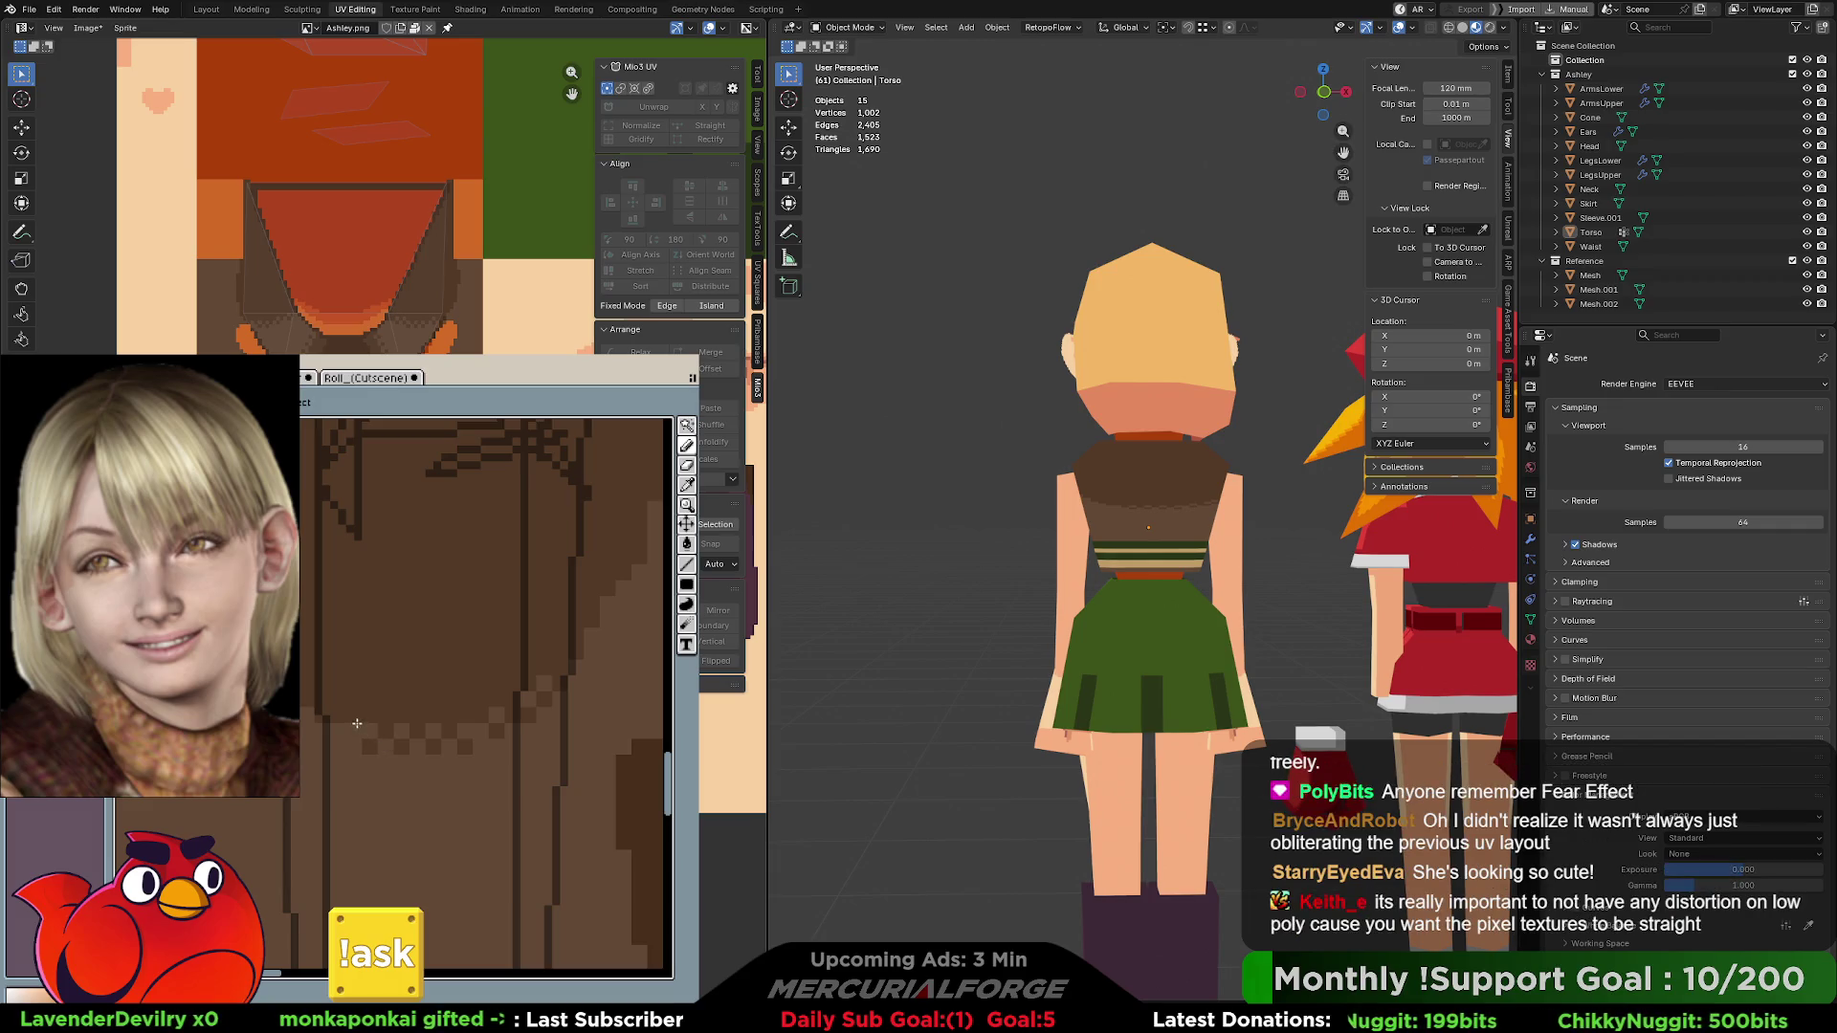
{"action": "middle_click_drag", "start_coordinate": [431, 718], "coordinate": [456, 773]}
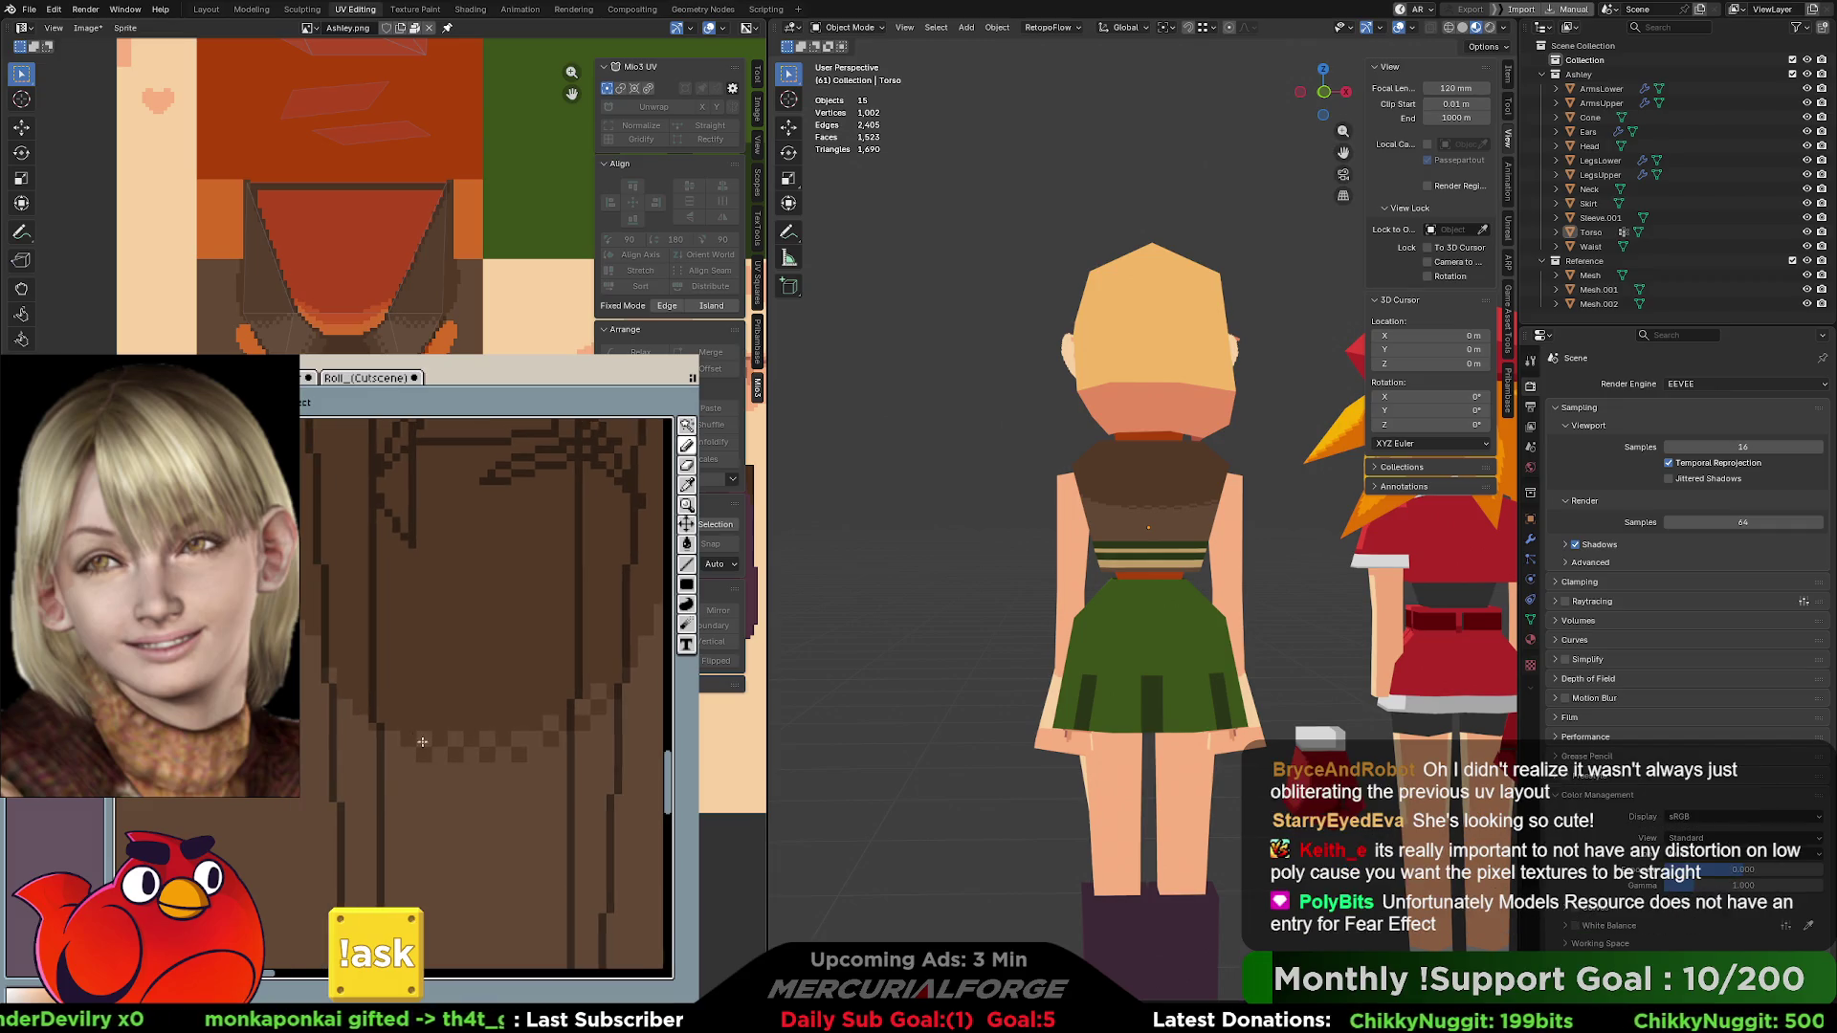
{"action": "mouse_move", "coordinate": [386, 724]}
{"action": "left_mouse_down"}
{"action": "mouse_move", "coordinate": [524, 738]}
{"action": "mouse_move", "coordinate": [583, 708]}
{"action": "left_mouse_up"}
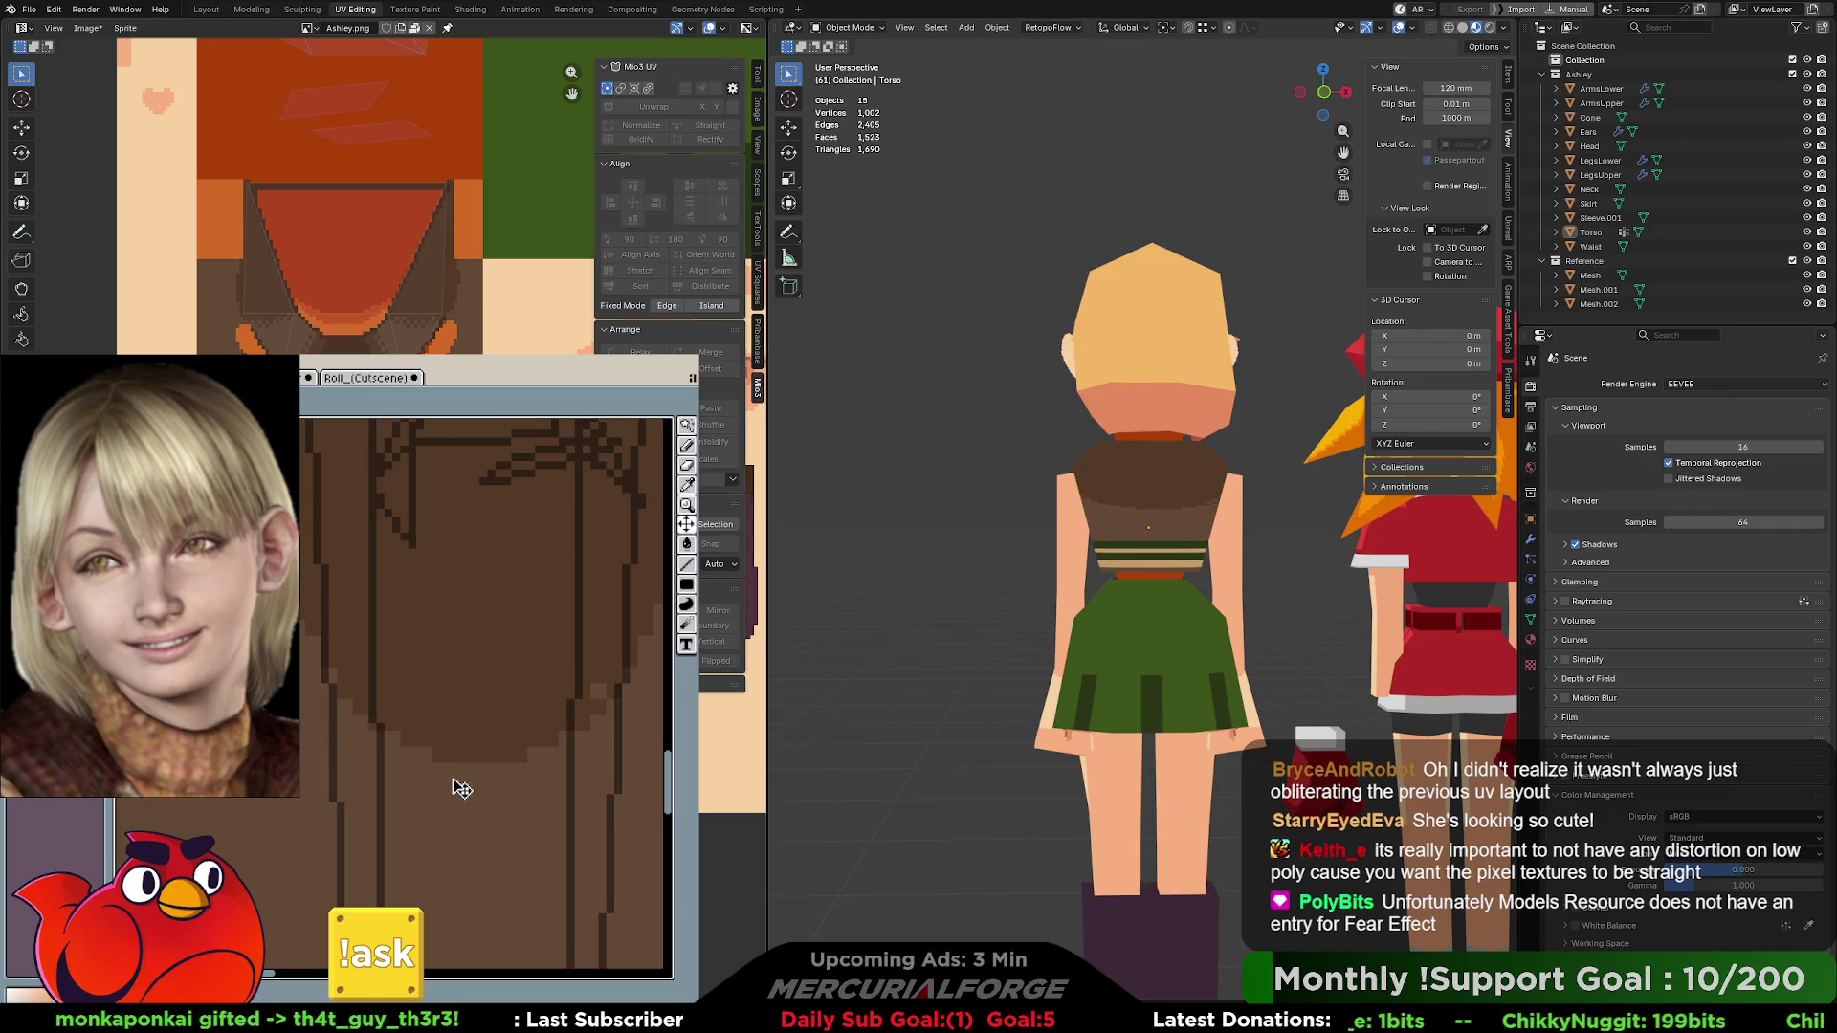
{"action": "middle_click_drag", "start_coordinate": [1004, 517], "coordinate": [1268, 510]}
{"action": "scroll", "coordinate": [1286, 495], "scroll_direction": "up", "scroll_amount": 5}
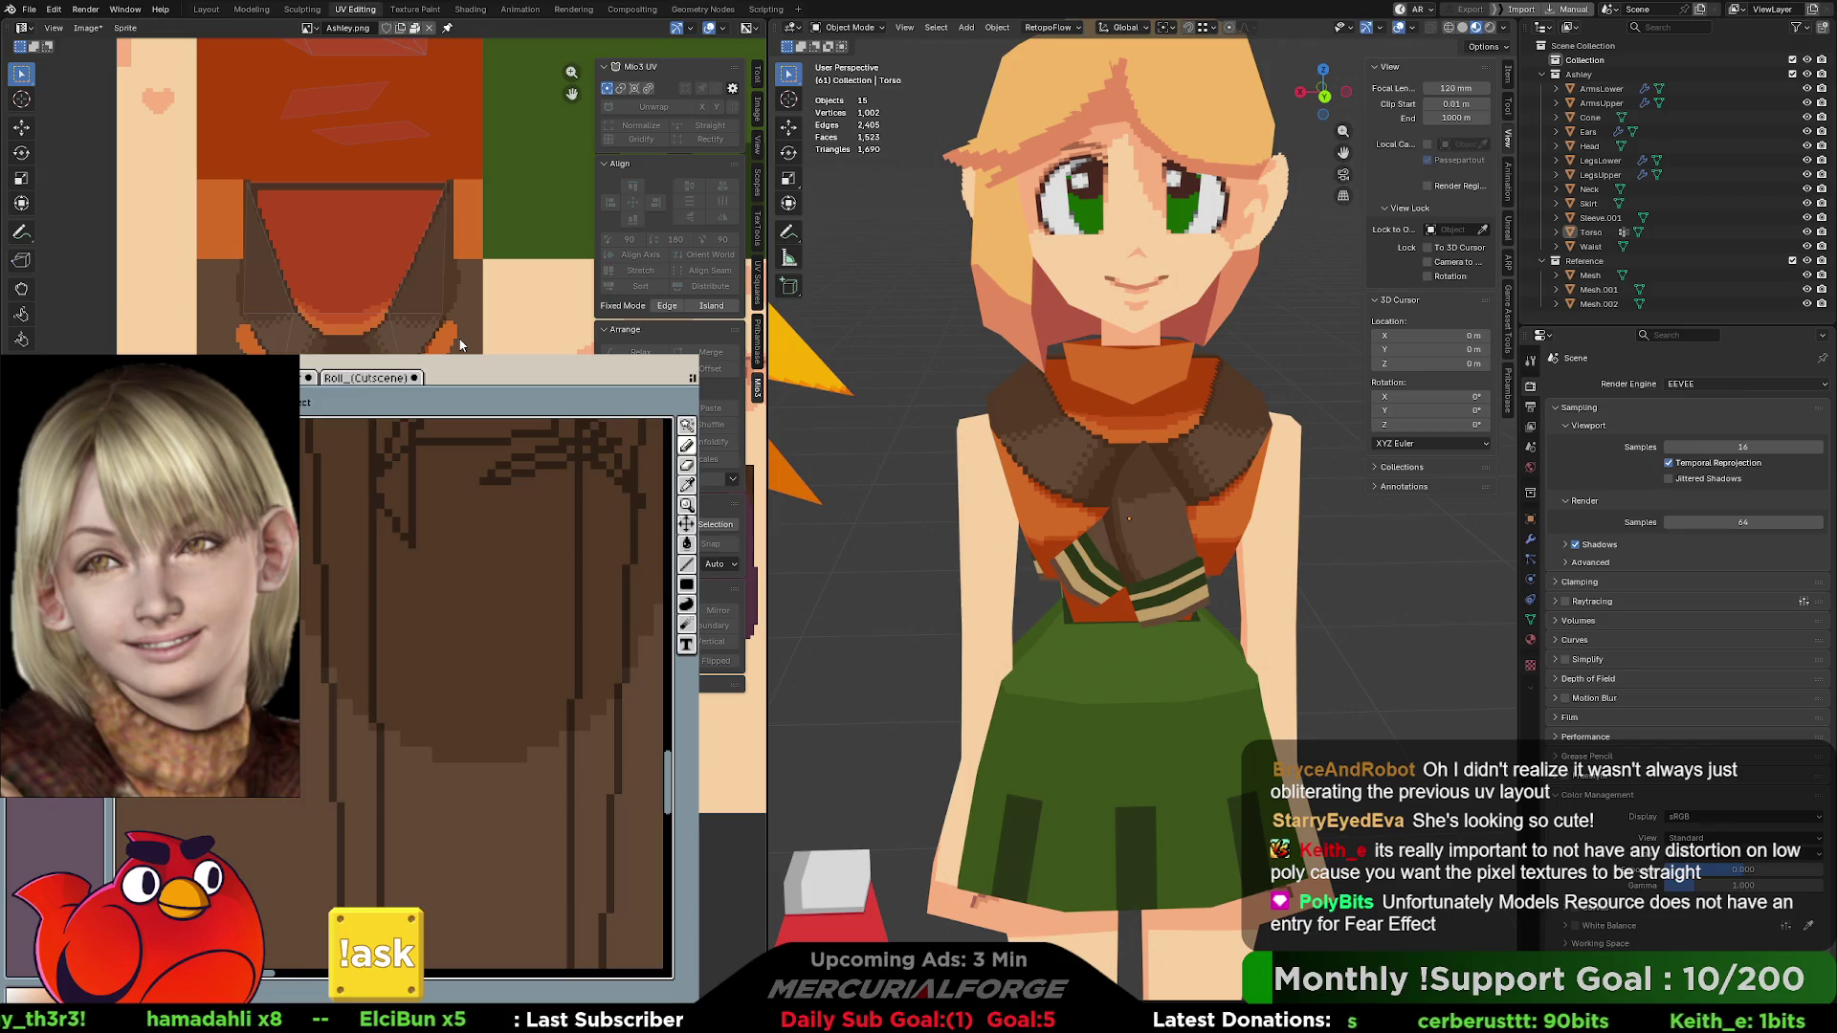
- Bring the scarf folds into view and repaint the brown fold pixels over the orange edge
{"action": "scroll", "coordinate": [429, 631], "scroll_direction": "up", "scroll_amount": 5}
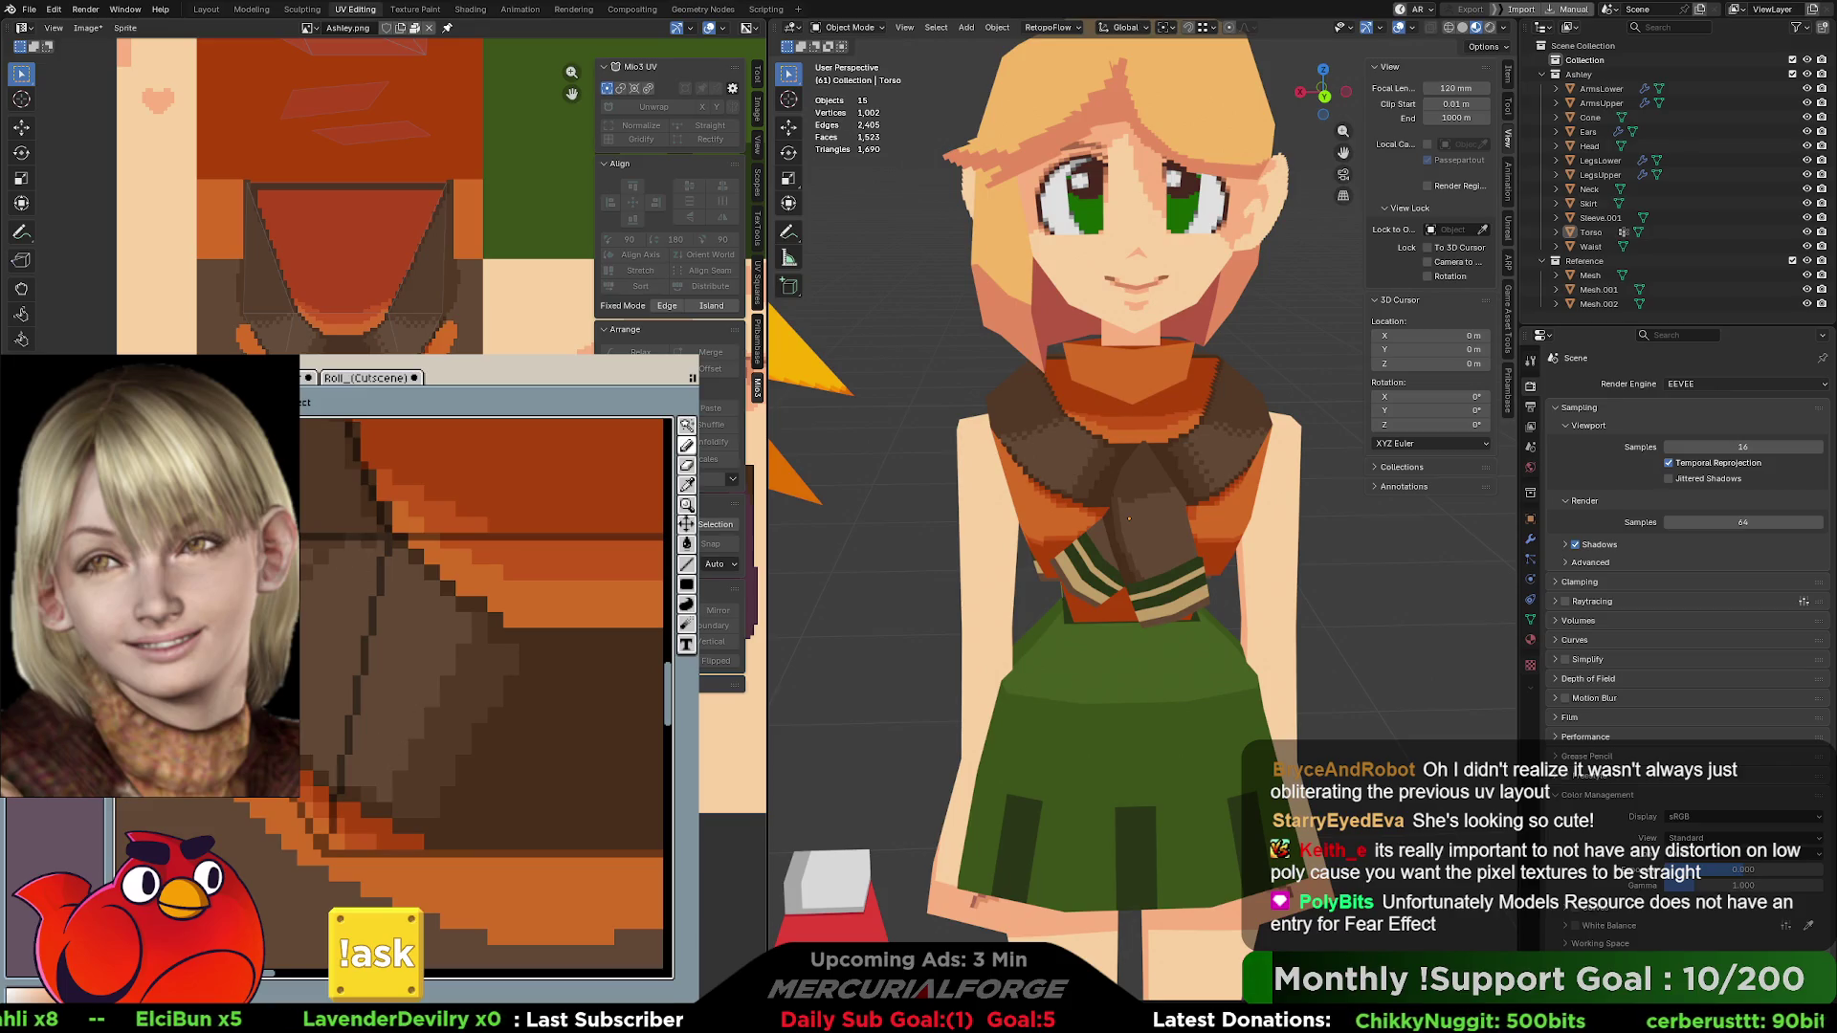
{"action": "mouse_move", "coordinate": [291, 583]}
{"action": "middle_mouse_down"}
{"action": "mouse_move", "coordinate": [353, 649]}
{"action": "mouse_move", "coordinate": [421, 627]}
{"action": "middle_mouse_up"}
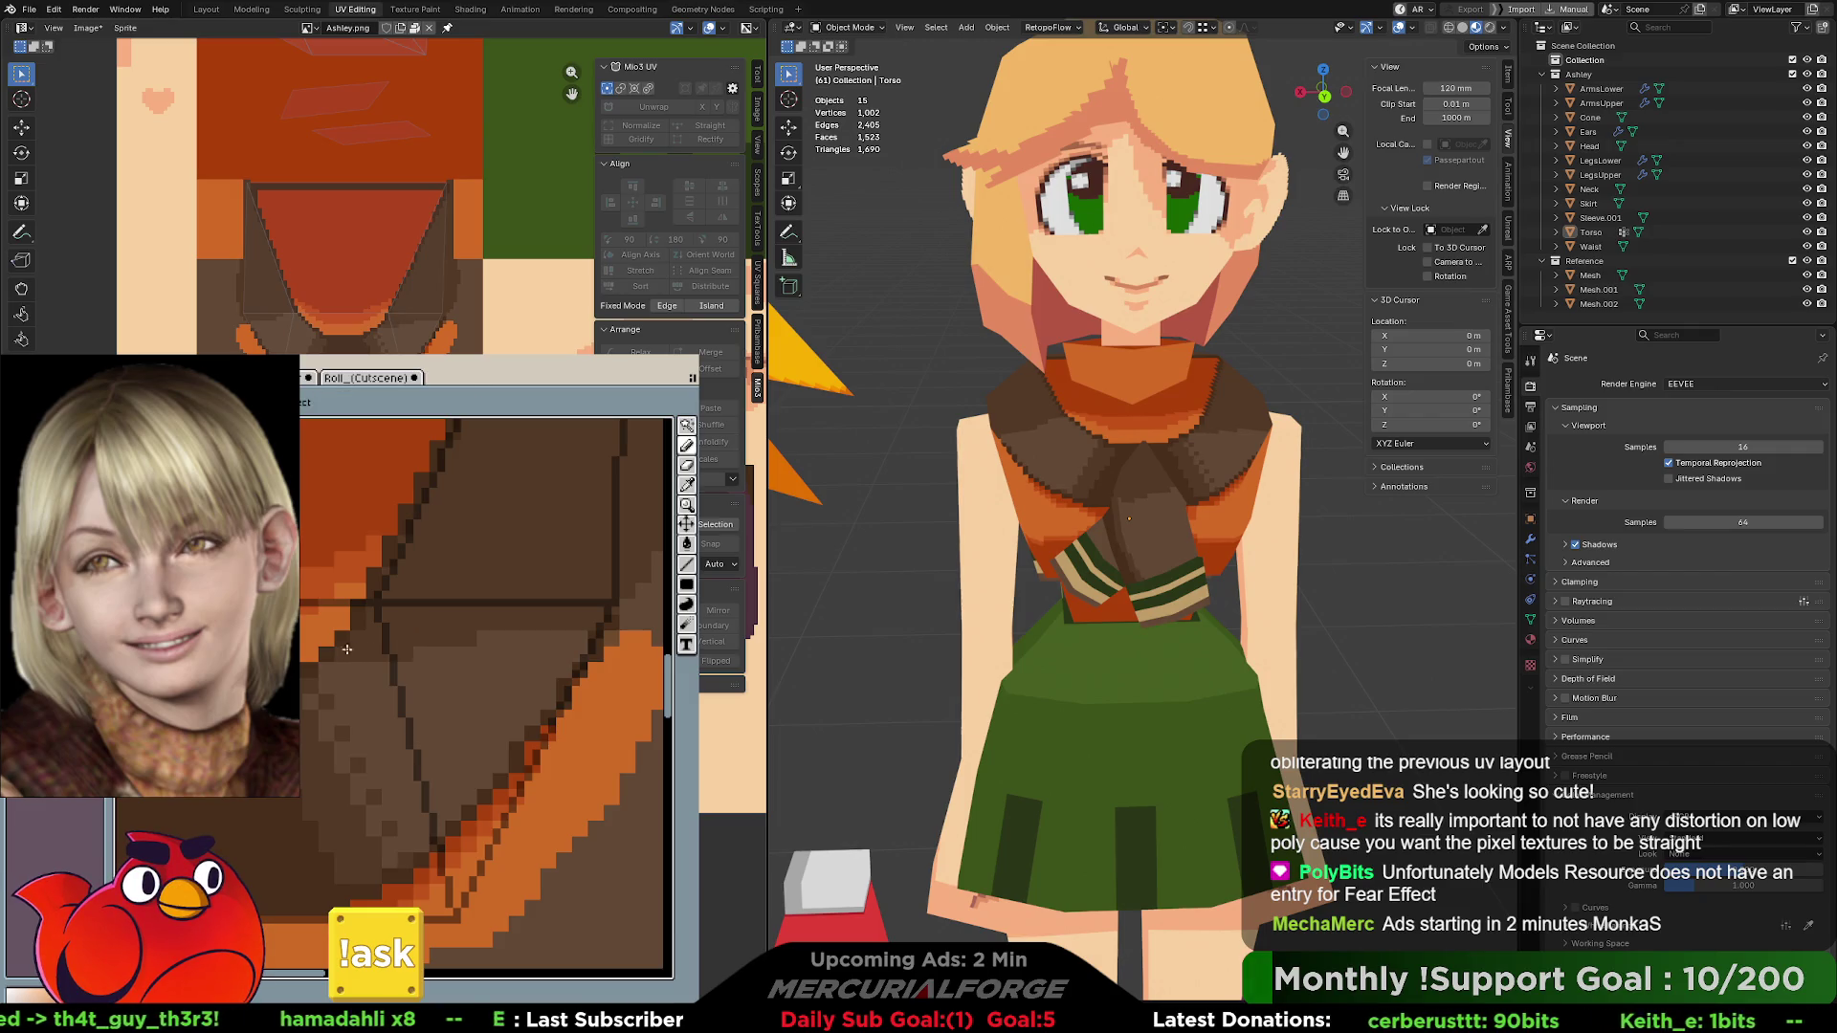
{"action": "left_click_drag", "start_coordinate": [450, 686], "coordinate": [460, 694]}
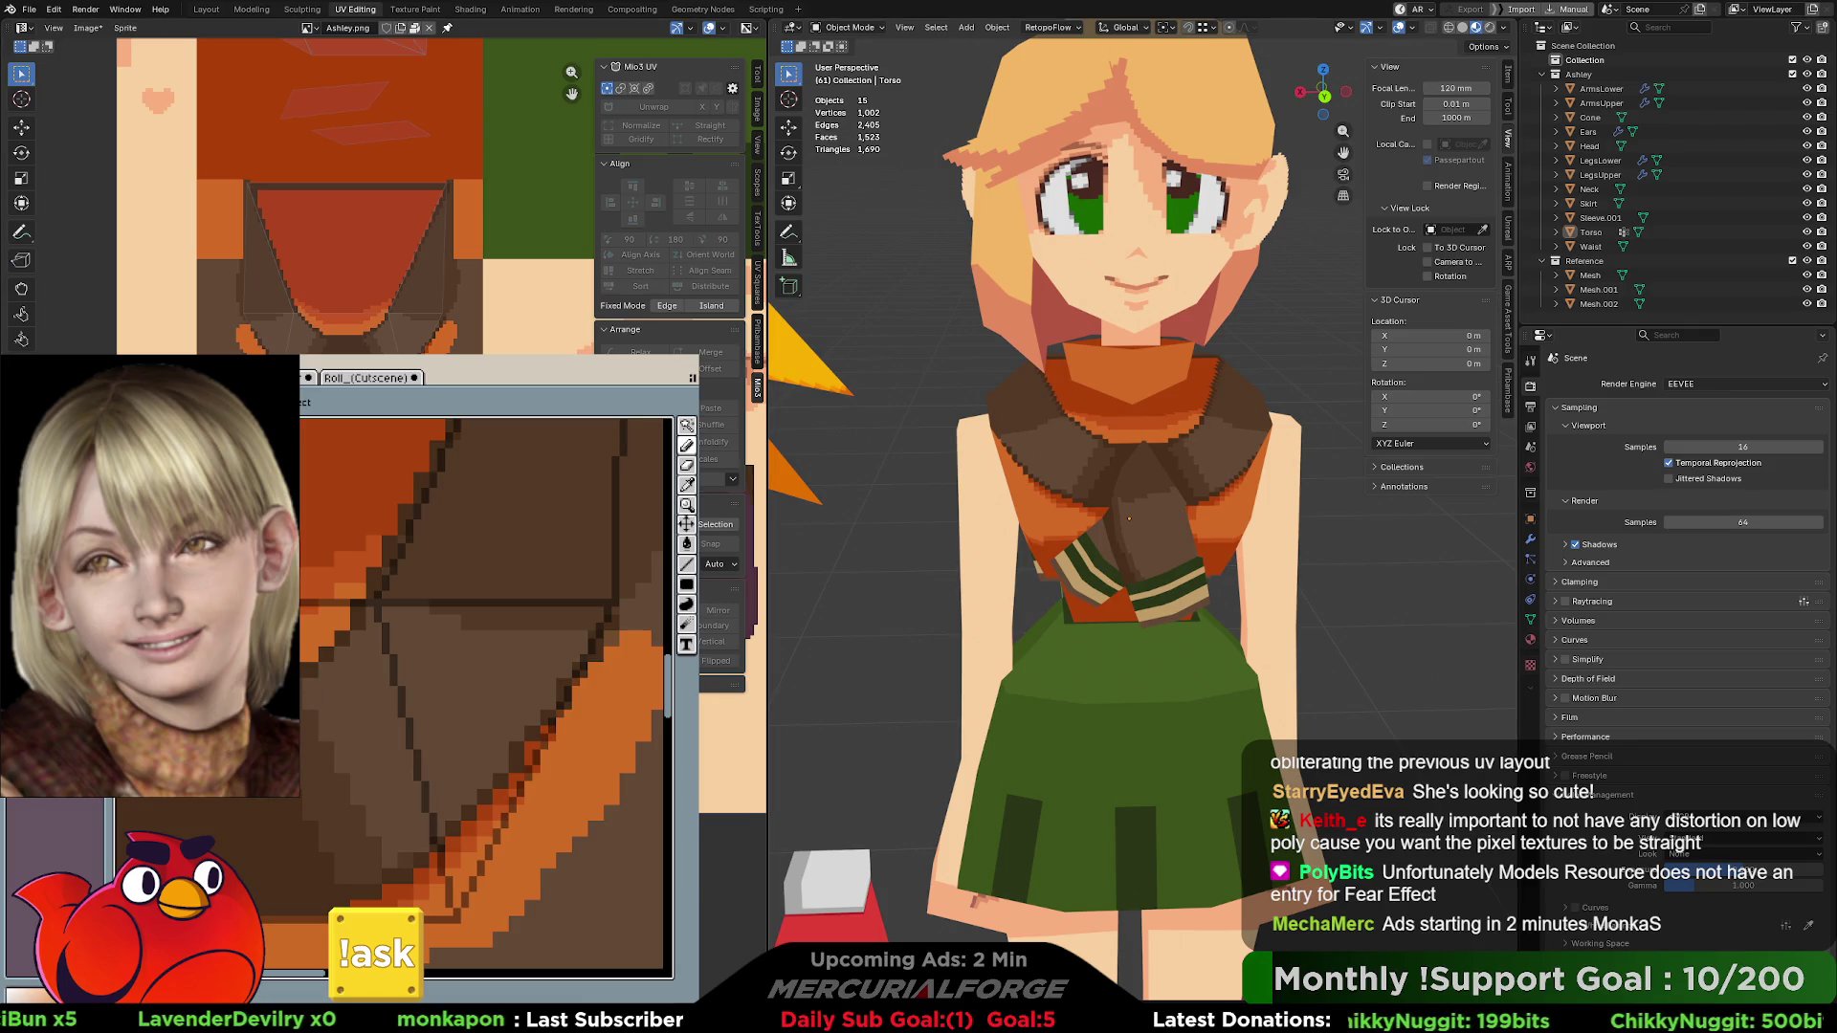
{"action": "scroll", "coordinate": [1129, 518], "scroll_direction": "down", "scroll_amount": 6}
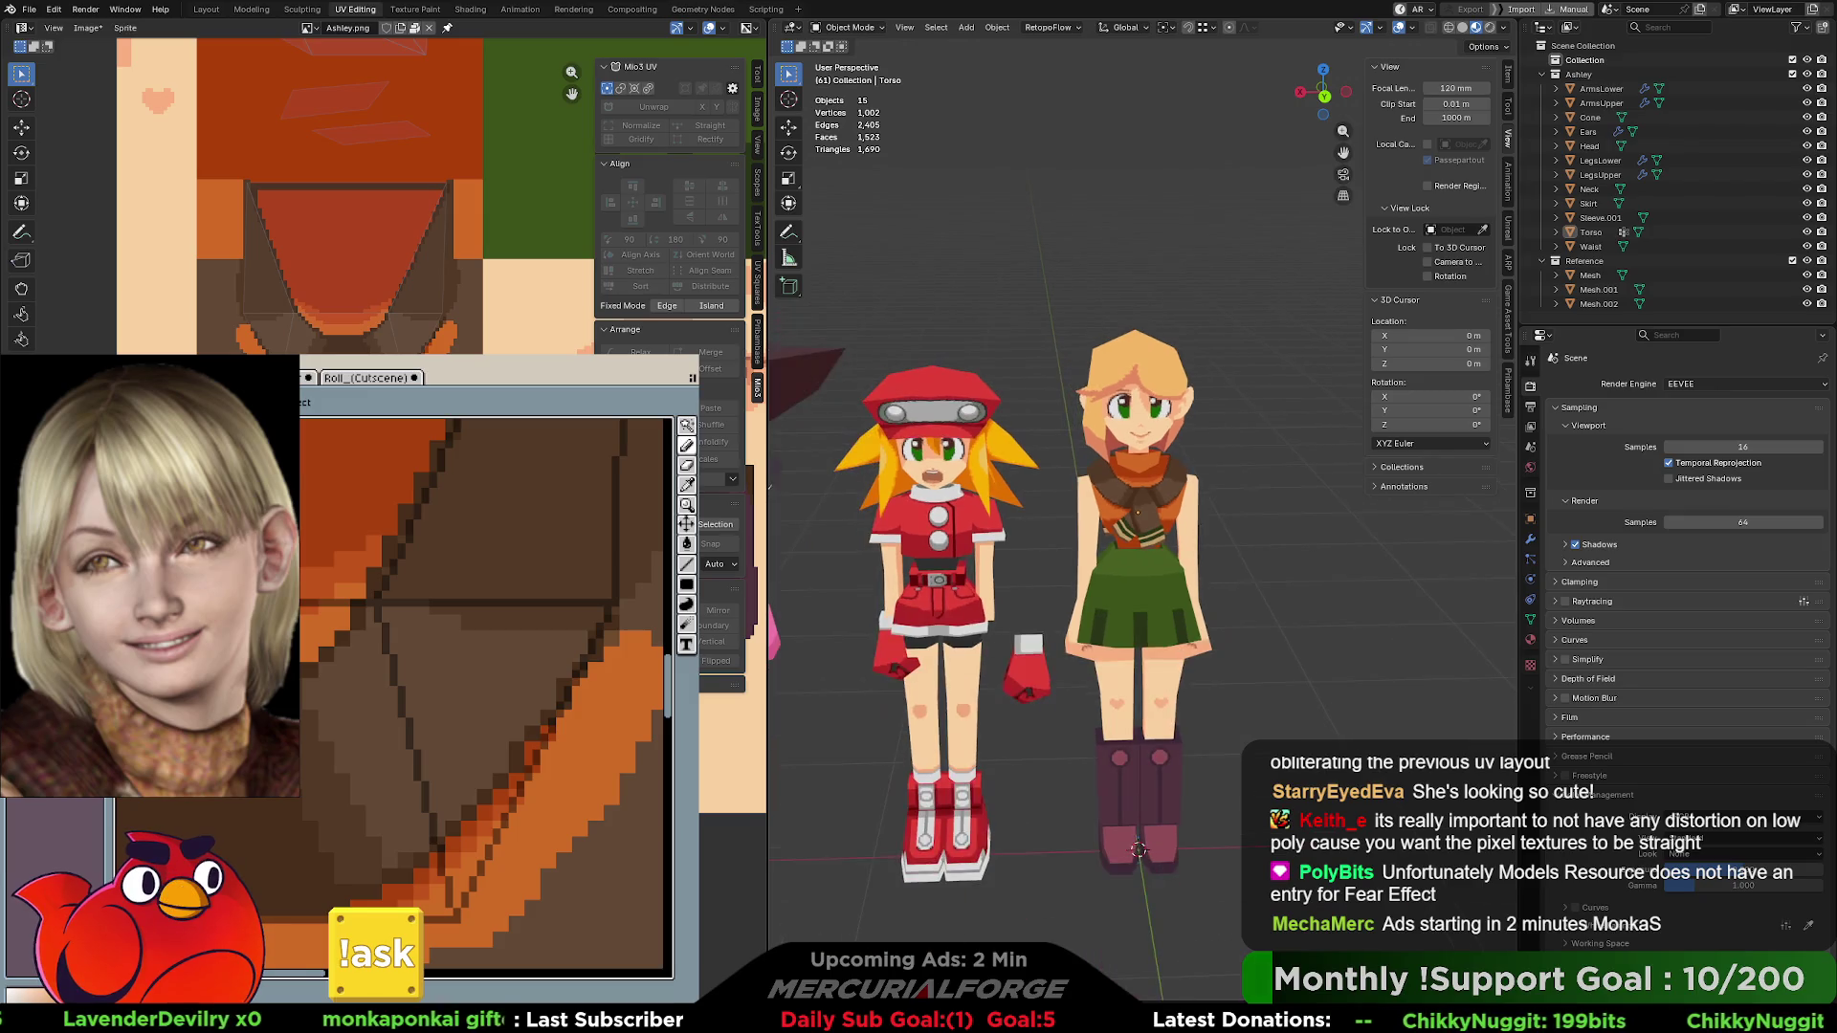
{"action": "scroll", "coordinate": [1058, 531], "scroll_direction": "up", "scroll_amount": 4}
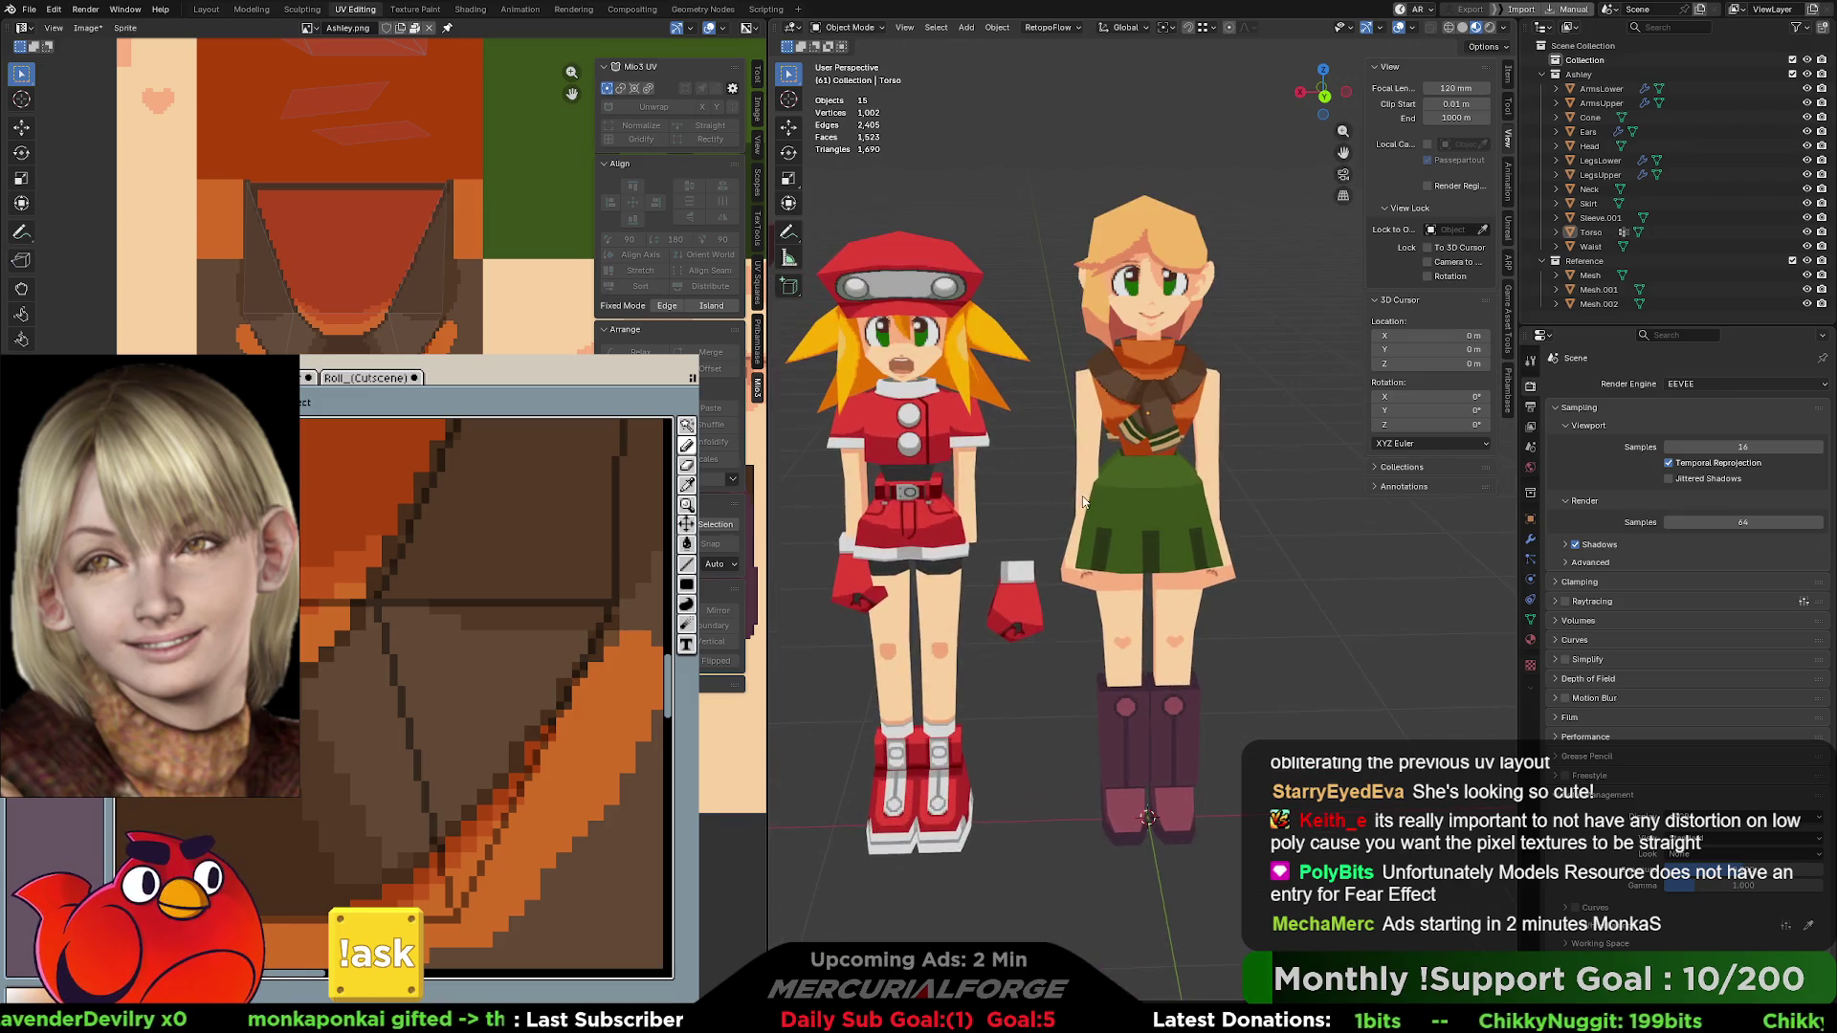
{"action": "scroll", "coordinate": [1083, 502], "scroll_direction": "up", "scroll_amount": 2}
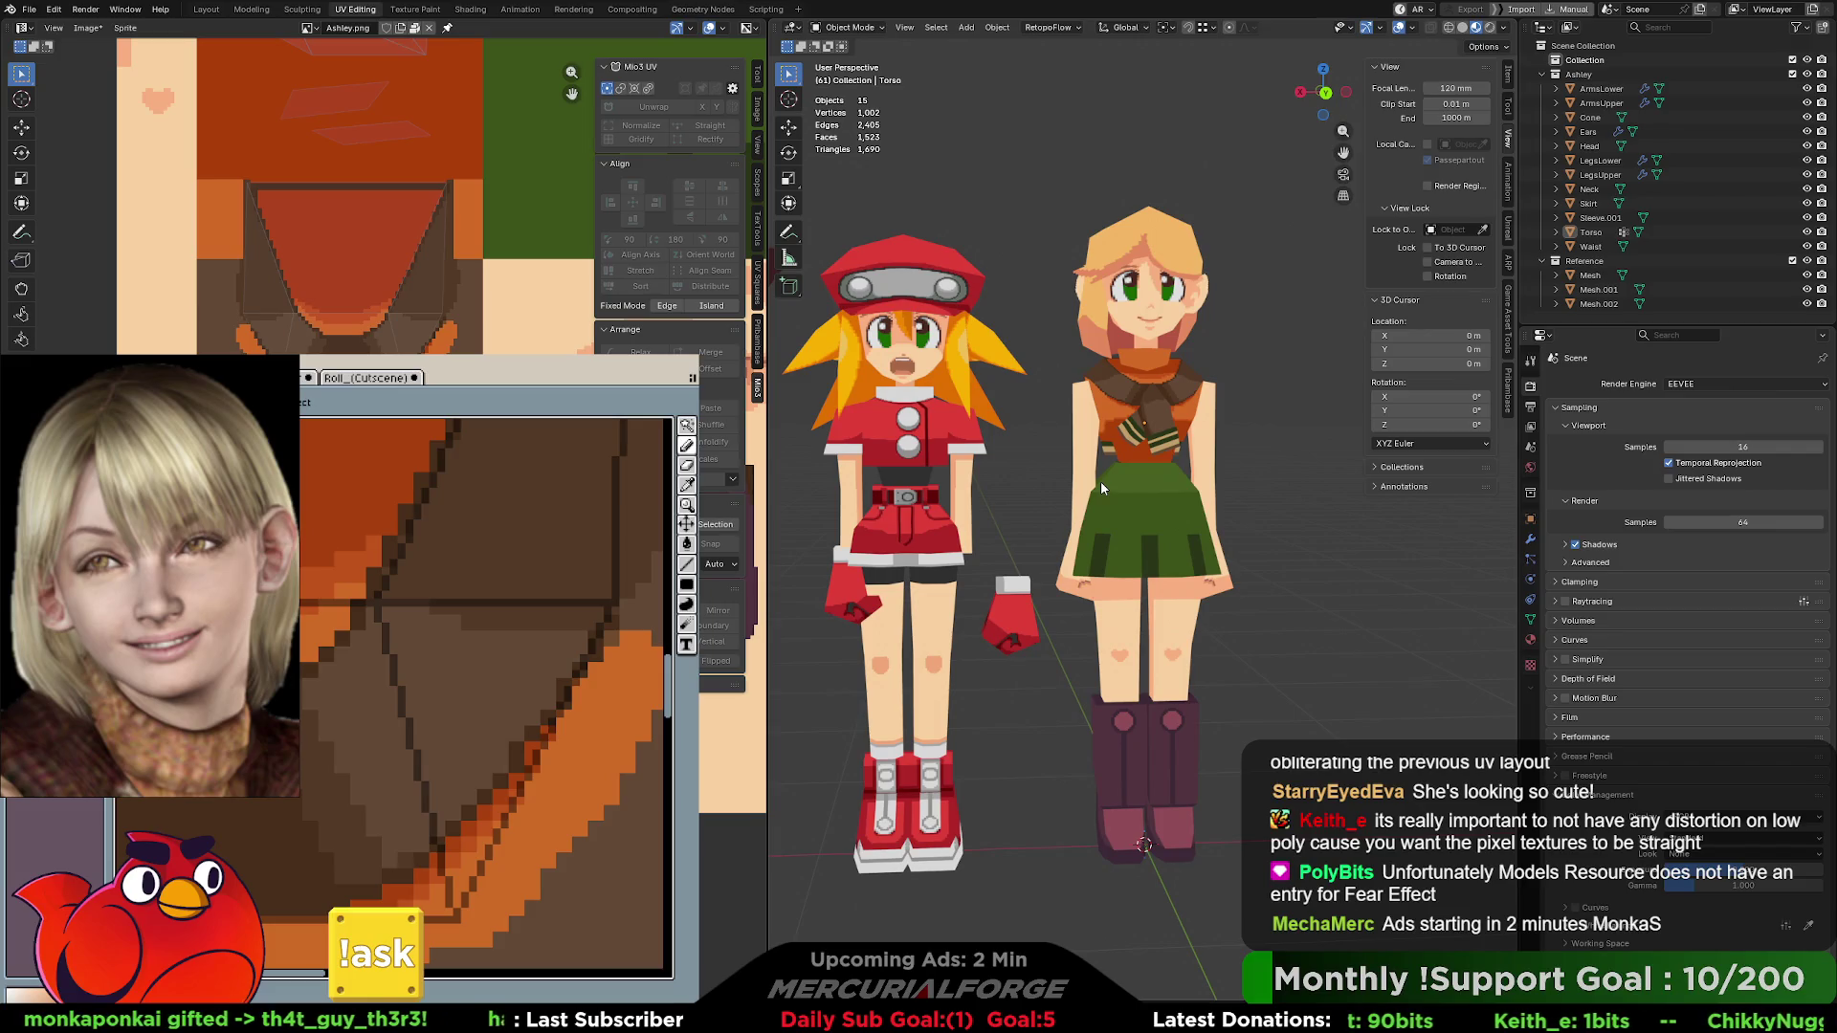
{"action": "mouse_move", "coordinate": [1100, 481]}
{"action": "middle_mouse_down"}
{"action": "mouse_move", "coordinate": [911, 486]}
{"action": "mouse_move", "coordinate": [1096, 488]}
{"action": "middle_mouse_up"}
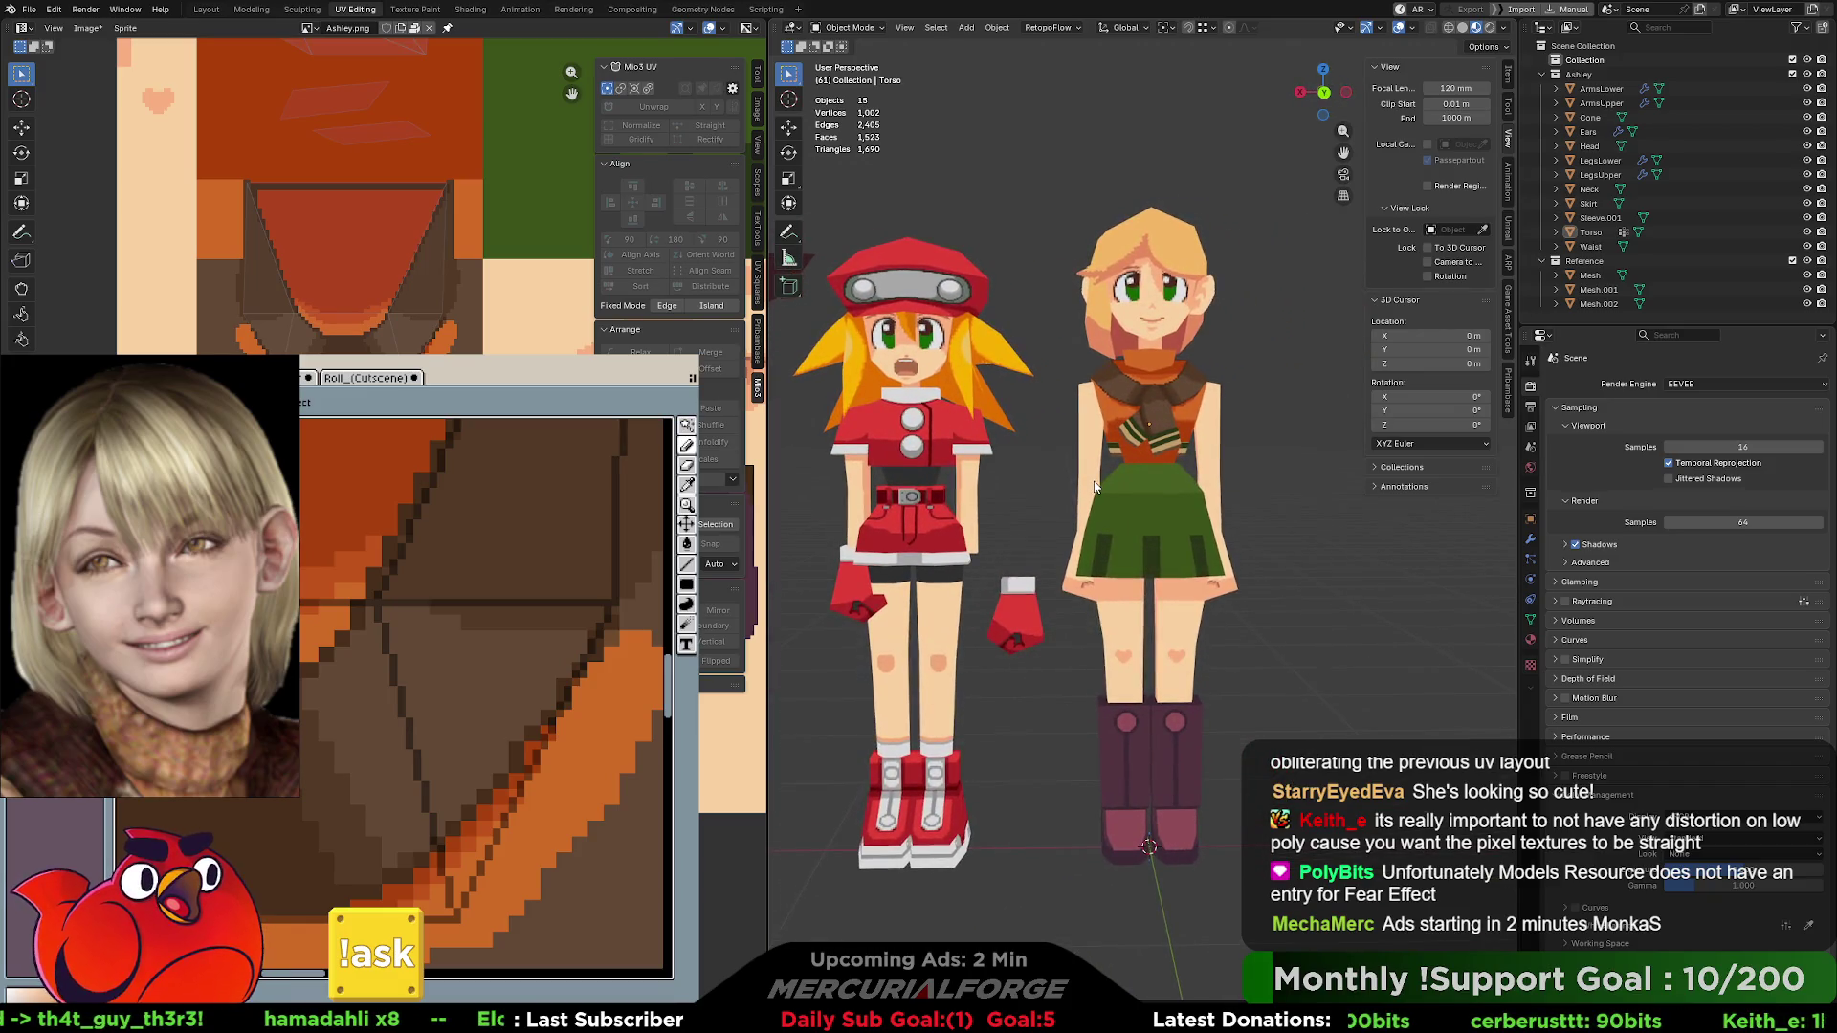
{"action": "scroll", "coordinate": [1145, 520], "scroll_direction": "up", "scroll_amount": 5}
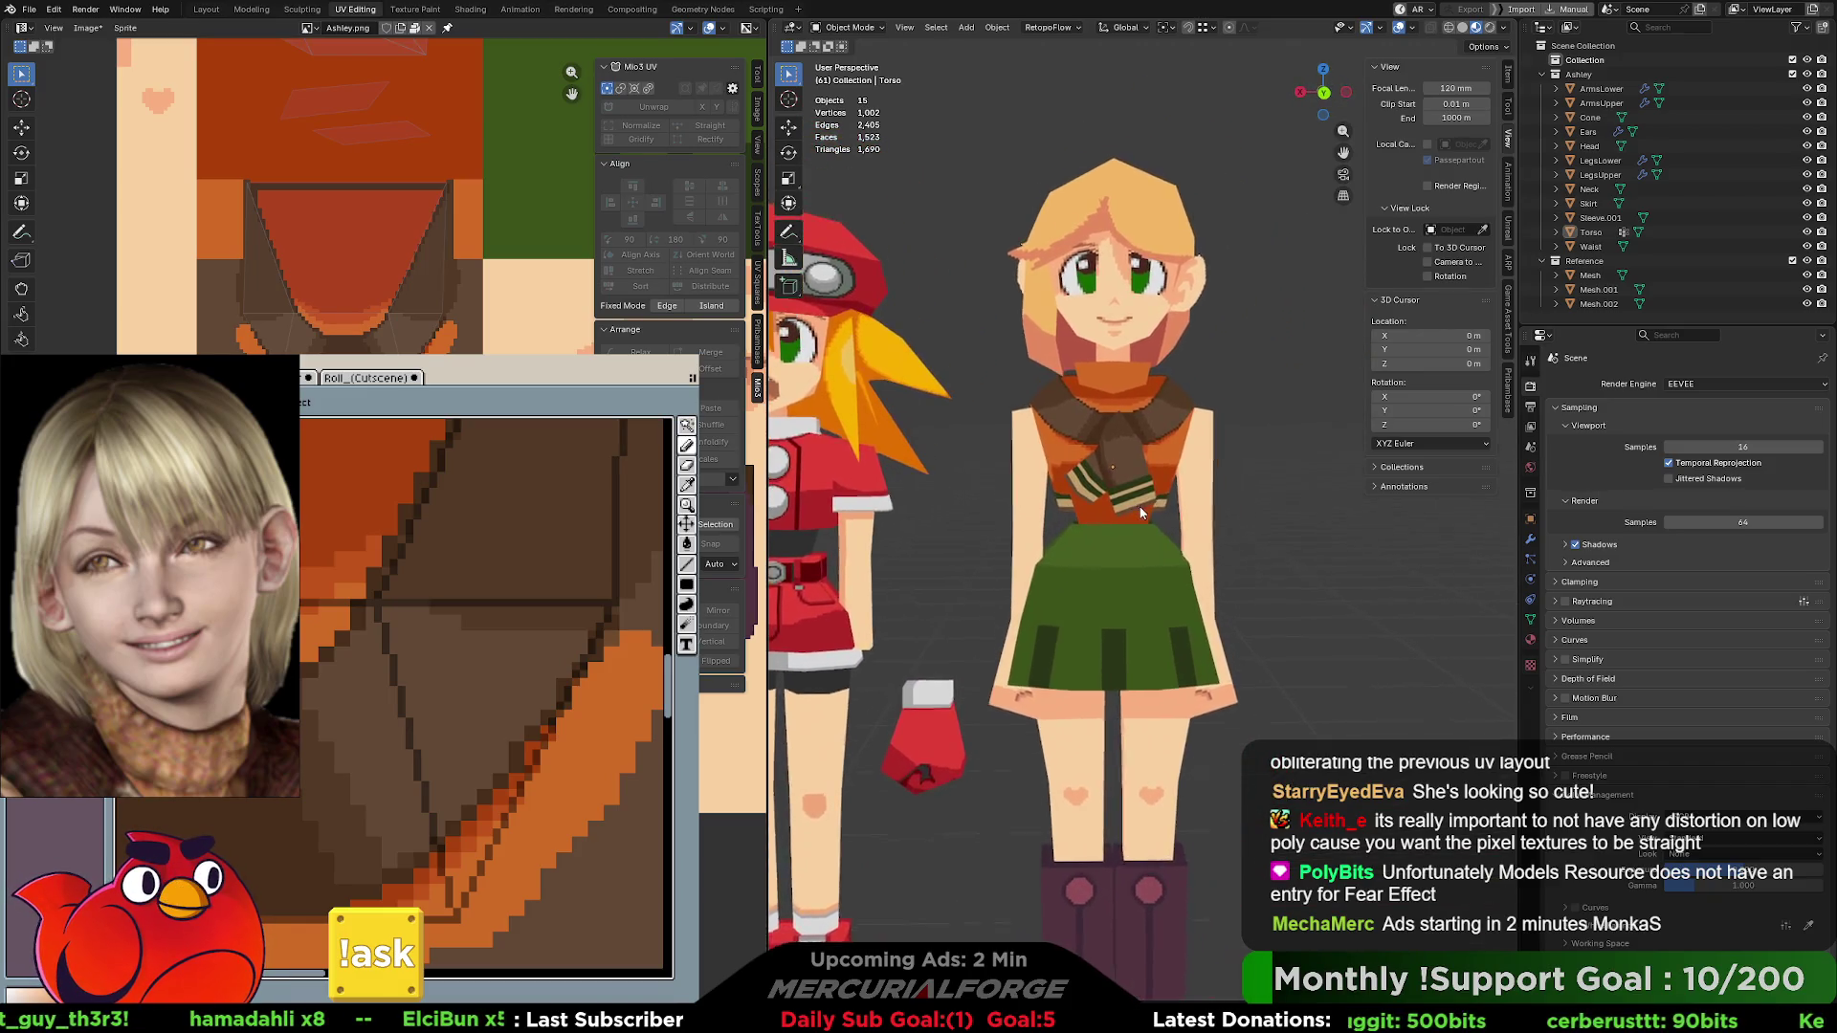
{"action": "scroll", "coordinate": [383, 315], "scroll_direction": "down", "scroll_amount": 3}
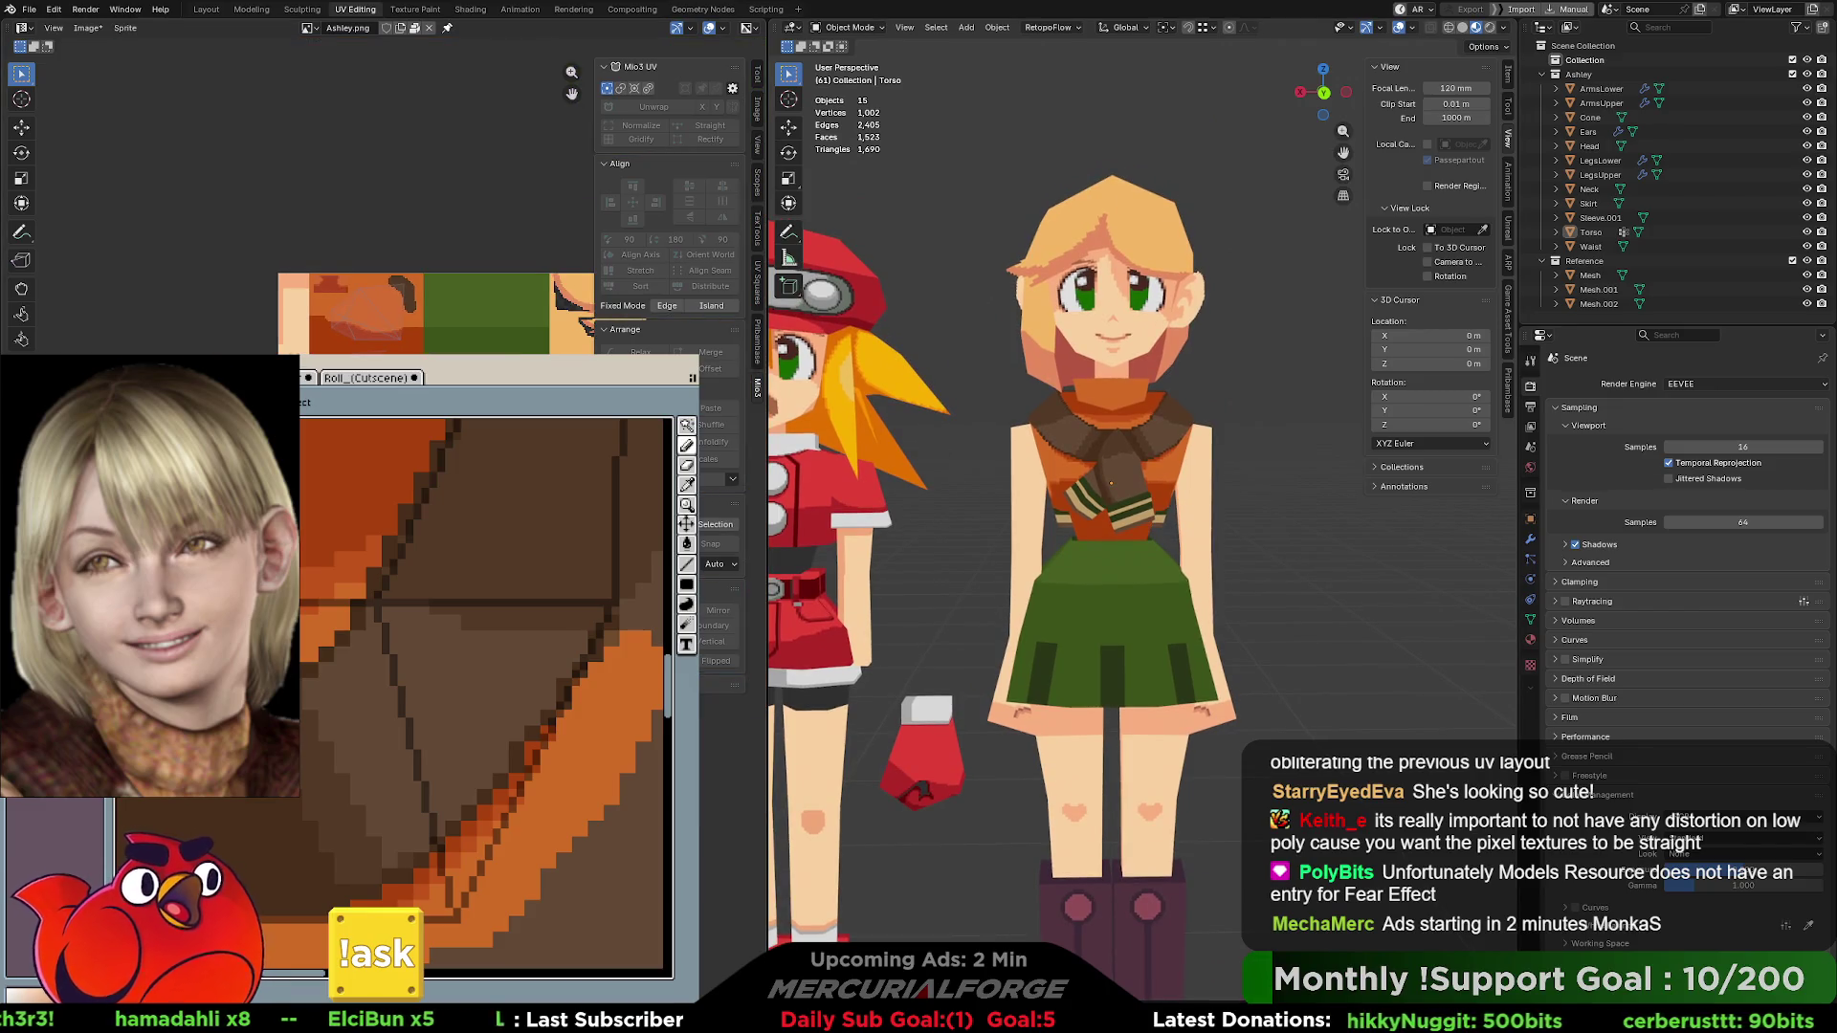
{"action": "scroll", "coordinate": [471, 327], "scroll_direction": "up", "scroll_amount": 2}
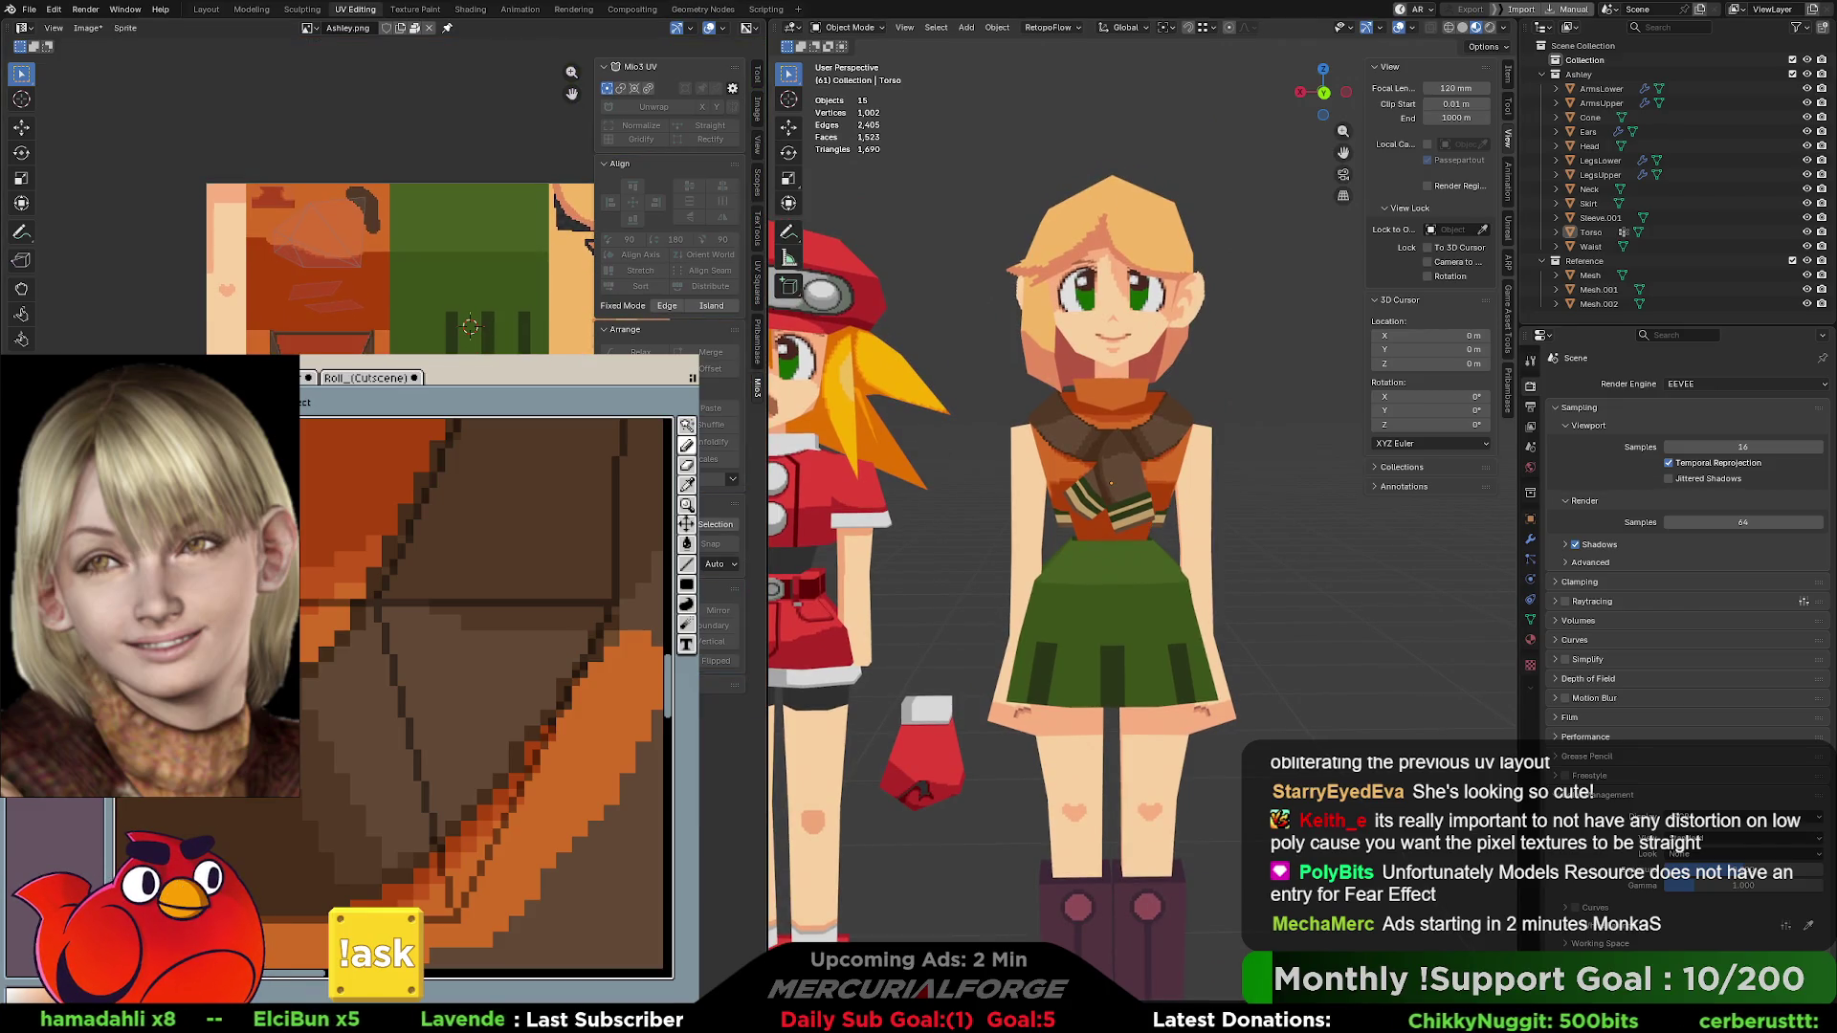